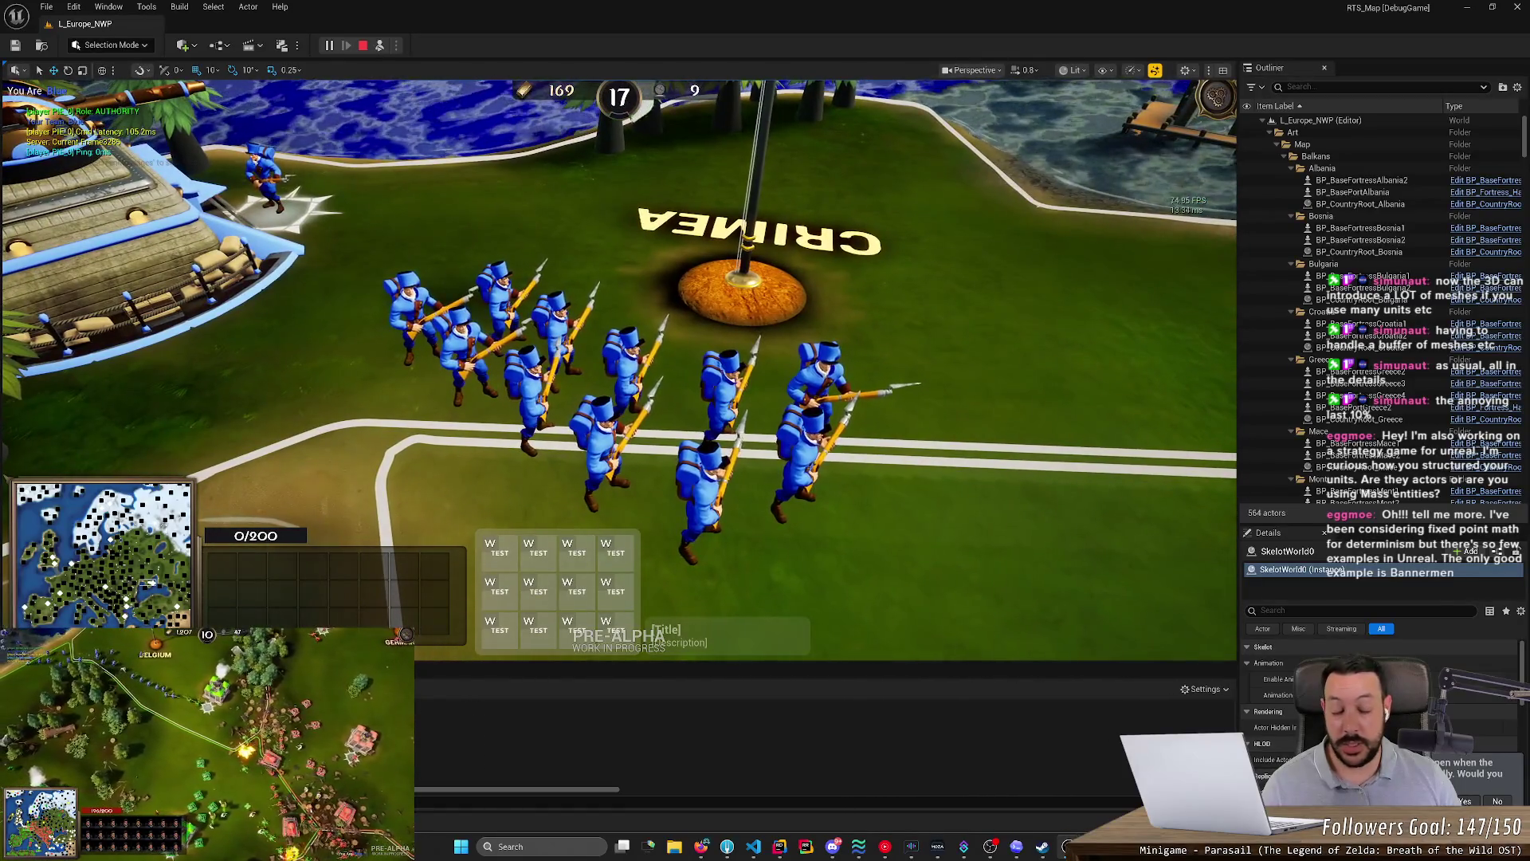
# - Zoom the game camera in and out to inspect the arrow line
pyautogui.scroll(2, 618, 355)
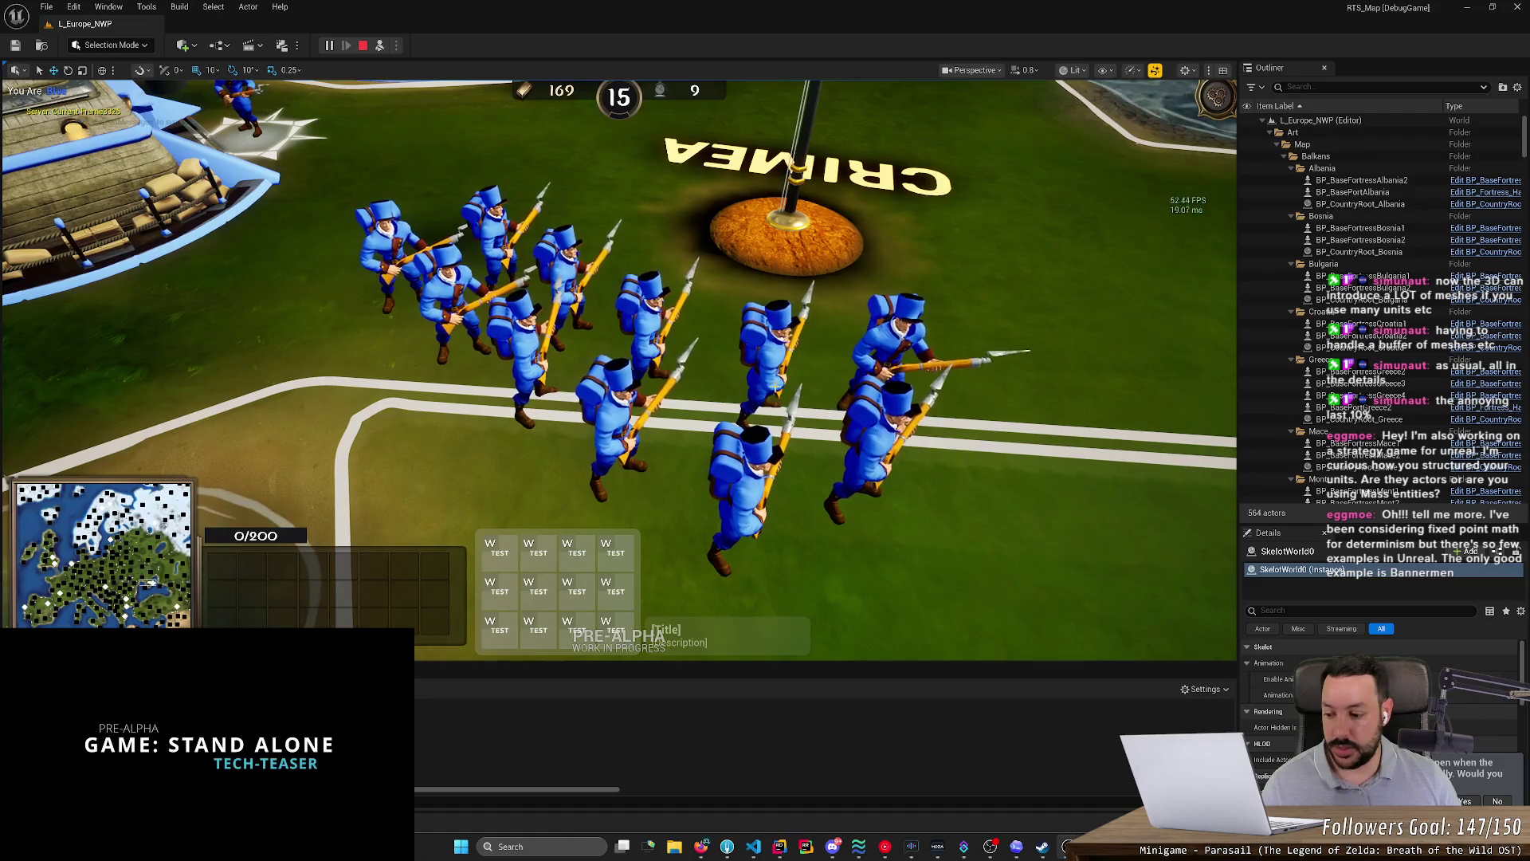
pyautogui.scroll(3, 618, 371)
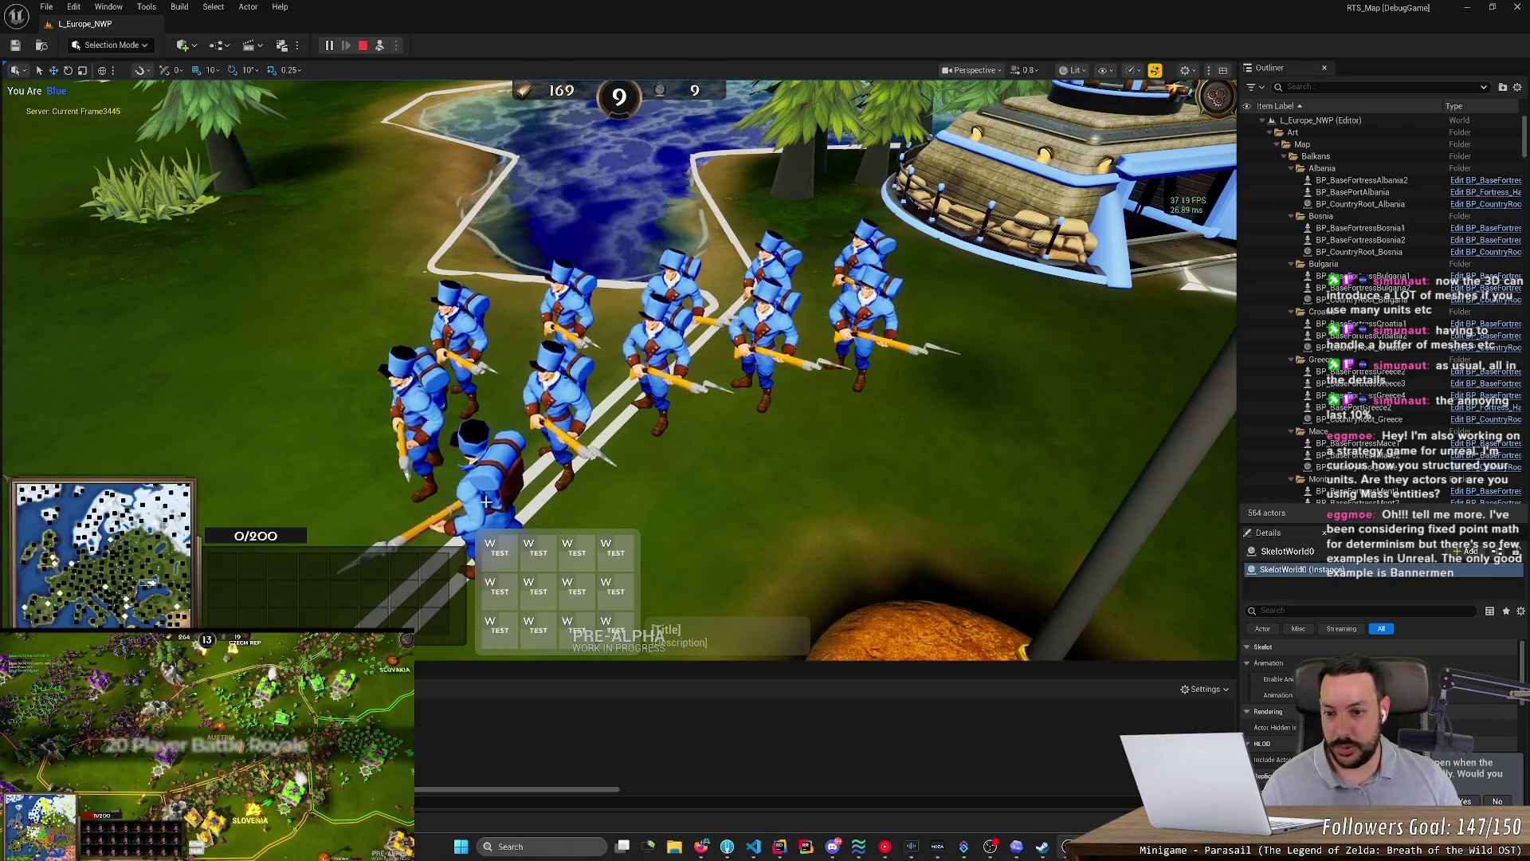
pyautogui.scroll(1, 767, 356)
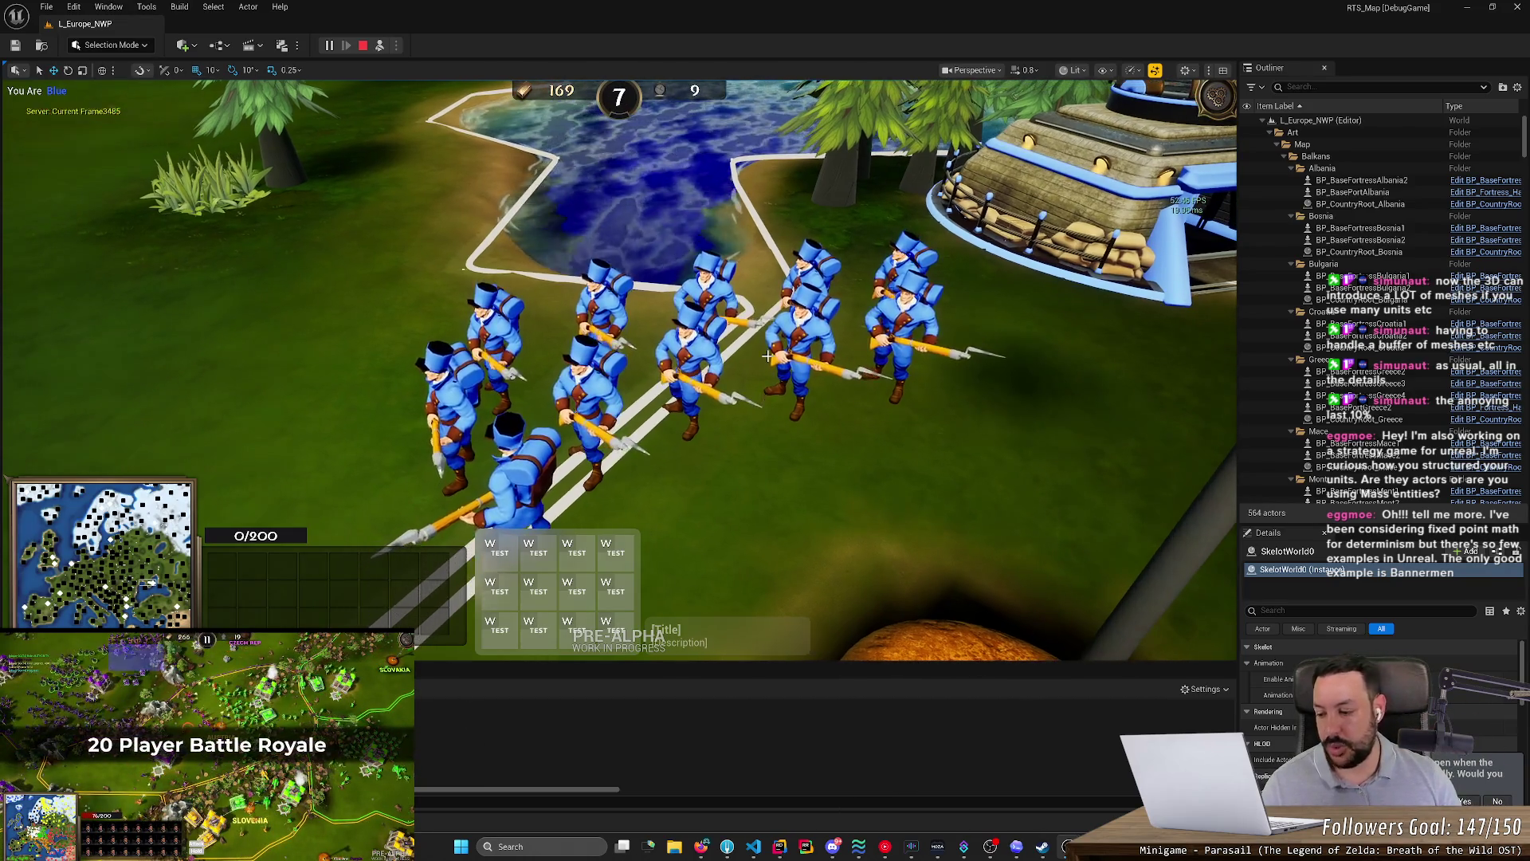
pyautogui.scroll(3, 768, 355)
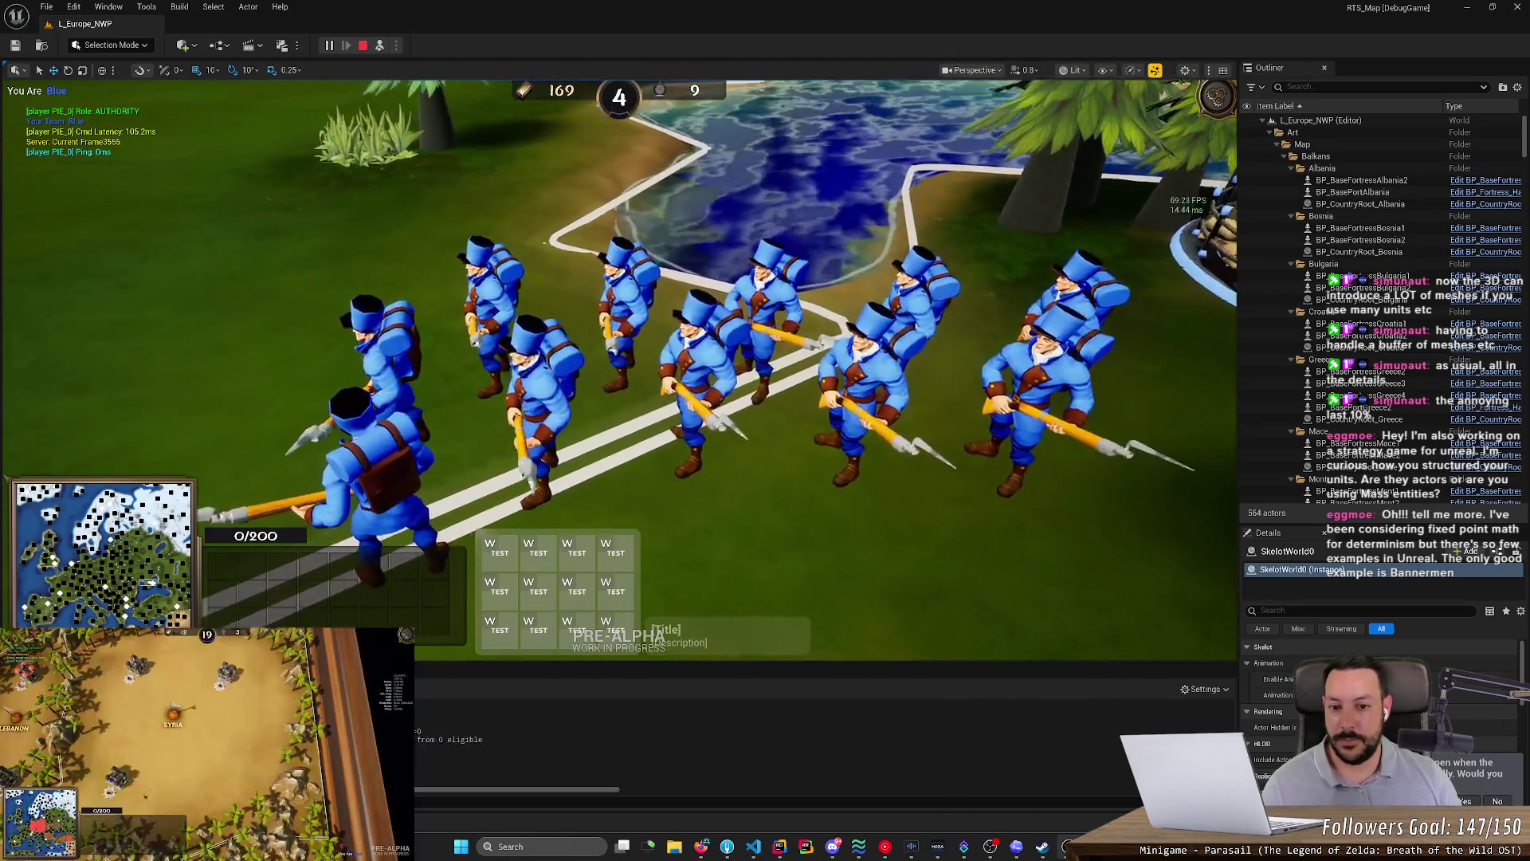
pyautogui.scroll(2, 770, 356)
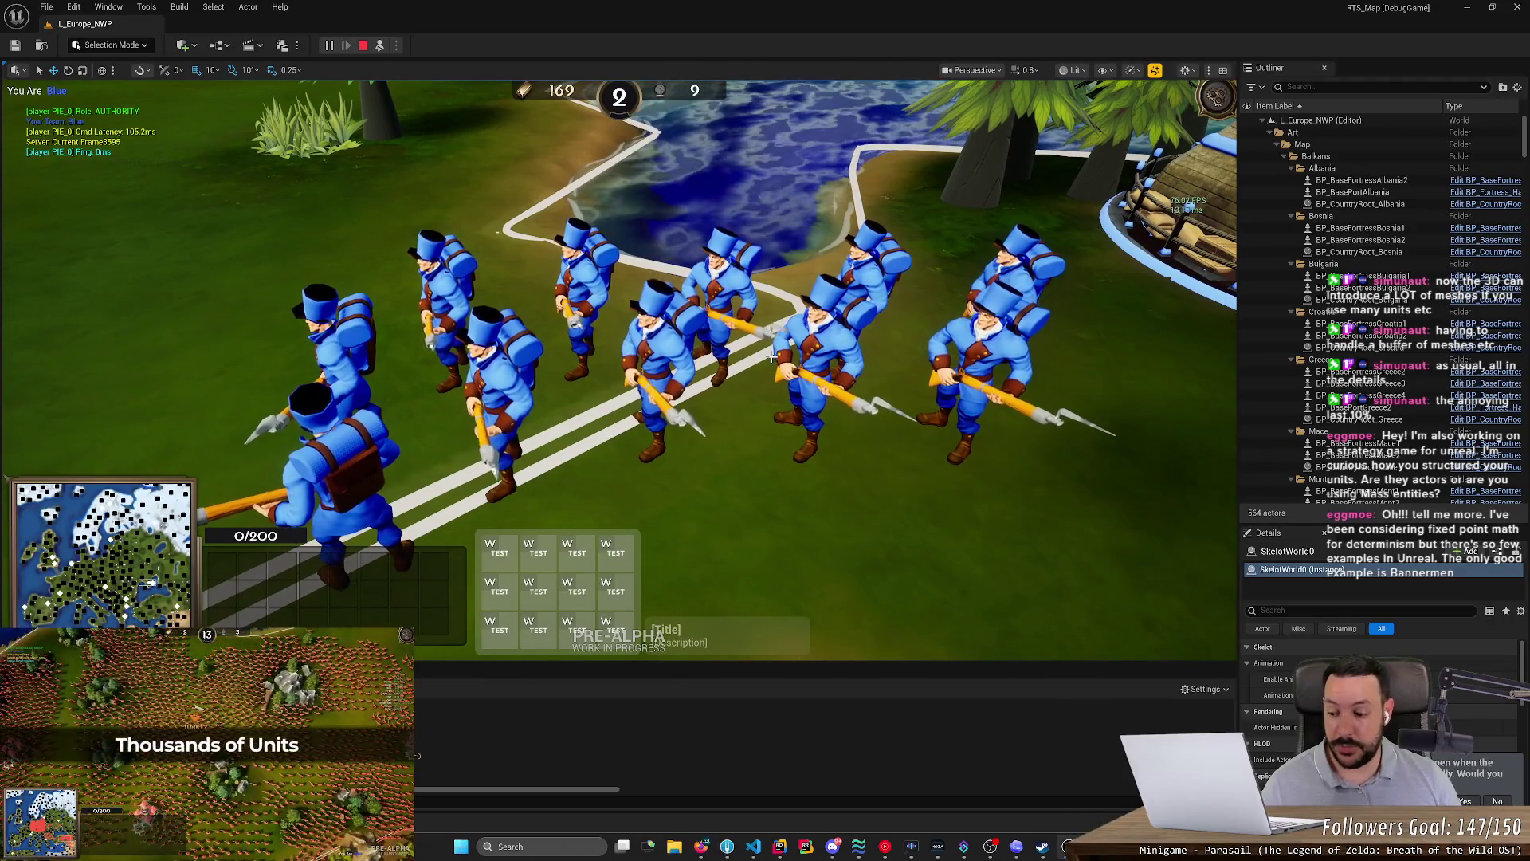
pyautogui.scroll(-1, 772, 356)
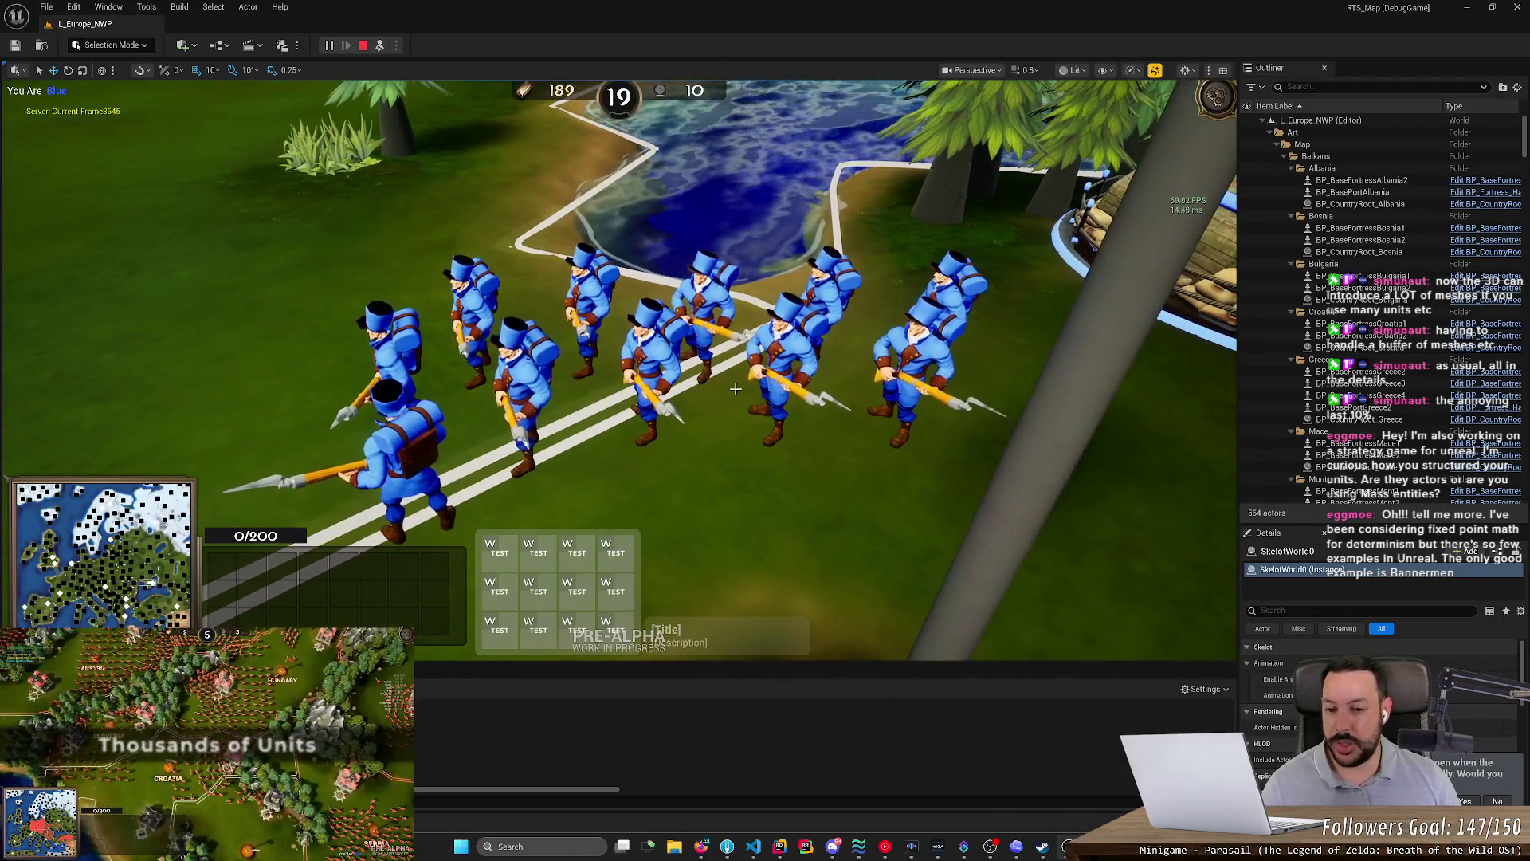
pyautogui.scroll(2, 772, 356)
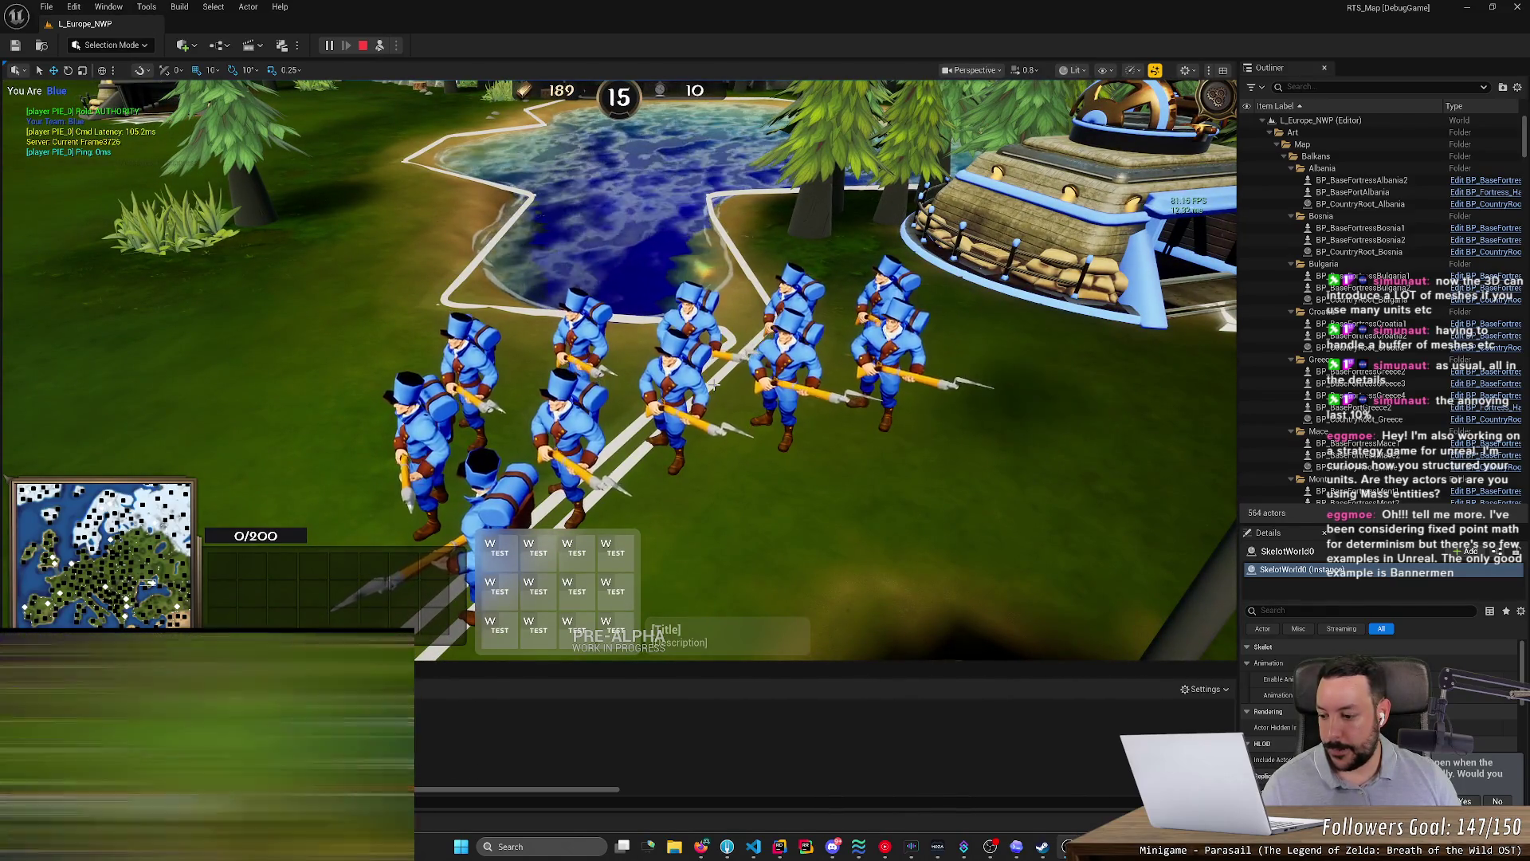
pyautogui.scroll(-2, 713, 384)
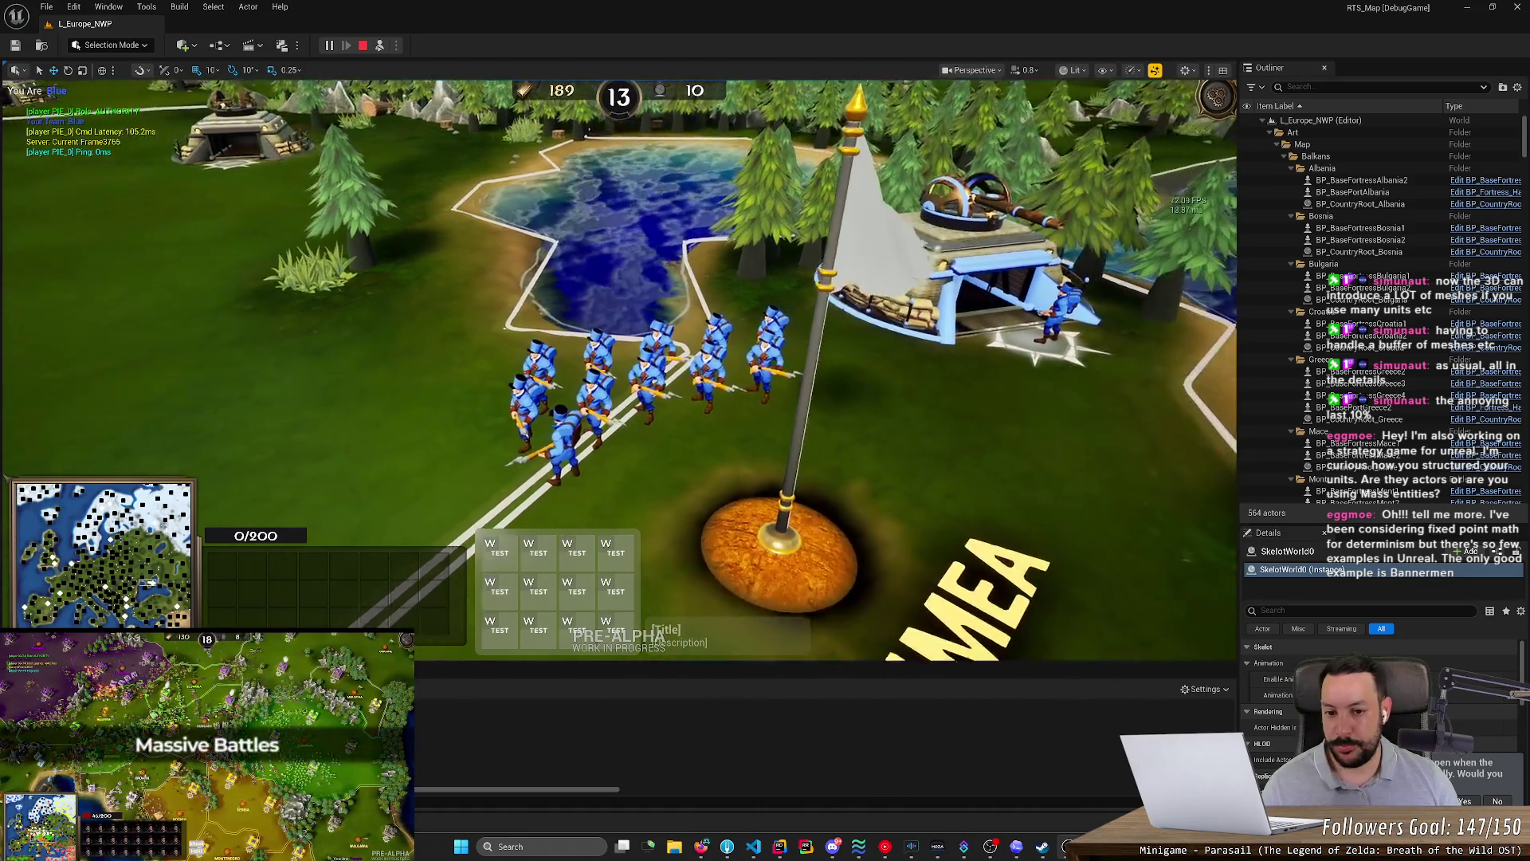
pyautogui.scroll(3, 712, 384)
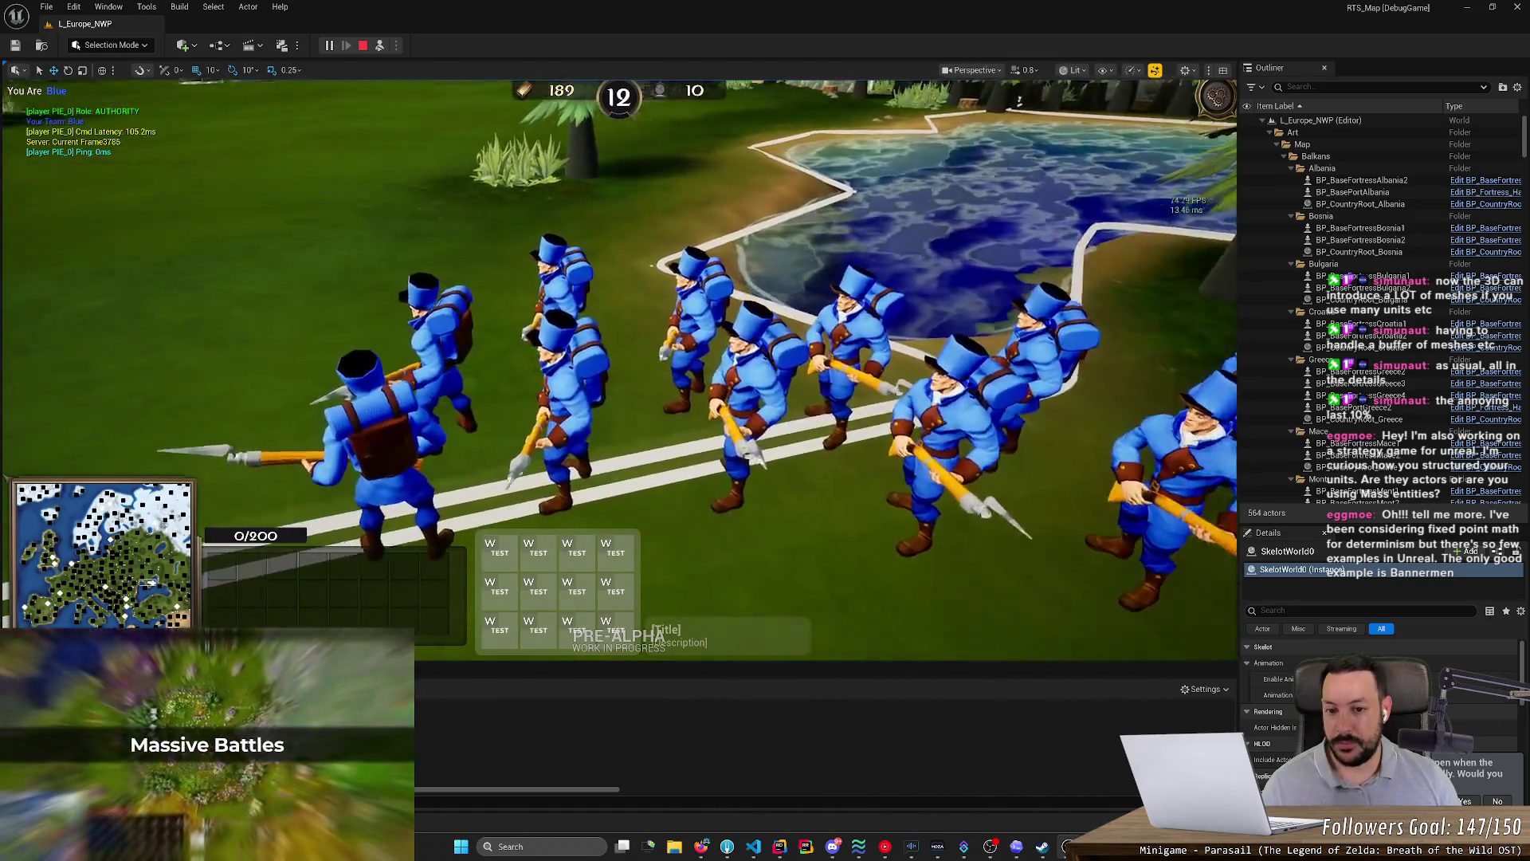
pyautogui.scroll(-1, 676, 350)
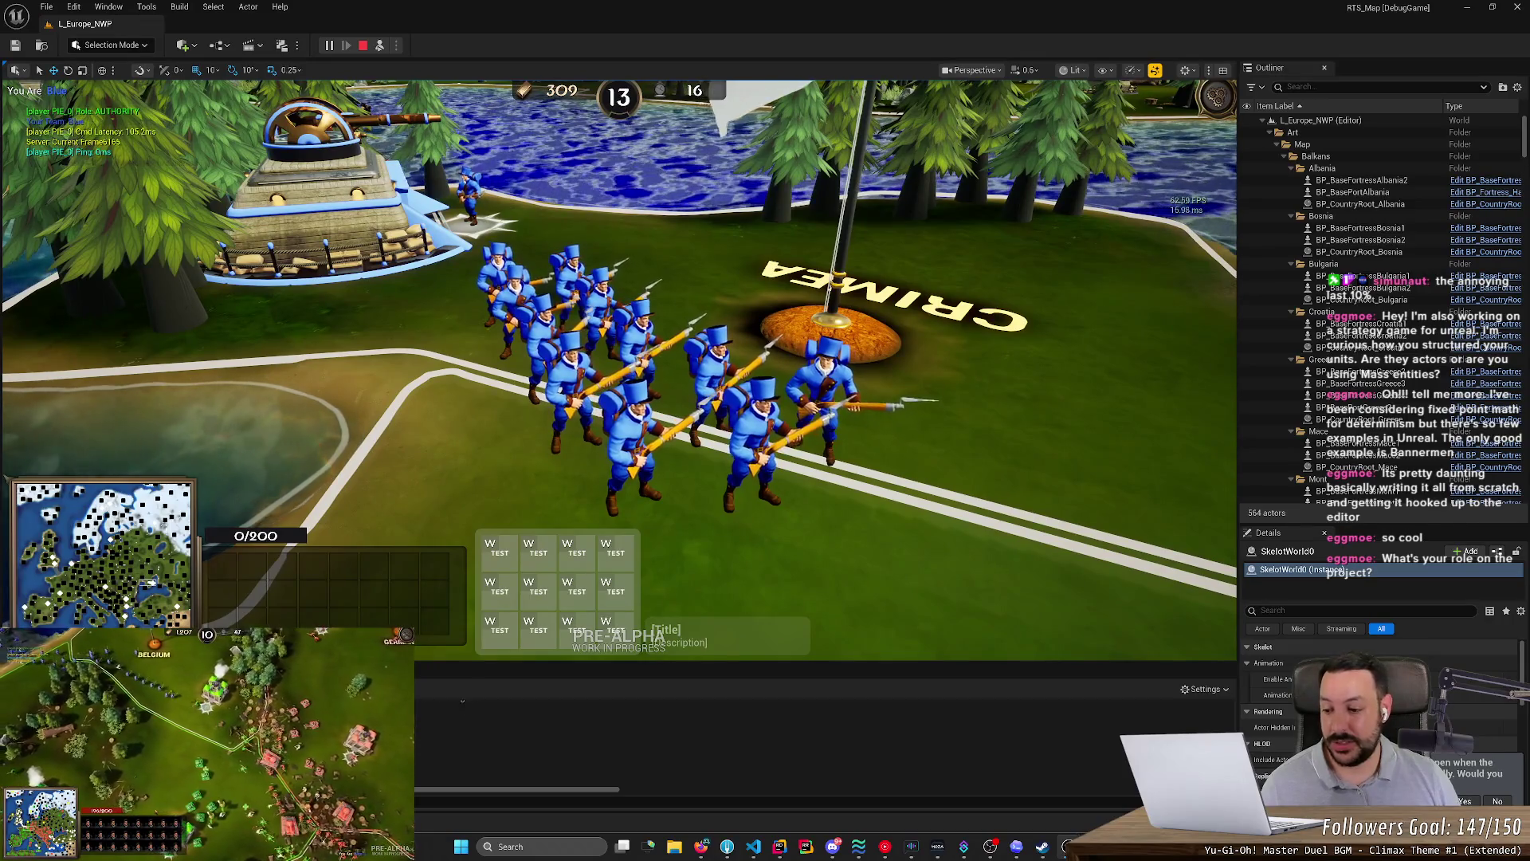
# - Open NS_FortressToRallyPoint in the Niagara editor, preview the arrow effect, then close it
pyautogui.hotkey('ctrl', 'space')
pyautogui.doubleClick(262, 623)
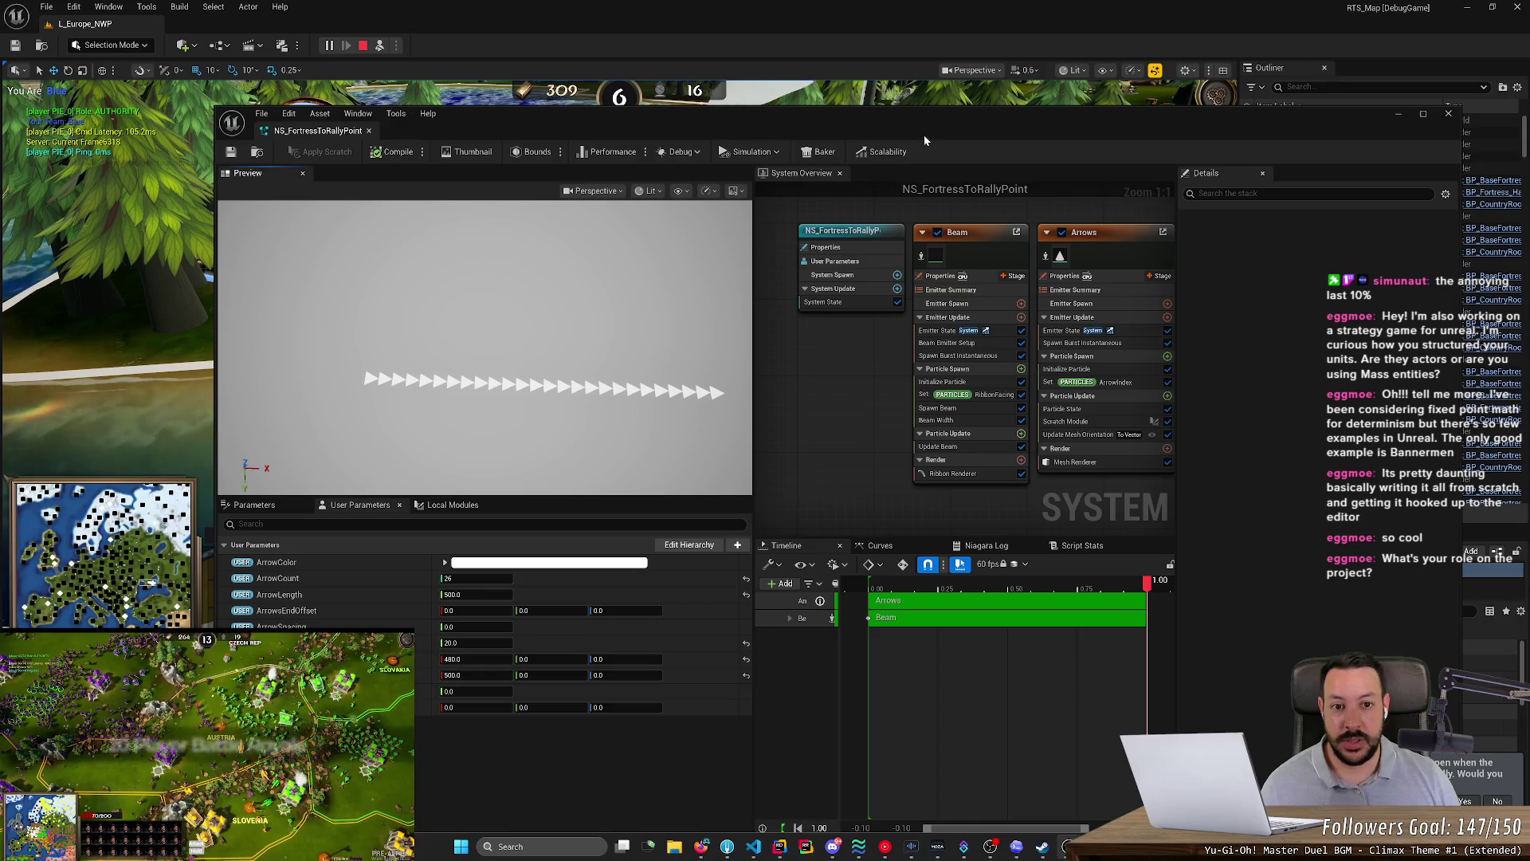
pyautogui.moveTo(925, 141); pyautogui.dragTo(920, 87)
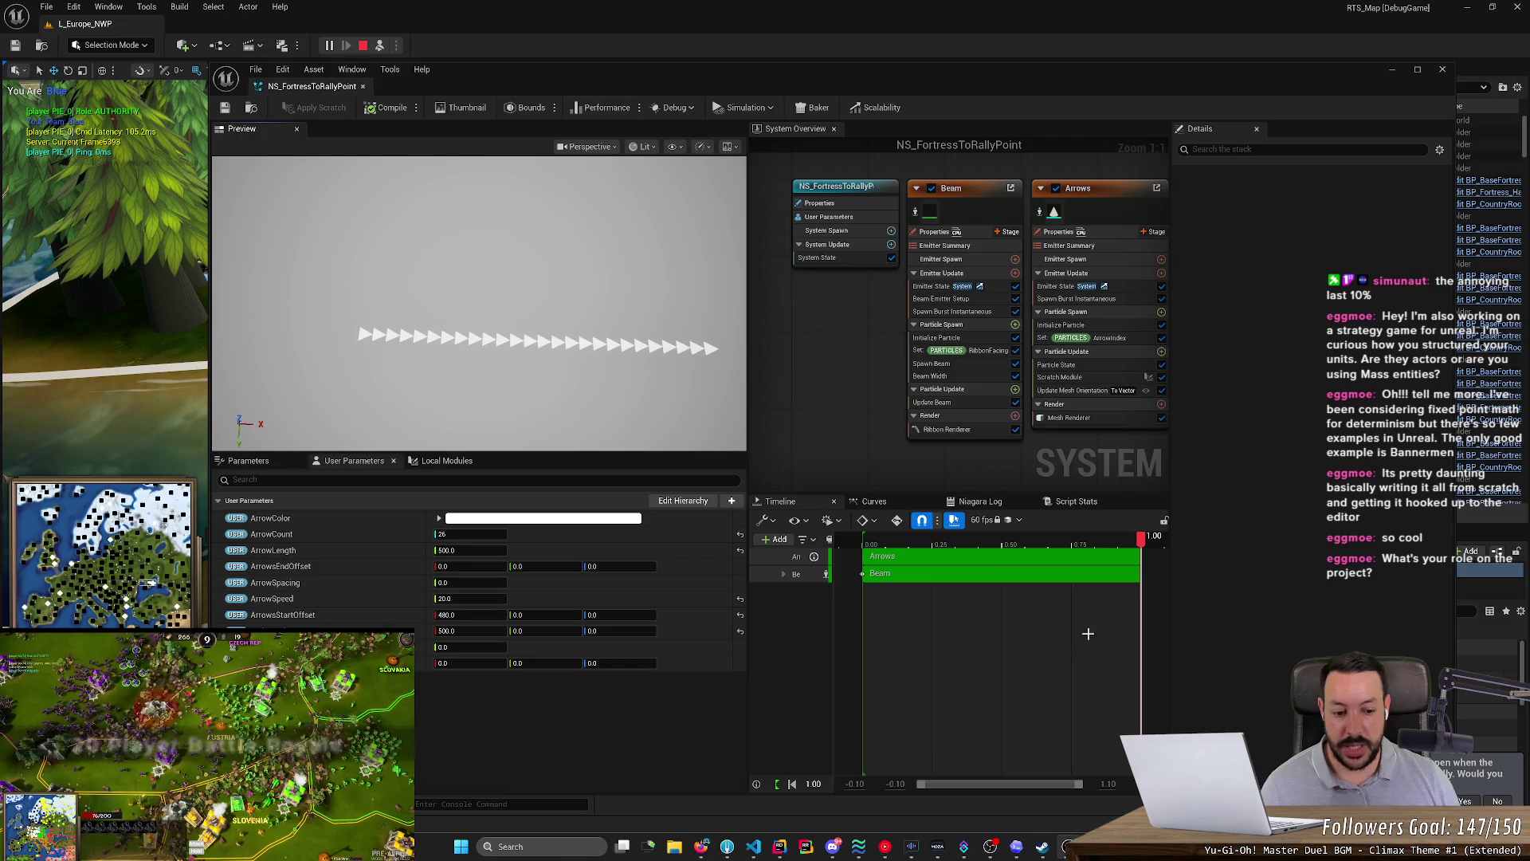
pyautogui.moveTo(748, 566); pyautogui.dragTo(460, 566)
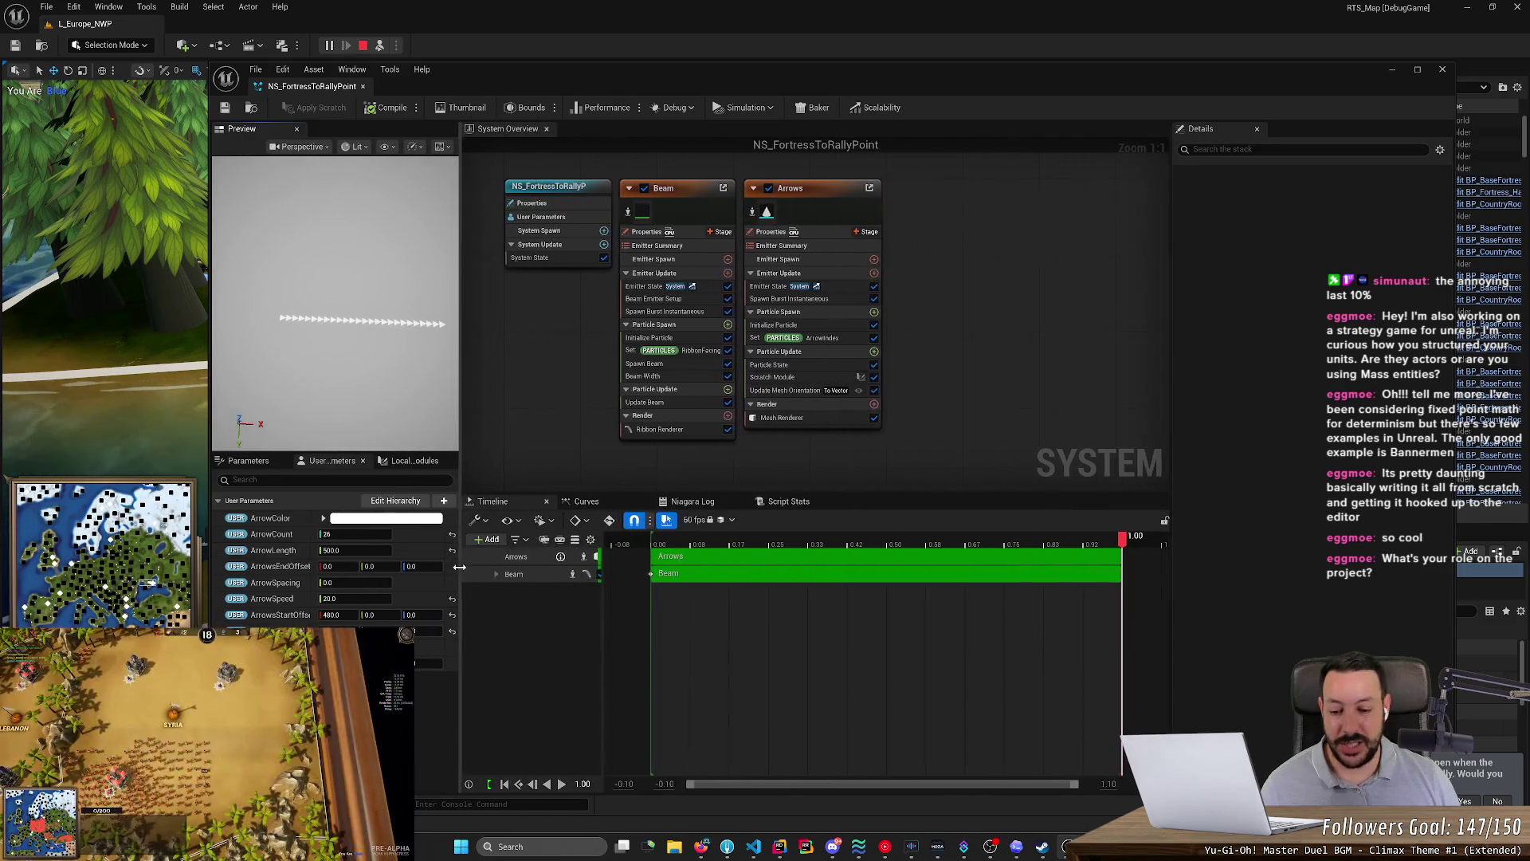
pyautogui.click(562, 784)
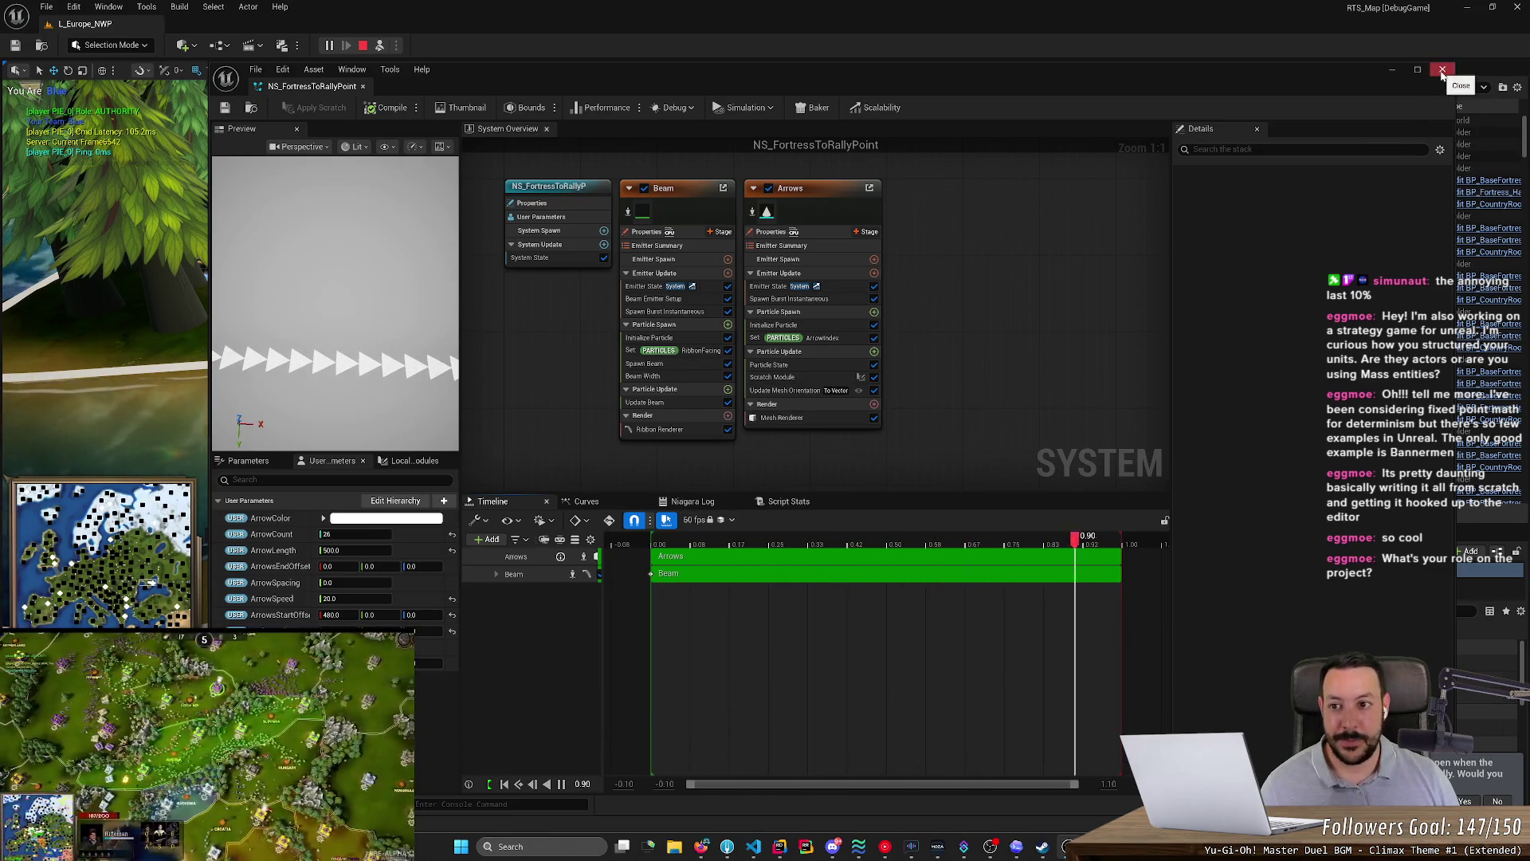
pyautogui.click(1443, 69)
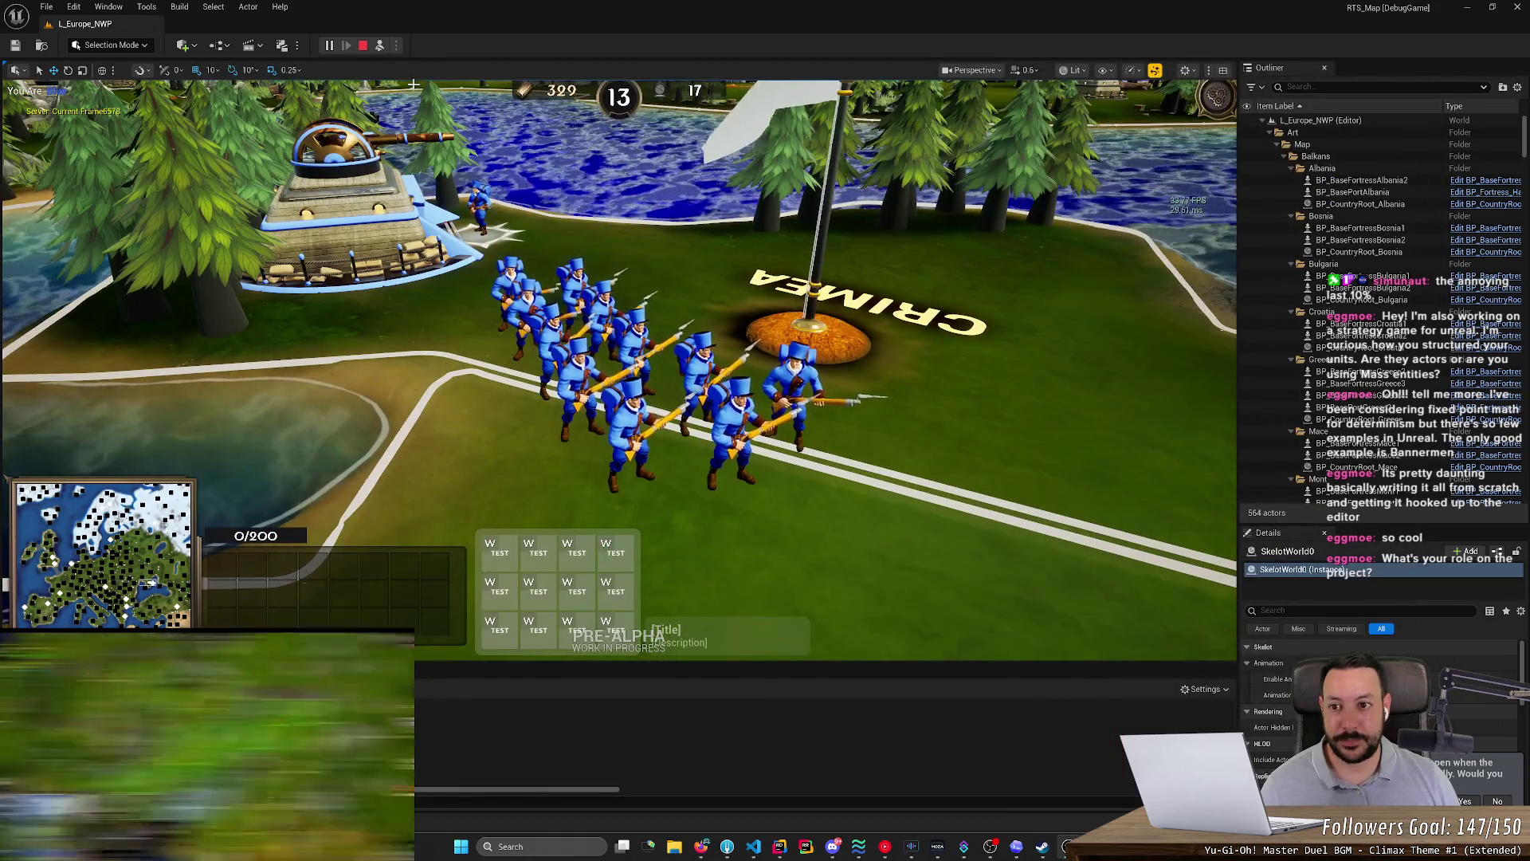
# - Possess the camera, select the blue soldiers and place a new rally flag west of Crimea
pyautogui.click(381, 48)
pyautogui.moveTo(628, 389); pyautogui.dragTo(845, 271)
pyautogui.rightClick(903, 351)
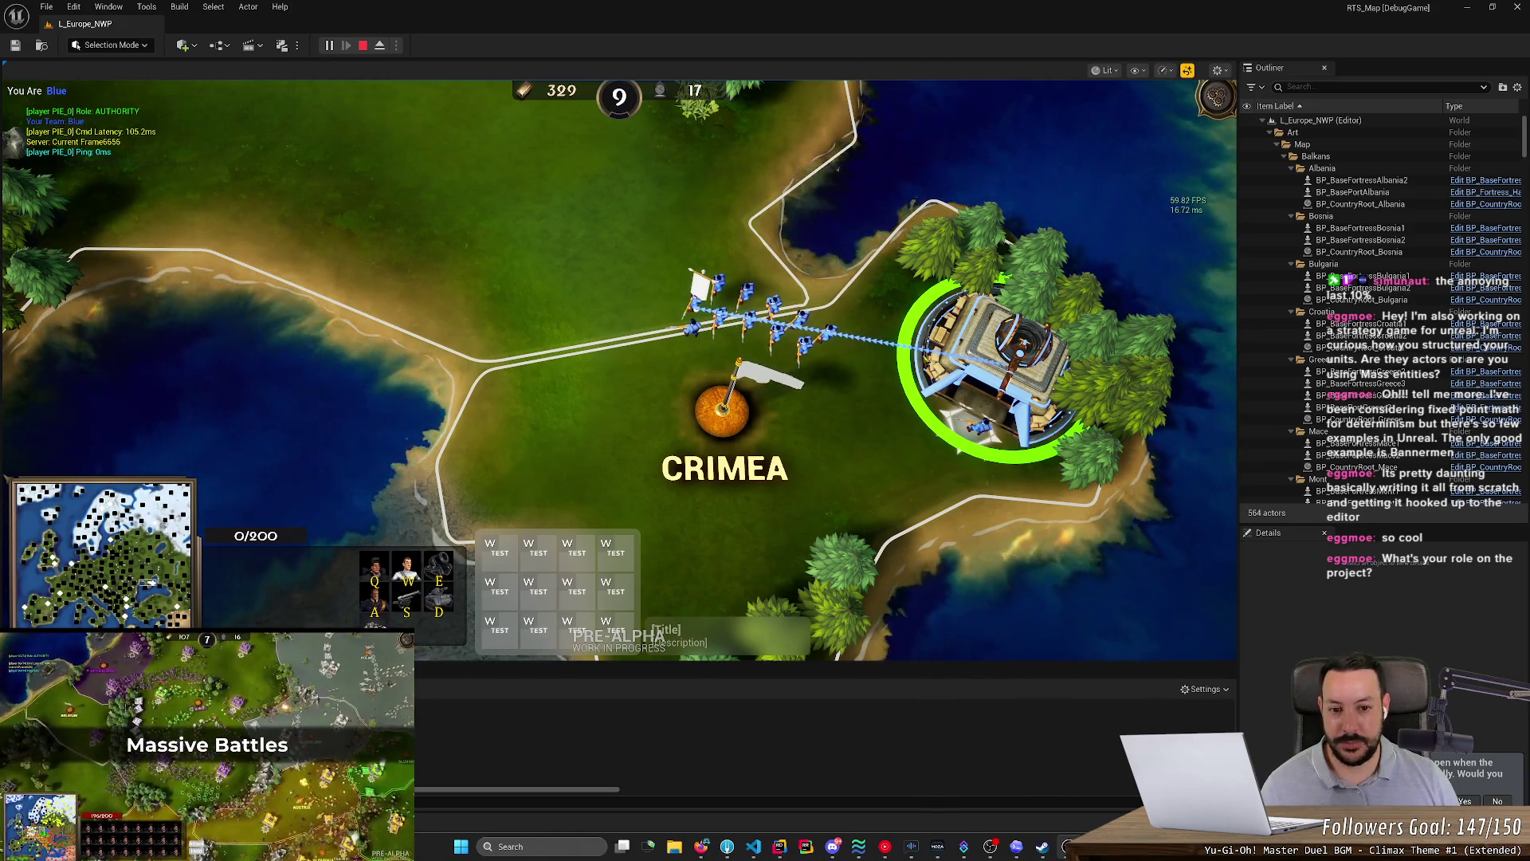
pyautogui.rightClick(586, 439)
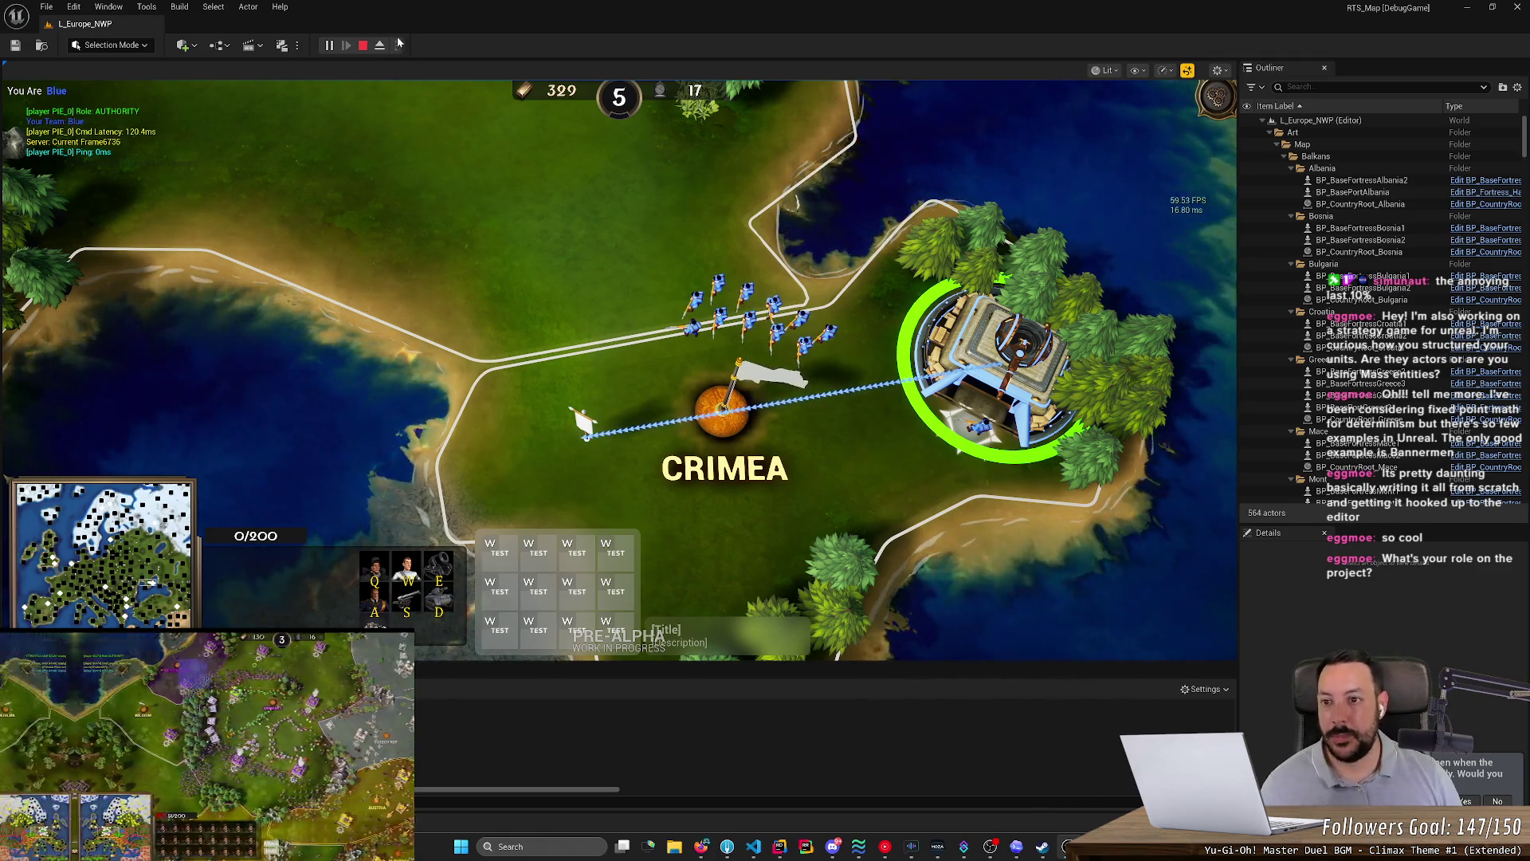
# - Zoom in on the new arrow line, pause the game, and bring up the AI chat assistant
pyautogui.scroll(-3, 534, 290)
pyautogui.scroll(5, 534, 290)
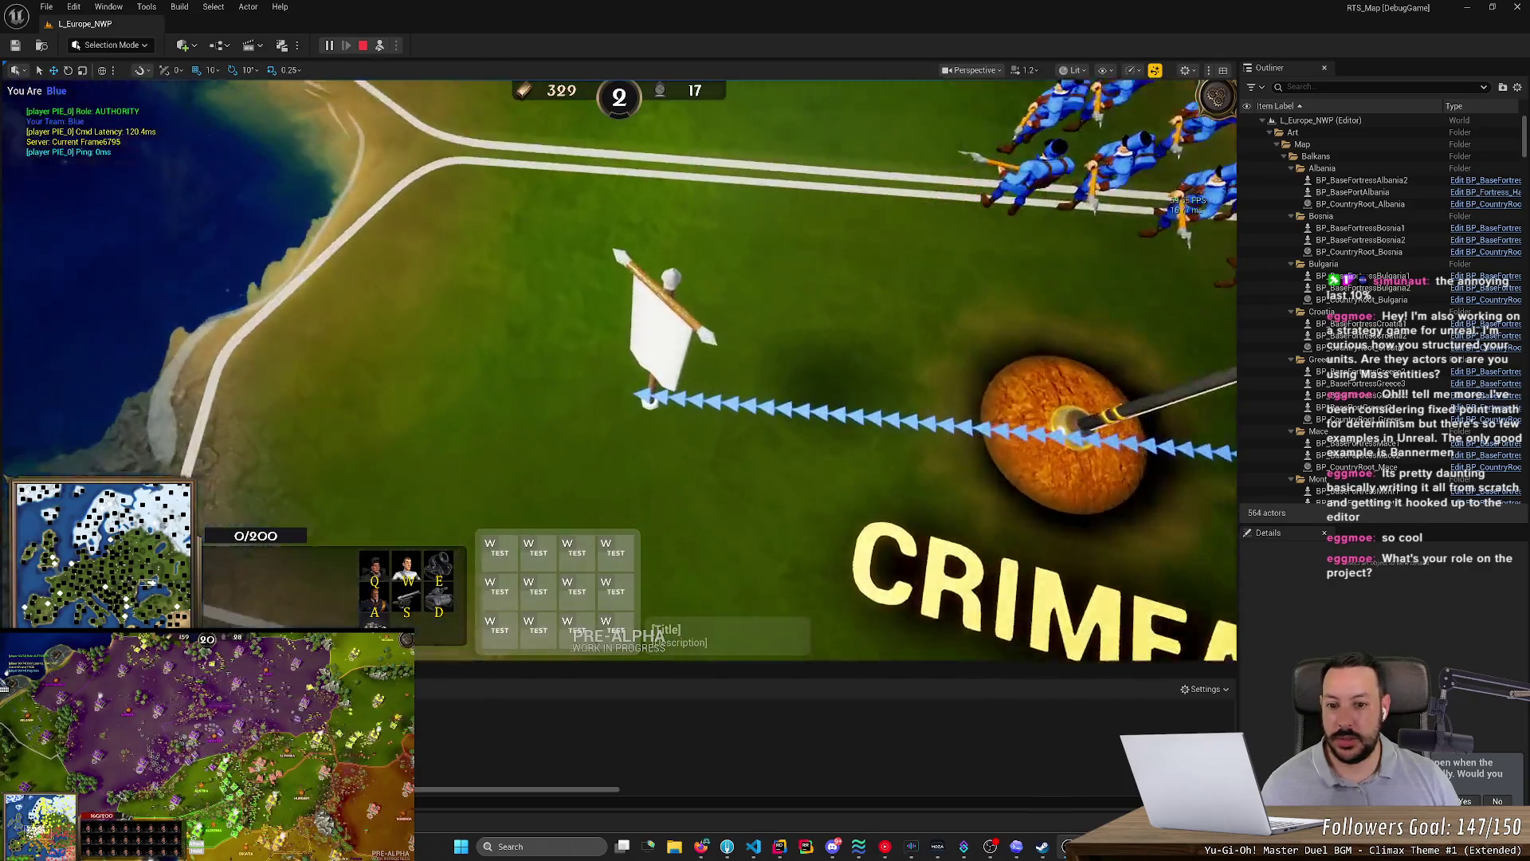
pyautogui.scroll(3, 649, 399)
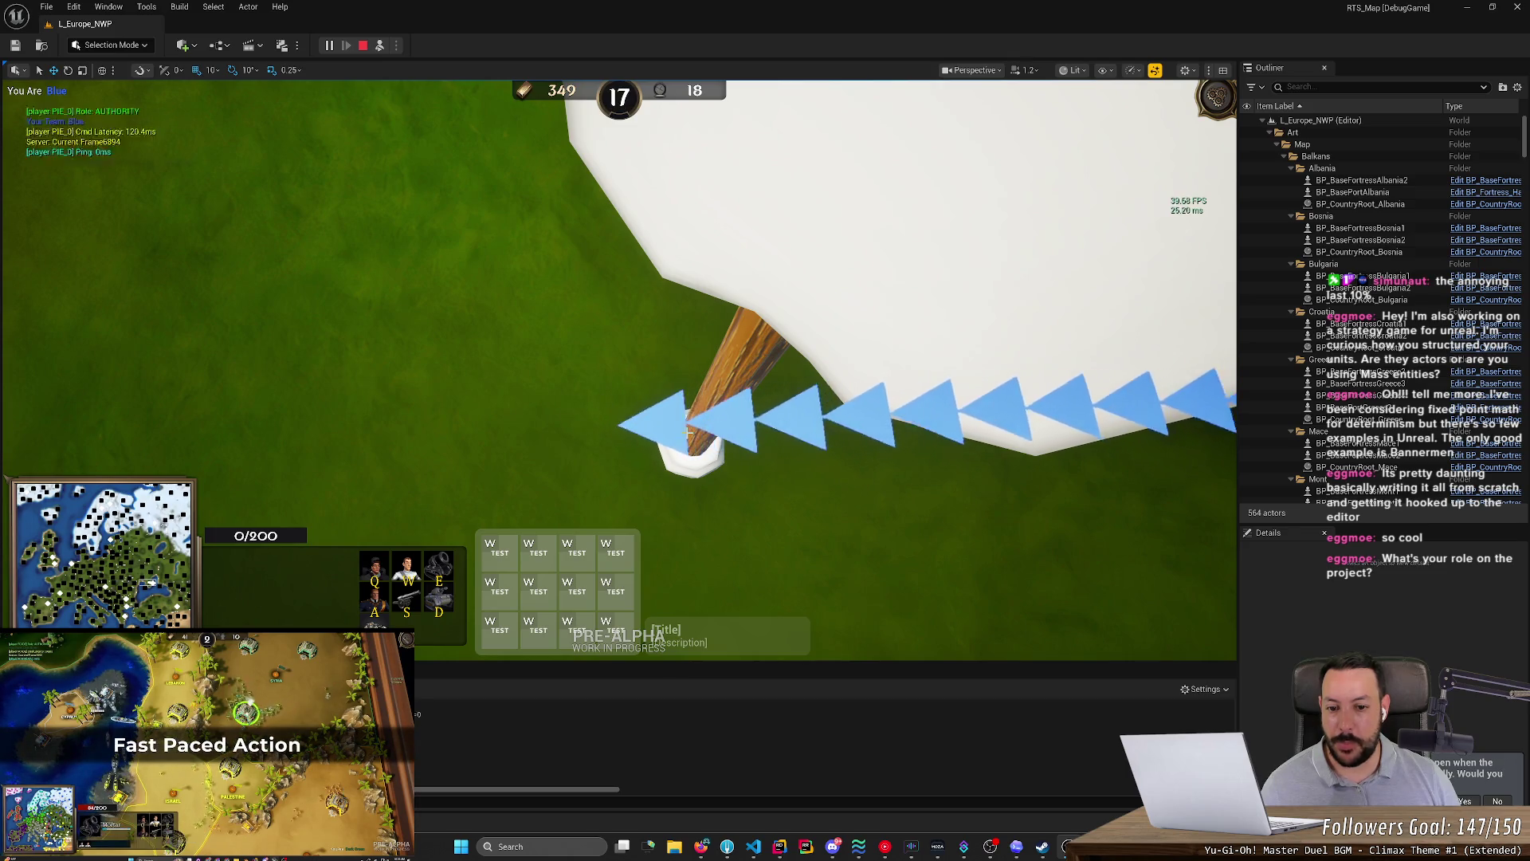
pyautogui.scroll(-3, 689, 430)
pyautogui.scroll(5, 689, 431)
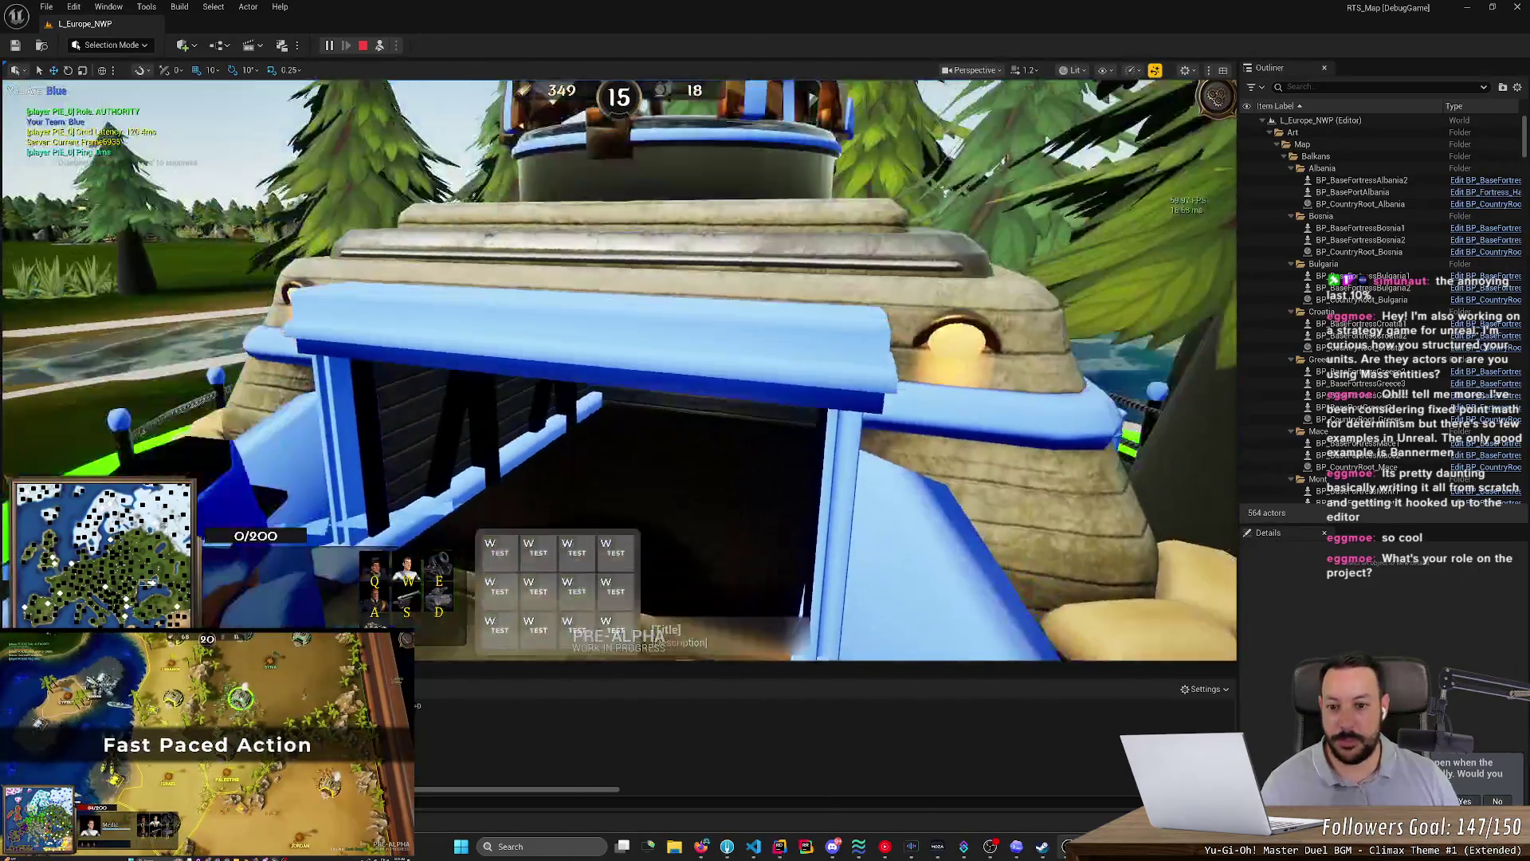
pyautogui.scroll(-2, 689, 377)
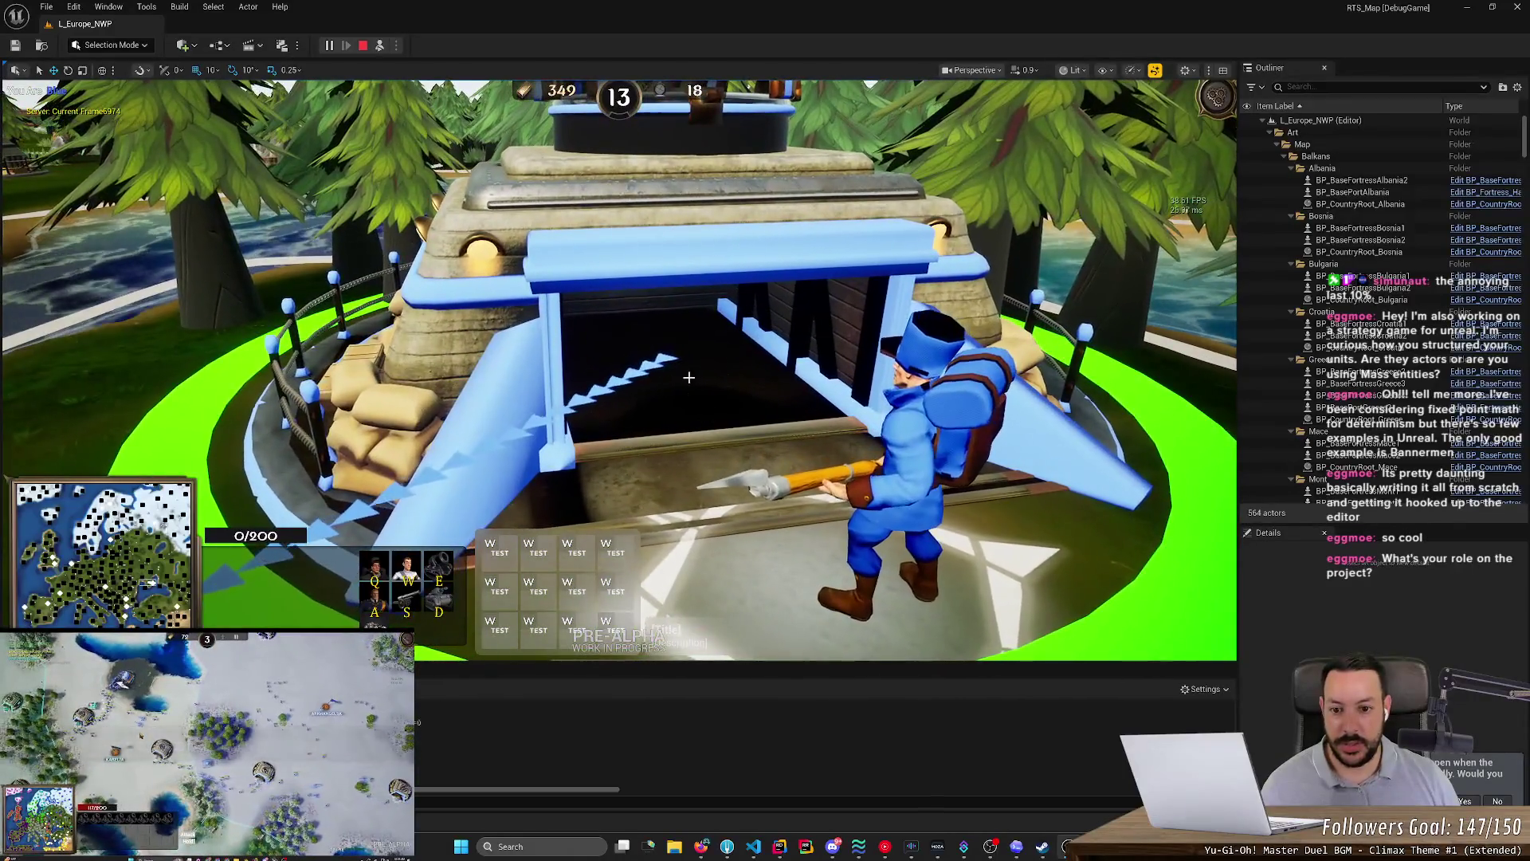
pyautogui.press('space')
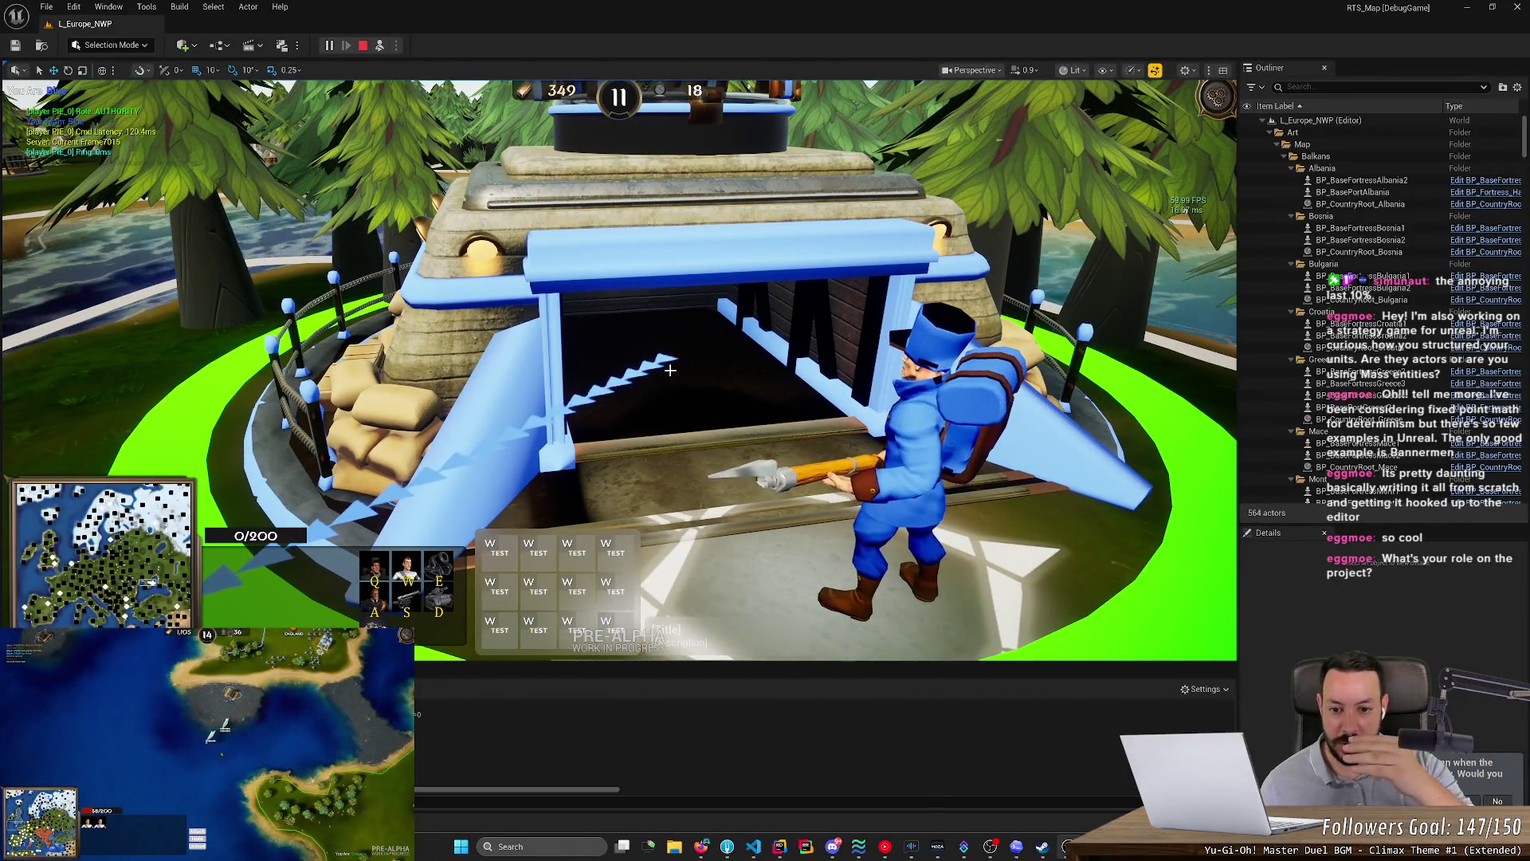
pyautogui.press('space')
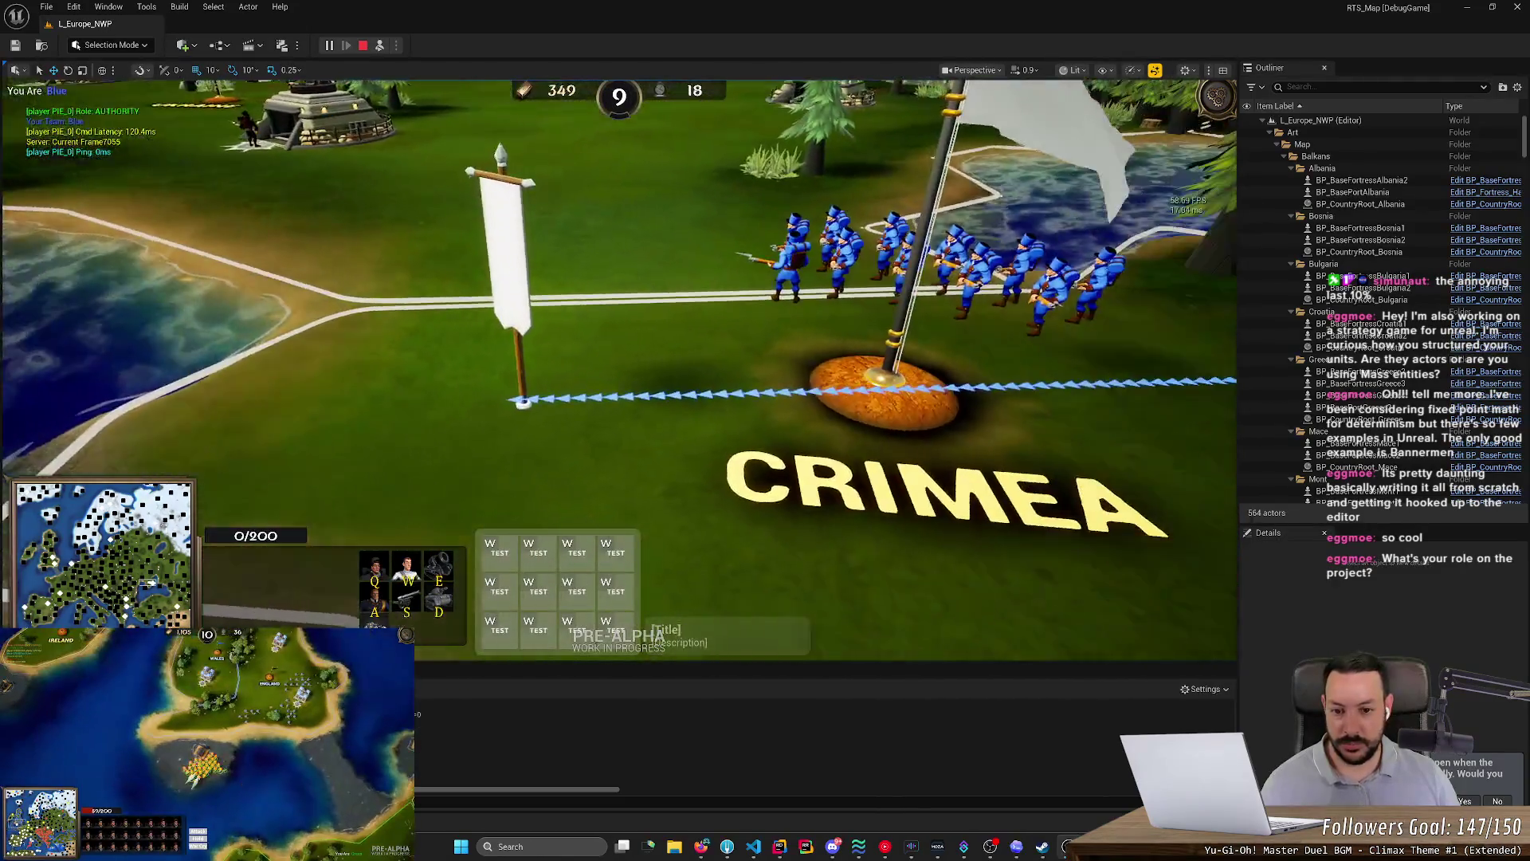
pyautogui.scroll(2, 670, 370)
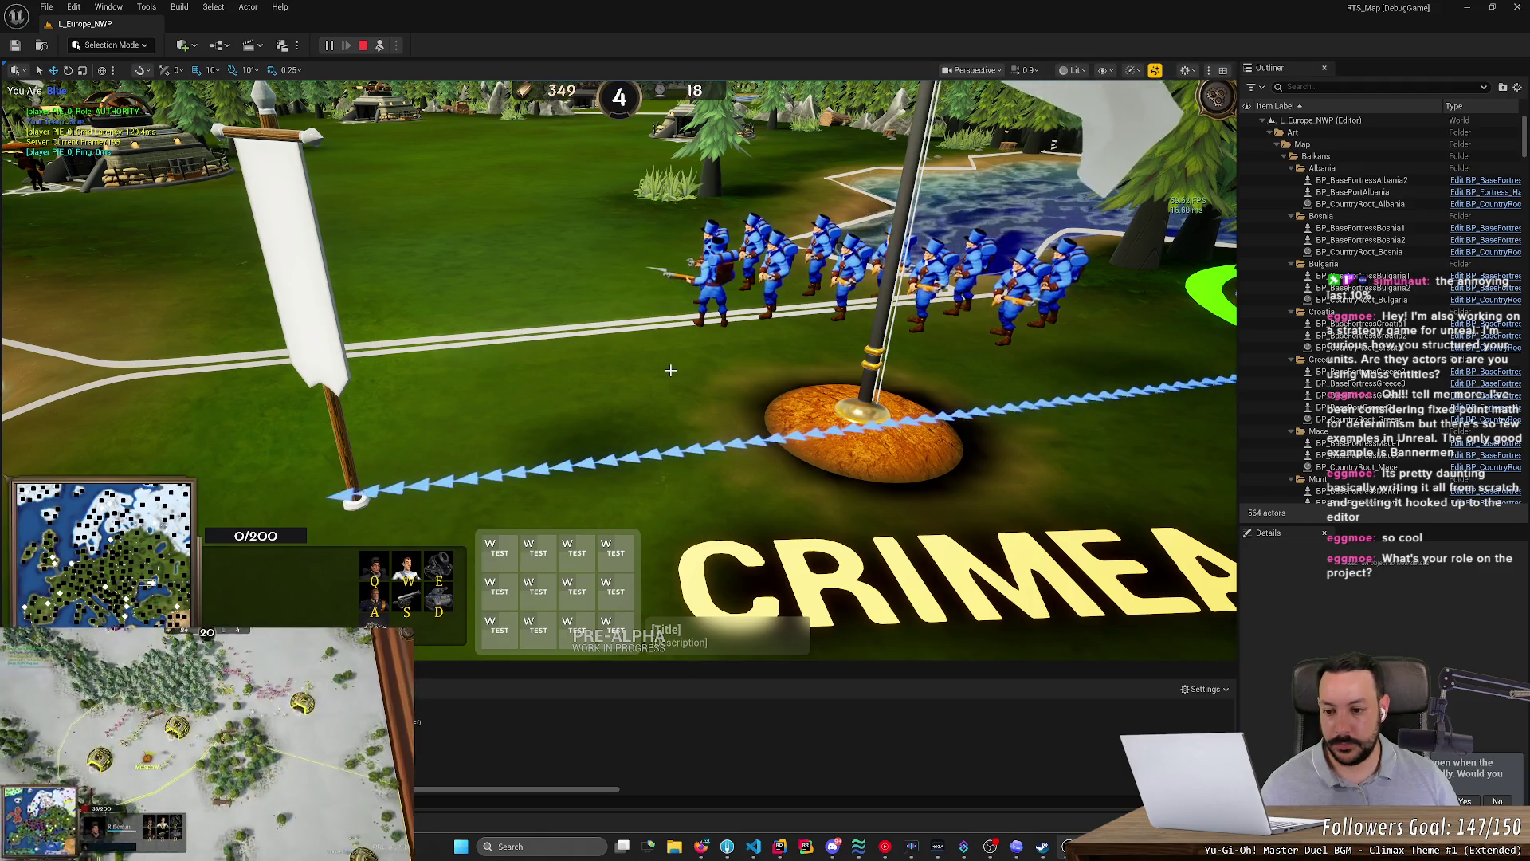
pyautogui.hotkey('alt', 'Tab')
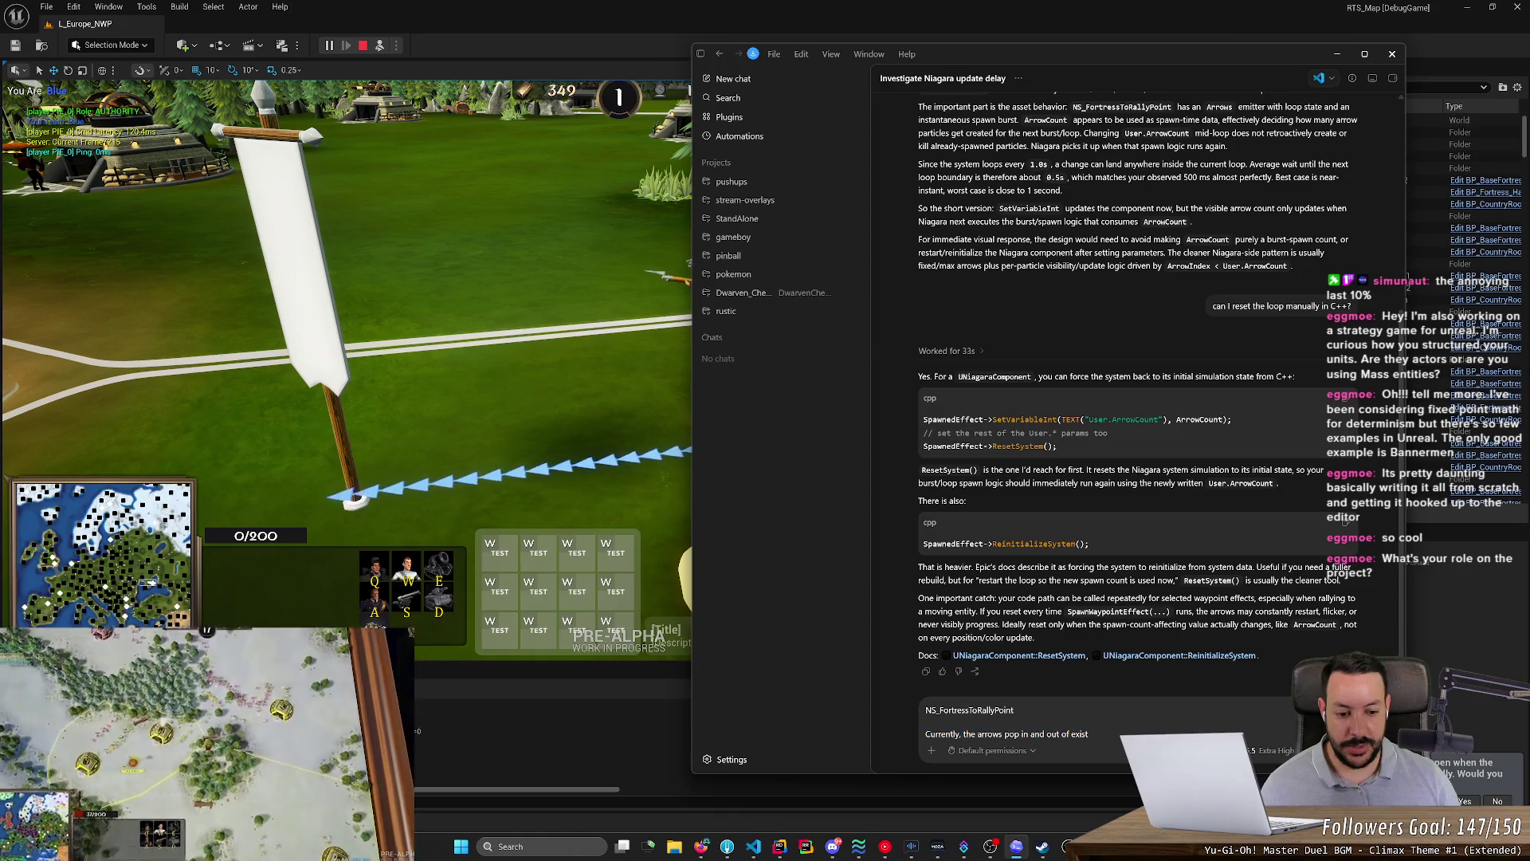
# - Revise the Codex draft to name NS_FortressToRallyPoint and say the animation scrolls all the arrows by 1
pyautogui.moveTo(1089, 733); pyautogui.dragTo(923, 735)
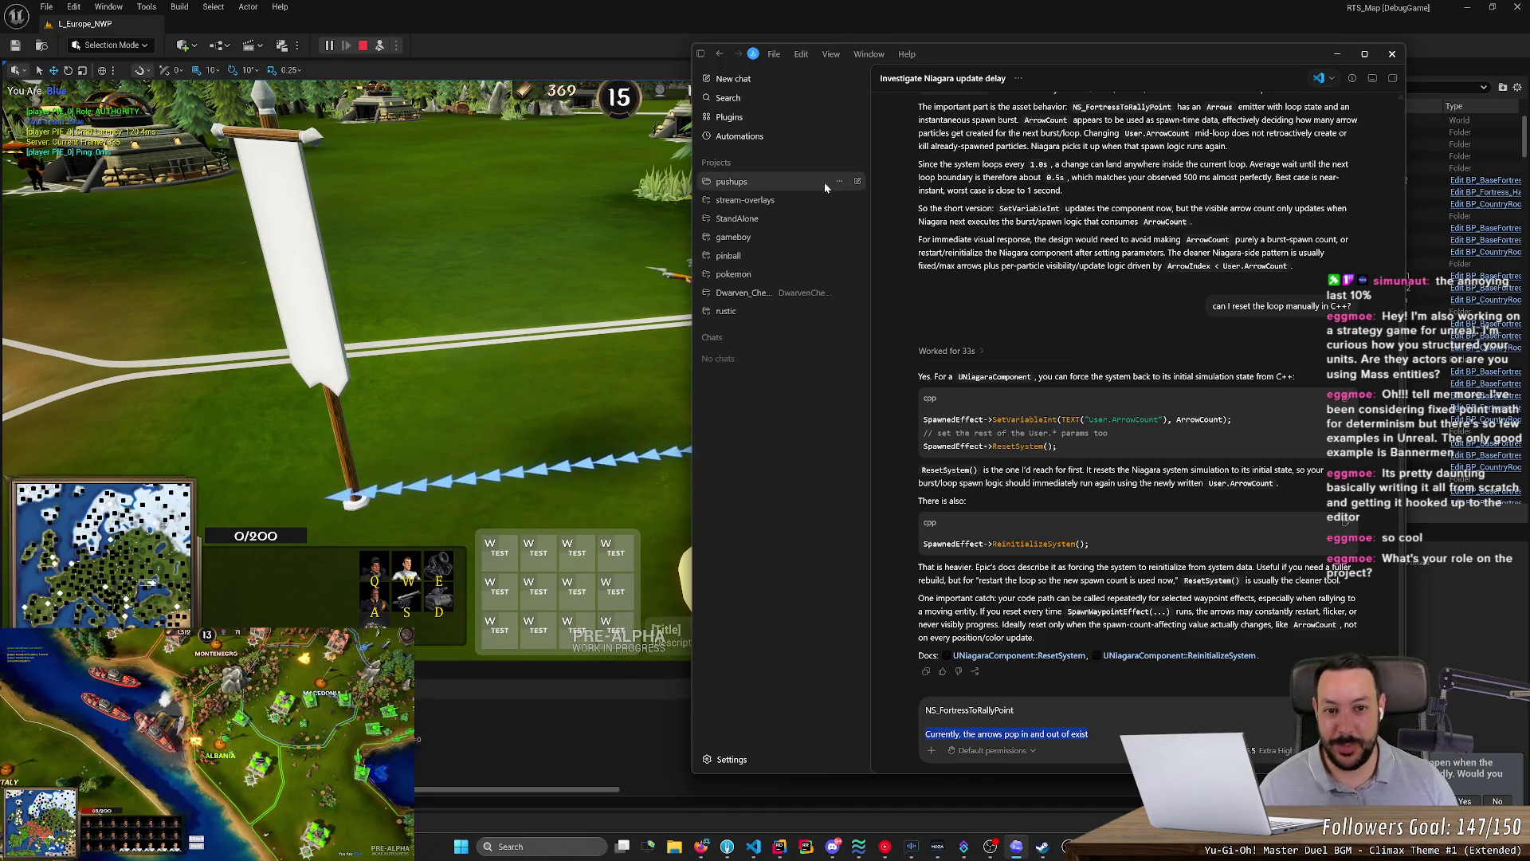
pyautogui.moveTo(956, 56); pyautogui.dragTo(1075, 48)
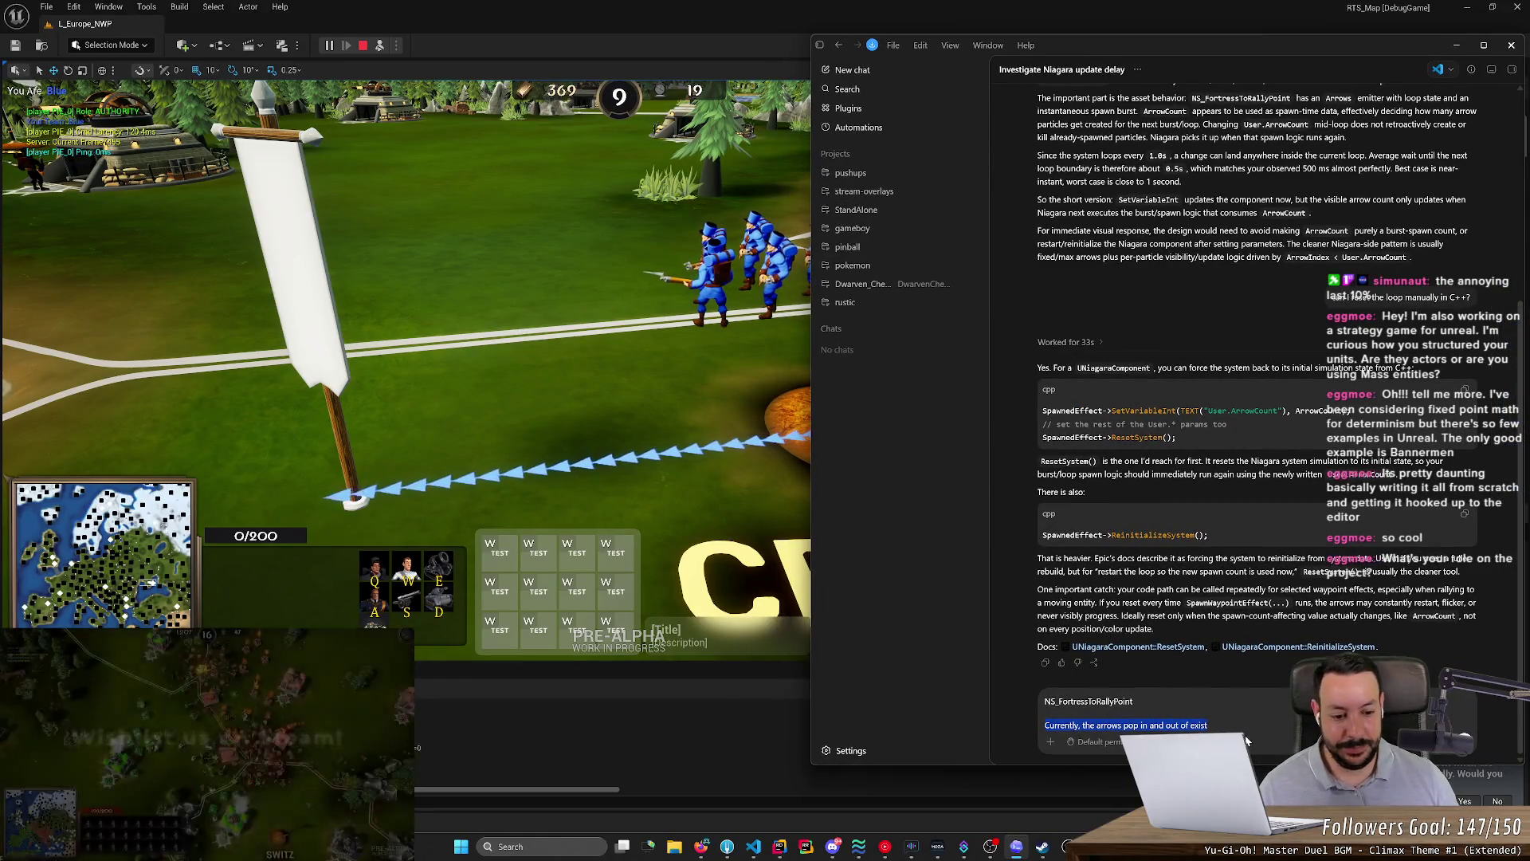
pyautogui.moveTo(1208, 725); pyautogui.dragTo(1113, 725)
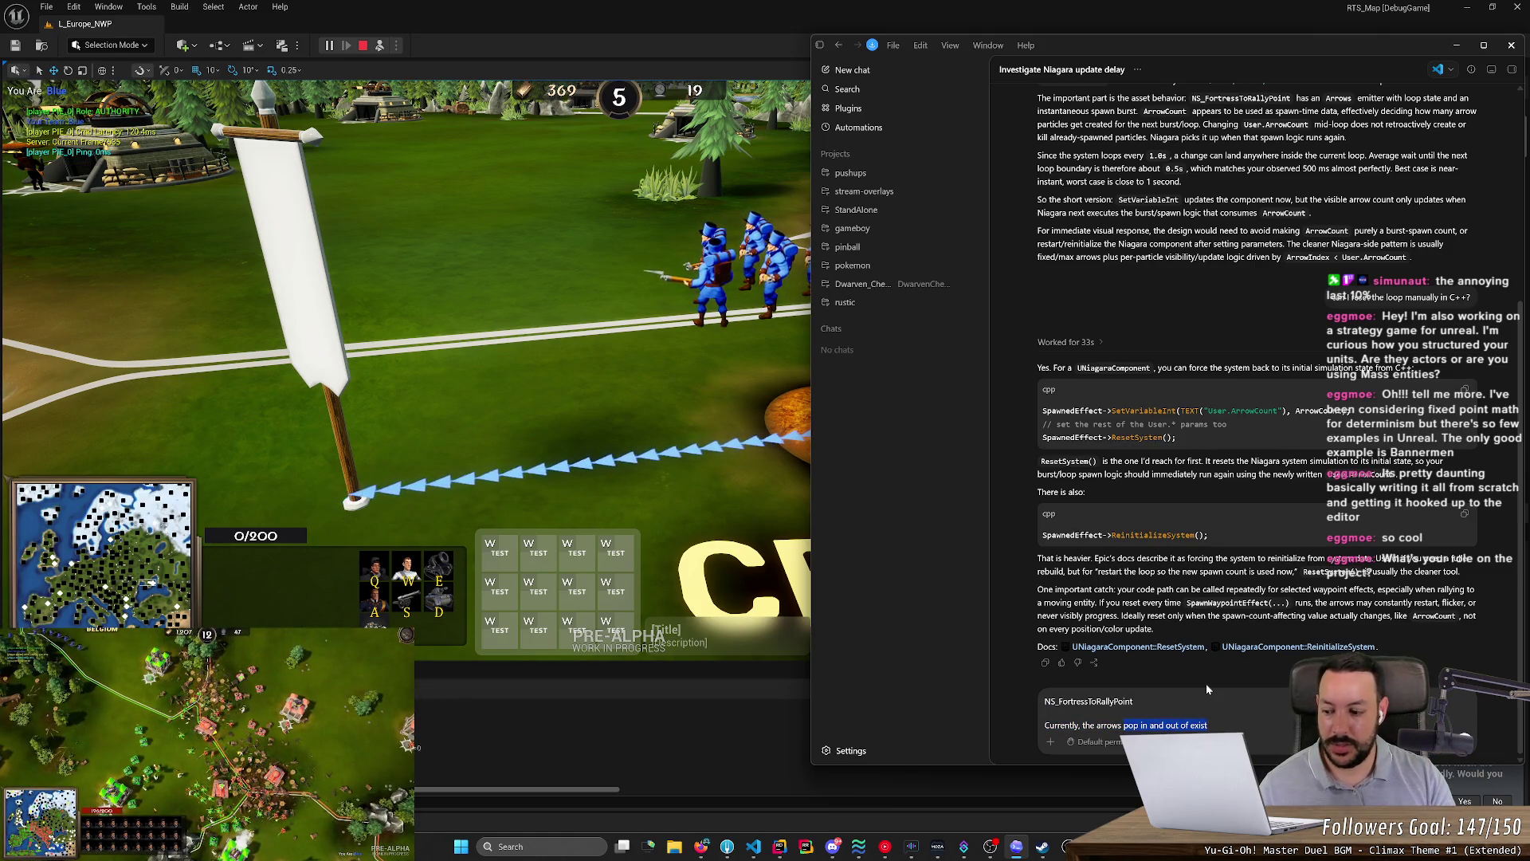
pyautogui.press('BackSpace')
pyautogui.press('BackSpace')
pyautogui.press('BackSpace')
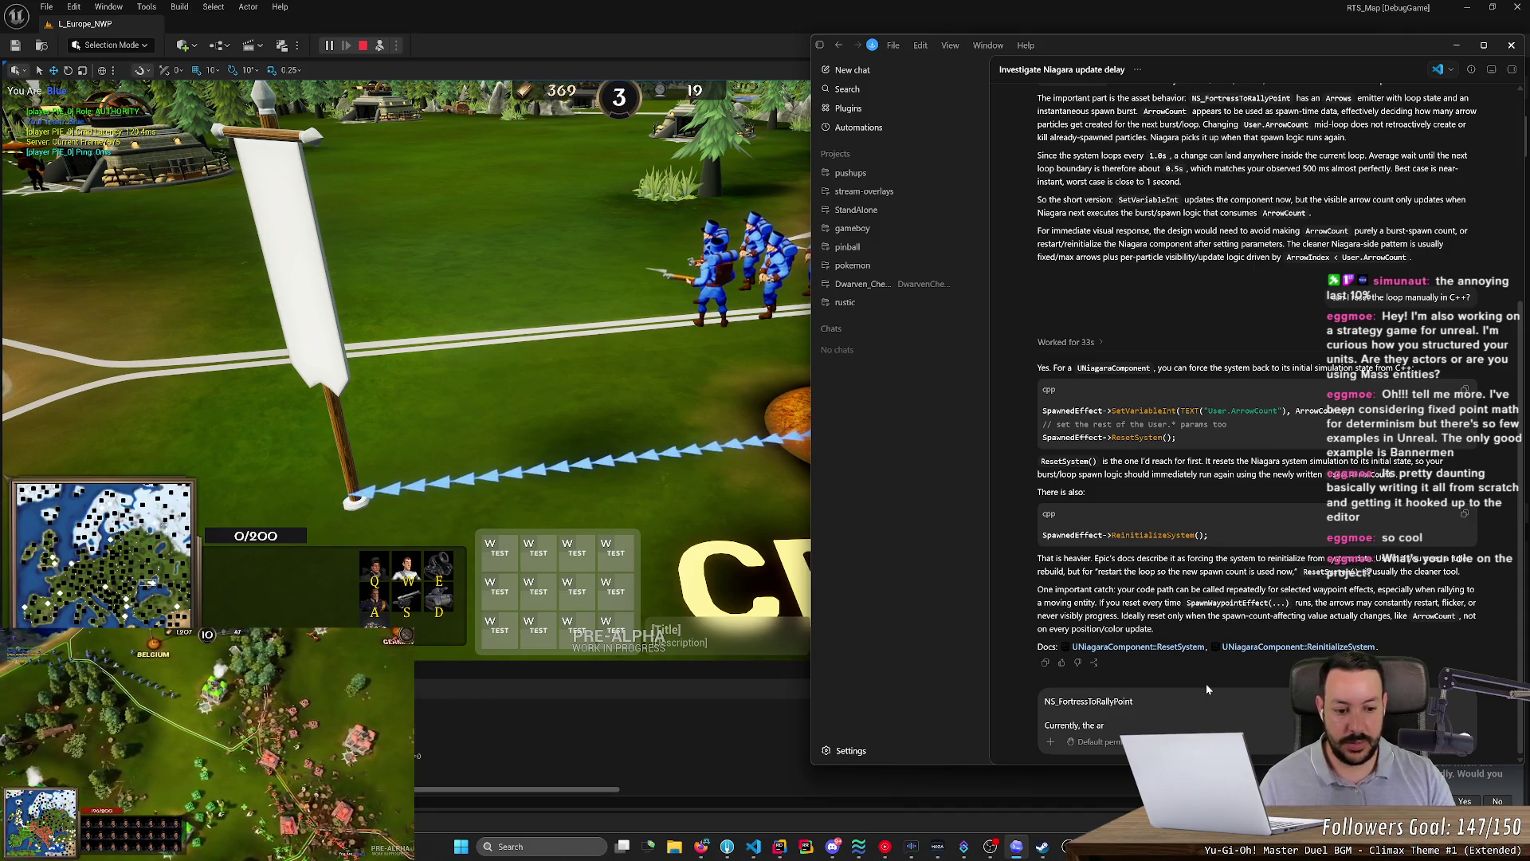
pyautogui.press('BackSpace')
pyautogui.write('nimation ')
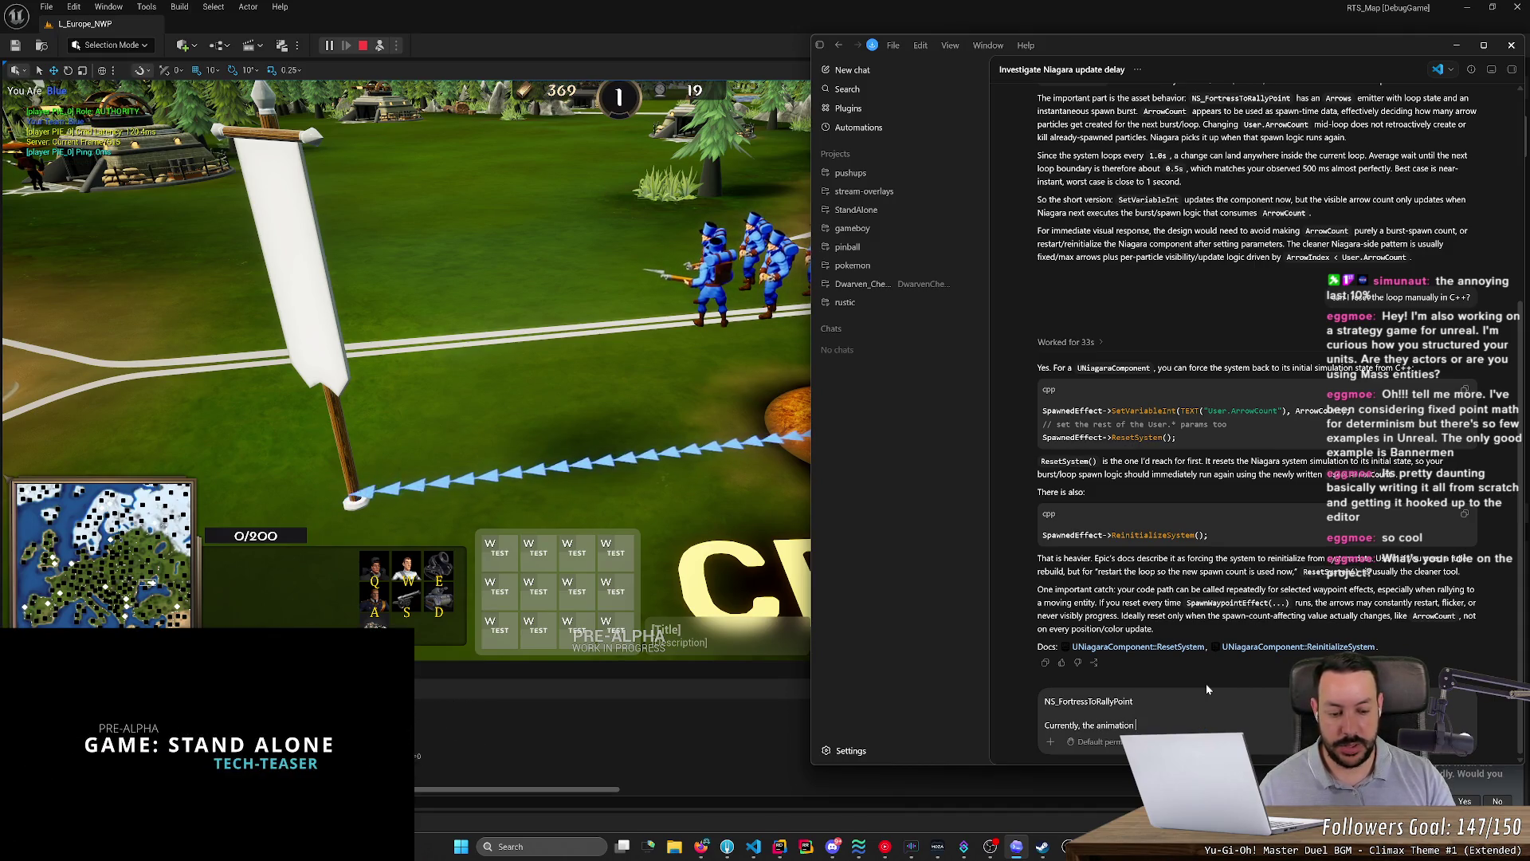
pyautogui.write('scrolls')
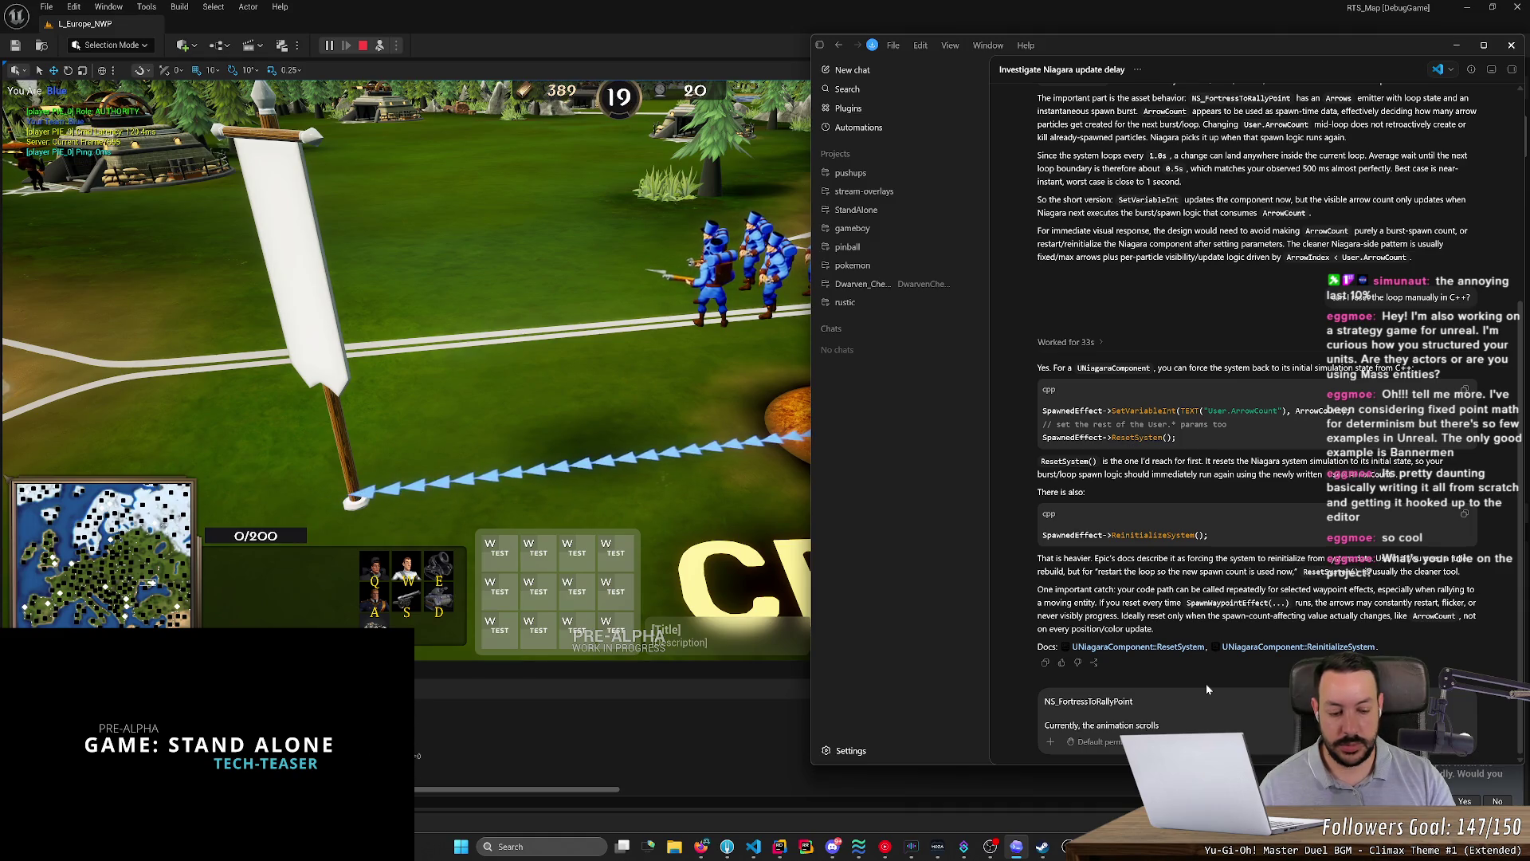
pyautogui.write(' all the ar')
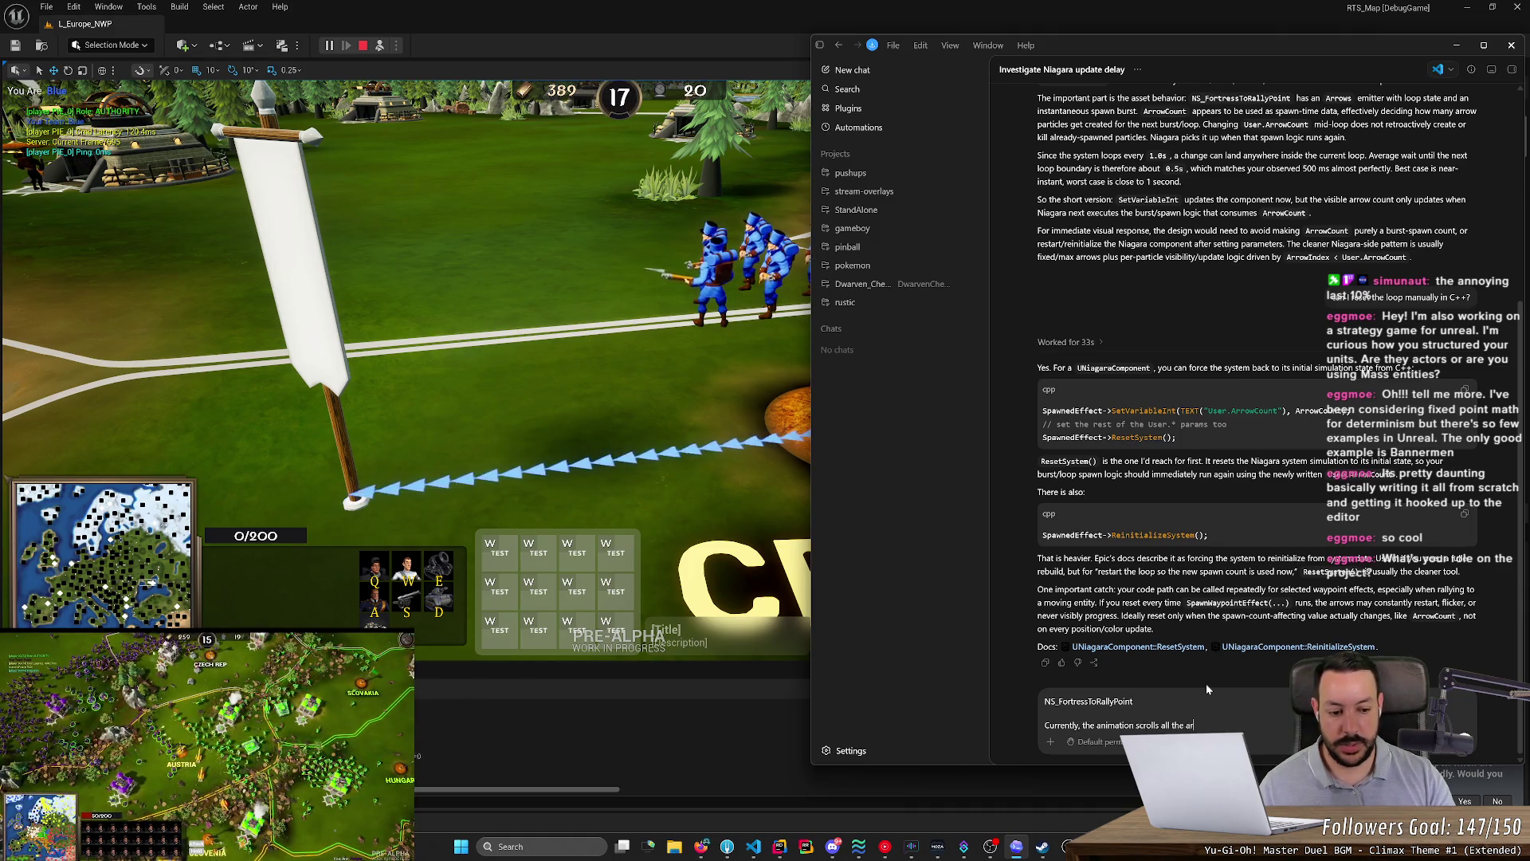
pyautogui.write('rows by 1')
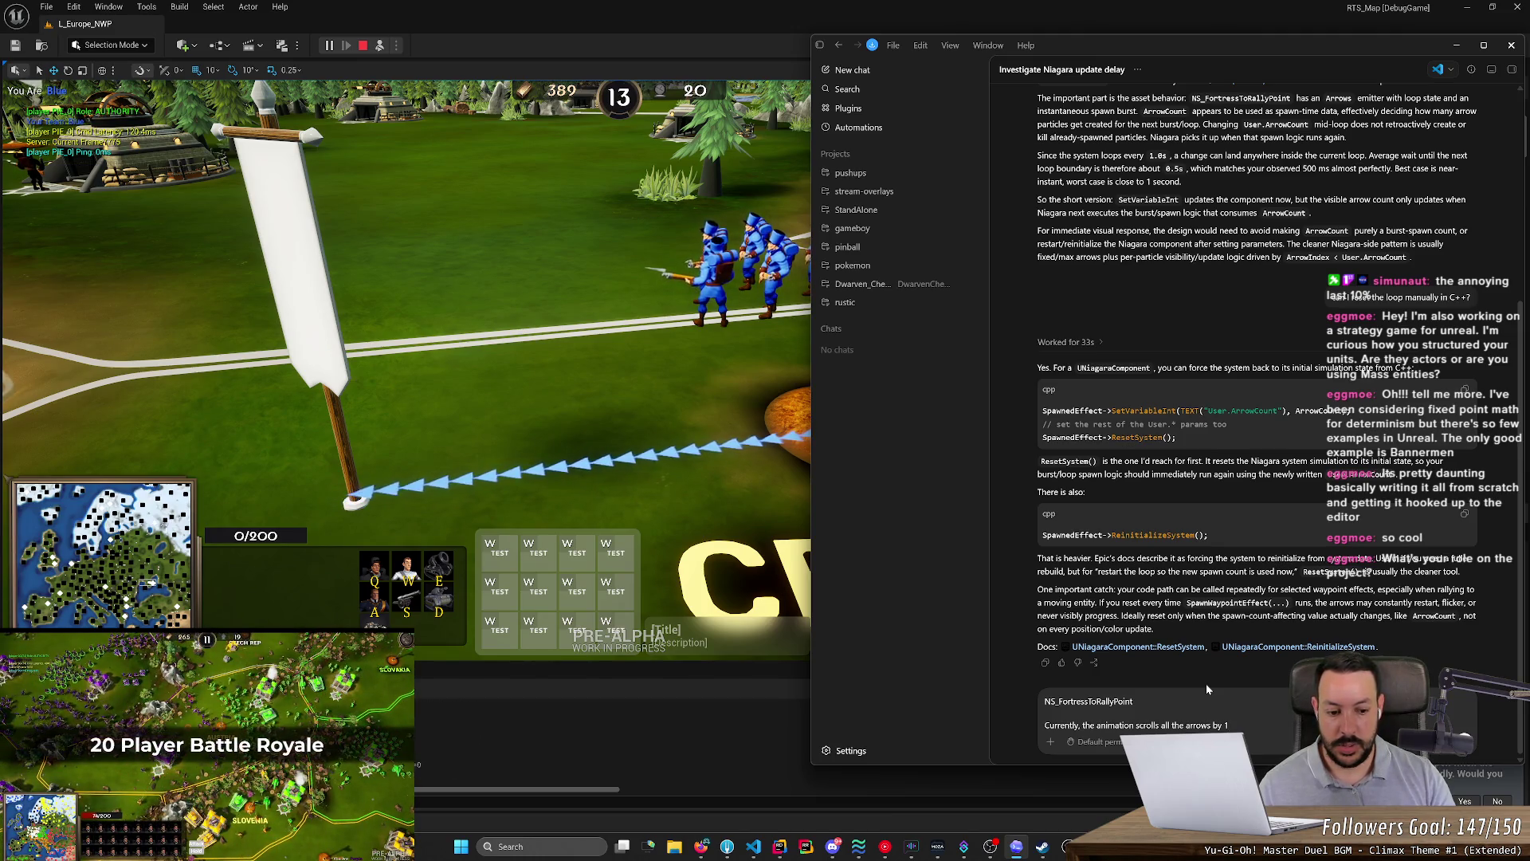
pyautogui.moveTo(1061, 35)
pyautogui.mouseDown()
pyautogui.moveTo(1163, 289)
pyautogui.moveTo(806, 158)
pyautogui.mouseUp()
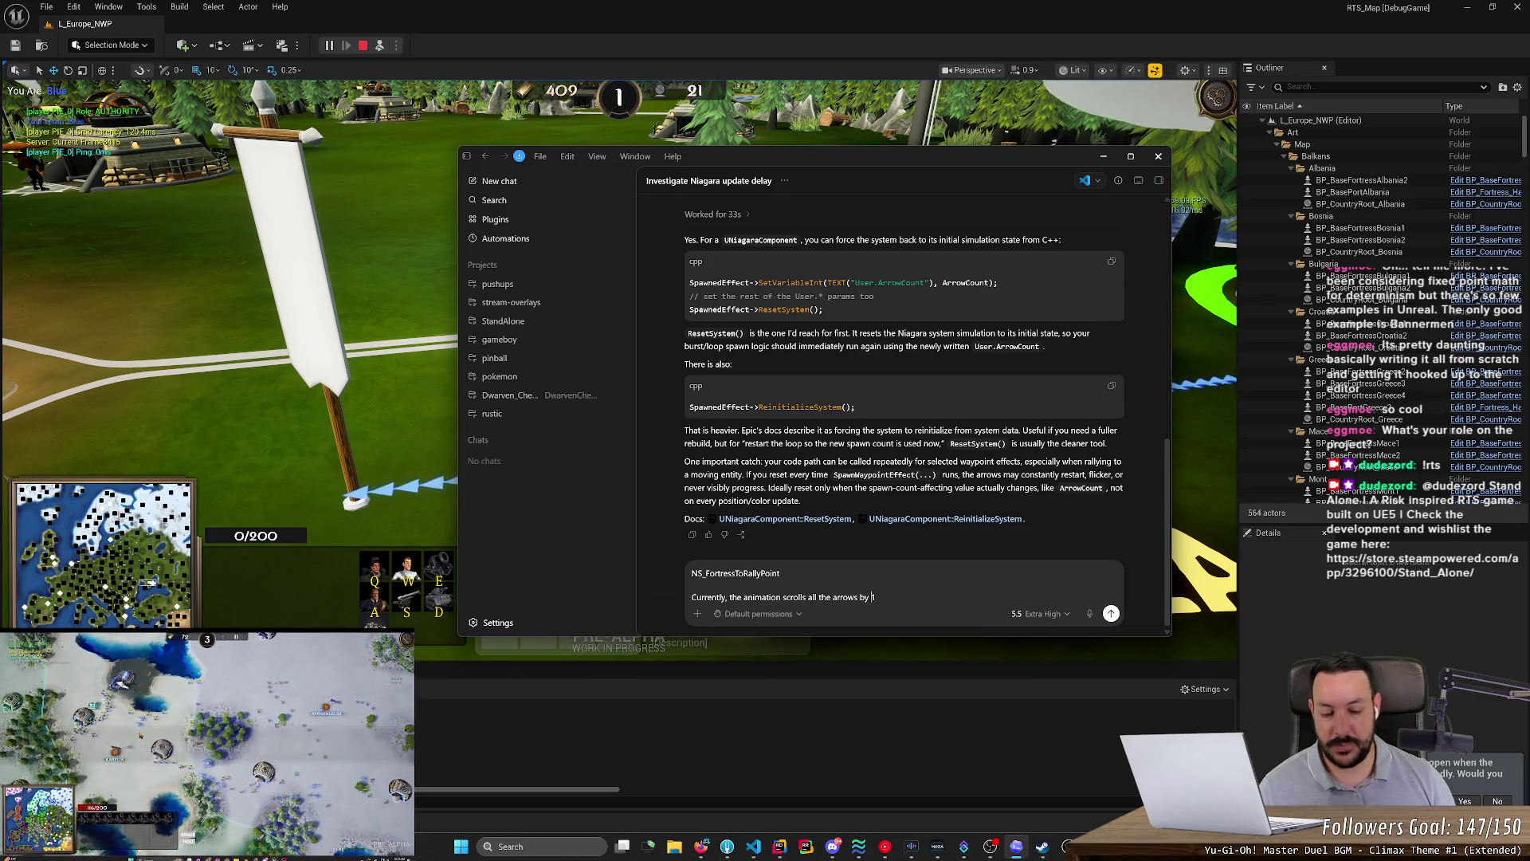
# - Explain that the last arrow gets teleported to the start on restart, ask how to fade arrows in and out at each end, and send
pyautogui.write('1 over 1 se')
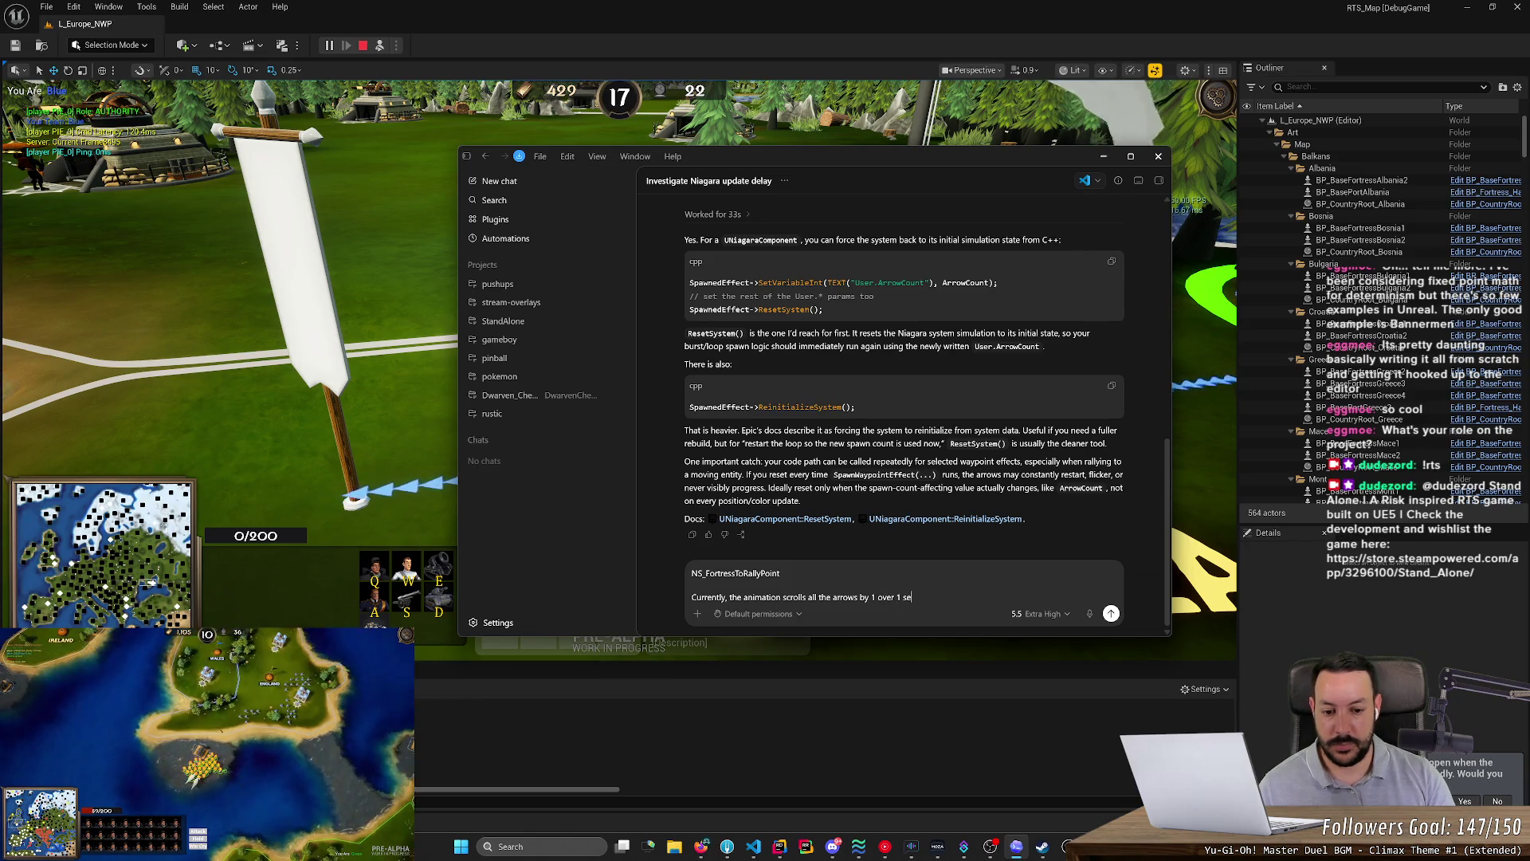
pyautogui.write('cond.')
pyautogui.hotkey('shift', 'Return')
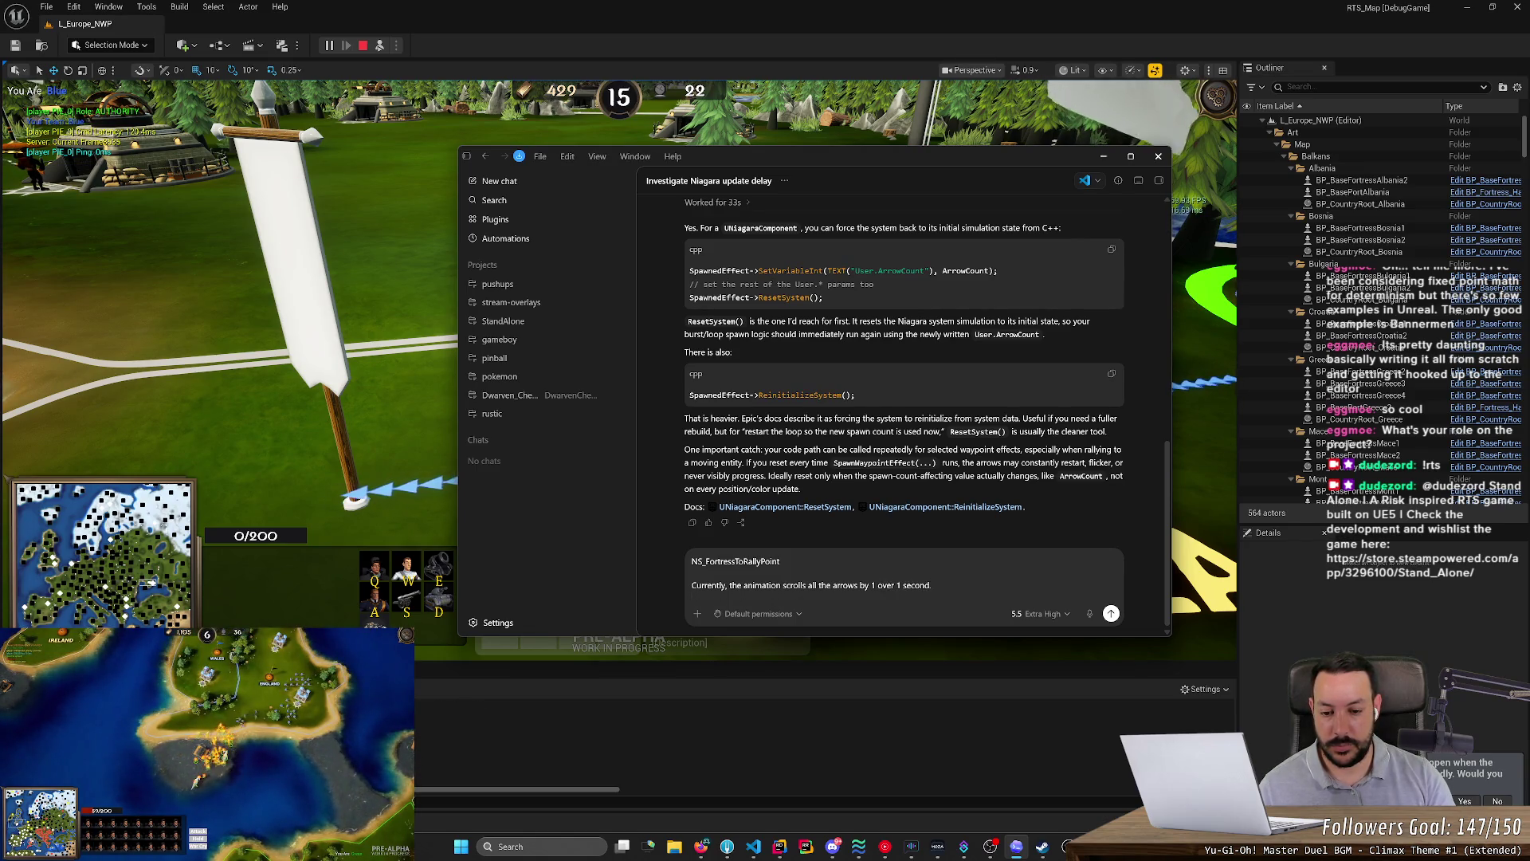
pyautogui.write('Which means that a')
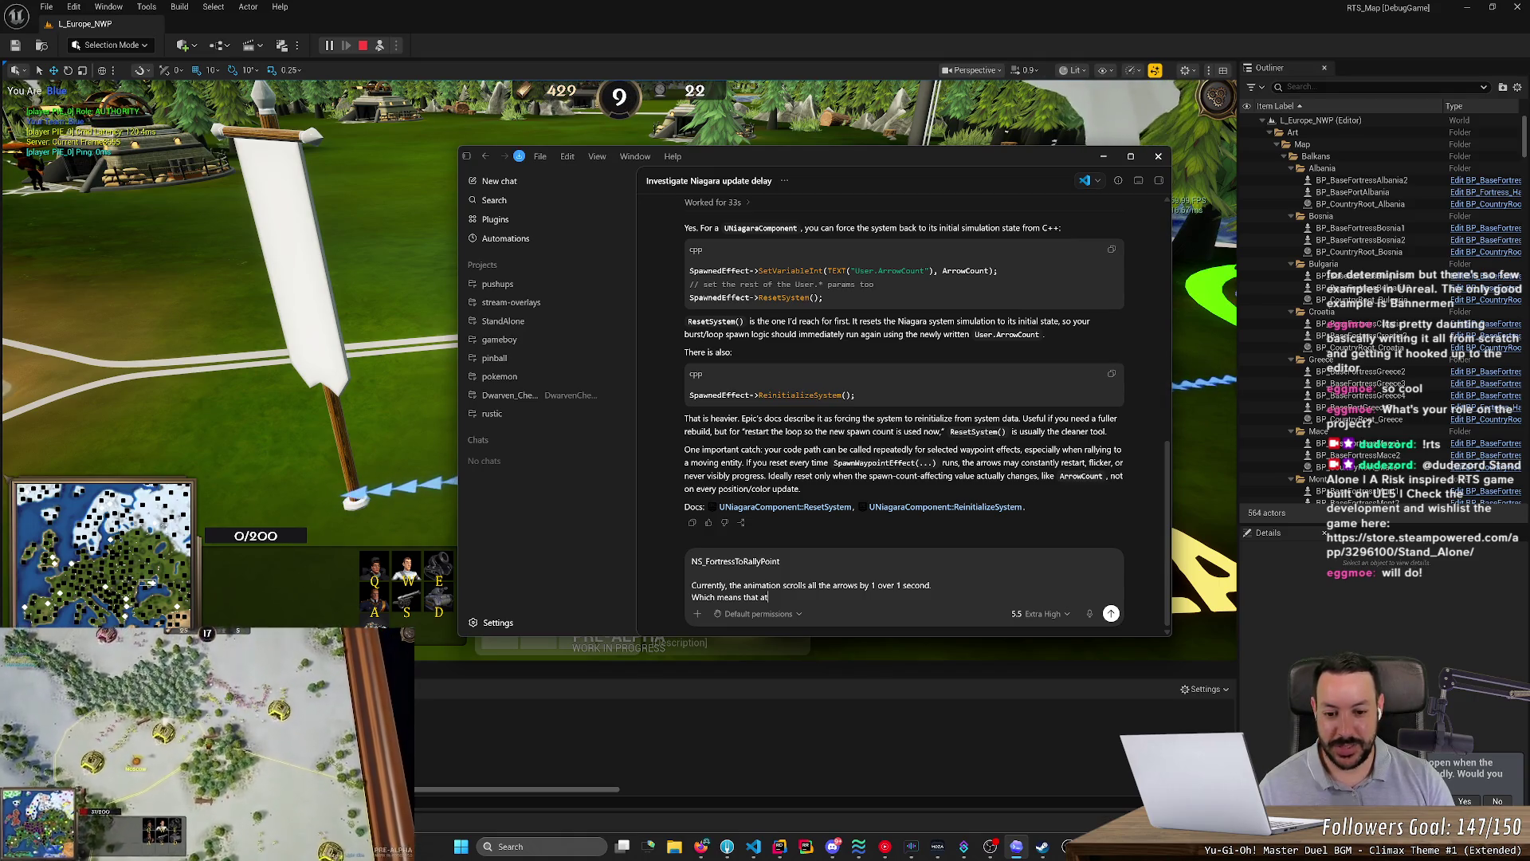
pyautogui.write(' the end, the a')
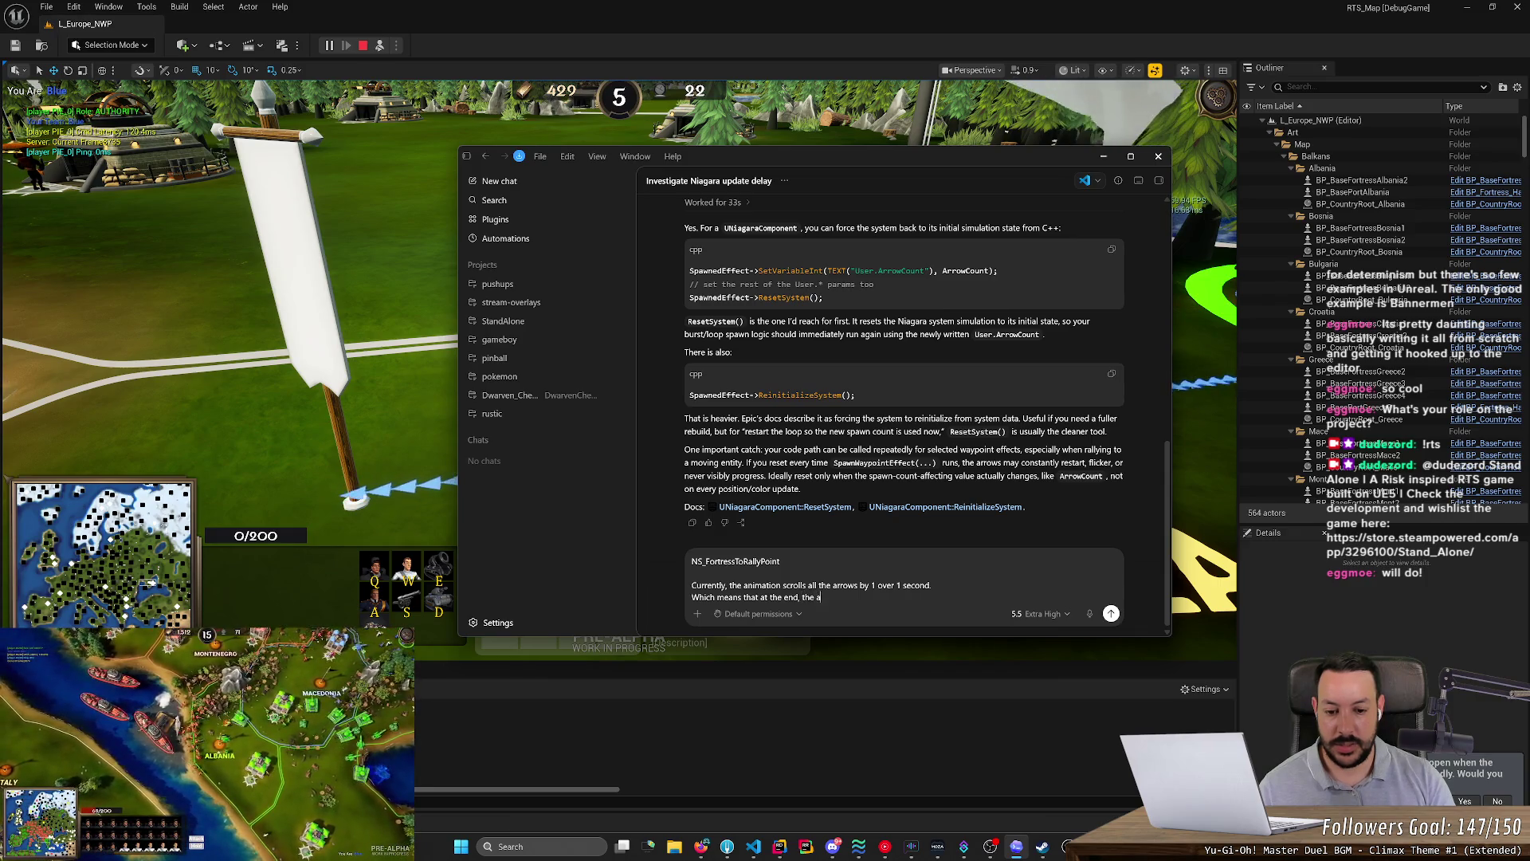
pyautogui.press('BackSpace')
pyautogui.press('BackSpace')
pyautogui.press('BackSpace')
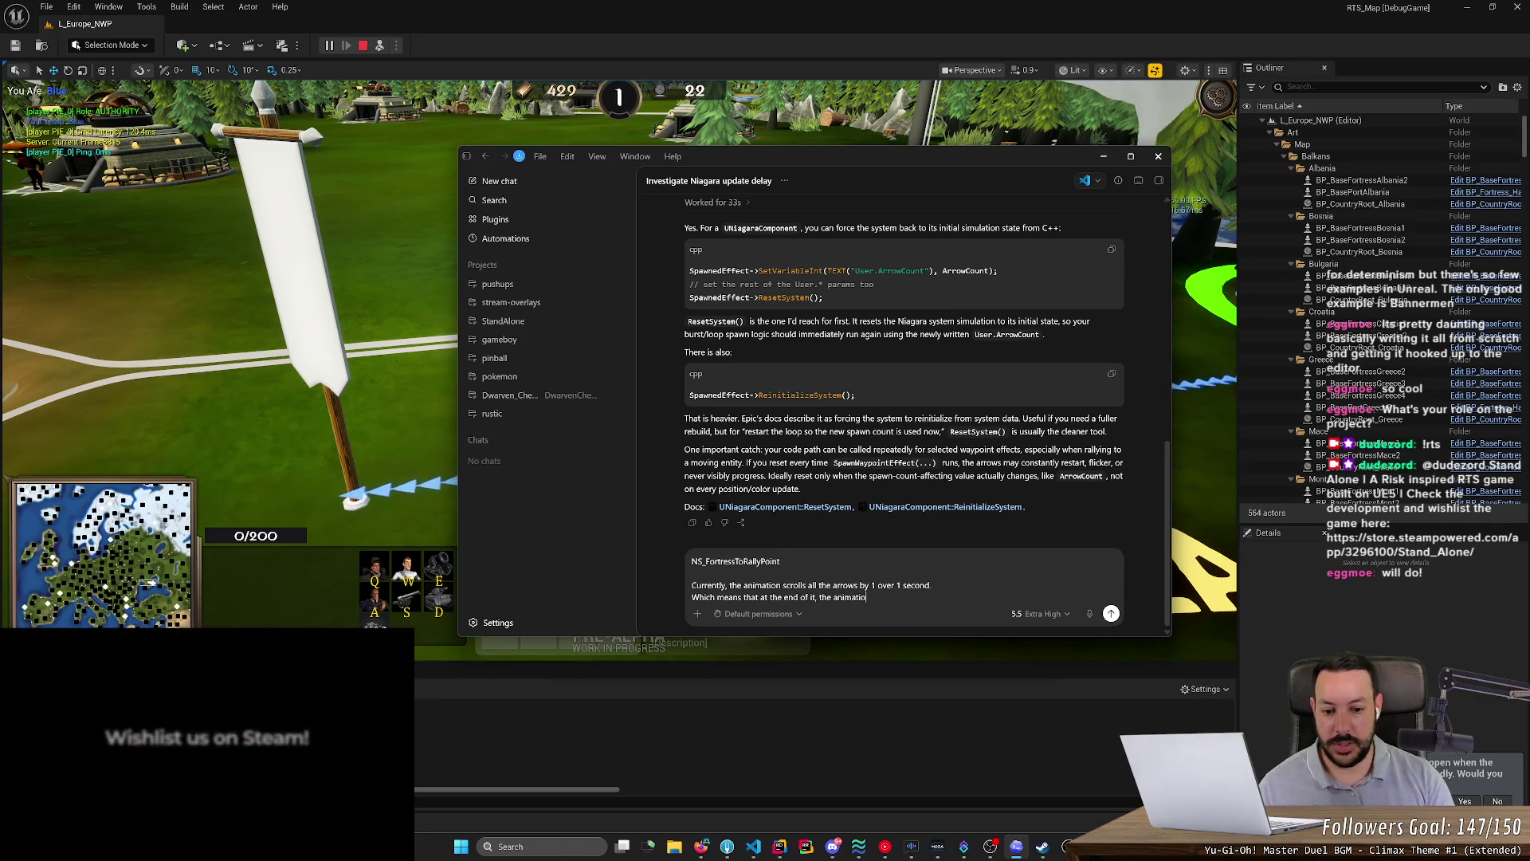
pyautogui.write('n restarts, and t')
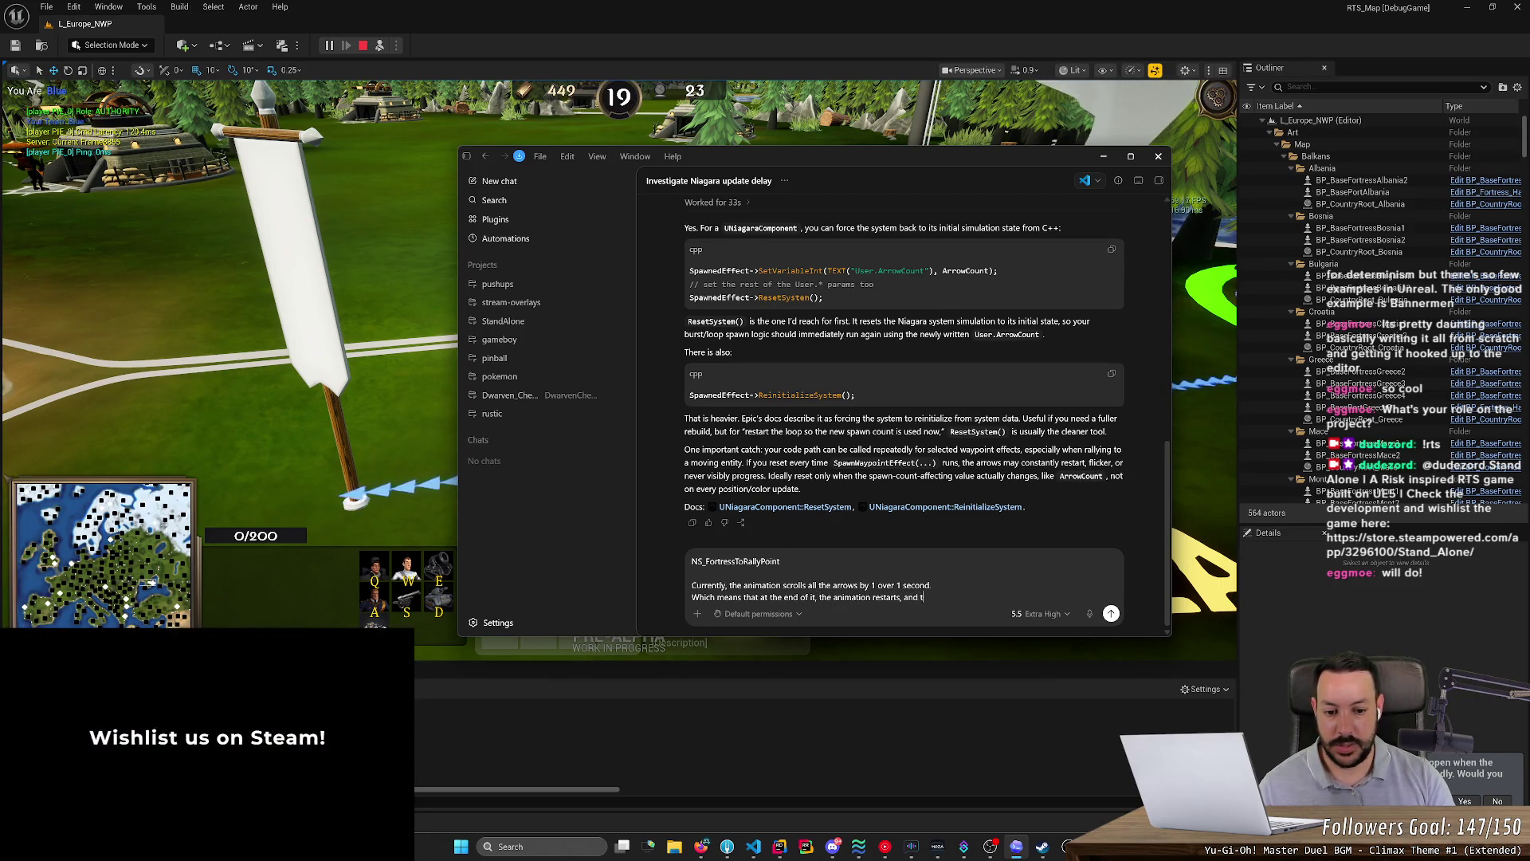
pyautogui.write('he last arr')
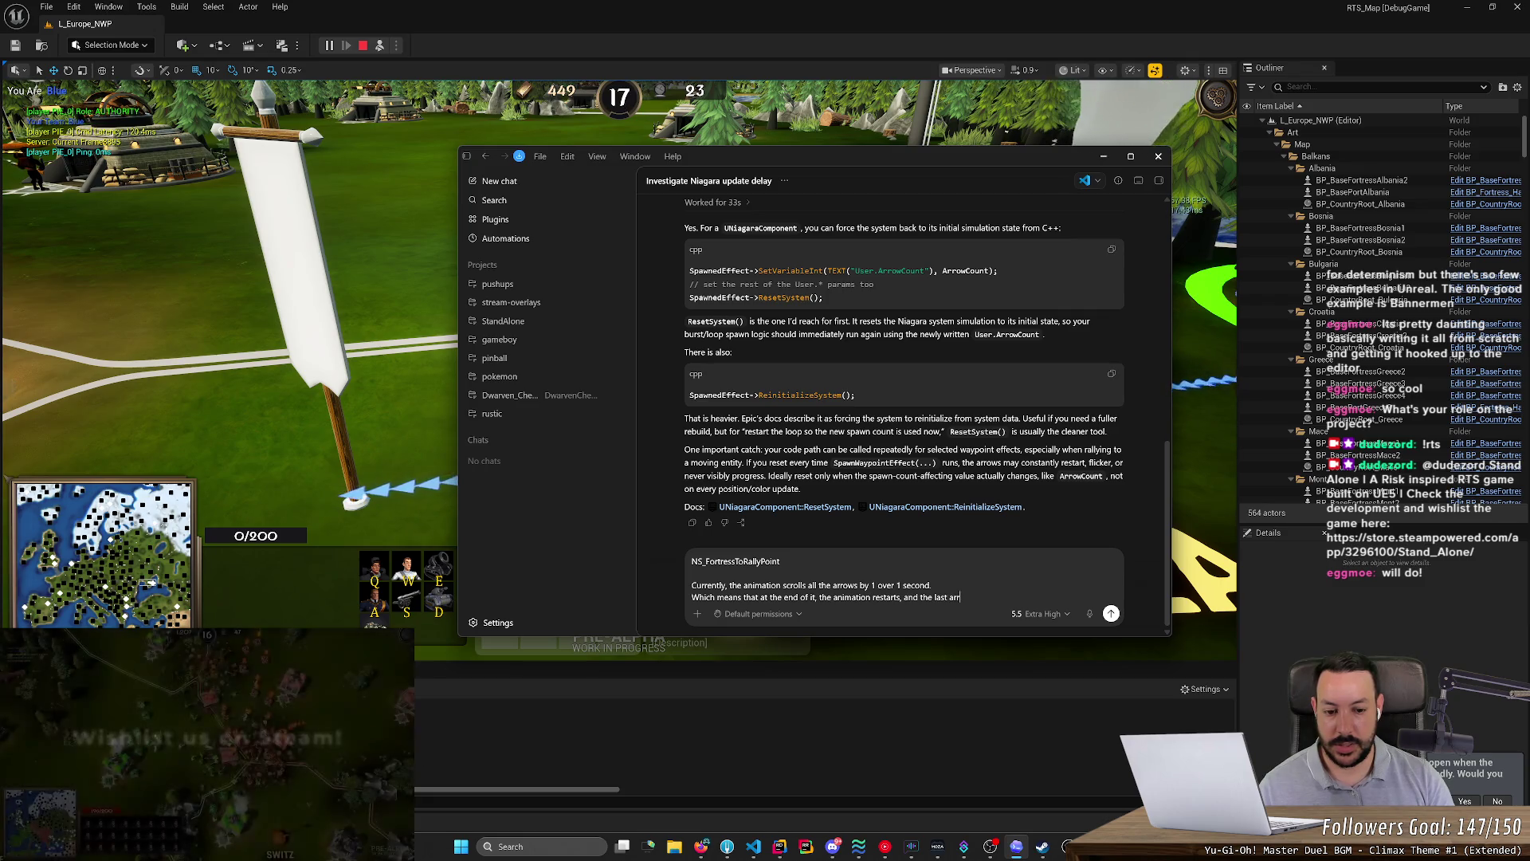
pyautogui.write('ow (near End) gets')
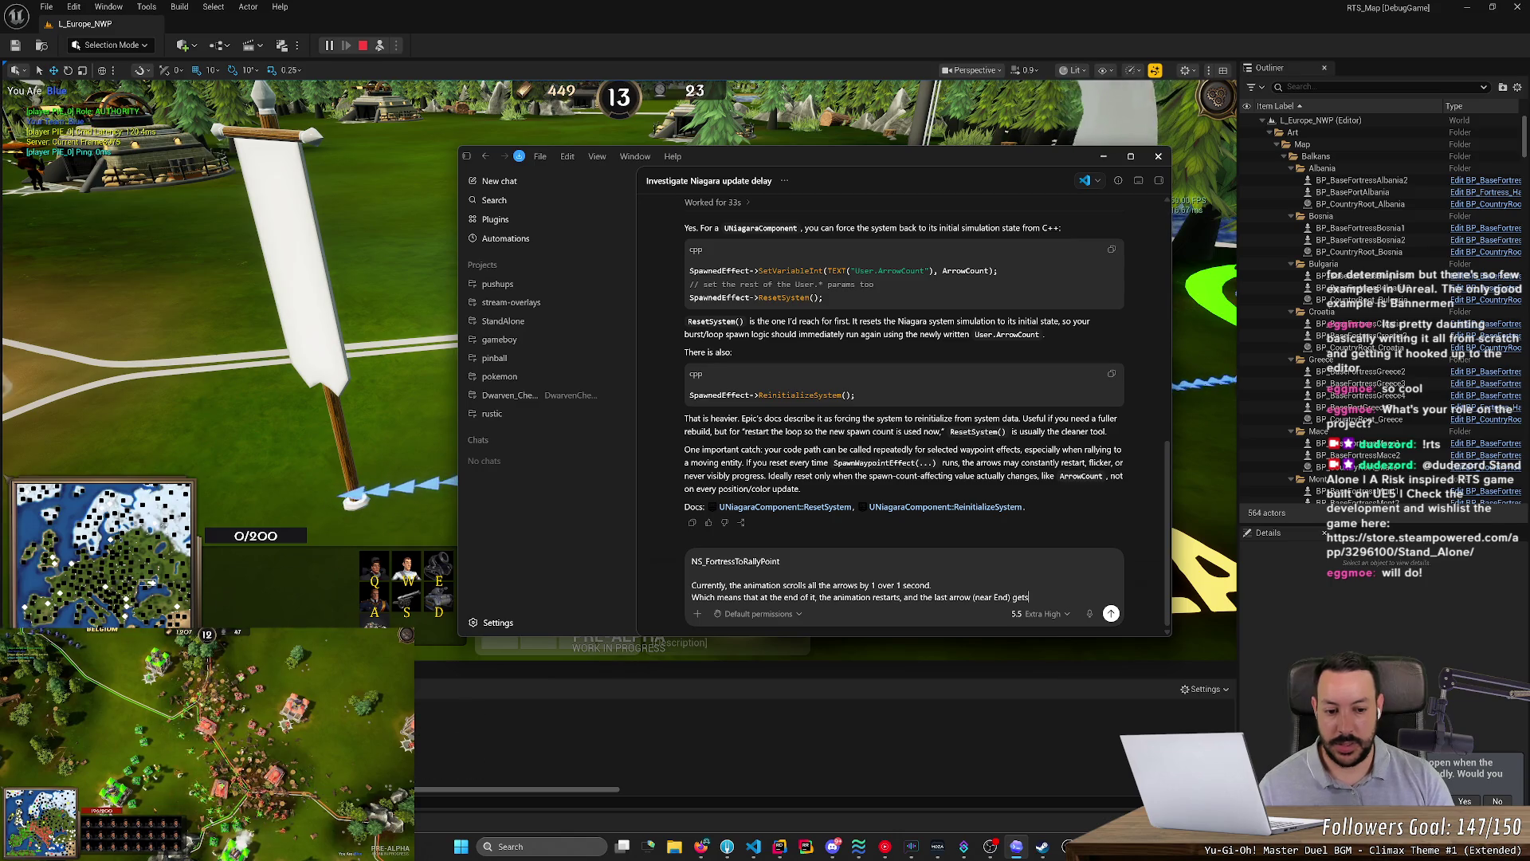
pyautogui.write(' "t')
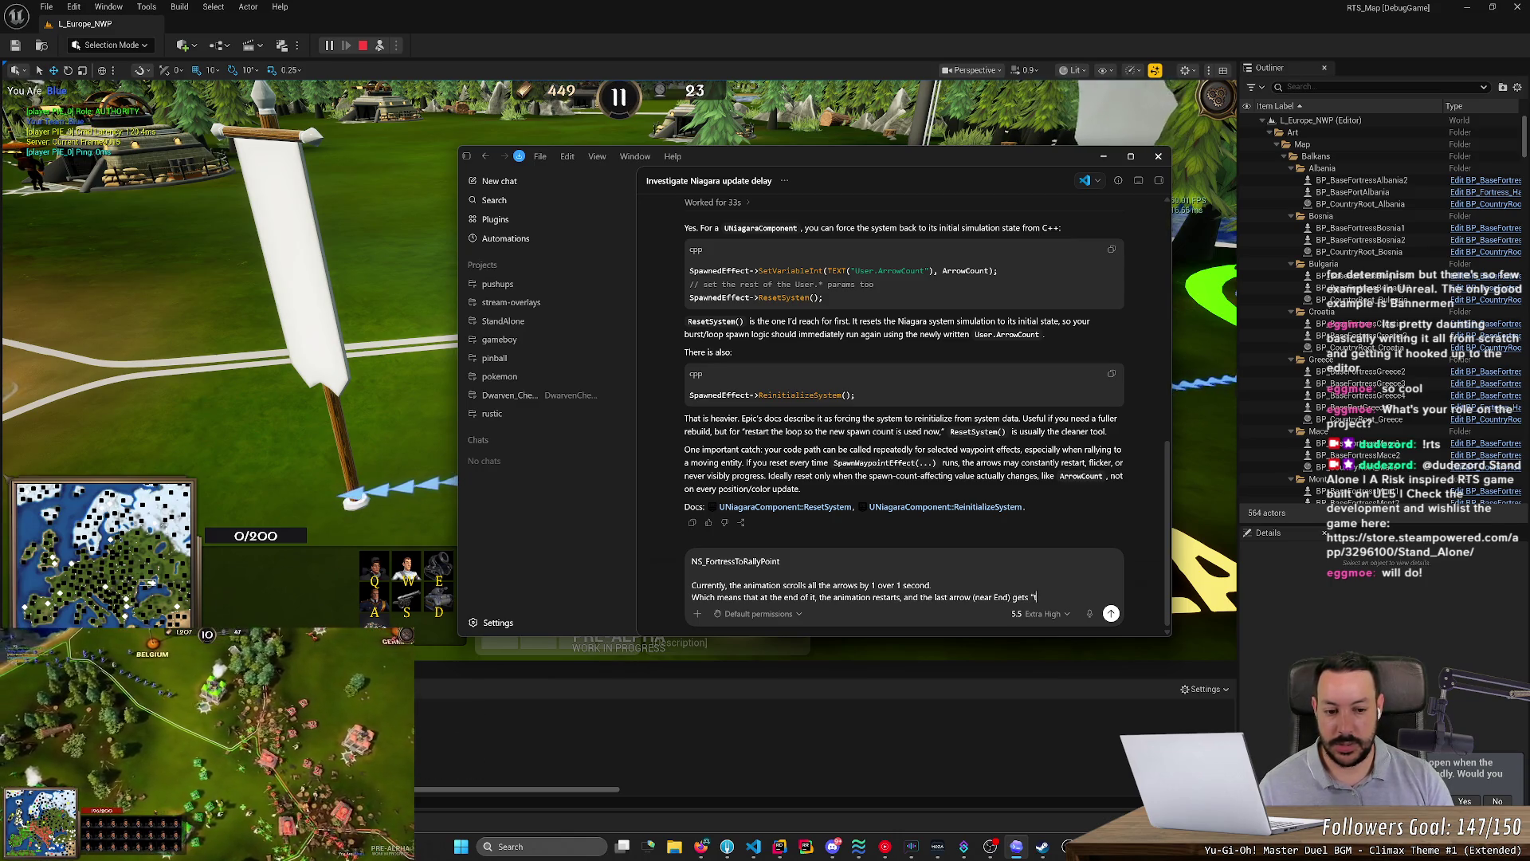
pyautogui.write('eleported"')
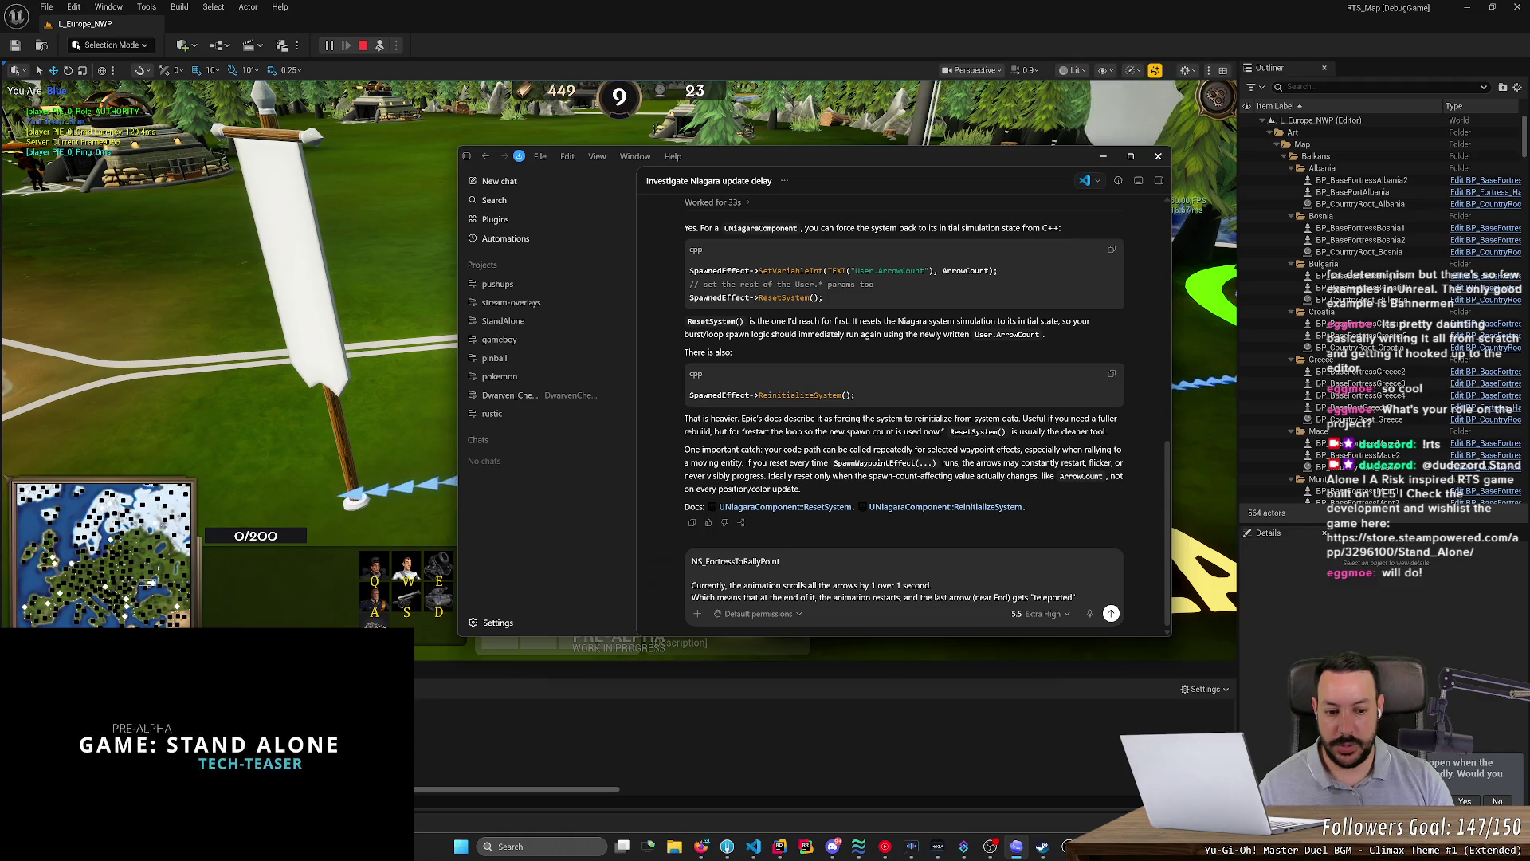
pyautogui.write(' into the star')
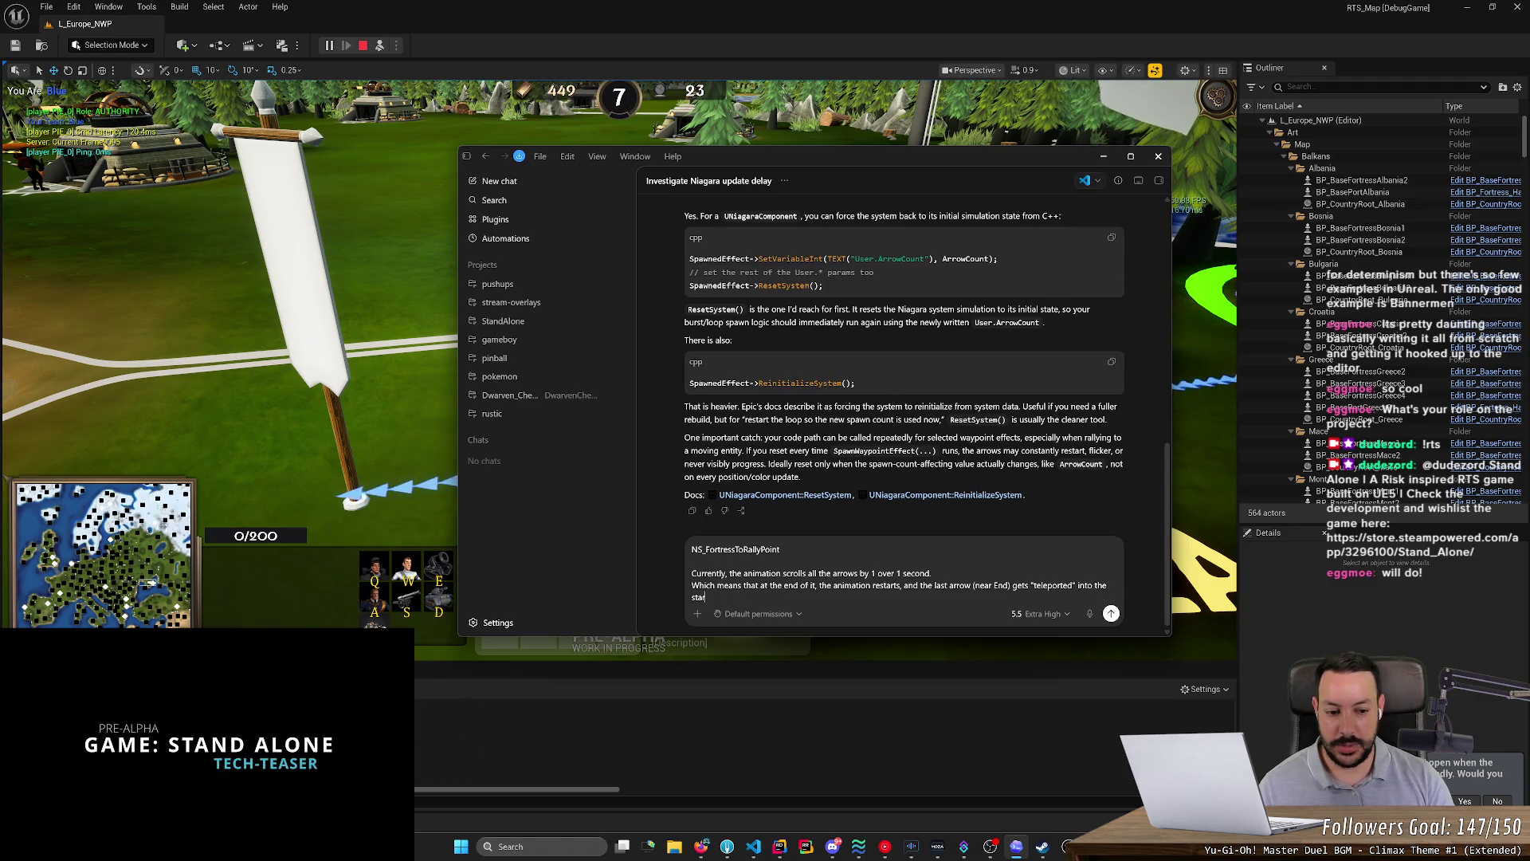
pyautogui.write('t position (not a')
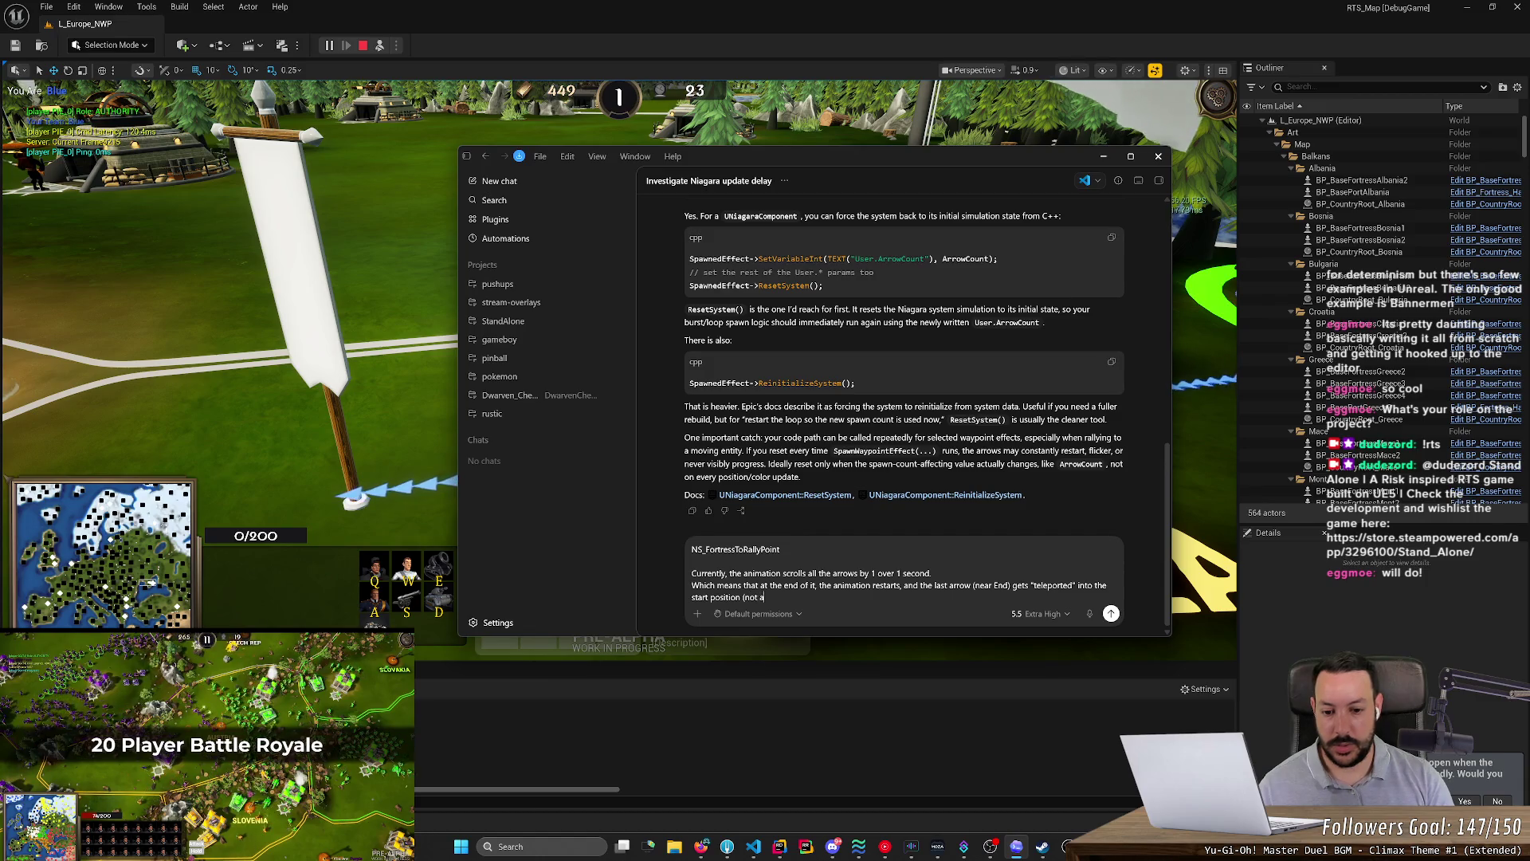
pyautogui.write('ctually,')
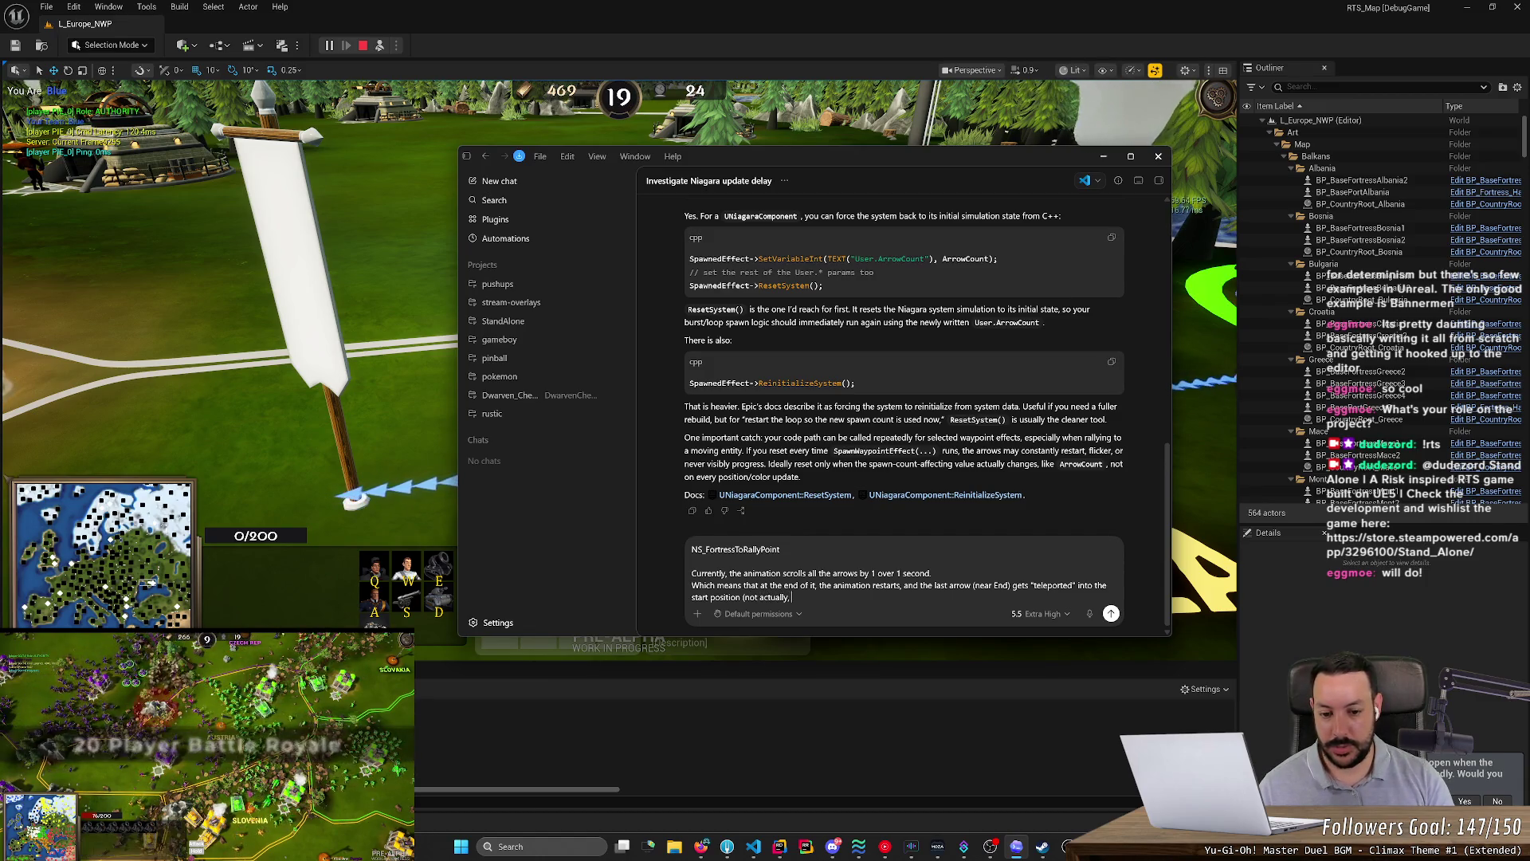
pyautogui.write(' but you know.')
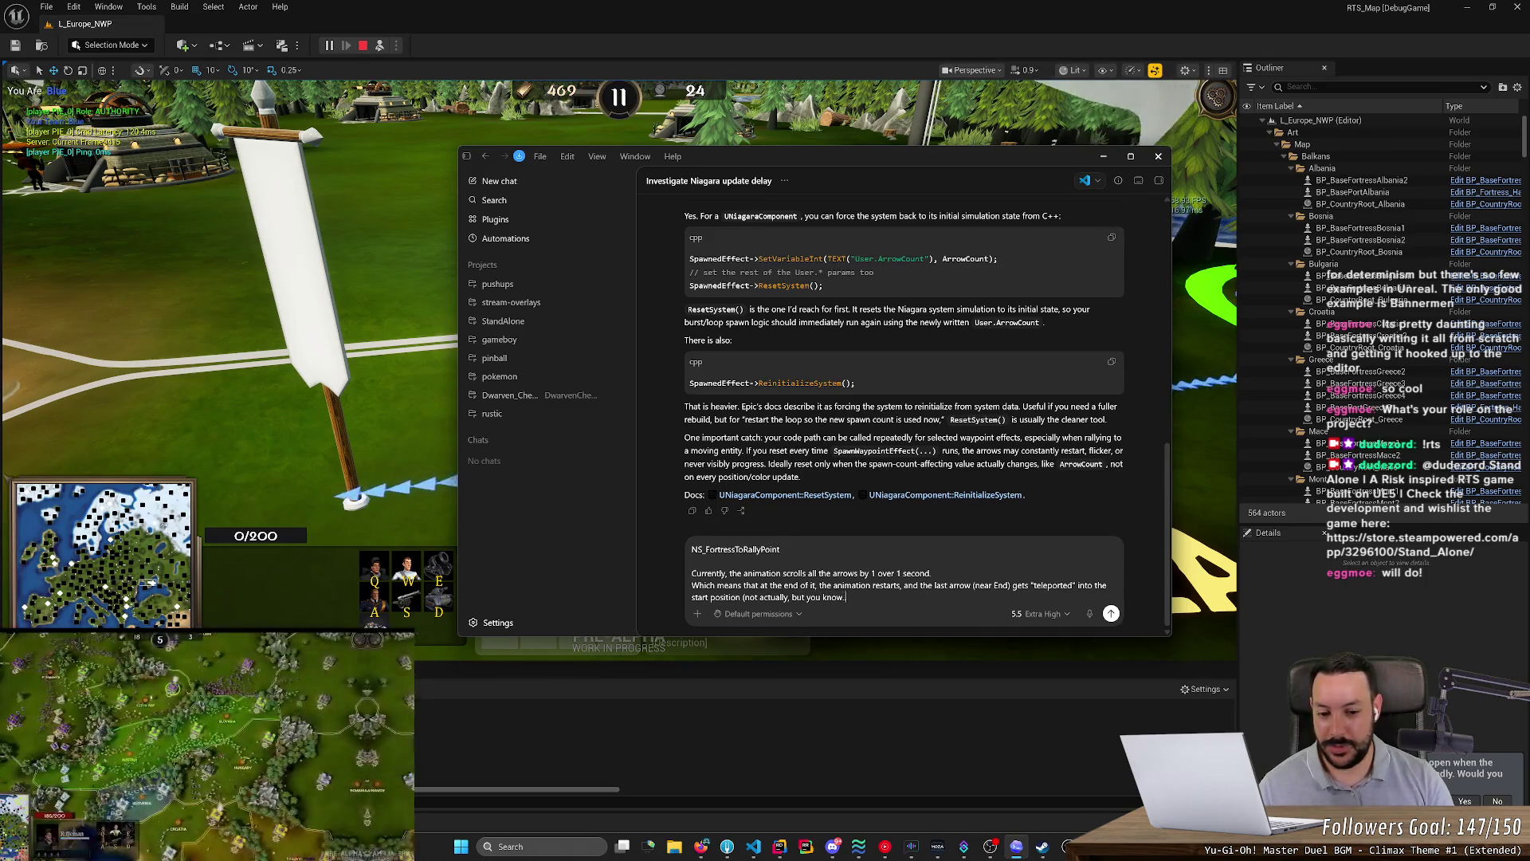
pyautogui.hotkey('shift', 'Return')
pyautogui.hotkey('shift', 'Return')
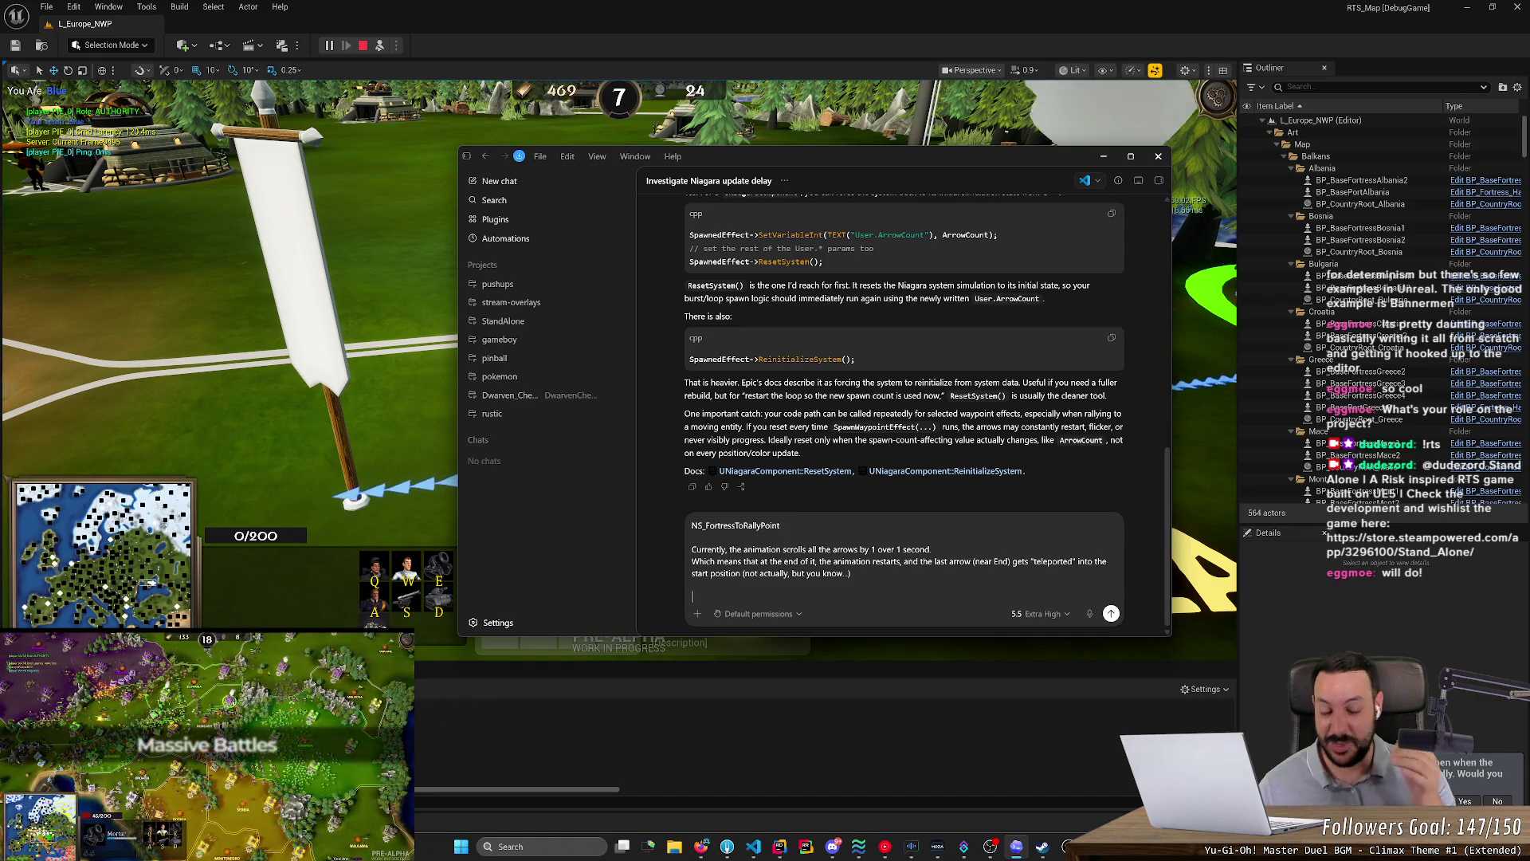
pyautogui.write('I')
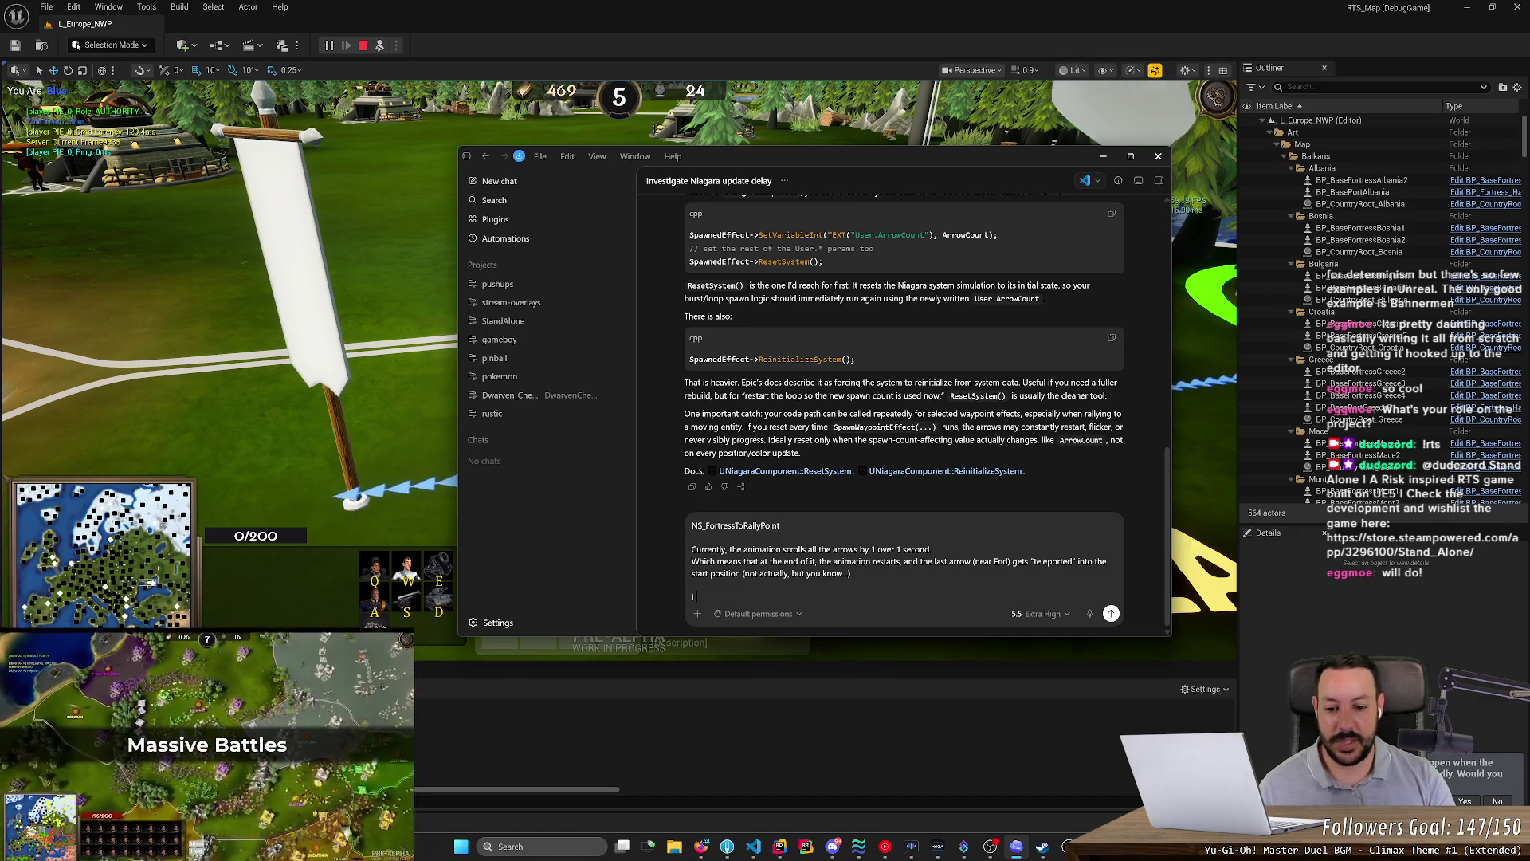
pyautogui.write(' want to')
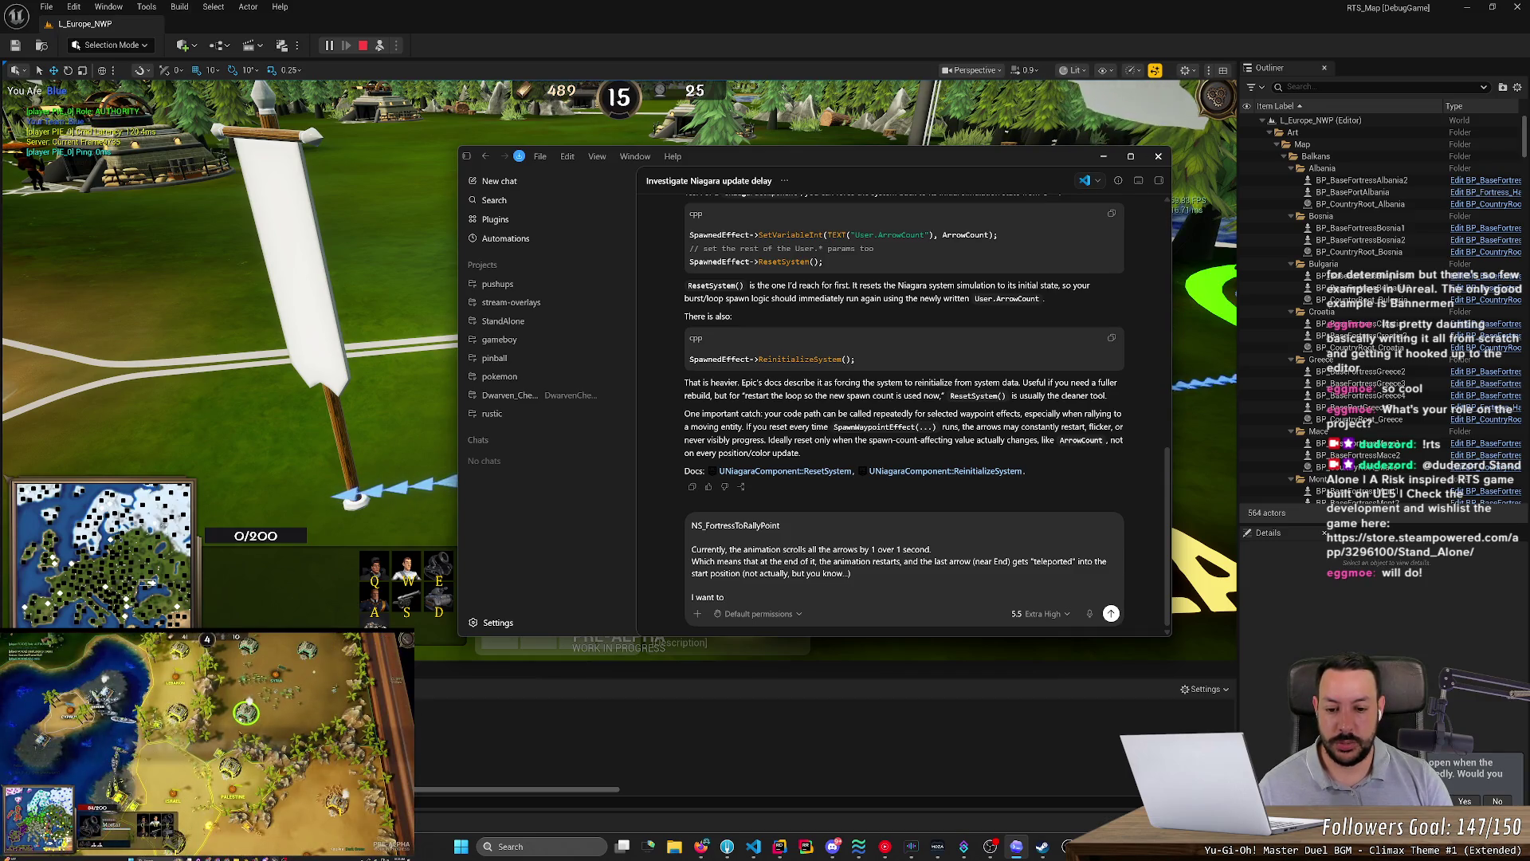
pyautogui.write(' slide t')
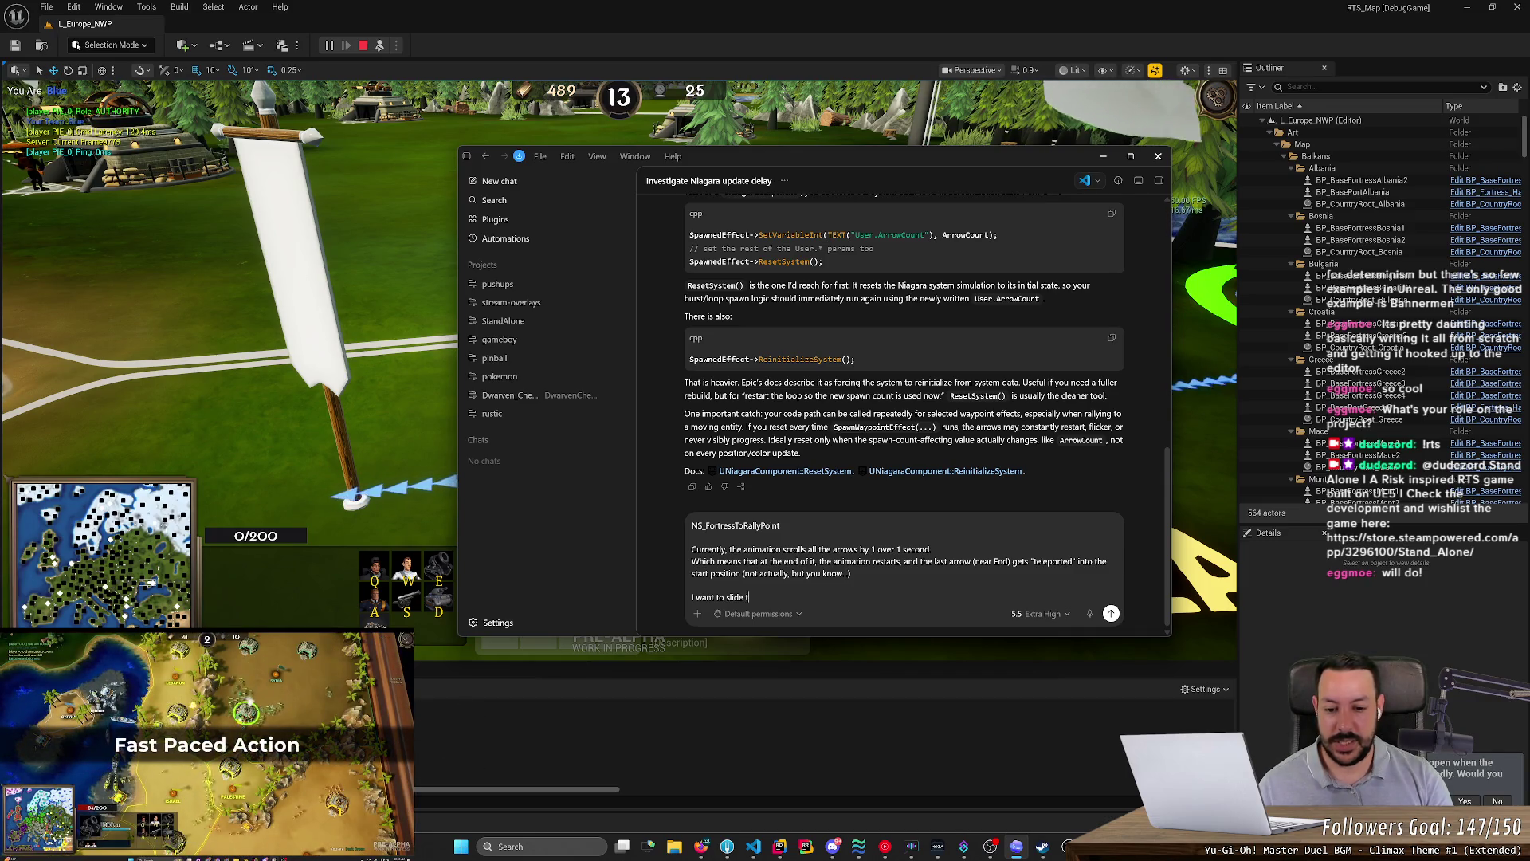
pyautogui.write('he arrows in an')
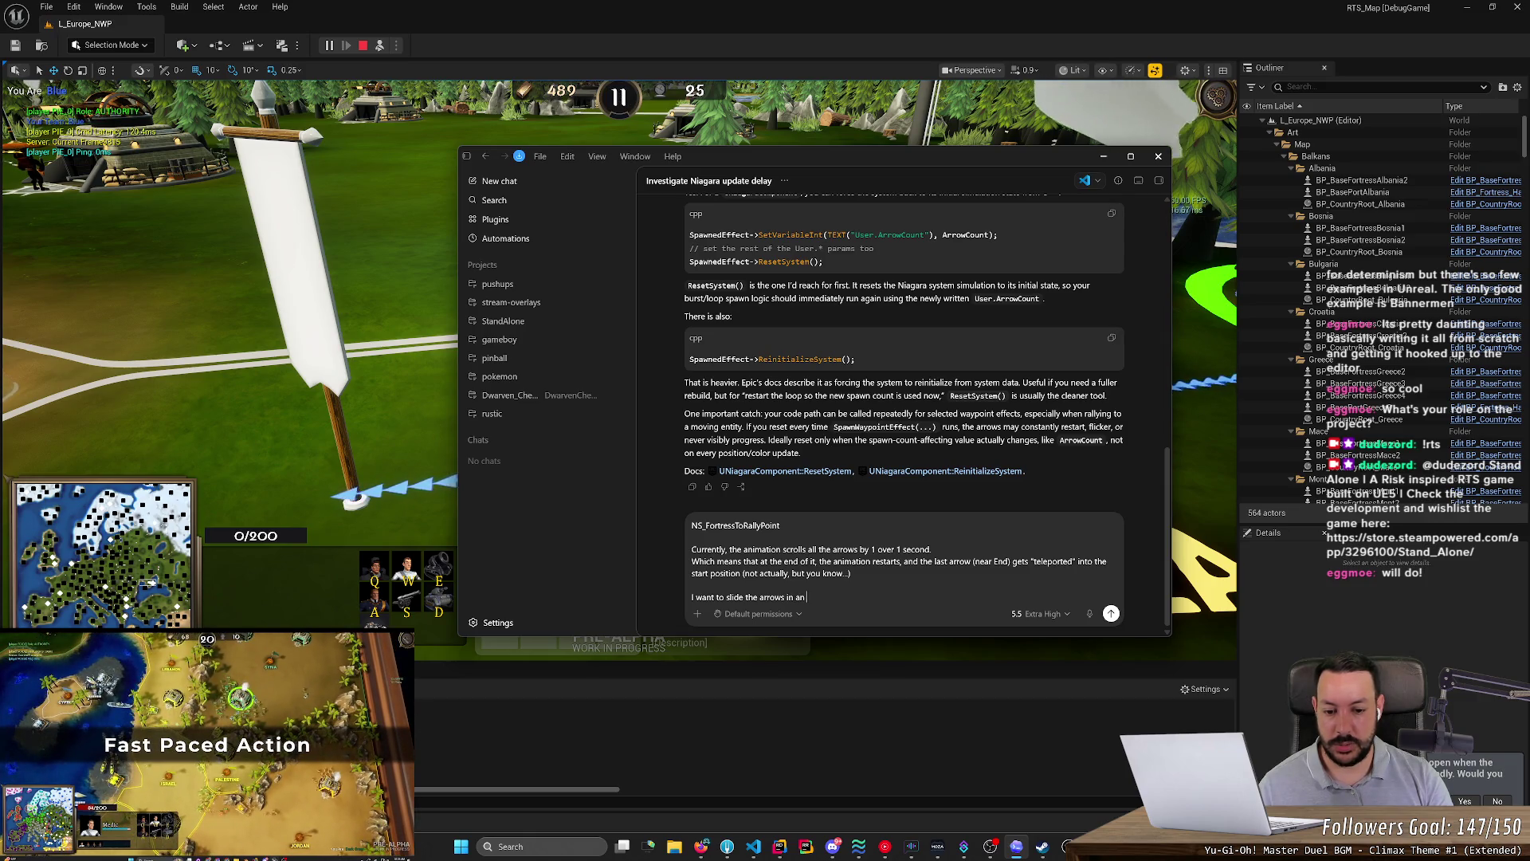
pyautogui.write('d out smoo')
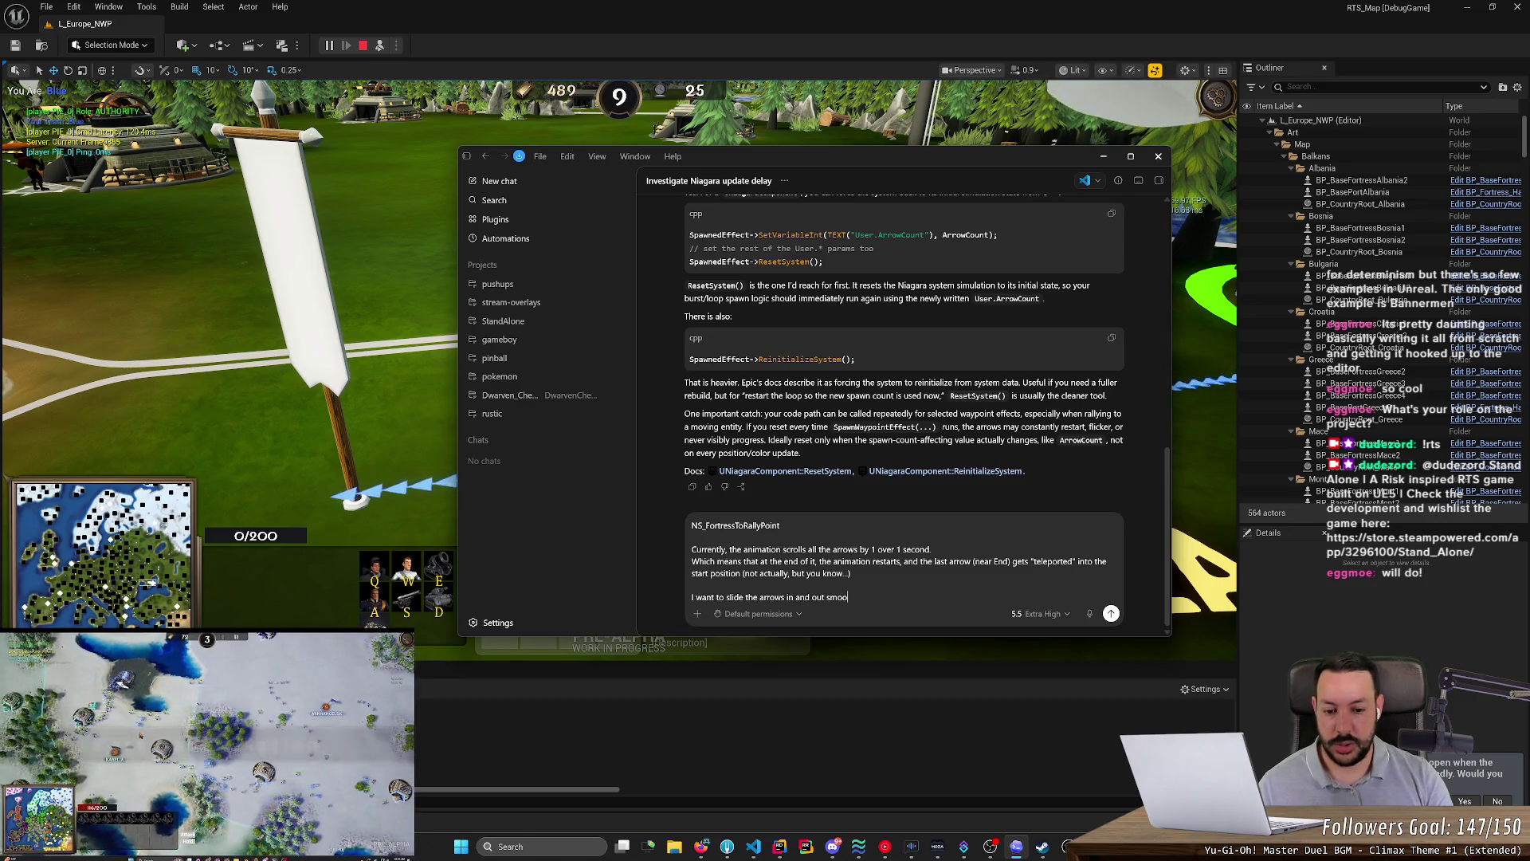
pyautogui.write('thly, so the')
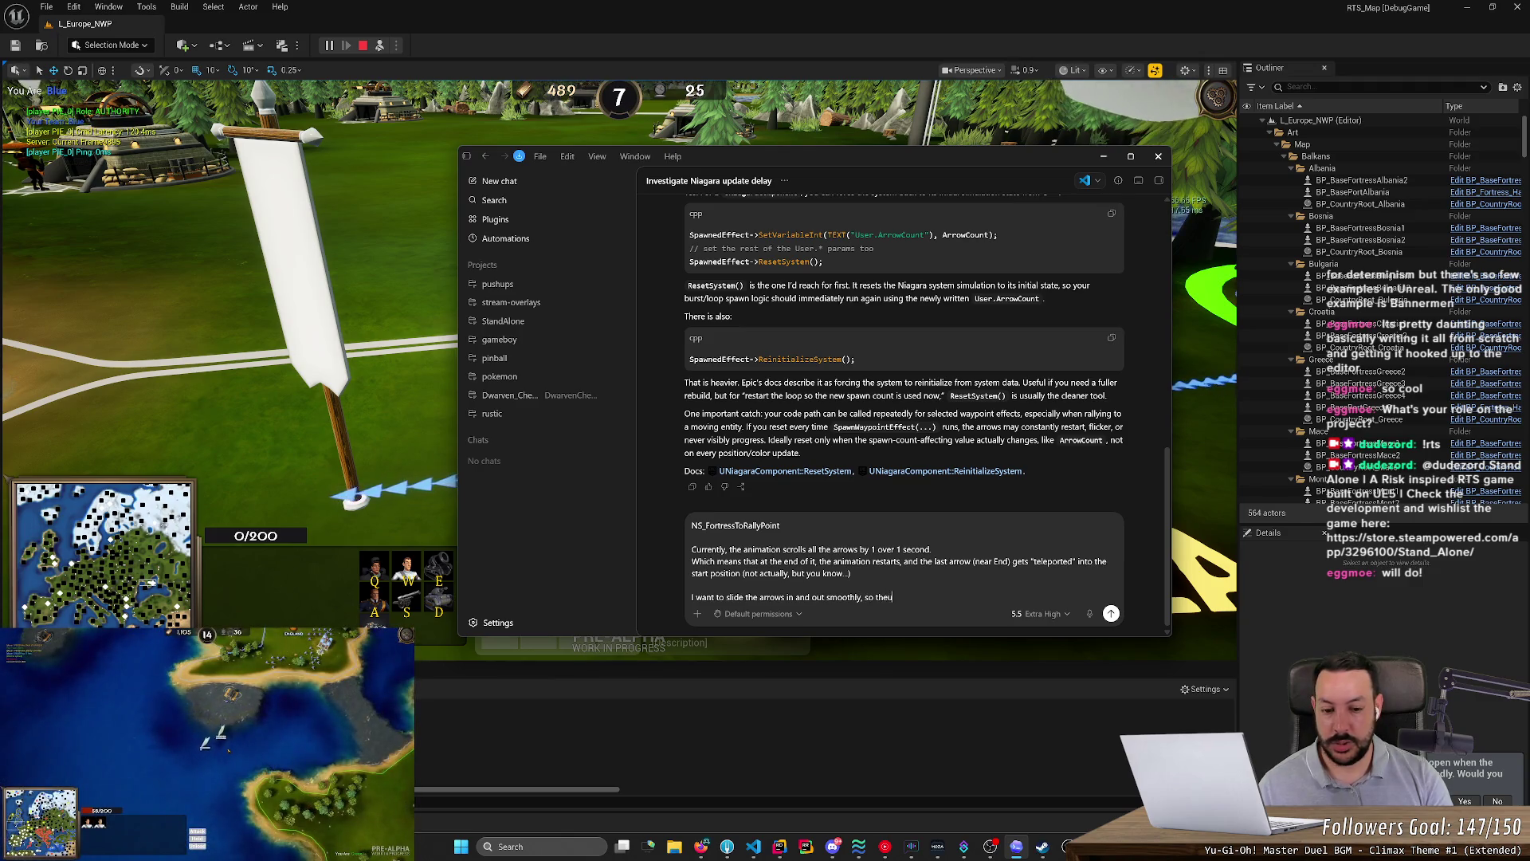
pyautogui.write('y progres')
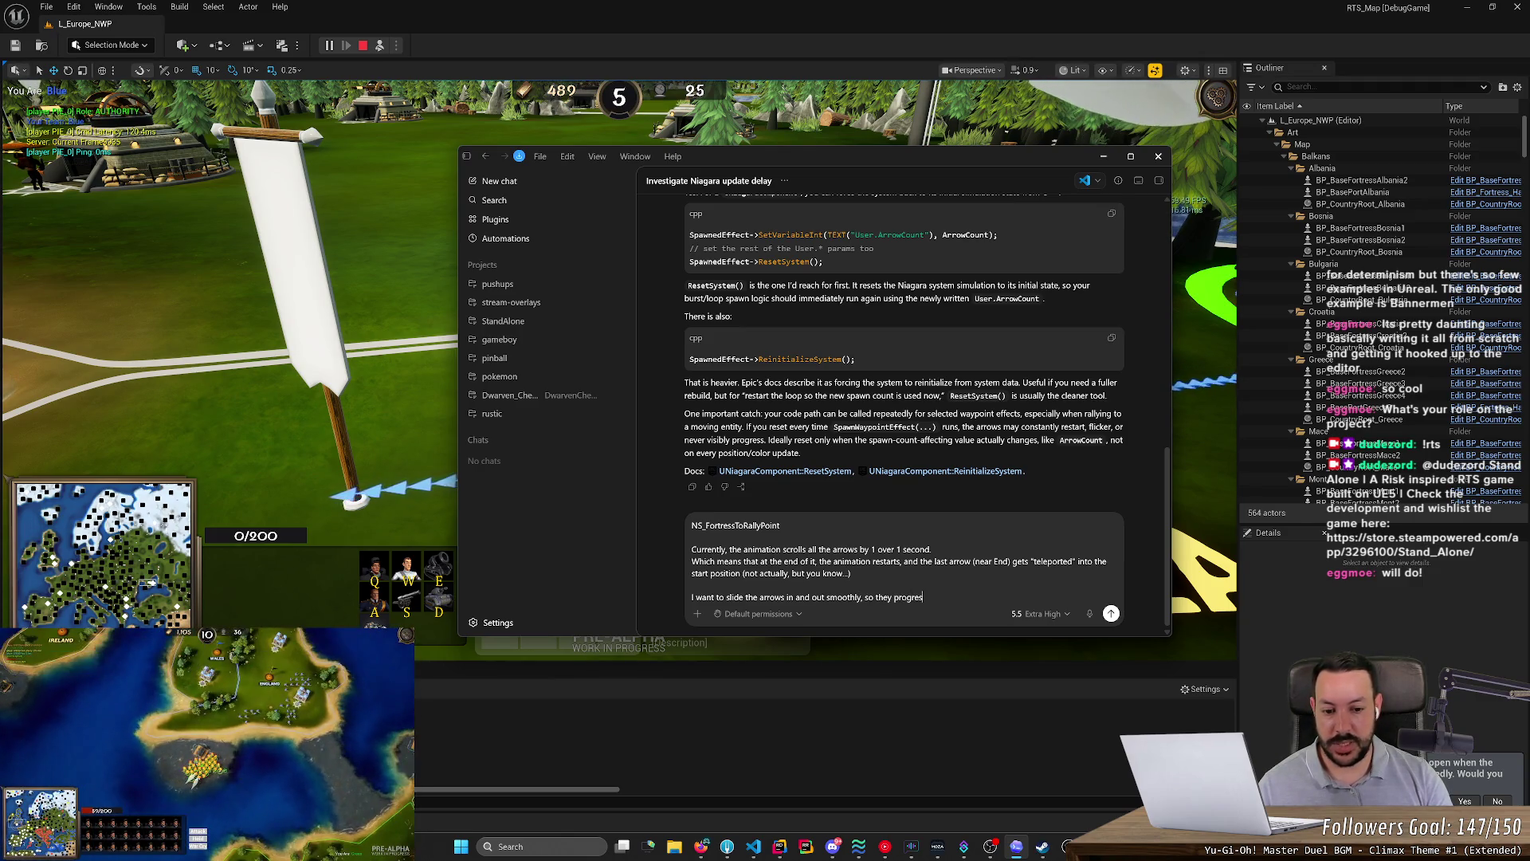
pyautogui.write('pear an')
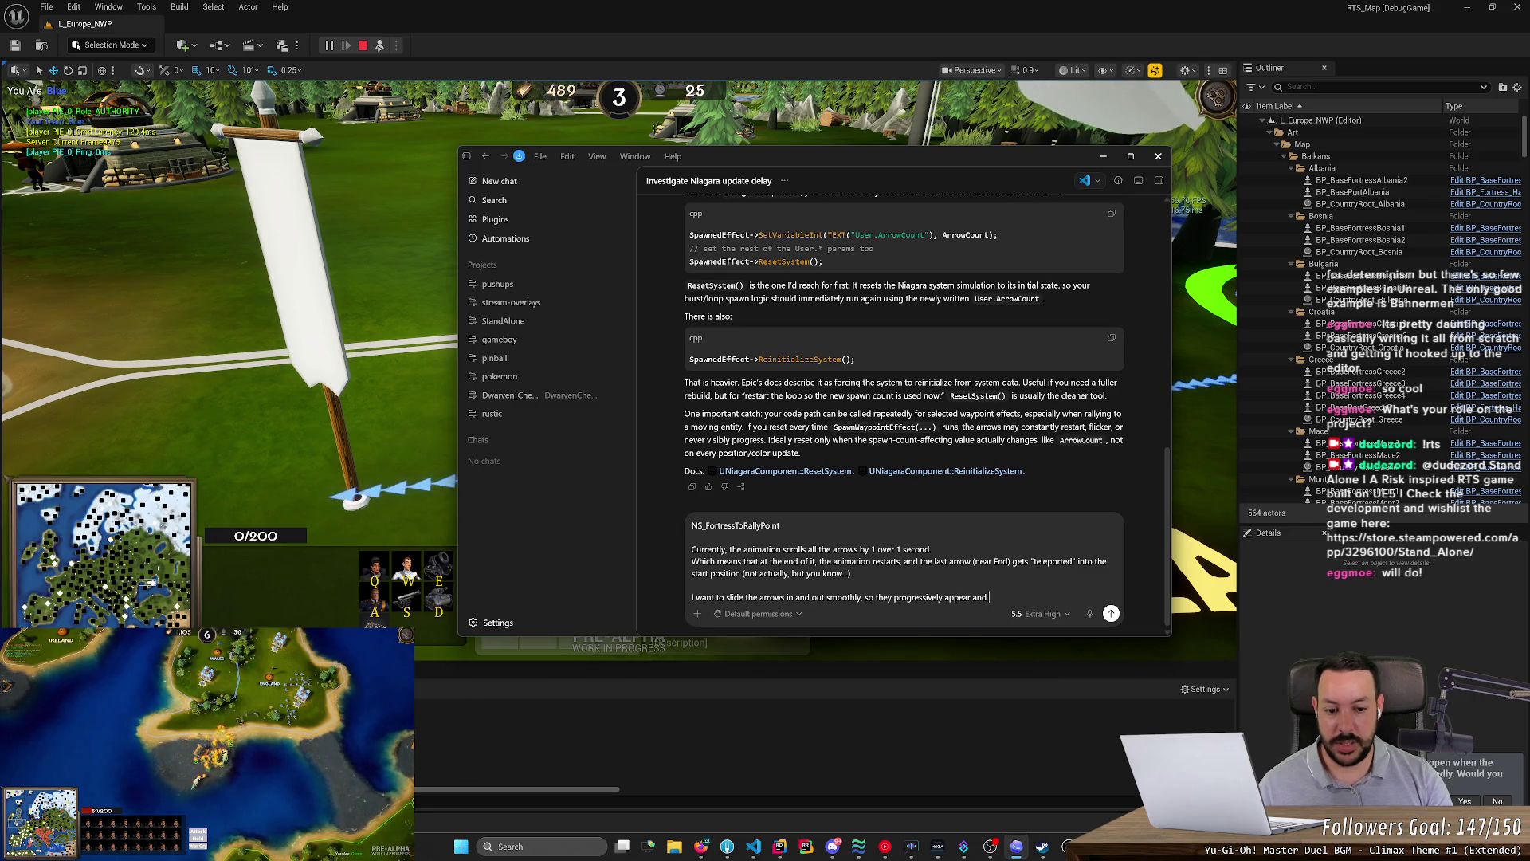
pyautogui.write('disapp')
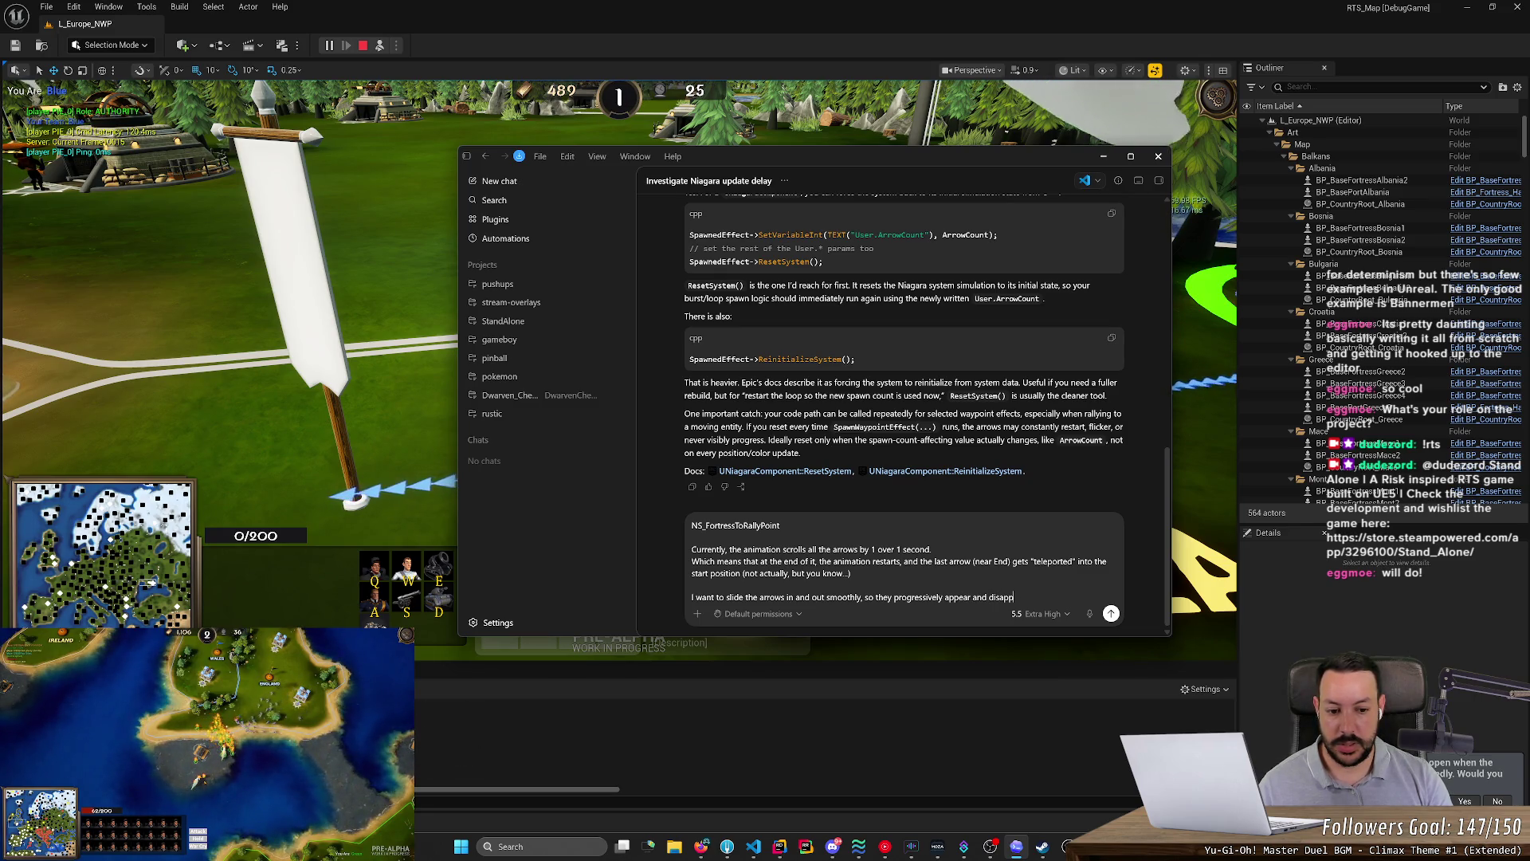
pyautogui.write('ear on each ene')
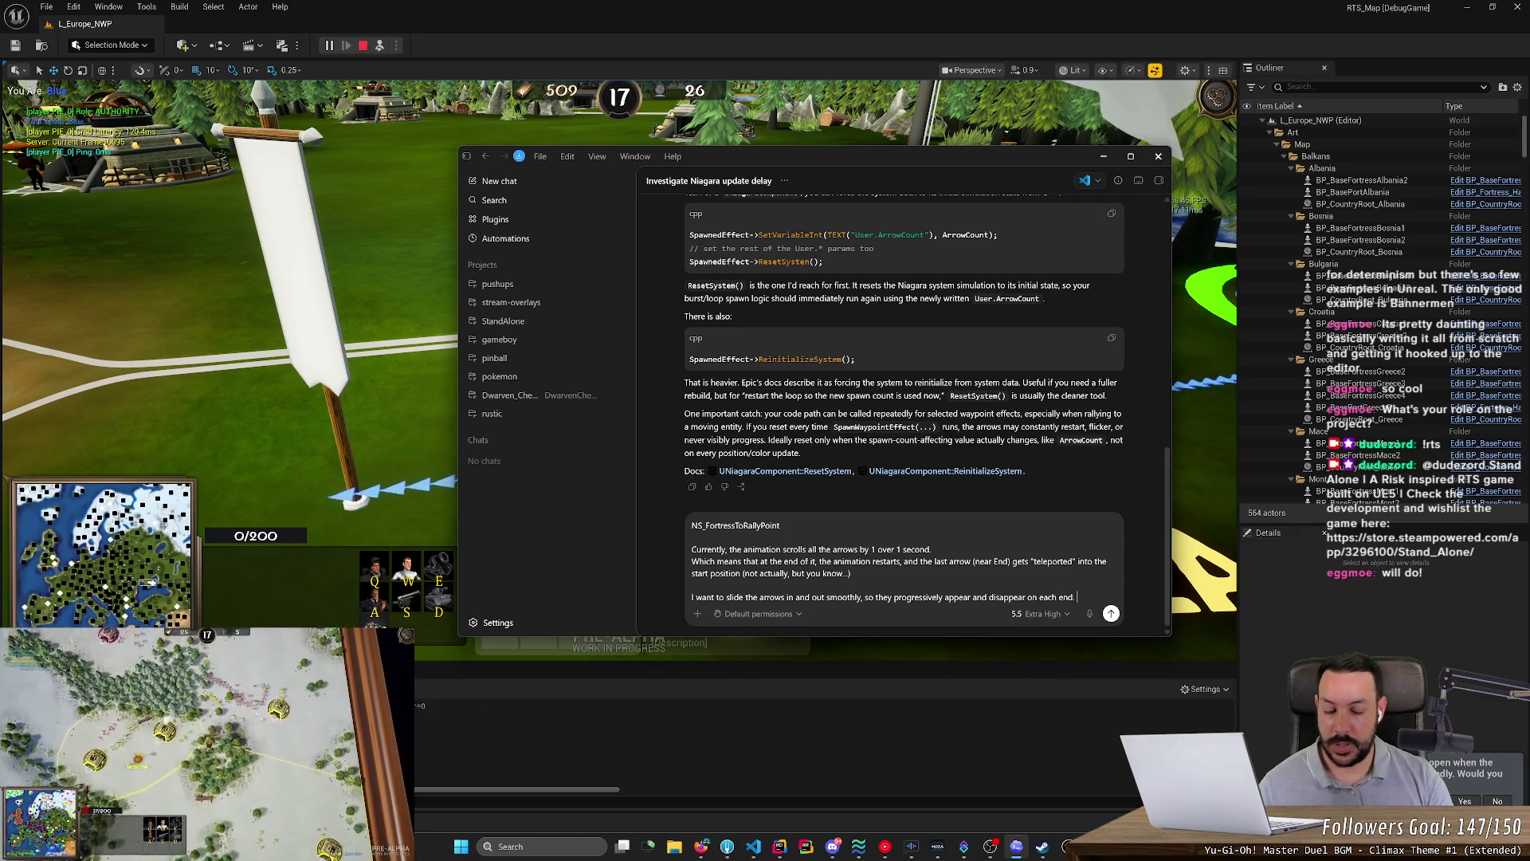
pyautogui.write(' acco')
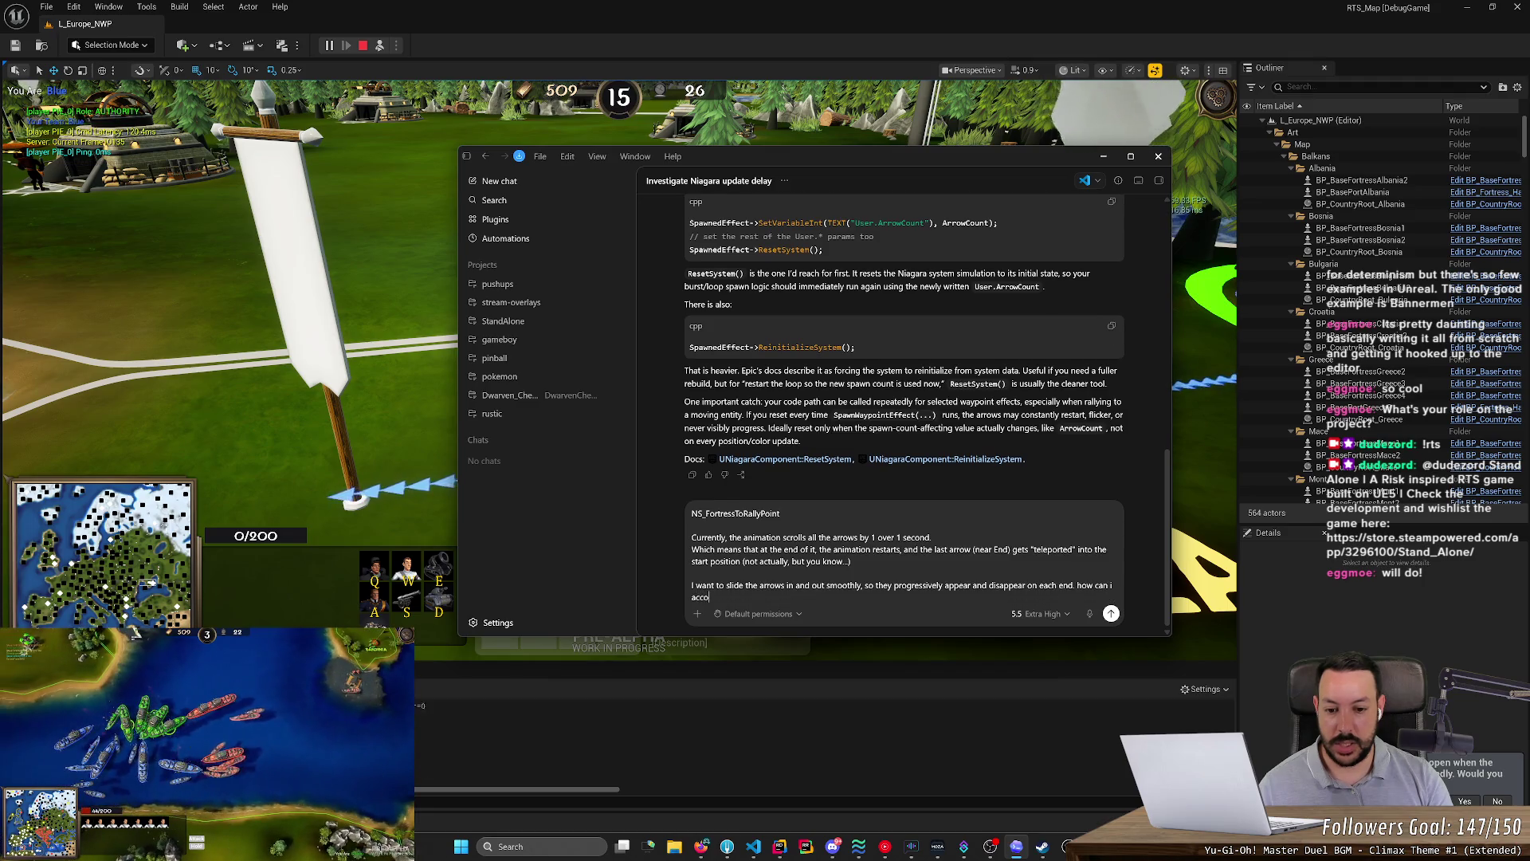
pyautogui.write('mplish this?')
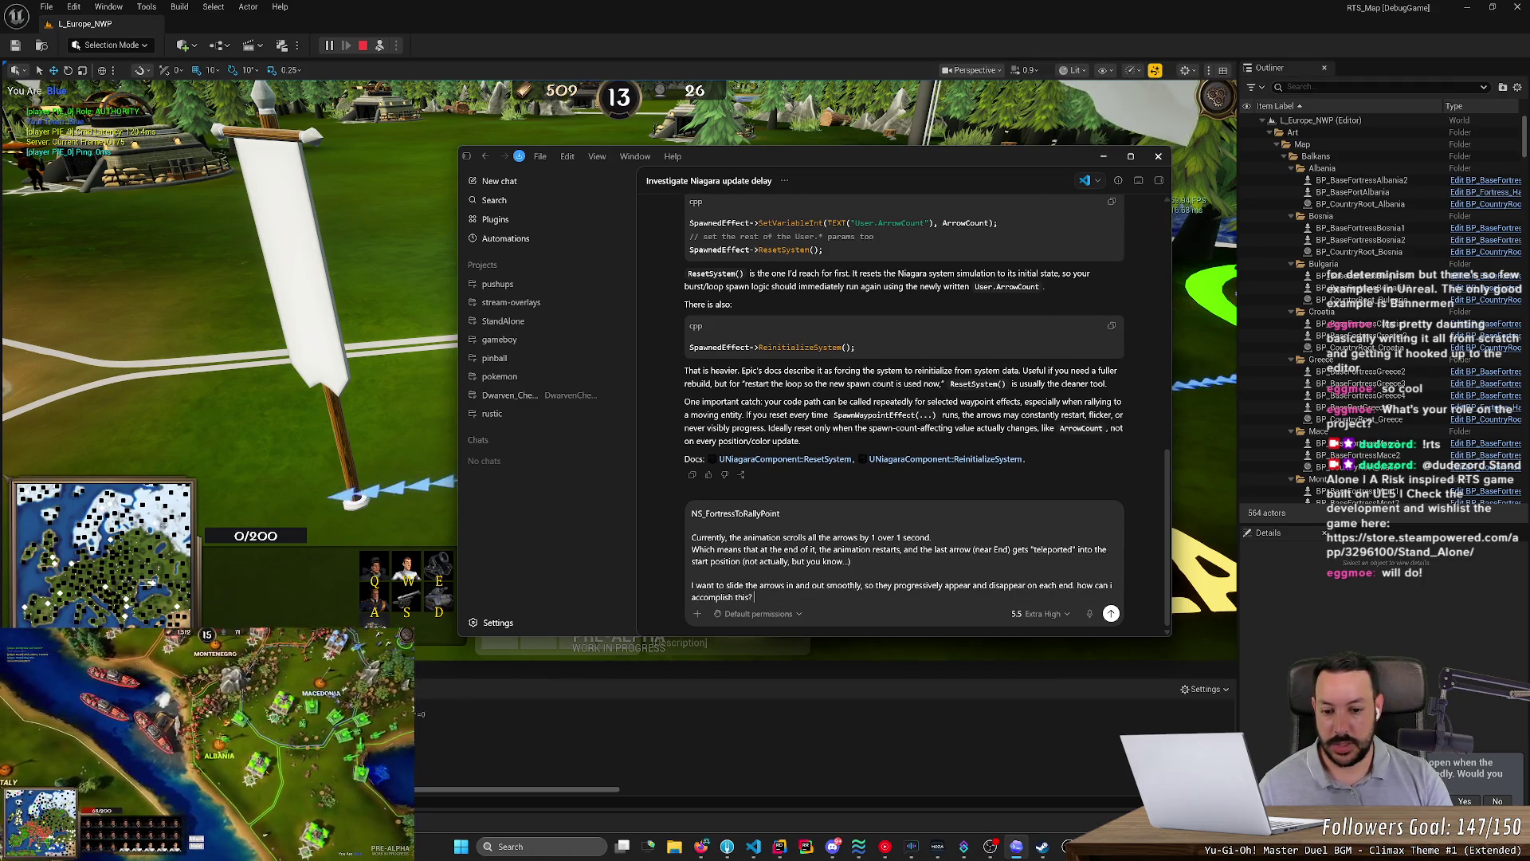
pyautogui.hotkey('shift', 'Return')
pyautogui.hotkey('shift', 'Return')
pyautogui.write('thanks.')
pyautogui.press('Return')
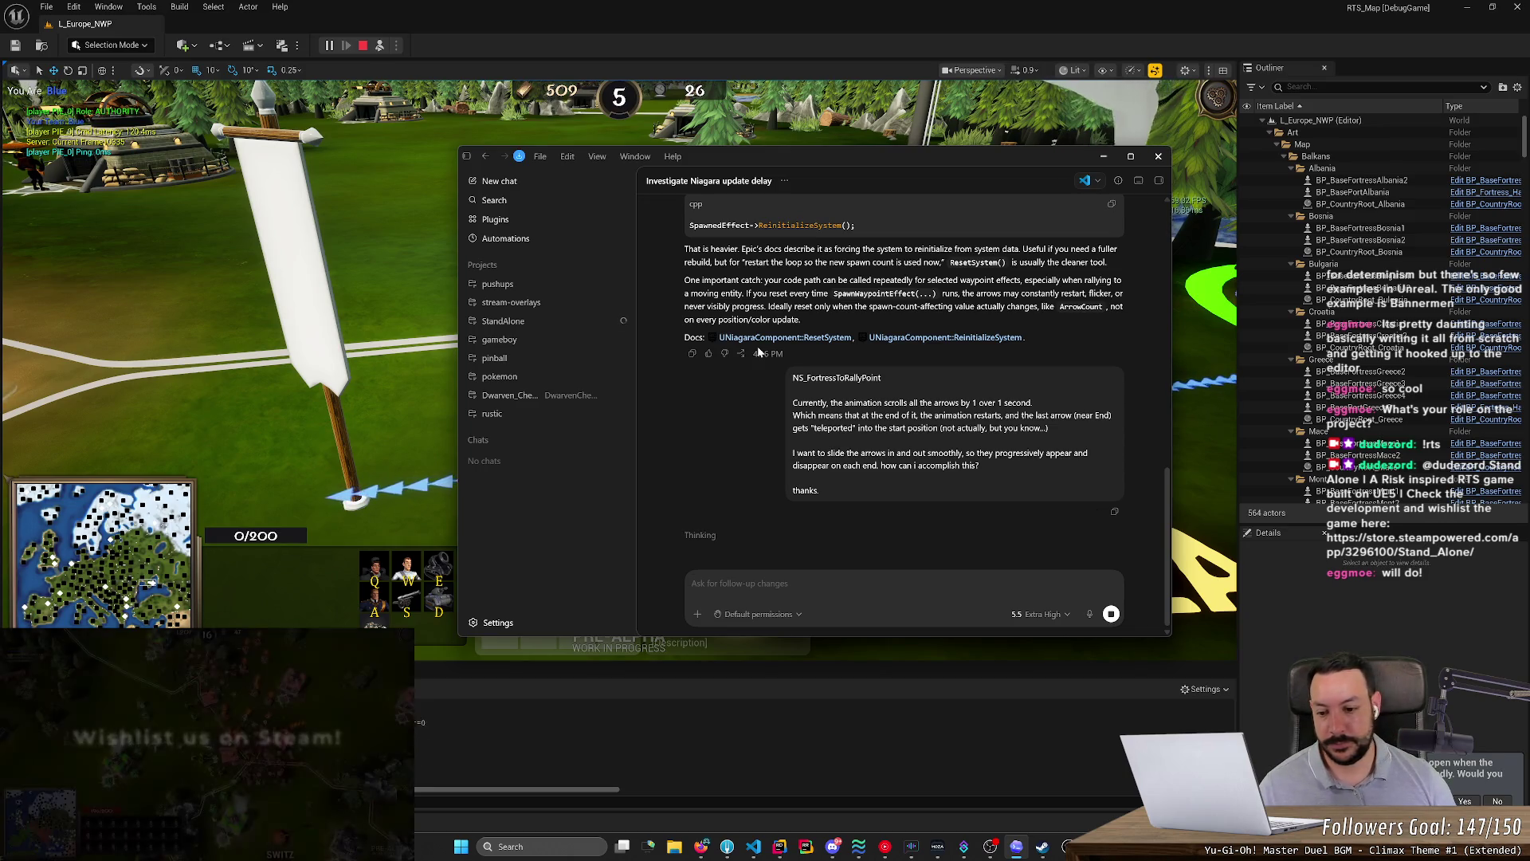
# - Bring the Unreal Editor playtest back to the front
pyautogui.click(375, 274)
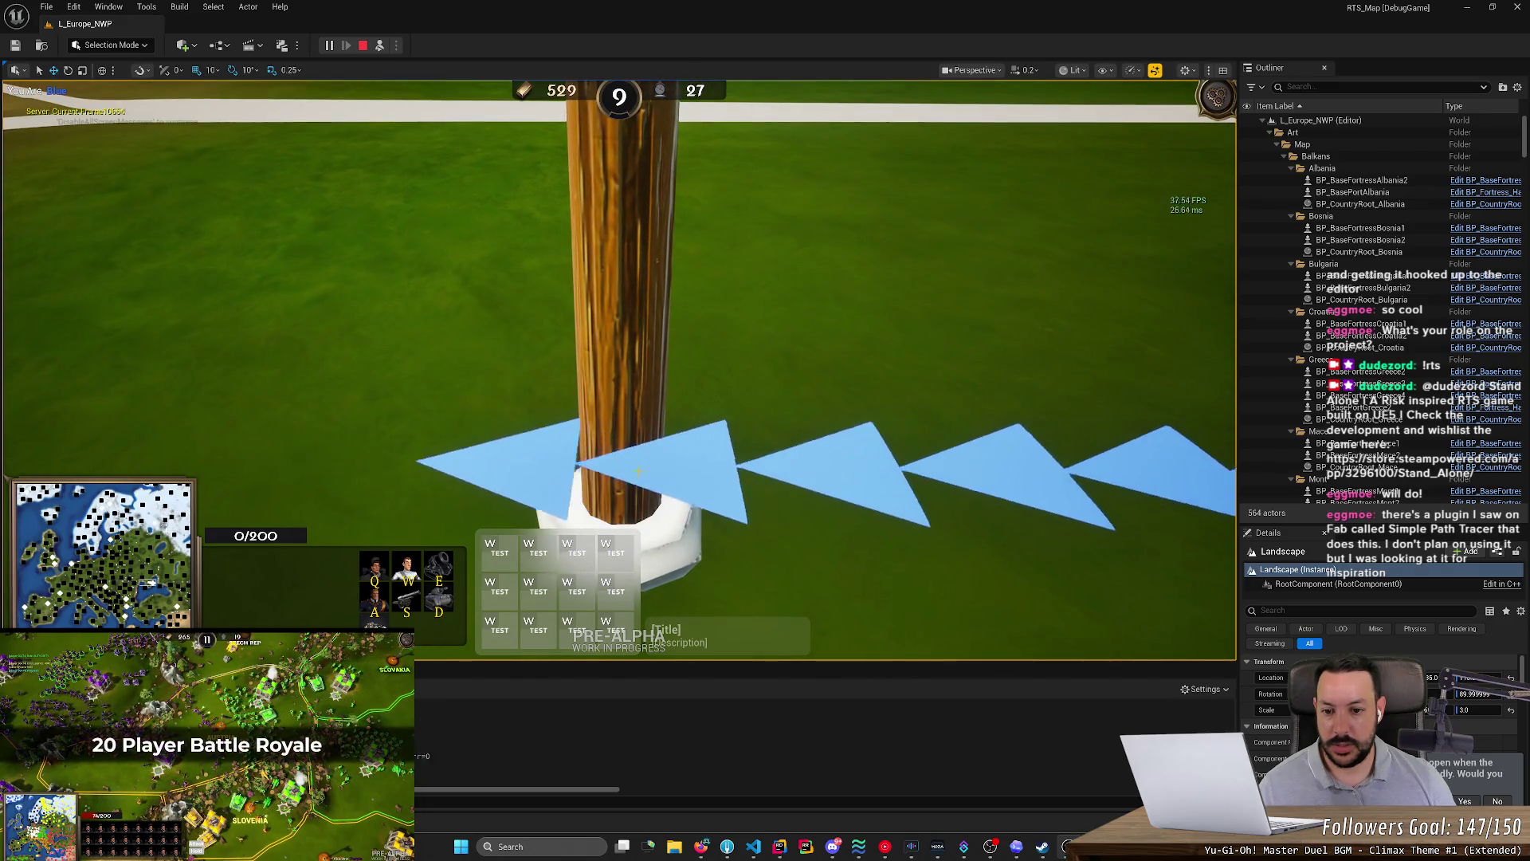
# - Zoom the game camera around the arrow line to examine it up close
pyautogui.scroll(3, 627, 448)
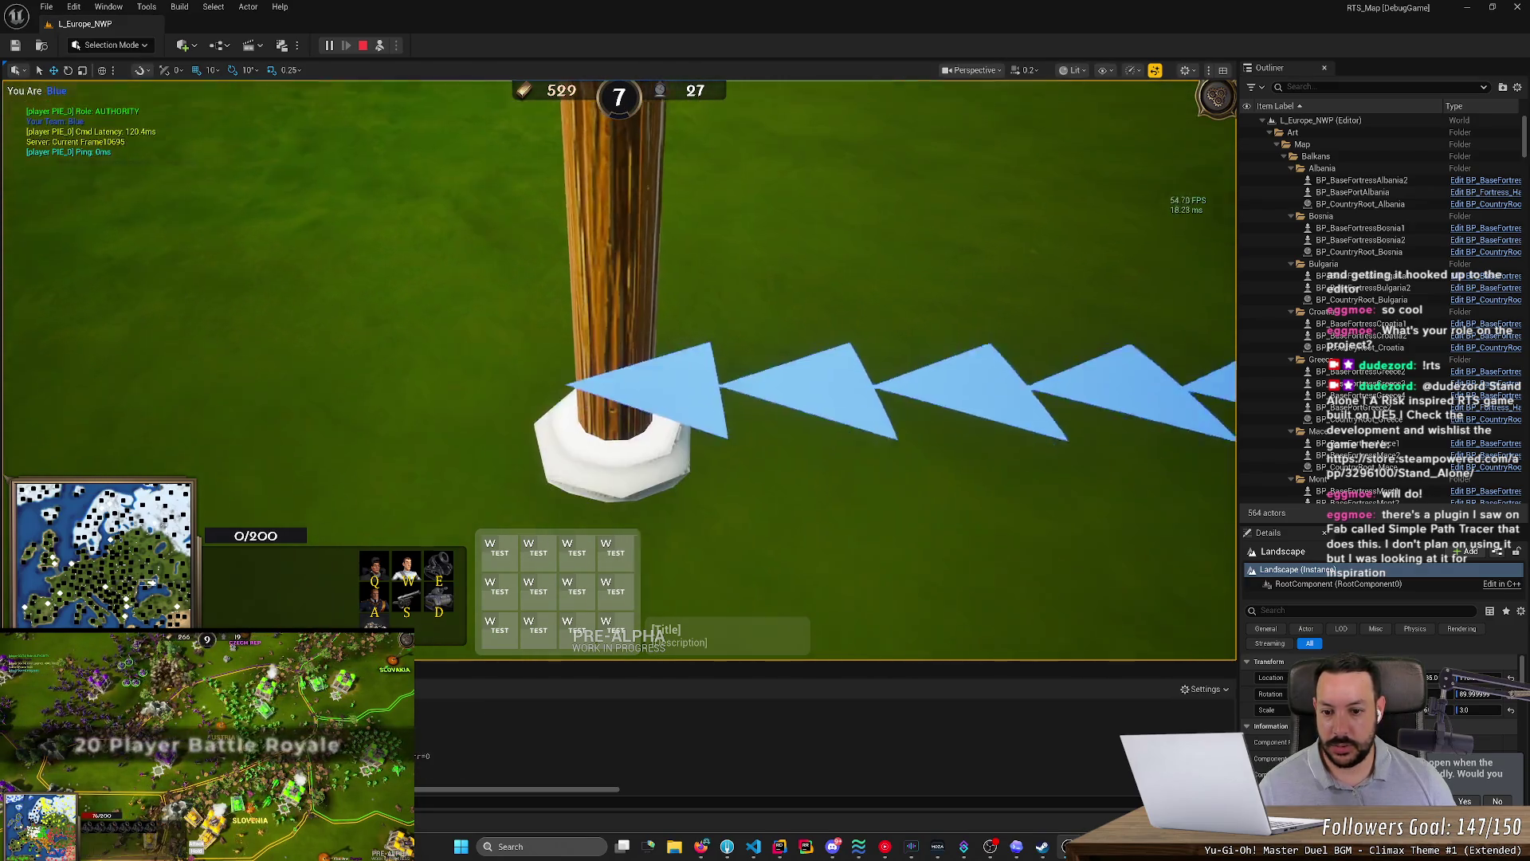
pyautogui.scroll(2, 619, 365)
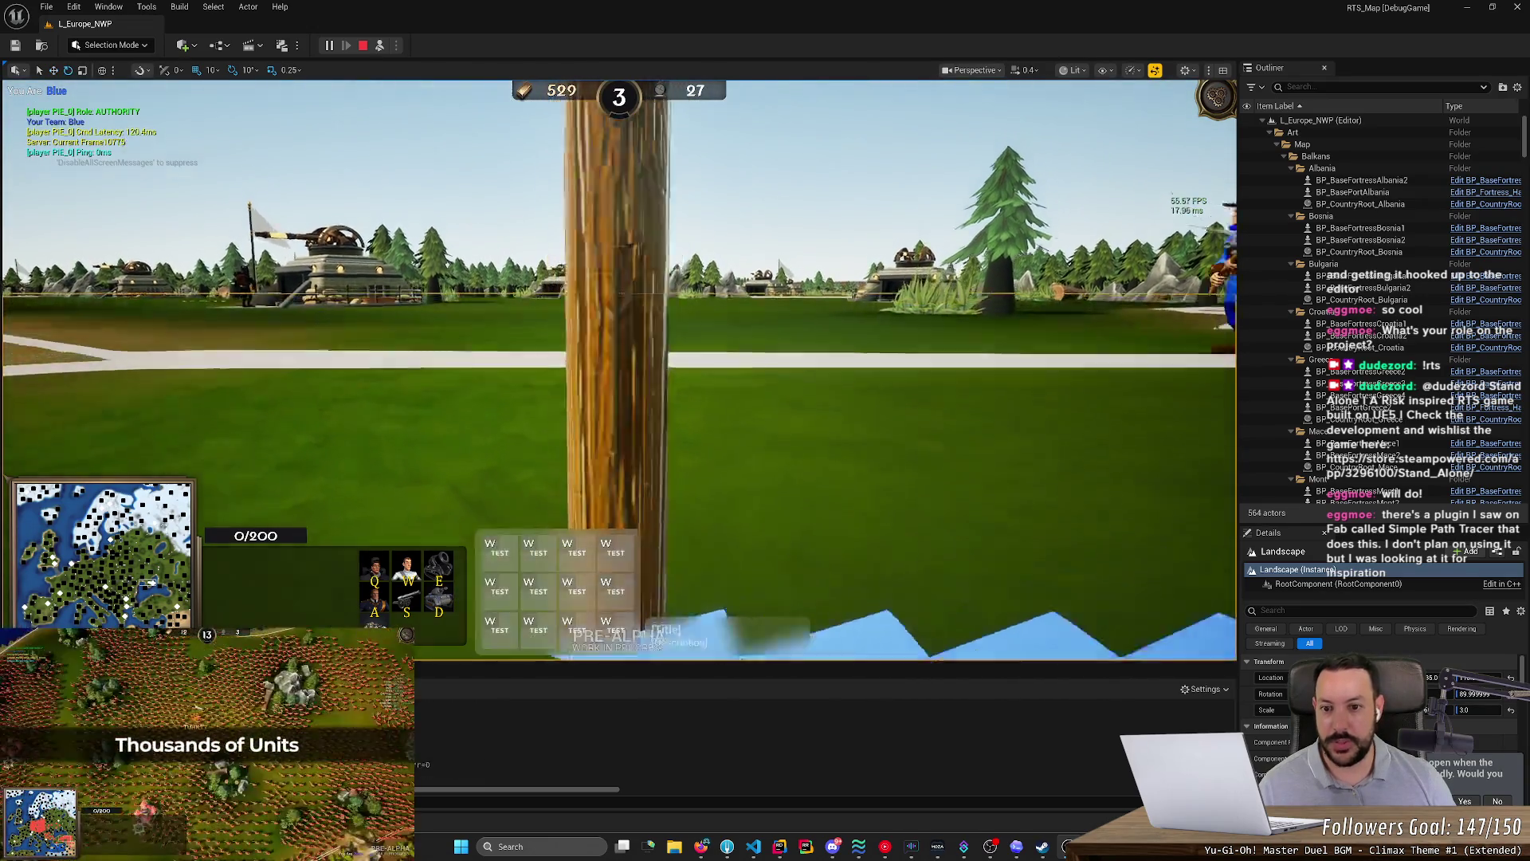
pyautogui.scroll(-3, 619, 366)
pyautogui.scroll(2, 595, 359)
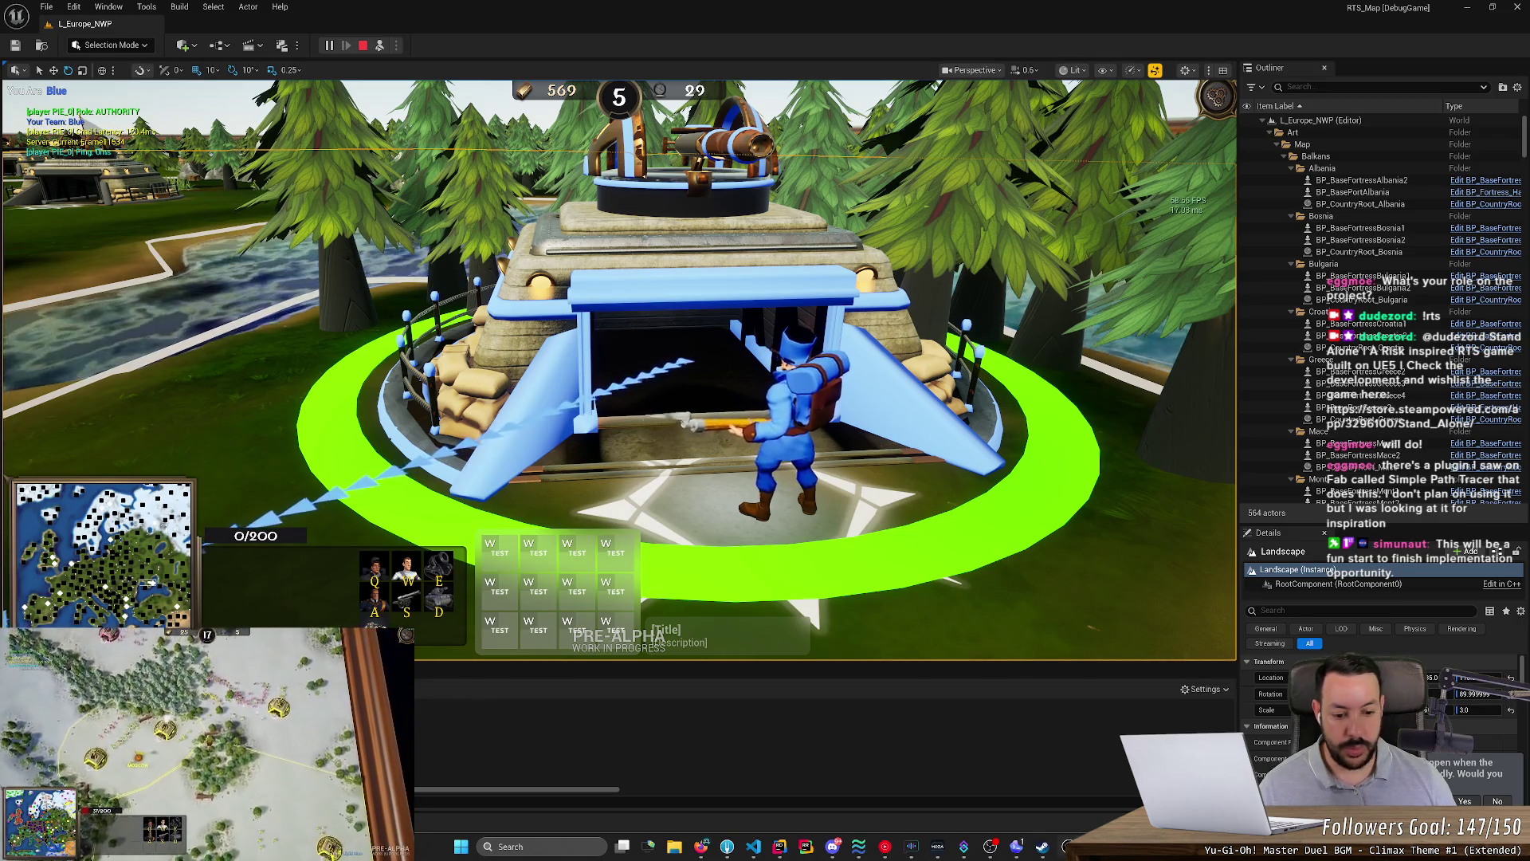
# - Launch the Epic Games Launcher through system search
pyautogui.press('super')
pyautogui.write('epic games launcher')
pyautogui.press('Return')
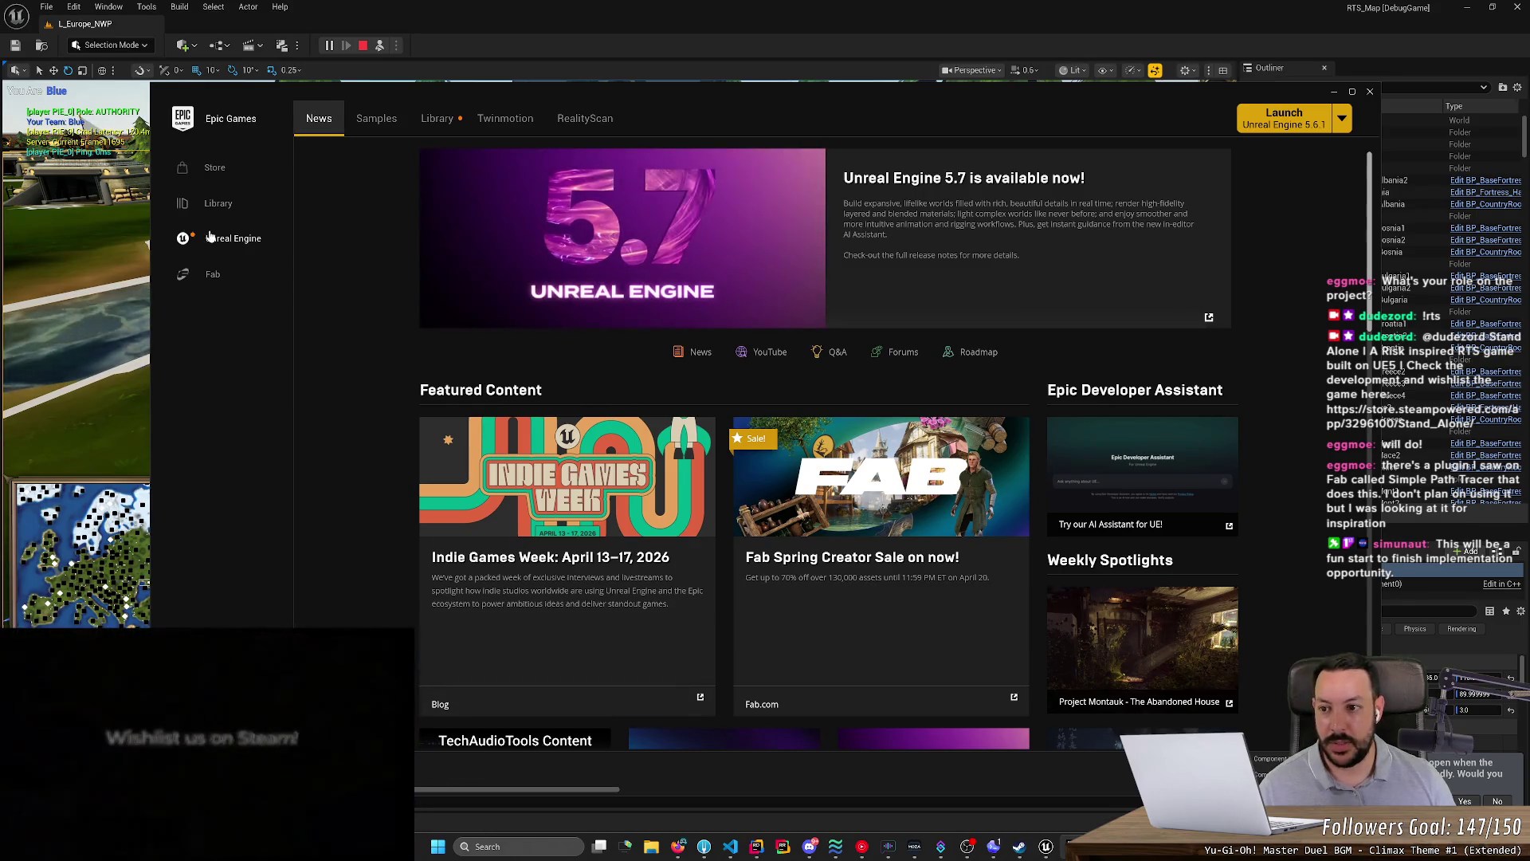
# - Search the Fab marketplace for "path" products
pyautogui.click(212, 278)
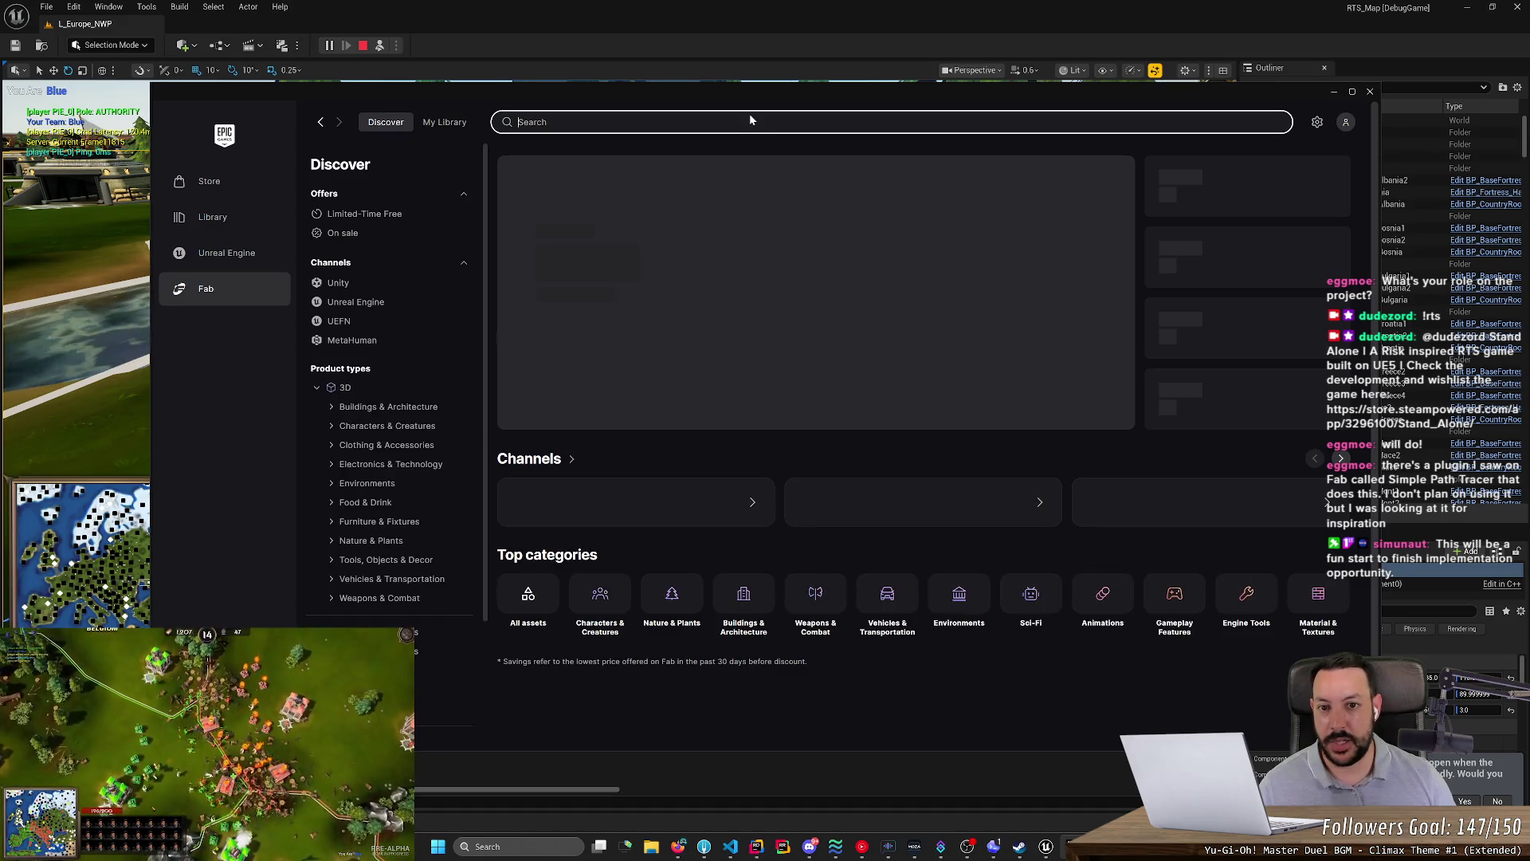
pyautogui.write('path')
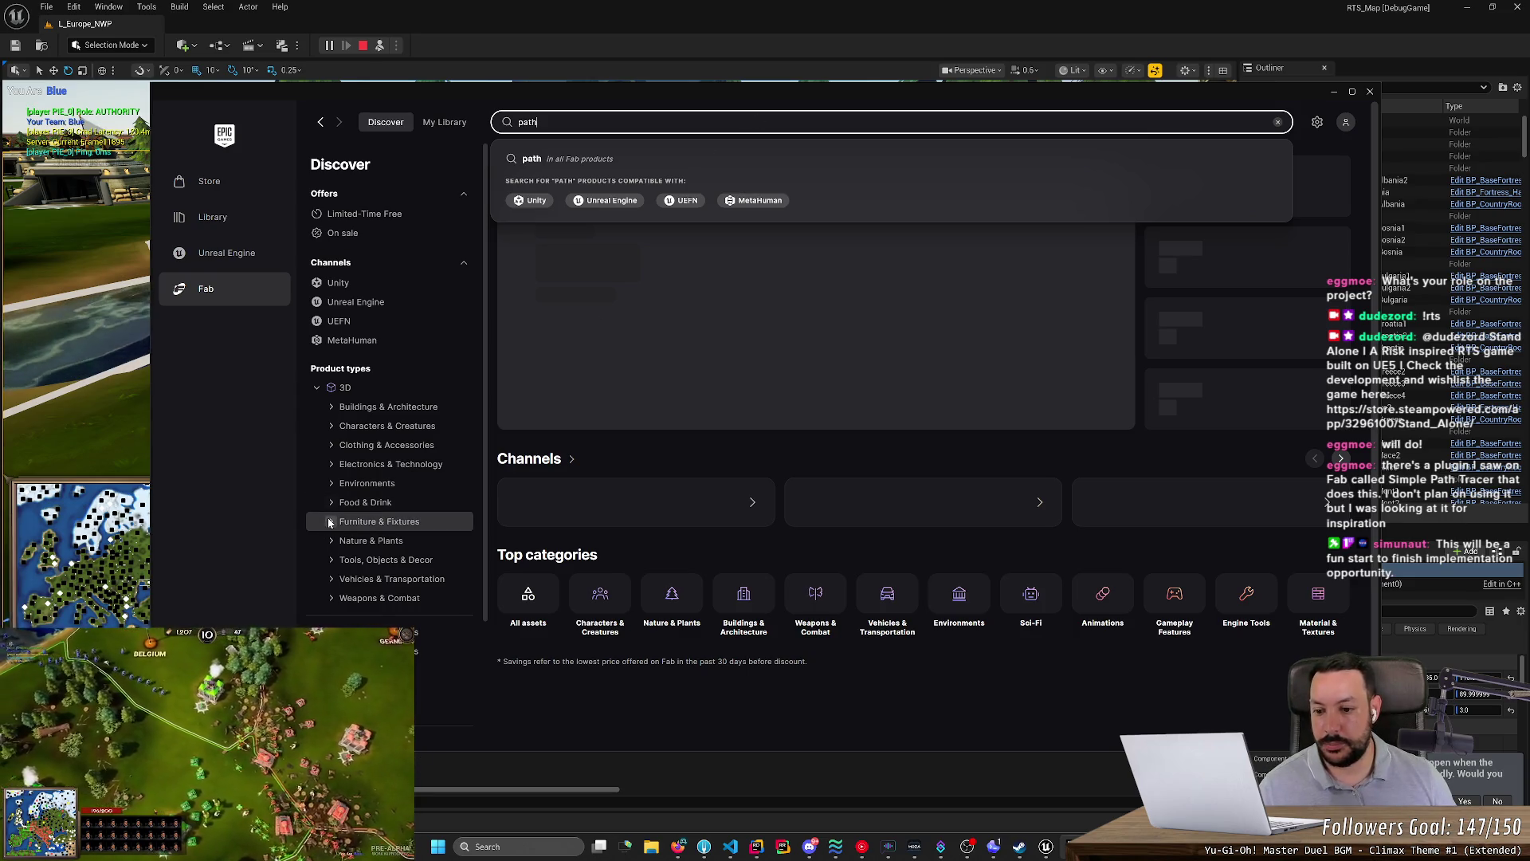
pyautogui.scroll(-3, 342, 574)
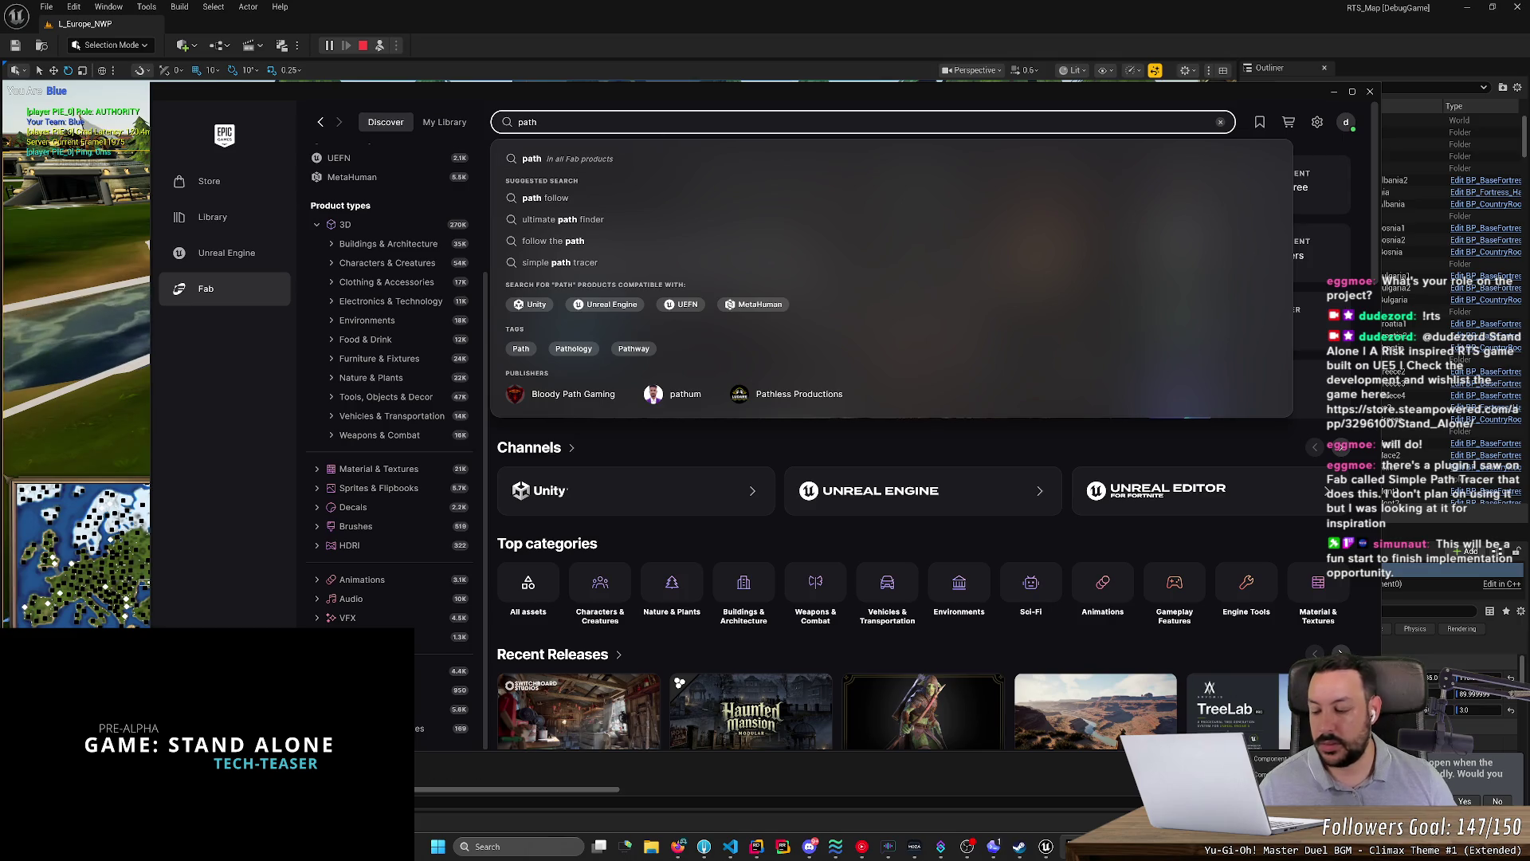
pyautogui.press('Return')
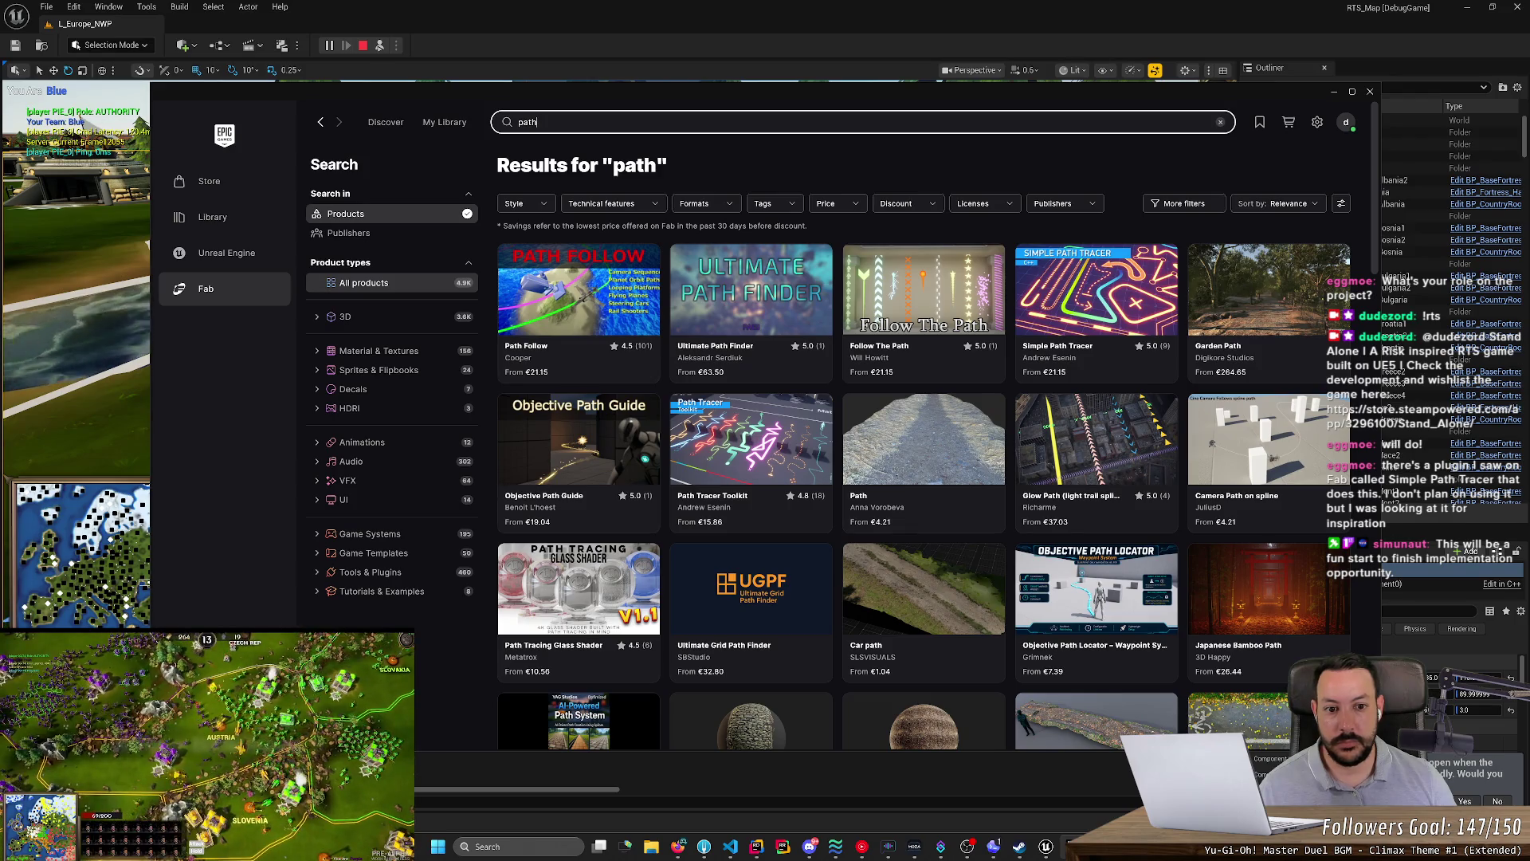
# - Open Follow The Path, browse its gallery, and play its demo video
pyautogui.click(915, 283)
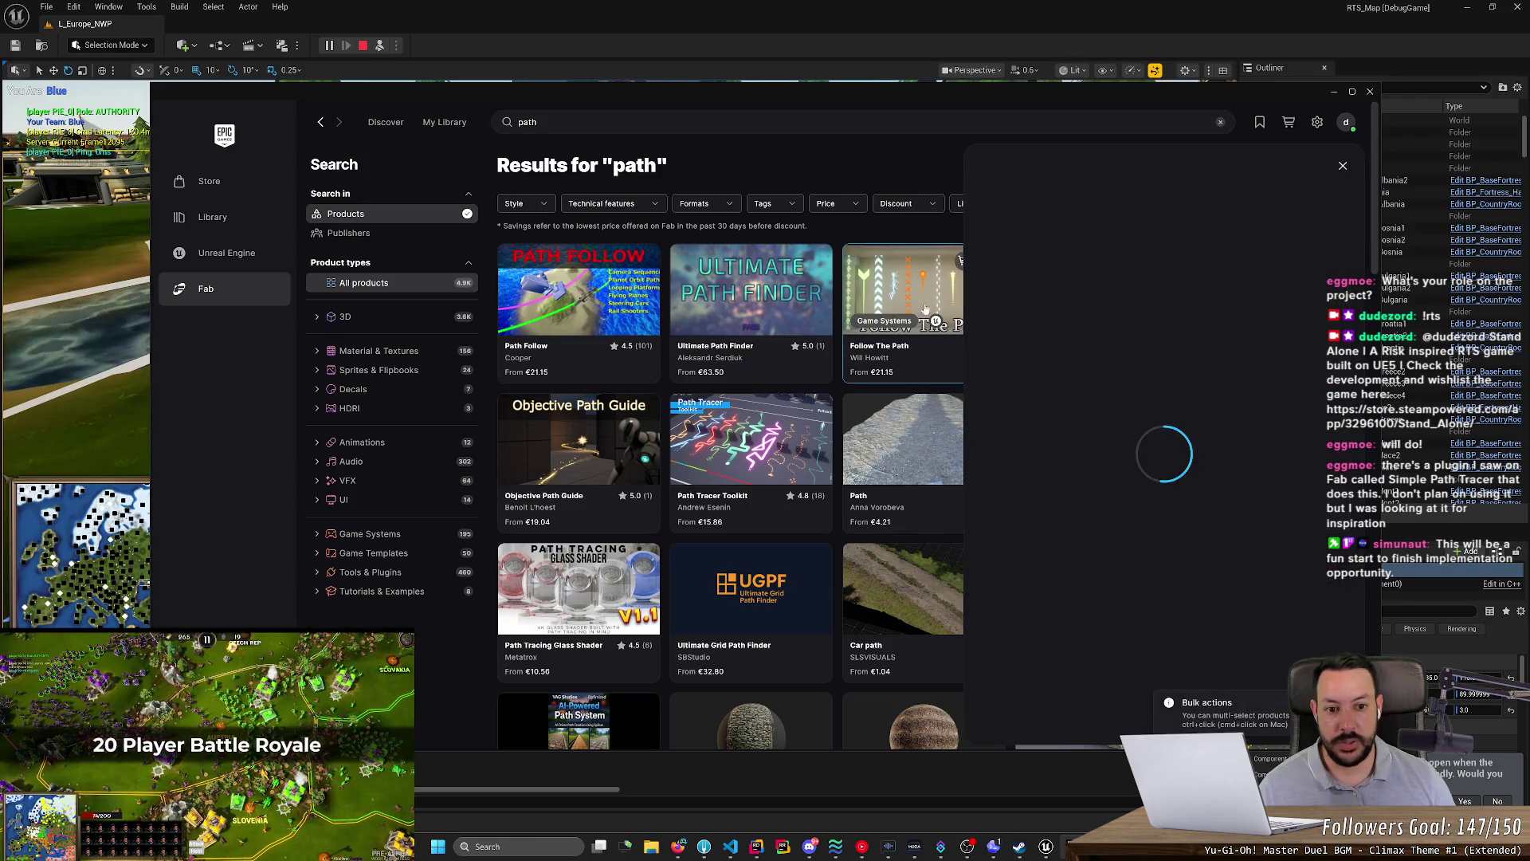
pyautogui.click(1345, 293)
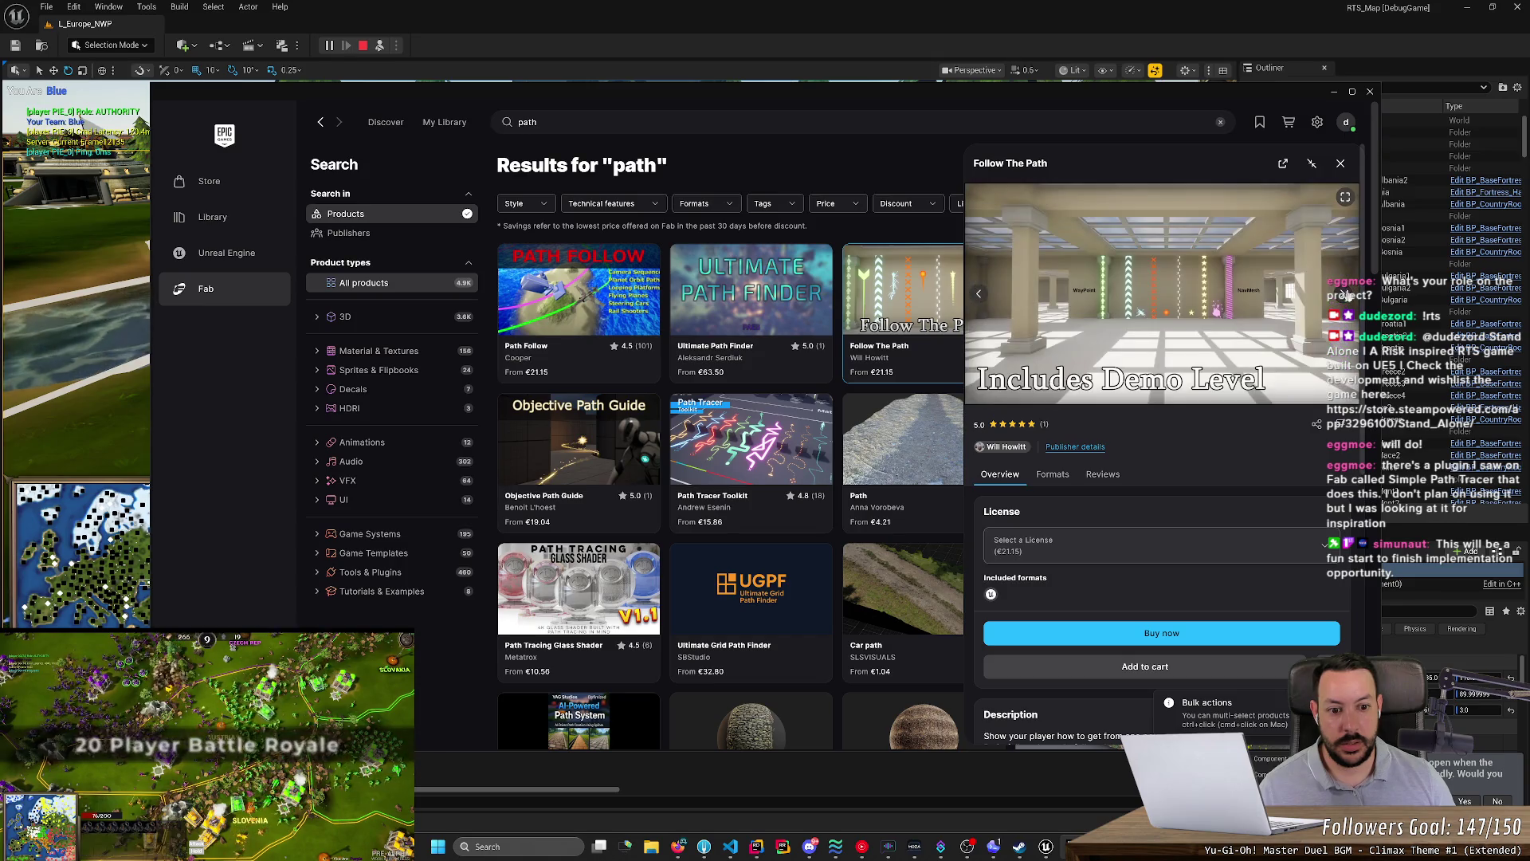
pyautogui.scroll(-2, 1263, 316)
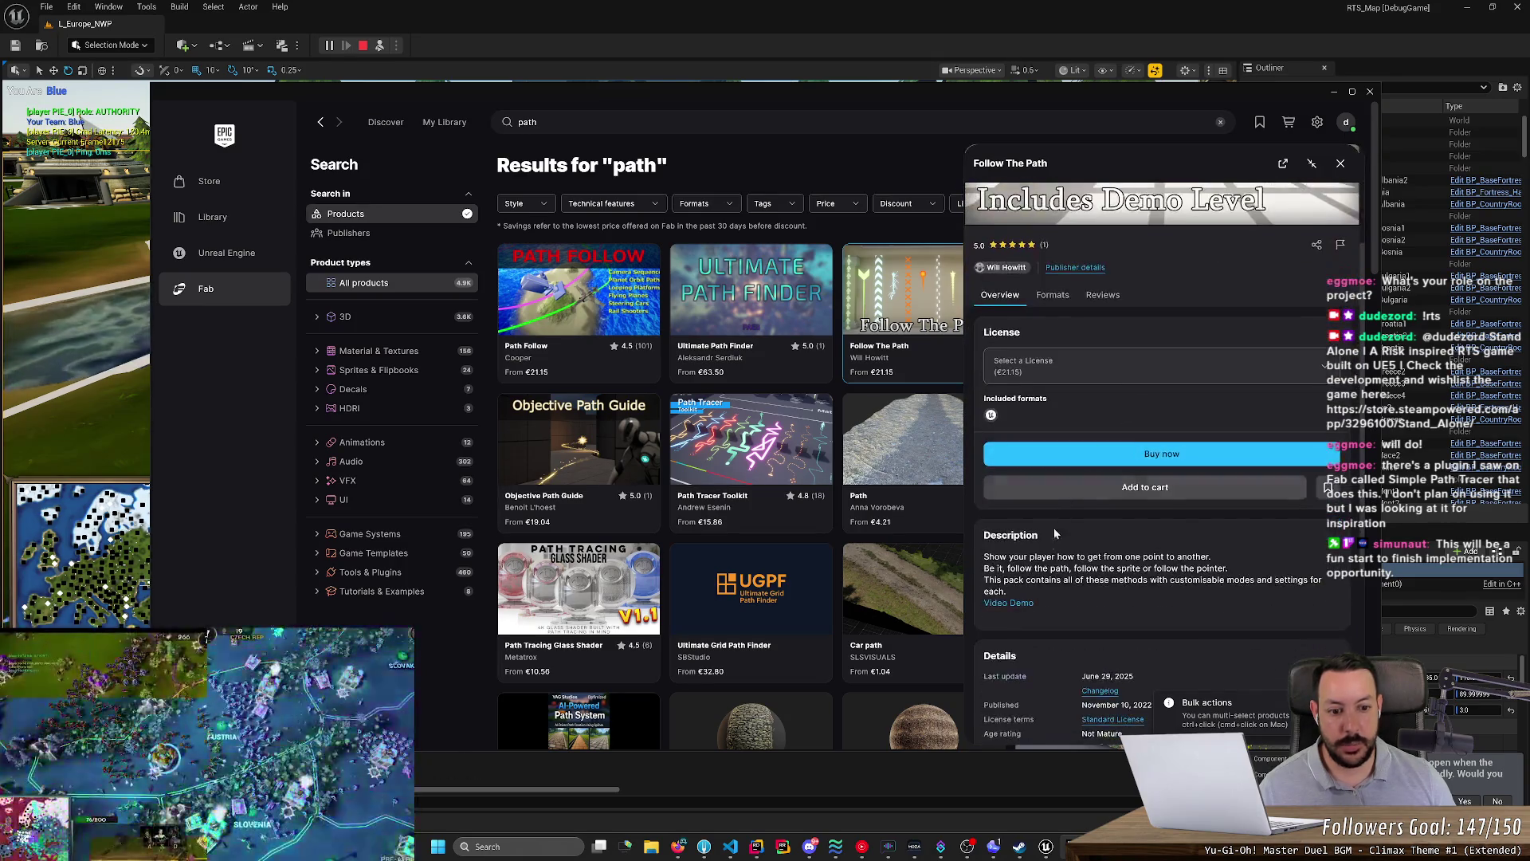
pyautogui.click(1015, 608)
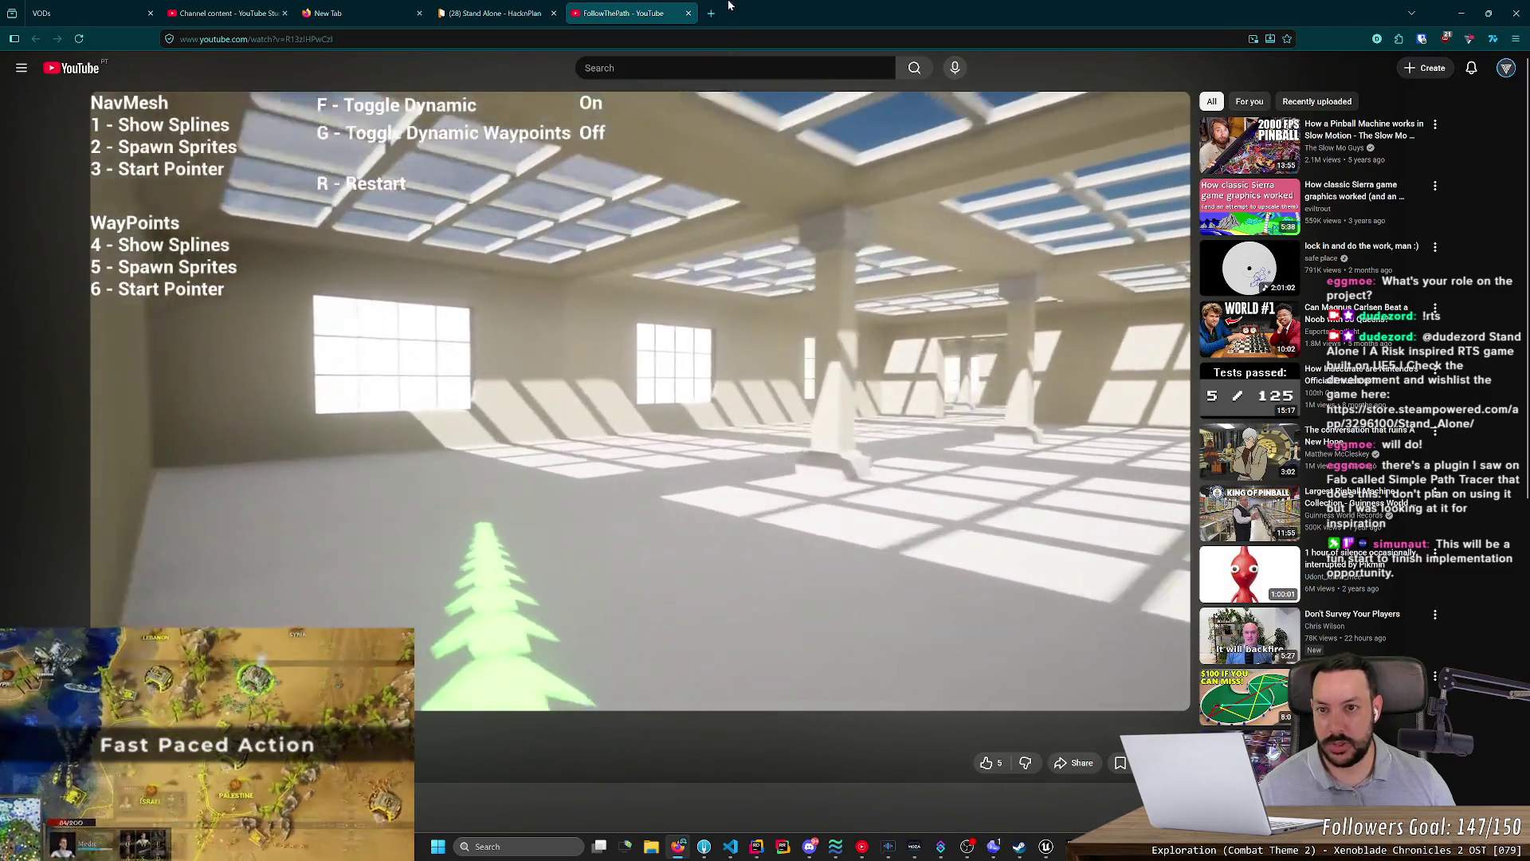
# - Close the Follow The Path video and play the Simple Path Tracer demo video from Fab
pyautogui.middleClick(640, 24)
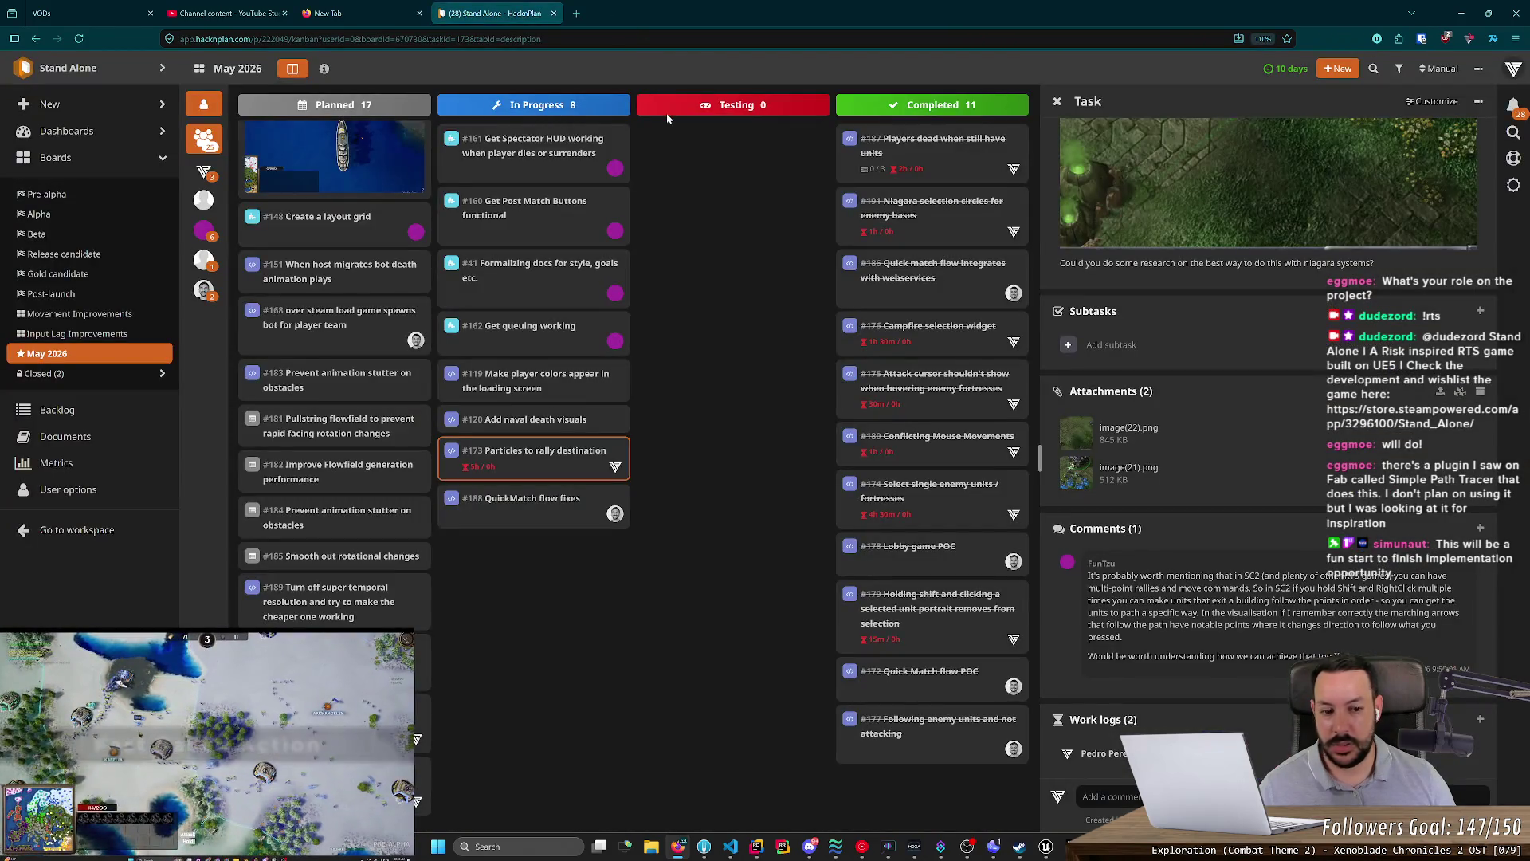
pyautogui.hotkey('alt', 'Tab')
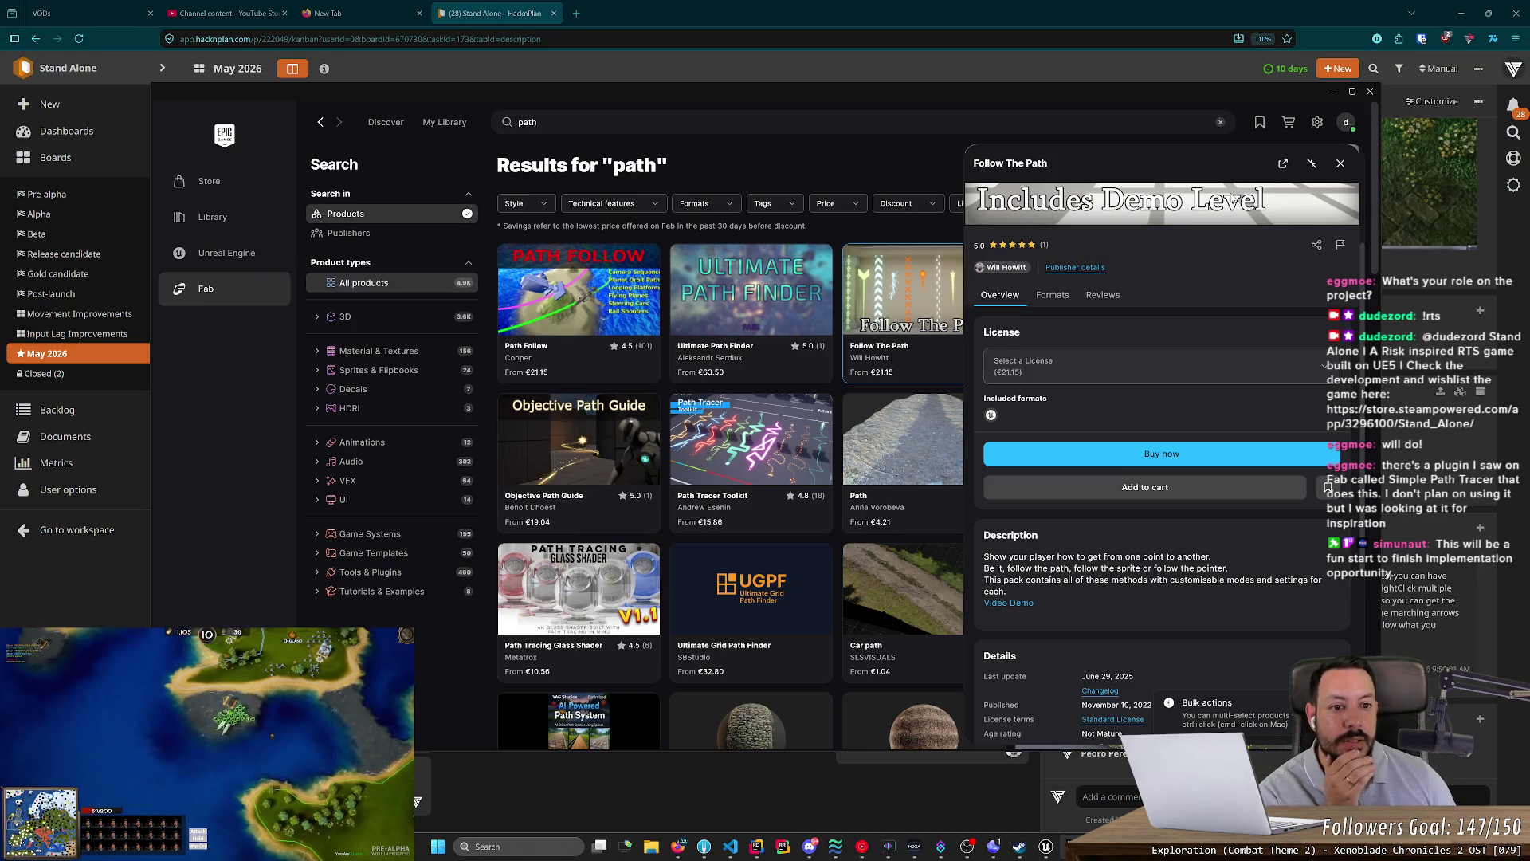
pyautogui.click(1341, 163)
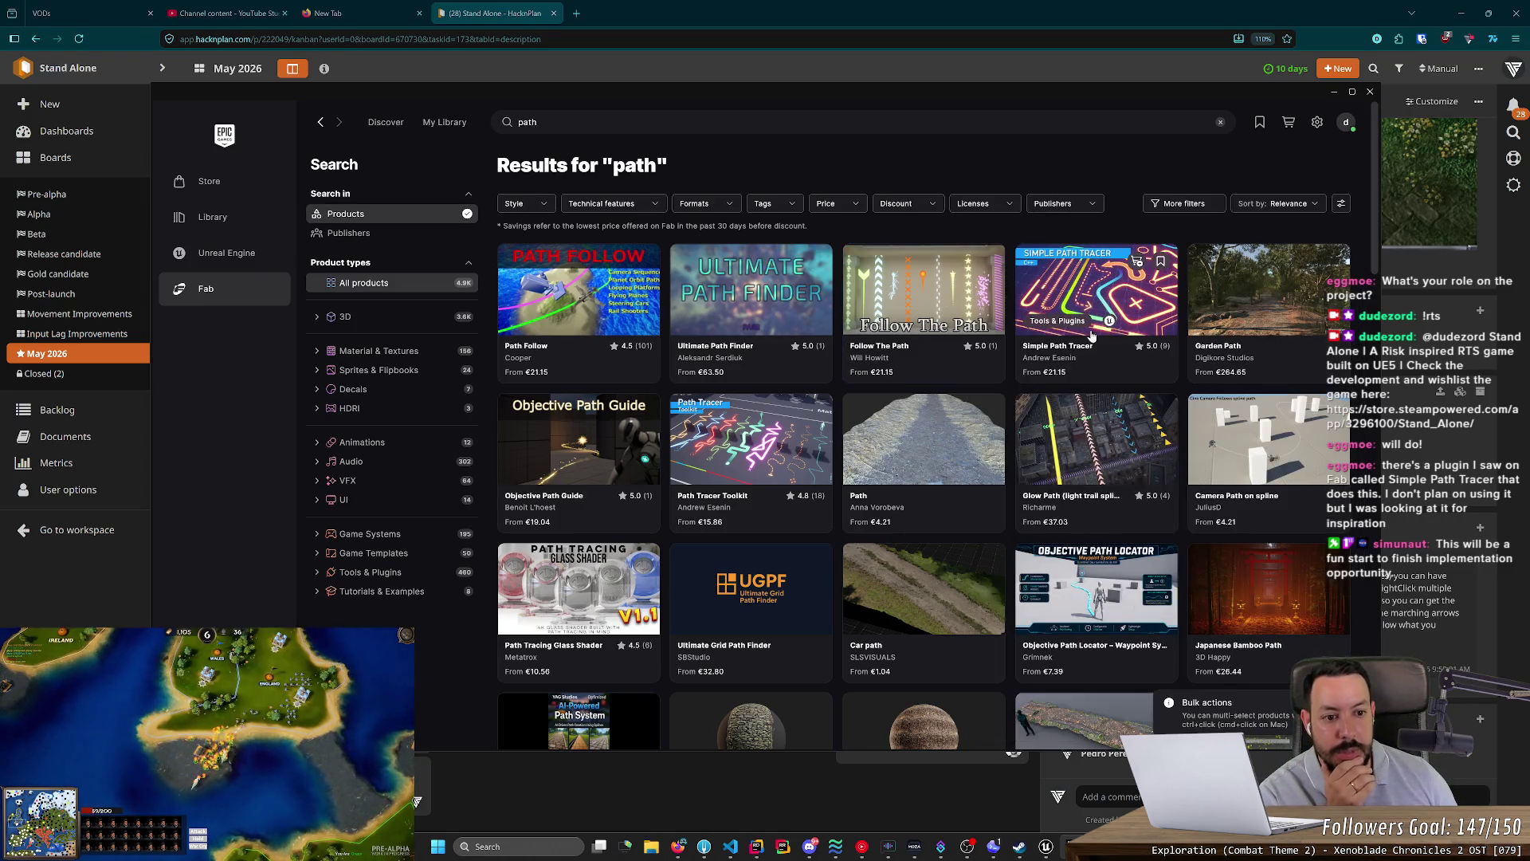
pyautogui.click(1073, 296)
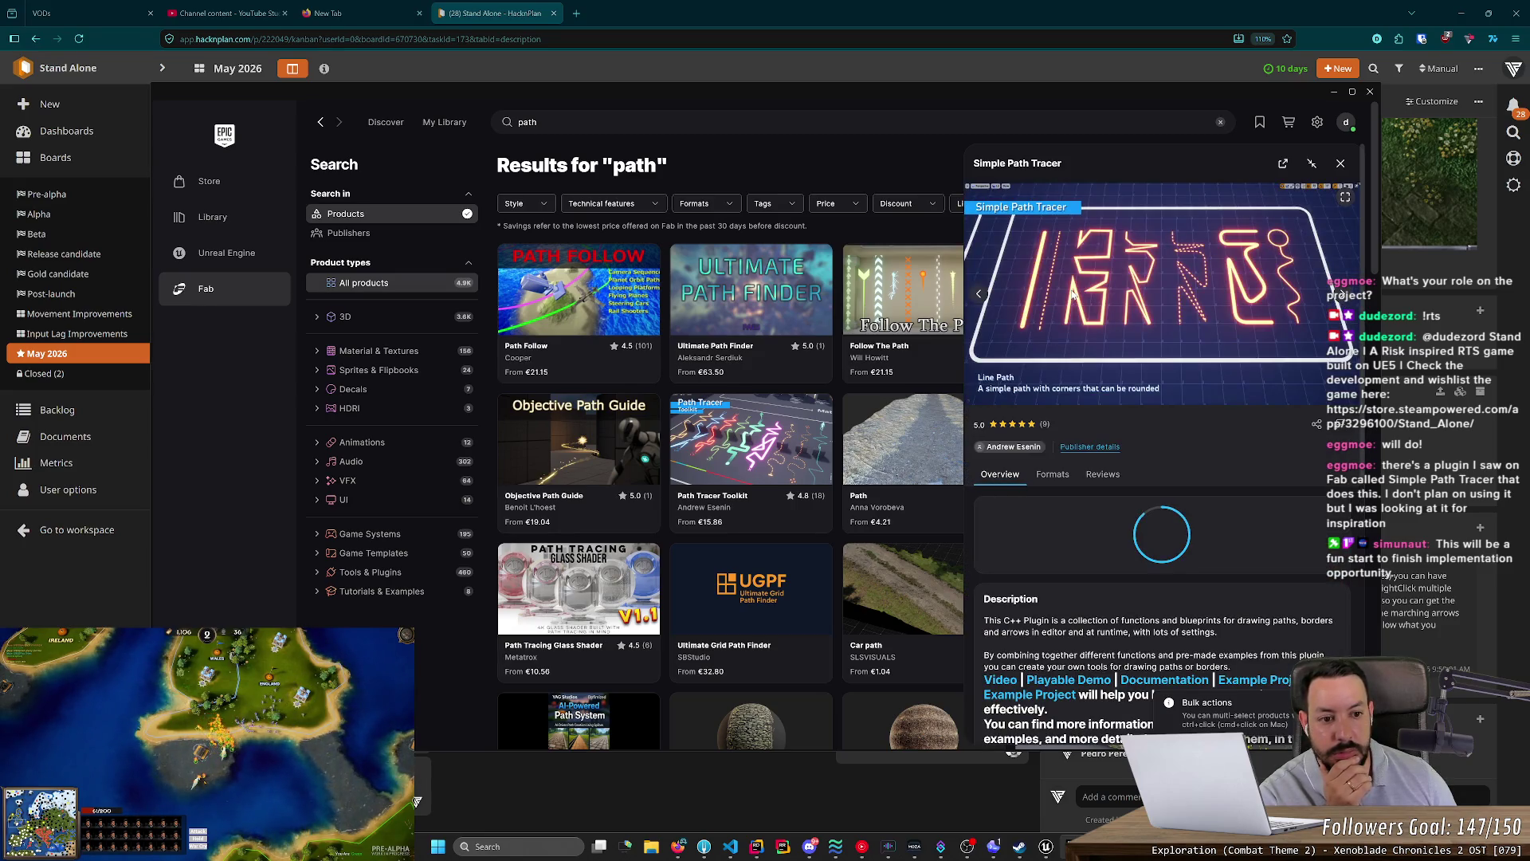
pyautogui.scroll(-5, 1088, 329)
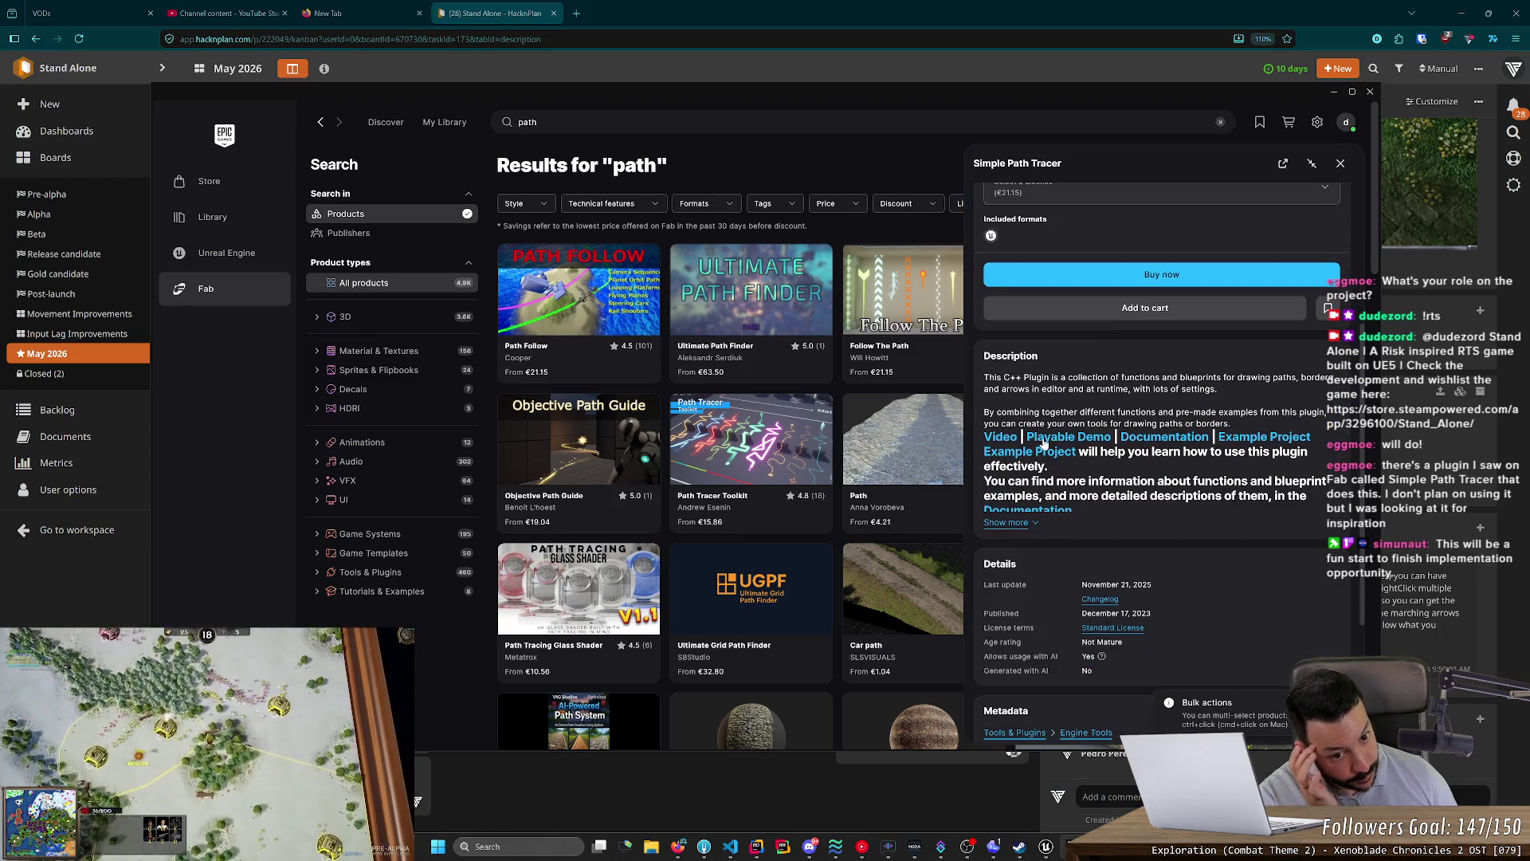
pyautogui.click(1008, 439)
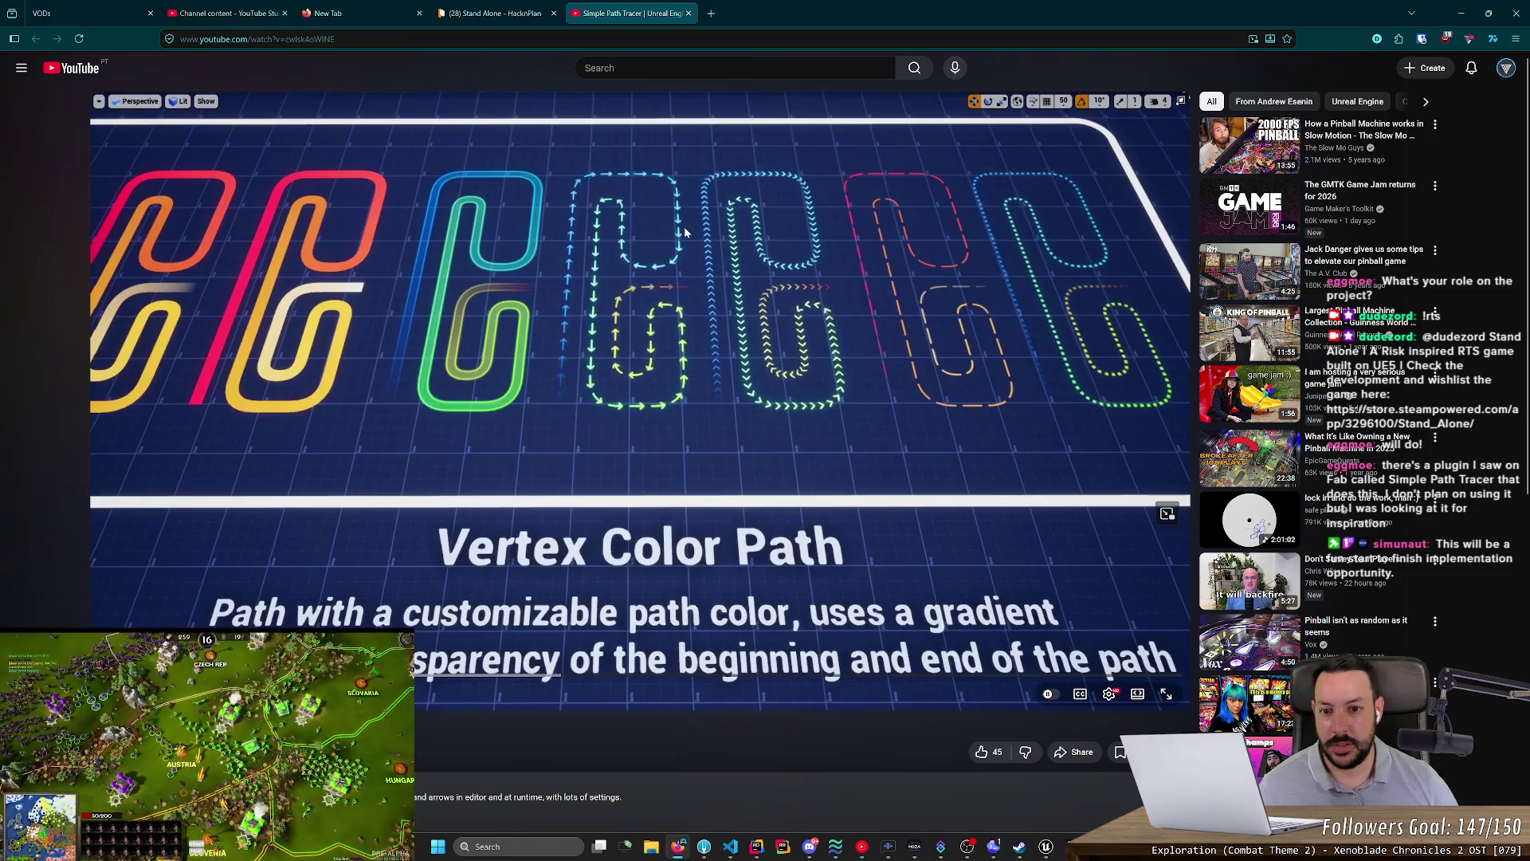
# - Rewind the Simple Path Tracer demo 5 seconds and pause it
pyautogui.press('Left')
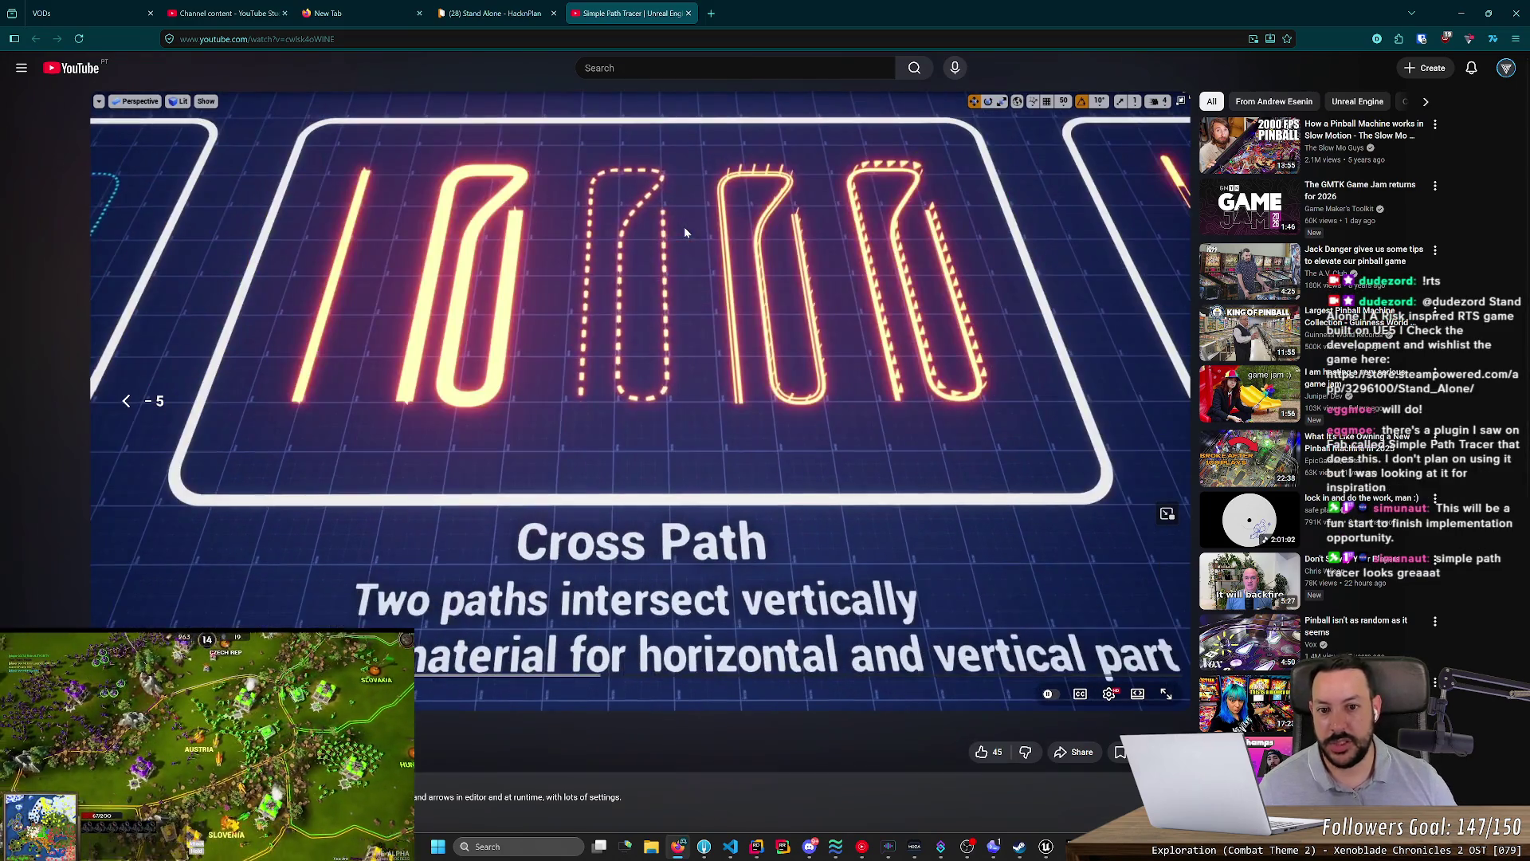
pyautogui.click(662, 230)
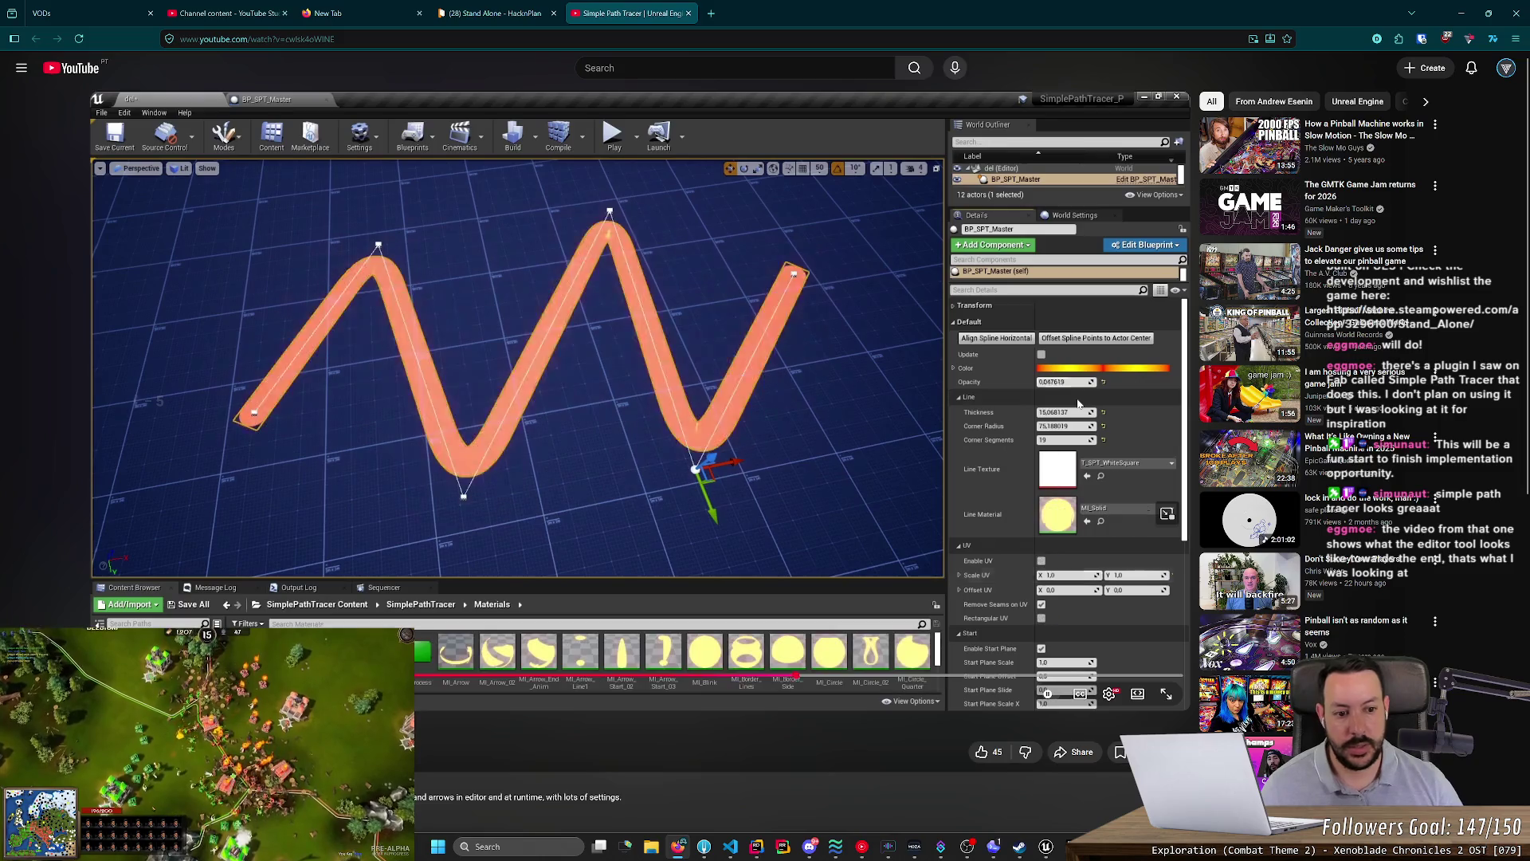
# - Pause and resume the demo around the line texture change, then let it play to the end
pyautogui.press('space')
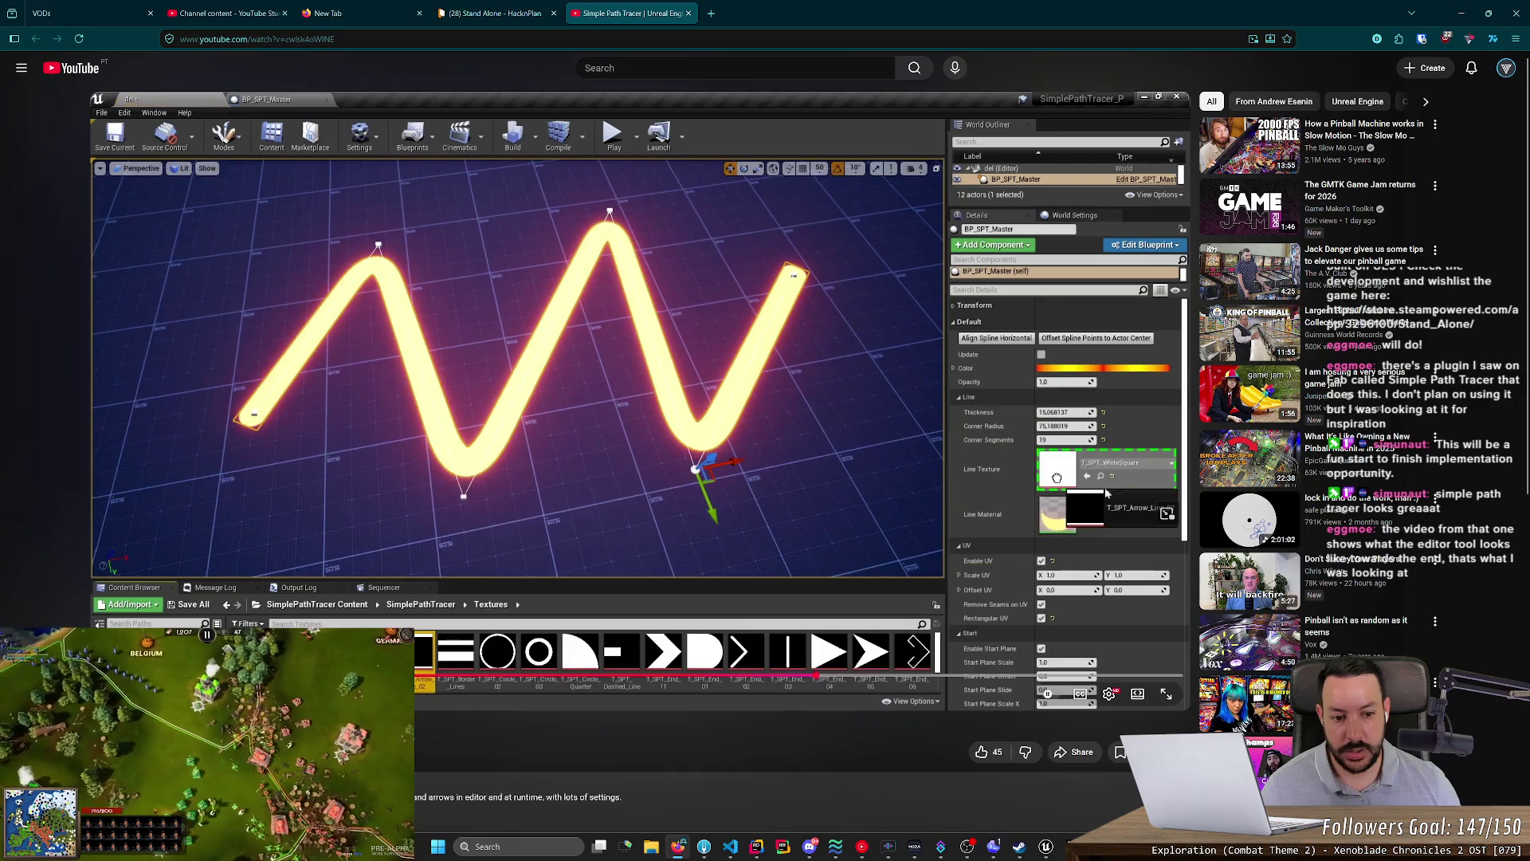
pyautogui.press('space')
pyautogui.press('space')
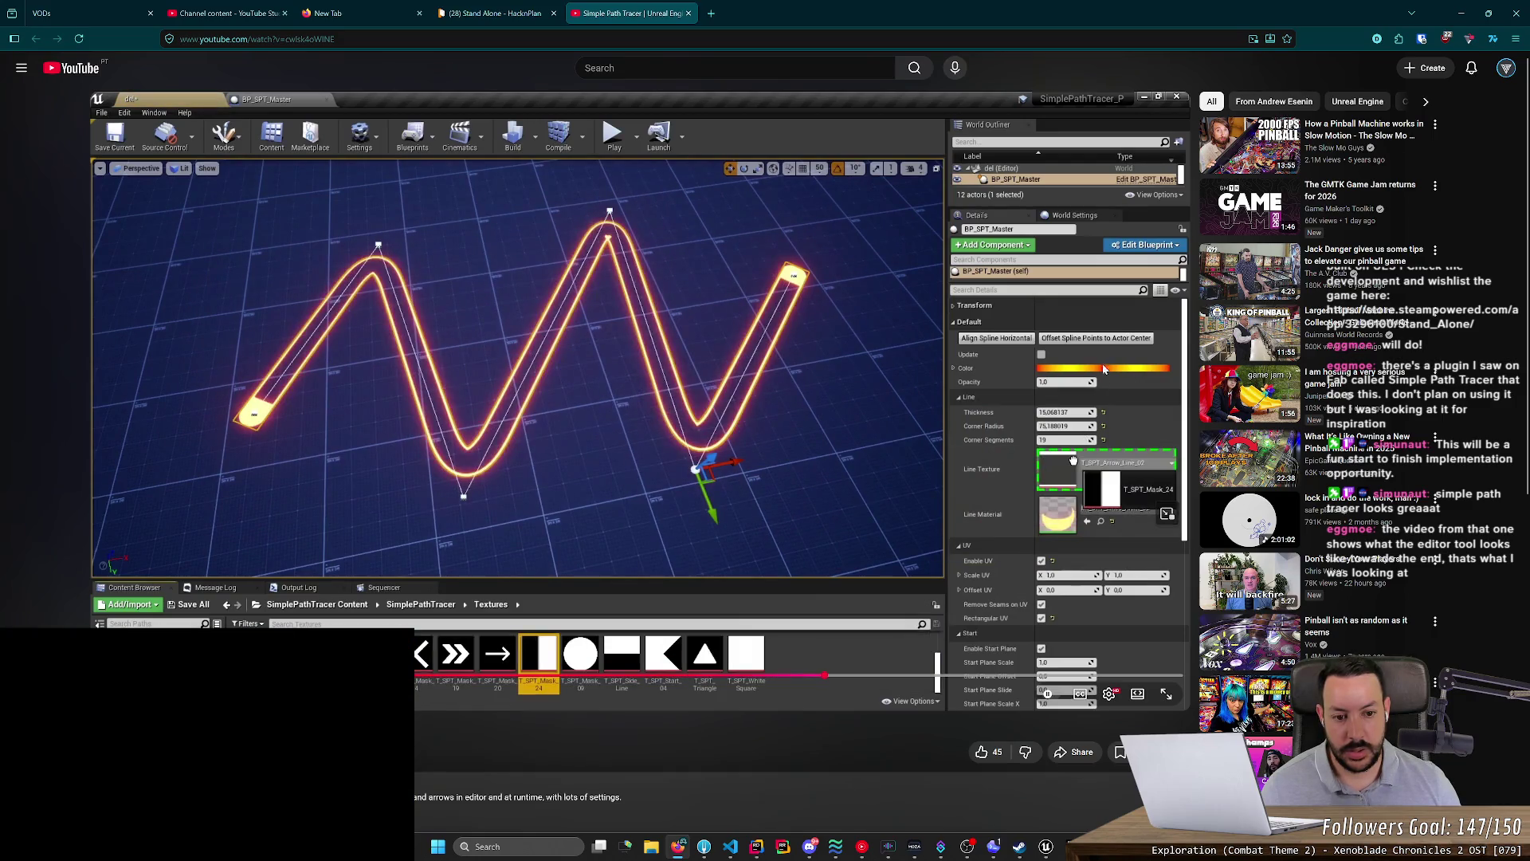
pyautogui.press('space')
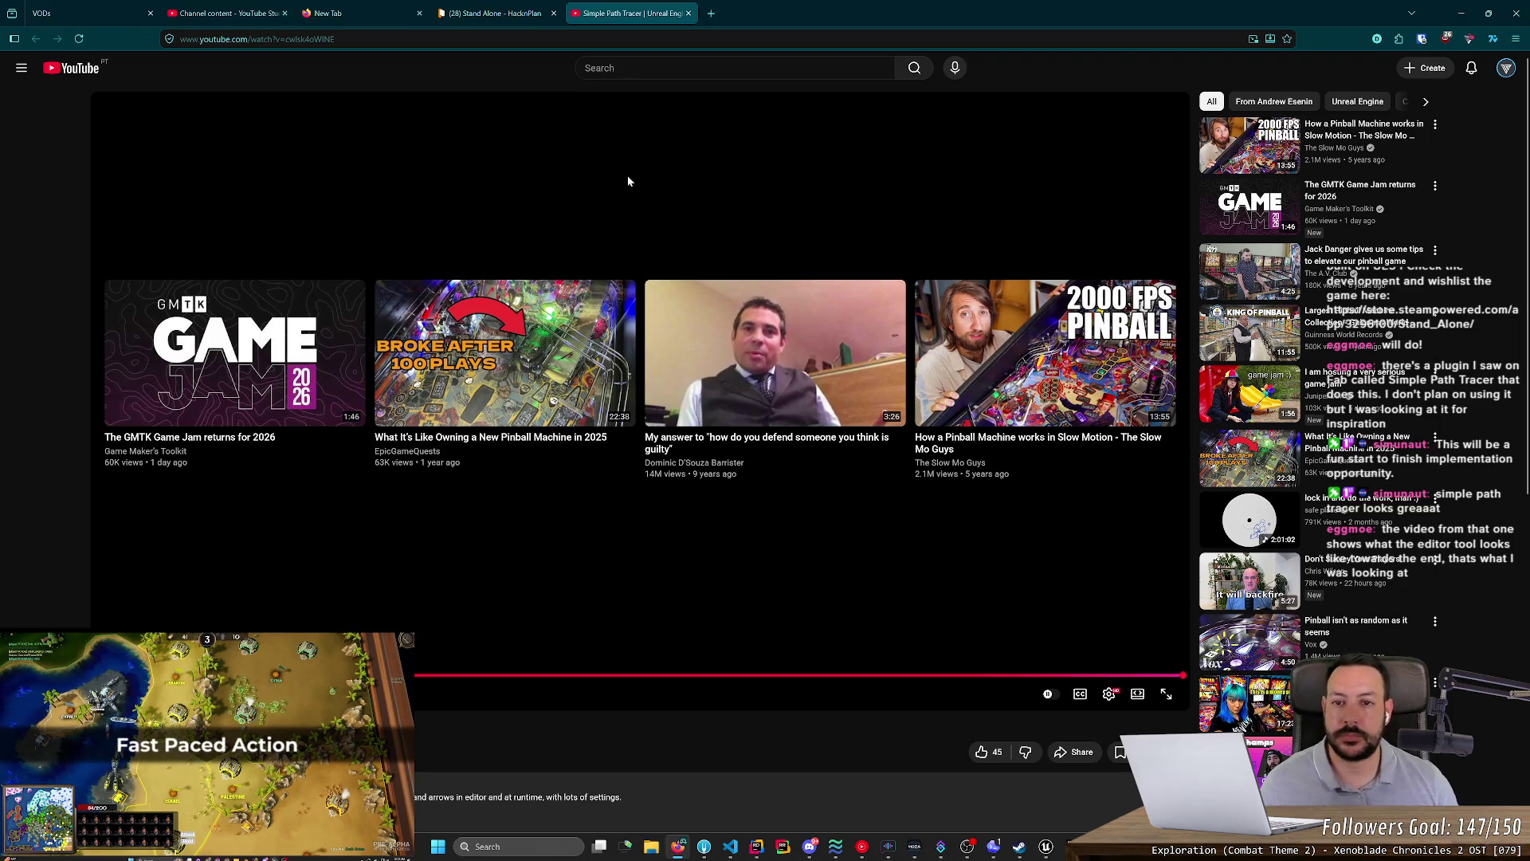
# - Close the Simple Path Tracer video and filter the Fab "path" results to VFX
pyautogui.middleClick(602, 5)
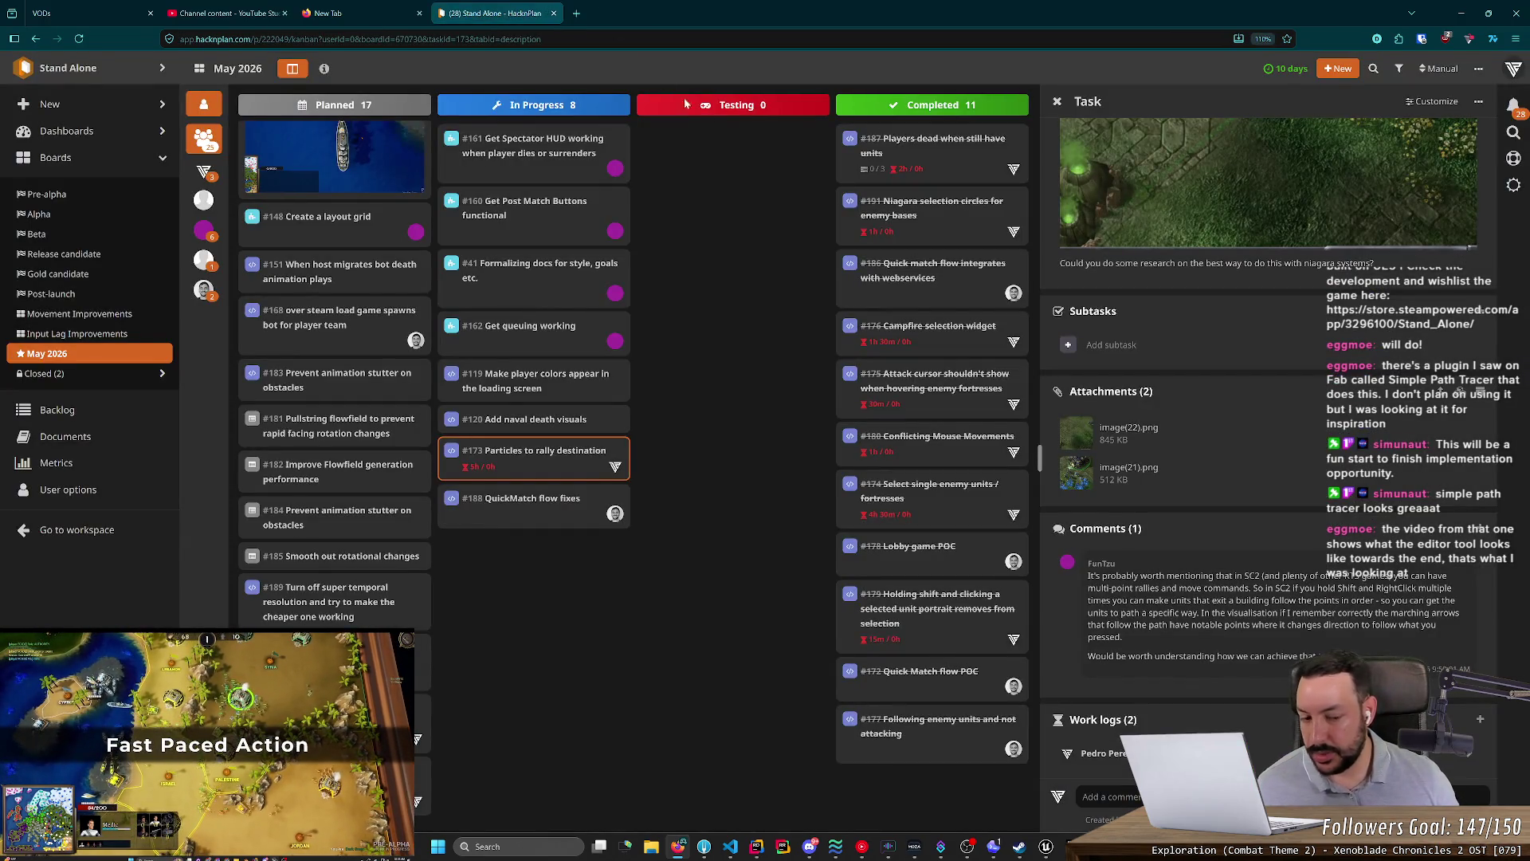
pyautogui.hotkey('alt', 'Tab')
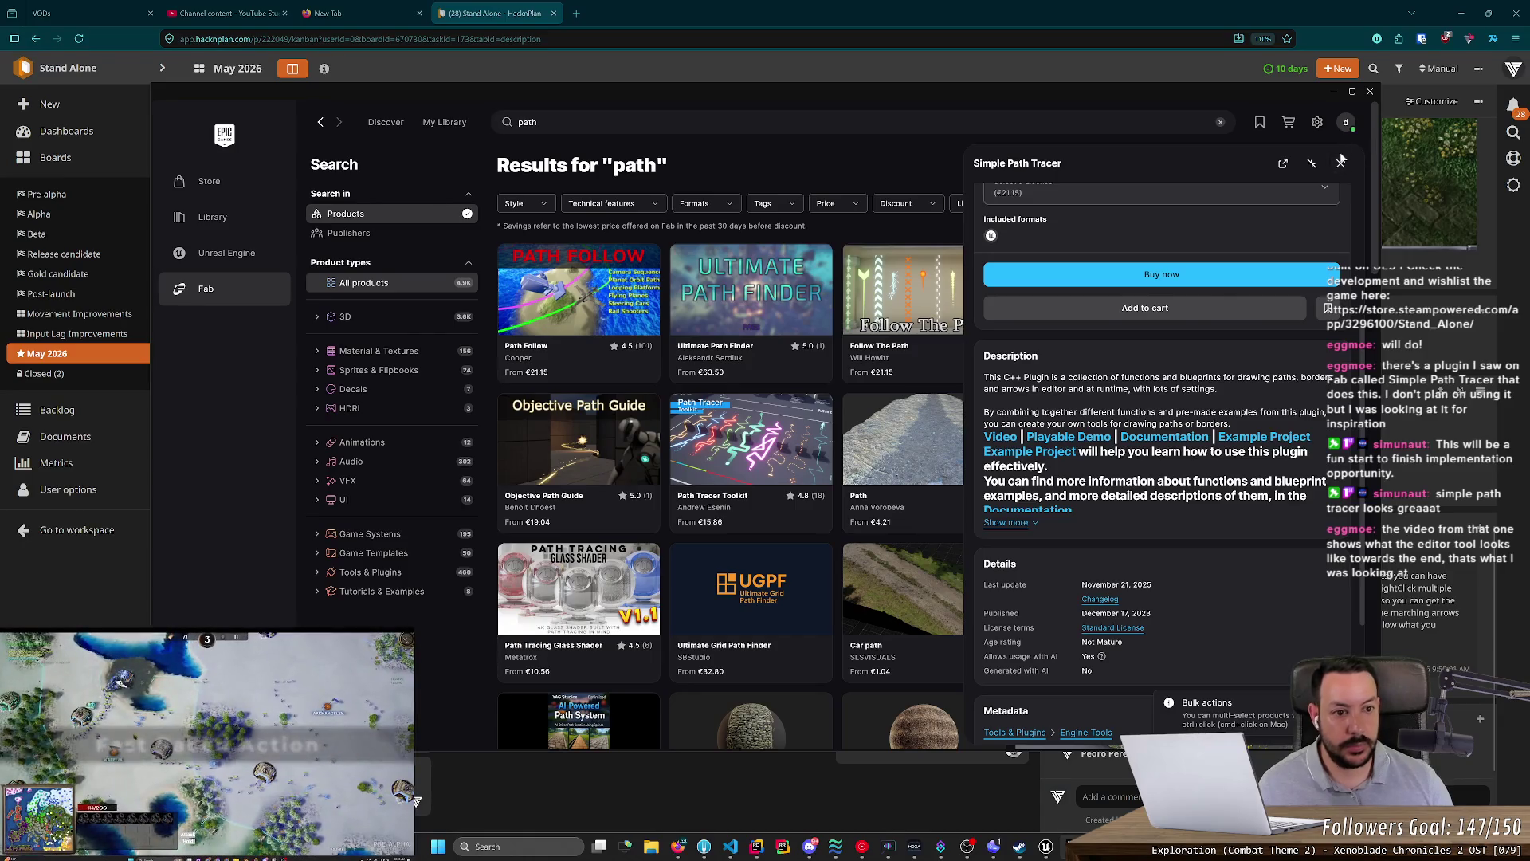
pyautogui.click(1341, 162)
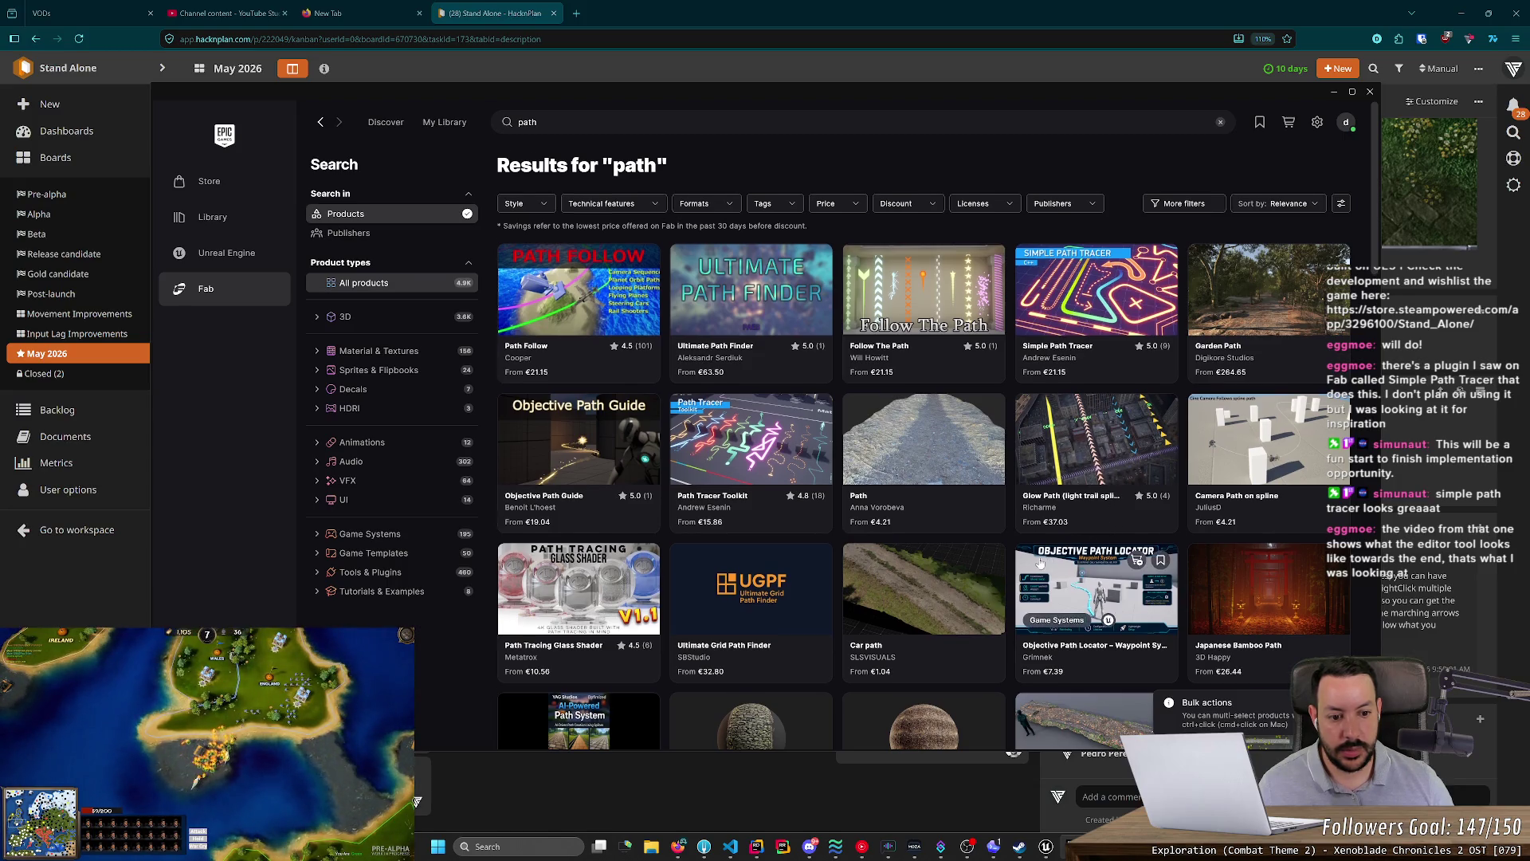
pyautogui.scroll(-3, 1036, 590)
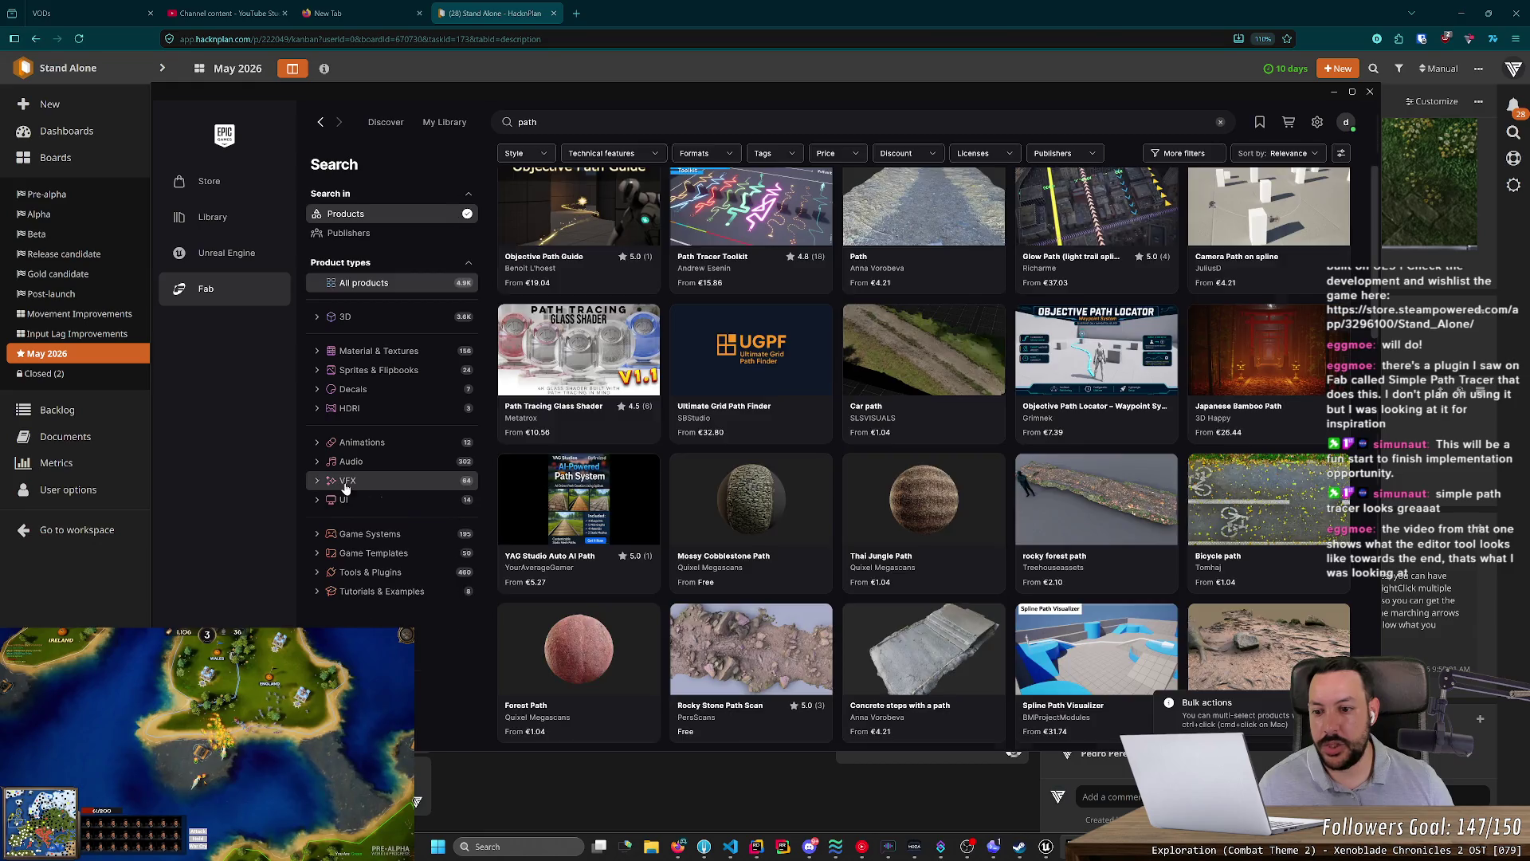
pyautogui.click(376, 488)
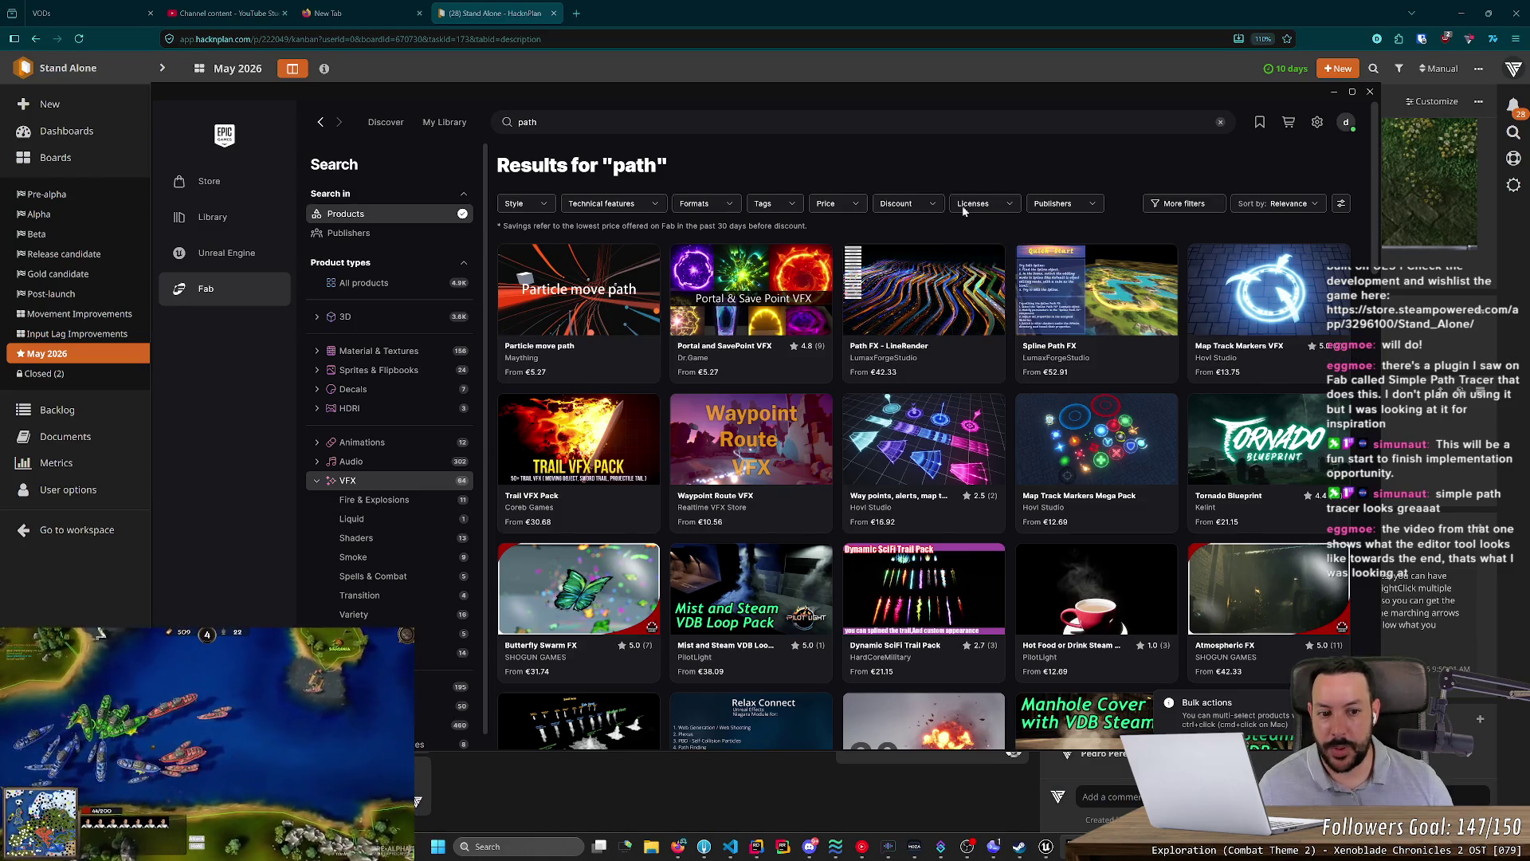
# - Briefly open a product's web listing, close it, and reapply the VFX filter
pyautogui.scroll(-5, 1054, 509)
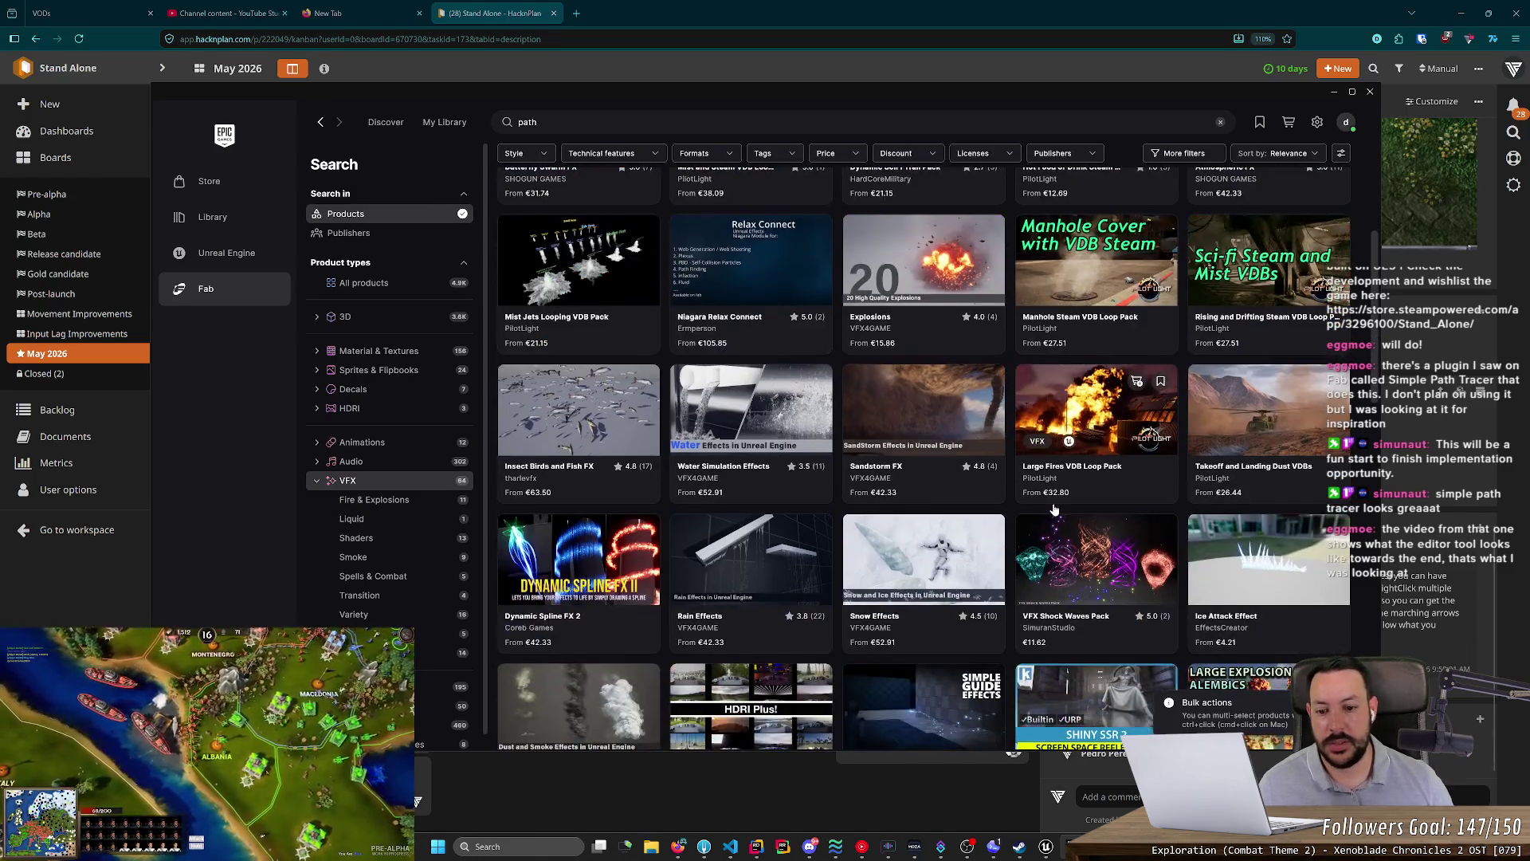
pyautogui.scroll(-3, 1054, 509)
pyautogui.click(1054, 510)
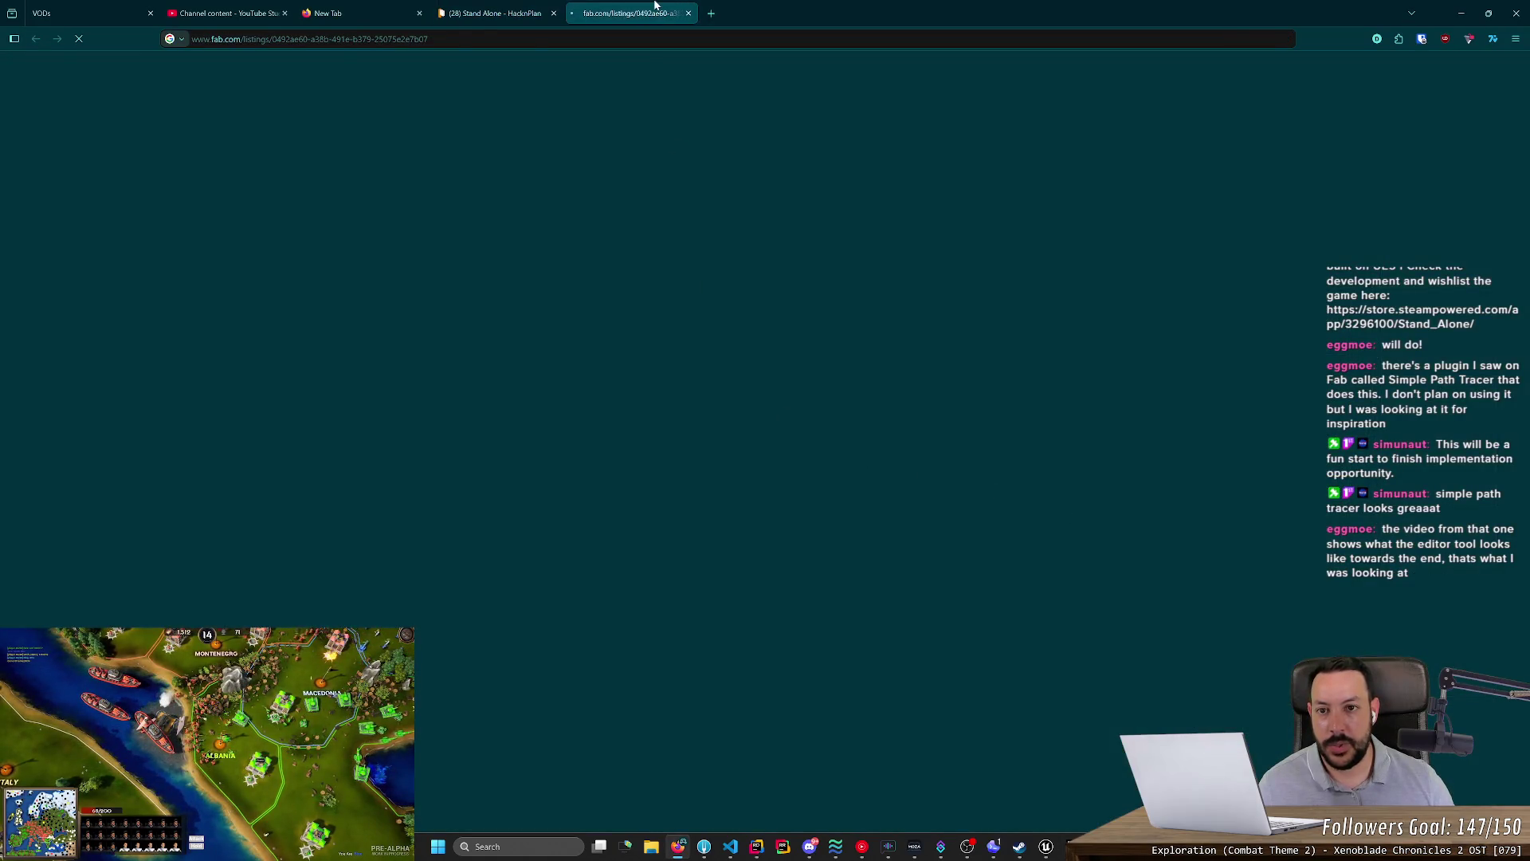
pyautogui.middleClick(655, 5)
pyautogui.hotkey('alt', 'Tab')
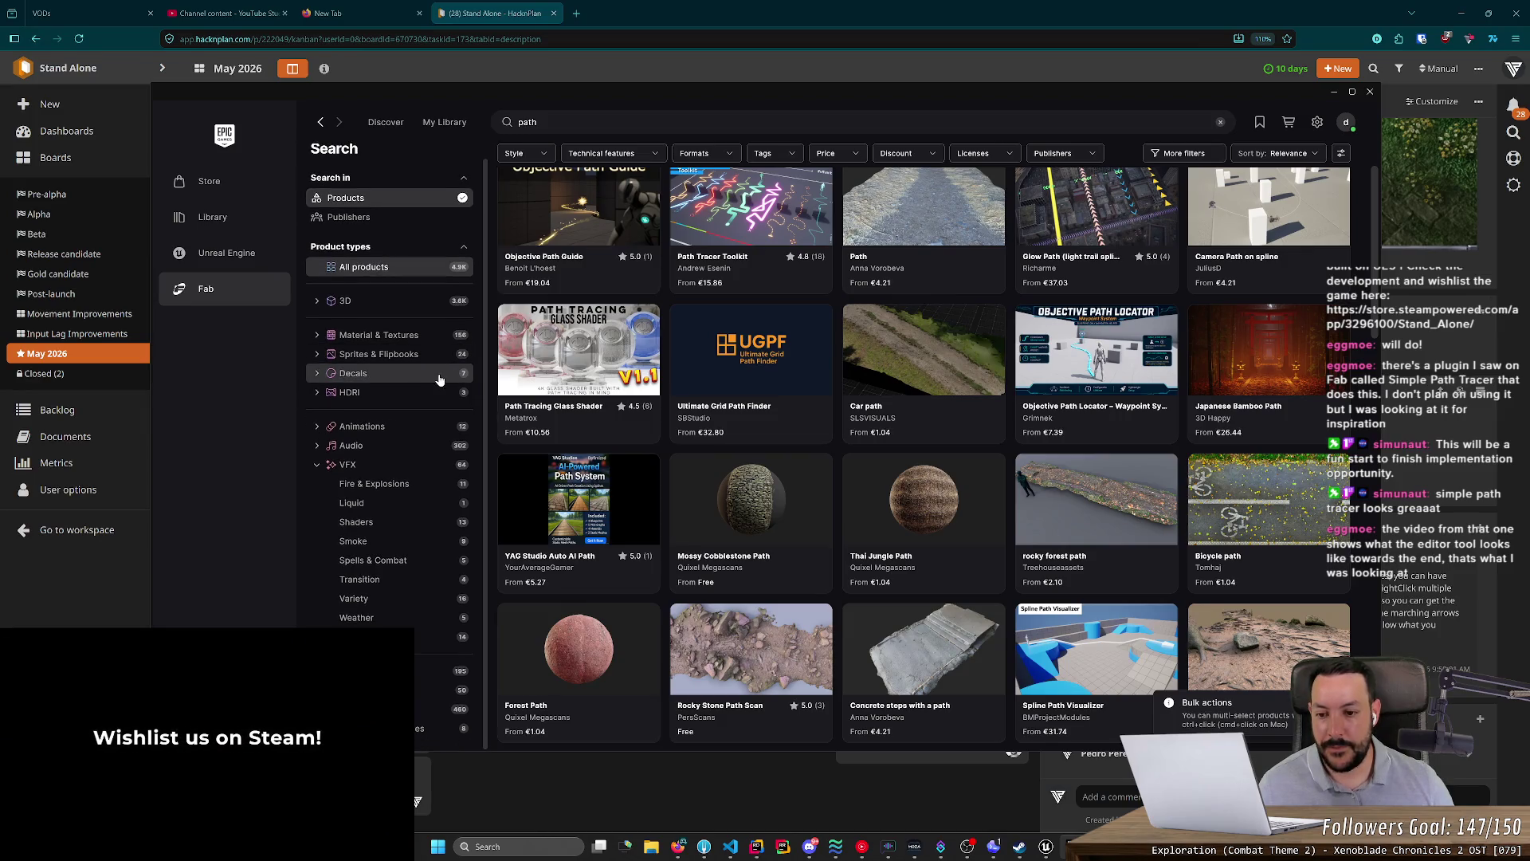
pyautogui.click(375, 489)
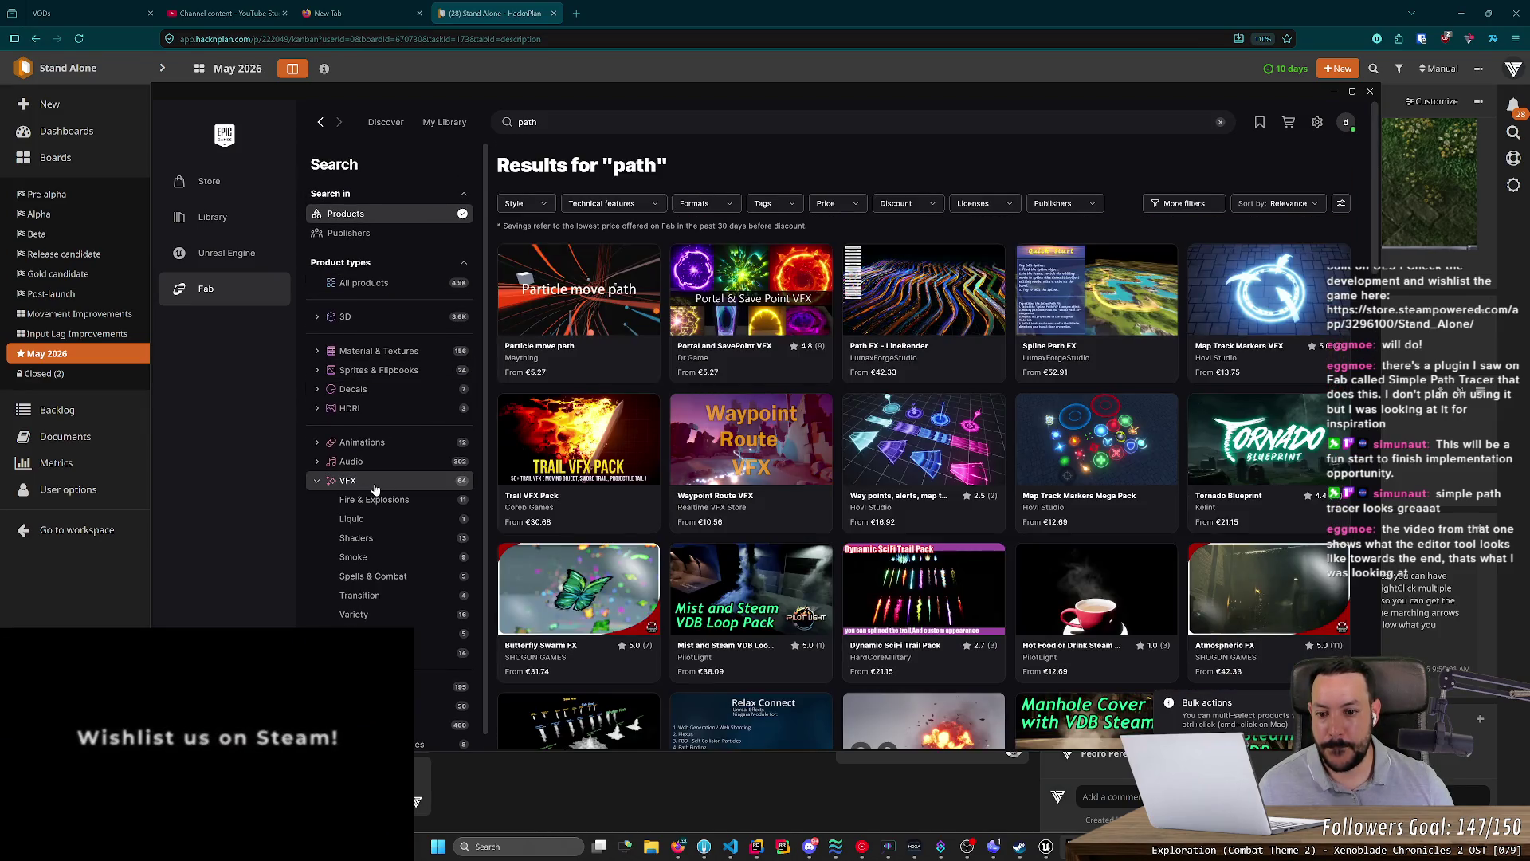
# - Glance at the Codex chat and return to the Fab "path" results
pyautogui.click(717, 122)
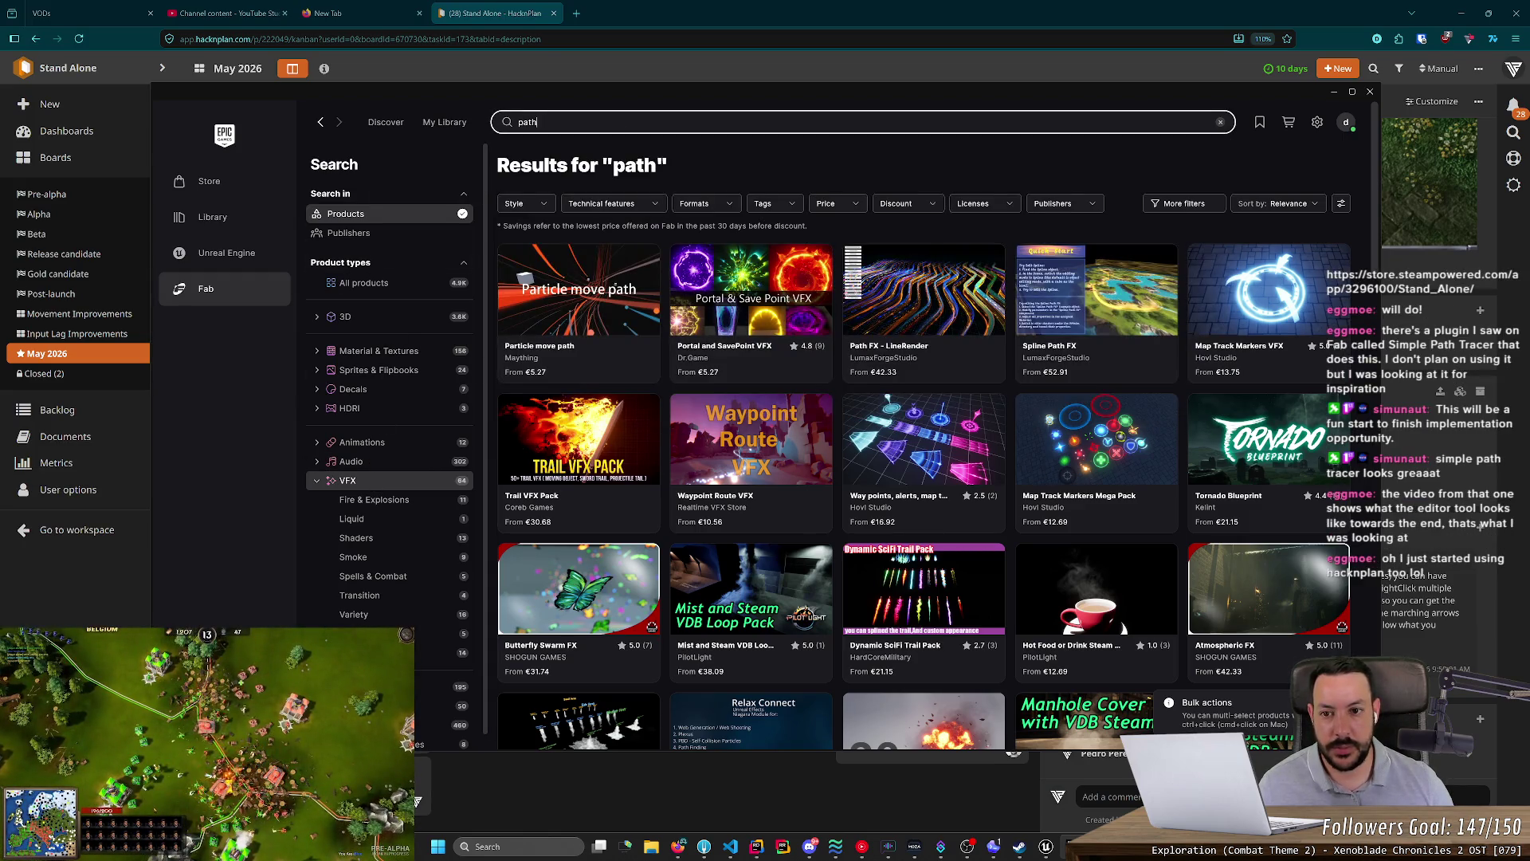
pyautogui.hotkey('alt', 'Tab')
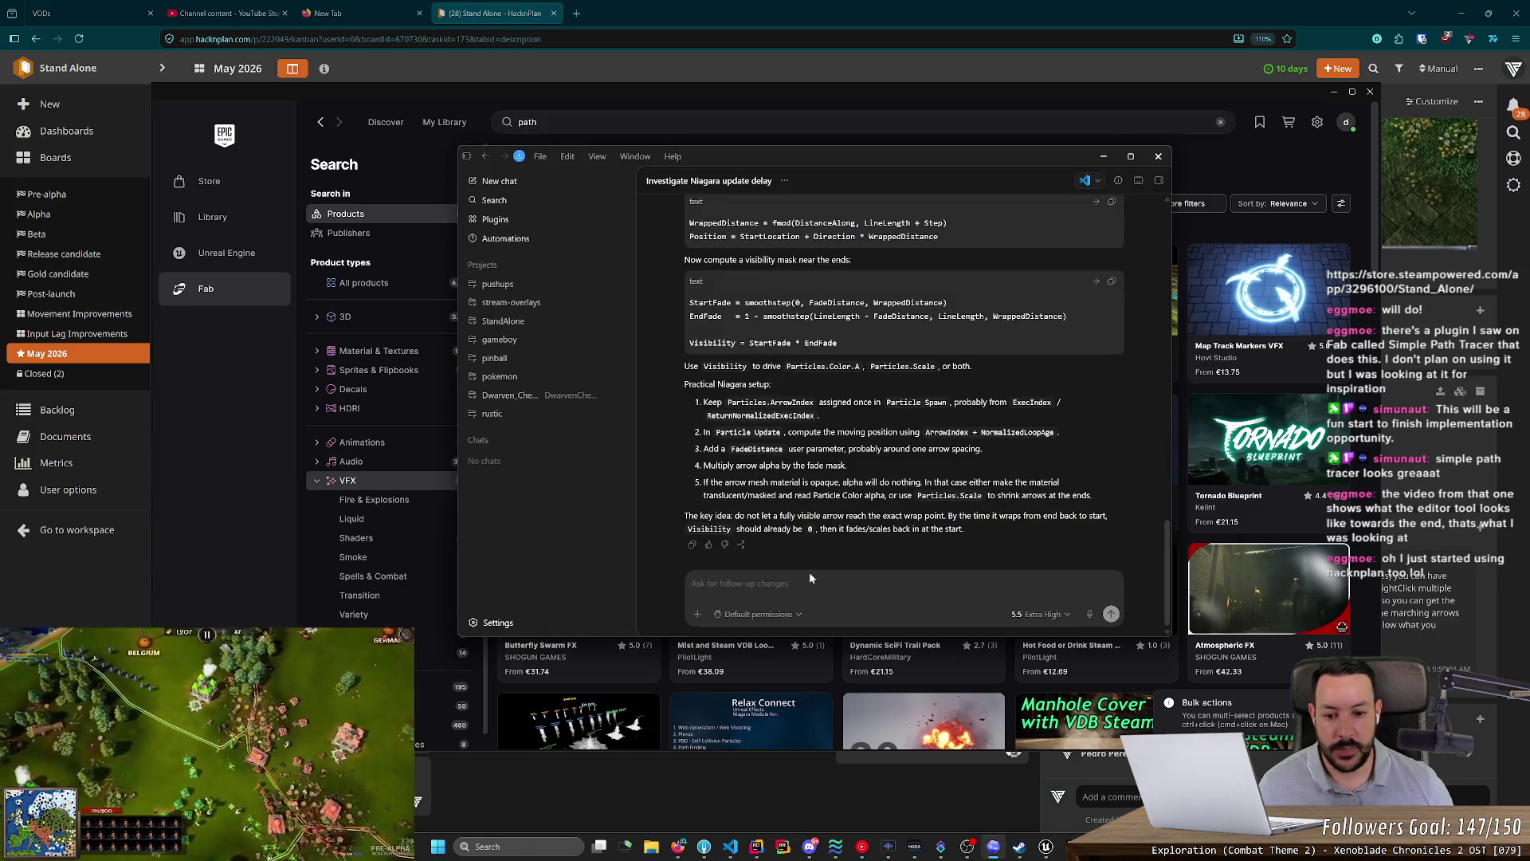
pyautogui.click(1188, 104)
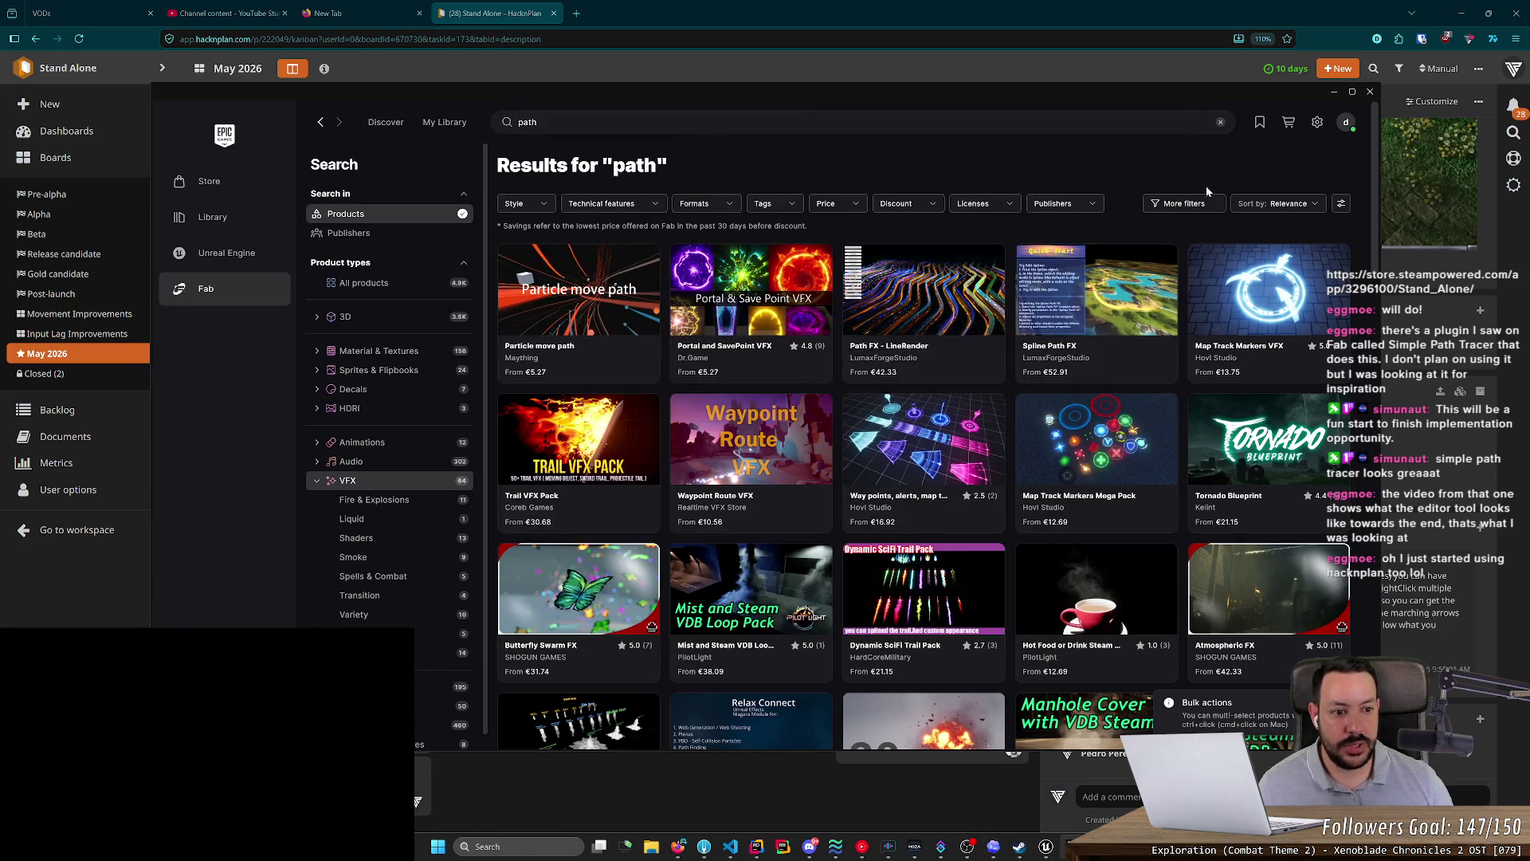
pyautogui.moveTo(1207, 191)
pyautogui.mouseDown()
pyautogui.moveTo(876, 239)
pyautogui.moveTo(1015, 141)
pyautogui.mouseUp()
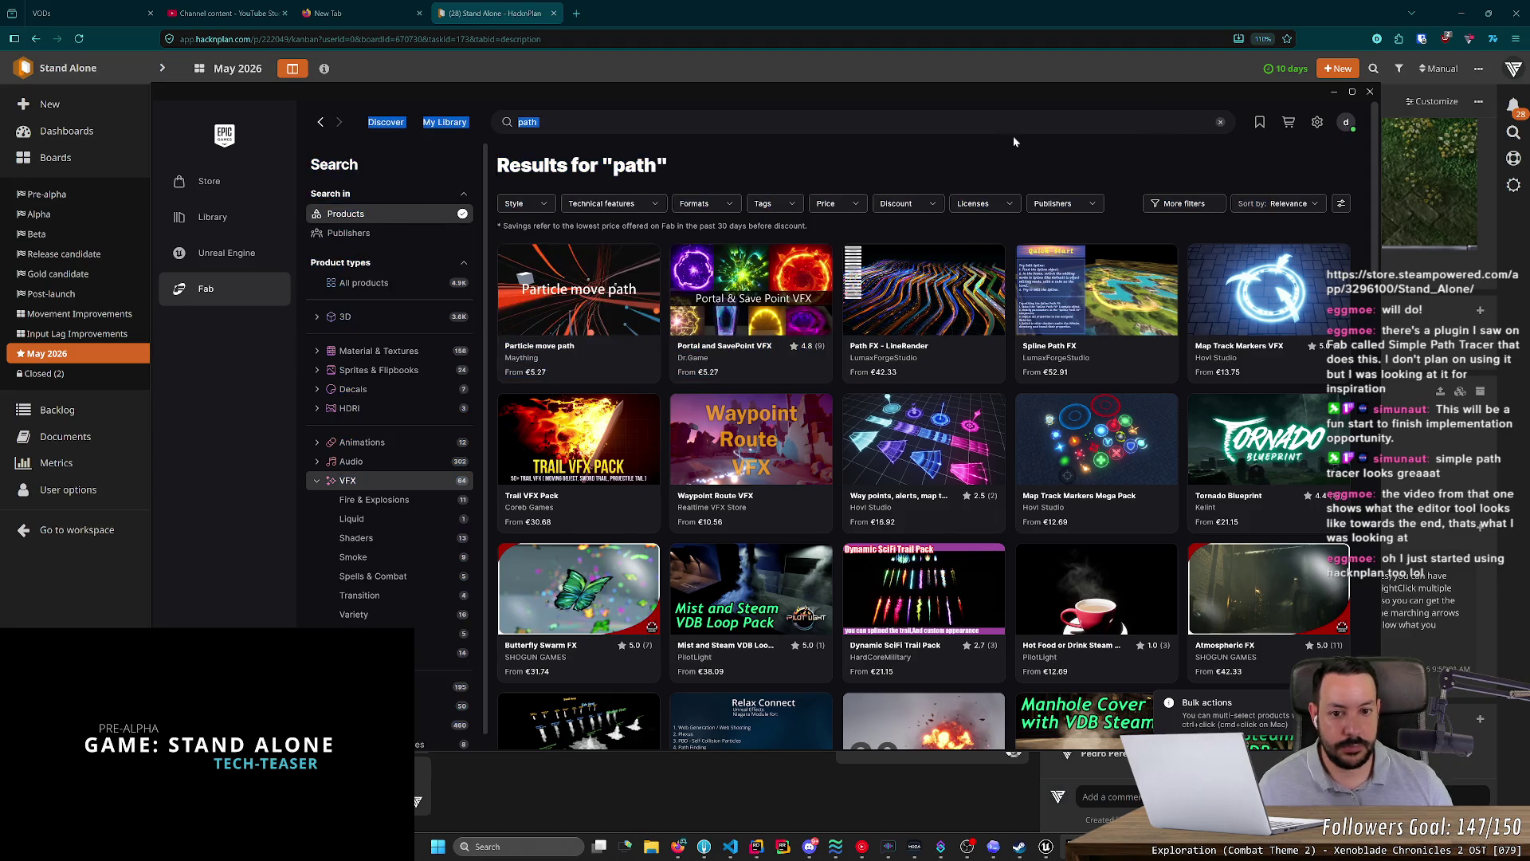
pyautogui.click(1014, 141)
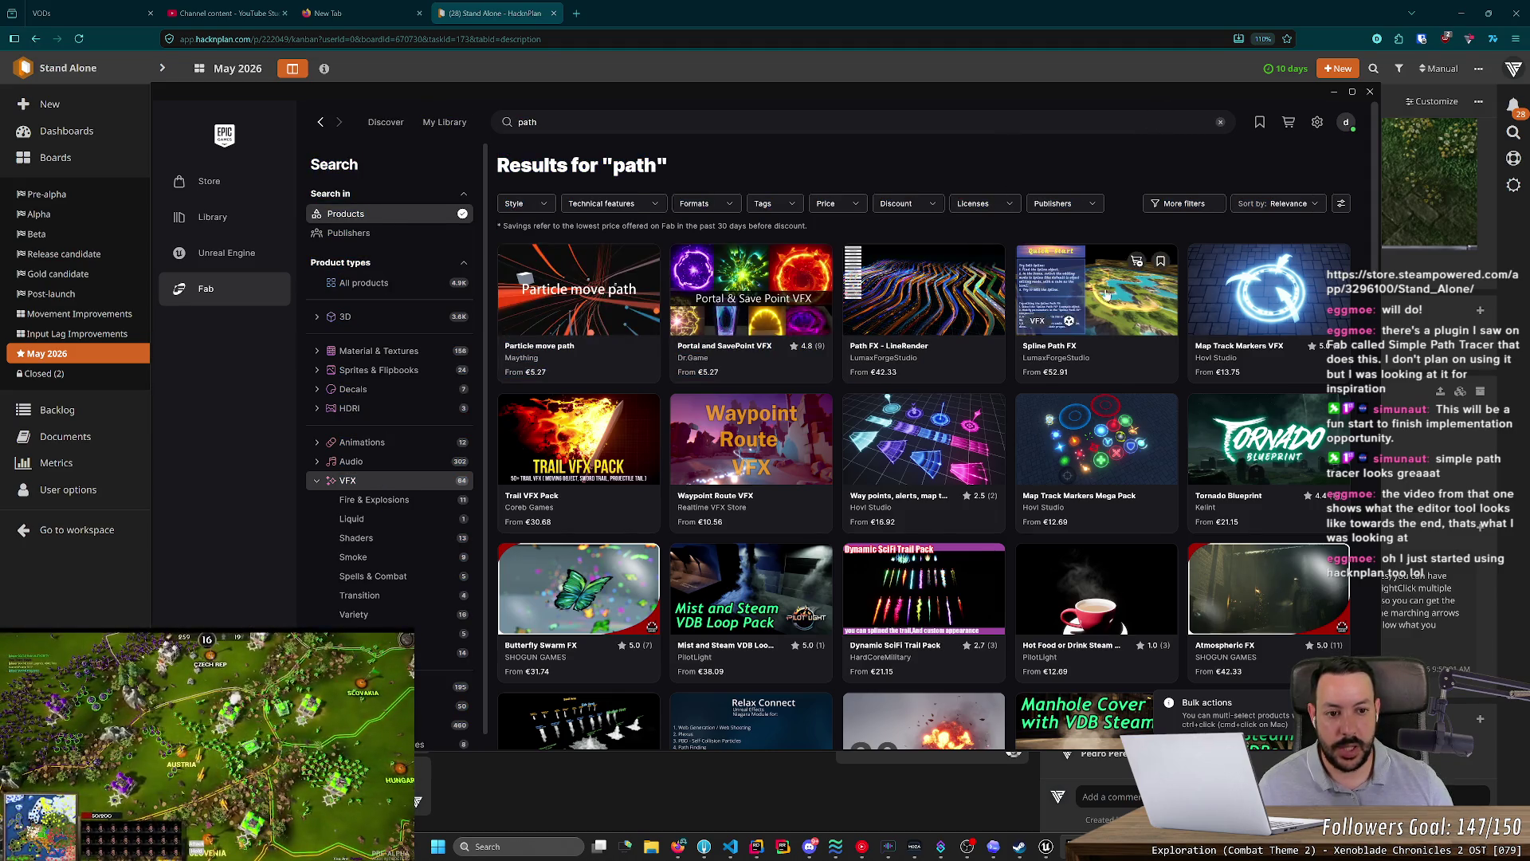
pyautogui.moveTo(1376, 237)
pyautogui.mouseDown()
pyautogui.moveTo(1383, 404)
pyautogui.moveTo(1389, 169)
pyautogui.mouseUp()
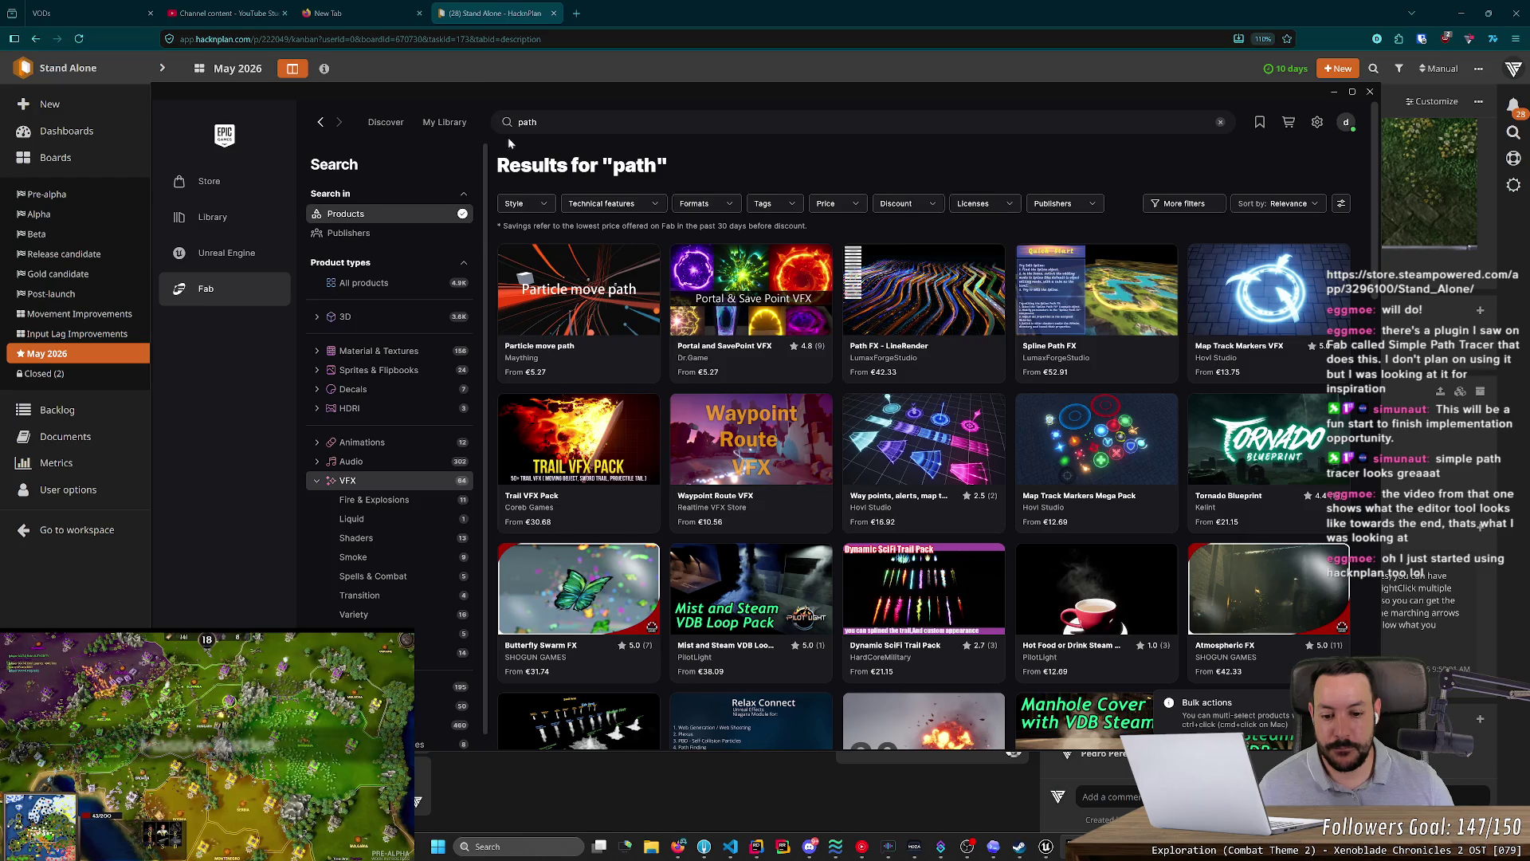
# - Switch the "path" results to All products
pyautogui.scroll(-5, 683, 278)
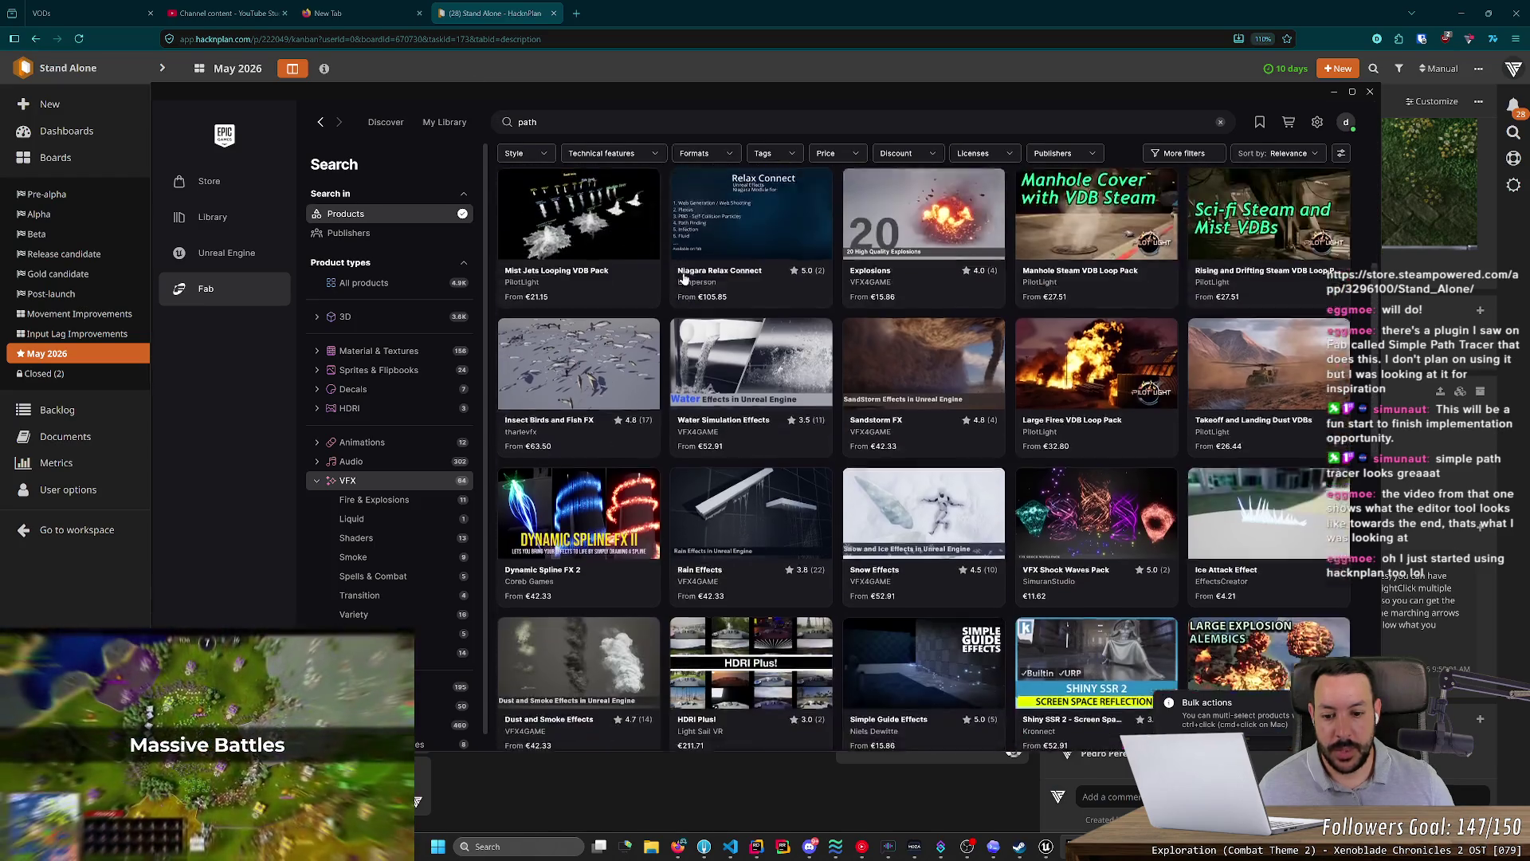
pyautogui.scroll(4, 569, 409)
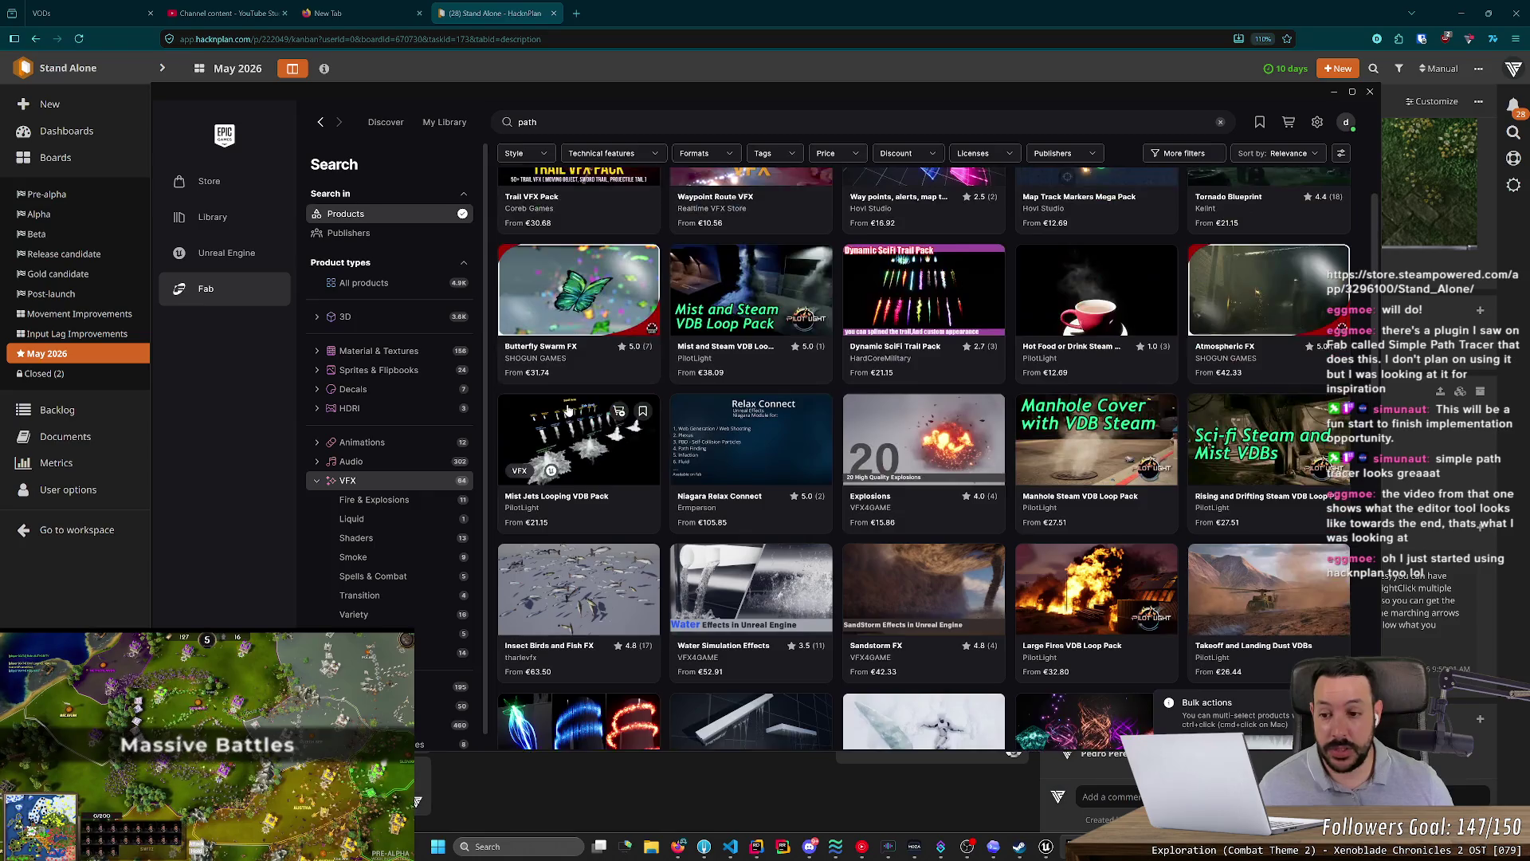
pyautogui.scroll(2, 569, 409)
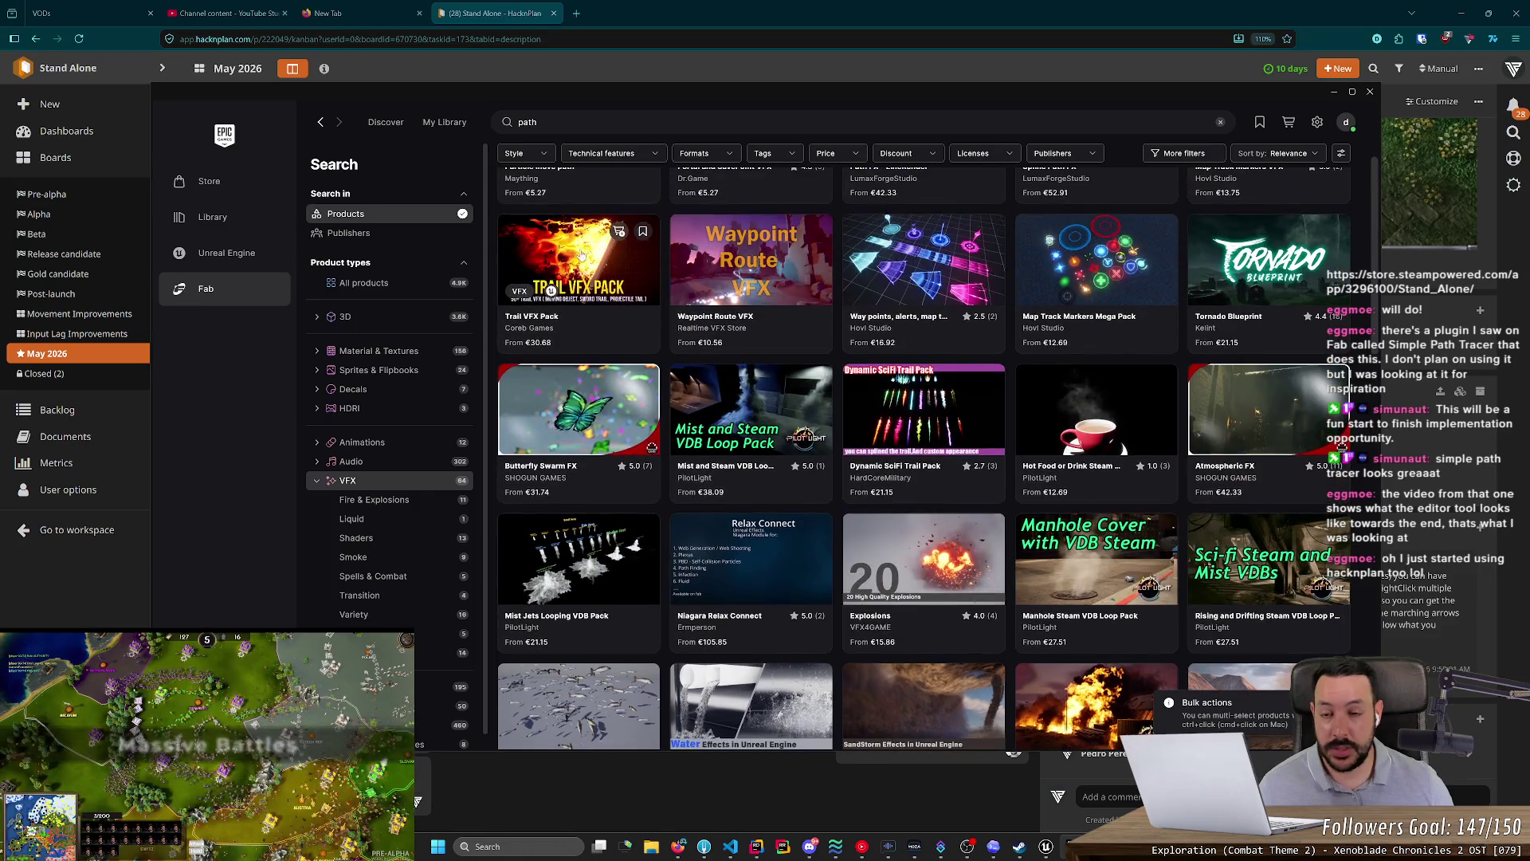
pyautogui.click(377, 288)
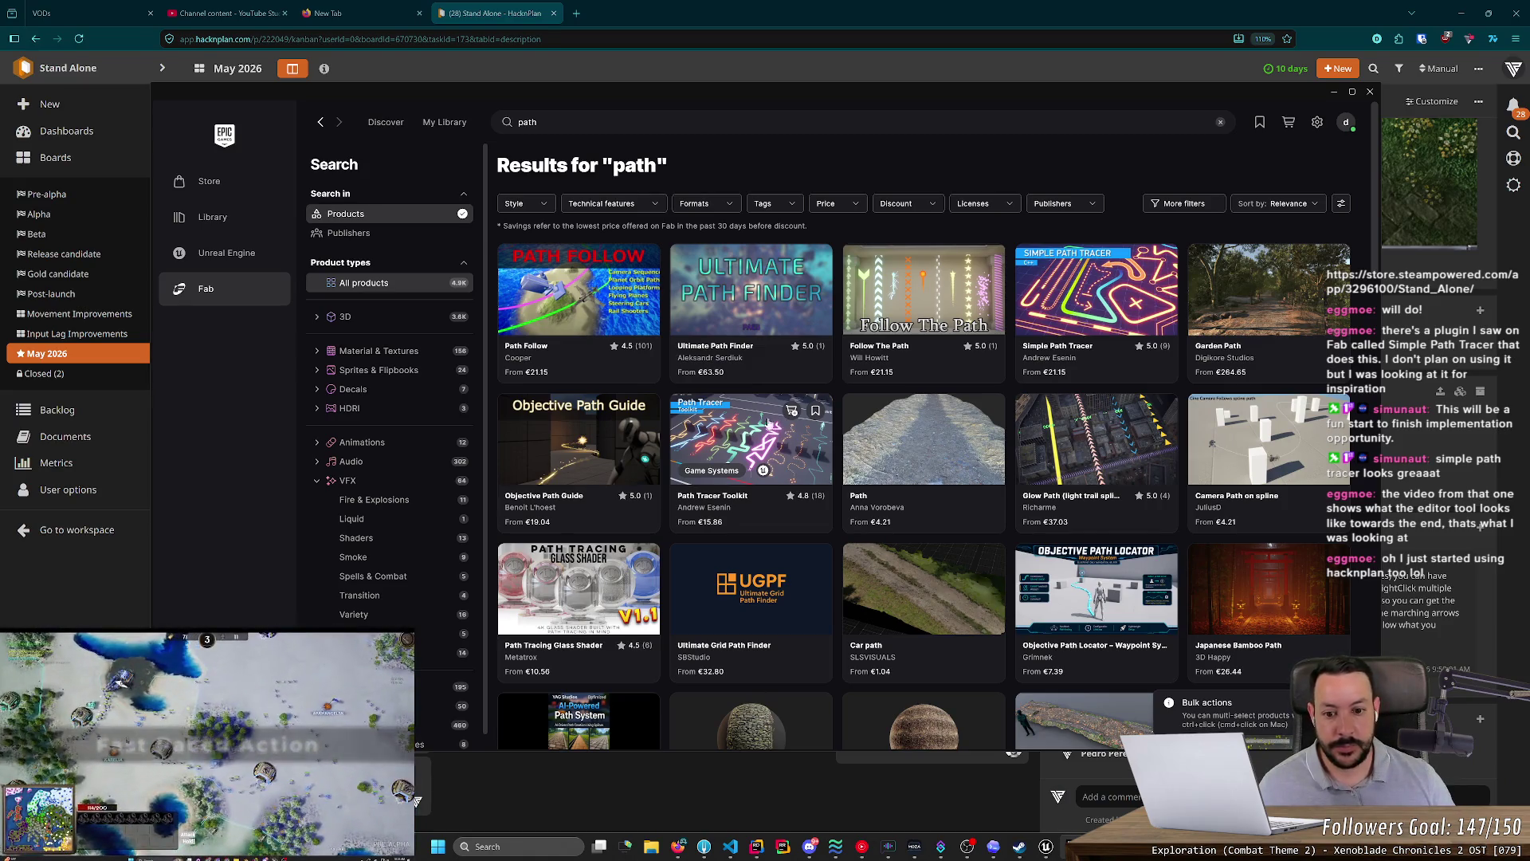
# - View the Path Tracer Toolkit product details and its YouTube demo, then close the details
pyautogui.click(769, 432)
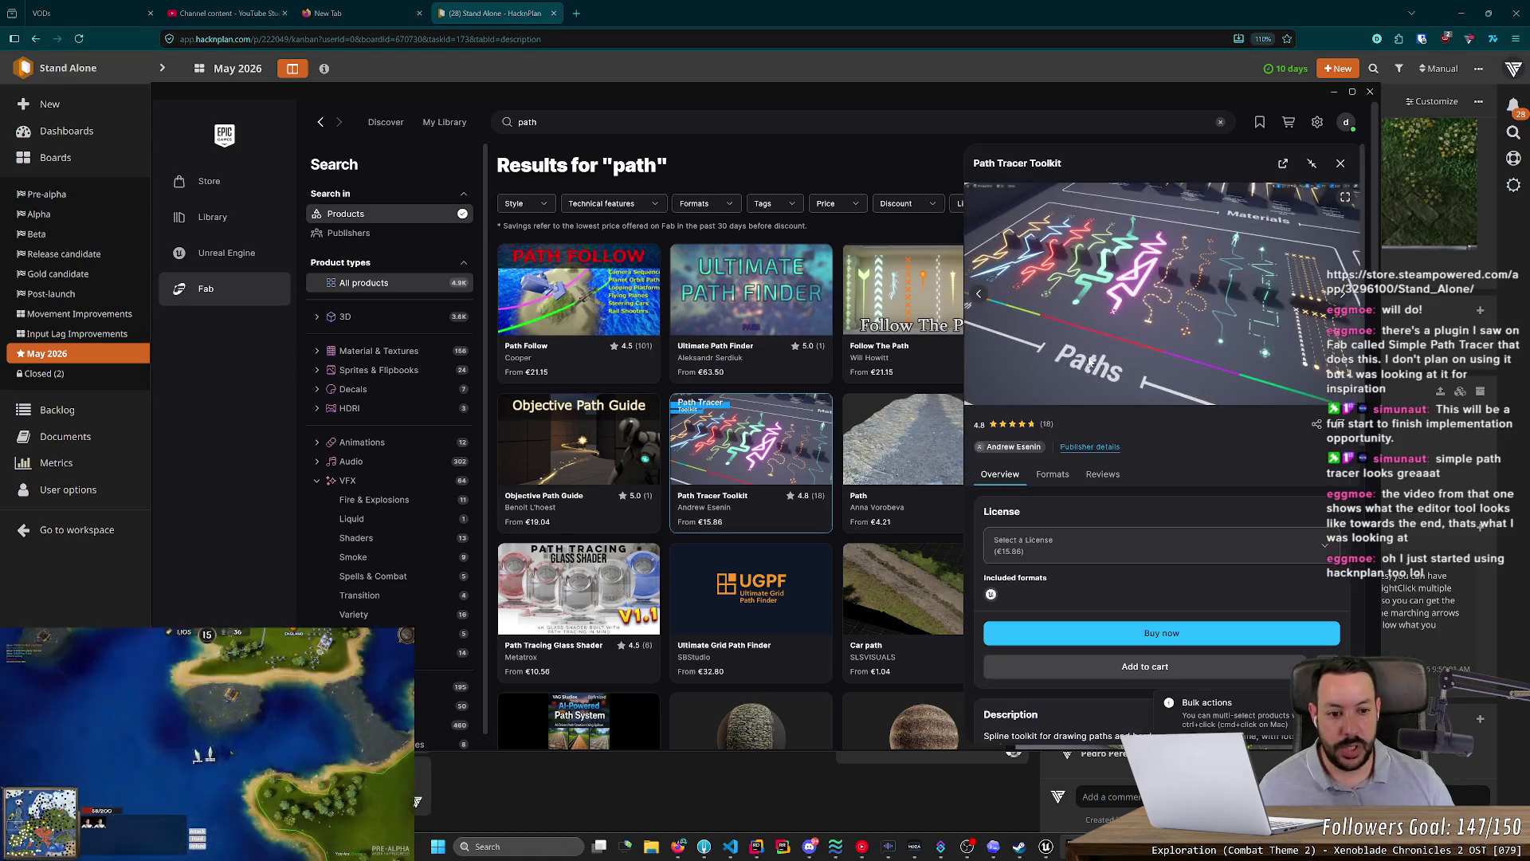
pyautogui.scroll(-4, 1014, 532)
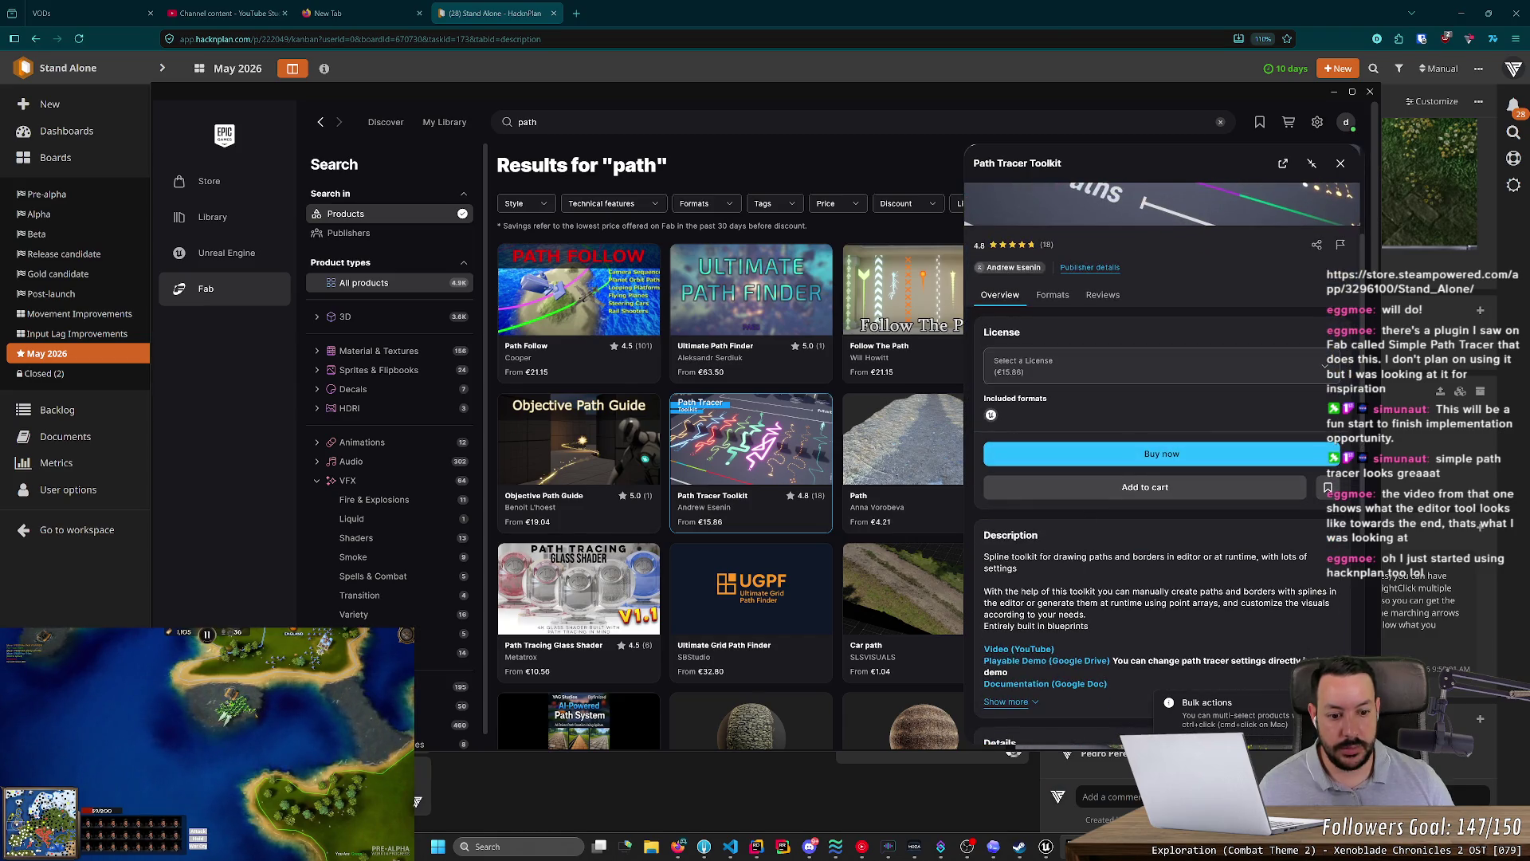
pyautogui.click(1014, 530)
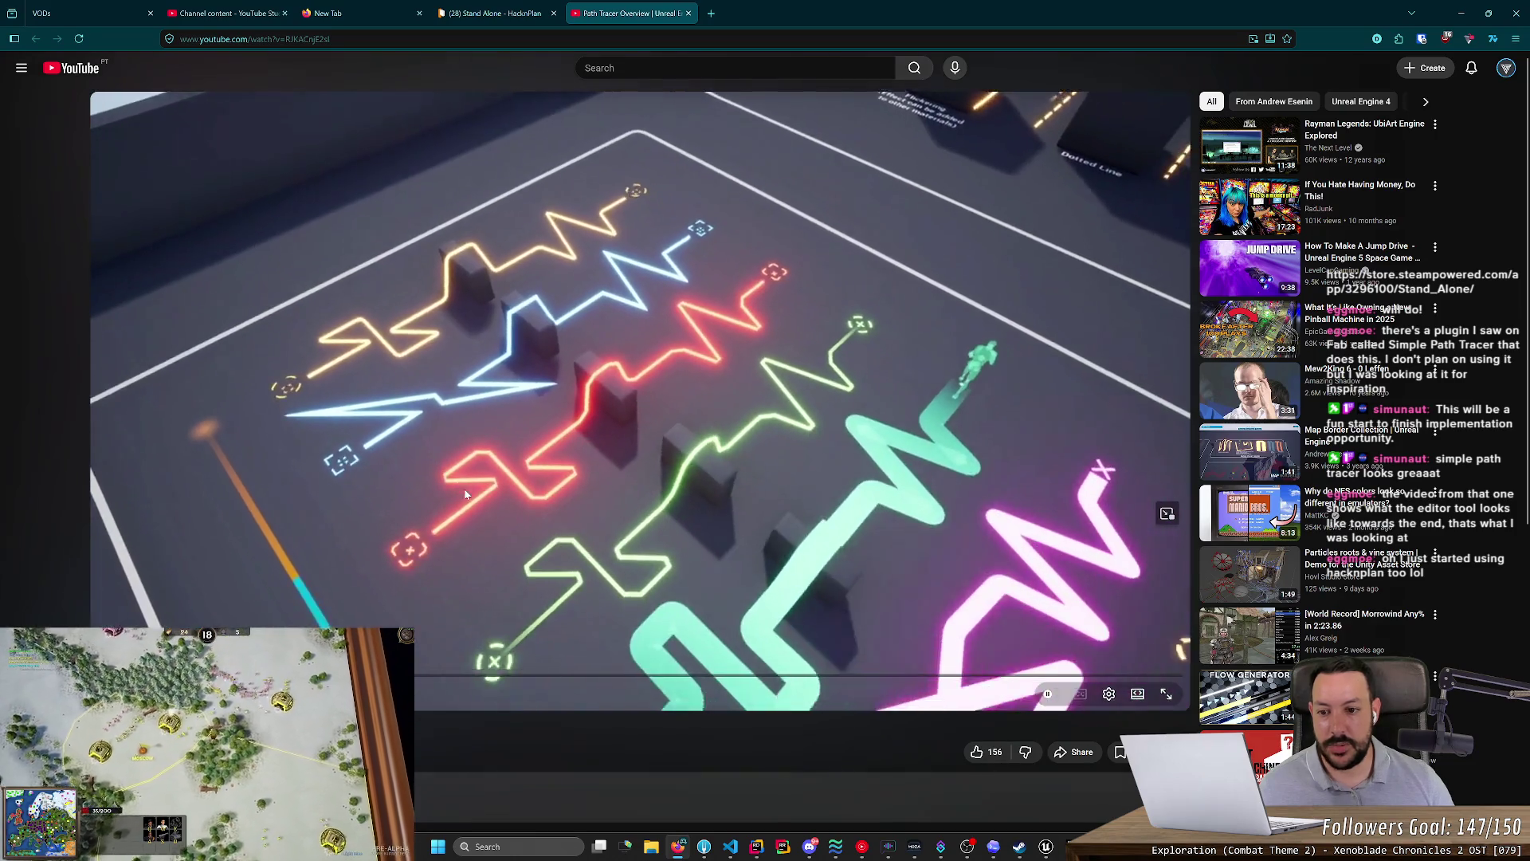
pyautogui.hotkey('alt', 'Tab')
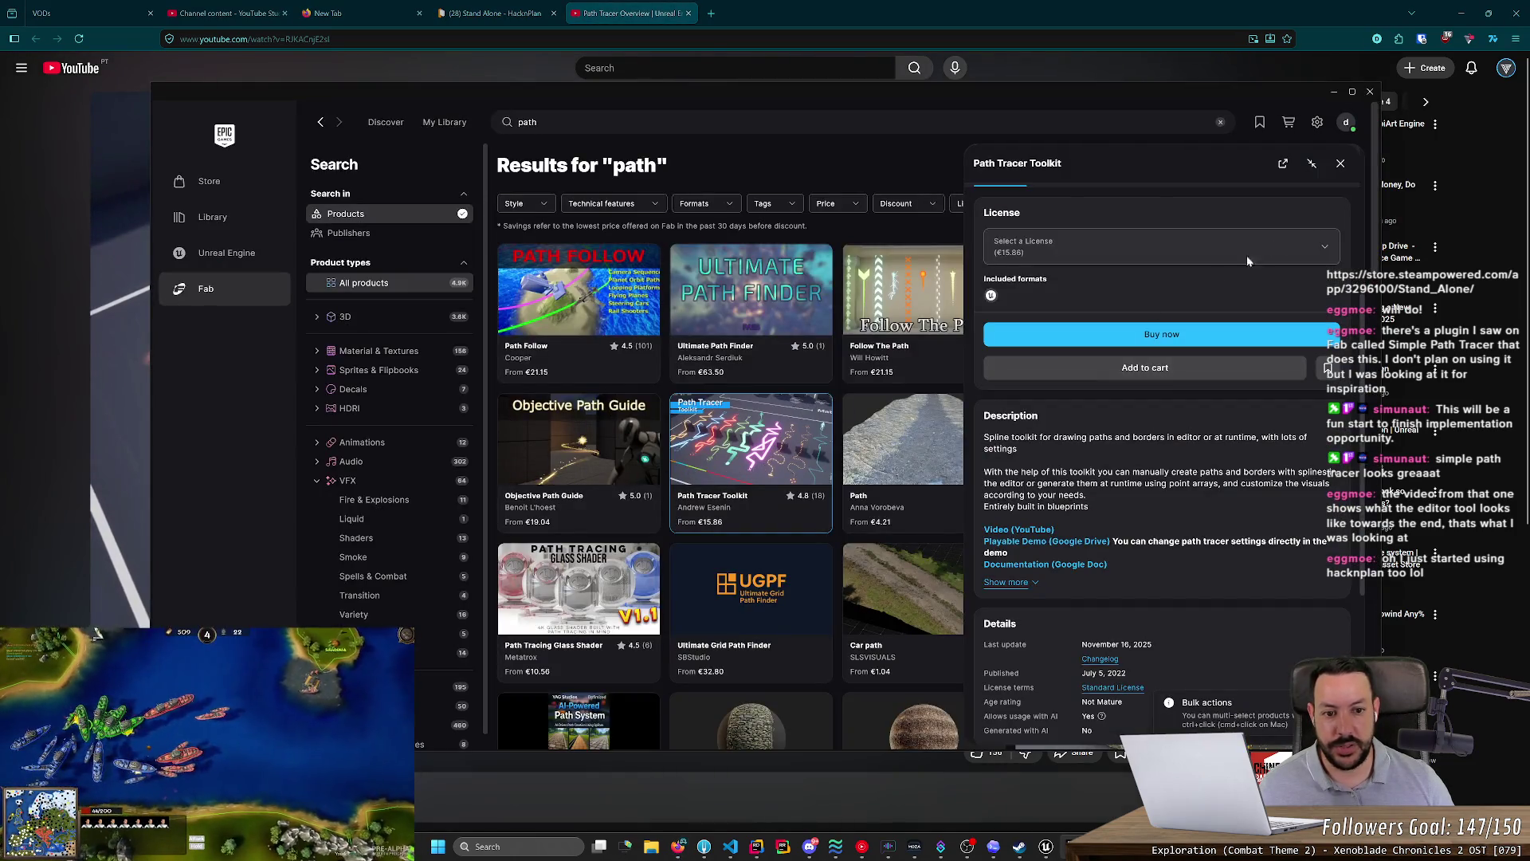
pyautogui.click(1342, 164)
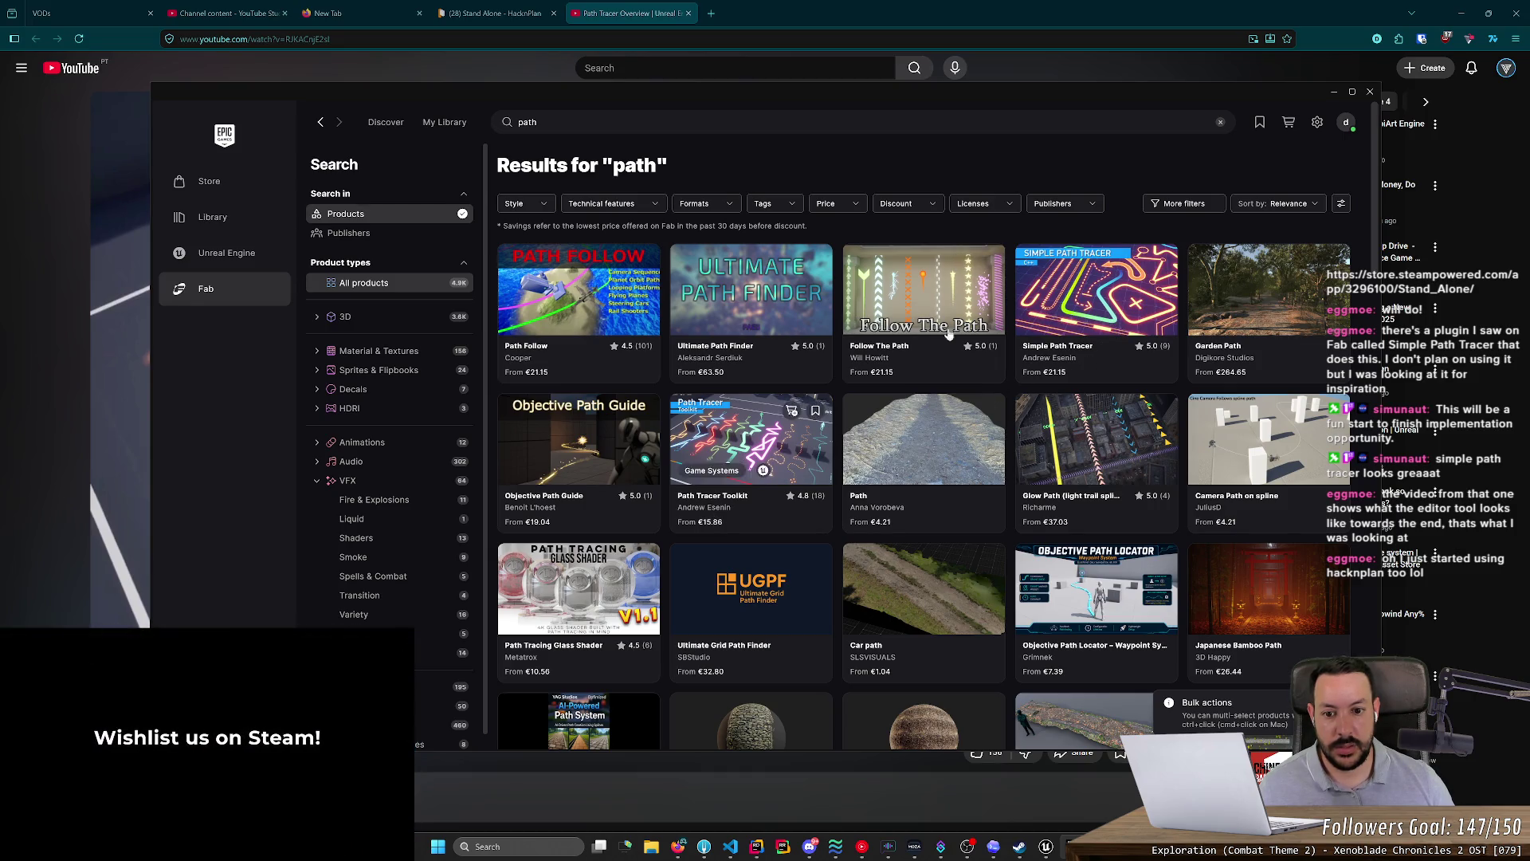
# - Read the full Glow Path description, then hide the launcher and close the YouTube video
pyautogui.click(1074, 435)
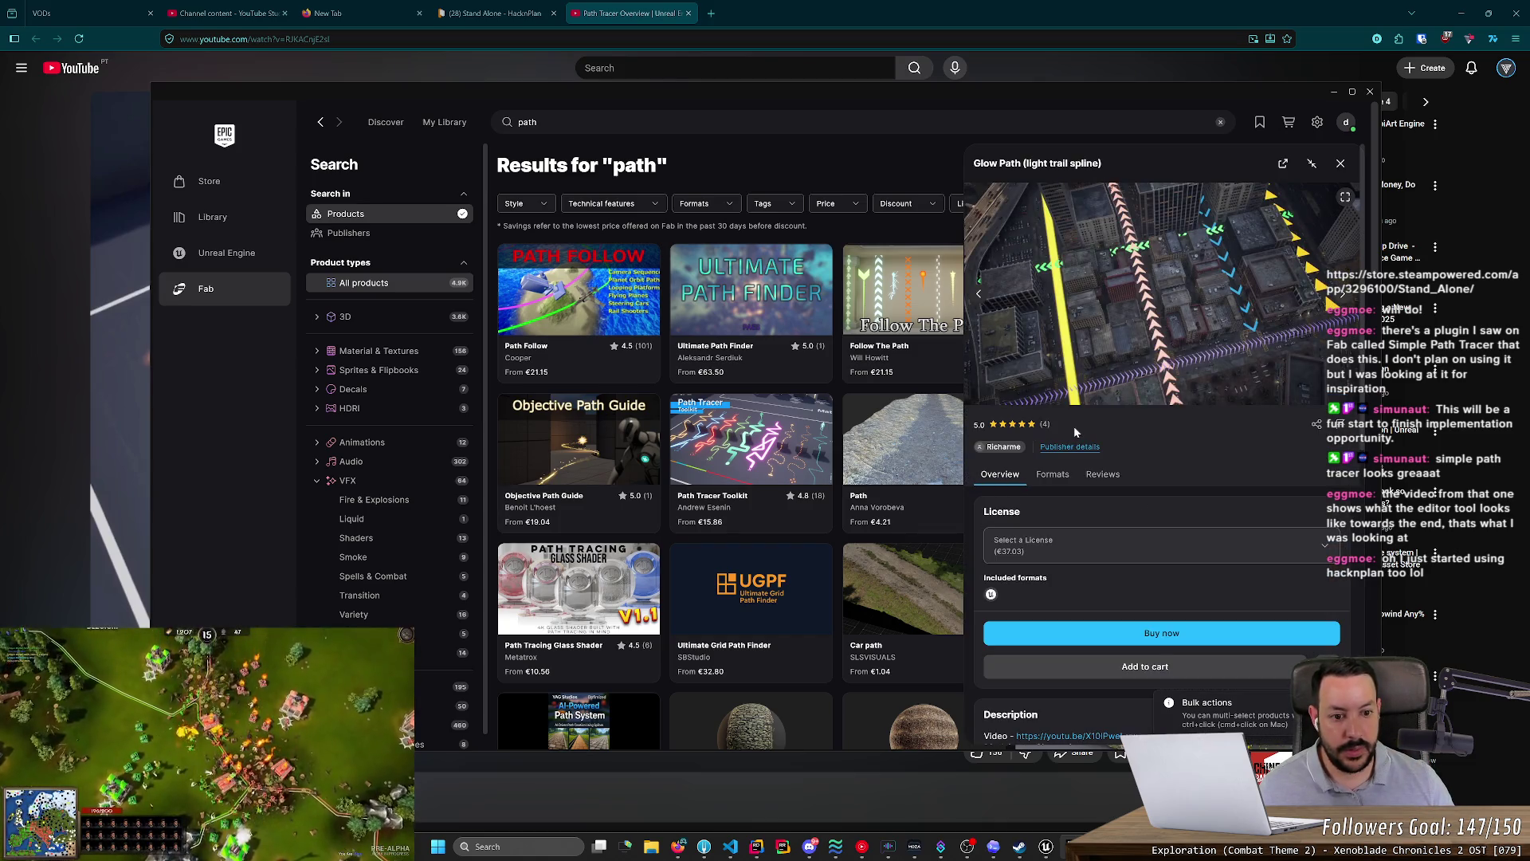
pyautogui.scroll(-4, 1075, 440)
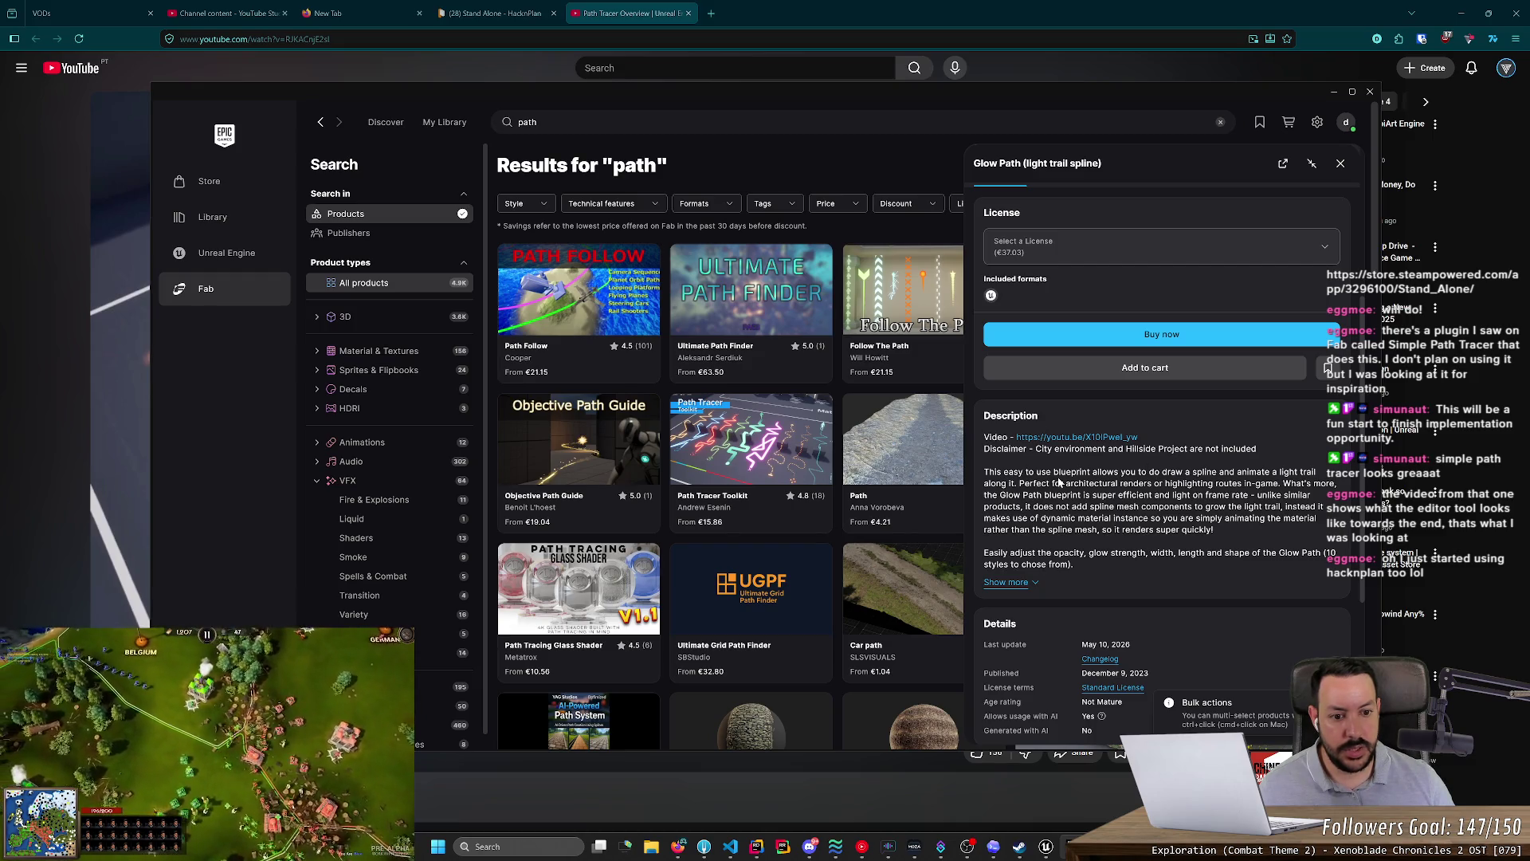
pyautogui.moveTo(1074, 472); pyautogui.dragTo(1267, 484)
pyautogui.click(1092, 555)
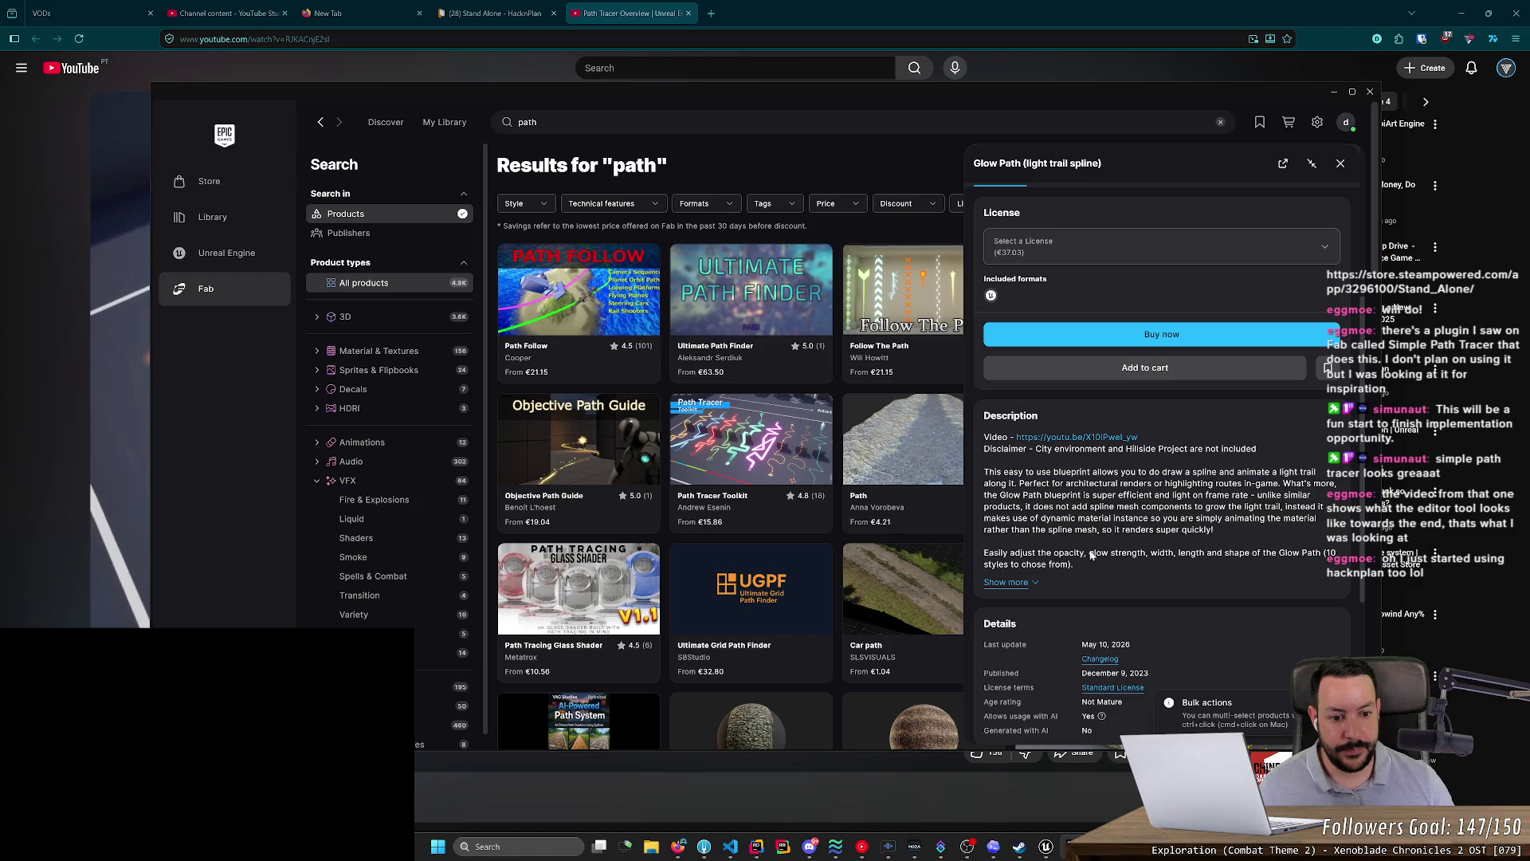
pyautogui.click(1007, 583)
pyautogui.scroll(-6, 1024, 586)
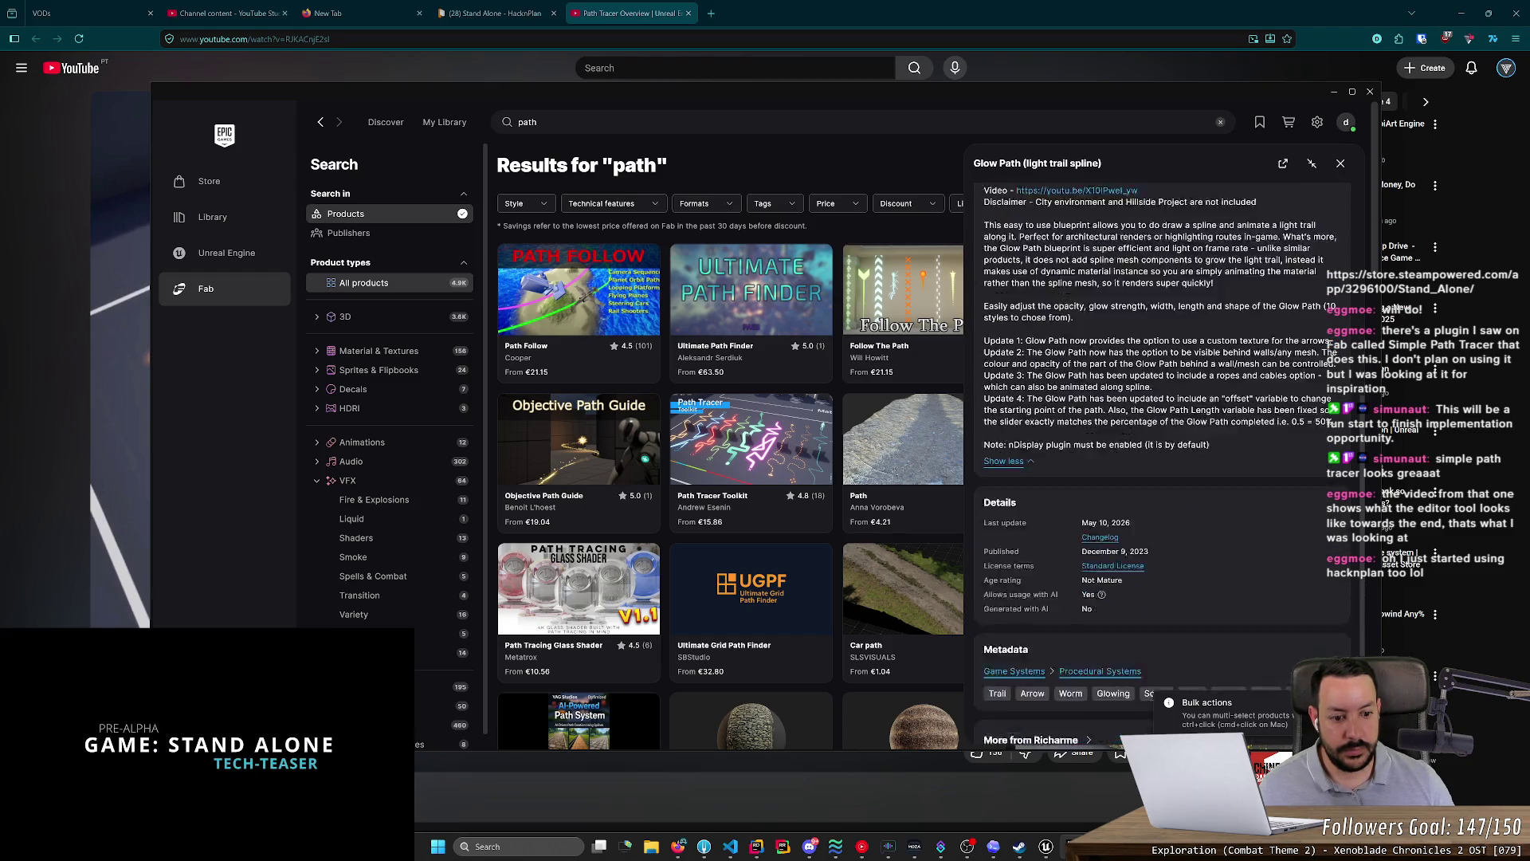
pyautogui.click(1341, 164)
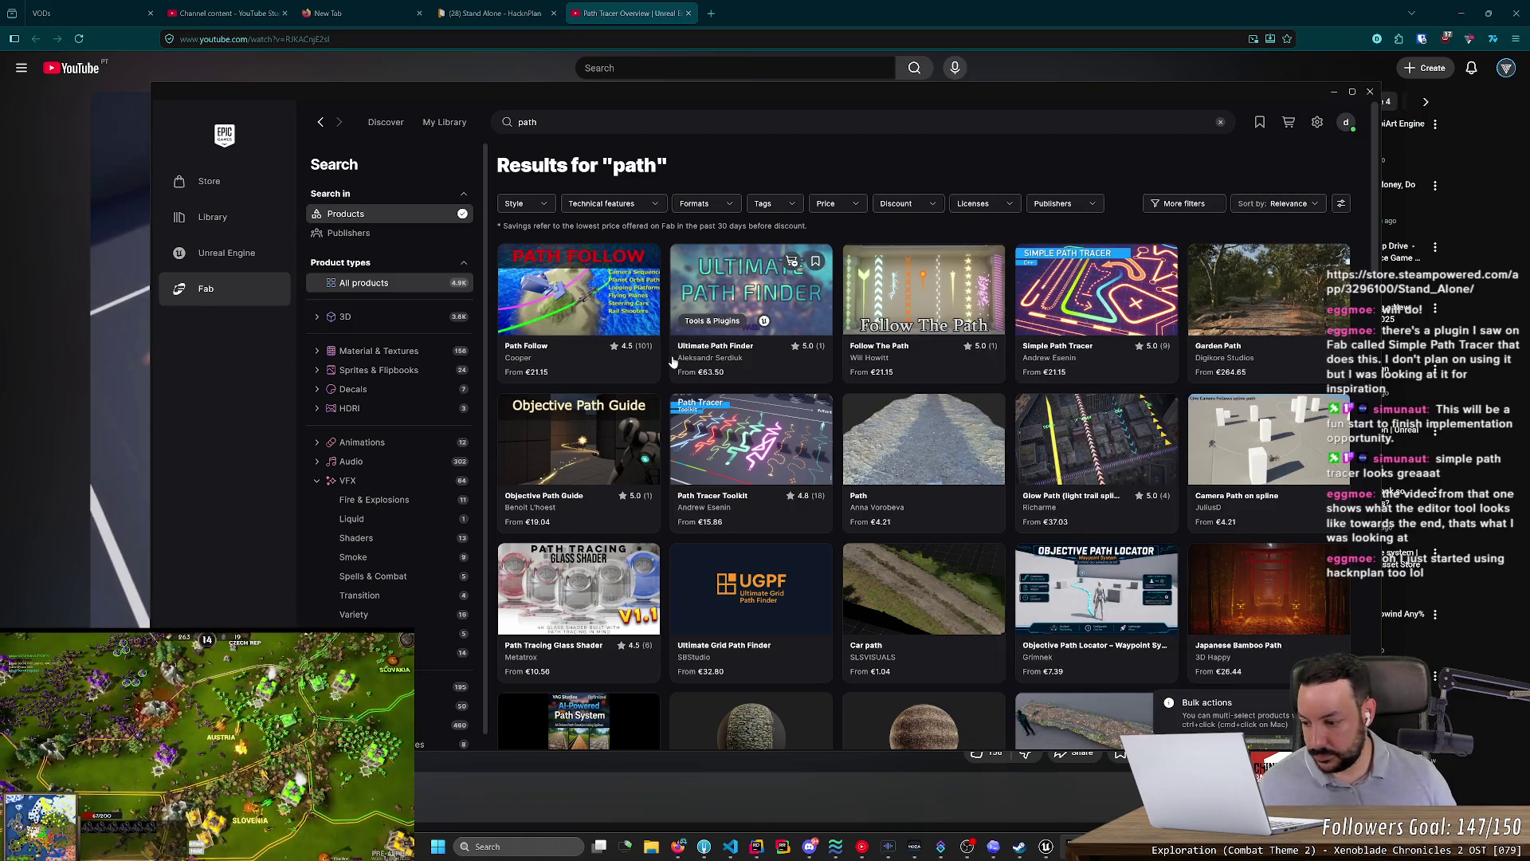
pyautogui.hotkey('alt', 'Tab')
pyautogui.hotkey('ctrl', 'w')
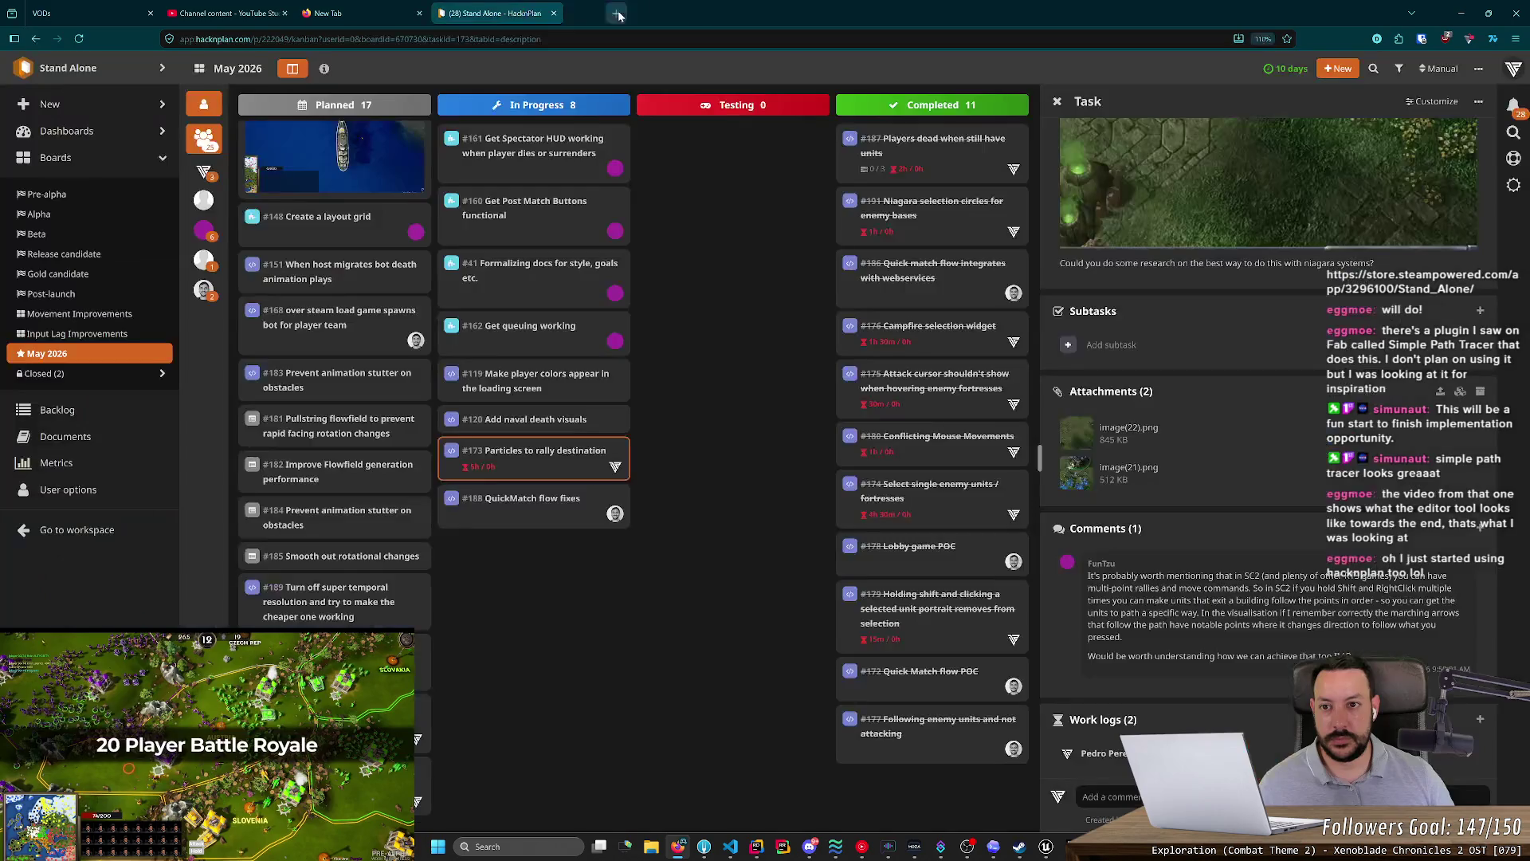
# - Read Codex's reply on arrow looping and fmod-wrapped distances, then return to browse Unreal's Niagara assets
pyautogui.click(1046, 848)
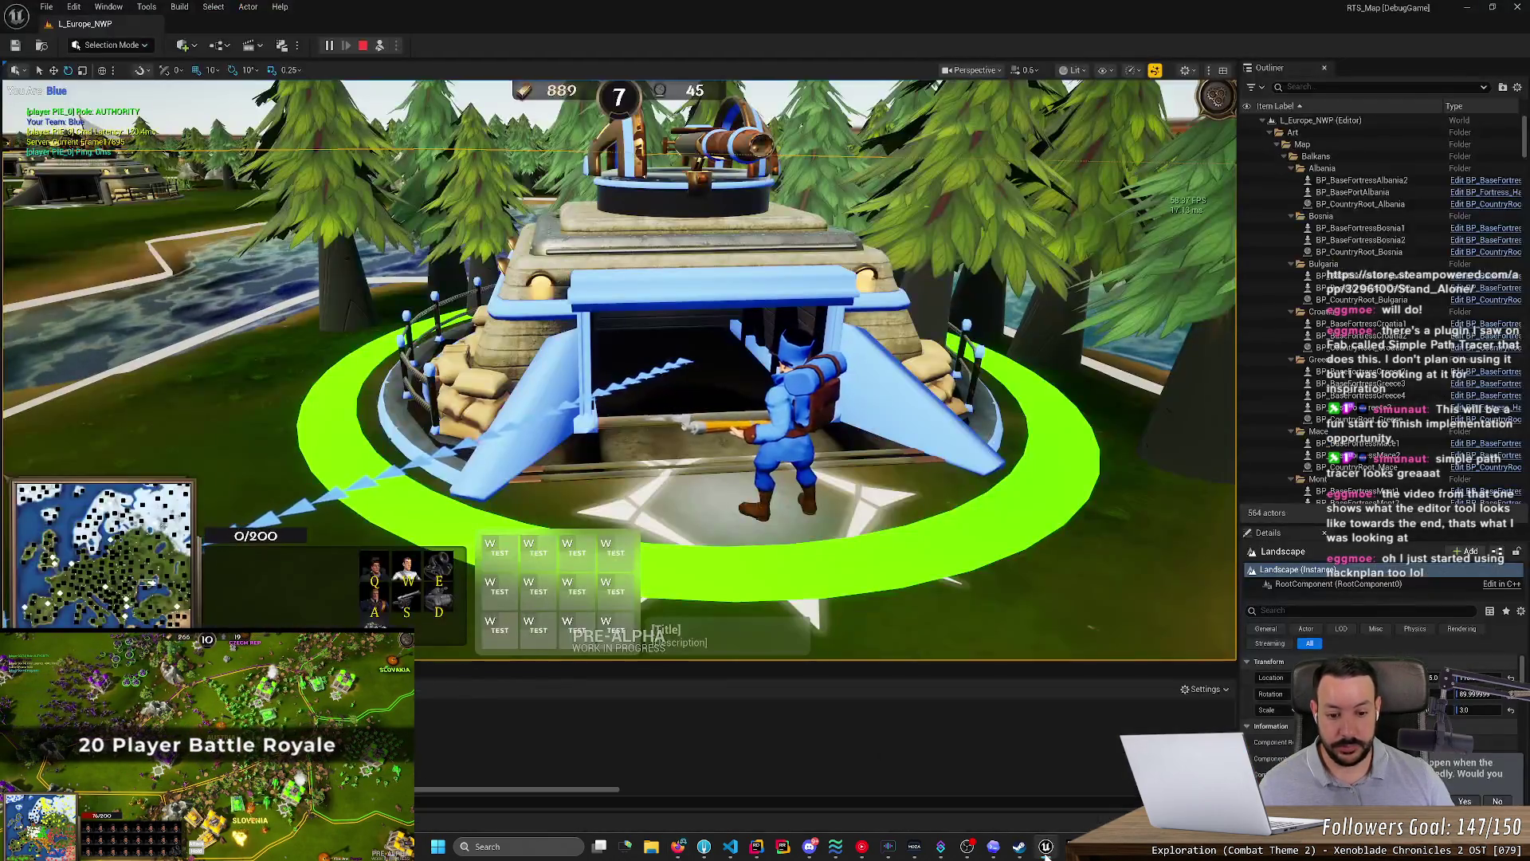
pyautogui.click(993, 846)
pyautogui.scroll(3, 937, 442)
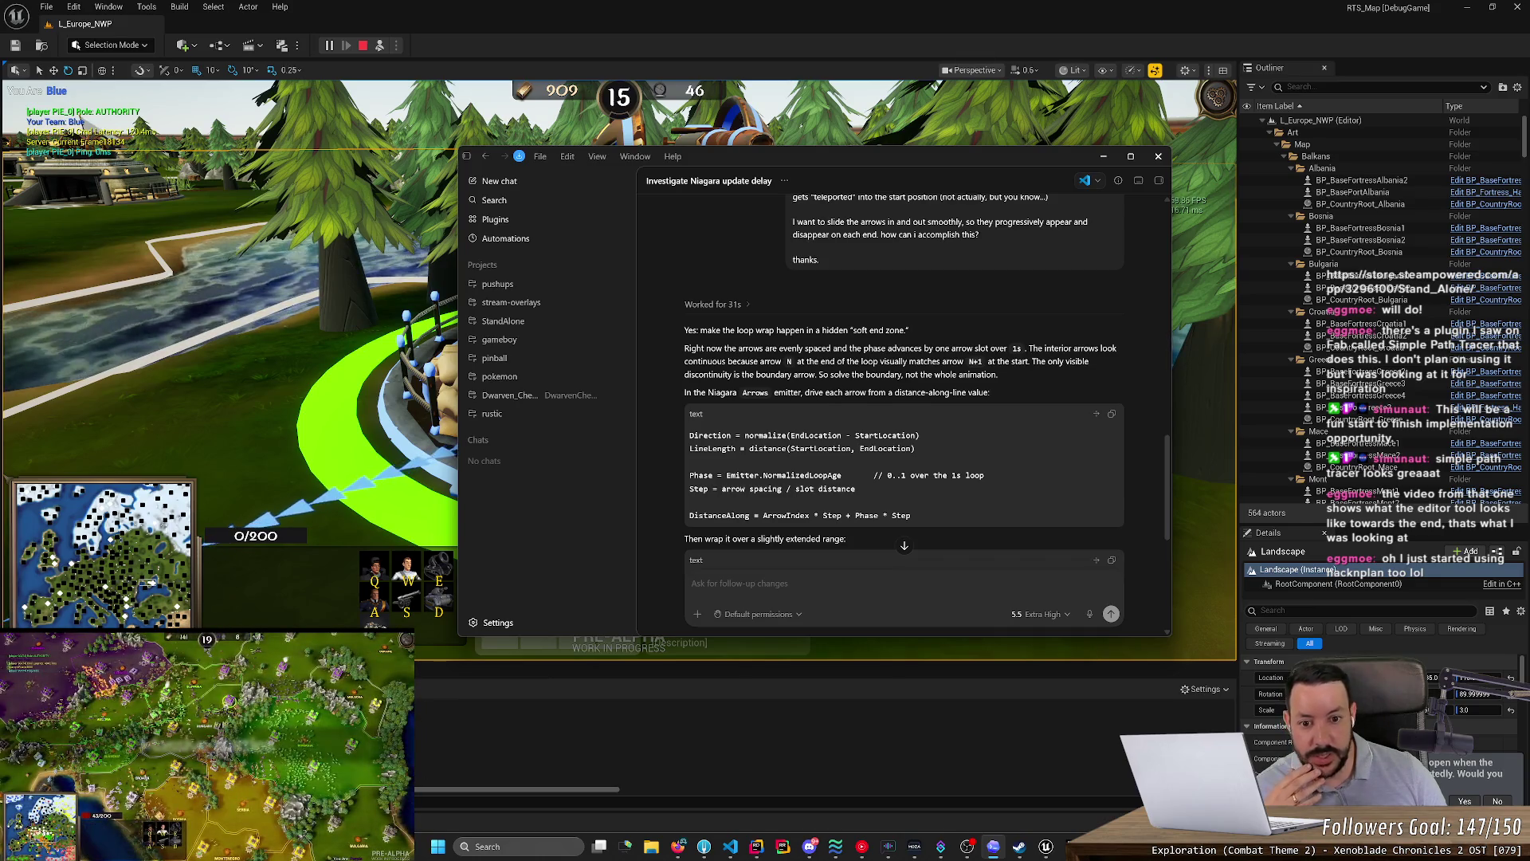
pyautogui.moveTo(779, 348)
pyautogui.mouseDown()
pyautogui.moveTo(1026, 357)
pyautogui.moveTo(1016, 369)
pyautogui.mouseUp()
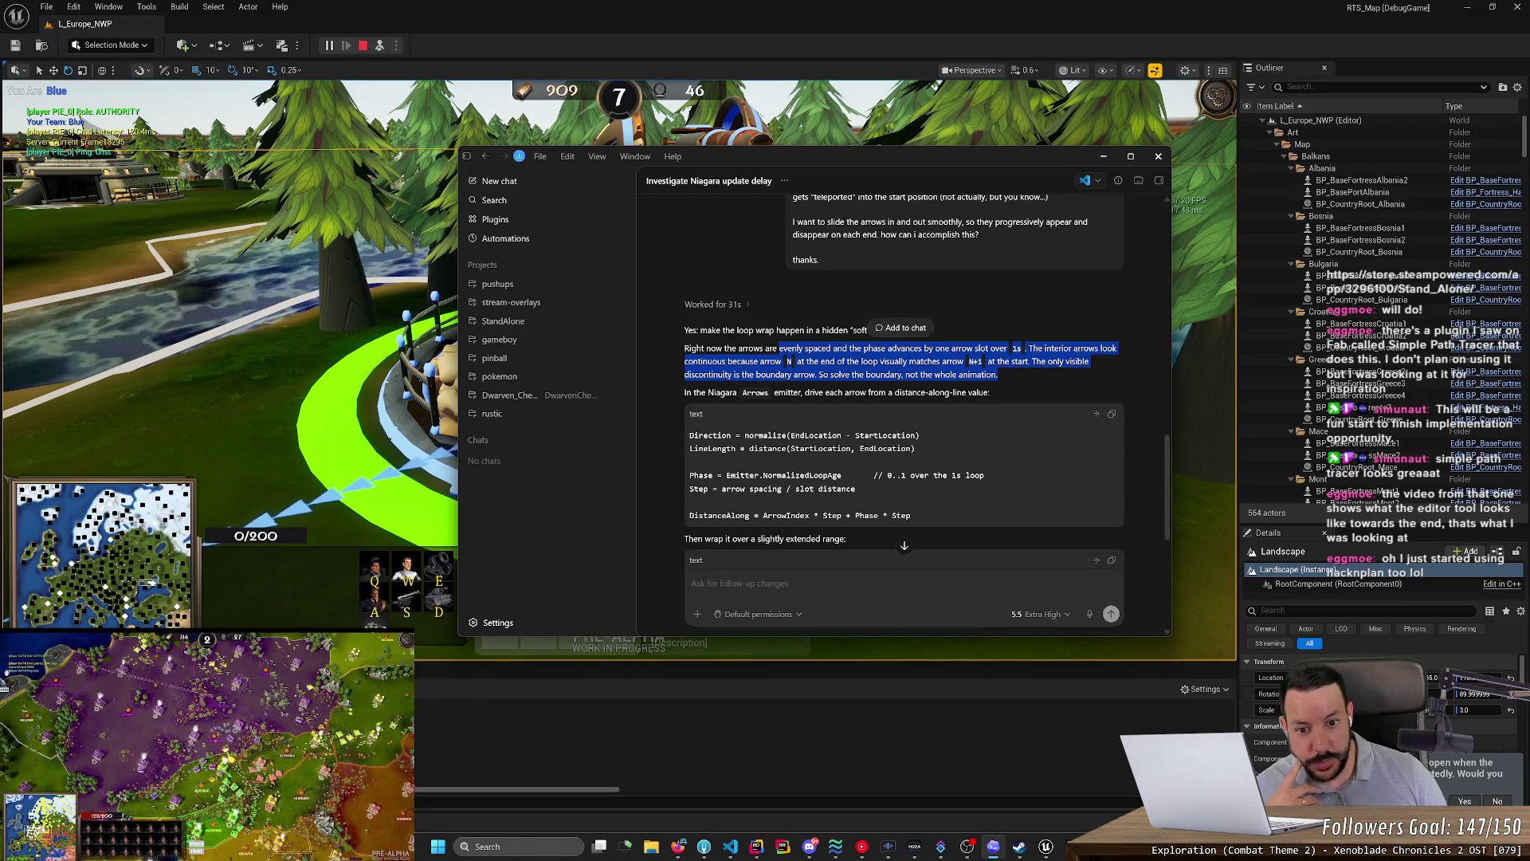
pyautogui.click(1016, 368)
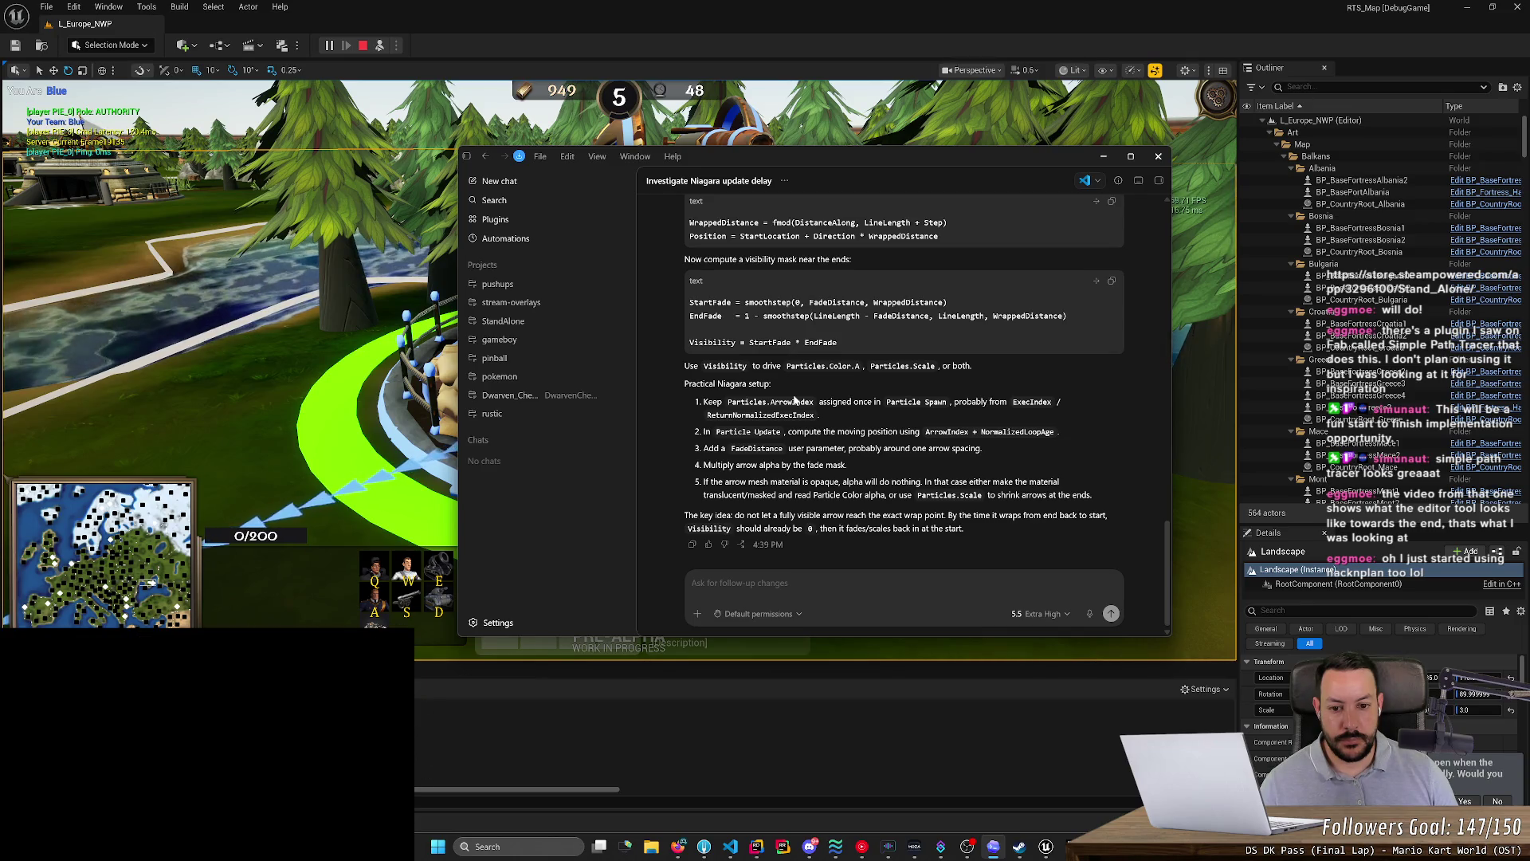
pyautogui.scroll(4, 794, 401)
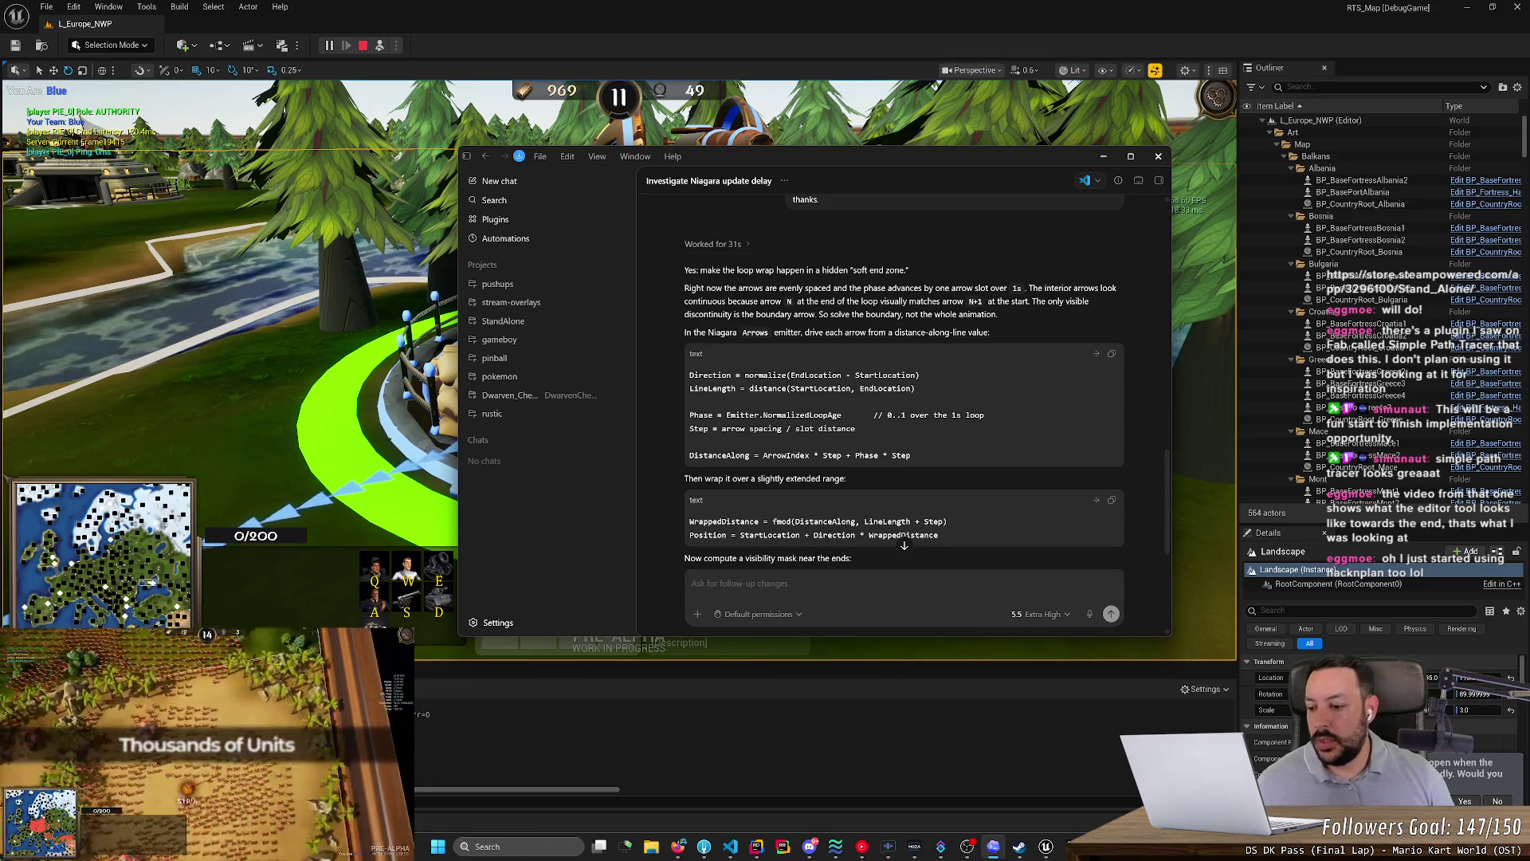
pyautogui.hotkey('alt', 'Tab')
pyautogui.hotkey('ctrl', 'space')
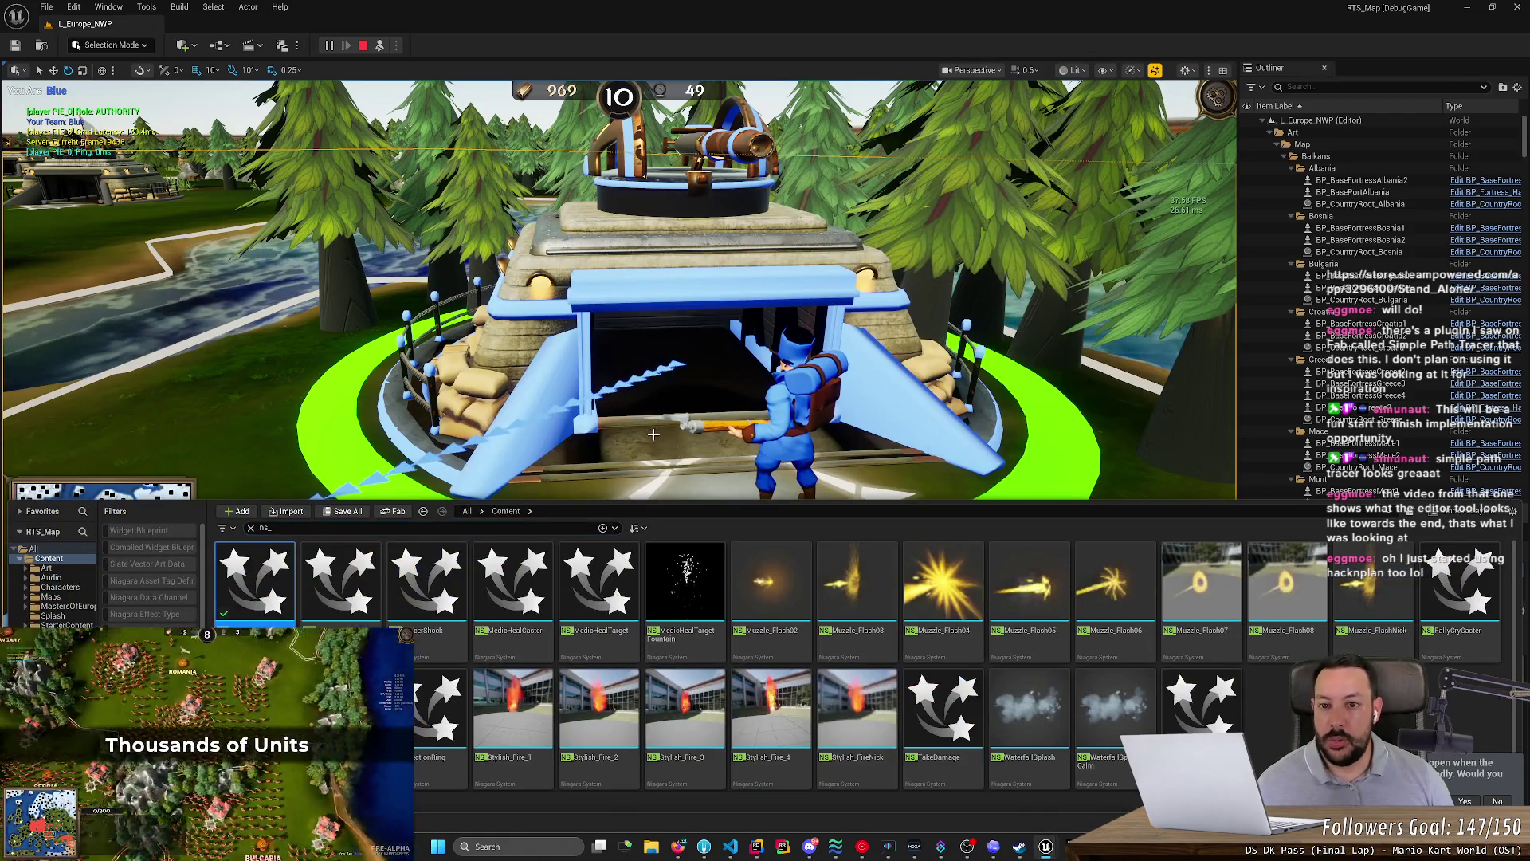
# - Open NS_FortressToRallyPoint and place the Codex chat beside it at the smoothstep visibility-mask code
pyautogui.press('Return')
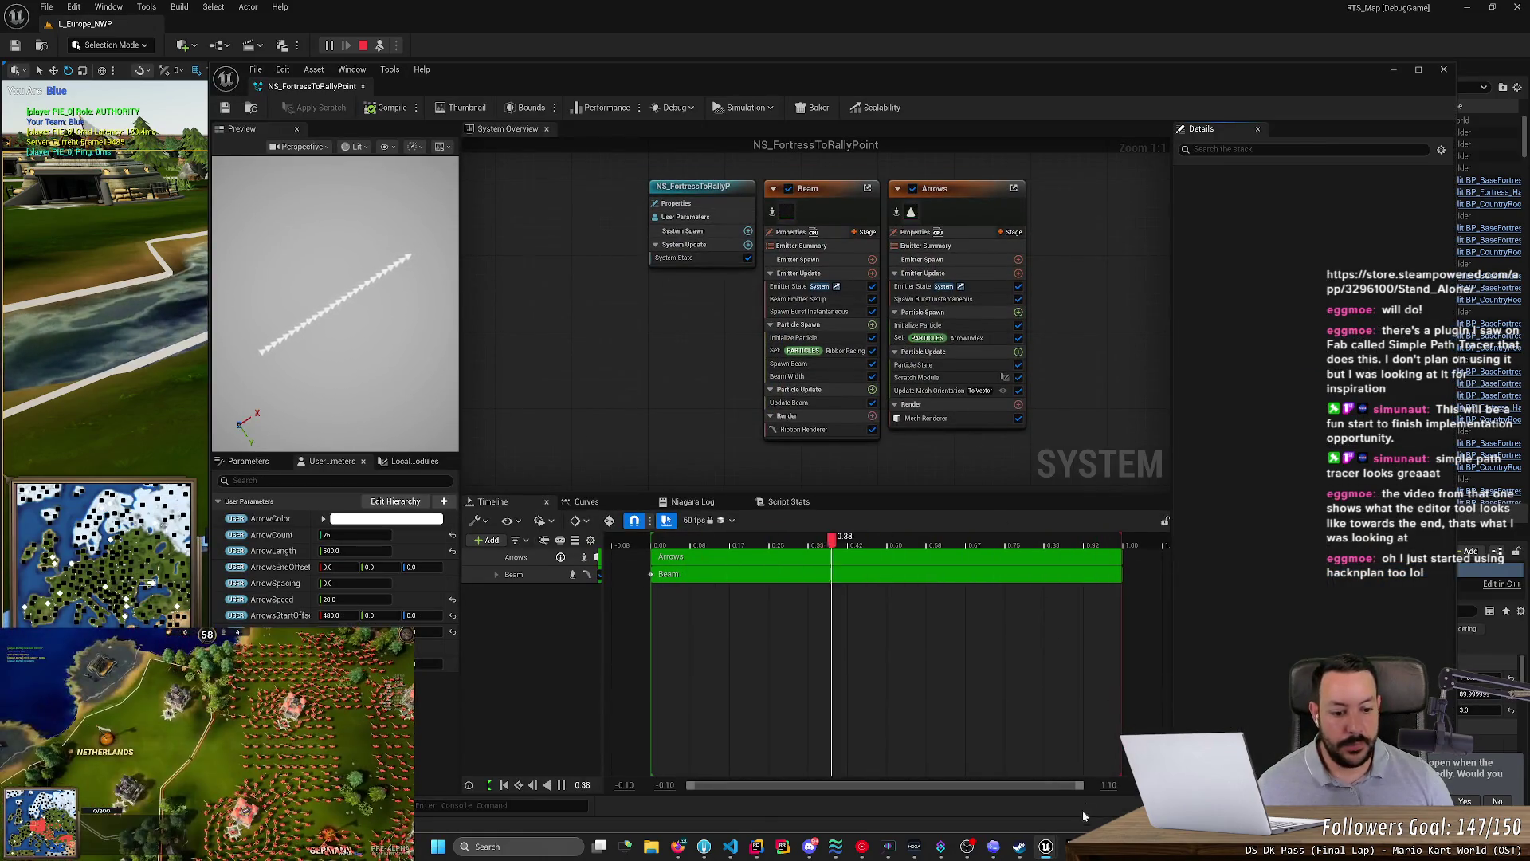
pyautogui.hotkey('alt', 'Tab')
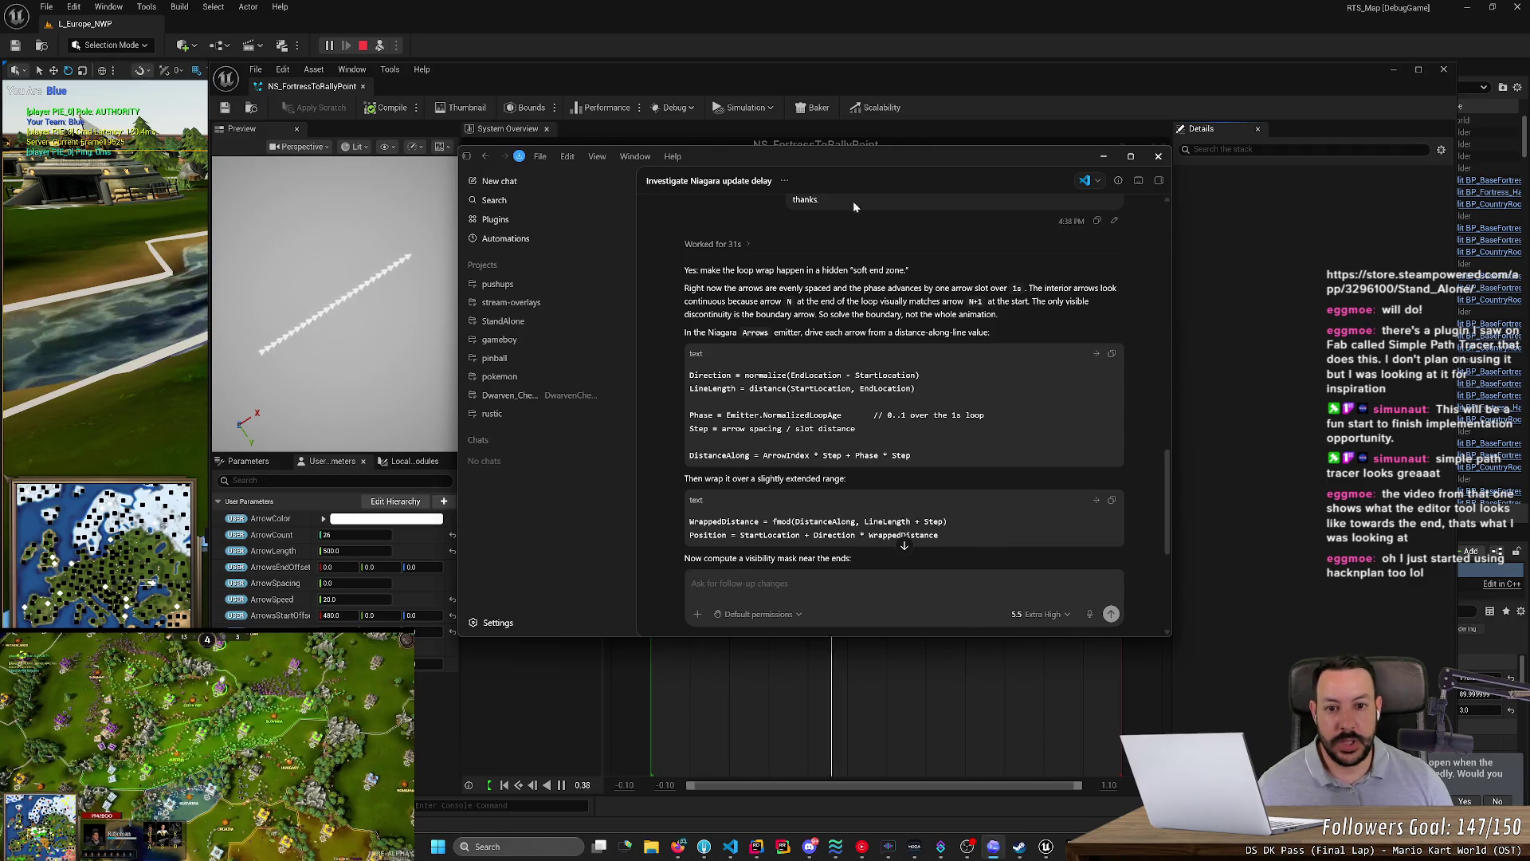
pyautogui.moveTo(856, 154)
pyautogui.mouseDown()
pyautogui.moveTo(552, 24)
pyautogui.moveTo(392, 108)
pyautogui.mouseUp()
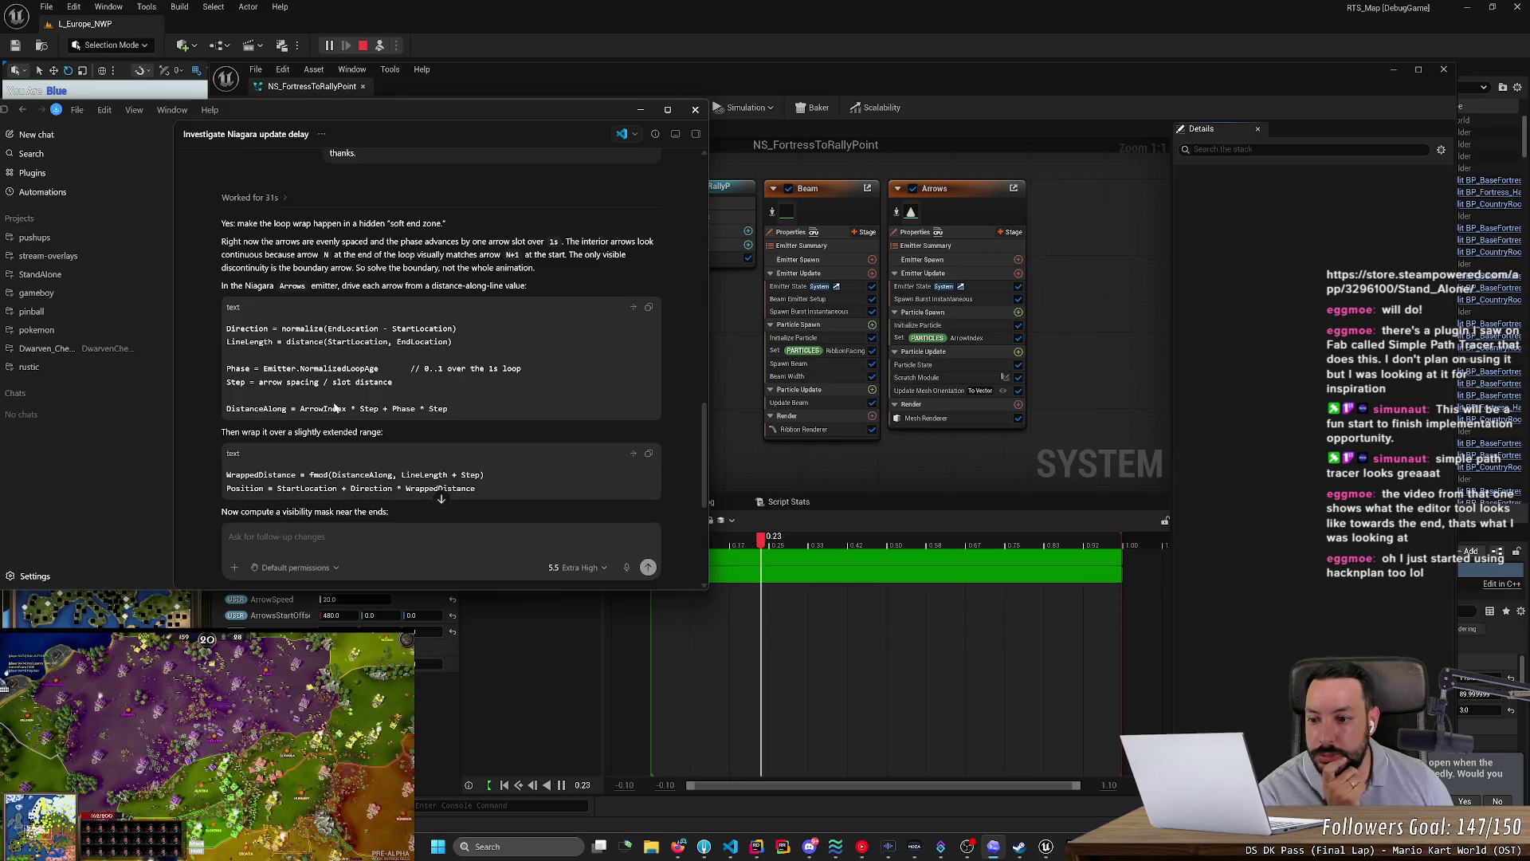
pyautogui.scroll(-3, 335, 407)
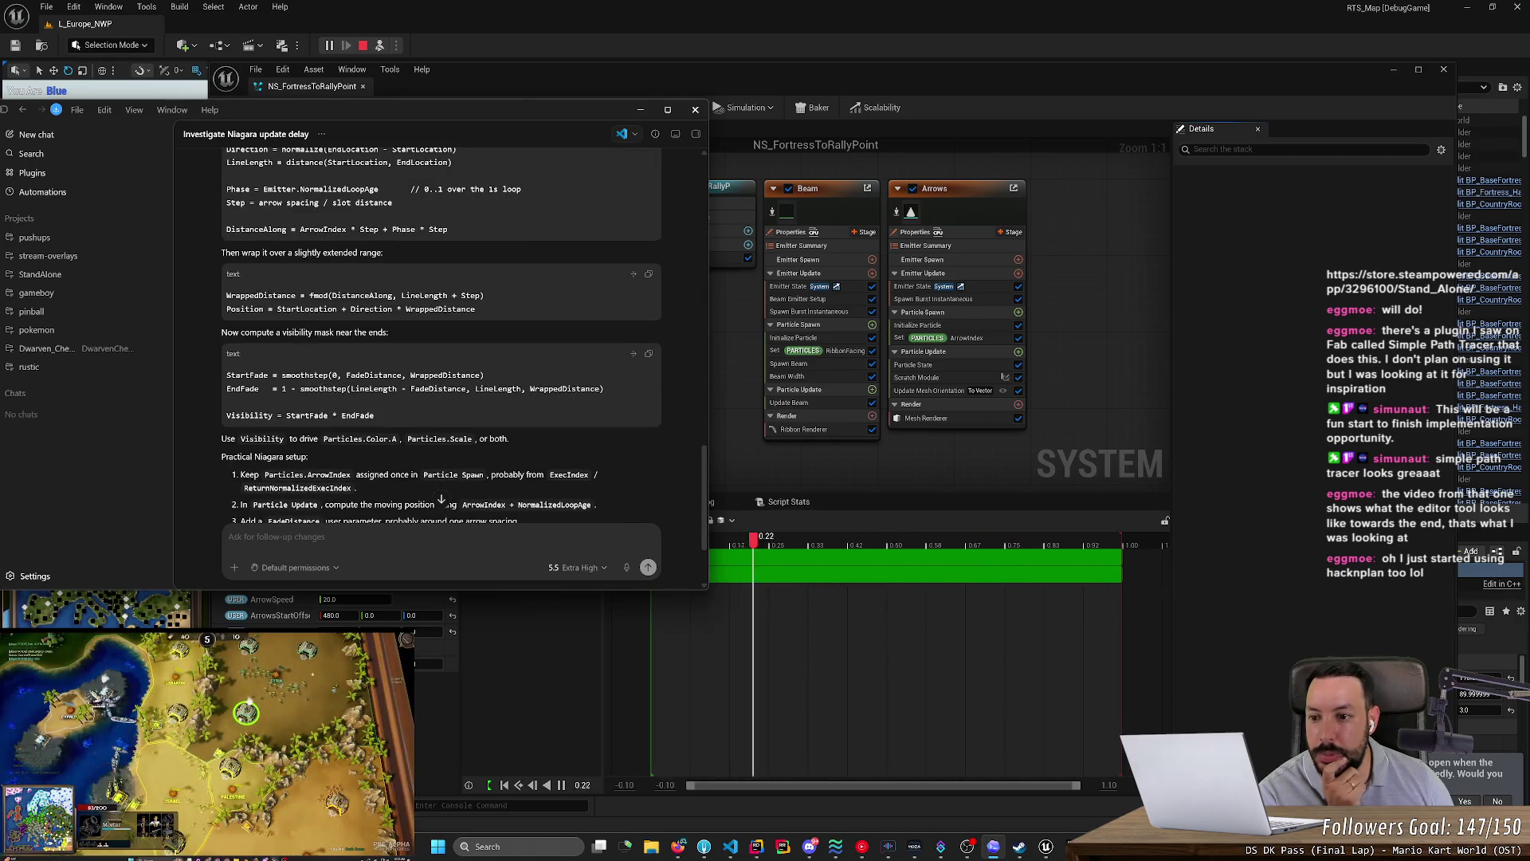
pyautogui.click(400, 333)
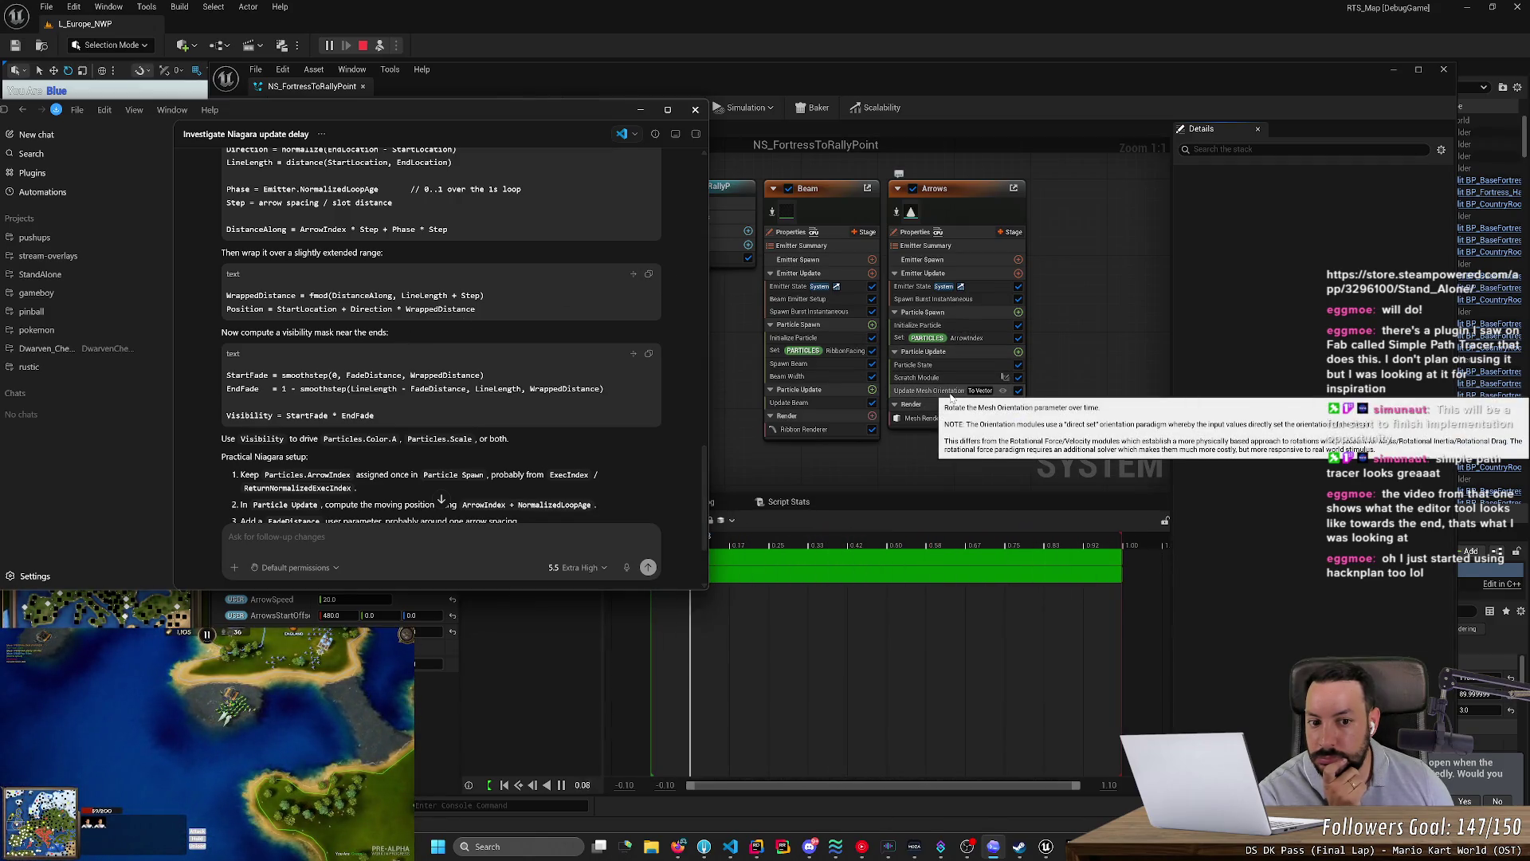
pyautogui.click(937, 382)
# - Open the Arrows scratch module graph and pan over its input parameters and Map Set node
pyautogui.doubleClick(938, 382)
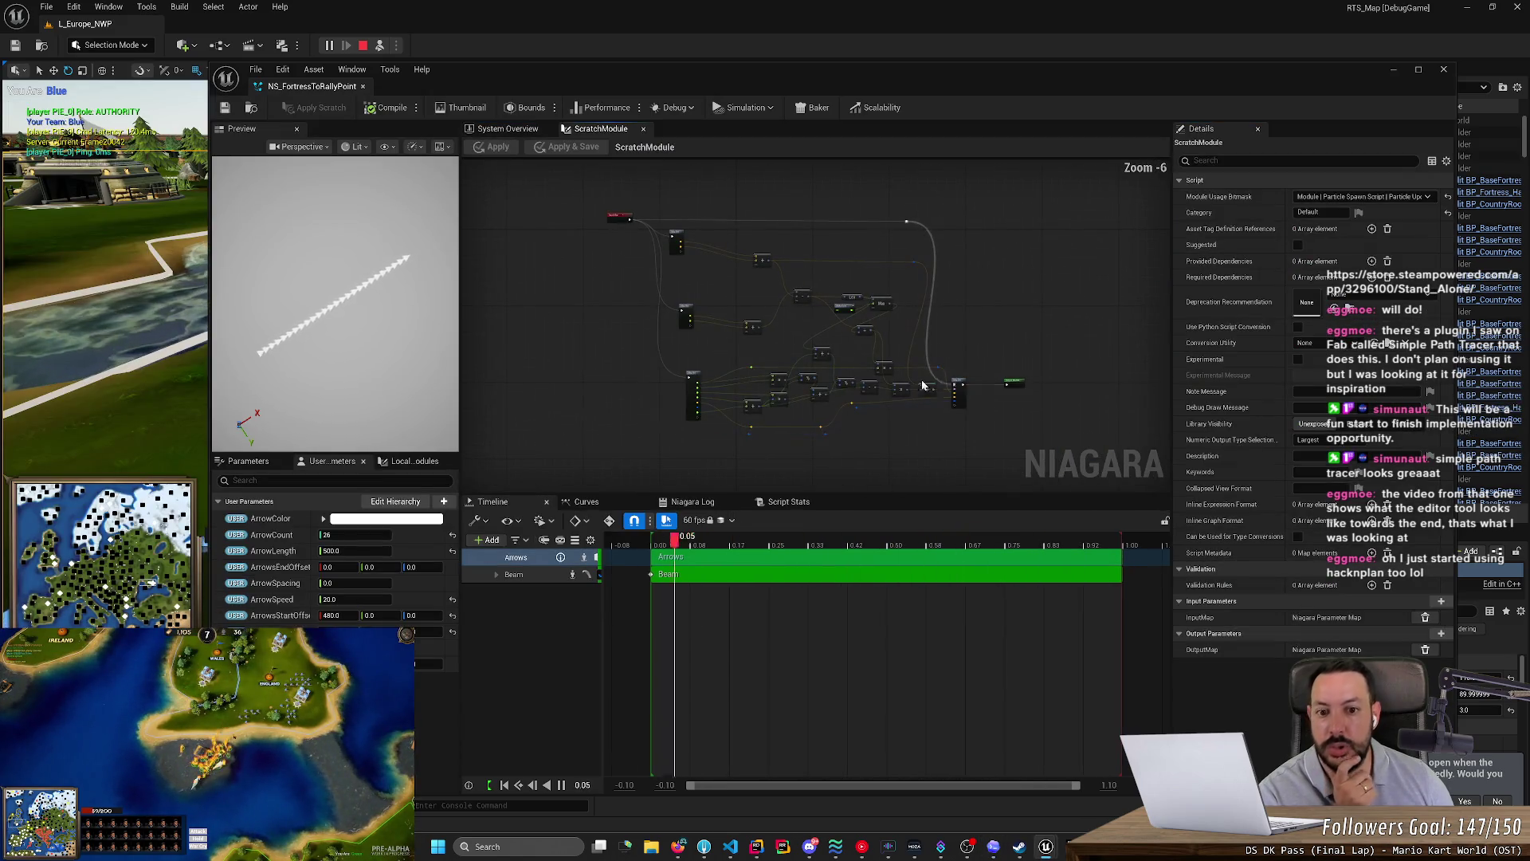
pyautogui.scroll(4, 682, 336)
pyautogui.scroll(-3, 681, 336)
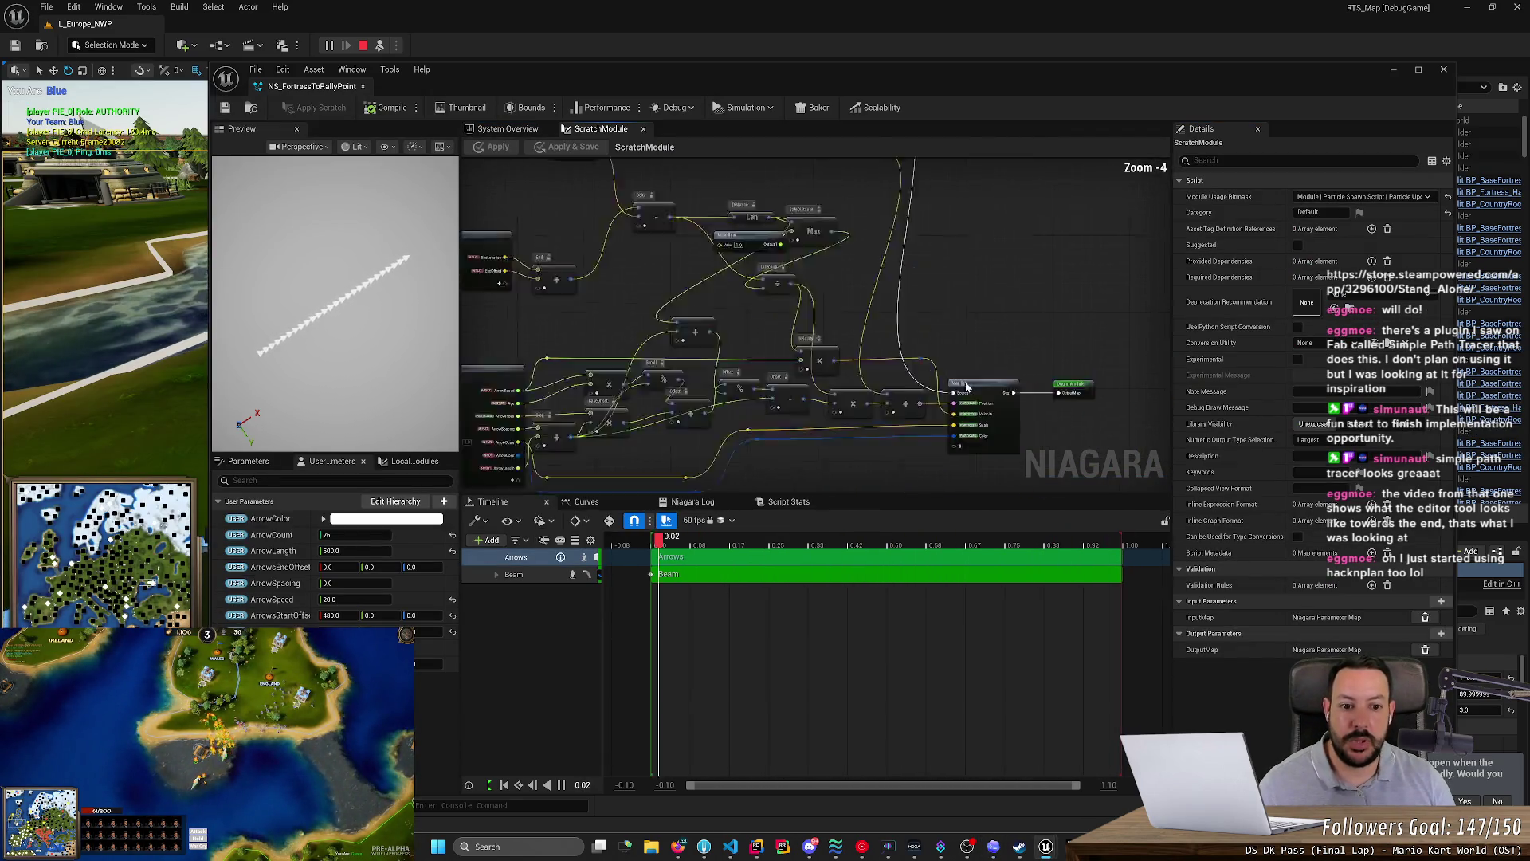
pyautogui.scroll(5, 988, 339)
pyautogui.moveTo(950, 265); pyautogui.dragTo(898, 153)
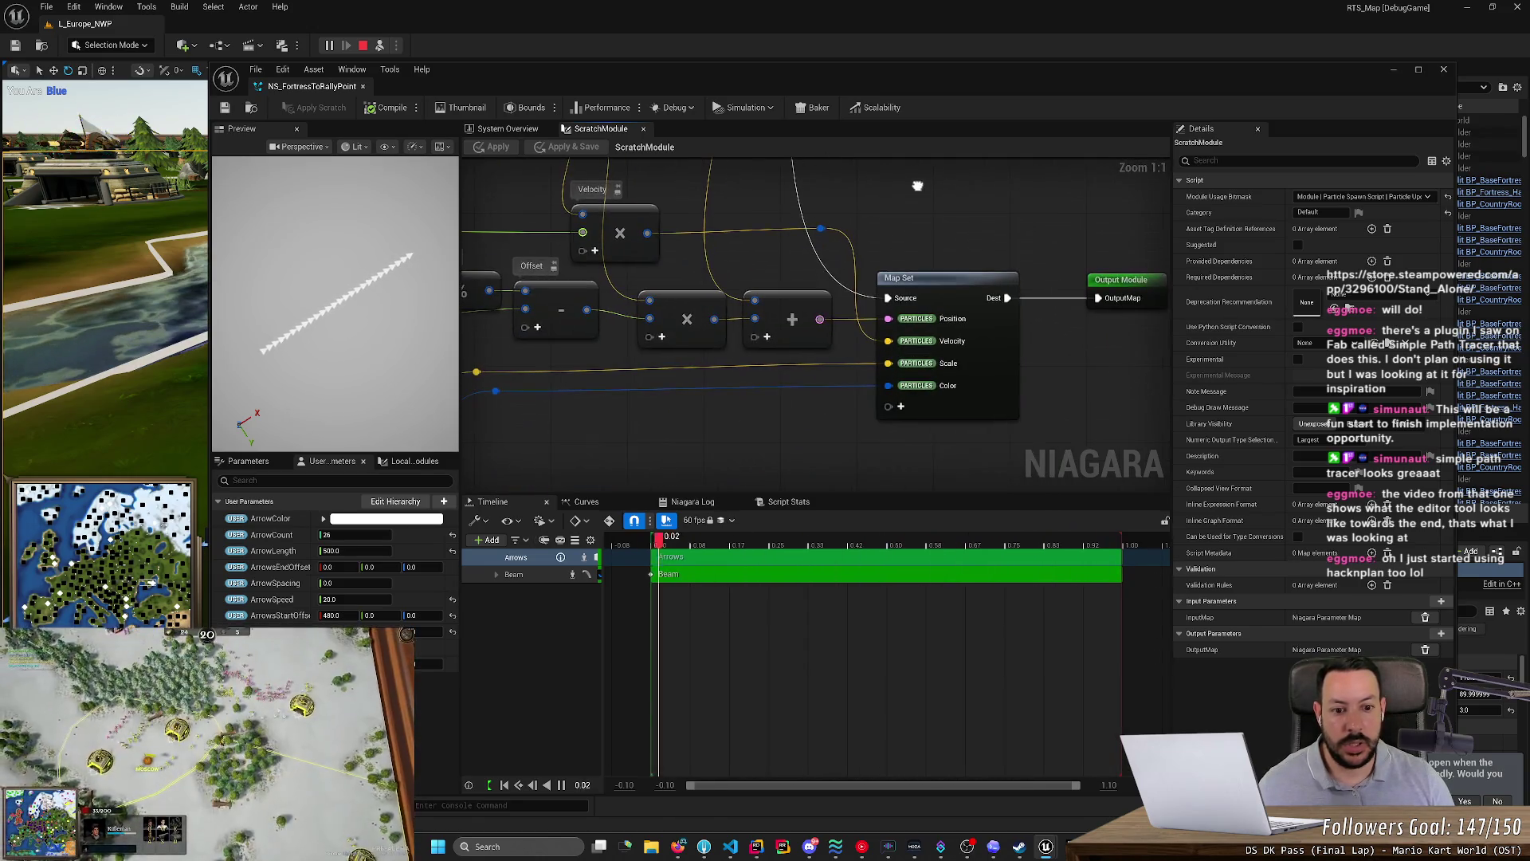
pyautogui.moveTo(723, 435)
pyautogui.mouseDown()
pyautogui.moveTo(779, 366)
pyautogui.moveTo(692, 292)
pyautogui.mouseUp()
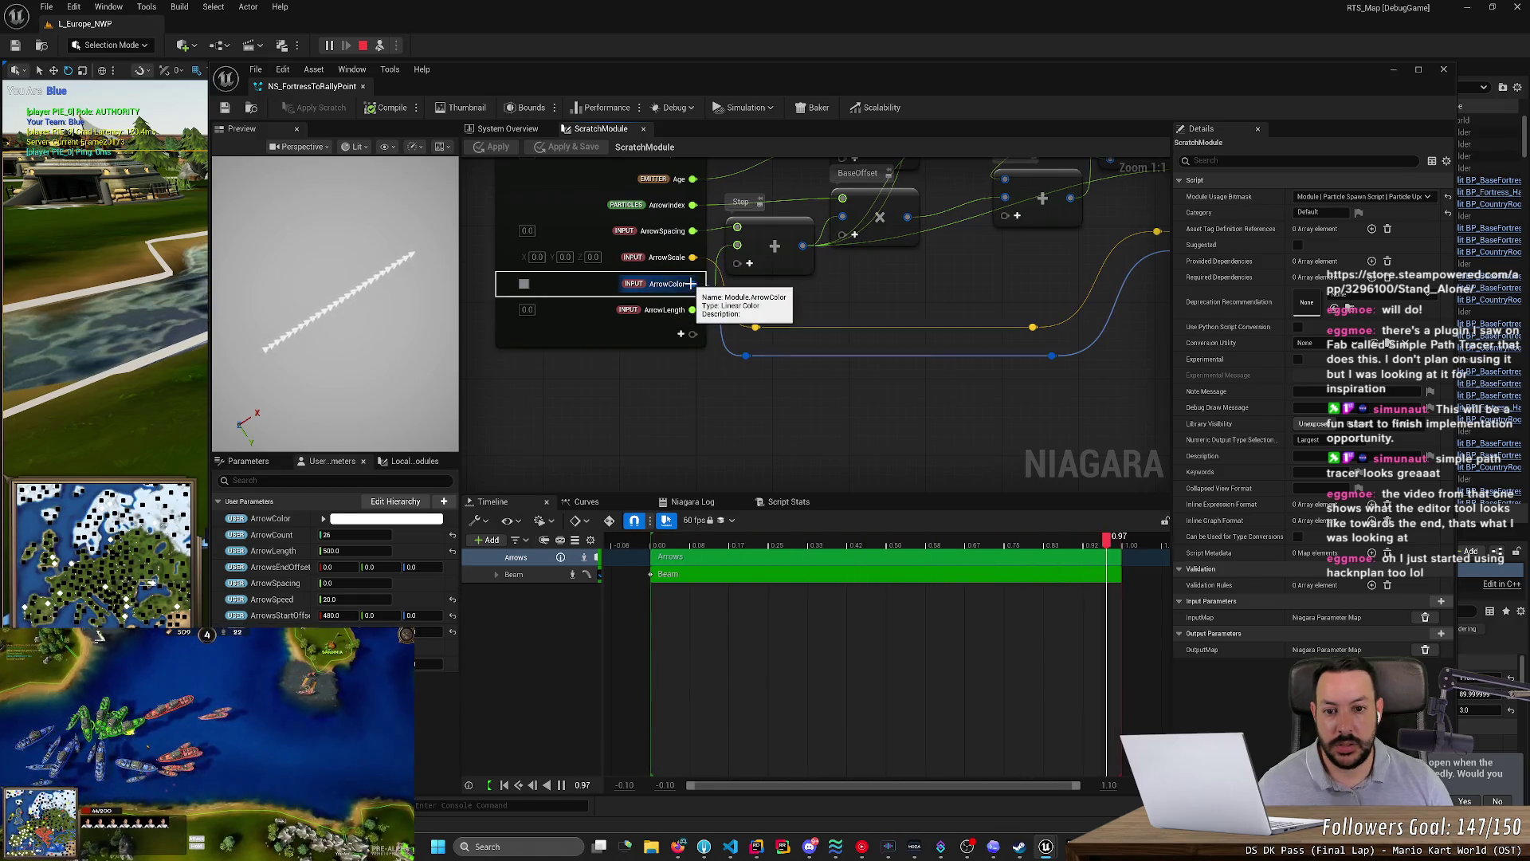
pyautogui.moveTo(1058, 390)
pyautogui.mouseDown()
pyautogui.moveTo(643, 418)
pyautogui.moveTo(629, 366)
pyautogui.moveTo(648, 364)
pyautogui.moveTo(631, 347)
pyautogui.mouseUp()
# - Search the node list for 'split' and 'red', then cancel without adding a node
pyautogui.rightClick(594, 328)
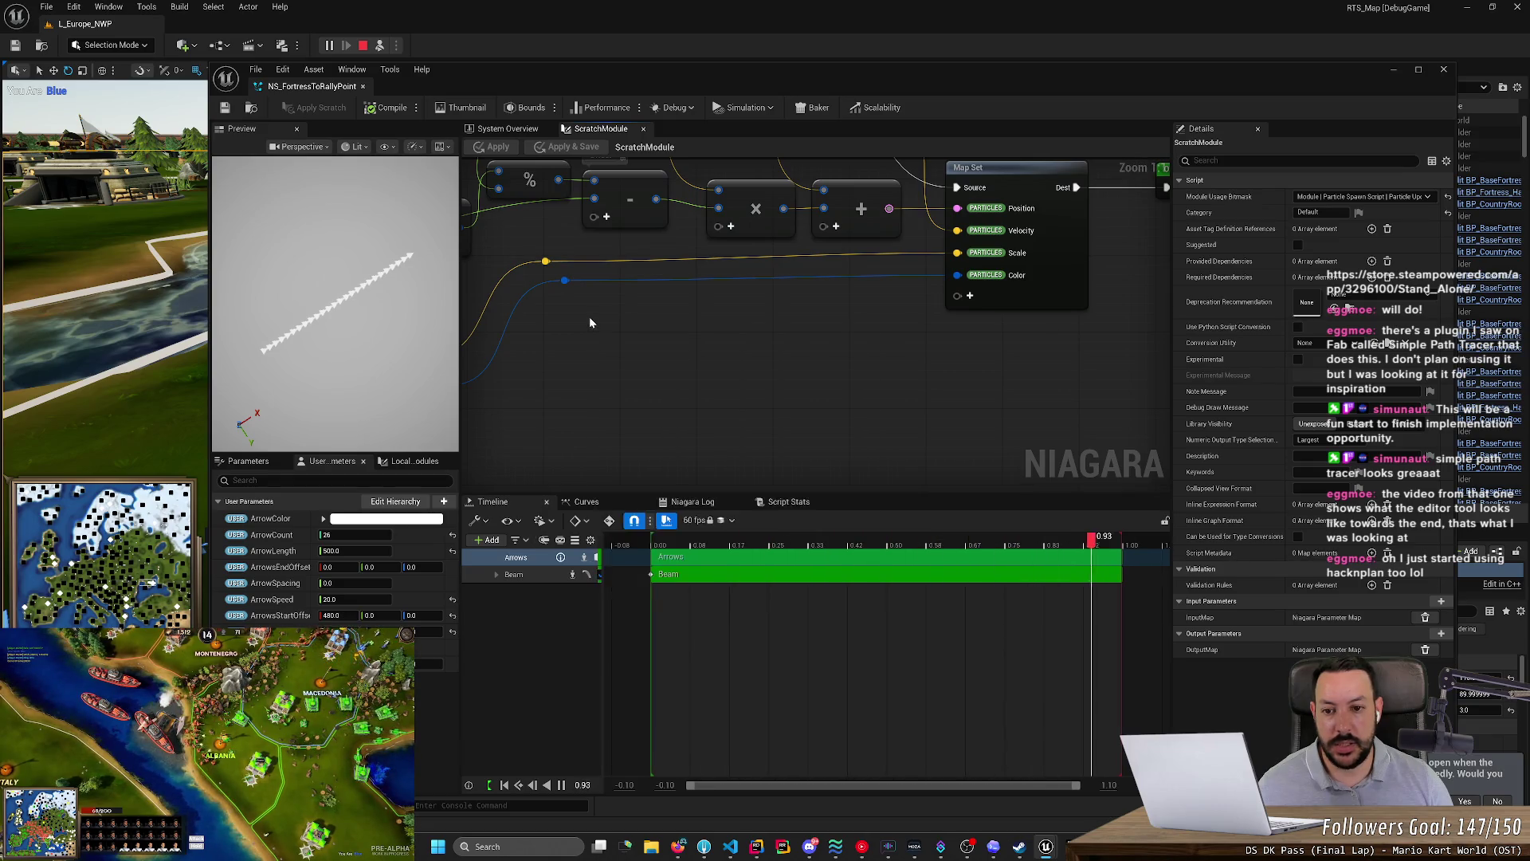
pyautogui.rightClick(590, 317)
pyautogui.write('split')
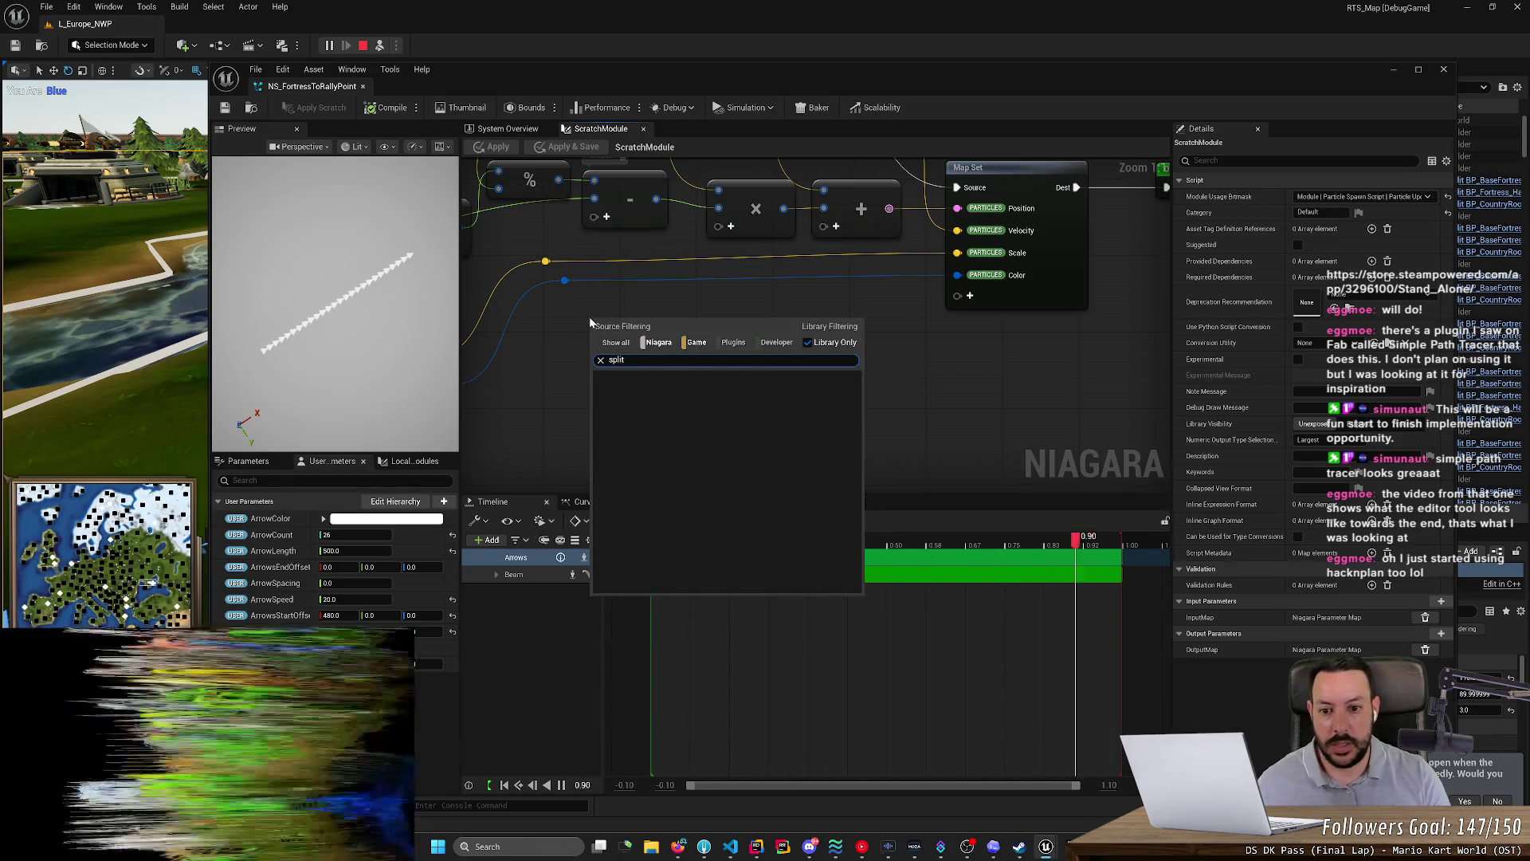
pyautogui.moveTo(512, 399)
pyautogui.mouseDown()
pyautogui.moveTo(546, 416)
pyautogui.moveTo(711, 365)
pyautogui.mouseUp()
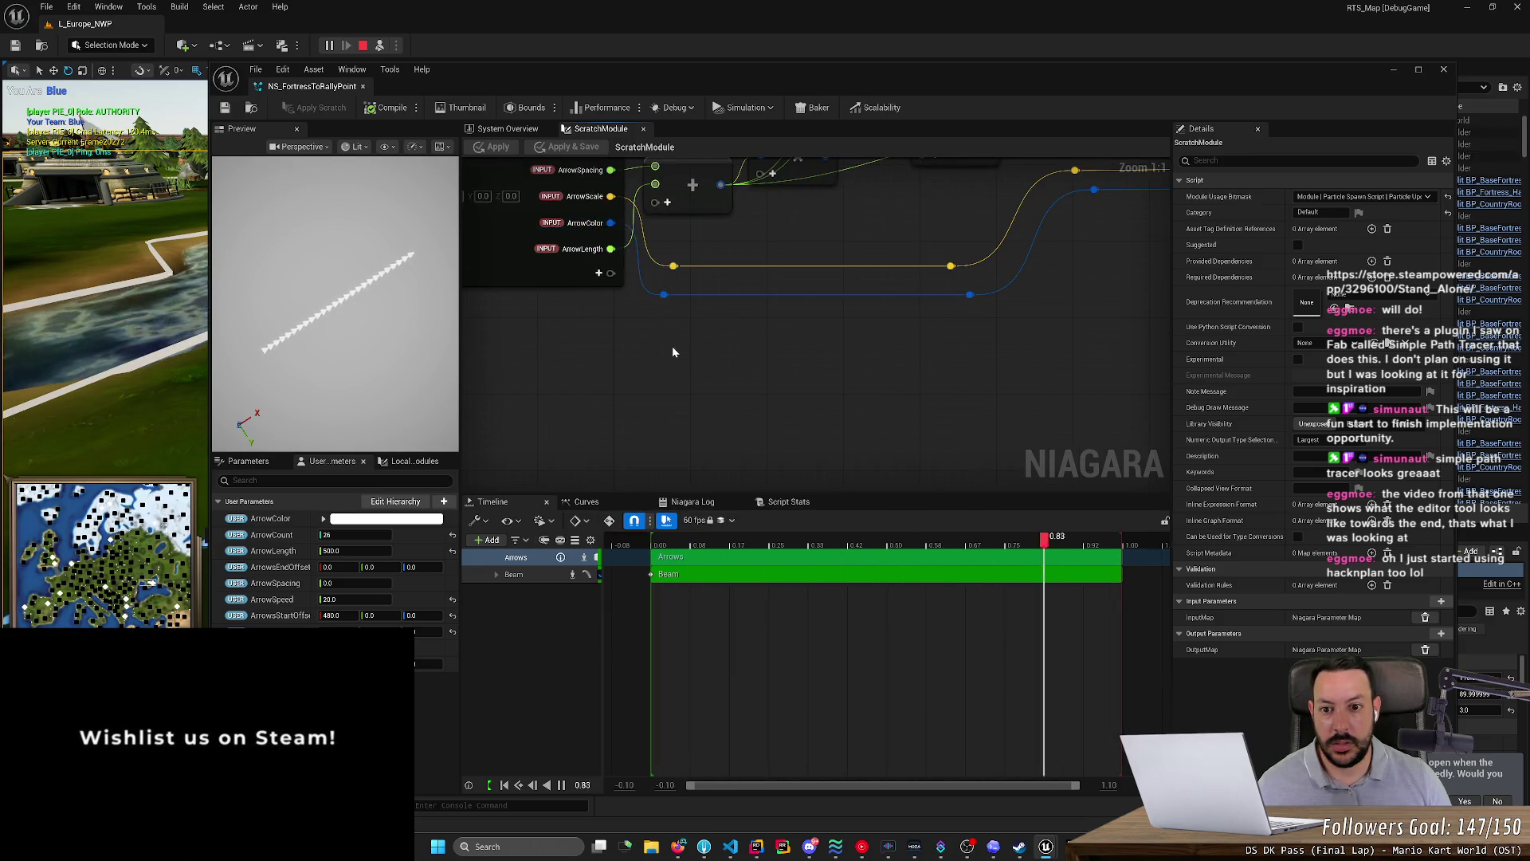
pyautogui.scroll(-2, 675, 347)
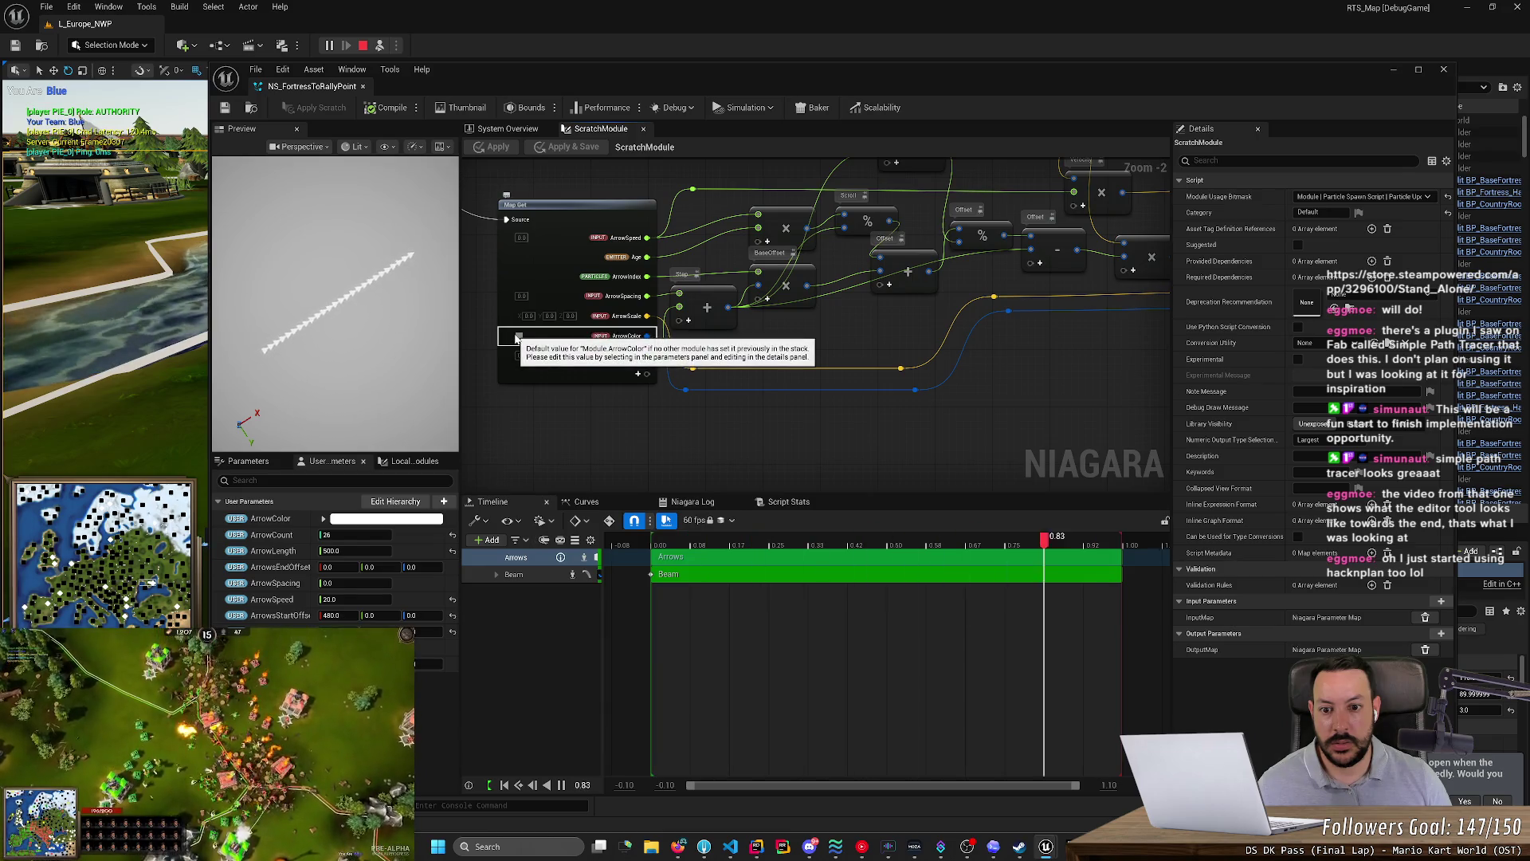
pyautogui.scroll(2, 664, 422)
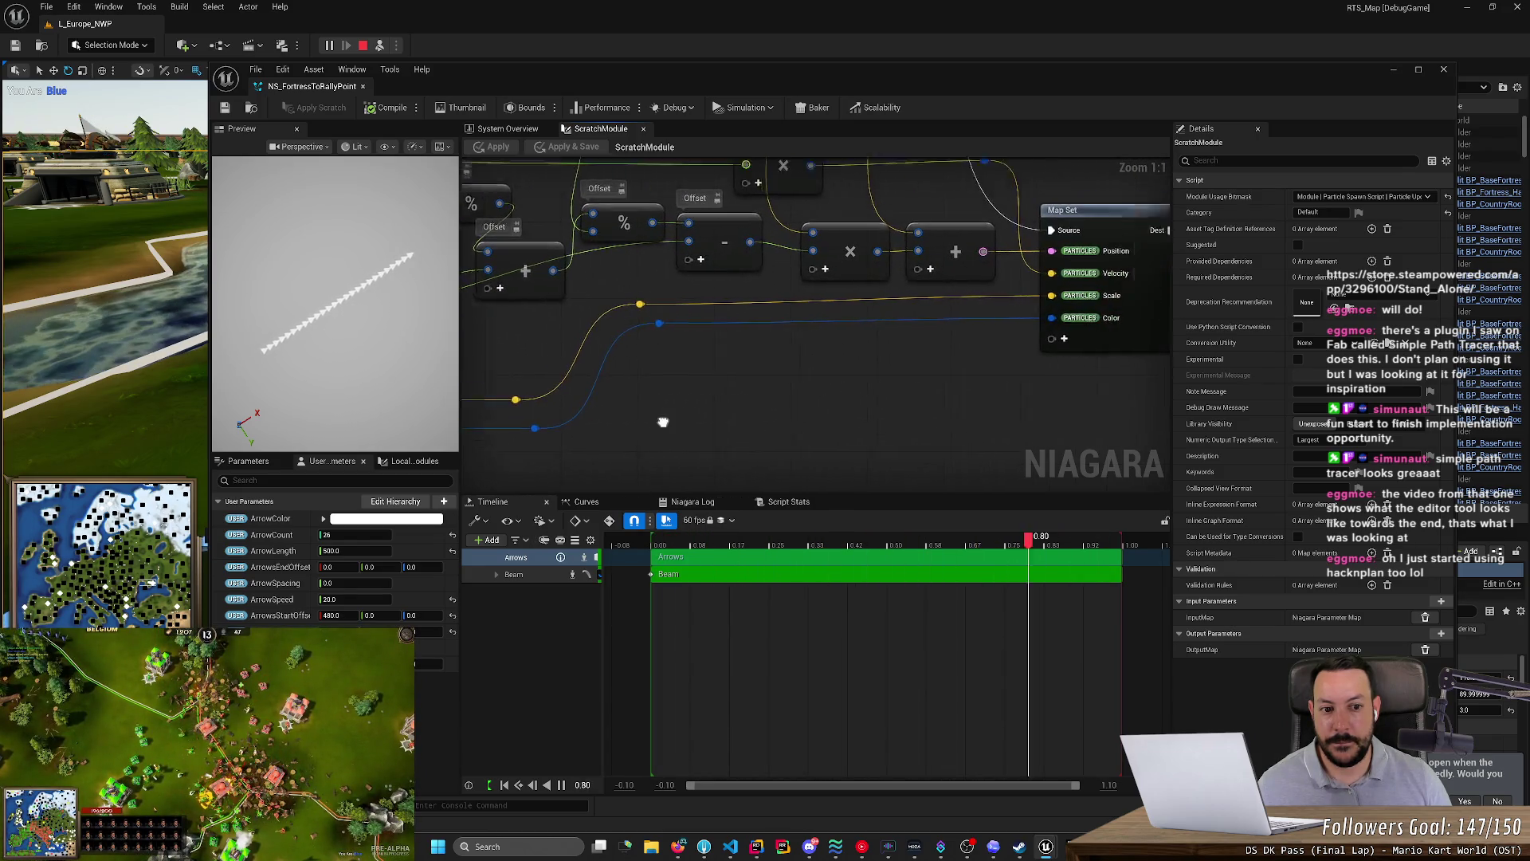
pyautogui.rightClick(815, 379)
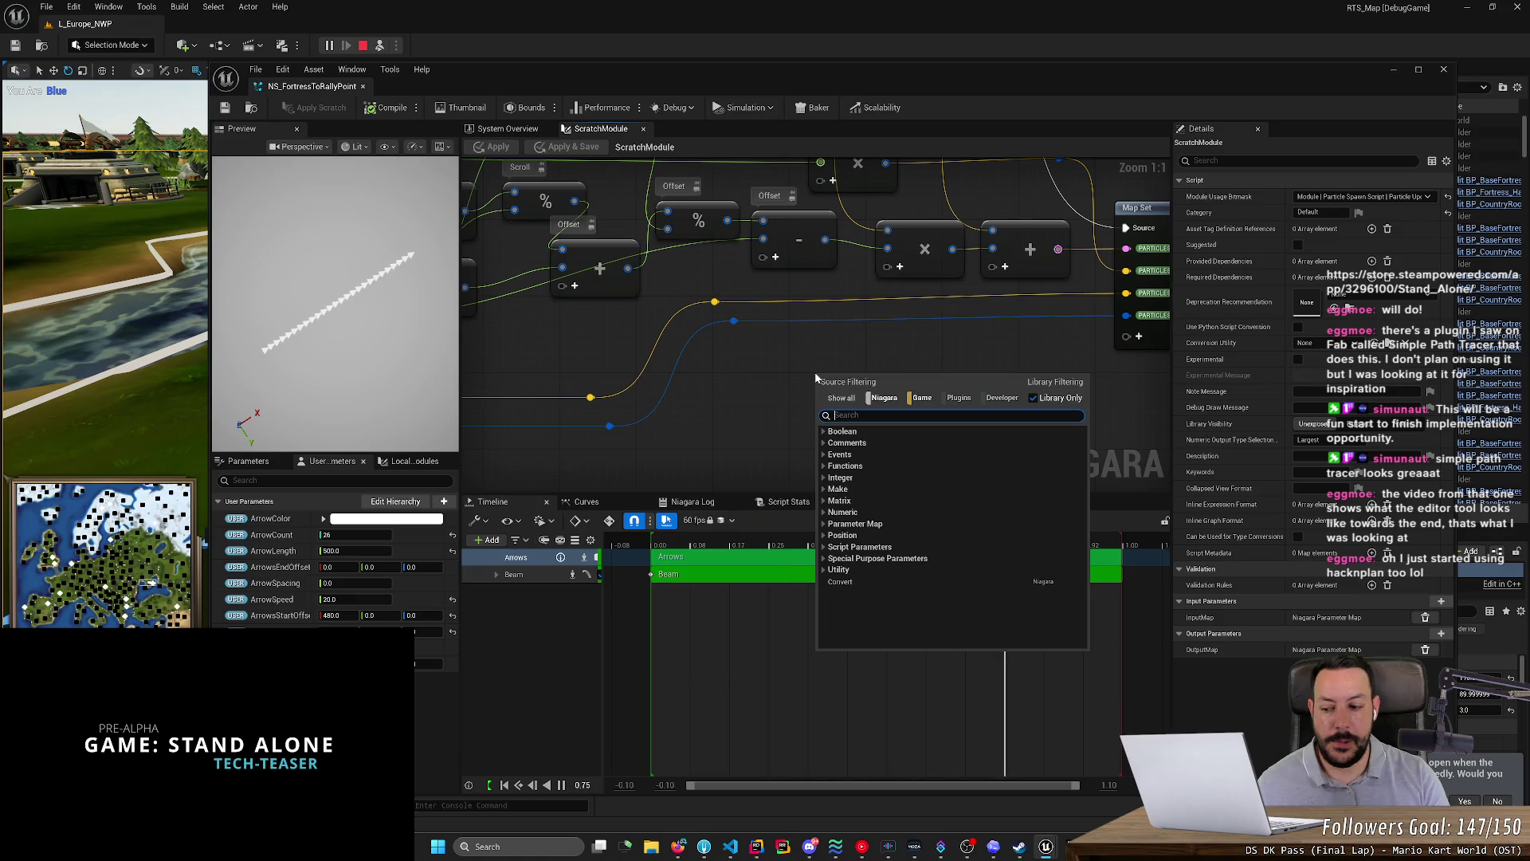
pyautogui.write('red')
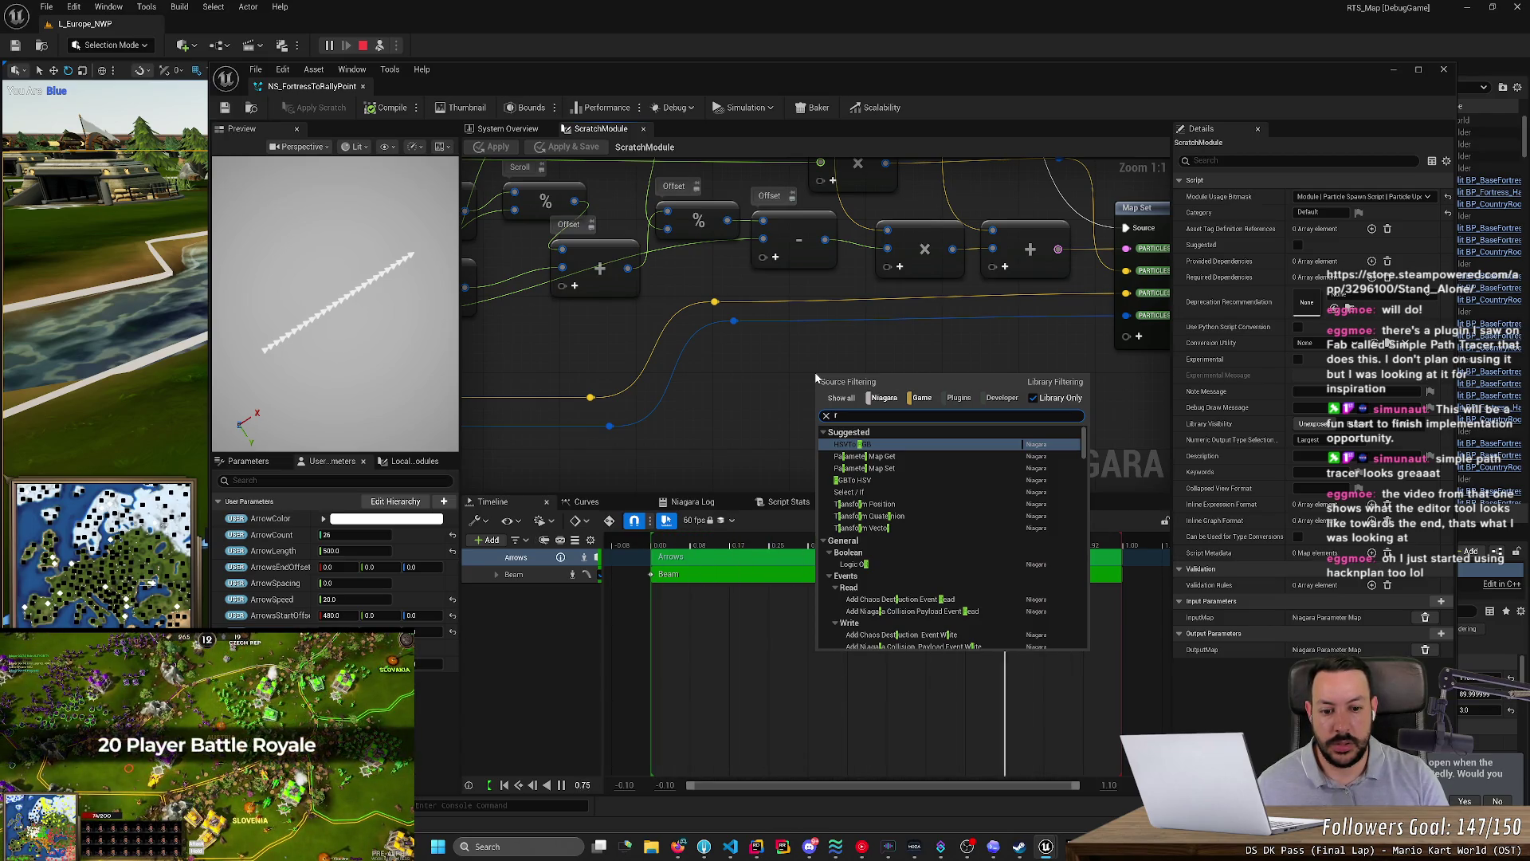
pyautogui.press('BackSpace')
pyautogui.click(782, 370)
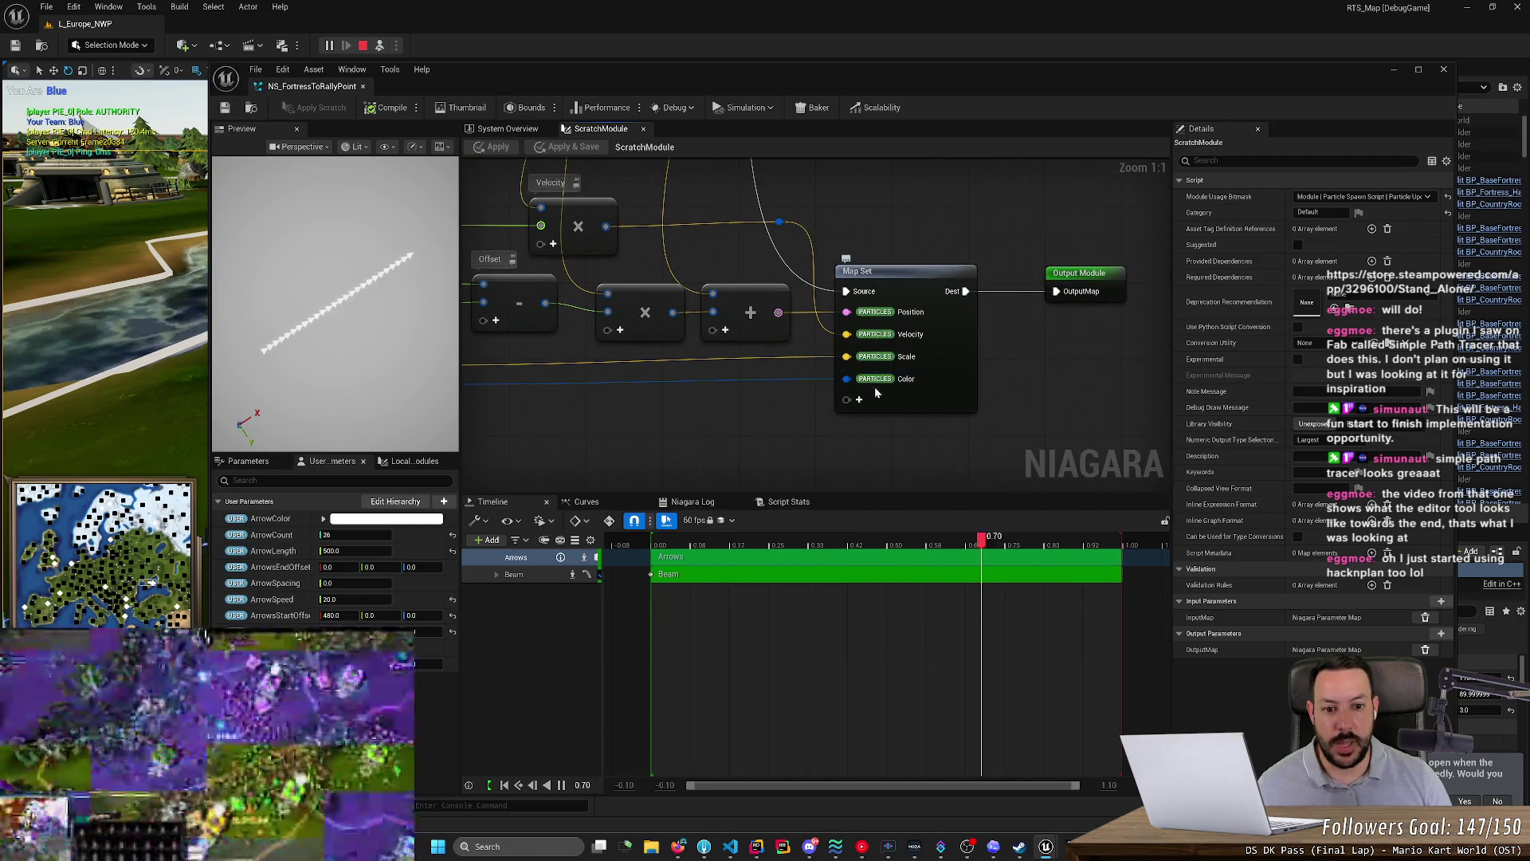
pyautogui.hotkey('alt', 'Tab')
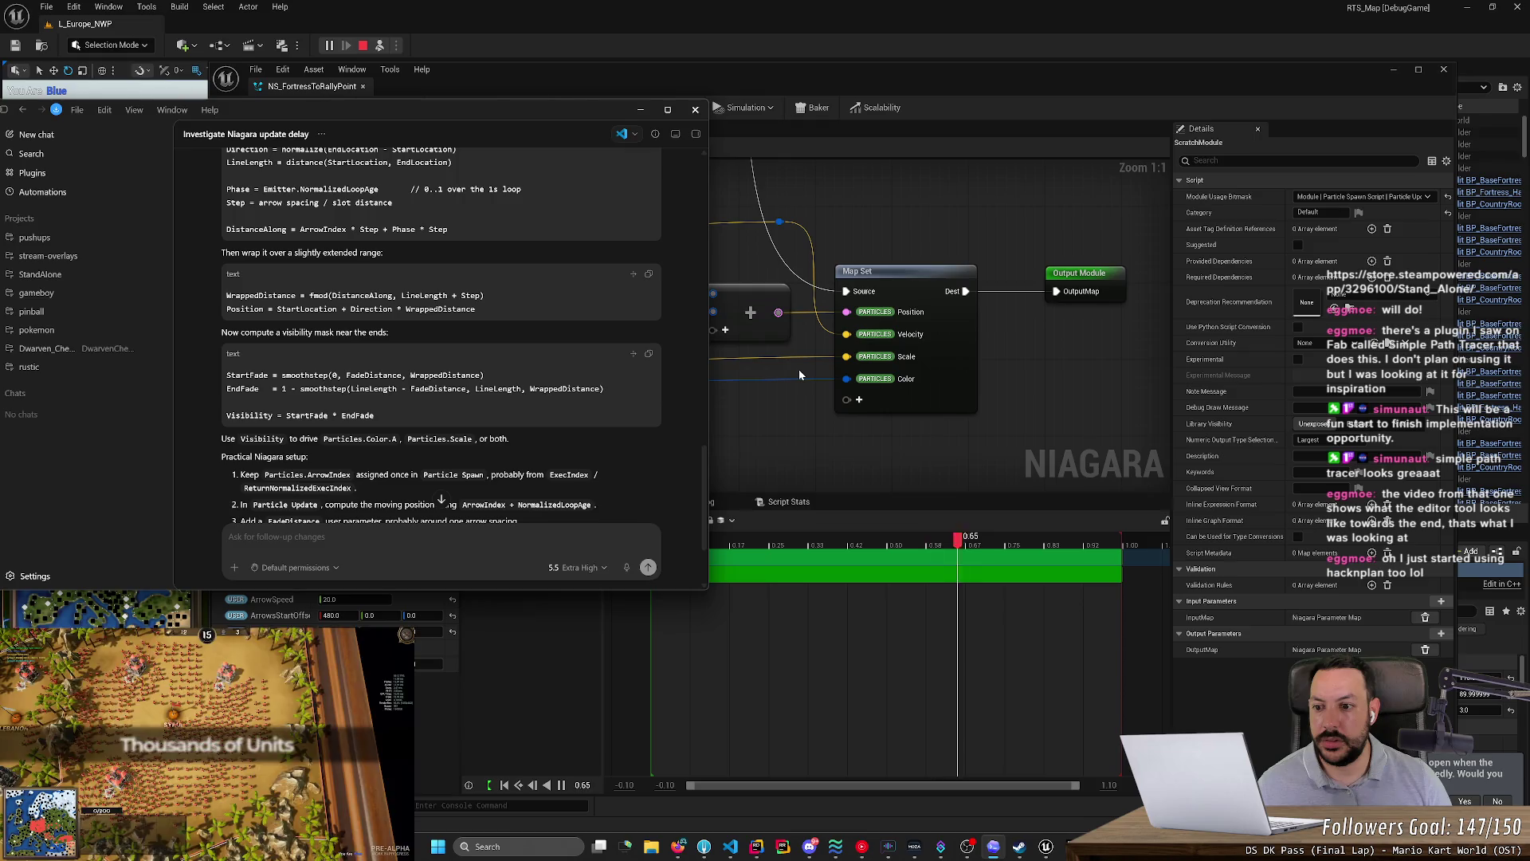
# - Read Codex's Niagara setup steps, then return to the graph's Map Set node pins
pyautogui.scroll(-3, 442, 363)
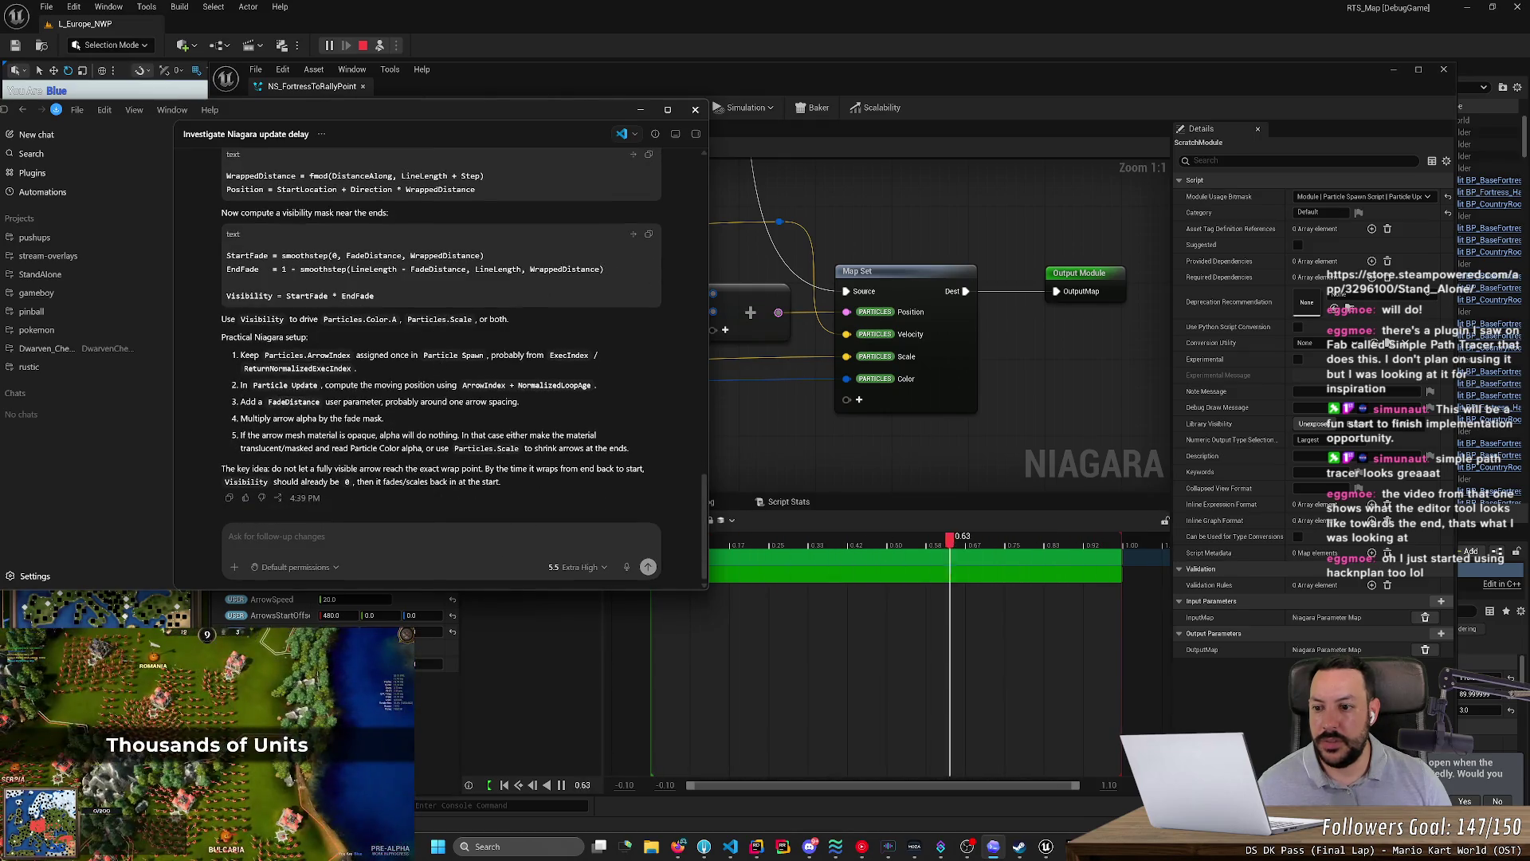
pyautogui.scroll(3, 441, 362)
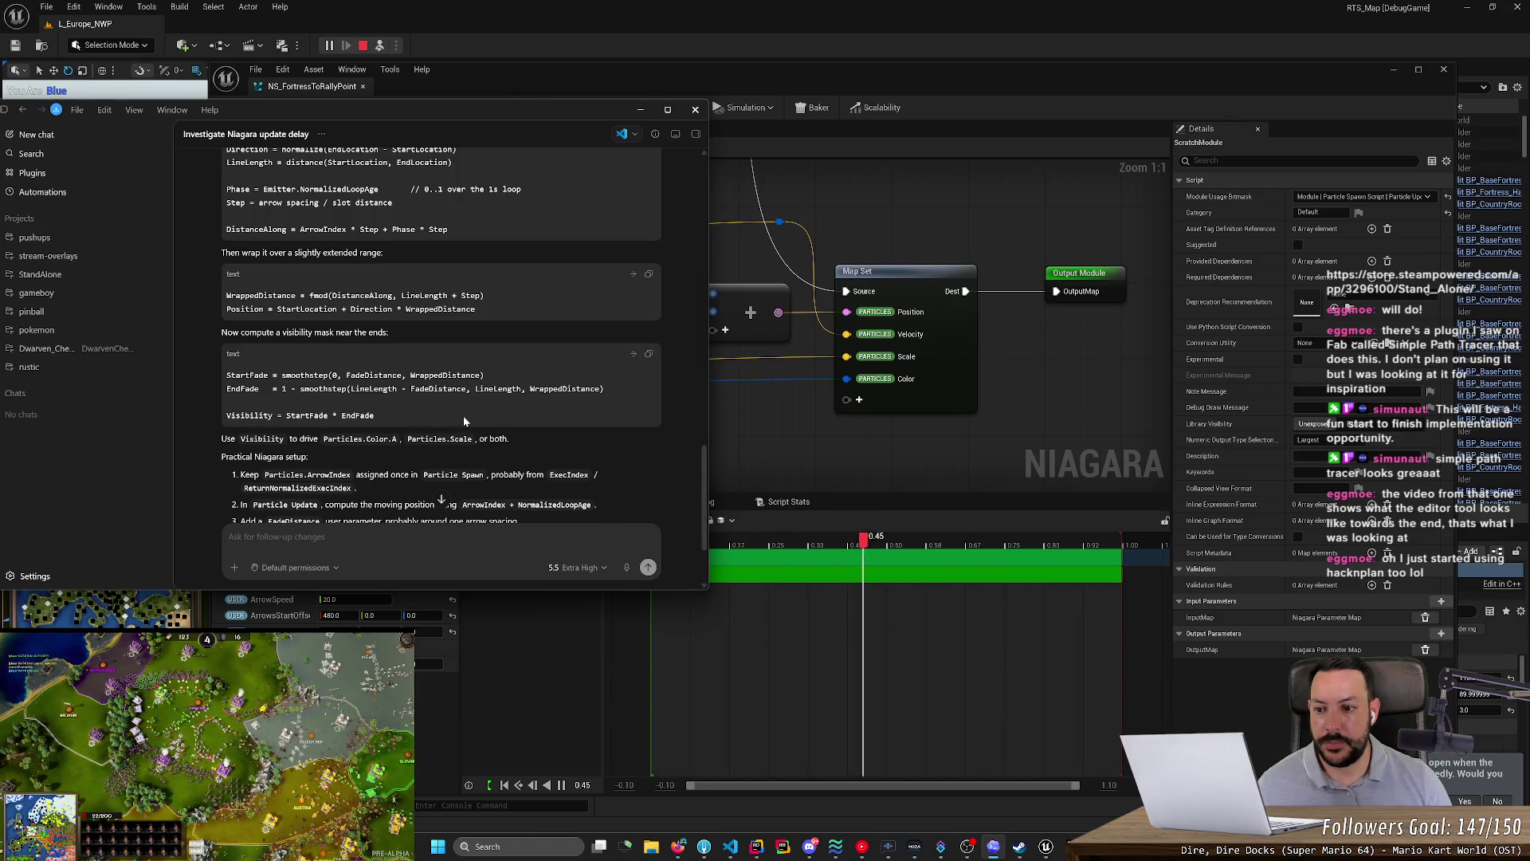
pyautogui.scroll(-3, 542, 429)
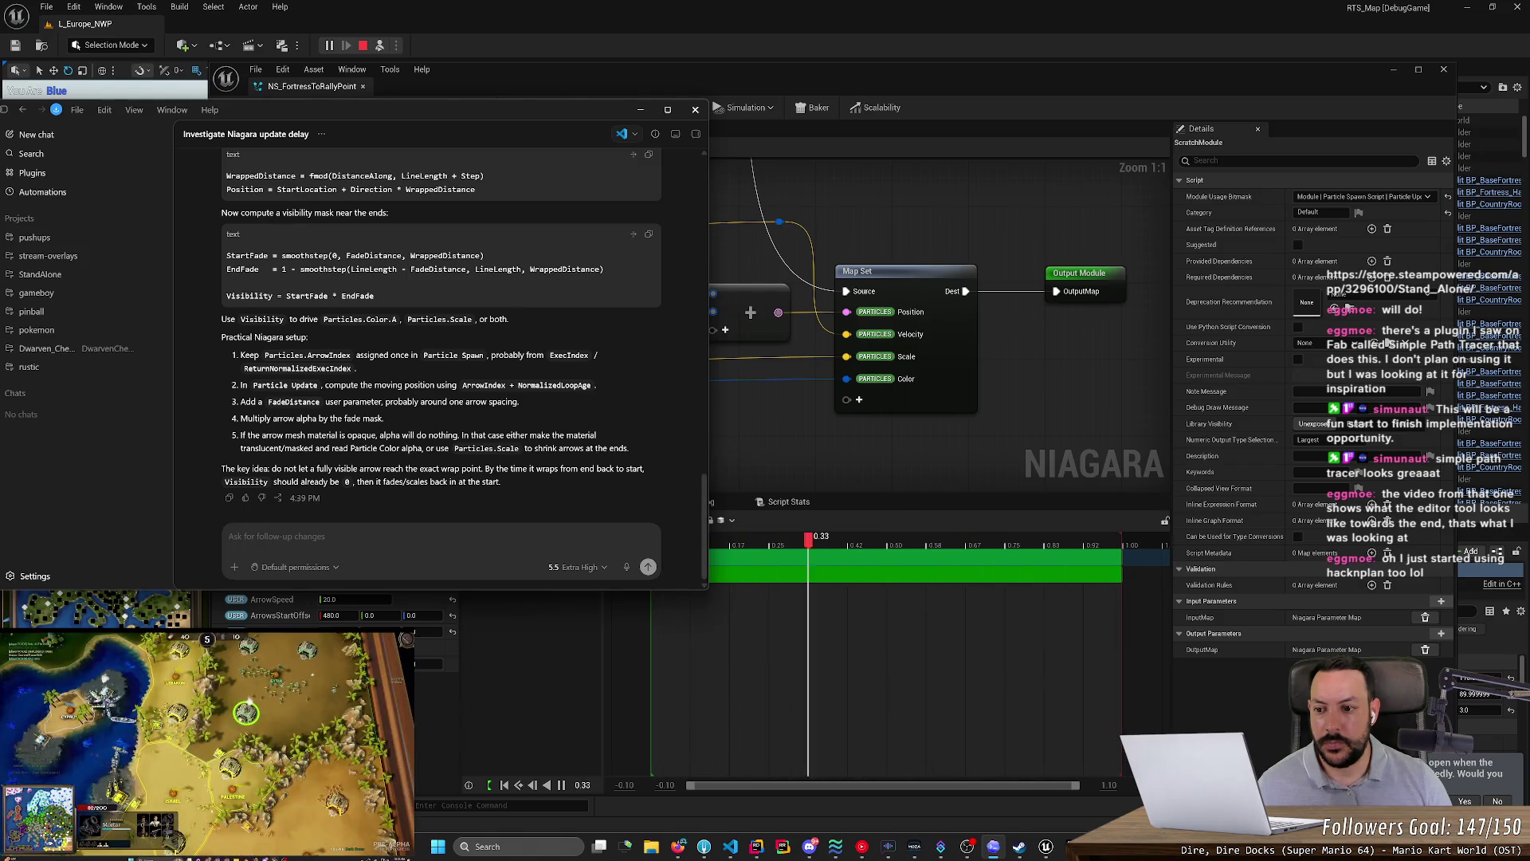
pyautogui.click(364, 432)
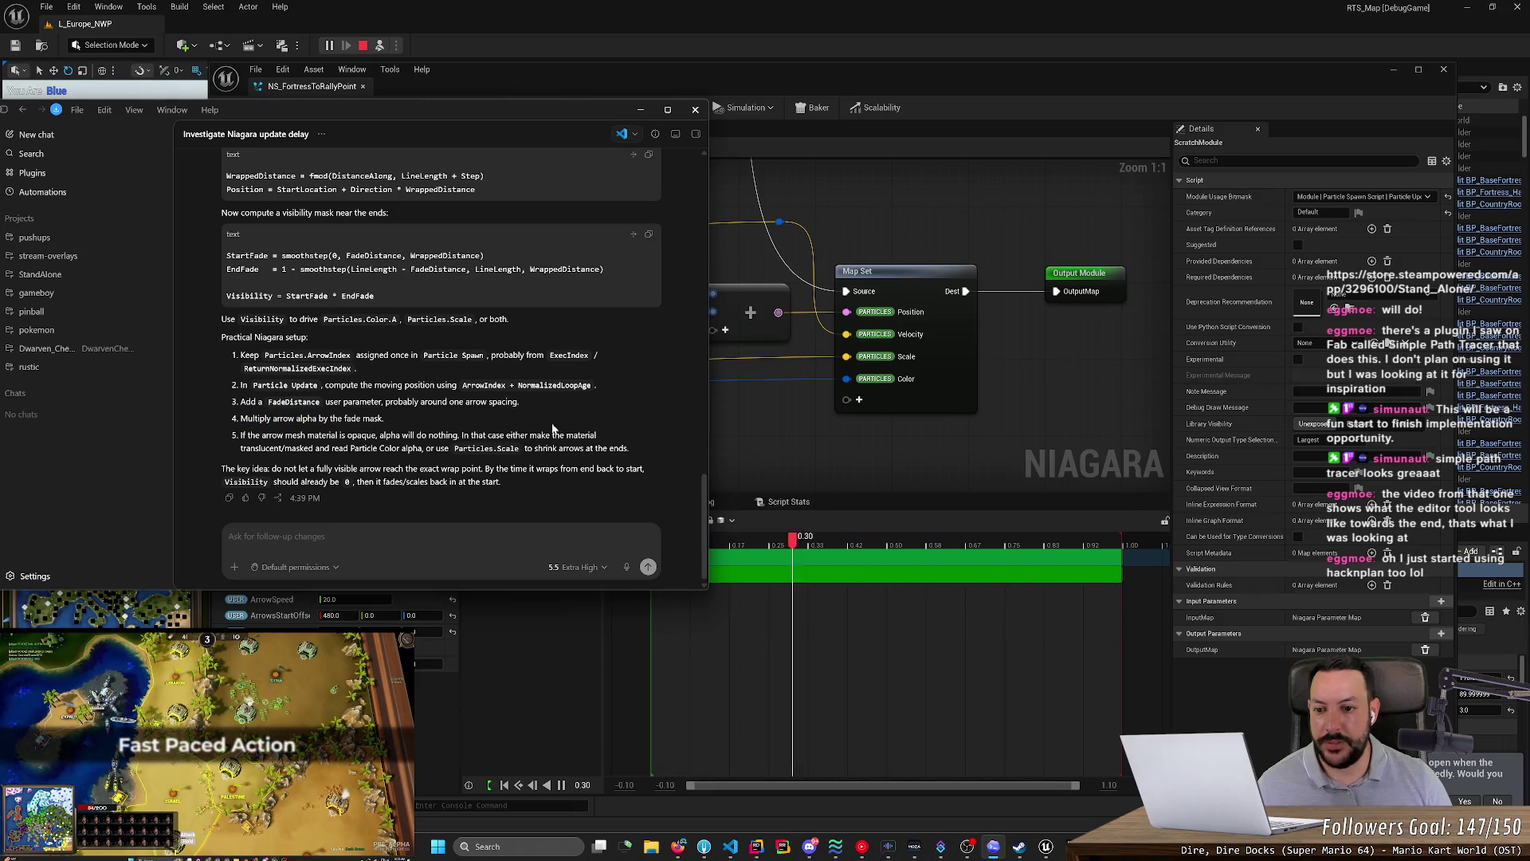
pyautogui.click(759, 432)
pyautogui.moveTo(759, 432); pyautogui.dragTo(930, 396)
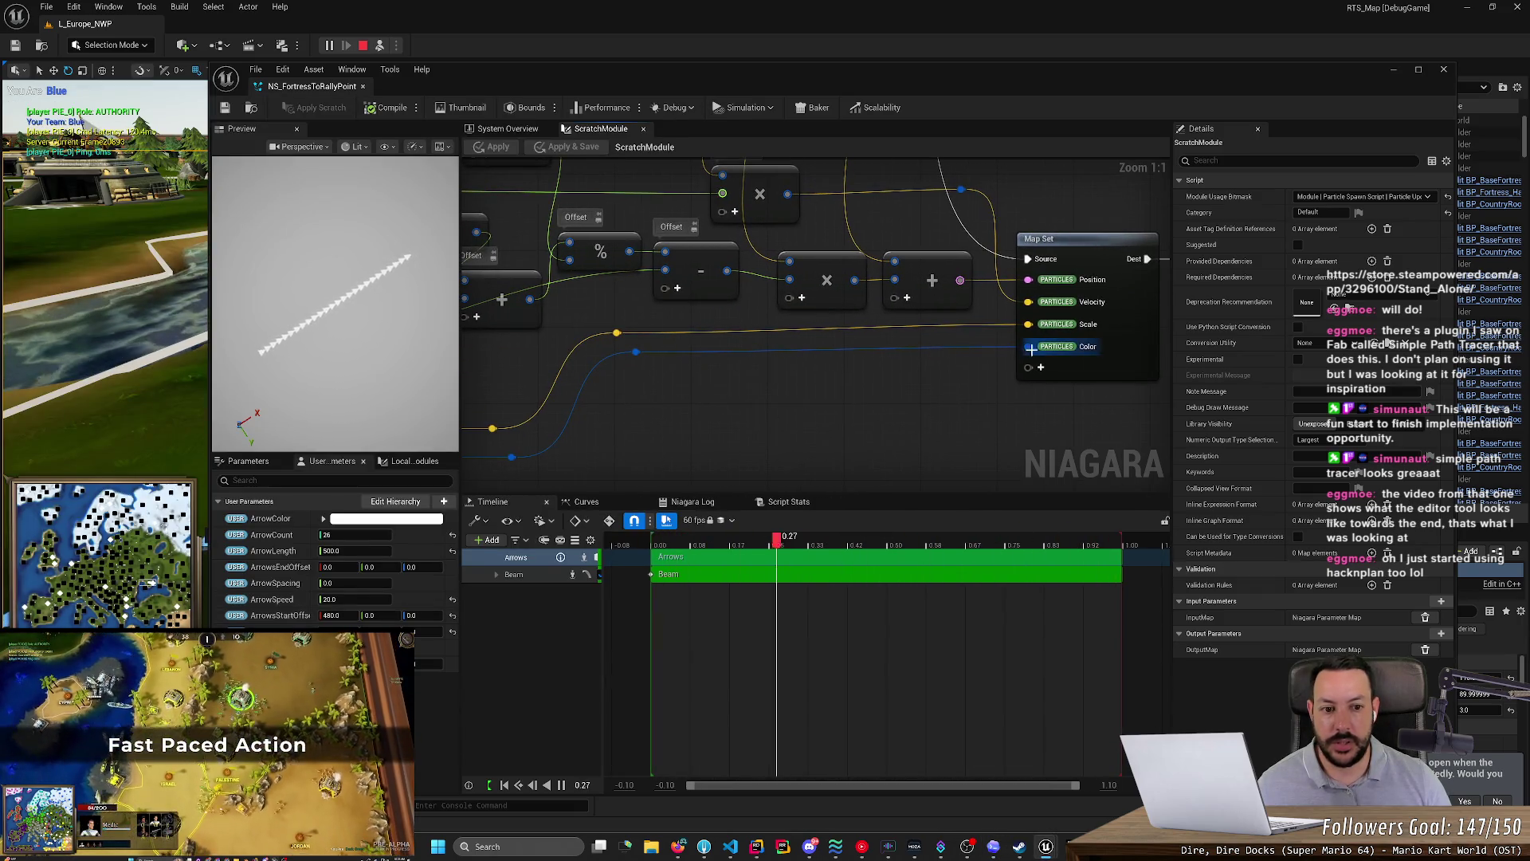
# - Break the ArrowColor input pin's existing link in the scratch module graph
pyautogui.moveTo(669, 383)
pyautogui.mouseDown()
pyautogui.moveTo(771, 414)
pyautogui.moveTo(627, 306)
pyautogui.mouseUp()
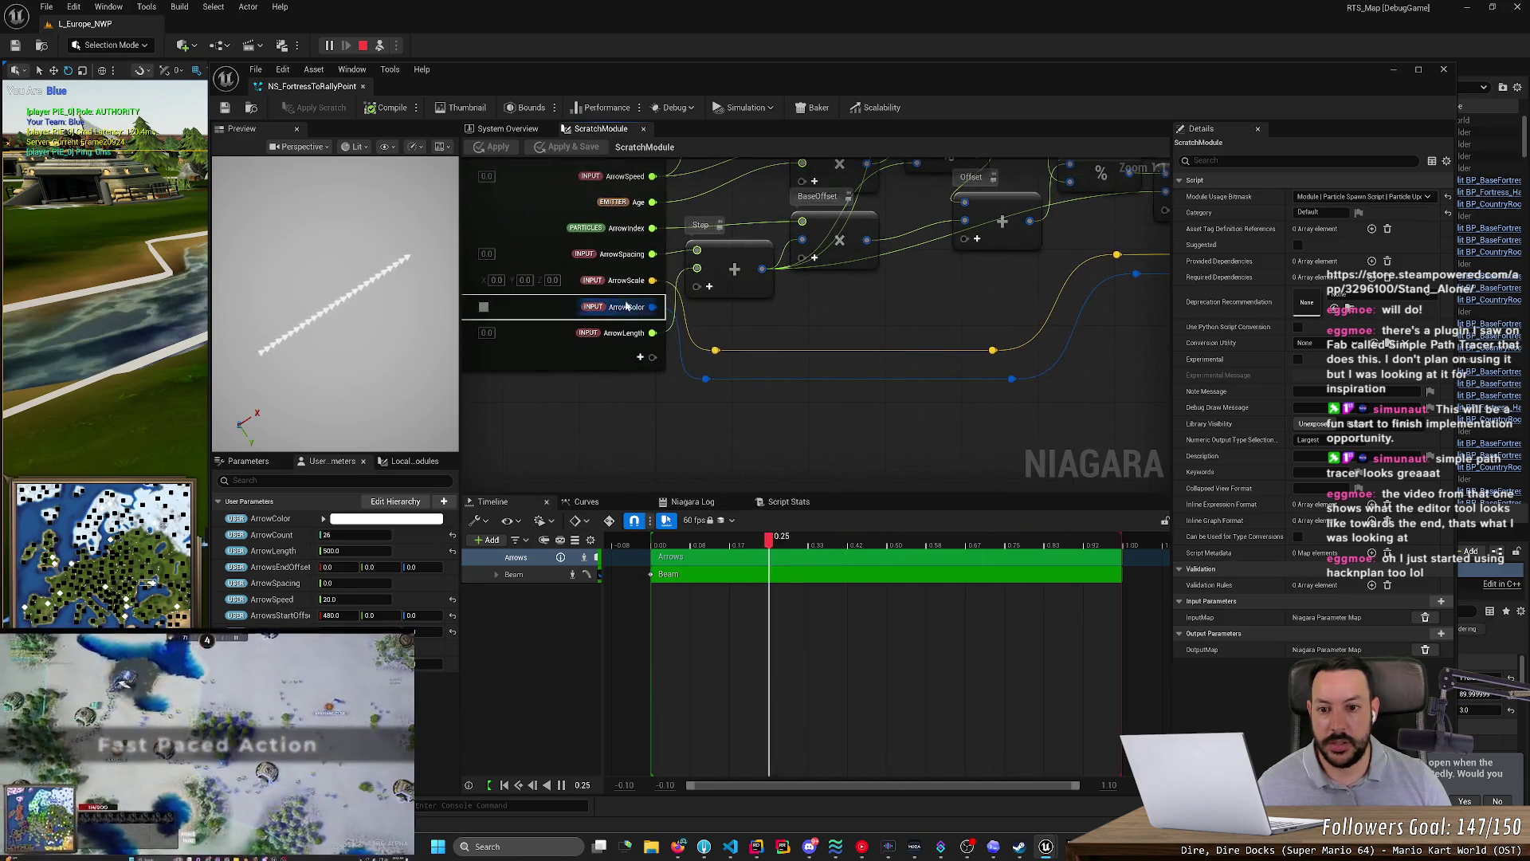
pyautogui.click(626, 307)
pyautogui.rightClick(624, 307)
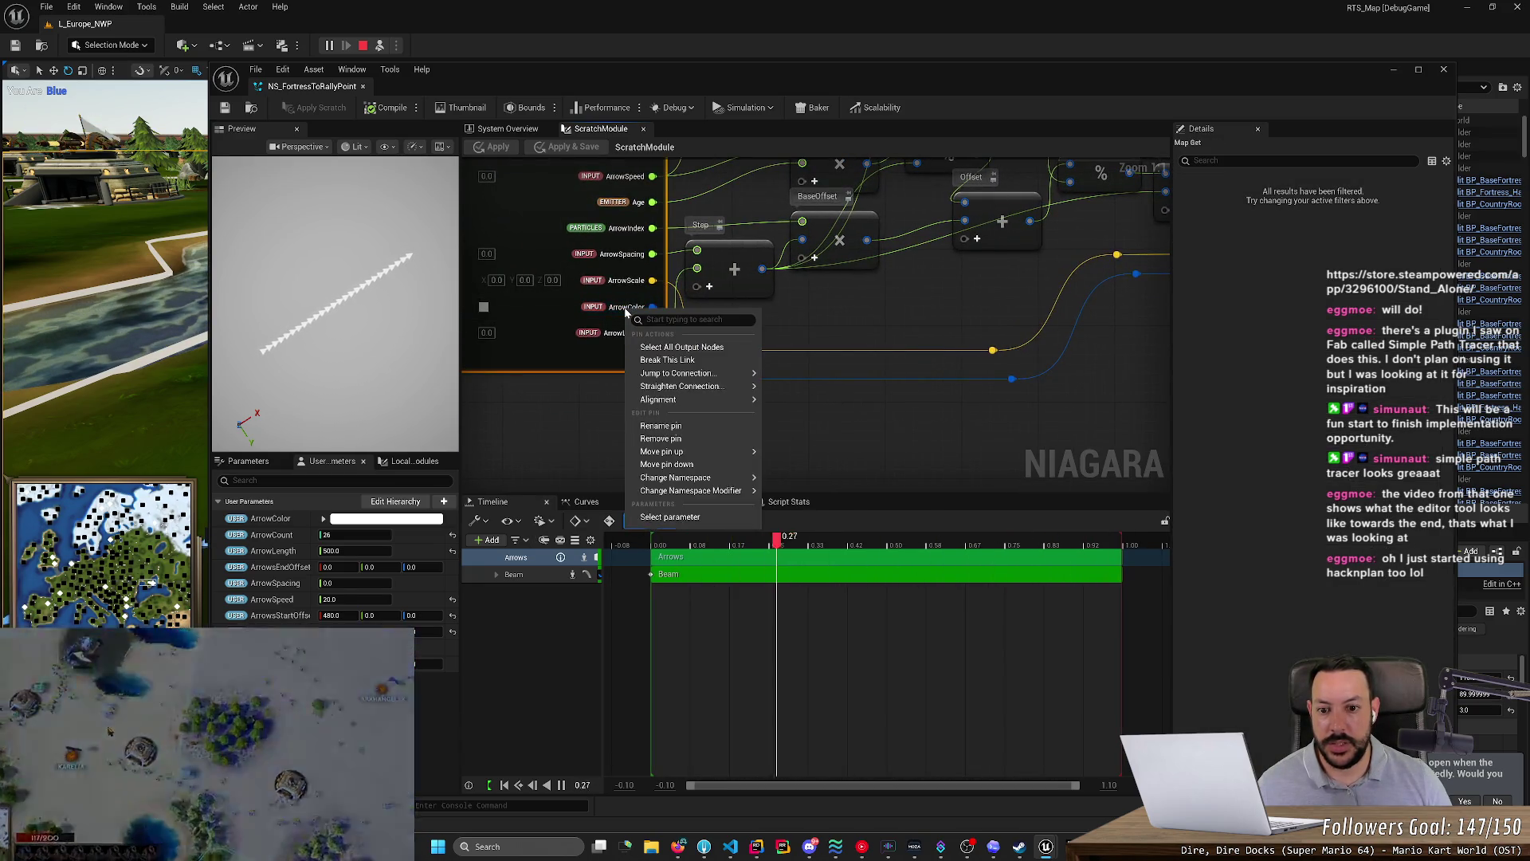
pyautogui.click(893, 433)
pyautogui.click(626, 307)
pyautogui.rightClick(610, 308)
pyautogui.moveTo(693, 375)
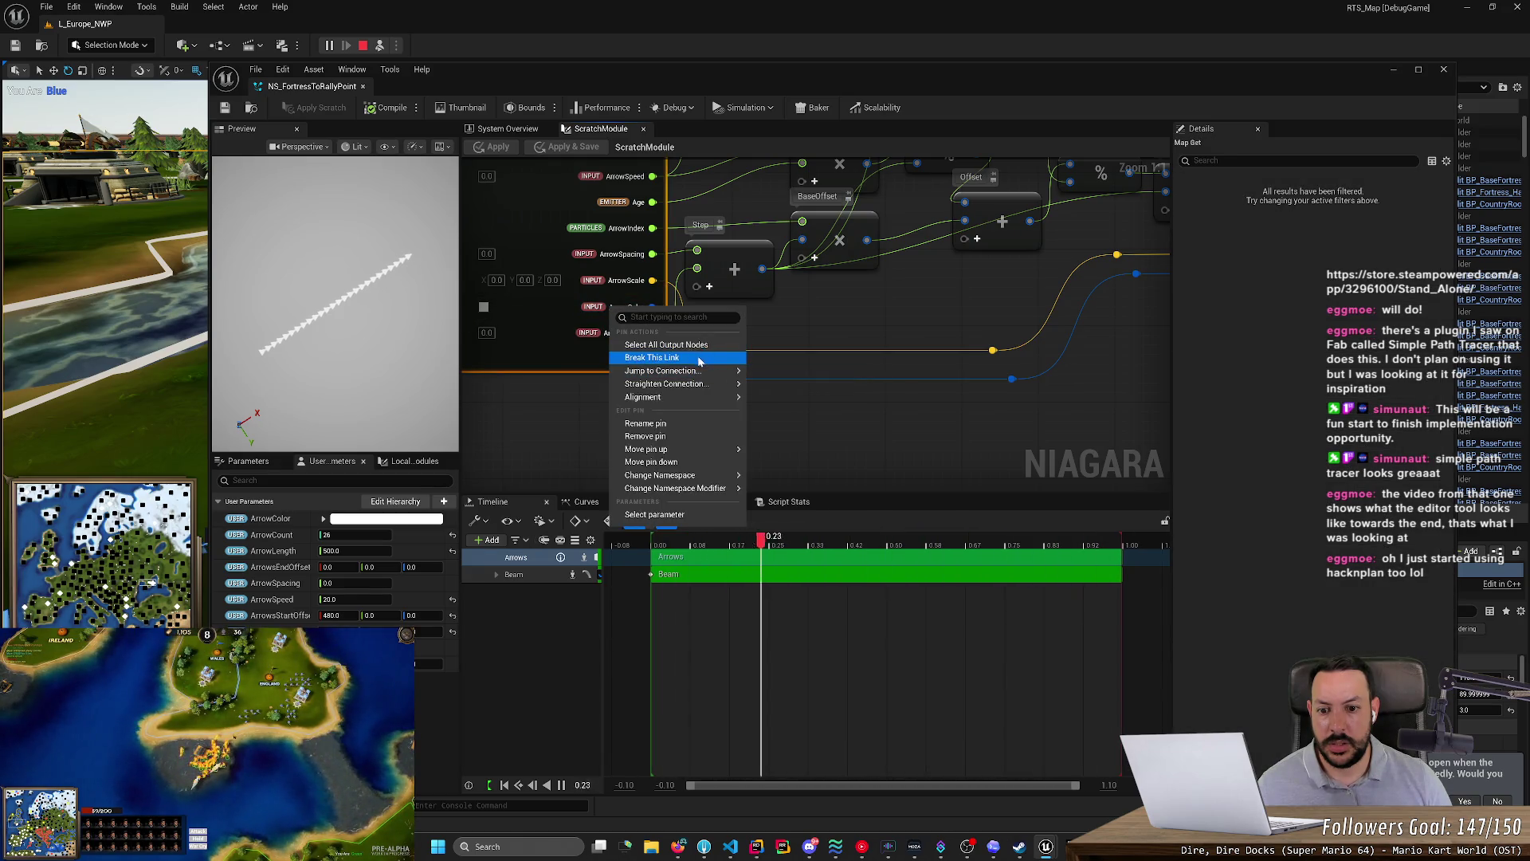
pyautogui.click(699, 359)
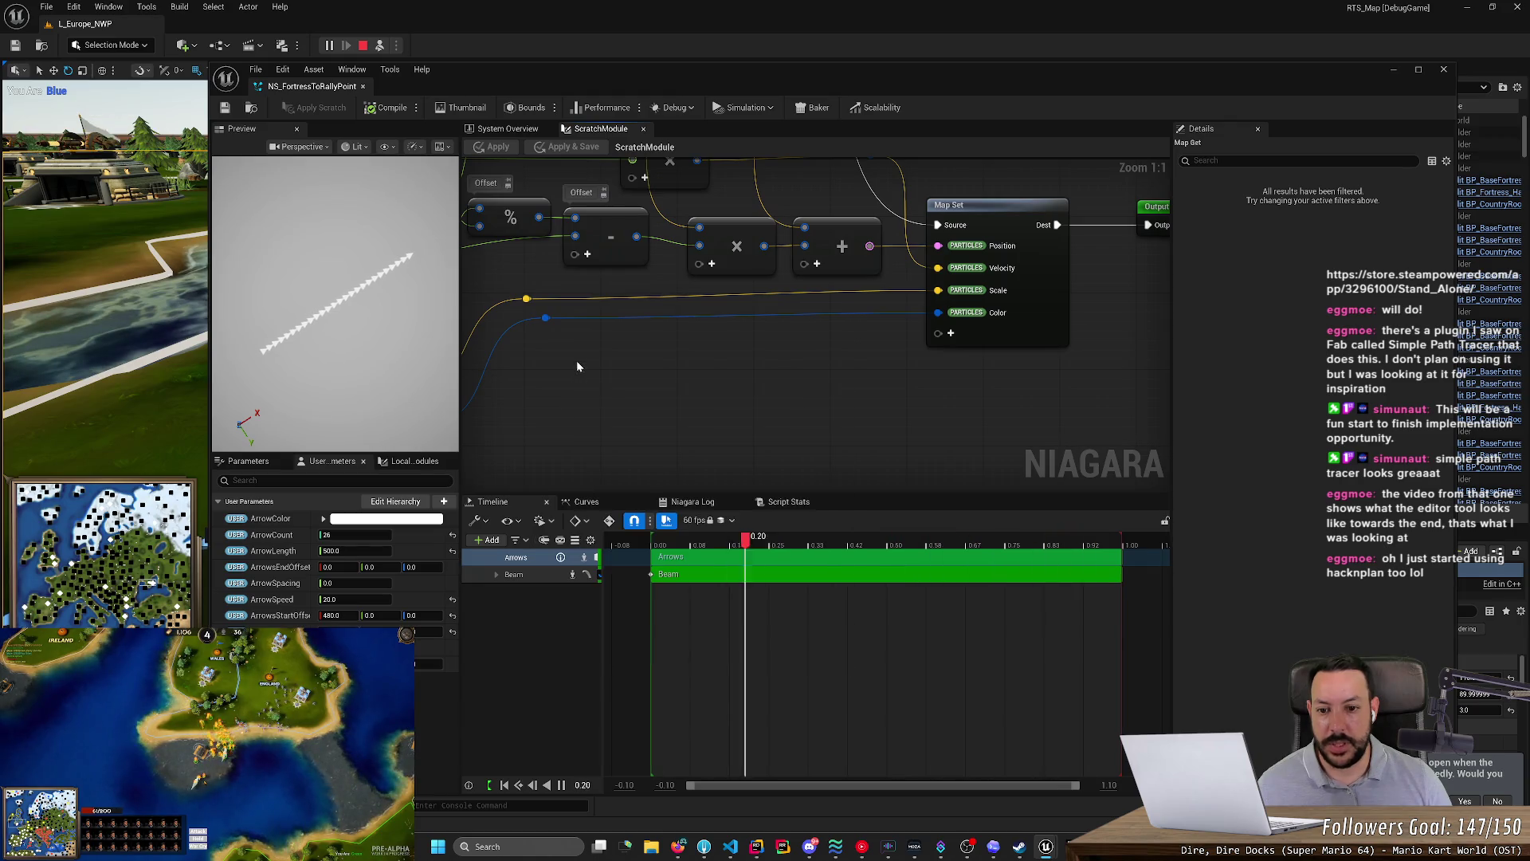
# - Drag from ArrowColor and add a node from Functions > Utility > Swizzles
pyautogui.moveTo(577, 360)
pyautogui.mouseDown()
pyautogui.moveTo(922, 345)
pyautogui.moveTo(1018, 383)
pyautogui.mouseUp()
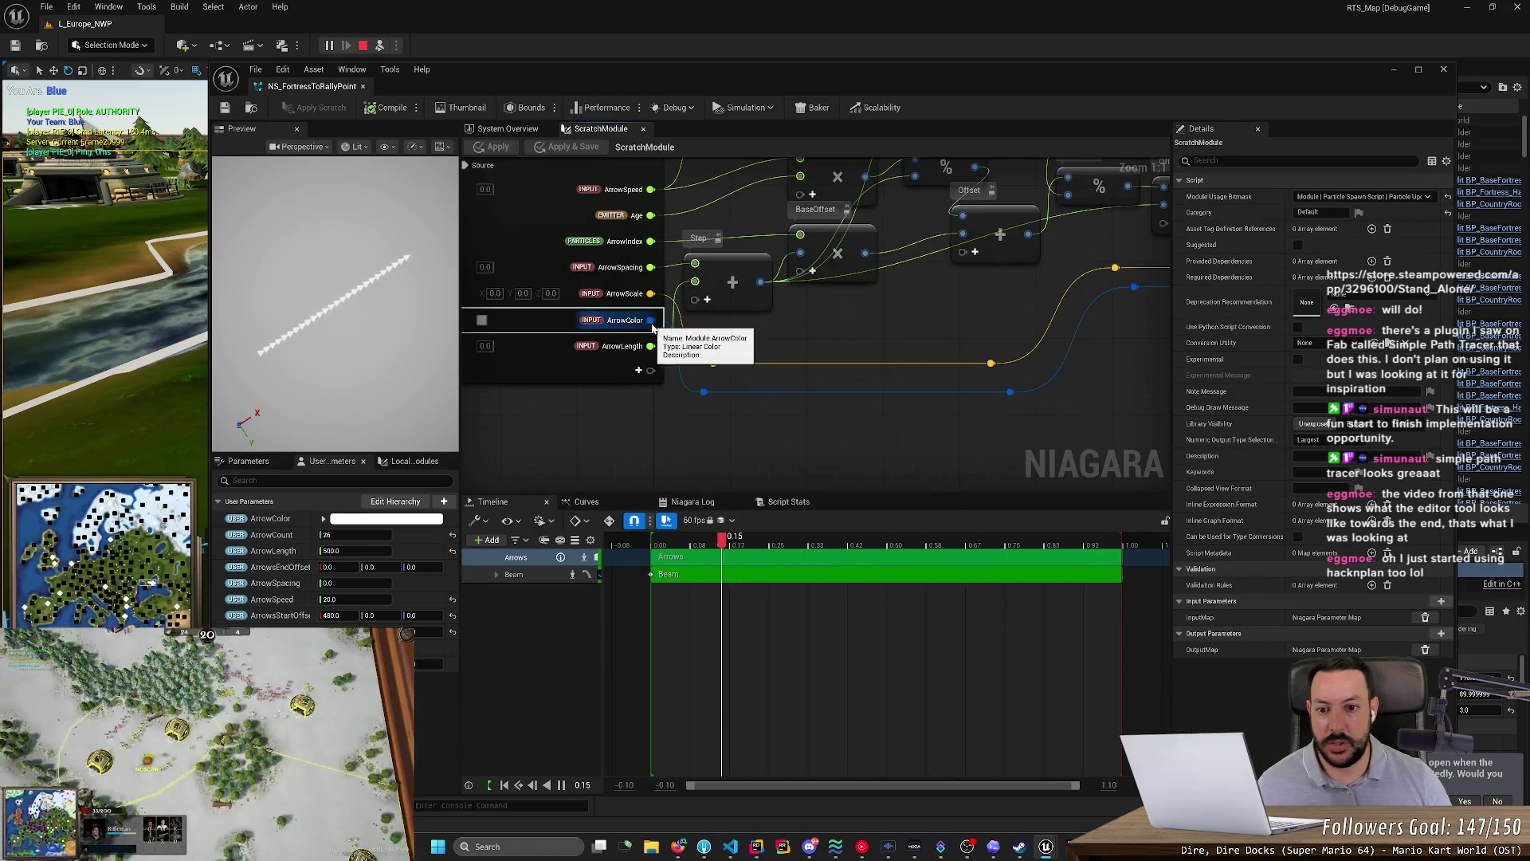
pyautogui.moveTo(652, 320); pyautogui.dragTo(1045, 457)
pyautogui.write('al')
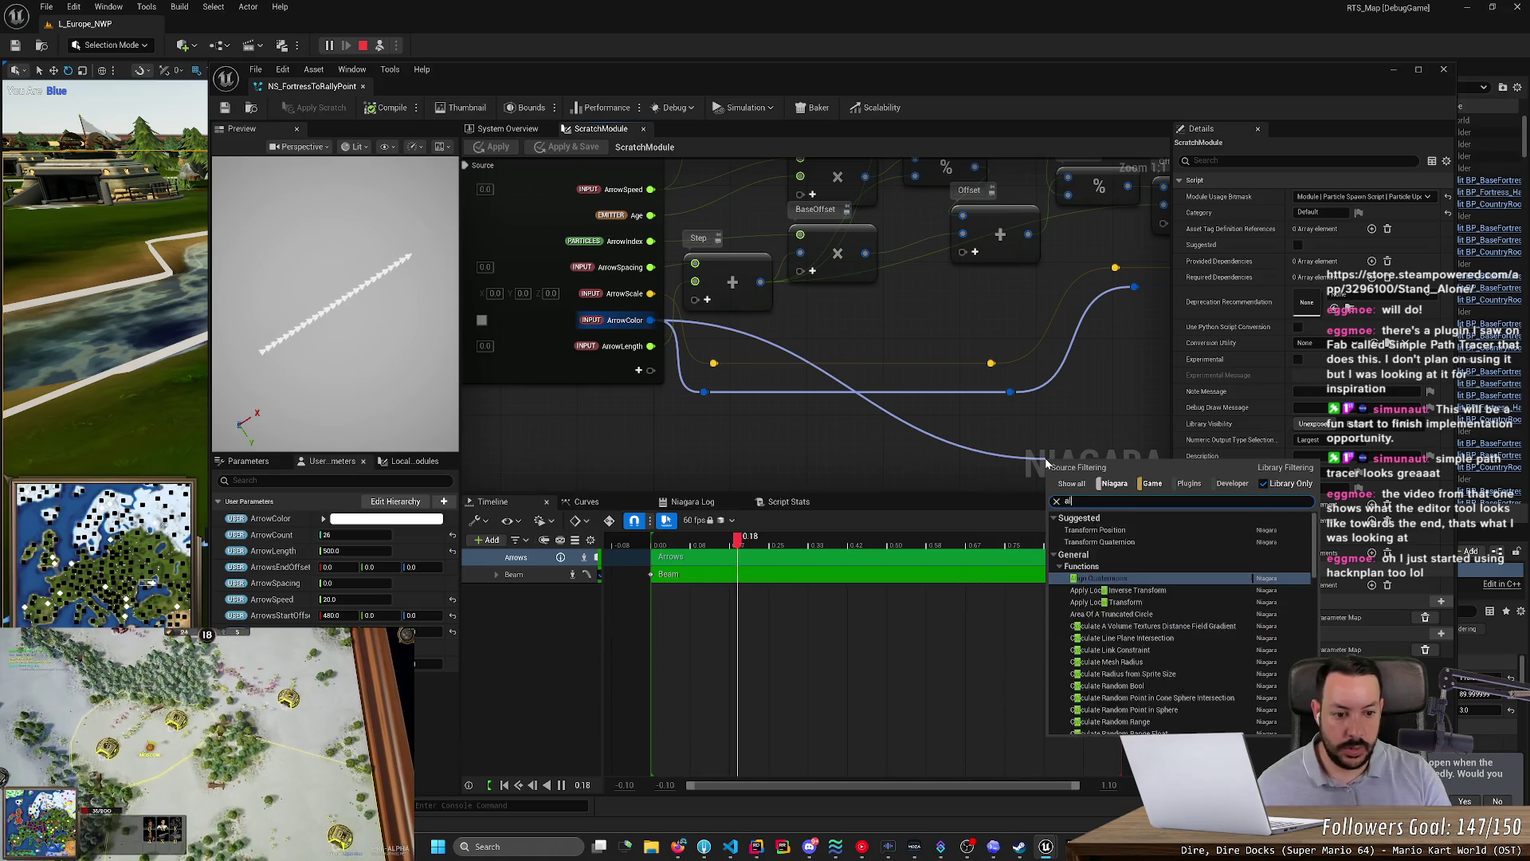
pyautogui.press('BackSpace')
pyautogui.press('BackSpace')
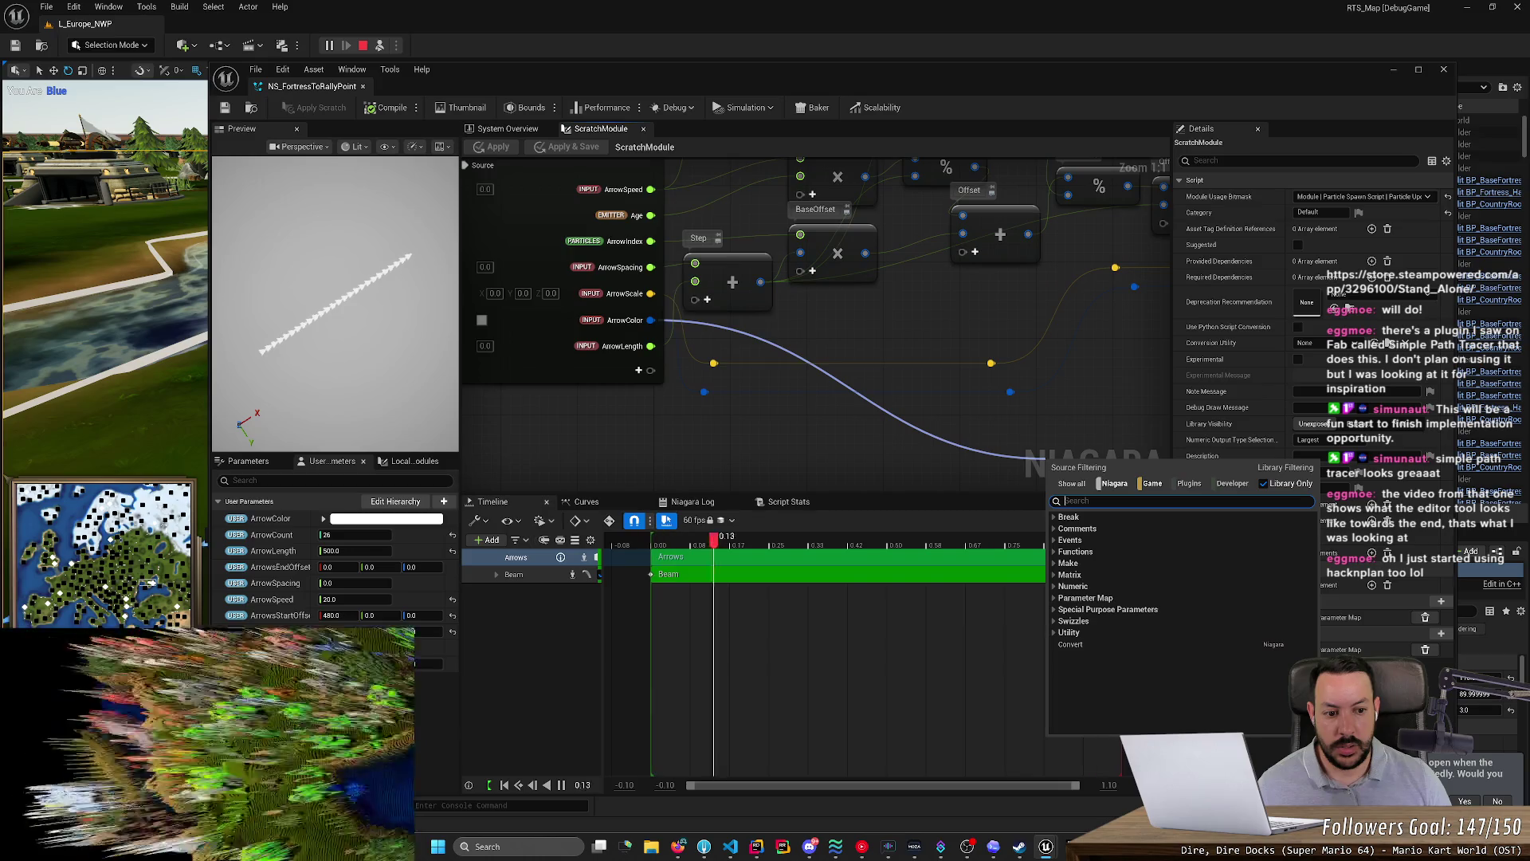
pyautogui.click(1093, 553)
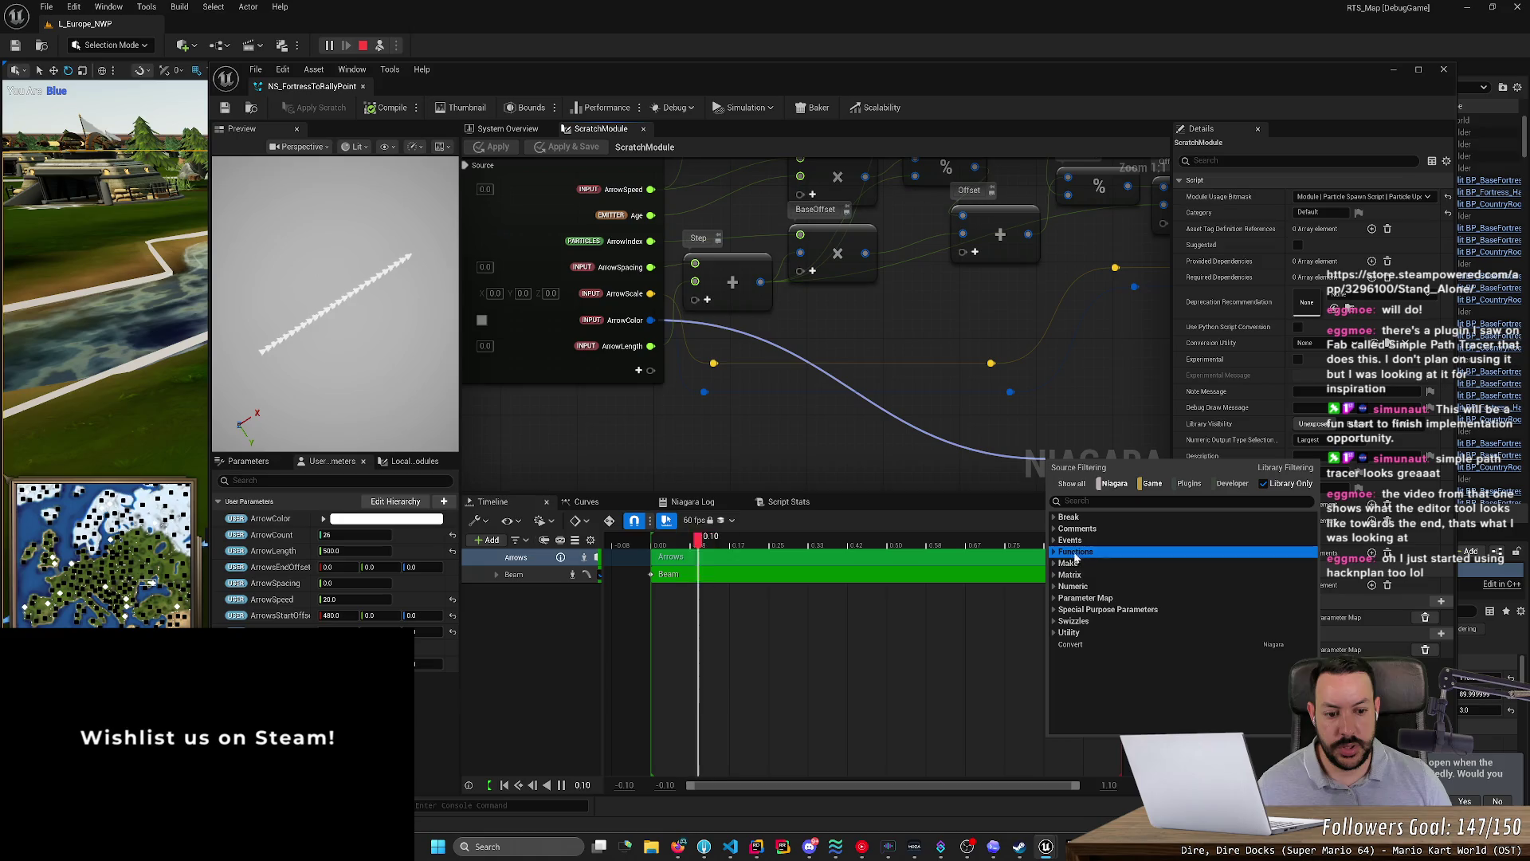
pyautogui.click(1054, 632)
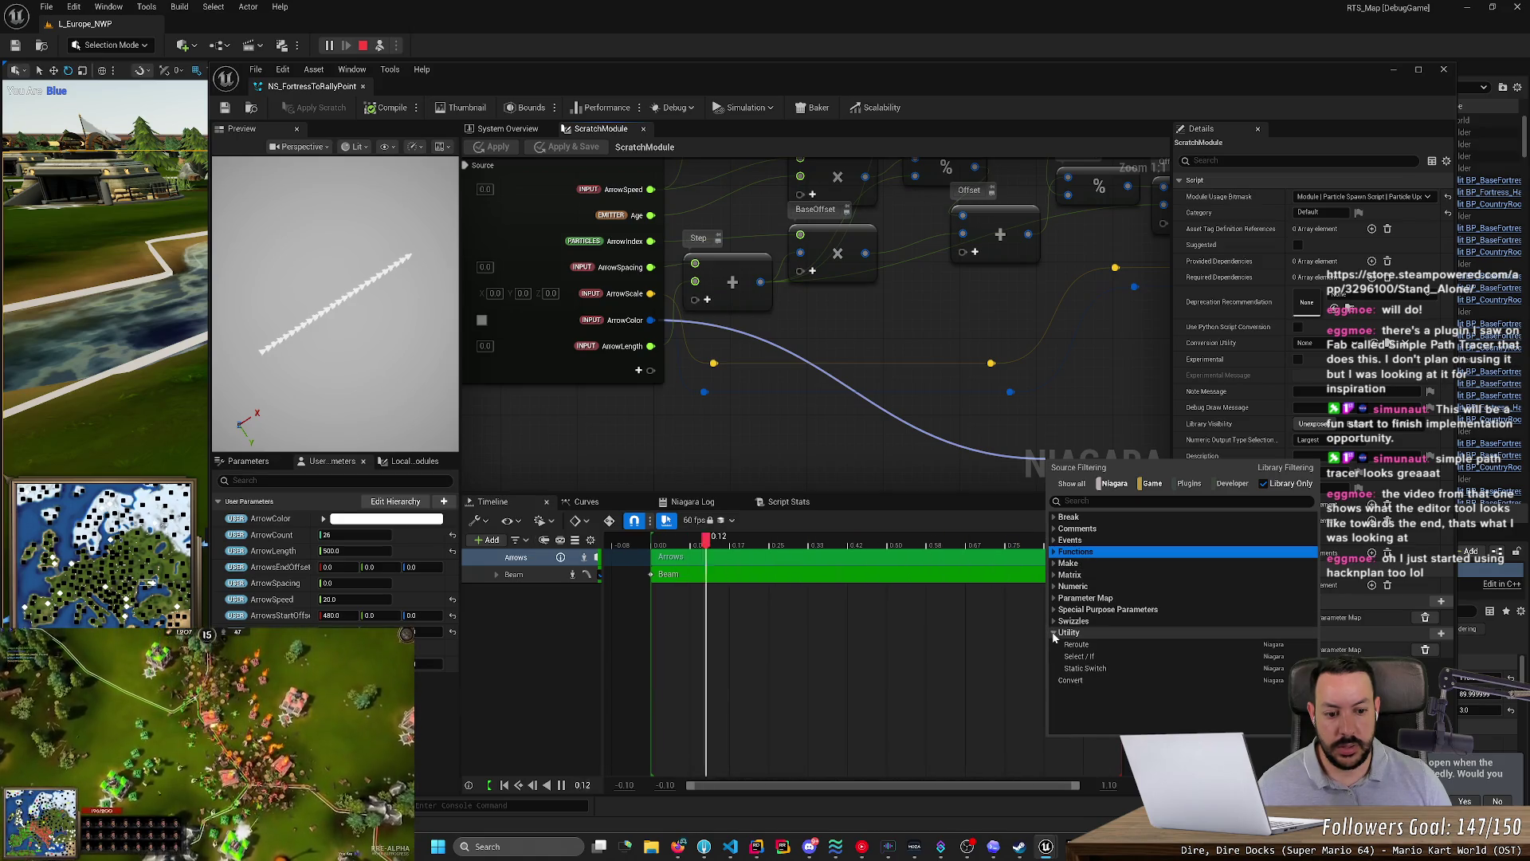
pyautogui.click(1054, 621)
pyautogui.scroll(-2, 1127, 648)
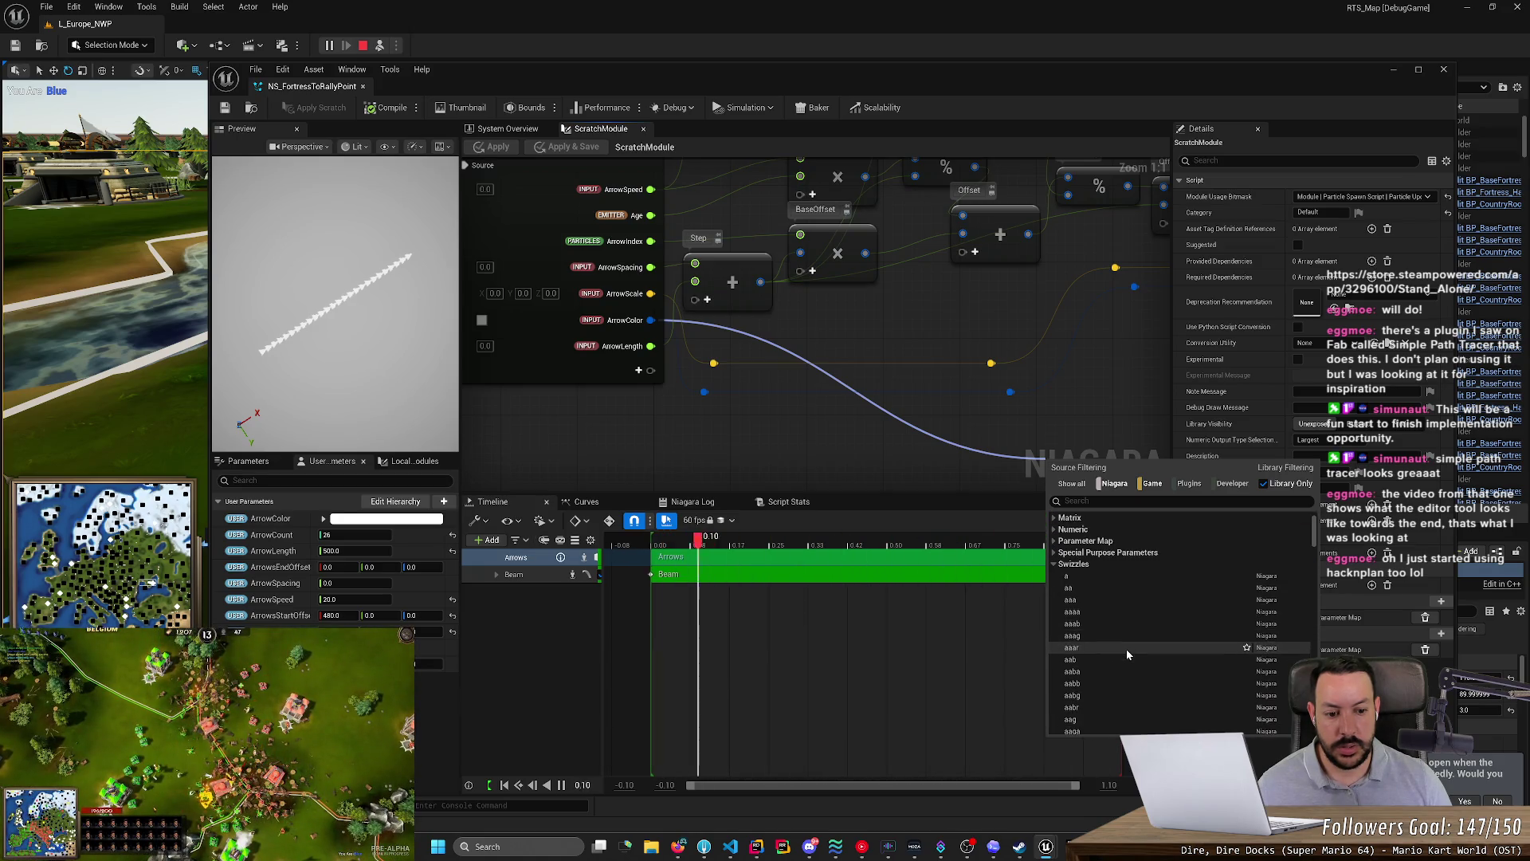
pyautogui.scroll(-1, 1127, 649)
pyautogui.scroll(-1, 1127, 649)
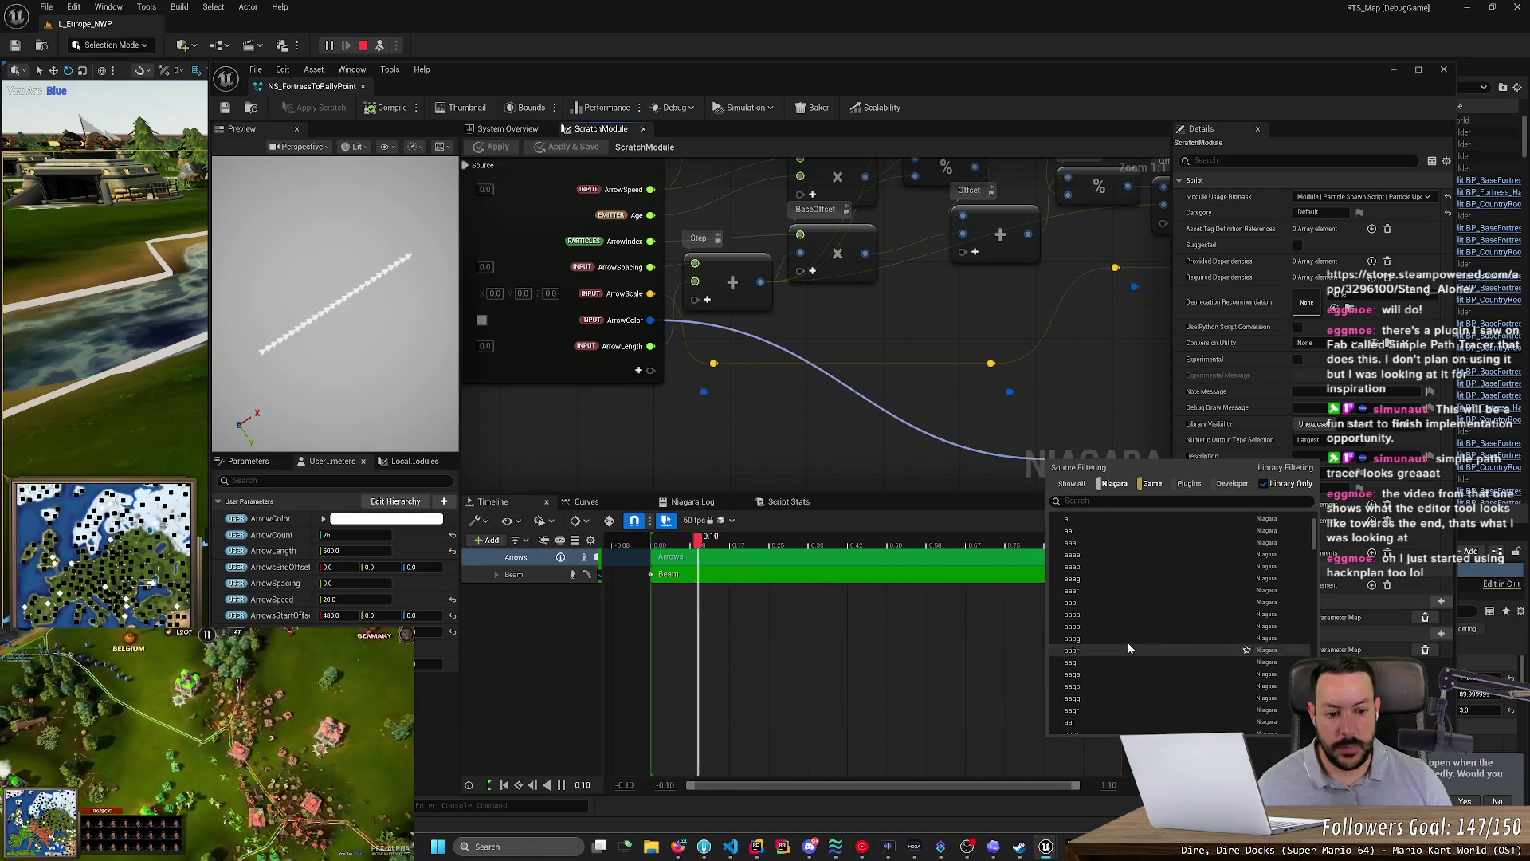
pyautogui.click(1111, 595)
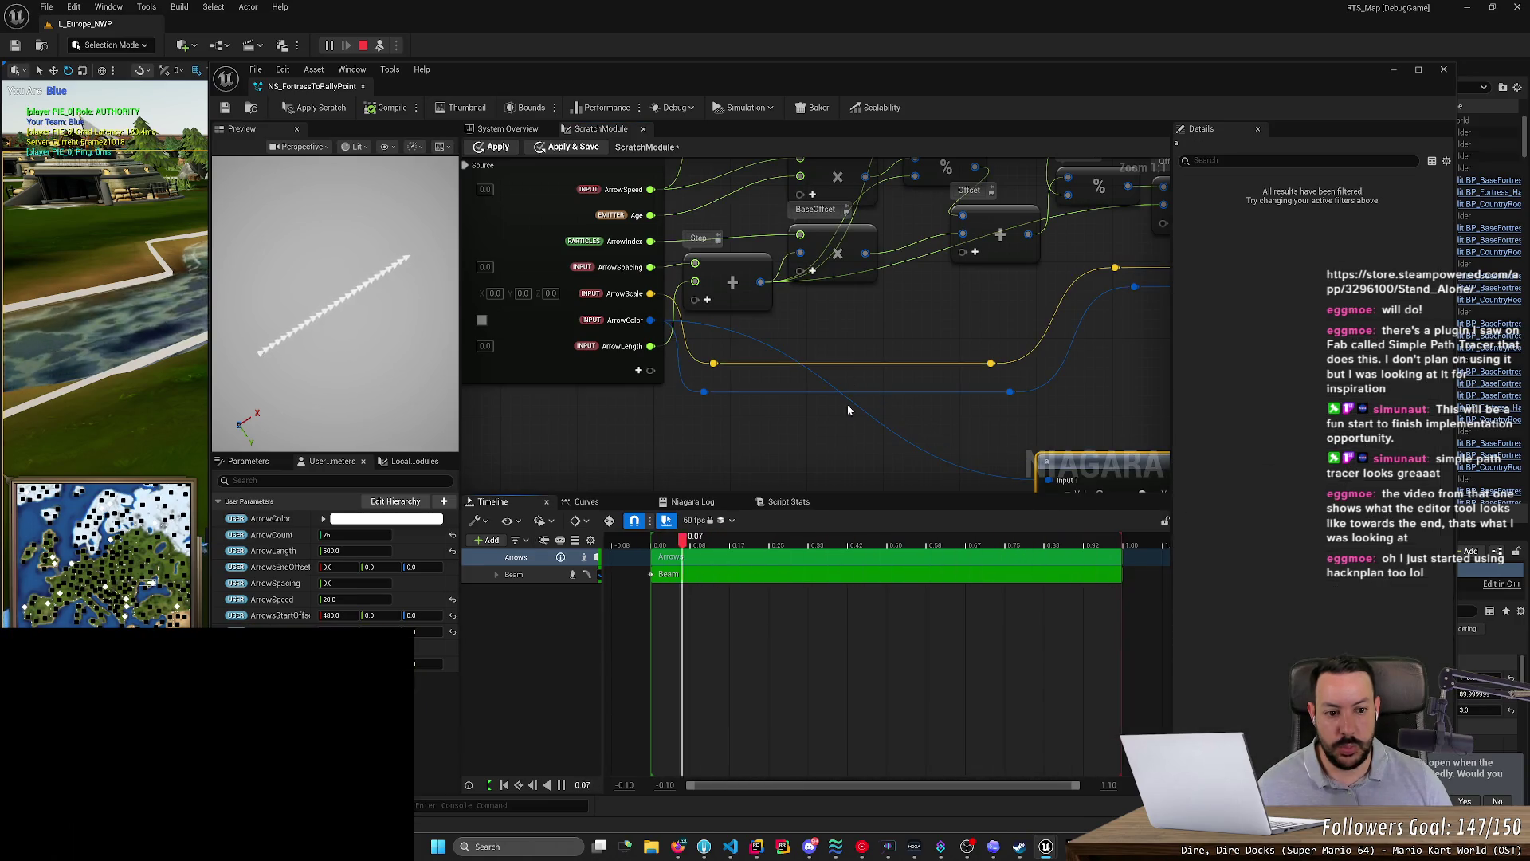
# - Duplicate the swizzle node, stack the copy, and wire ArrowColor into a swizzle's Input 1
pyautogui.moveTo(842, 443); pyautogui.dragTo(576, 330)
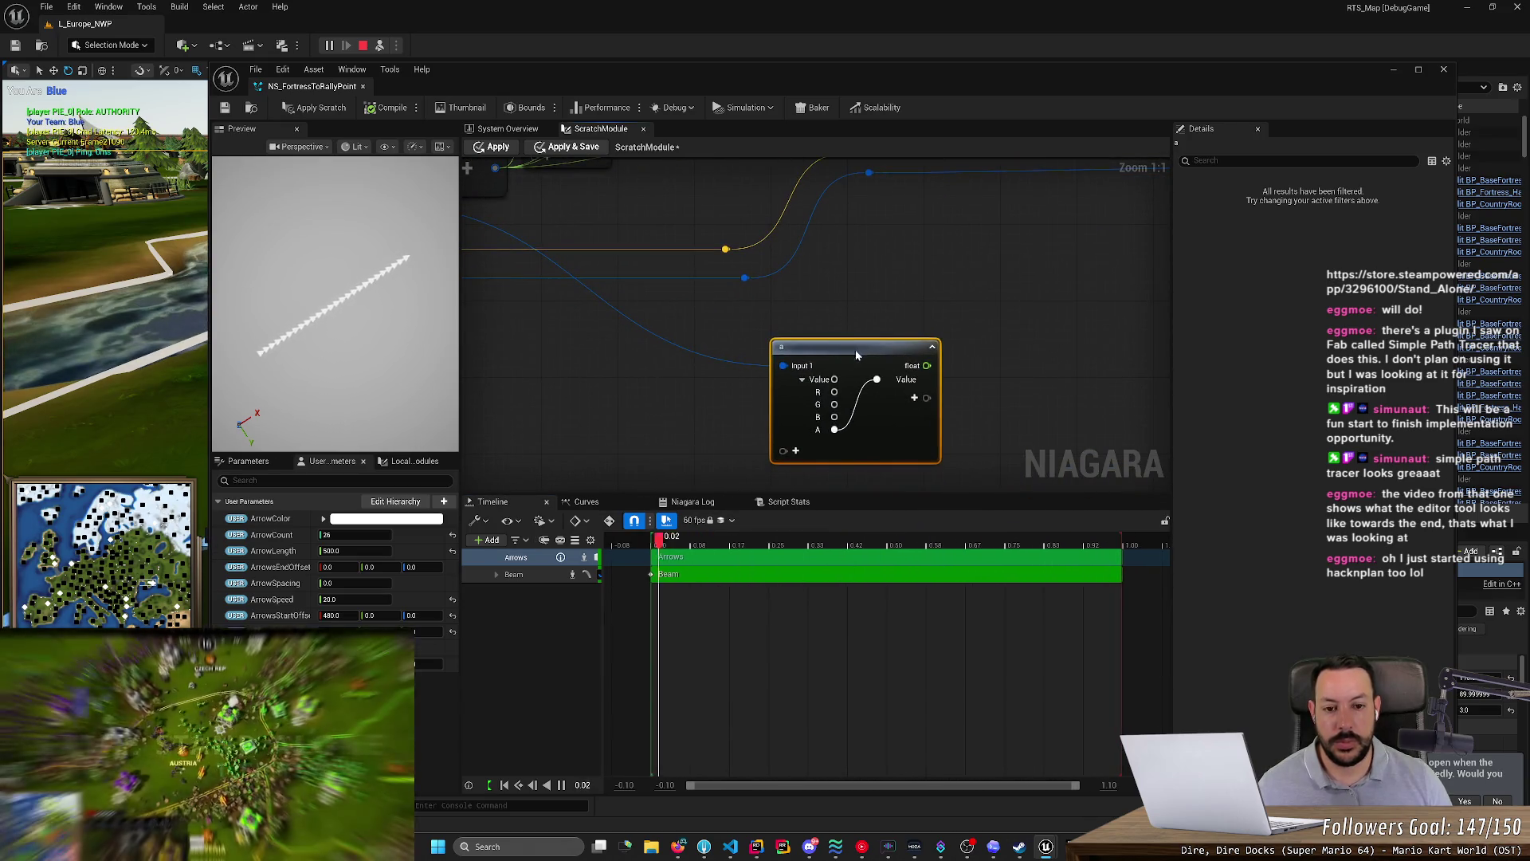
pyautogui.moveTo(856, 354)
pyautogui.mouseDown()
pyautogui.moveTo(896, 391)
pyautogui.moveTo(890, 271)
pyautogui.mouseUp()
pyautogui.hotkey('ctrl', 'w')
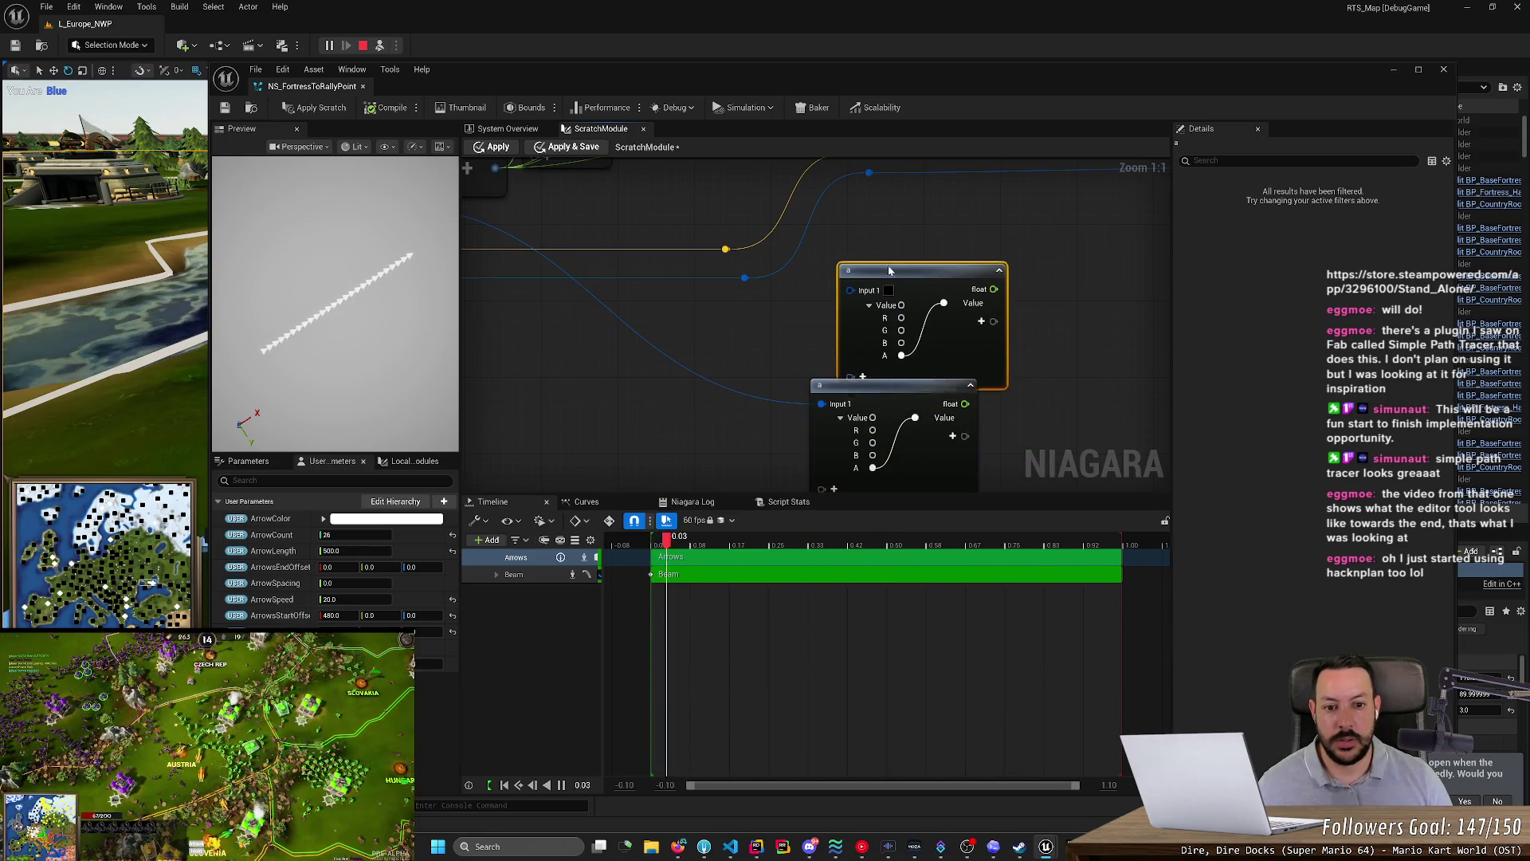
pyautogui.scroll(-3, 861, 334)
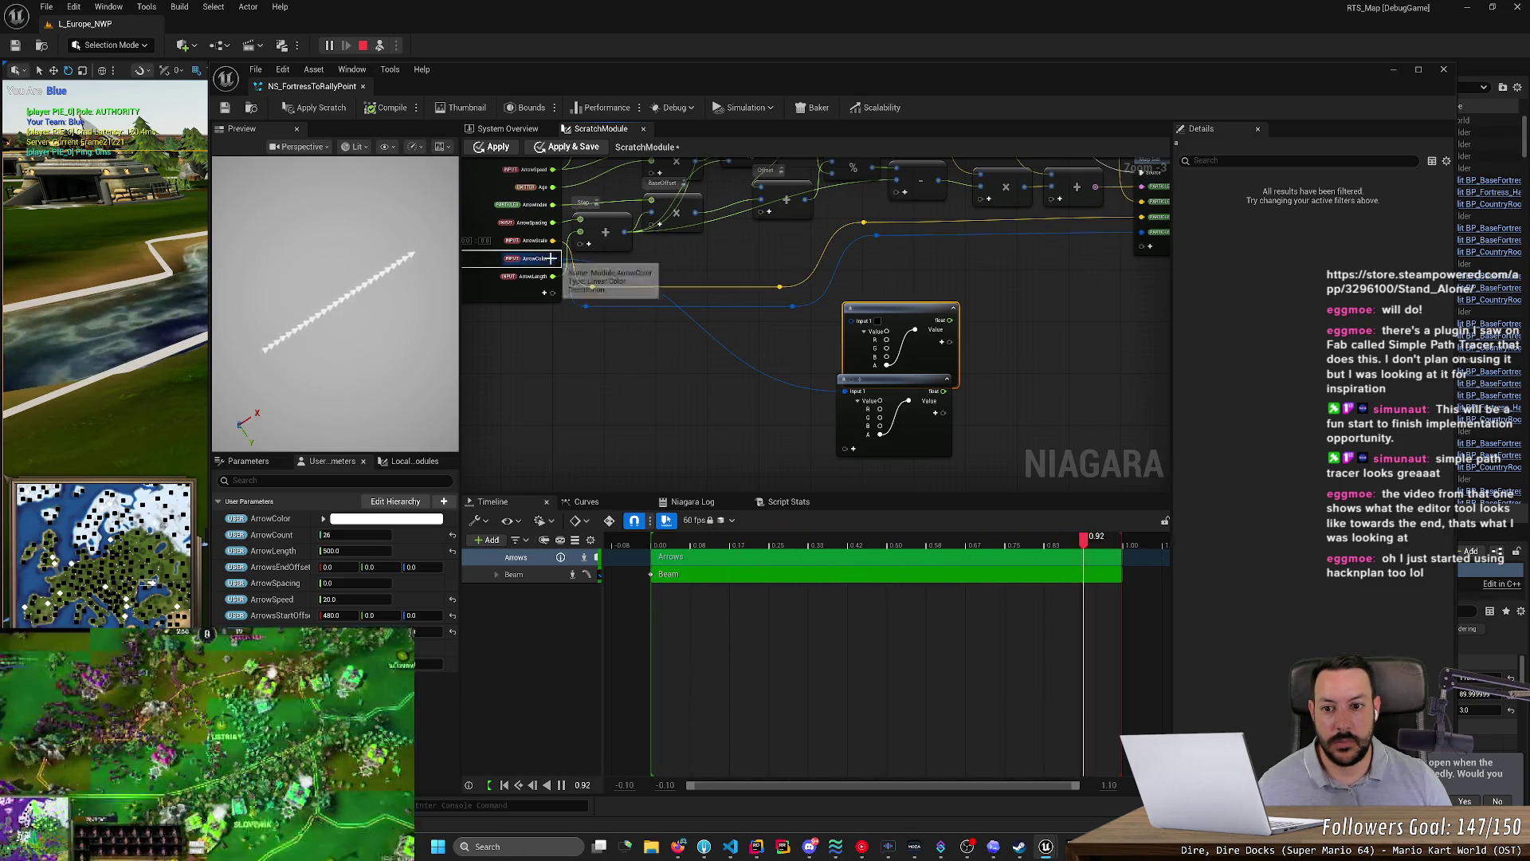
pyautogui.moveTo(553, 258); pyautogui.dragTo(860, 321)
pyautogui.scroll(3, 1035, 385)
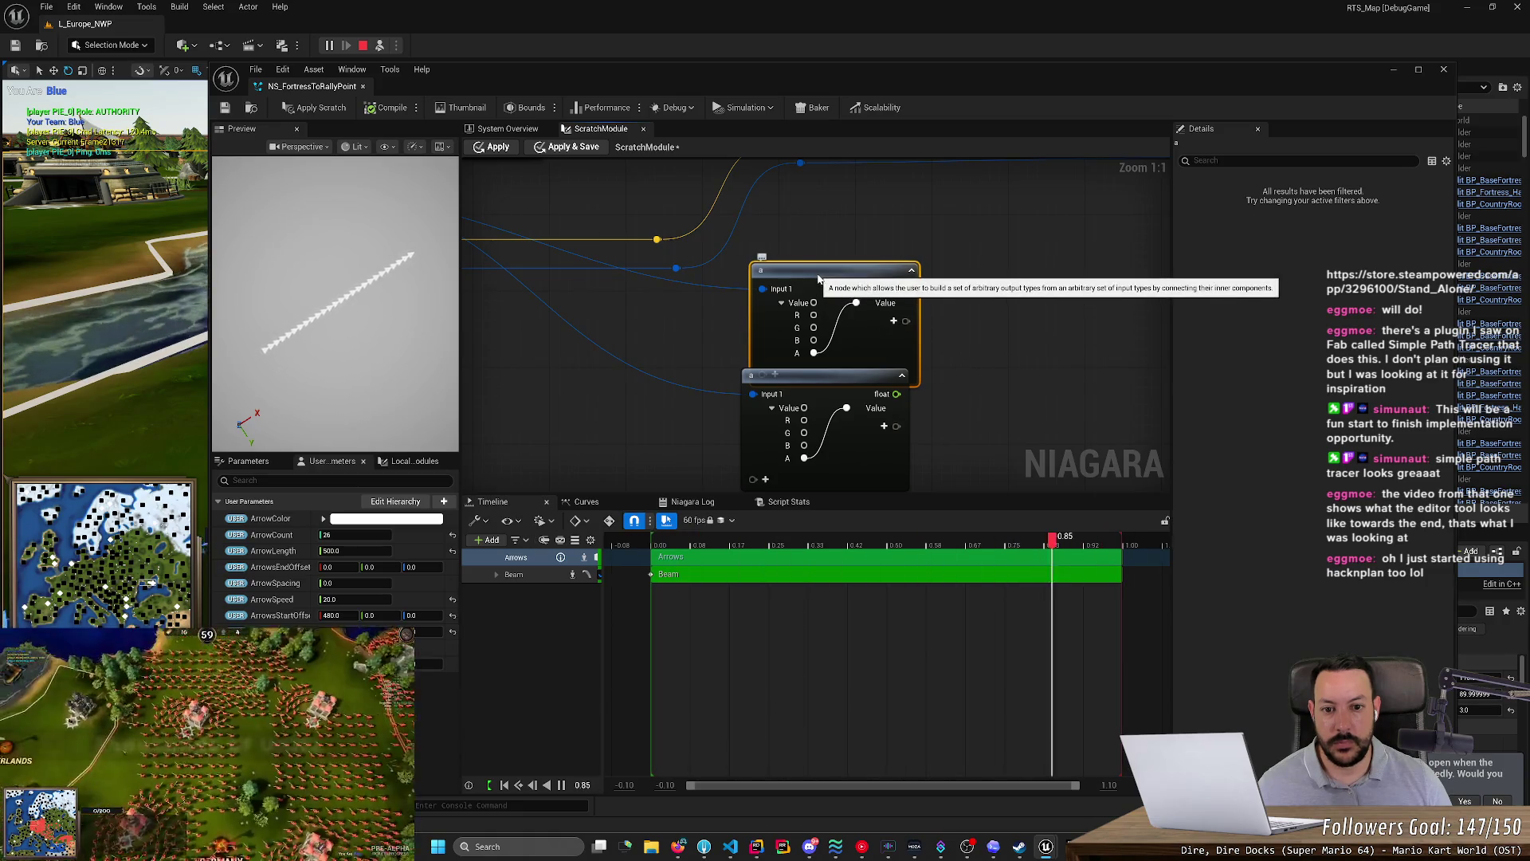
pyautogui.moveTo(828, 274); pyautogui.dragTo(807, 231)
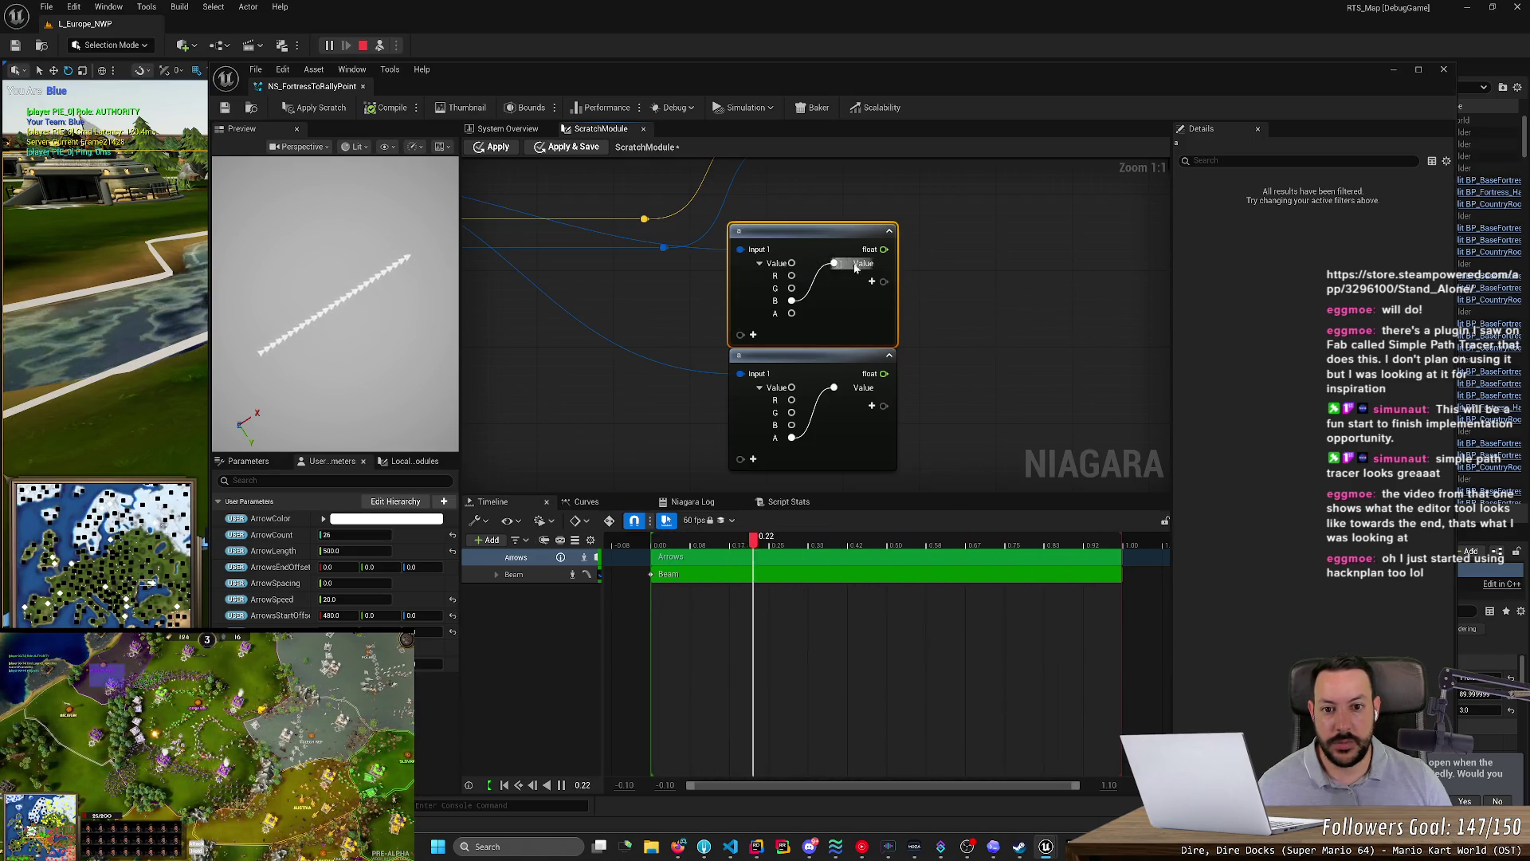
# - Delete the duplicate swizzle node and look for an rgb node in the Utility category
pyautogui.press('Delete')
pyautogui.rightClick(807, 231)
pyautogui.write('rgv')
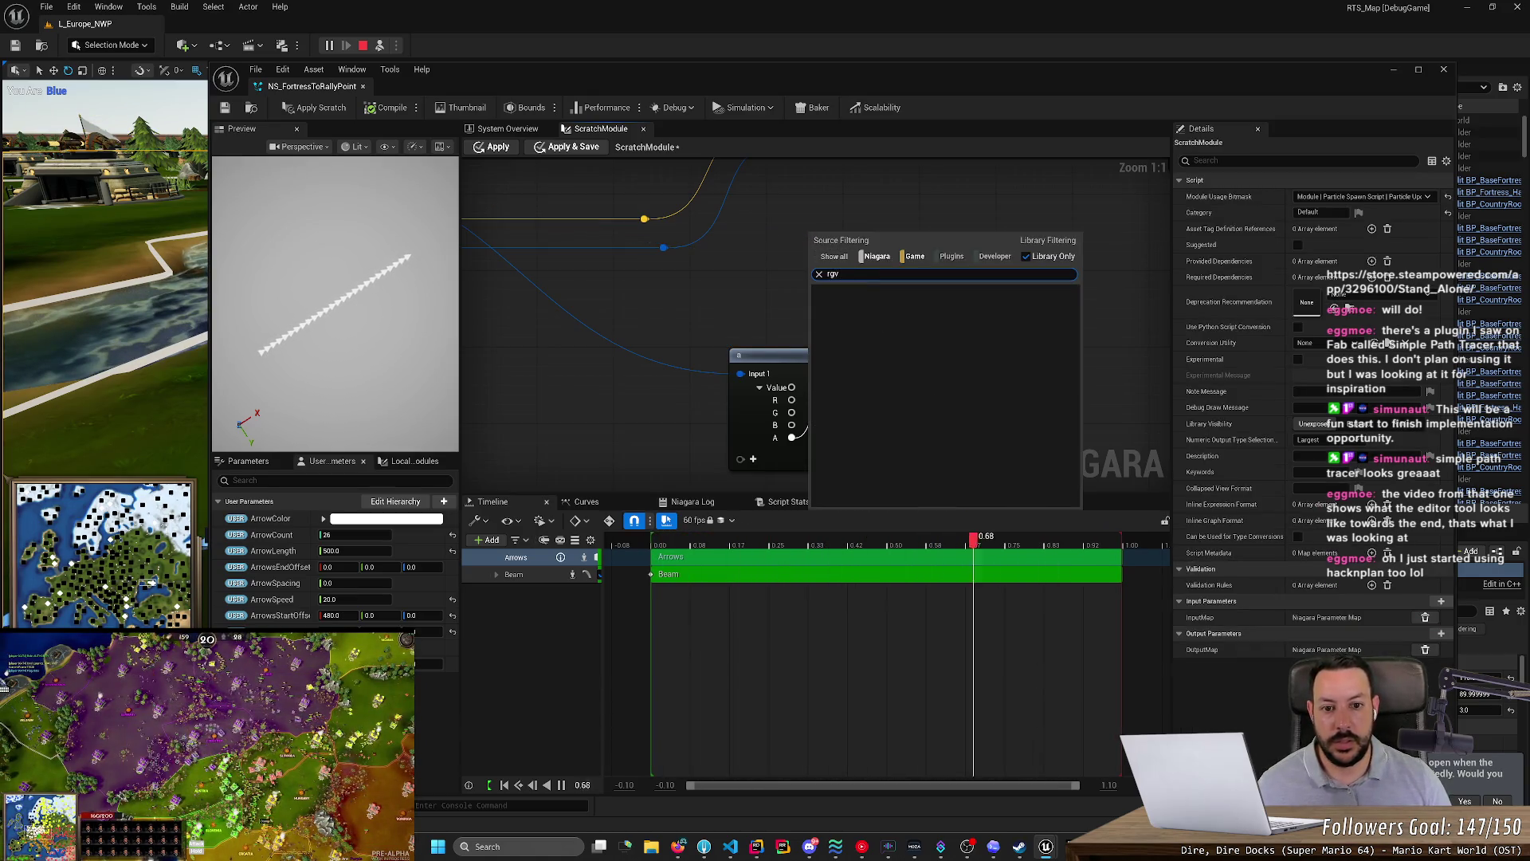
pyautogui.press('BackSpace')
pyautogui.write('b')
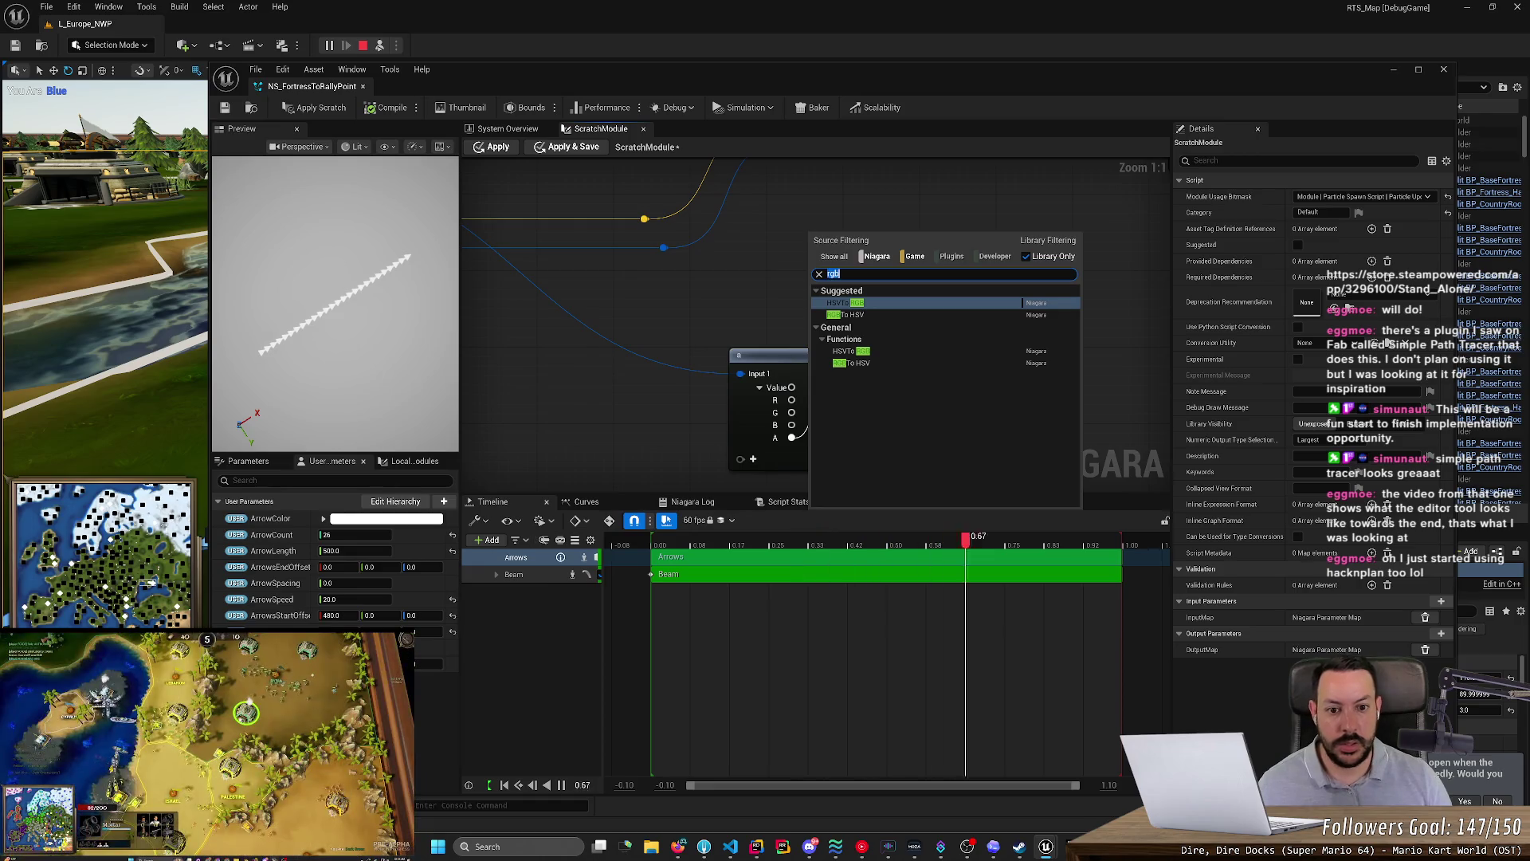
pyautogui.press('BackSpace')
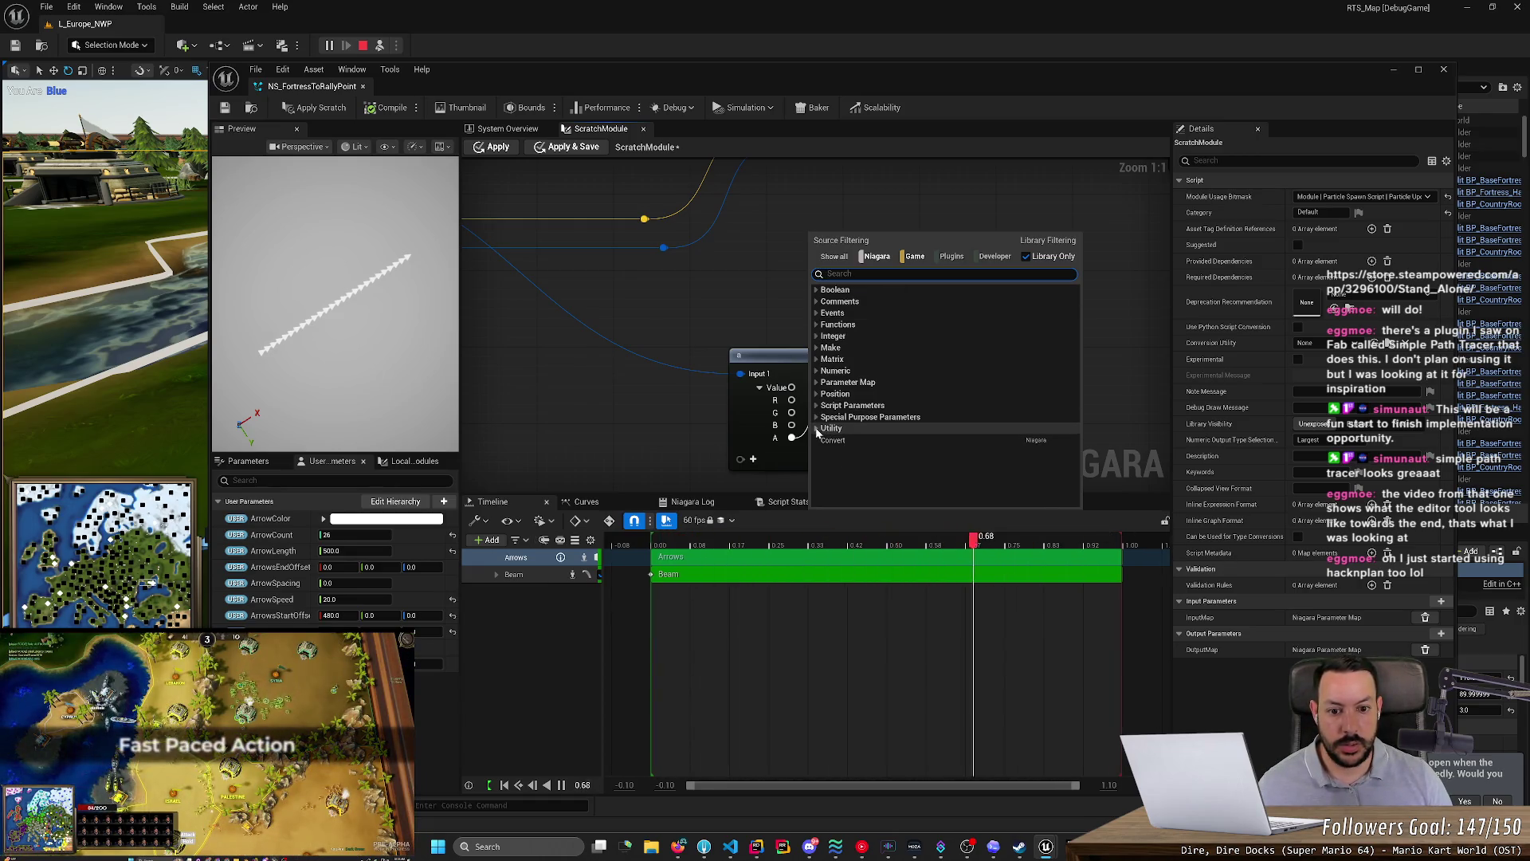
pyautogui.click(829, 428)
pyautogui.scroll(-3, 565, 385)
# - Add an rgb swizzle node fed by ArrowColor, outputting a Vector, and center it
pyautogui.moveTo(565, 385); pyautogui.dragTo(827, 393)
pyautogui.moveTo(711, 247); pyautogui.dragTo(1028, 305)
pyautogui.write('swiz')
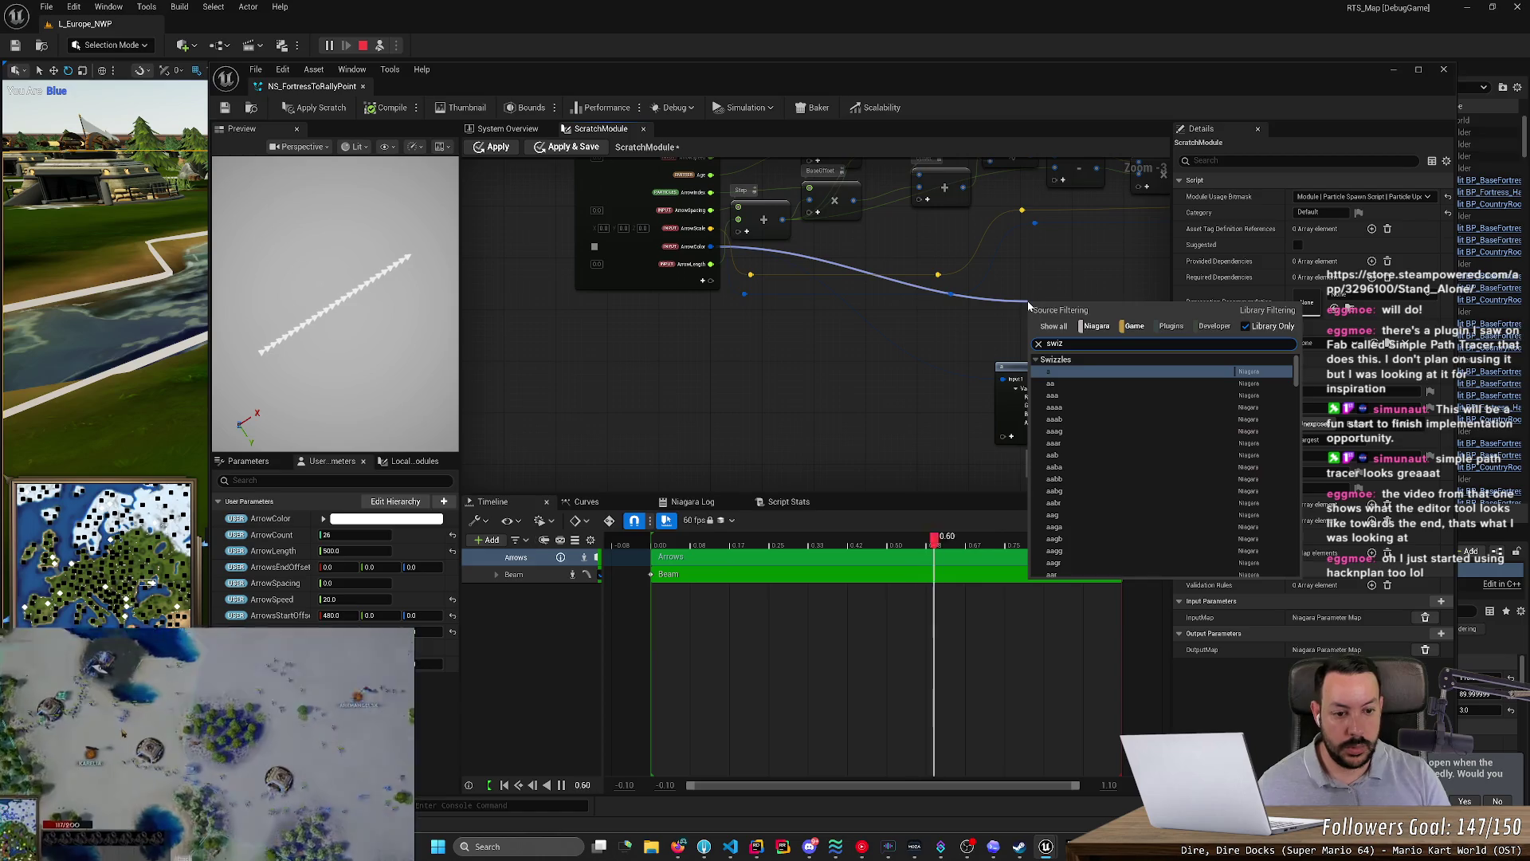
pyautogui.write('rg')
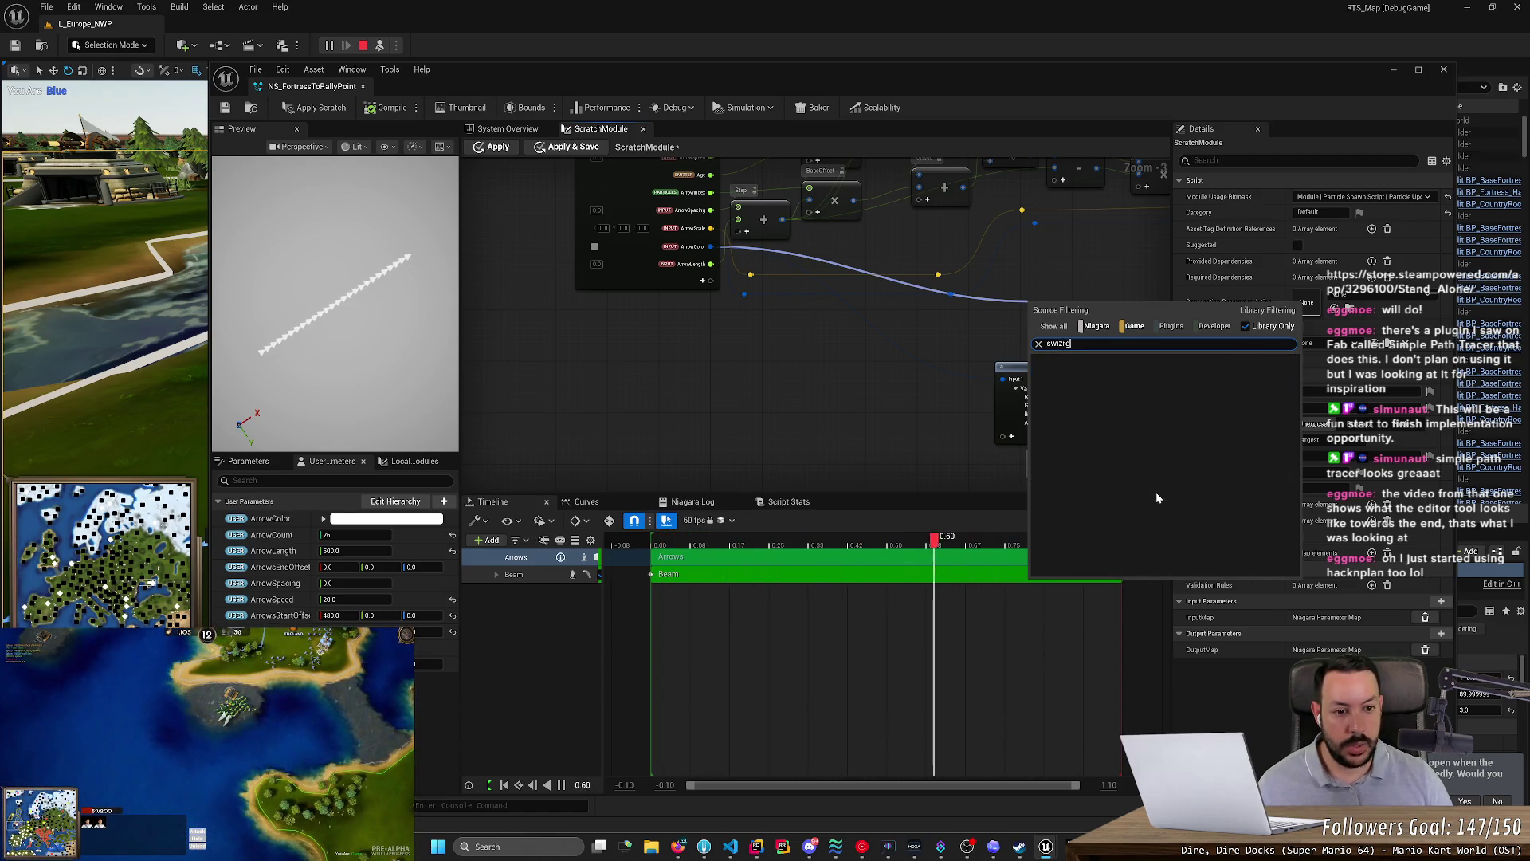
pyautogui.hotkey('ctrl', 'a')
pyautogui.write('rgb')
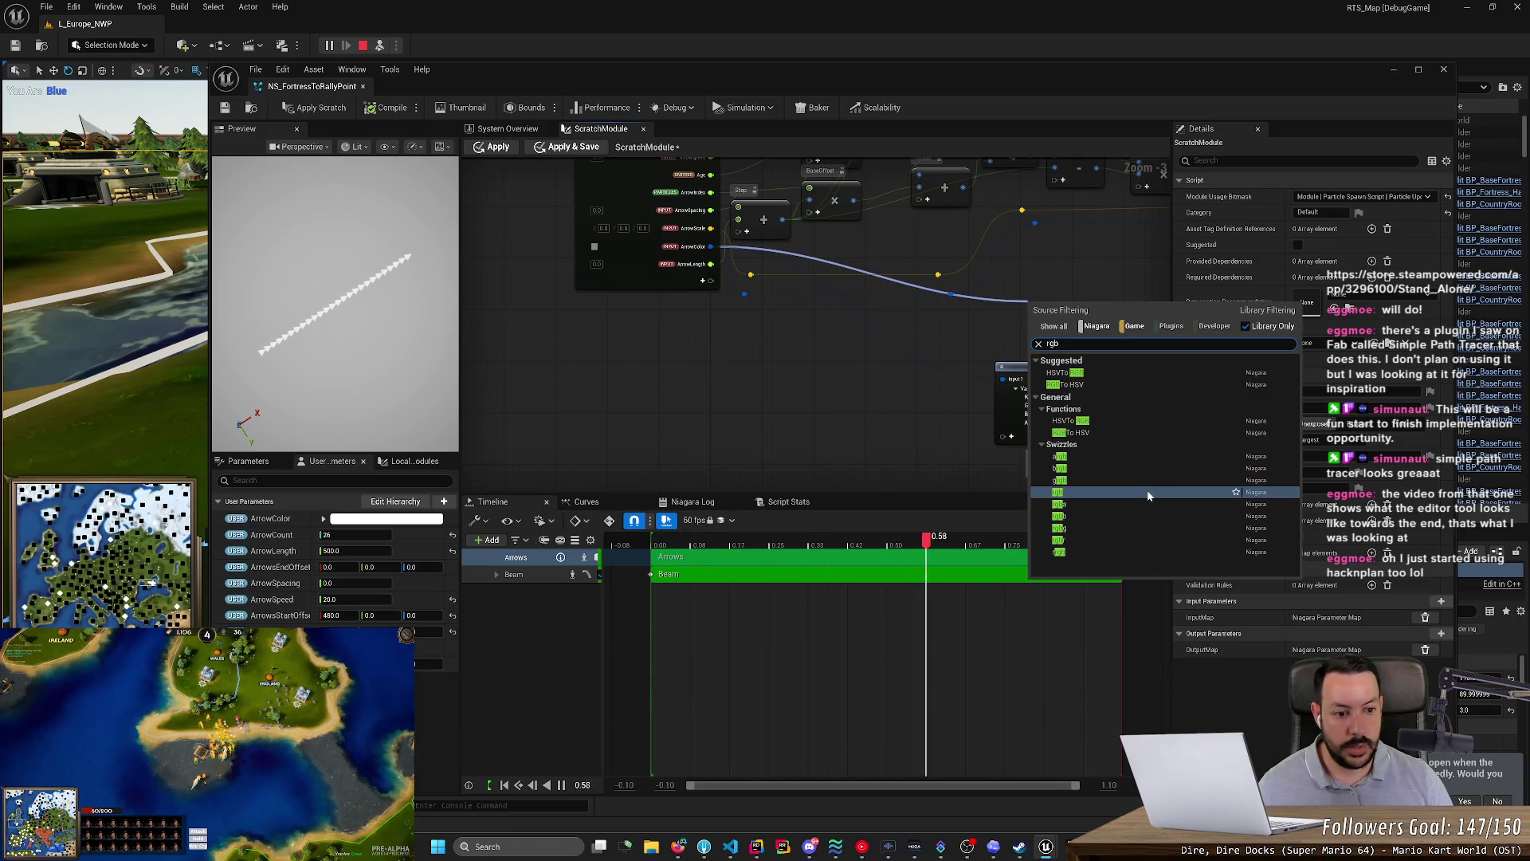
pyautogui.click(1147, 493)
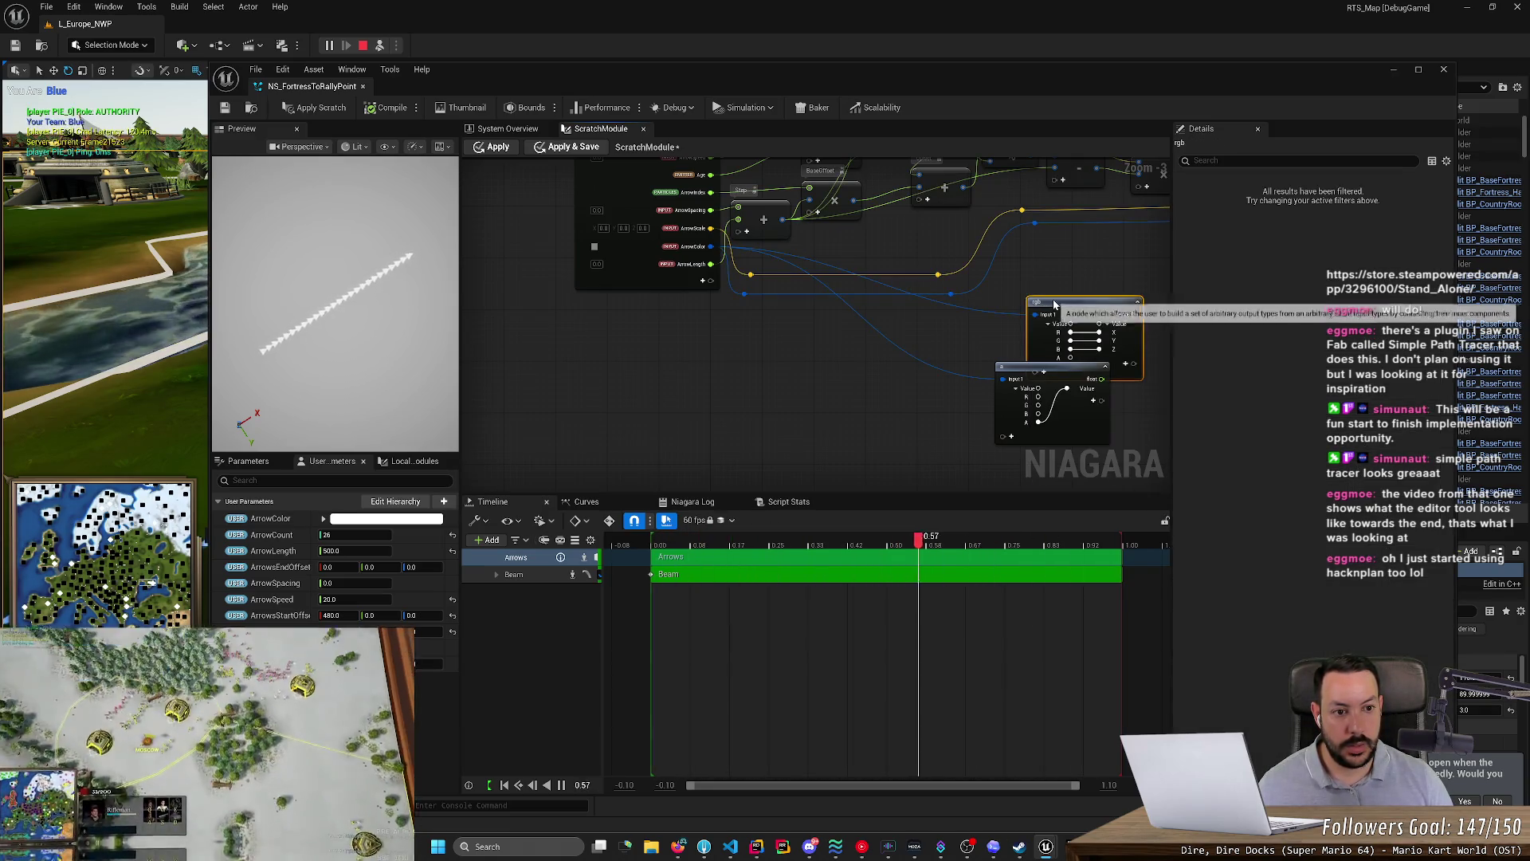
pyautogui.scroll(3, 959, 360)
pyautogui.moveTo(998, 338)
pyautogui.mouseDown()
pyautogui.moveTo(800, 342)
pyautogui.moveTo(730, 314)
pyautogui.moveTo(756, 308)
pyautogui.mouseUp()
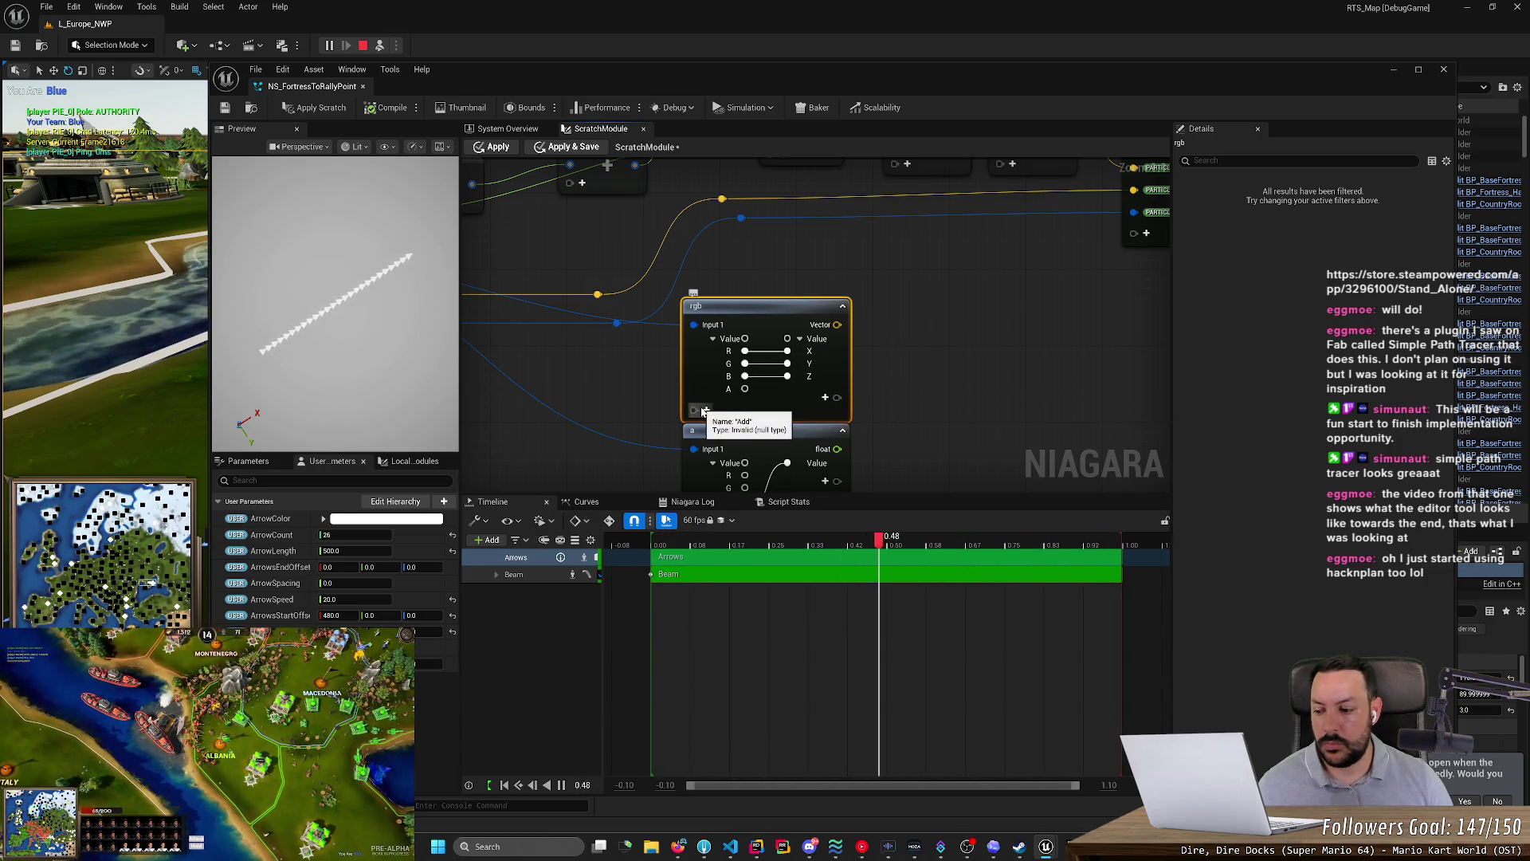
pyautogui.scroll(1, 917, 430)
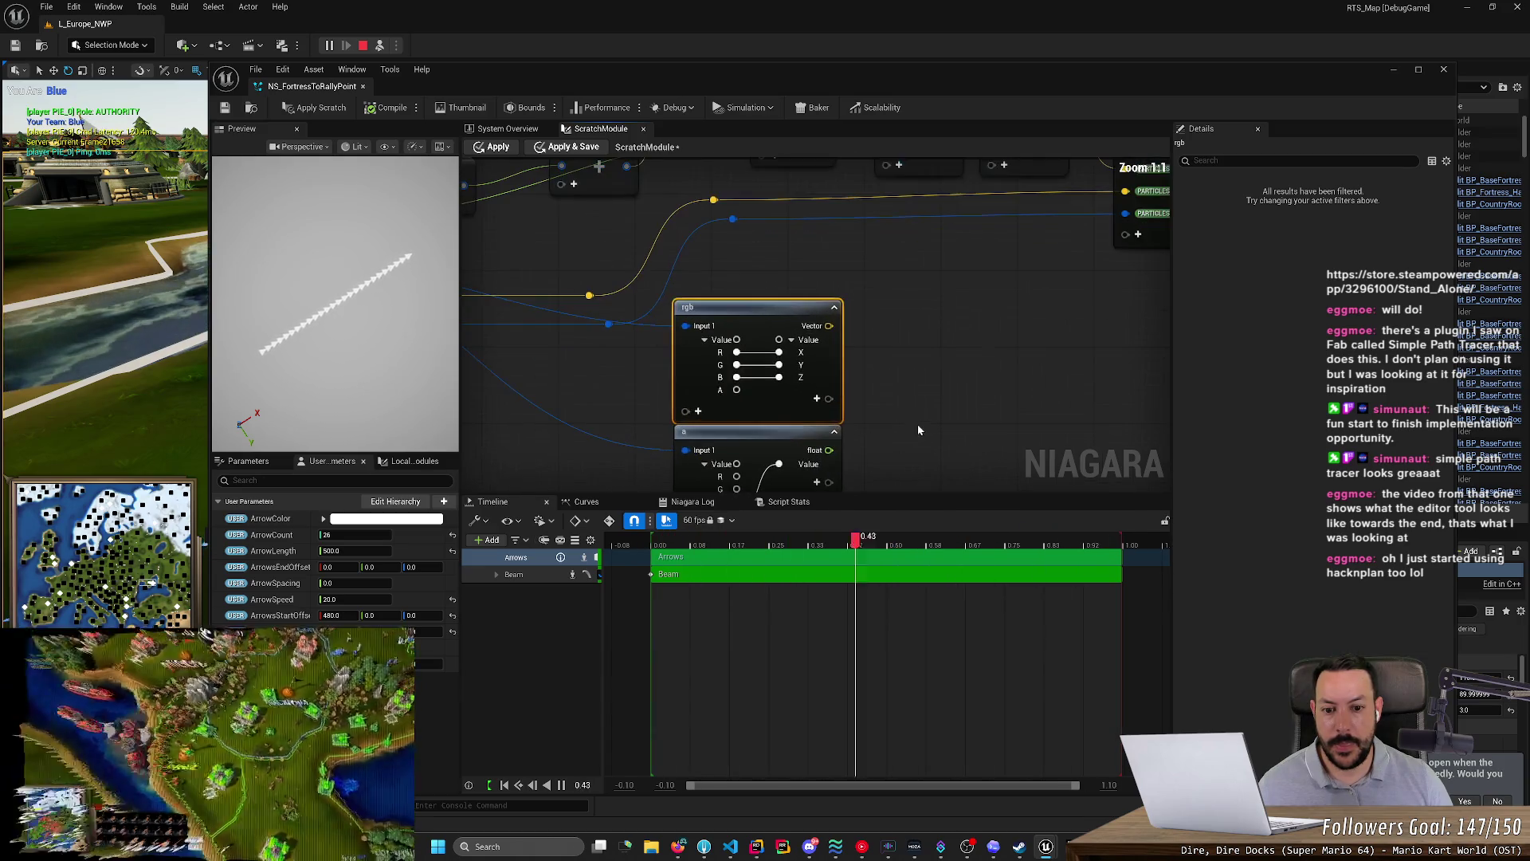
# - Add a Make Linear Color node and wire the rgb output into its R input
pyautogui.rightClick(932, 407)
pyautogui.write('f')
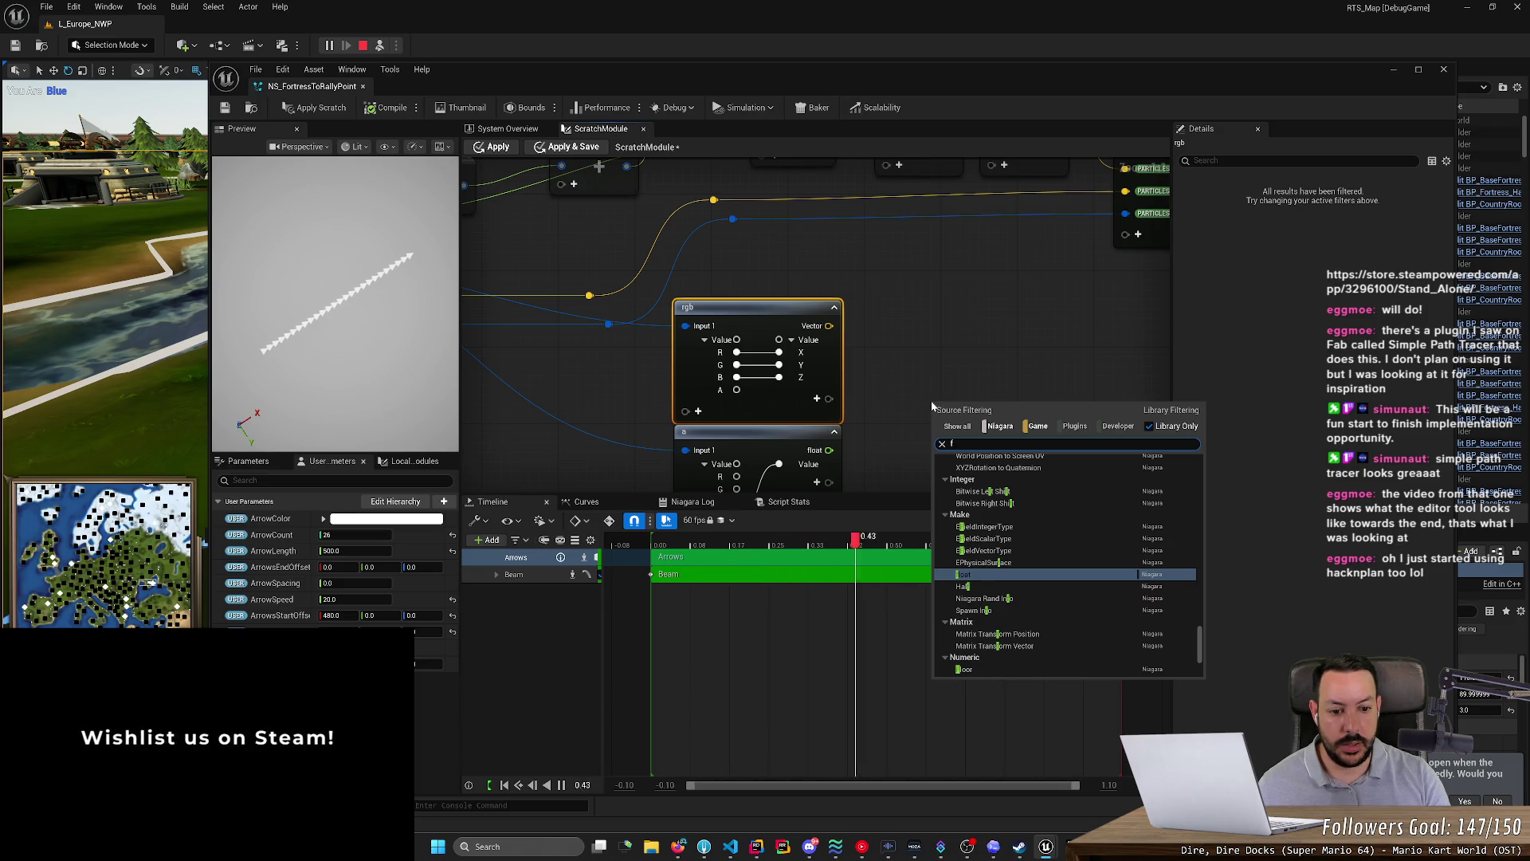
pyautogui.press('BackSpace')
pyautogui.write('linearcol')
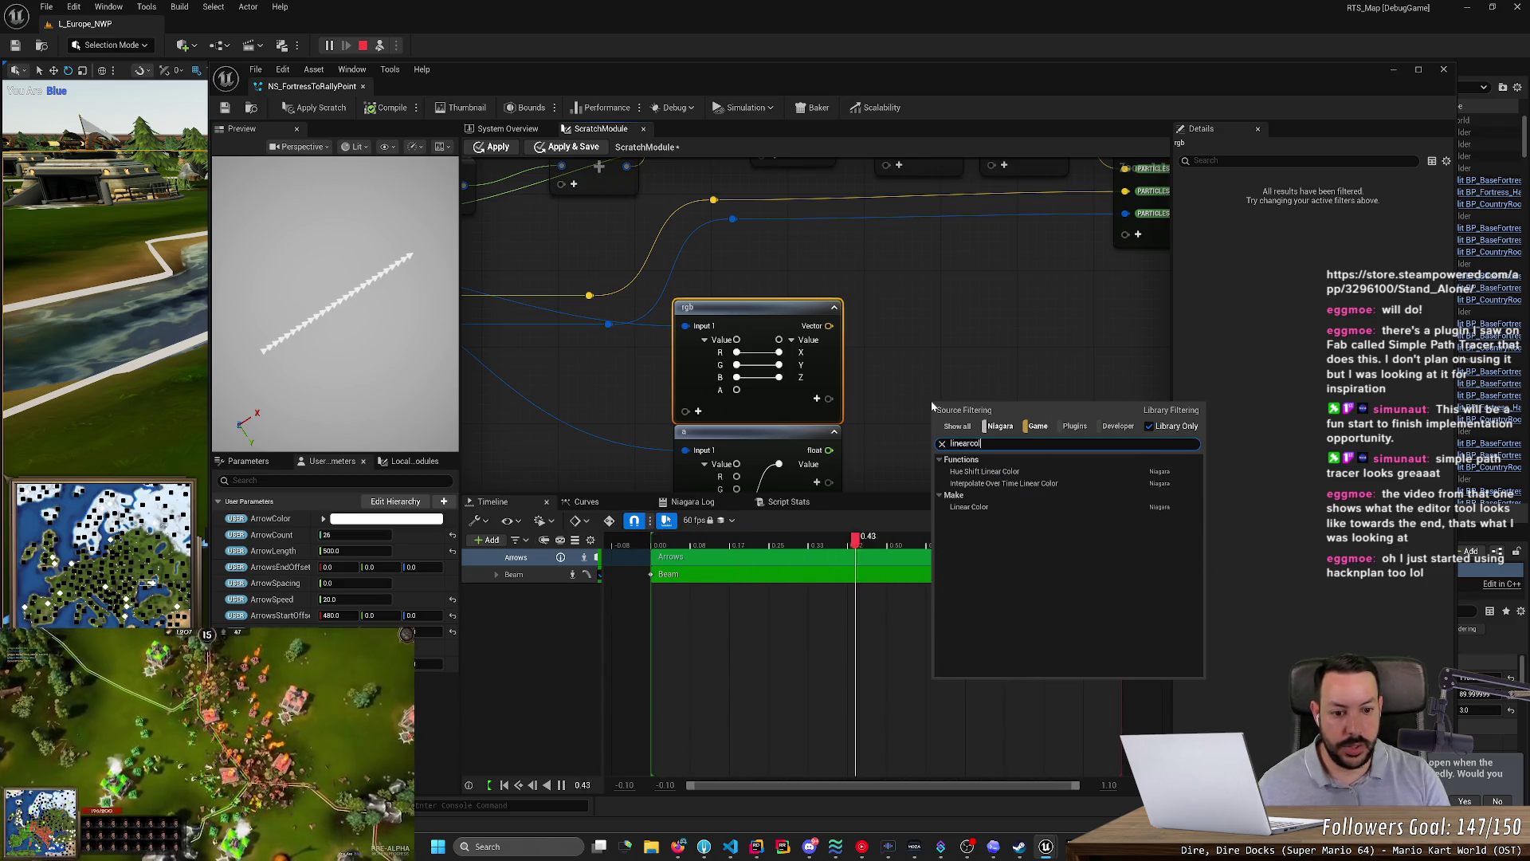
pyautogui.click(1027, 509)
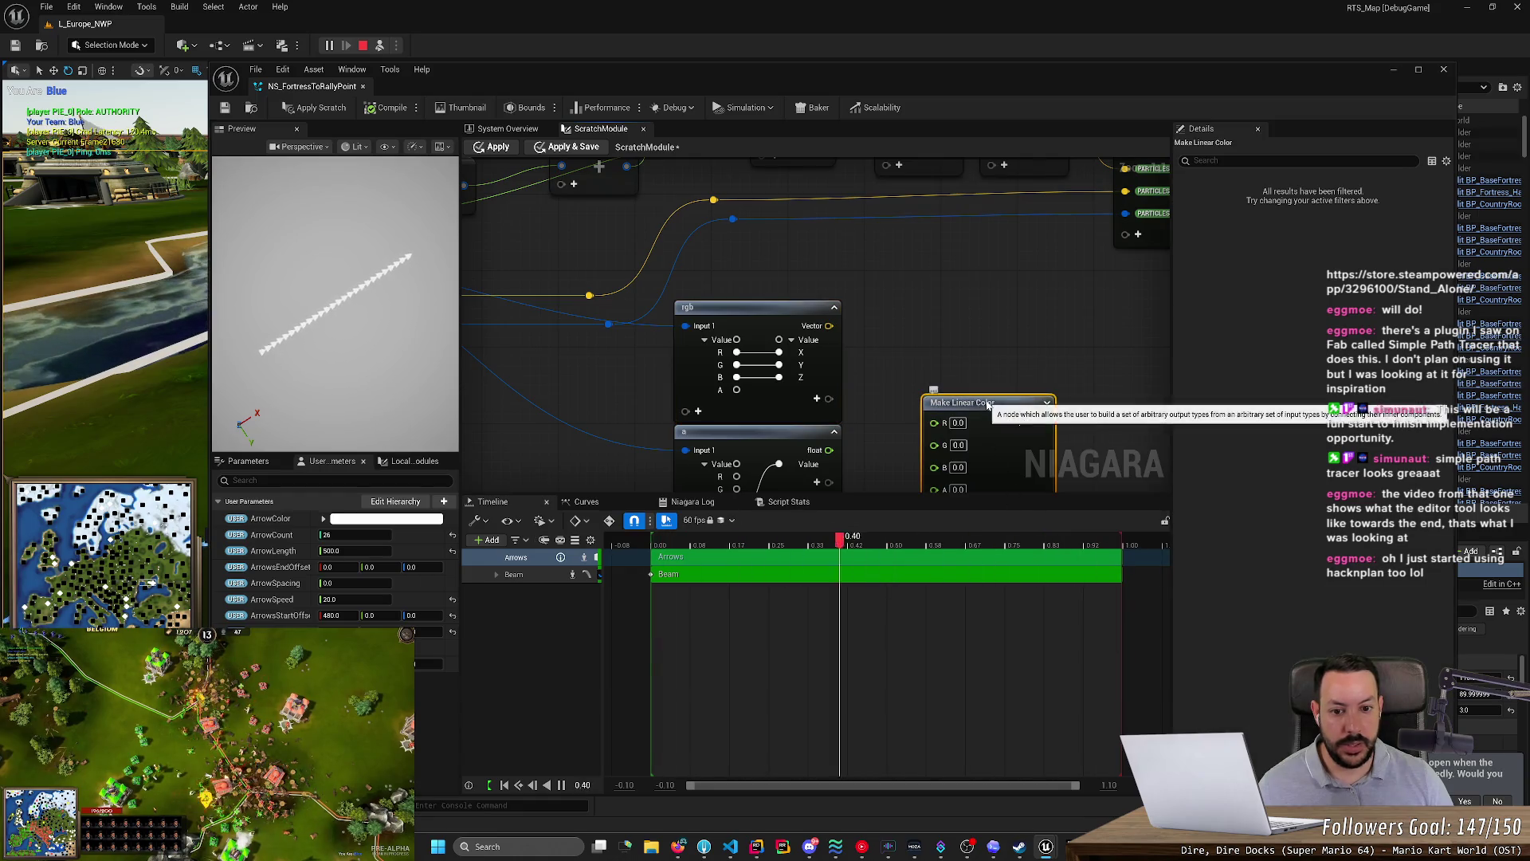
pyautogui.moveTo(989, 405); pyautogui.dragTo(998, 329)
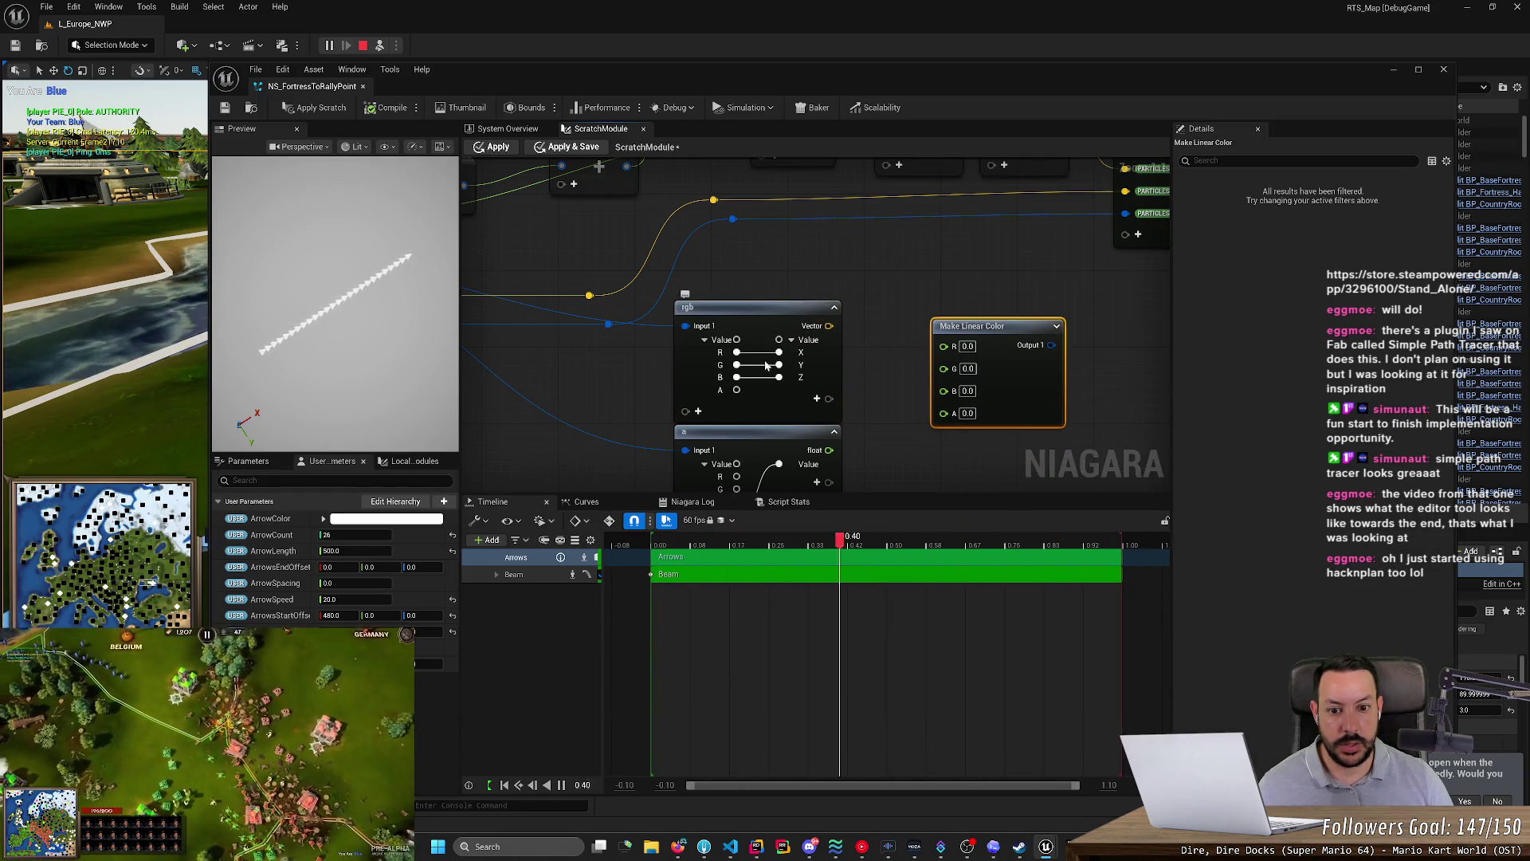
pyautogui.moveTo(740, 355); pyautogui.dragTo(891, 365)
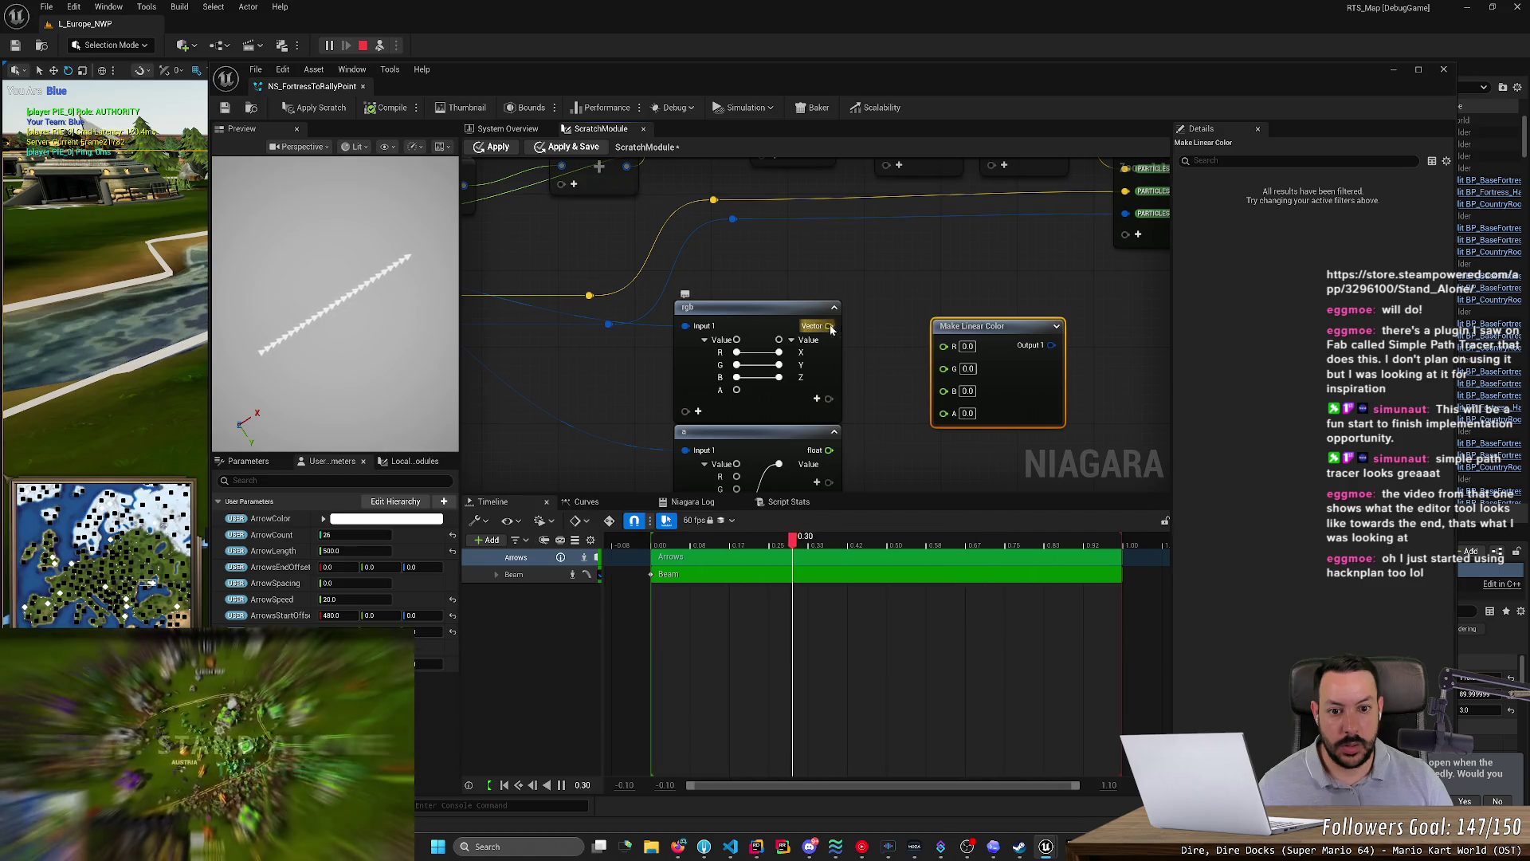
pyautogui.moveTo(831, 329)
pyautogui.mouseDown()
pyautogui.moveTo(948, 351)
pyautogui.moveTo(913, 352)
pyautogui.mouseUp()
# - Delete the rgb swizzle node and wire the float swizzle's B channel to Value
pyautogui.press('Escape')
pyautogui.click(891, 306)
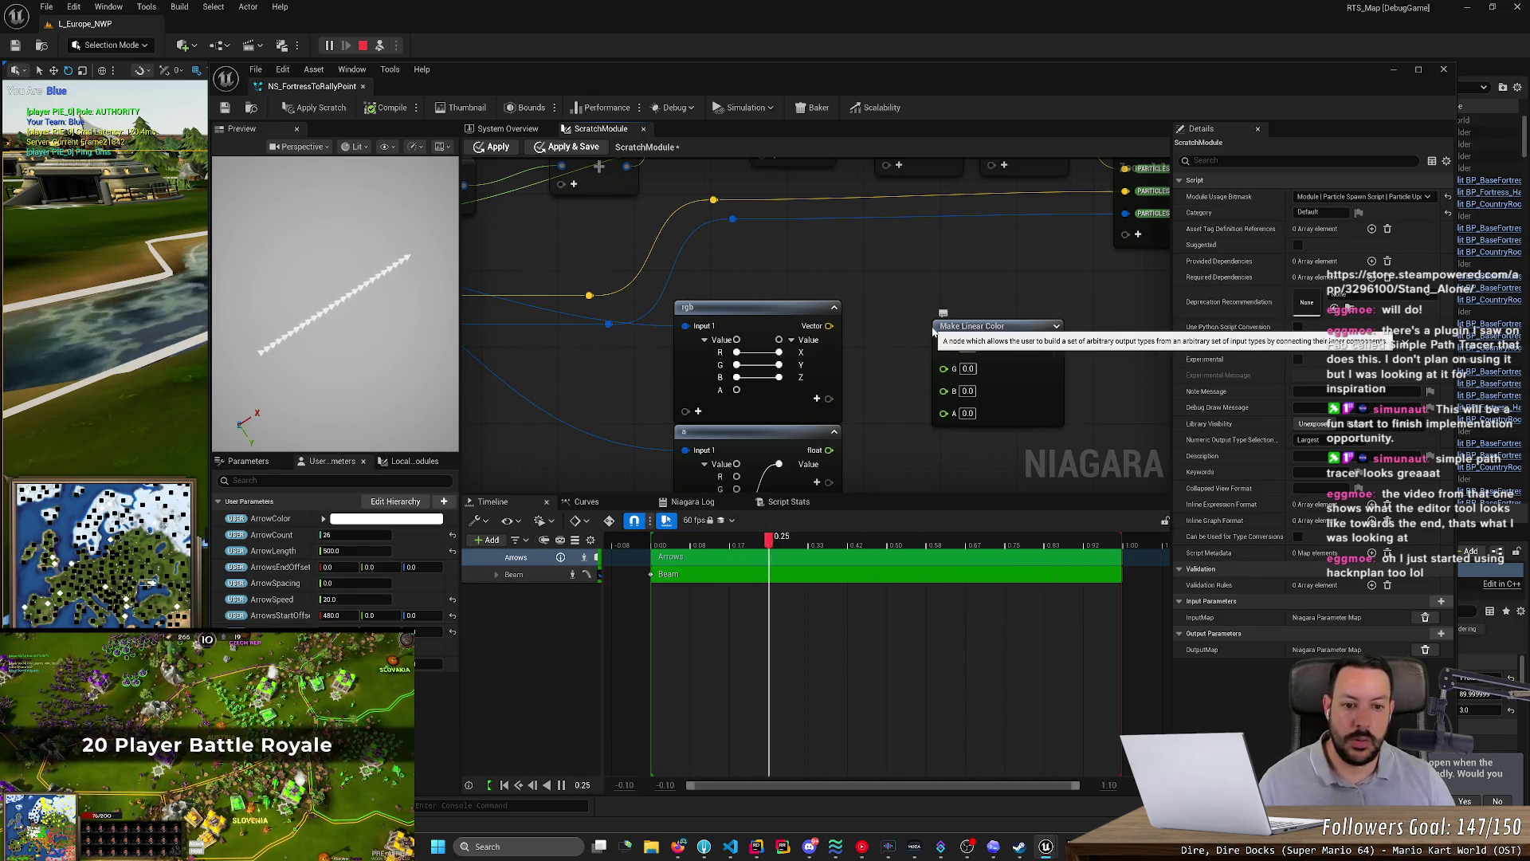
pyautogui.click(797, 312)
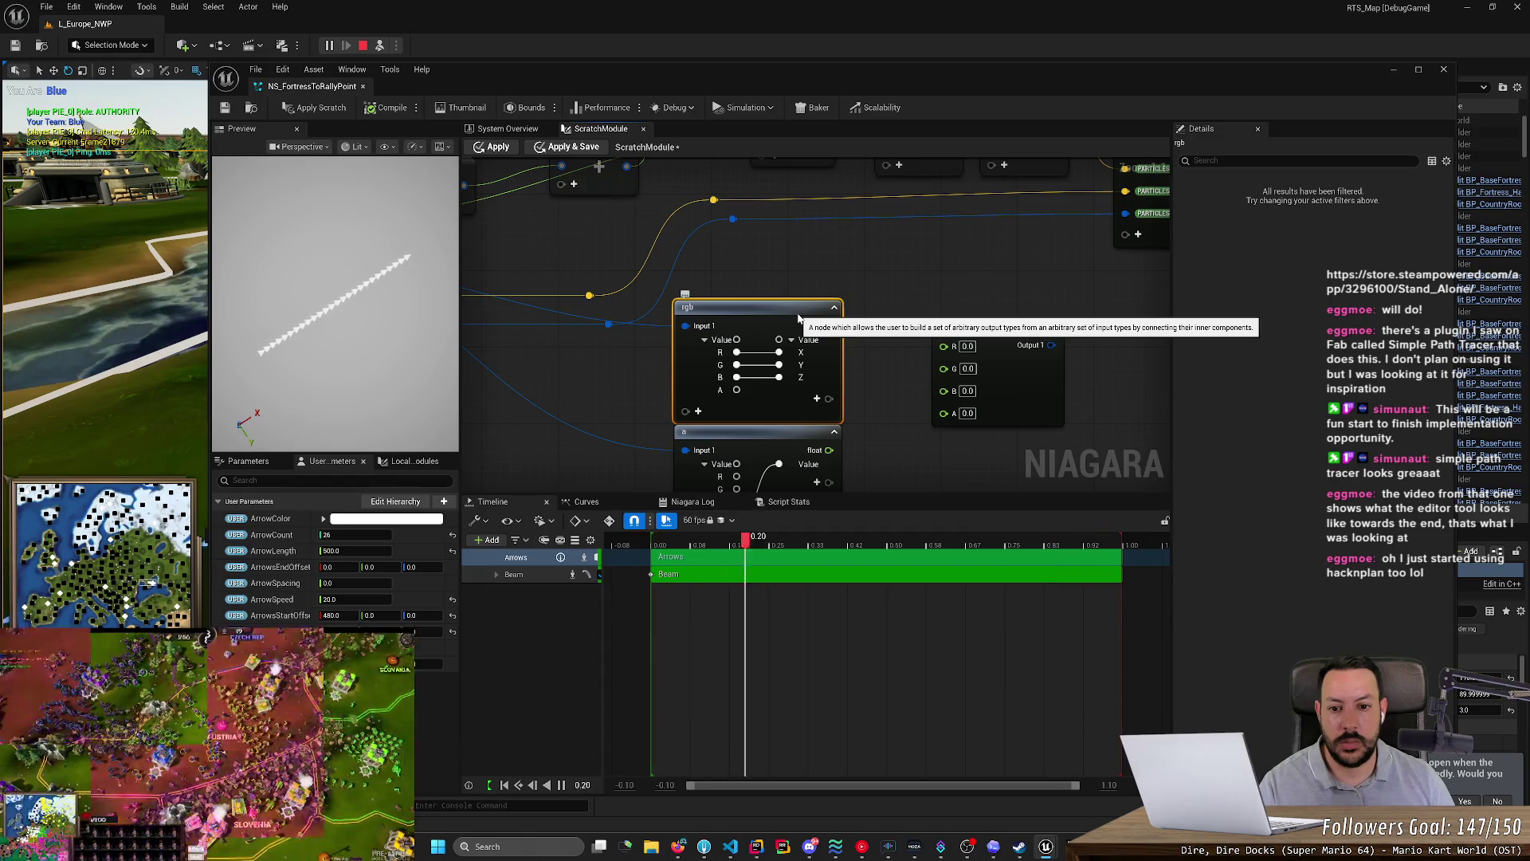
pyautogui.press('Delete')
pyautogui.click(749, 436)
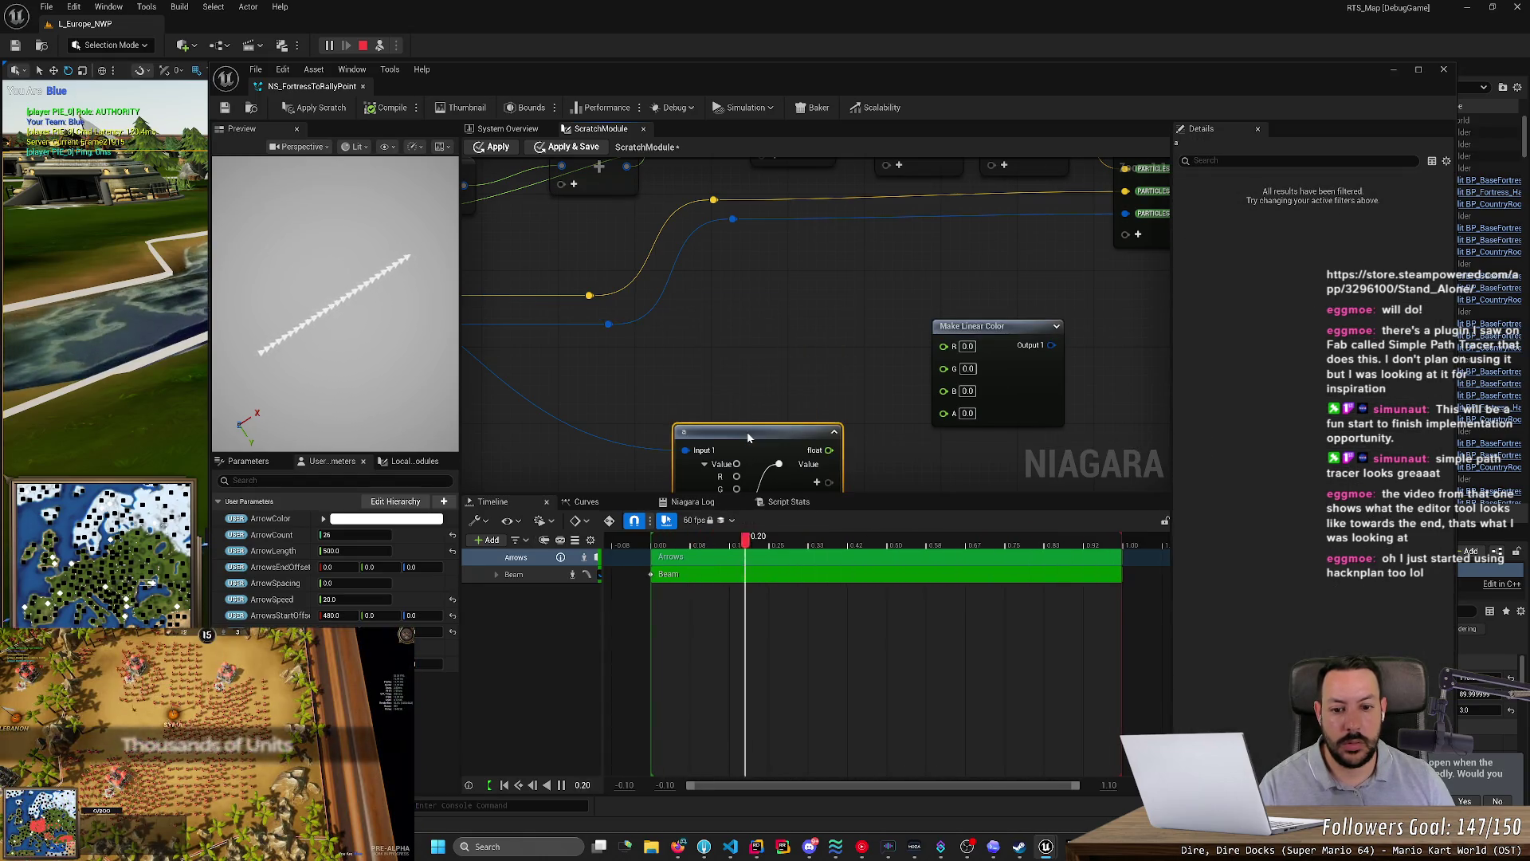
pyautogui.scroll(-2, 789, 416)
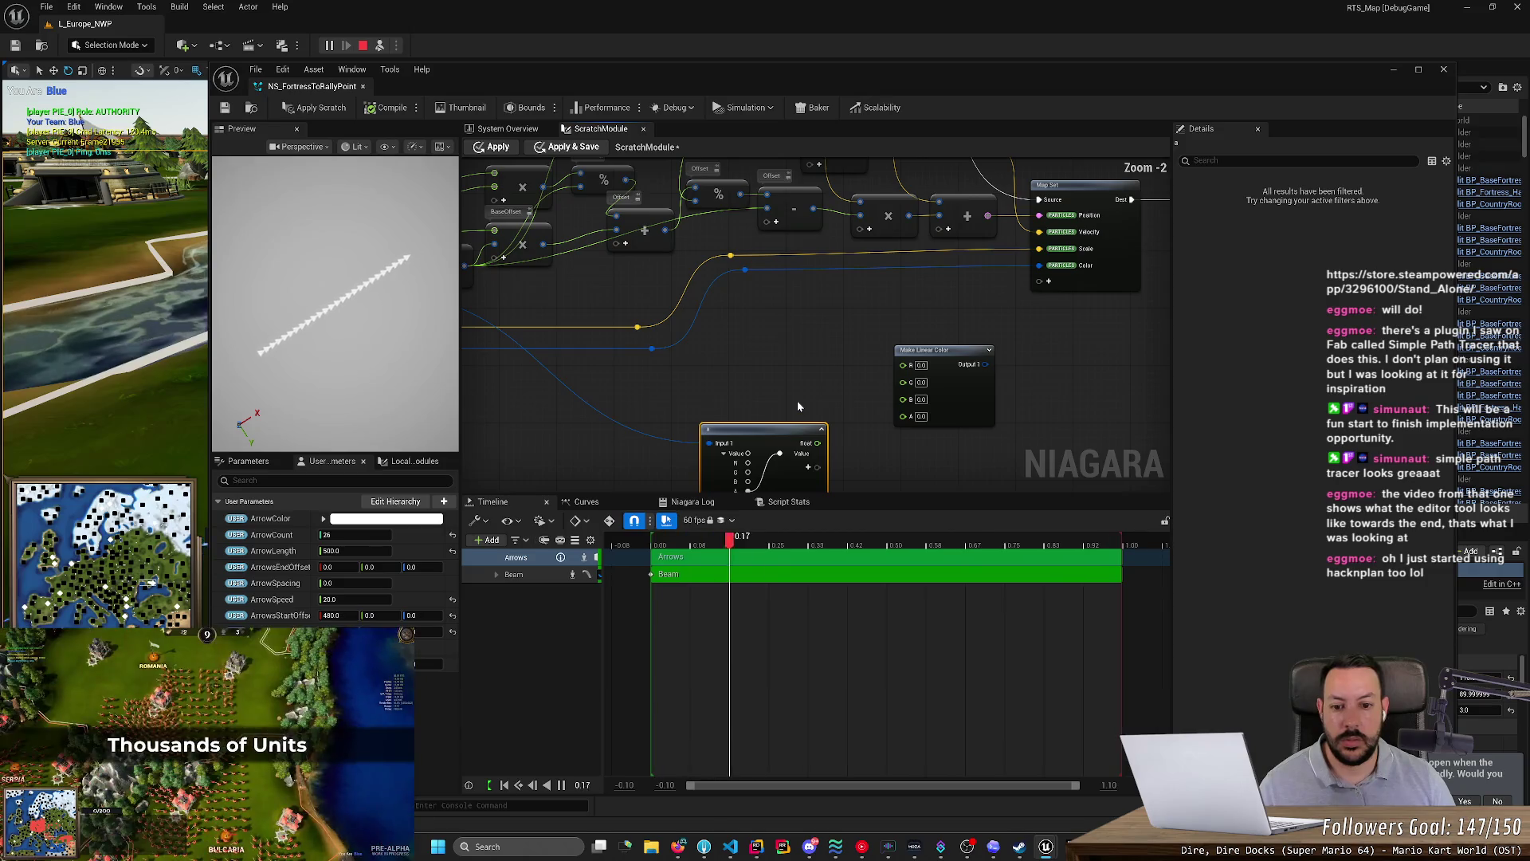
pyautogui.scroll(2, 797, 400)
pyautogui.moveTo(758, 388); pyautogui.dragTo(802, 376)
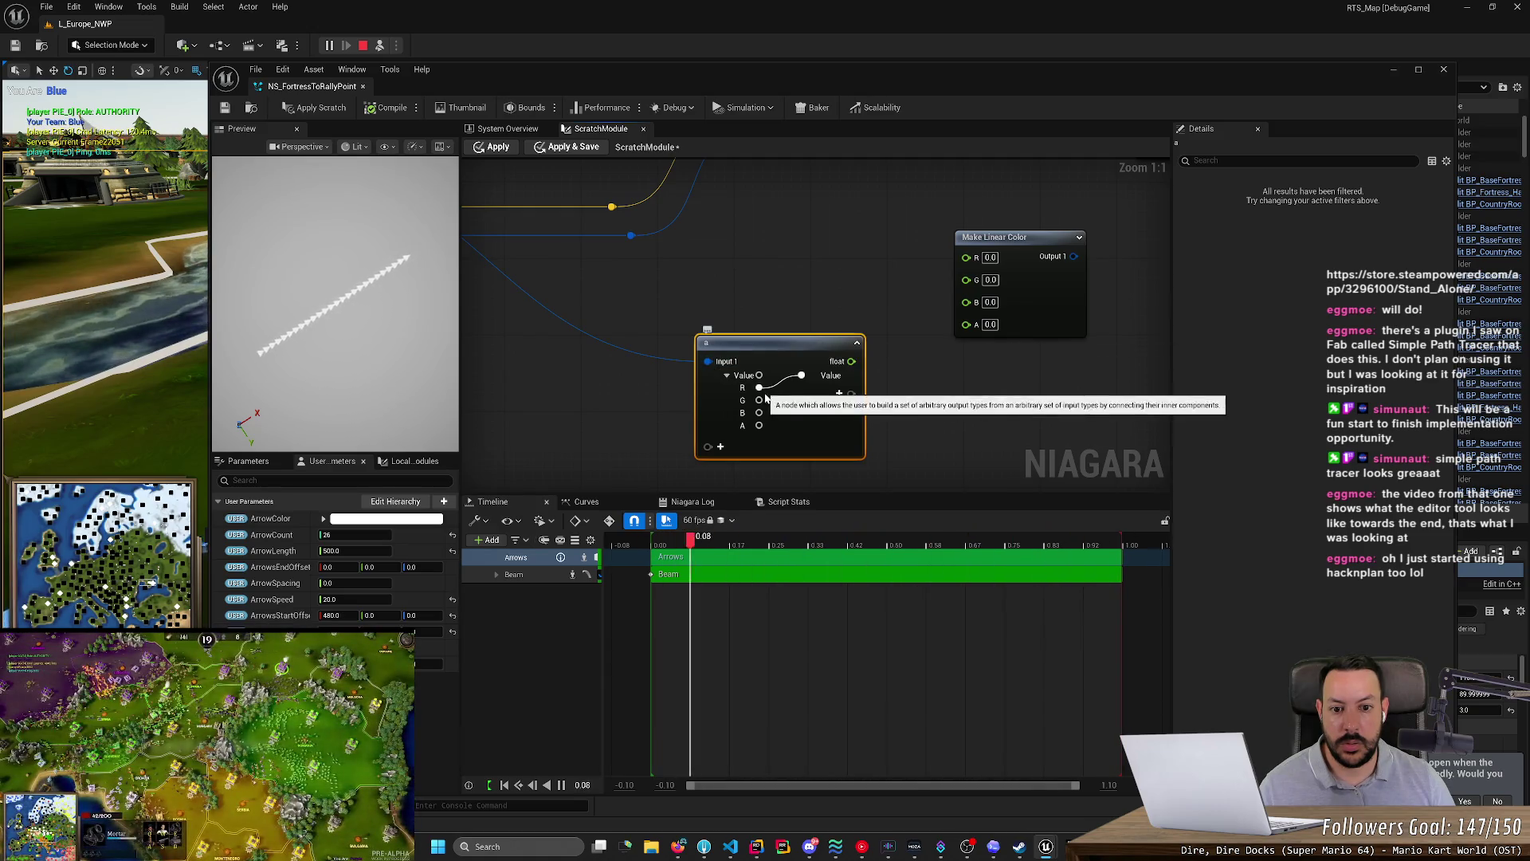
pyautogui.moveTo(758, 412); pyautogui.dragTo(802, 374)
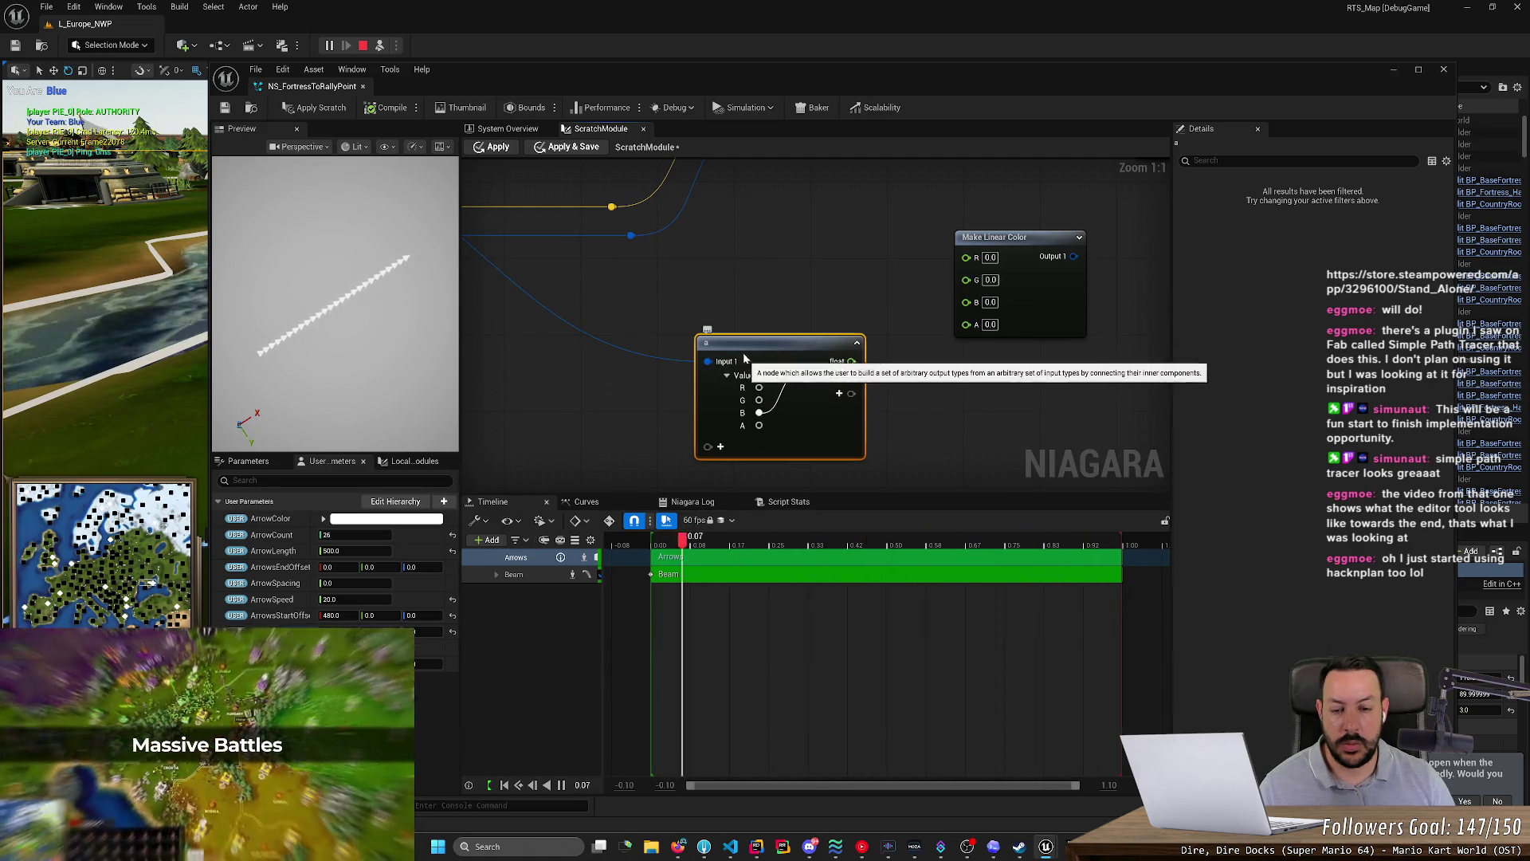
# - Delete the unused custom node beside Make Linear Color and check the node menu
pyautogui.press('Delete')
pyautogui.scroll(-5, 678, 352)
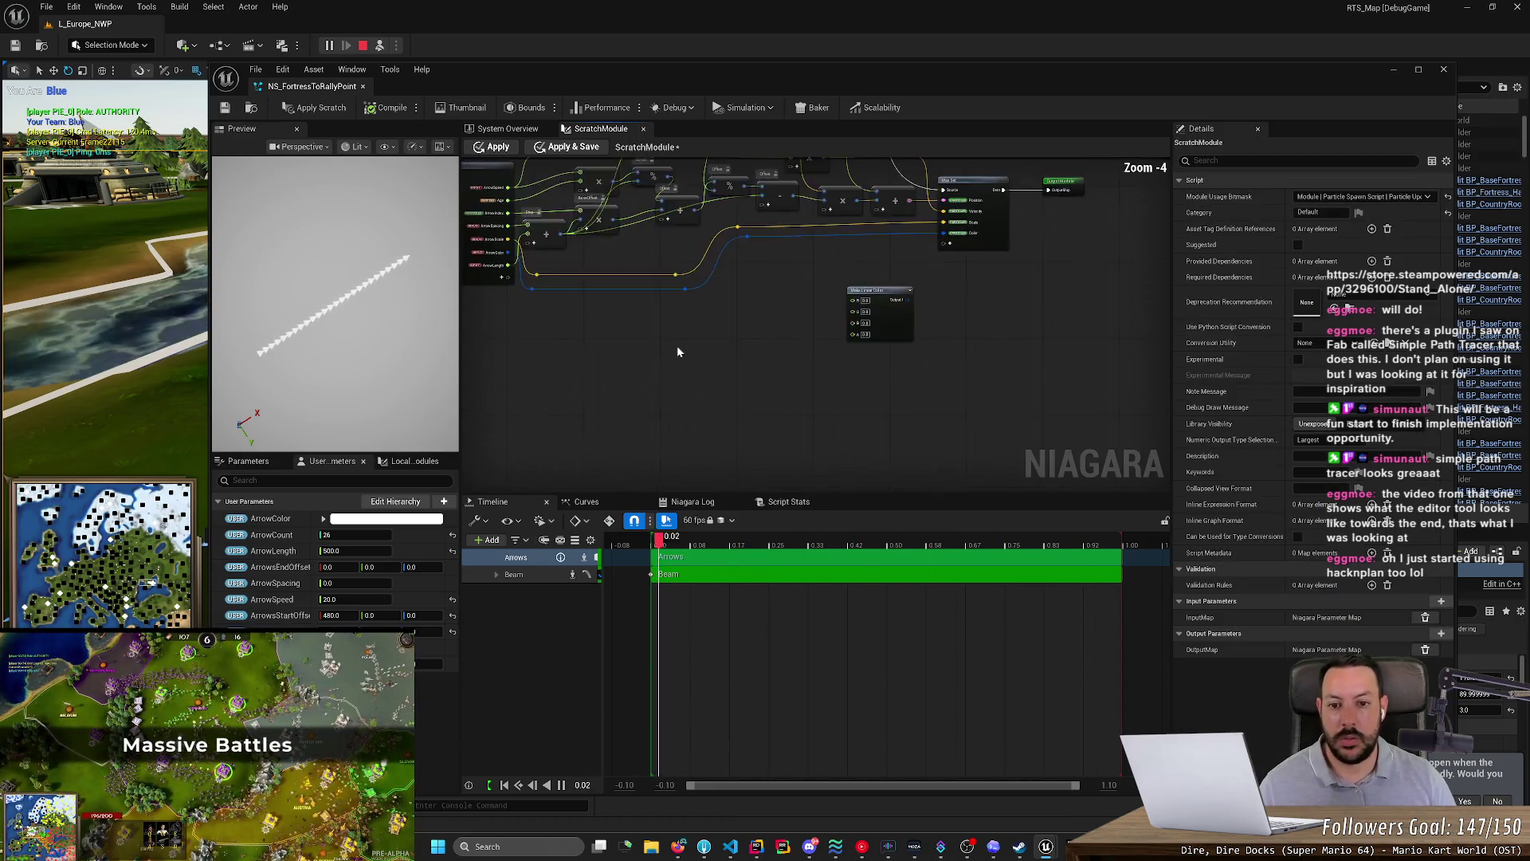
pyautogui.scroll(3, 678, 351)
pyautogui.rightClick(725, 306)
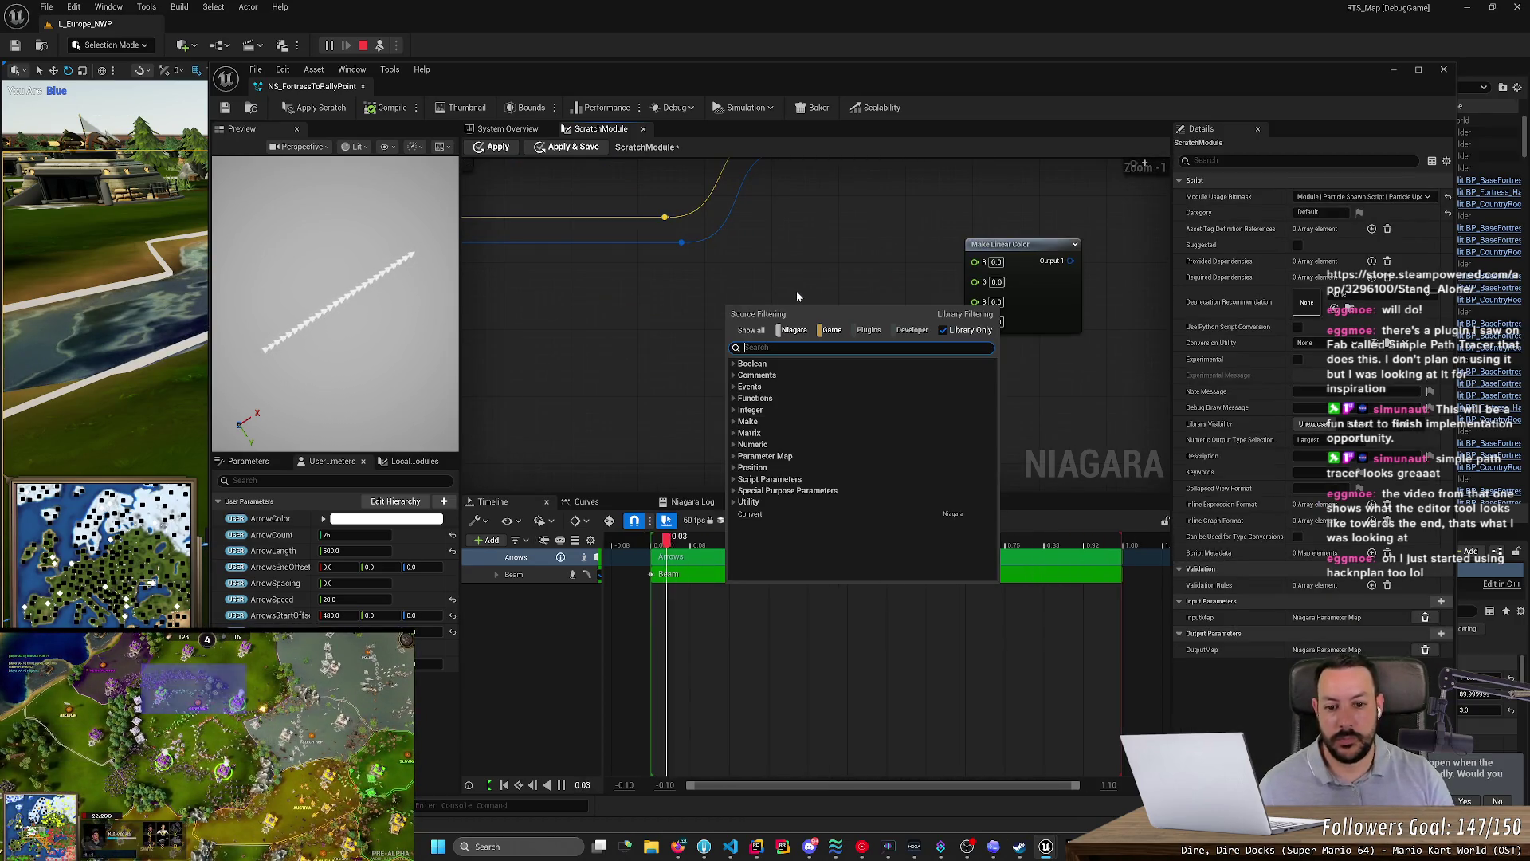
pyautogui.click(514, 358)
pyautogui.scroll(-5, 625, 367)
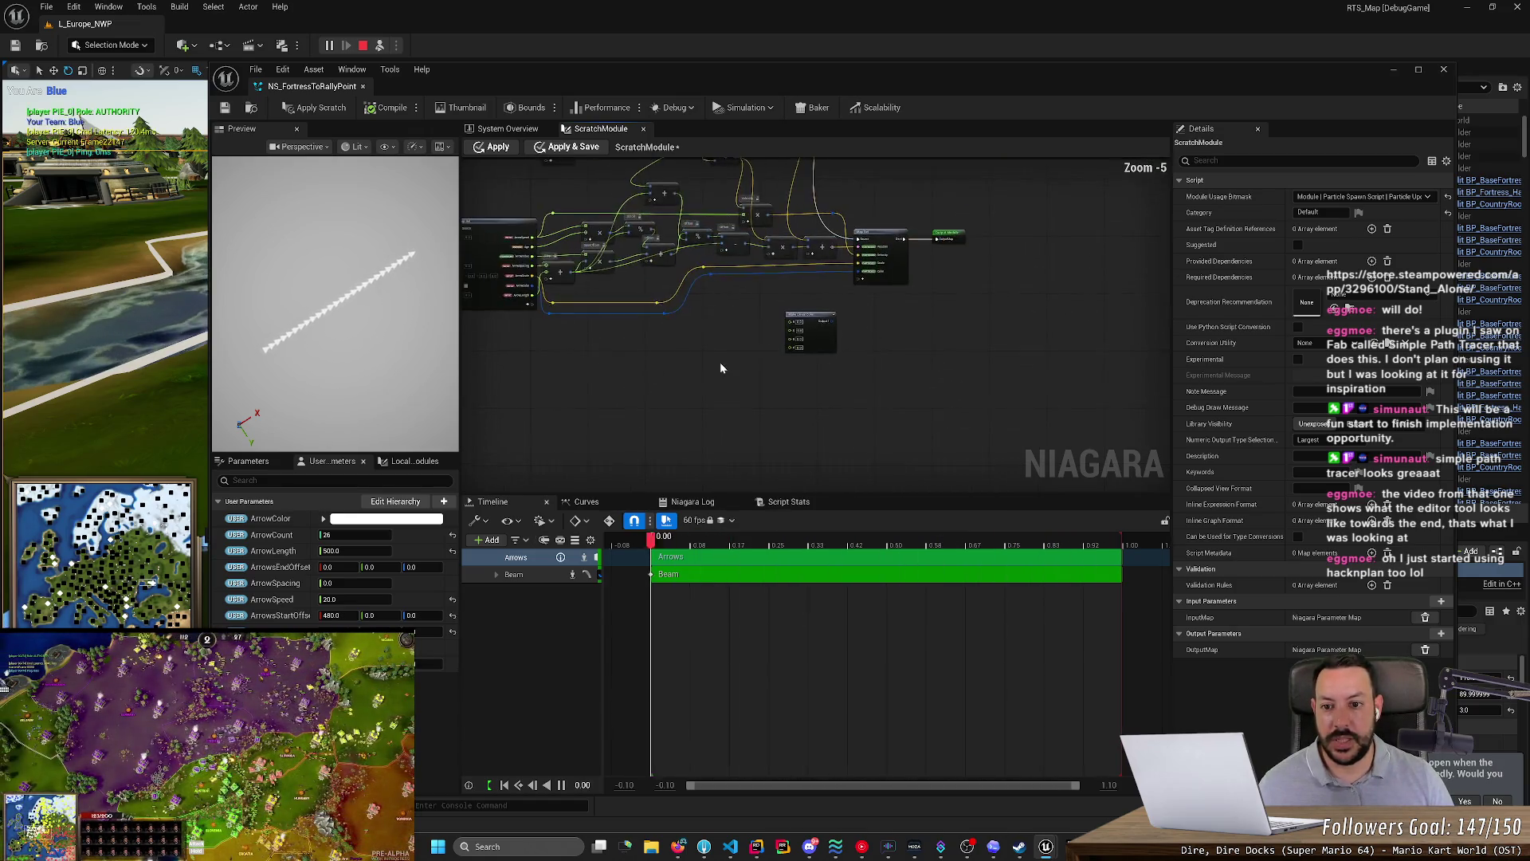
pyautogui.scroll(4, 714, 361)
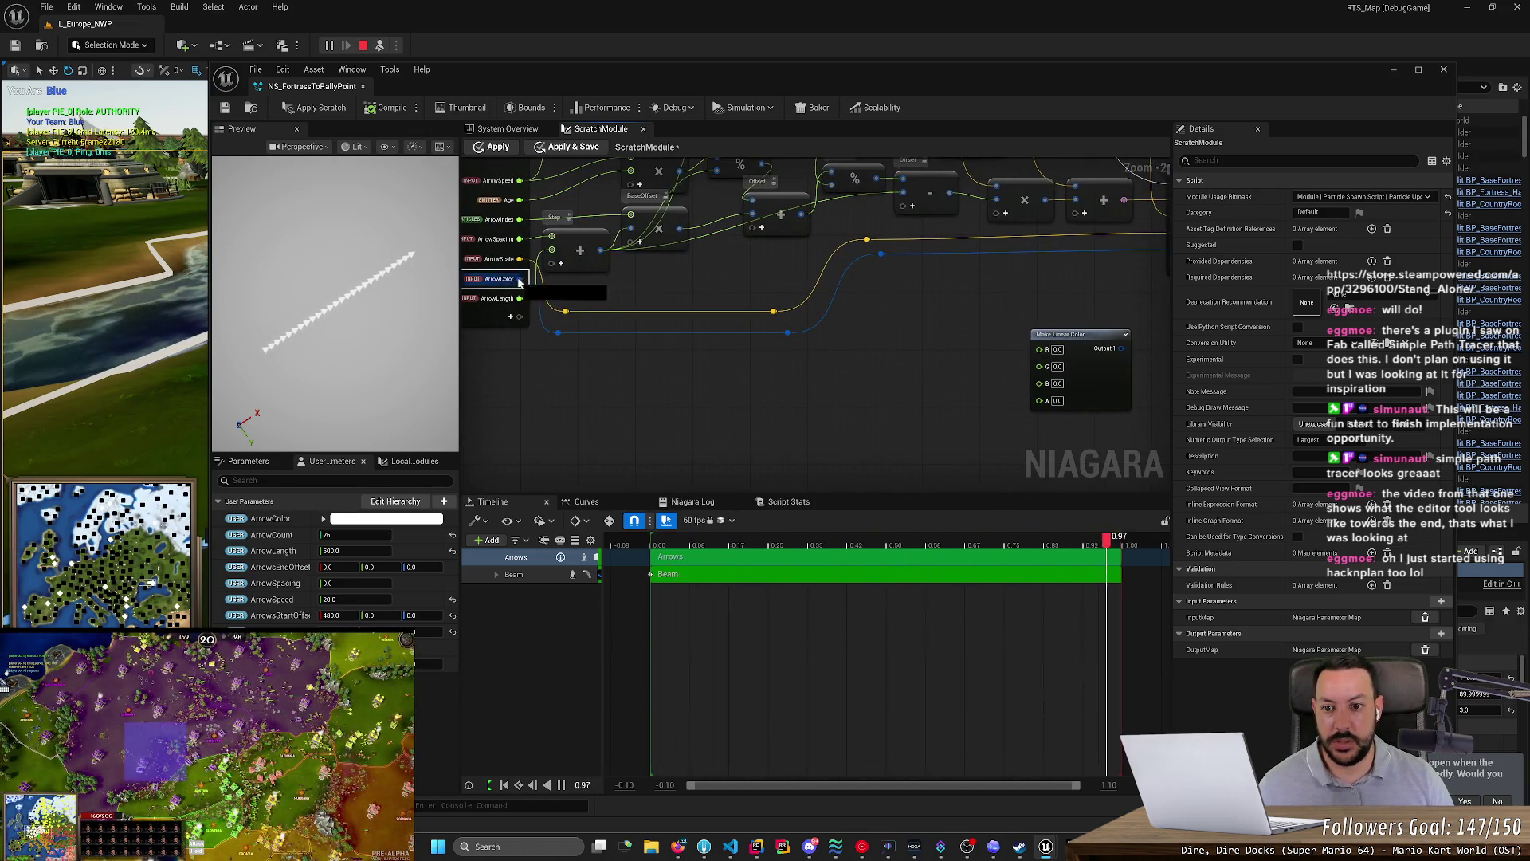
# - Add r, b and a channel nodes pulled from the ArrowColor input
pyautogui.moveTo(520, 279); pyautogui.dragTo(821, 428)
pyautogui.write('r')
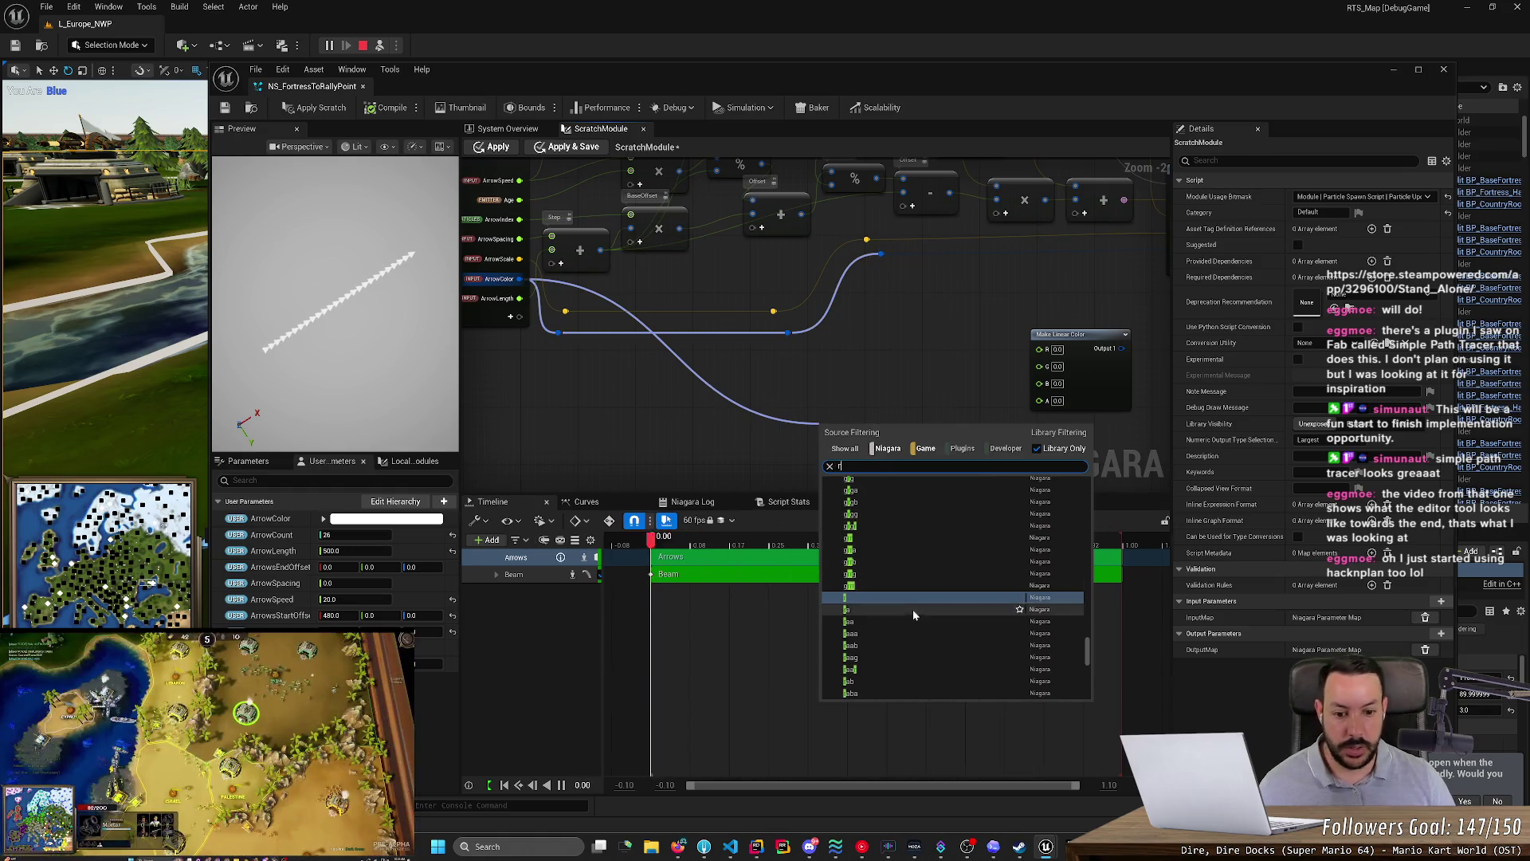
pyautogui.click(918, 598)
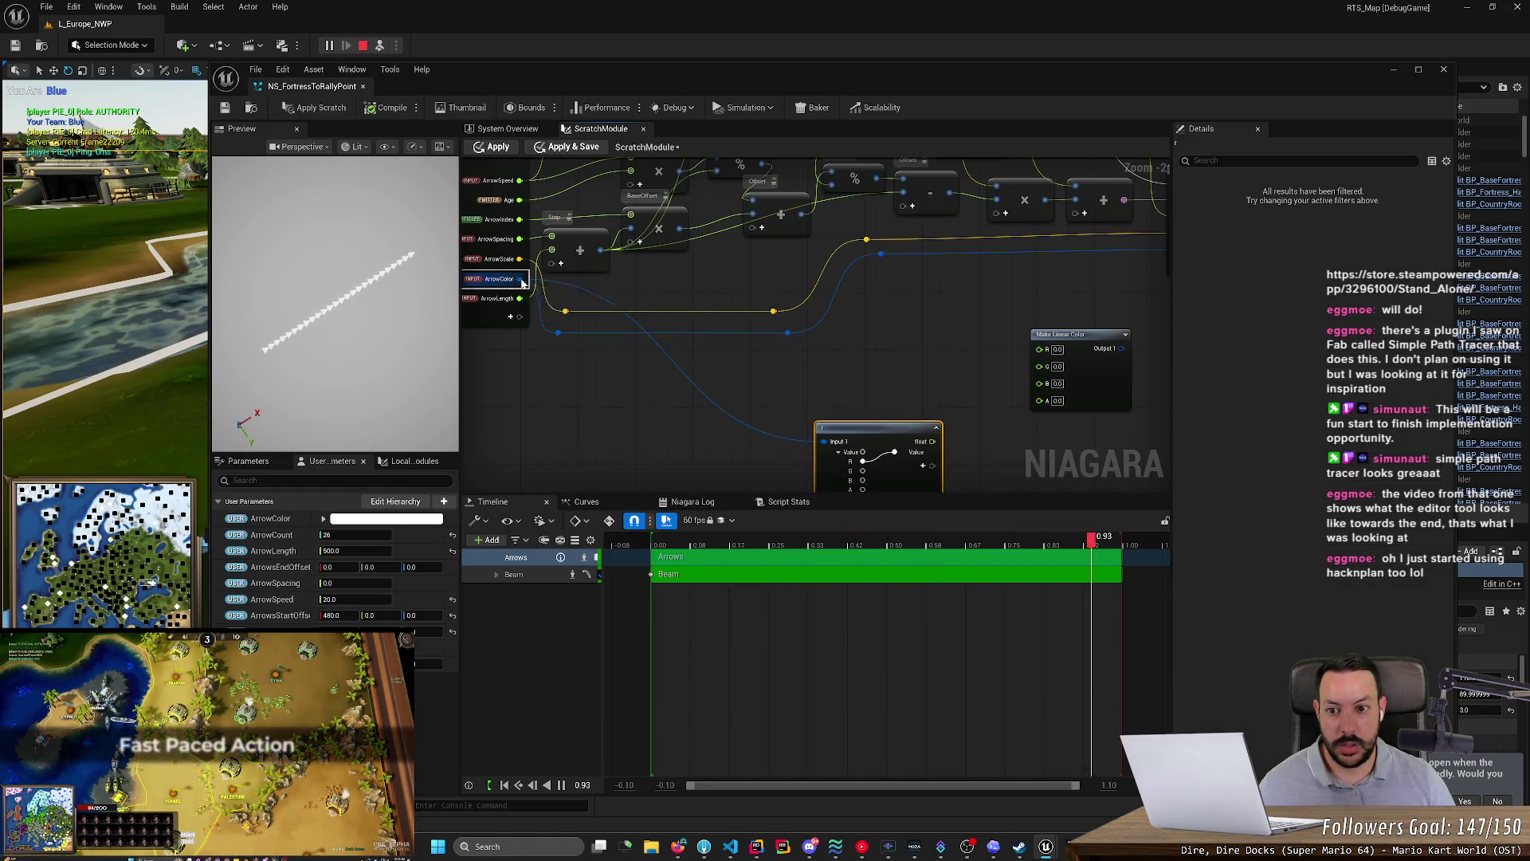
pyautogui.moveTo(522, 281); pyautogui.dragTo(657, 448)
pyautogui.press('Escape')
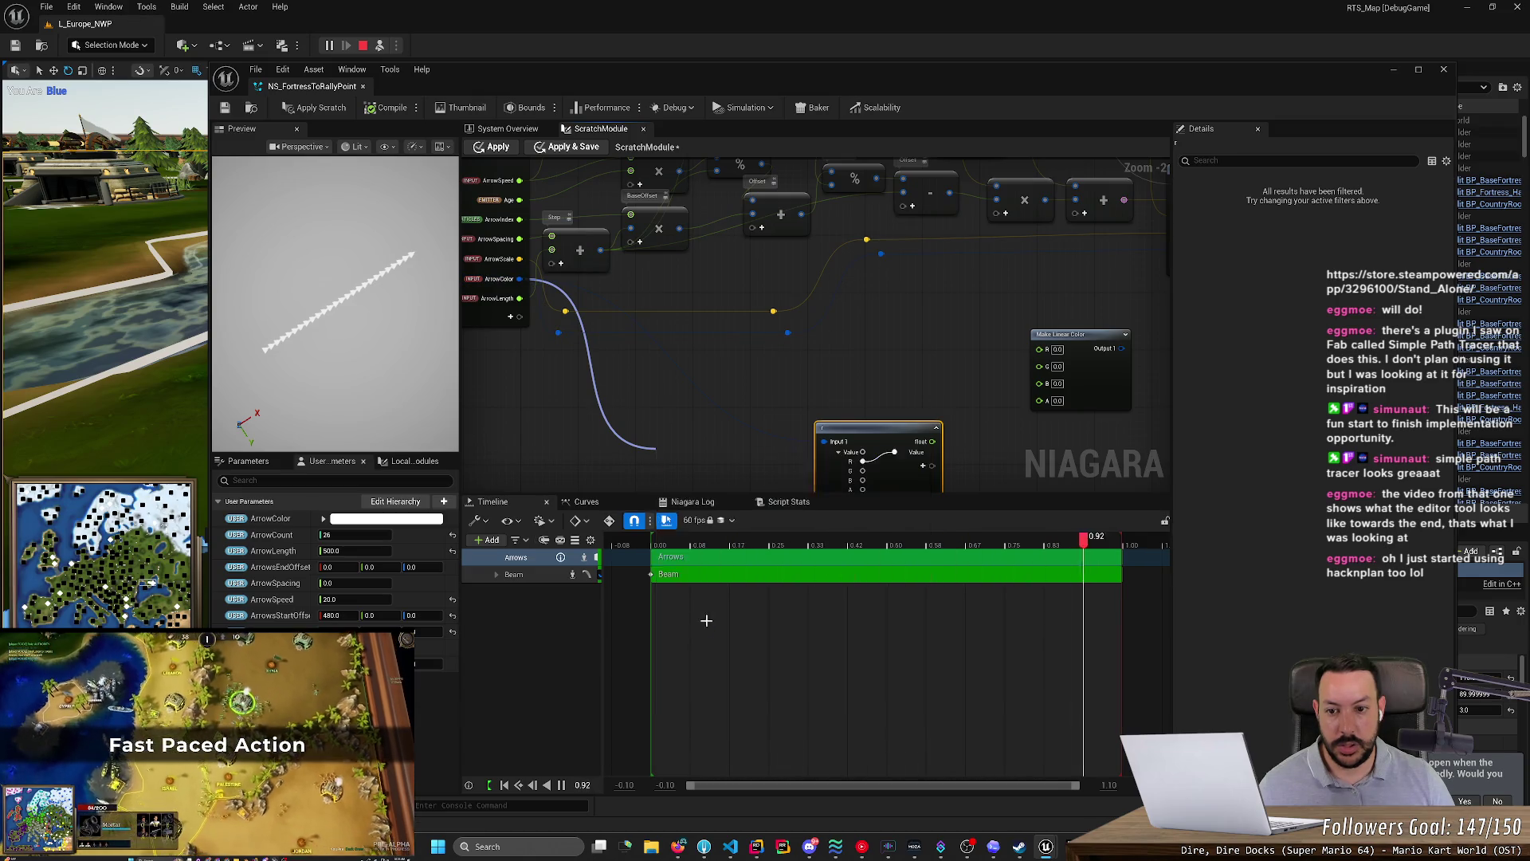
pyautogui.moveTo(522, 280); pyautogui.dragTo(581, 456)
pyautogui.write('b')
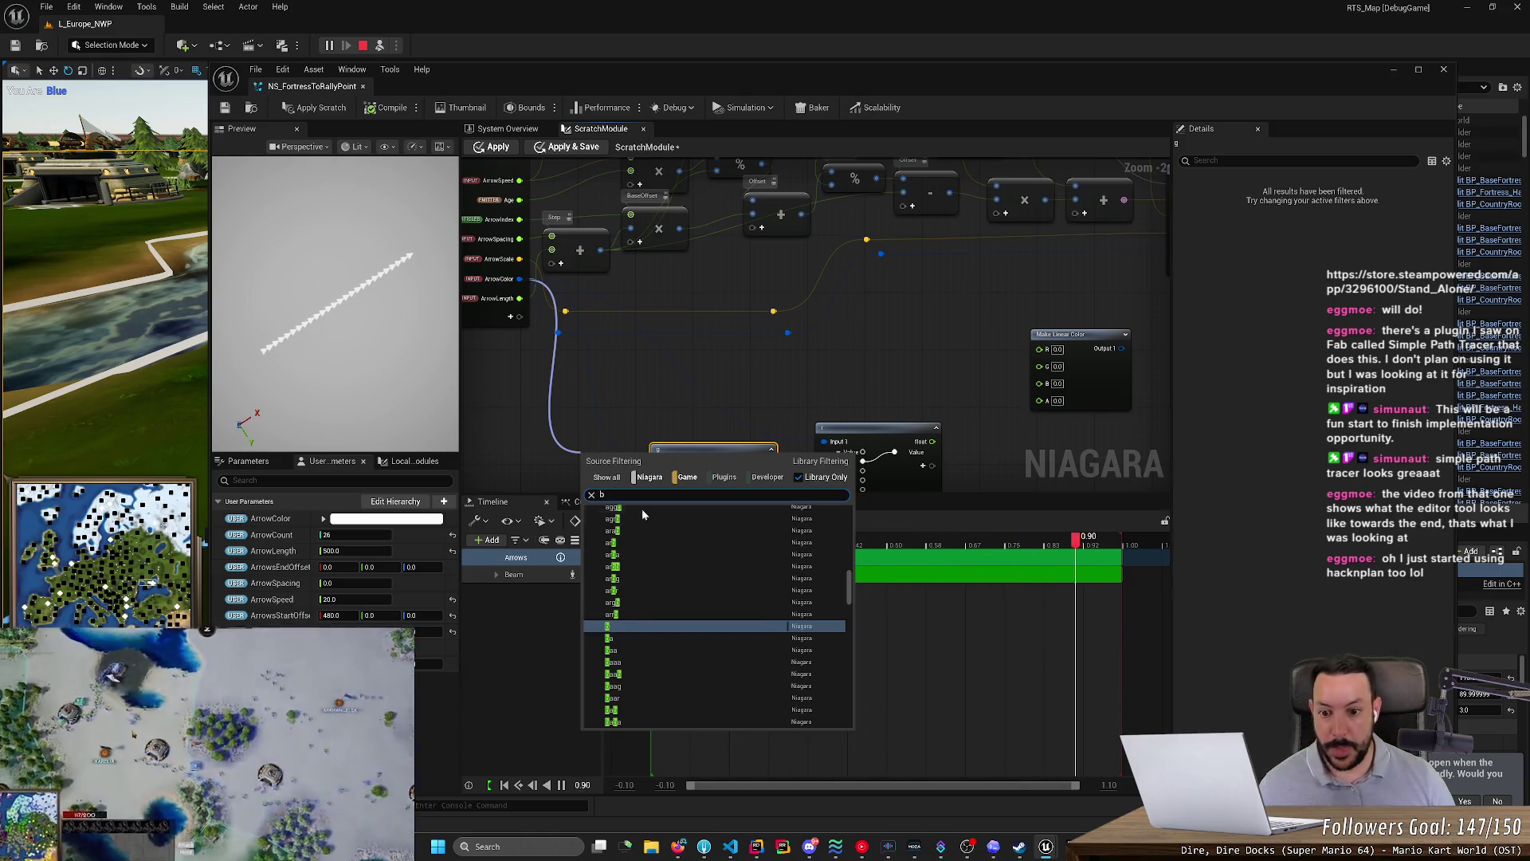
pyautogui.click(623, 631)
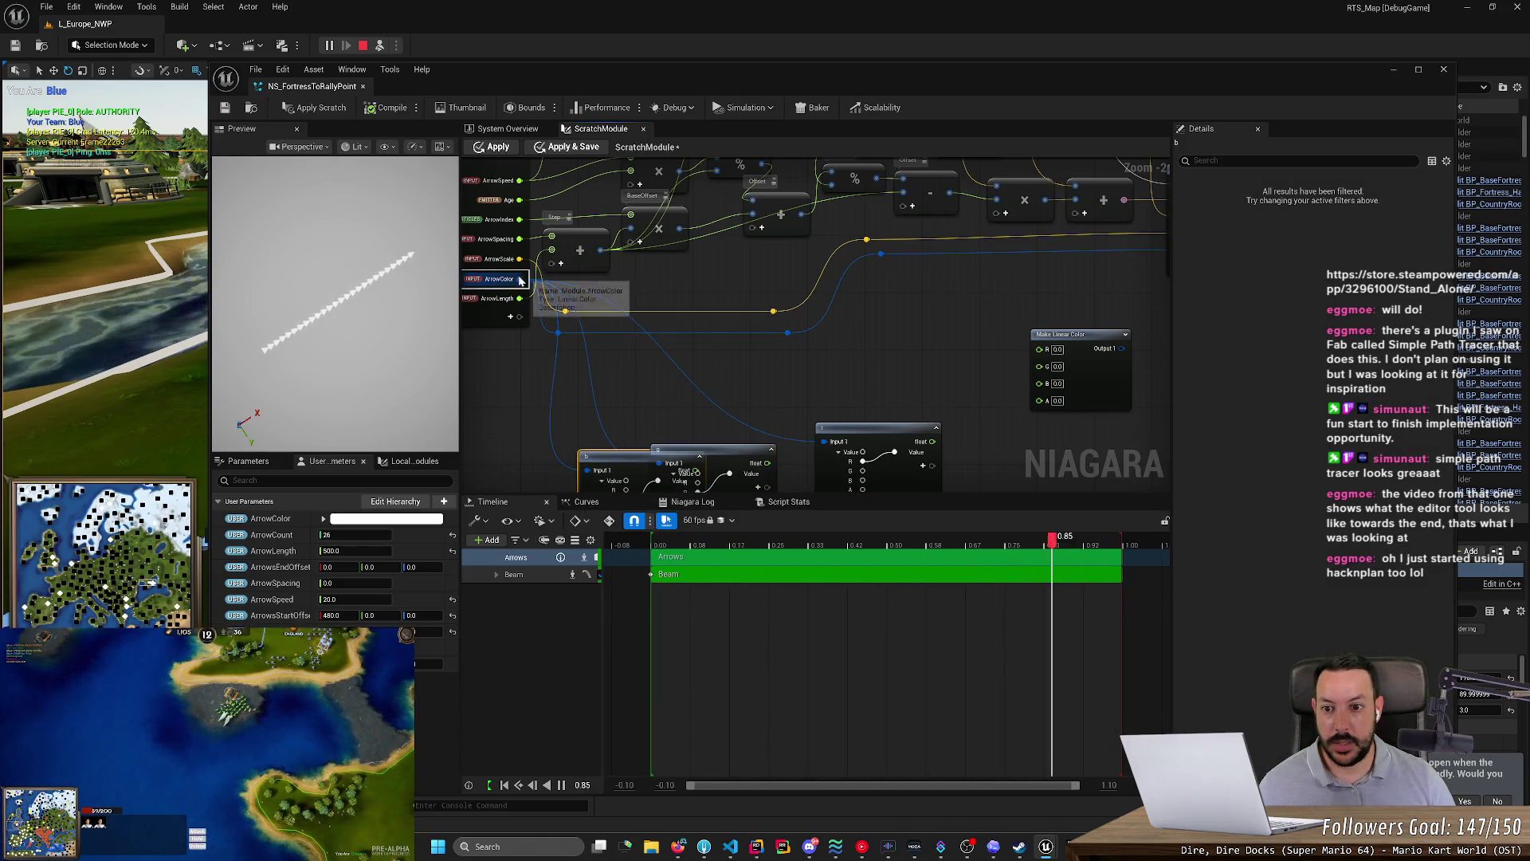
pyautogui.moveTo(520, 279); pyautogui.dragTo(514, 426)
pyautogui.write('a')
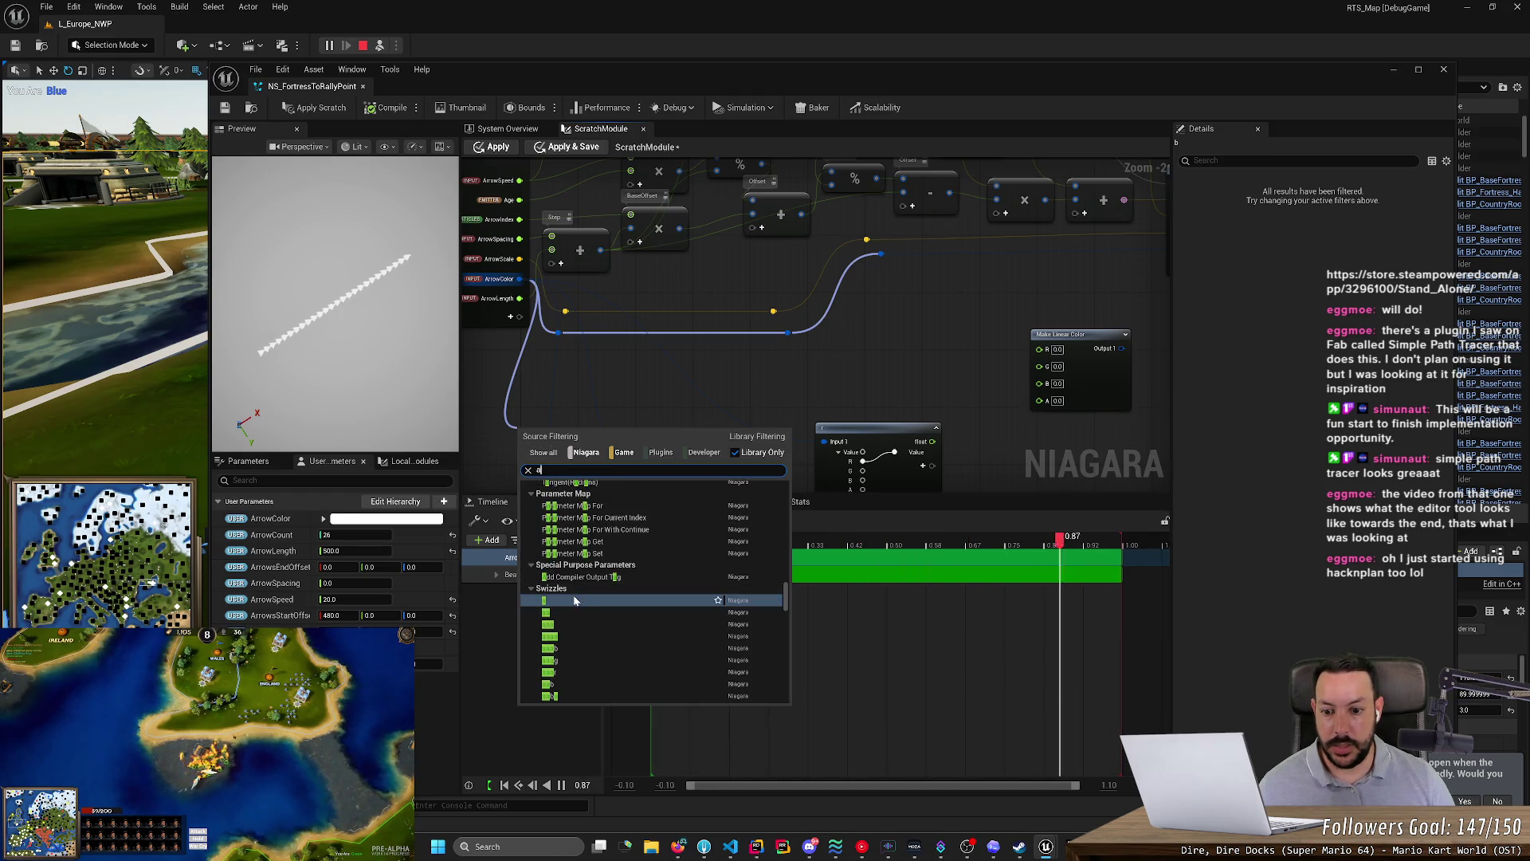
pyautogui.click(572, 598)
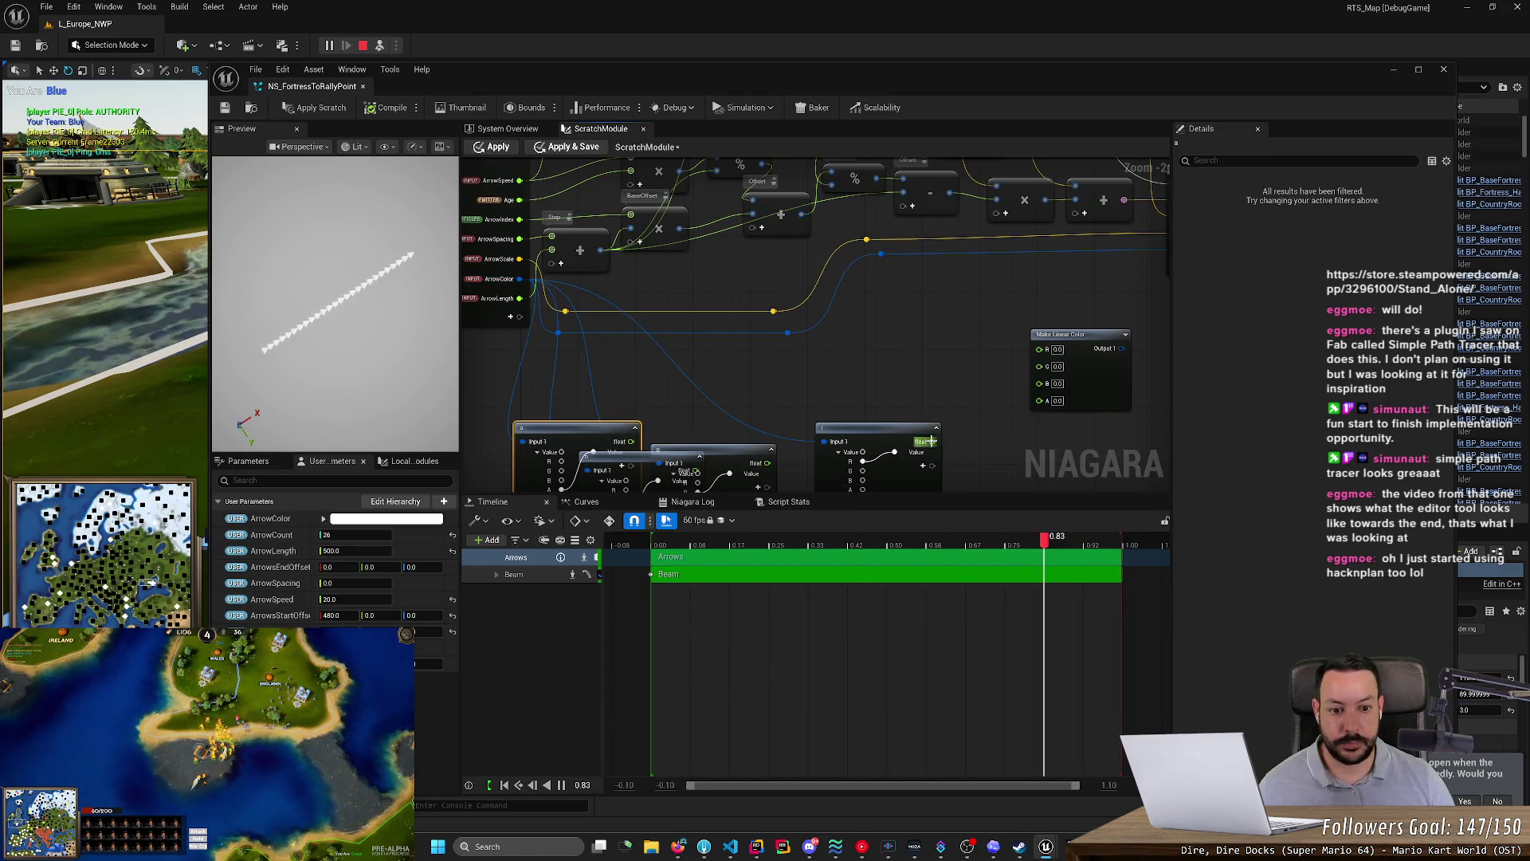
# - Wire the r node into Make Linear Color's R, collapse the channel nodes and line them up beside it
pyautogui.moveTo(929, 441); pyautogui.dragTo(937, 442)
pyautogui.moveTo(1029, 351); pyautogui.dragTo(1040, 348)
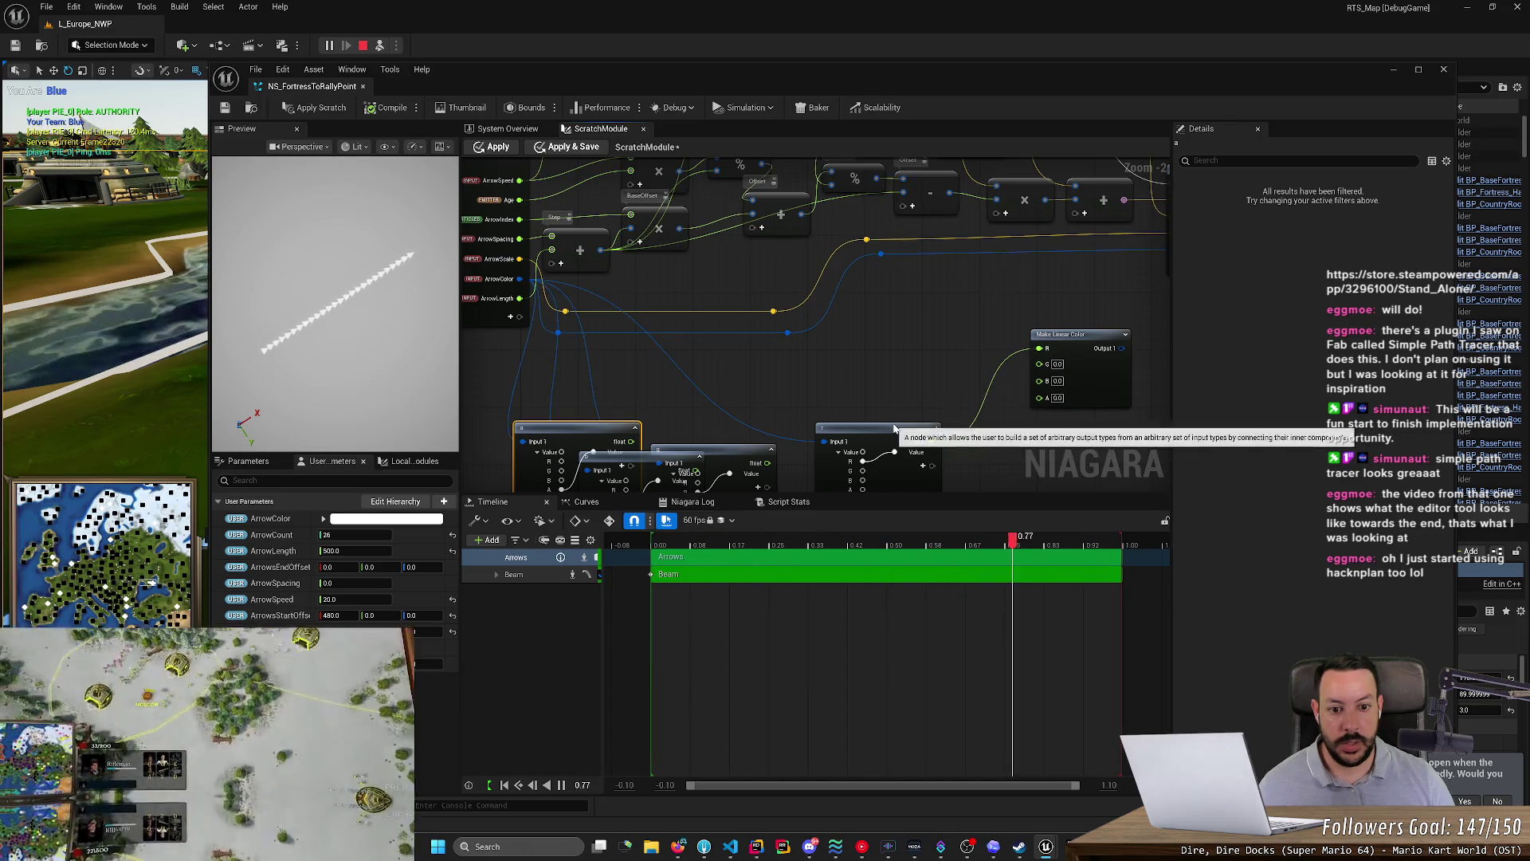
pyautogui.click(938, 428)
pyautogui.moveTo(881, 439); pyautogui.dragTo(965, 341)
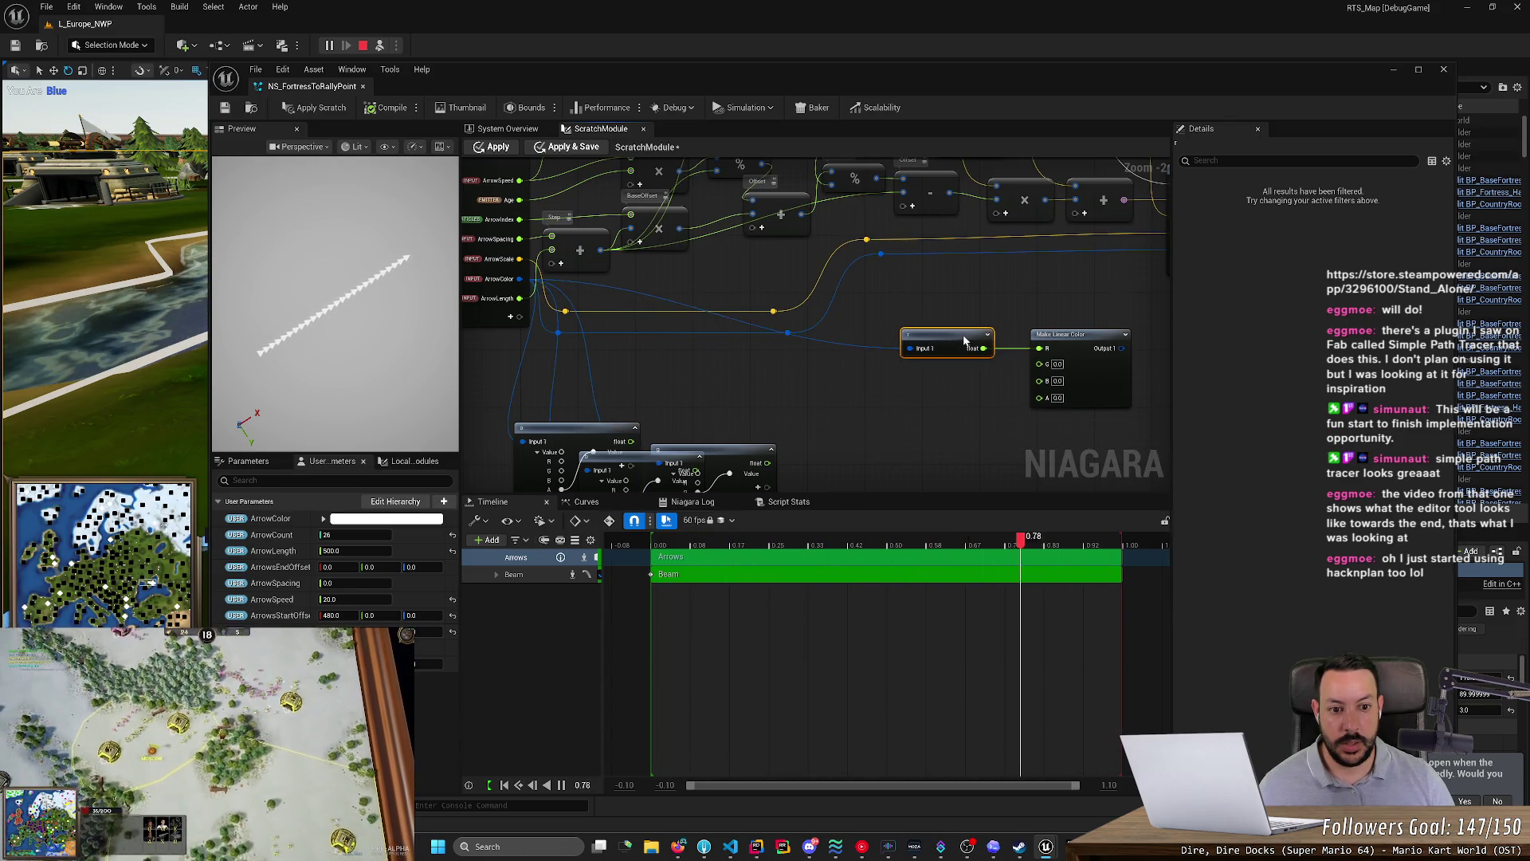
pyautogui.moveTo(710, 449)
pyautogui.mouseDown()
pyautogui.moveTo(837, 399)
pyautogui.moveTo(1040, 362)
pyautogui.mouseUp()
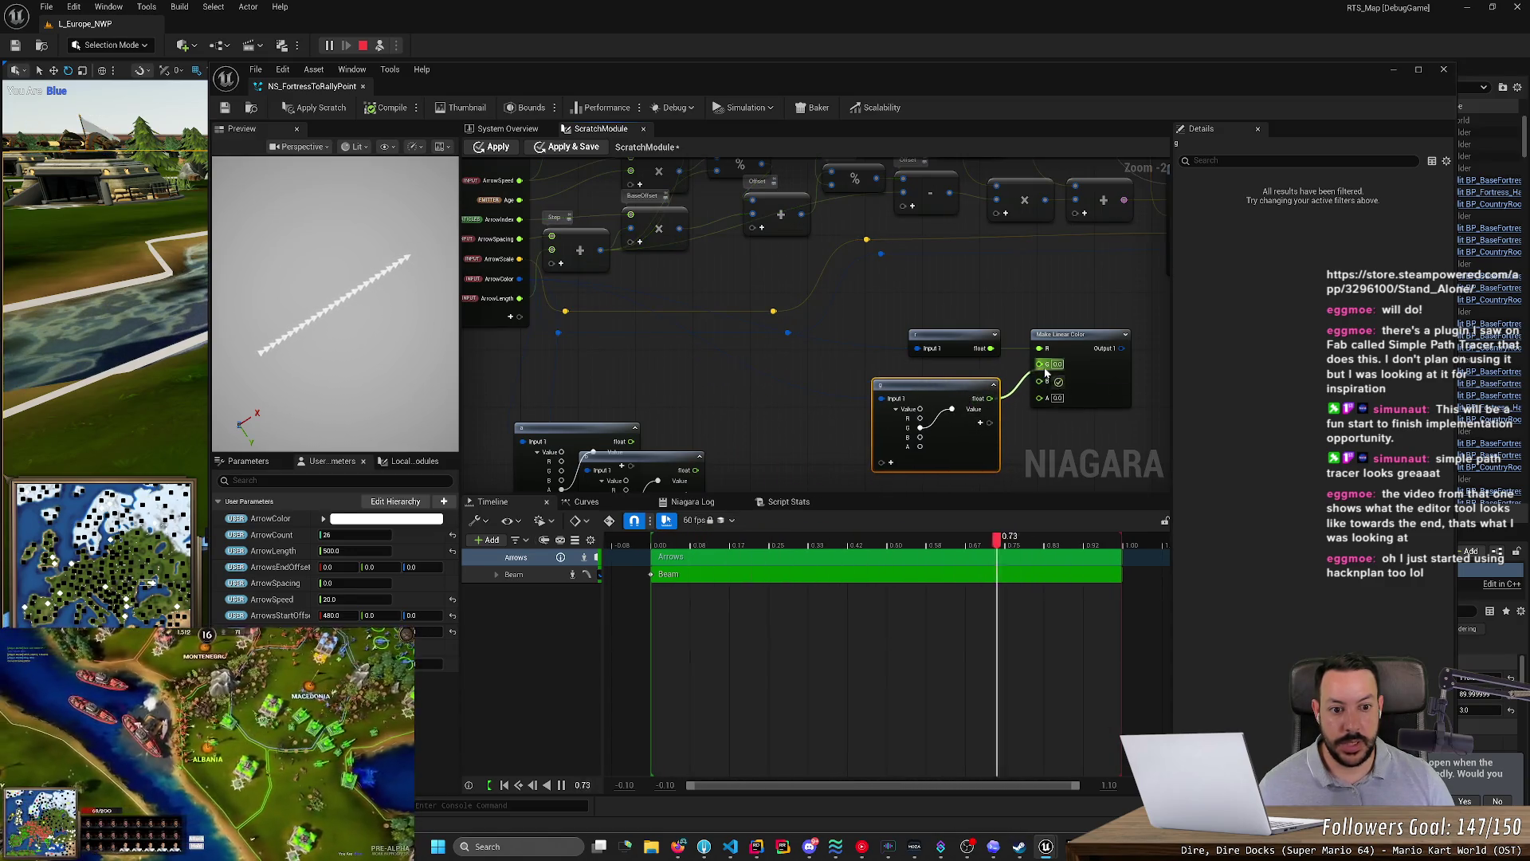
pyautogui.moveTo(934, 387); pyautogui.dragTo(978, 365)
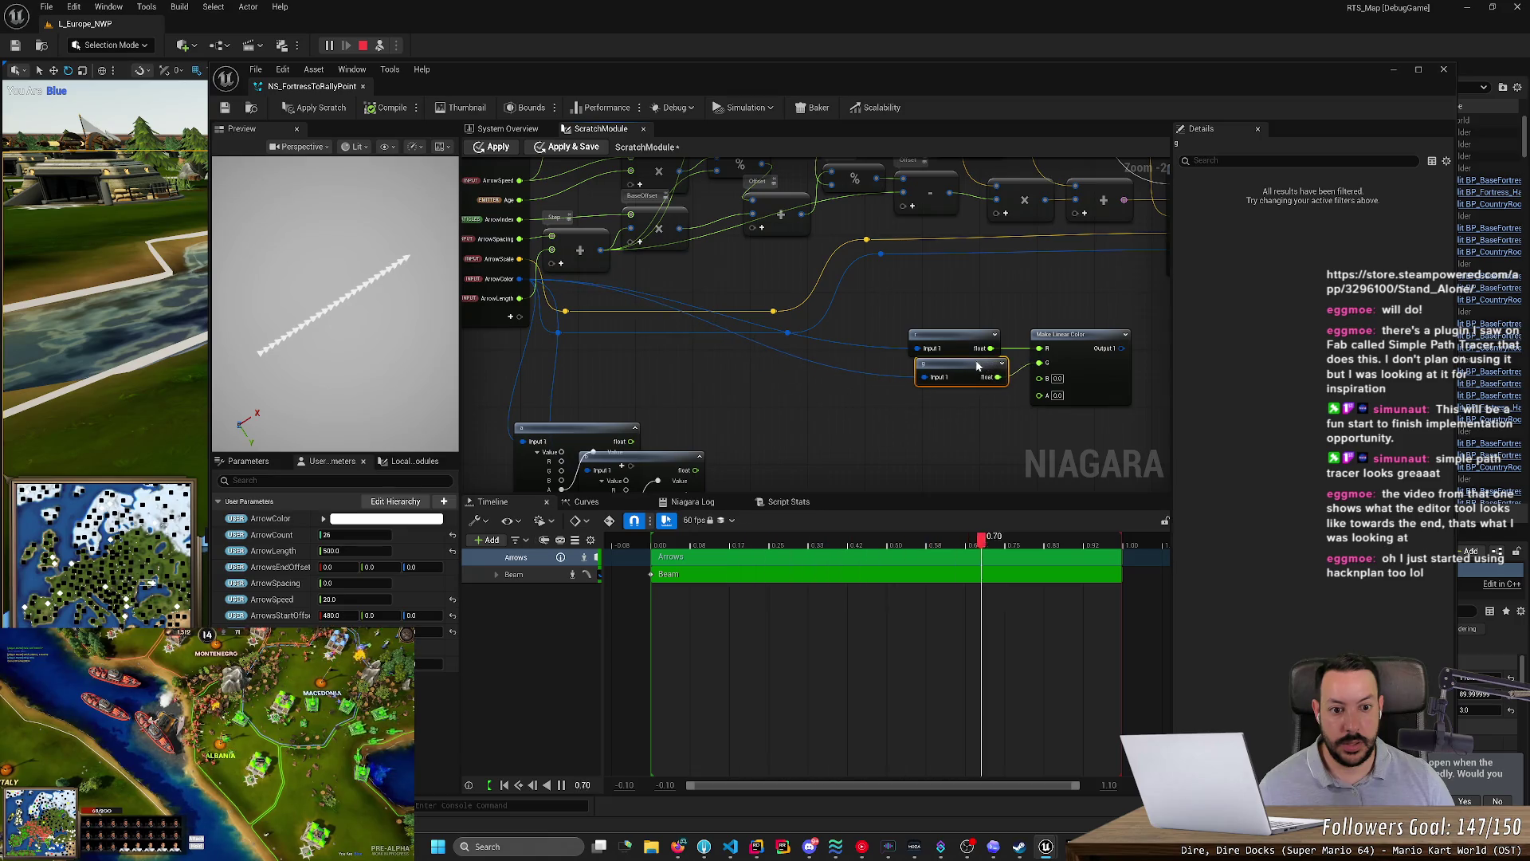
pyautogui.moveTo(639, 459)
pyautogui.mouseDown()
pyautogui.moveTo(815, 441)
pyautogui.moveTo(1041, 378)
pyautogui.mouseUp()
pyautogui.click(1015, 401)
# - Connect b to Make Linear Color's B, collapse the a node, and feed the colour into Map Set Color
pyautogui.moveTo(590, 439); pyautogui.dragTo(985, 430)
pyautogui.click(1028, 424)
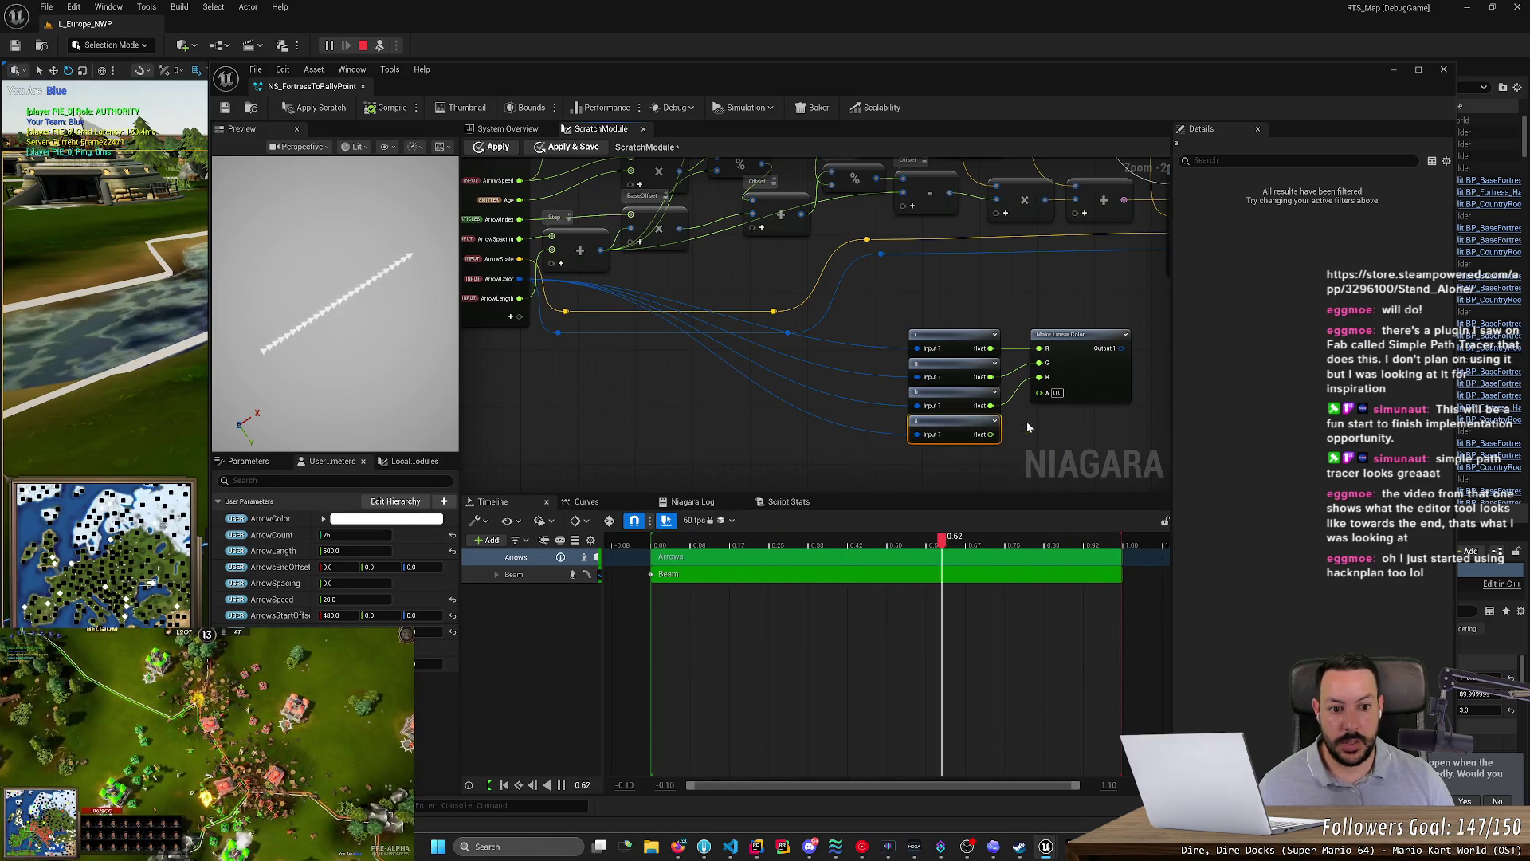
pyautogui.moveTo(1079, 419)
pyautogui.mouseDown()
pyautogui.moveTo(745, 480)
pyautogui.moveTo(803, 415)
pyautogui.mouseUp()
pyautogui.moveTo(841, 340); pyautogui.dragTo(1015, 313)
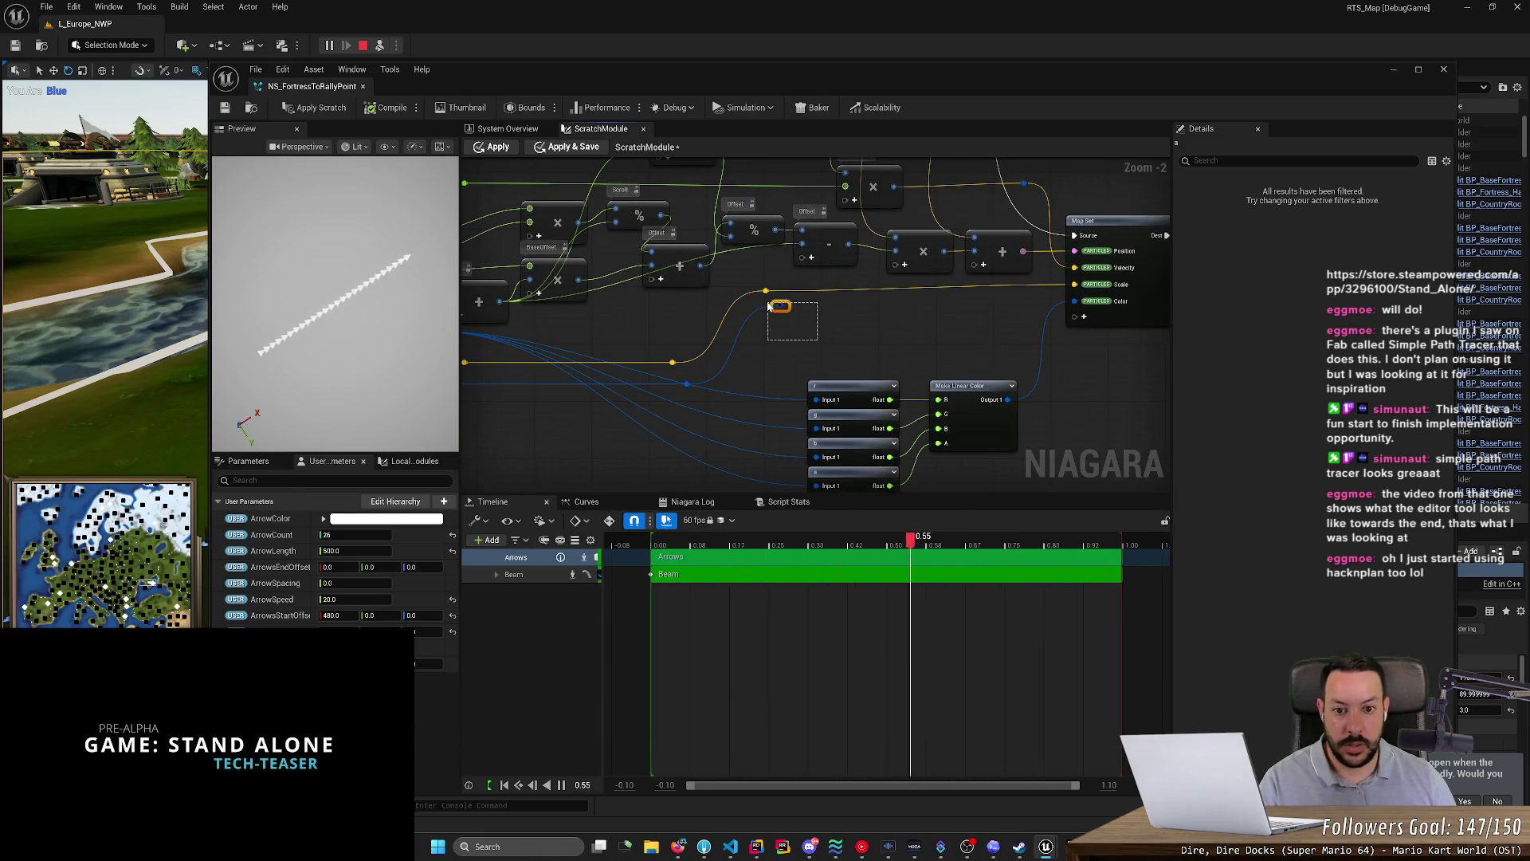
# - Insert a reroute node on the blue ArrowColor wire
pyautogui.click(711, 372)
pyautogui.doubleClick(685, 386)
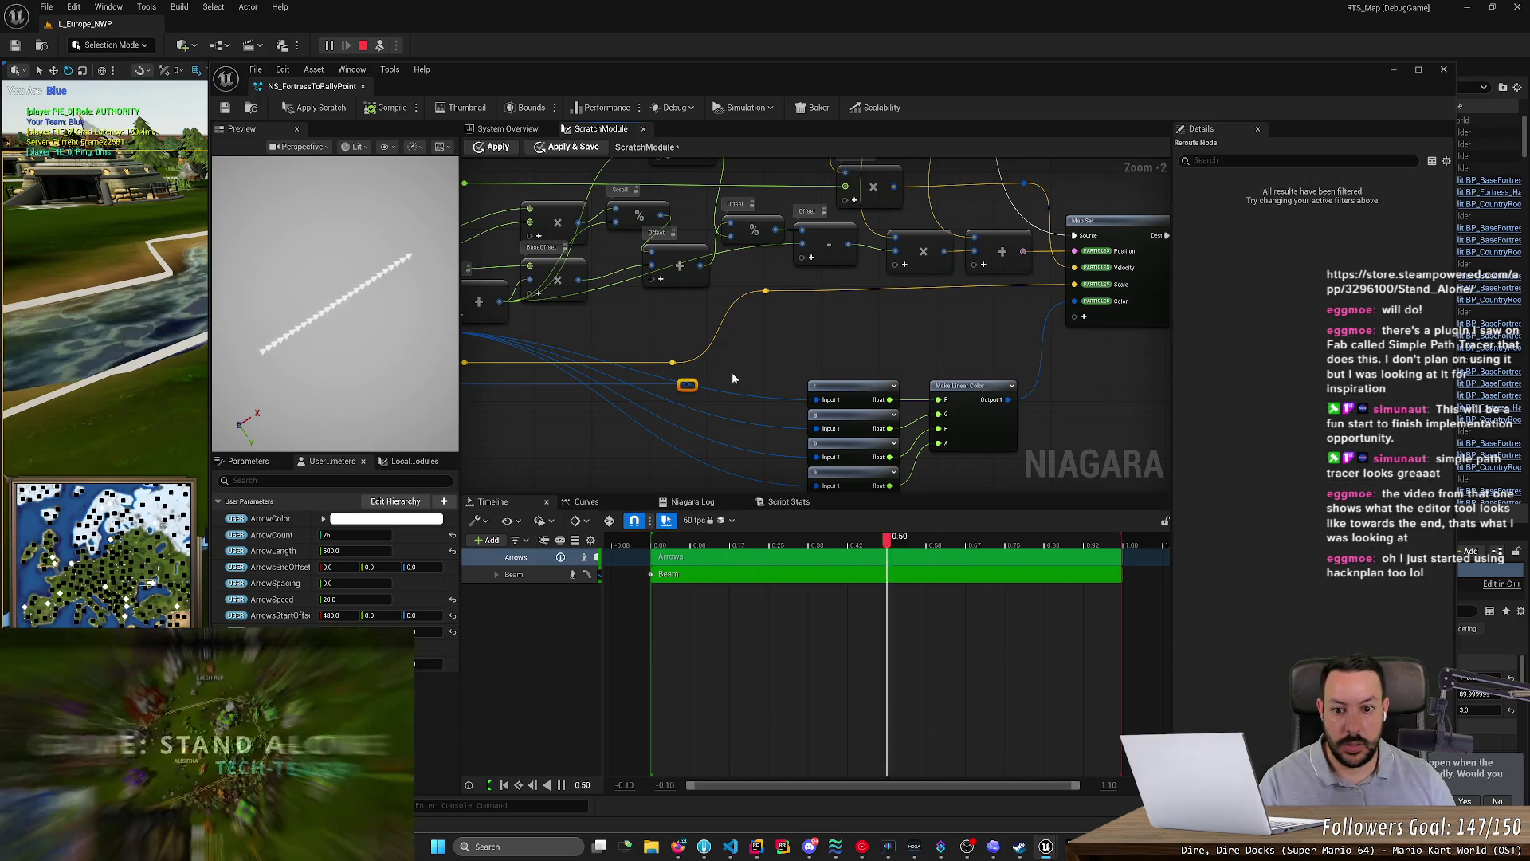
pyautogui.moveTo(732, 372); pyautogui.dragTo(950, 372)
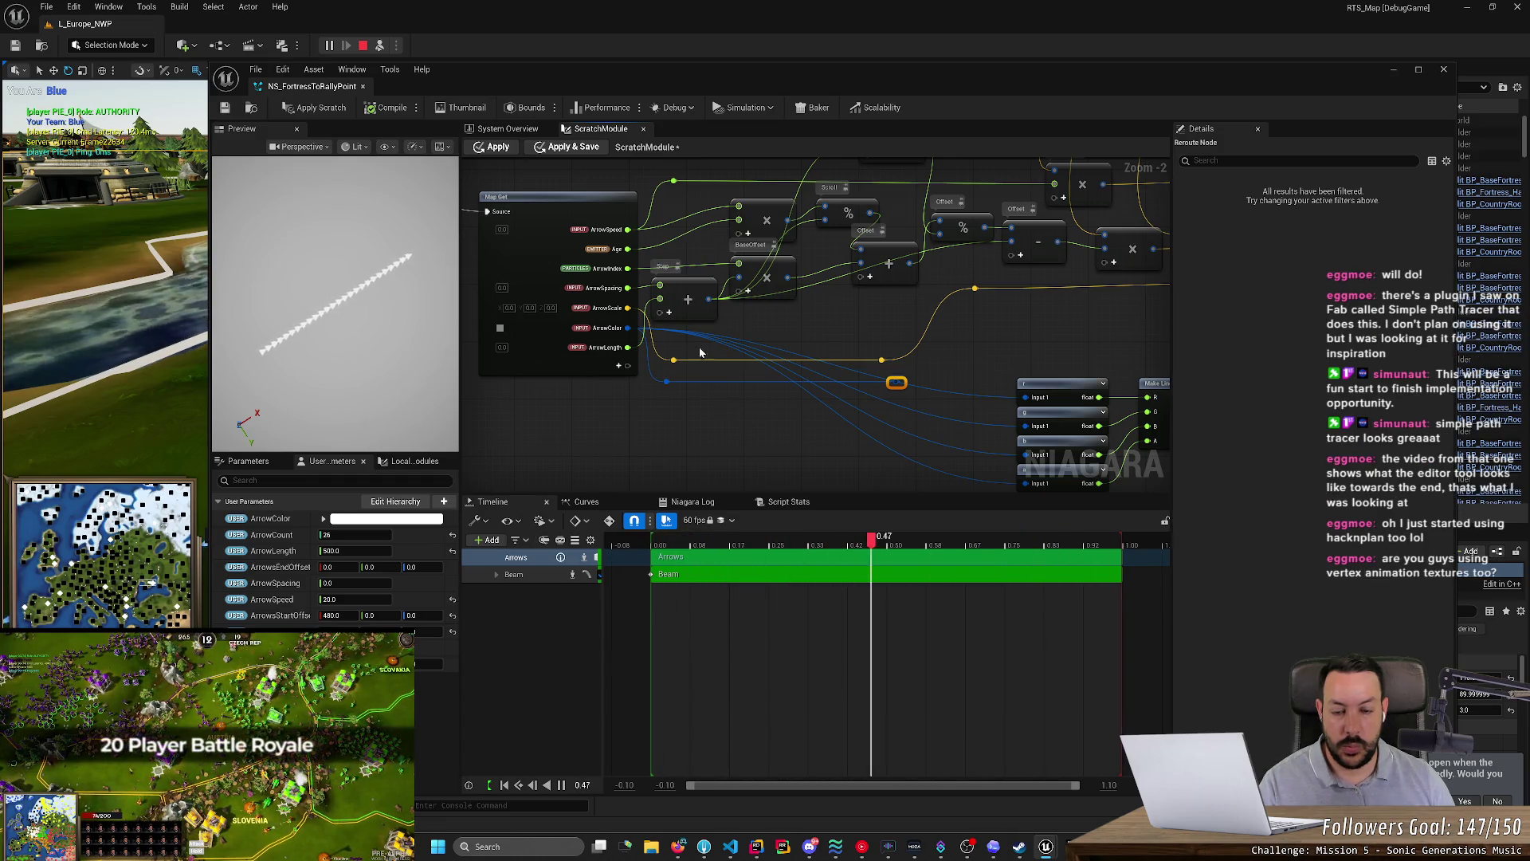
pyautogui.click(903, 418)
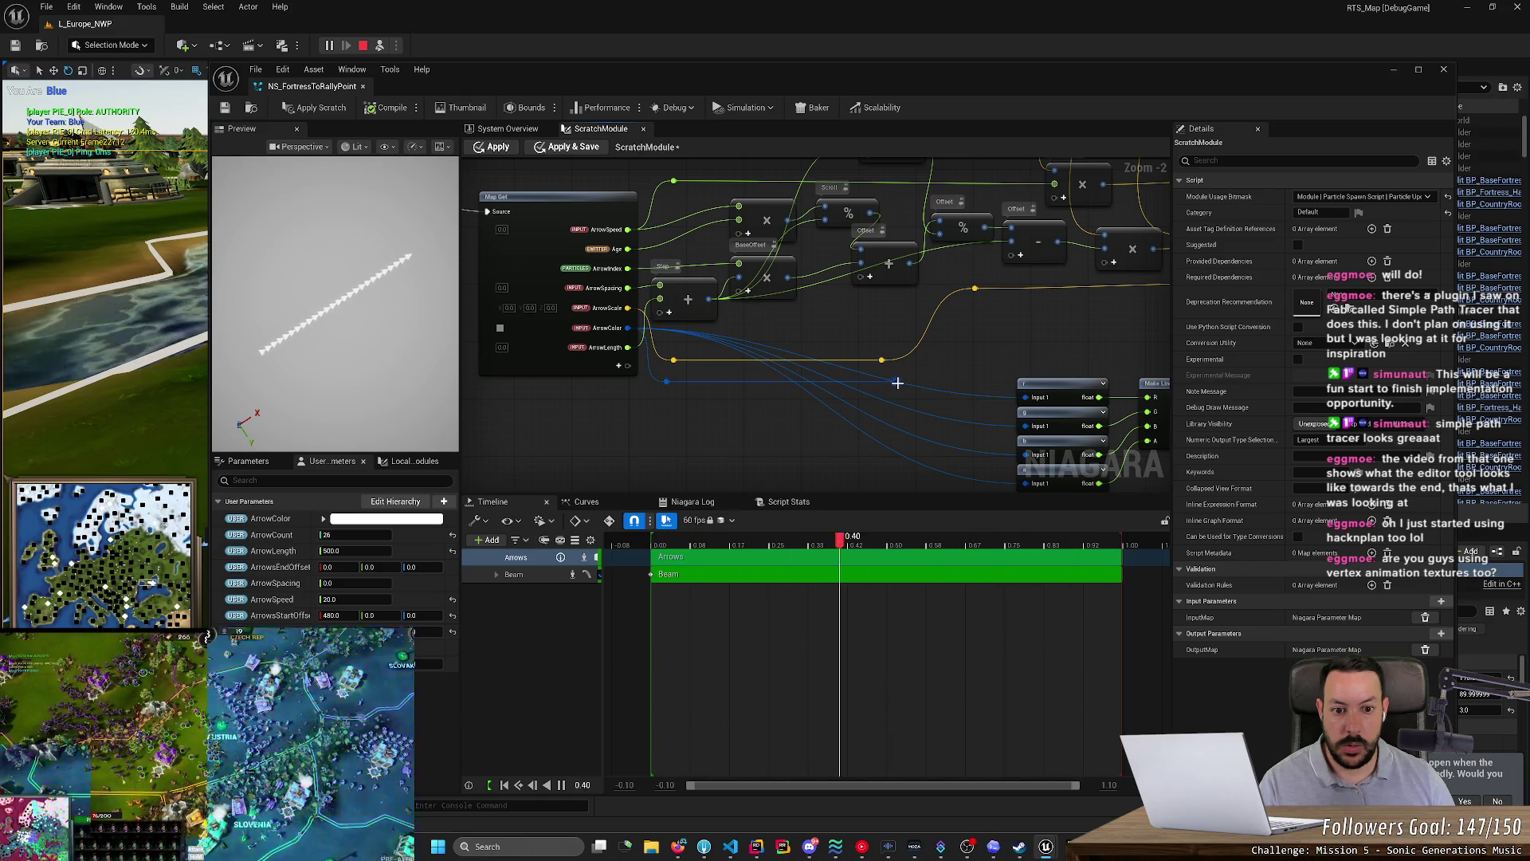
# - Route the reroute into all four channel nodes' inputs, then minimize the Niagara editor
pyautogui.moveTo(898, 381); pyautogui.dragTo(1027, 399)
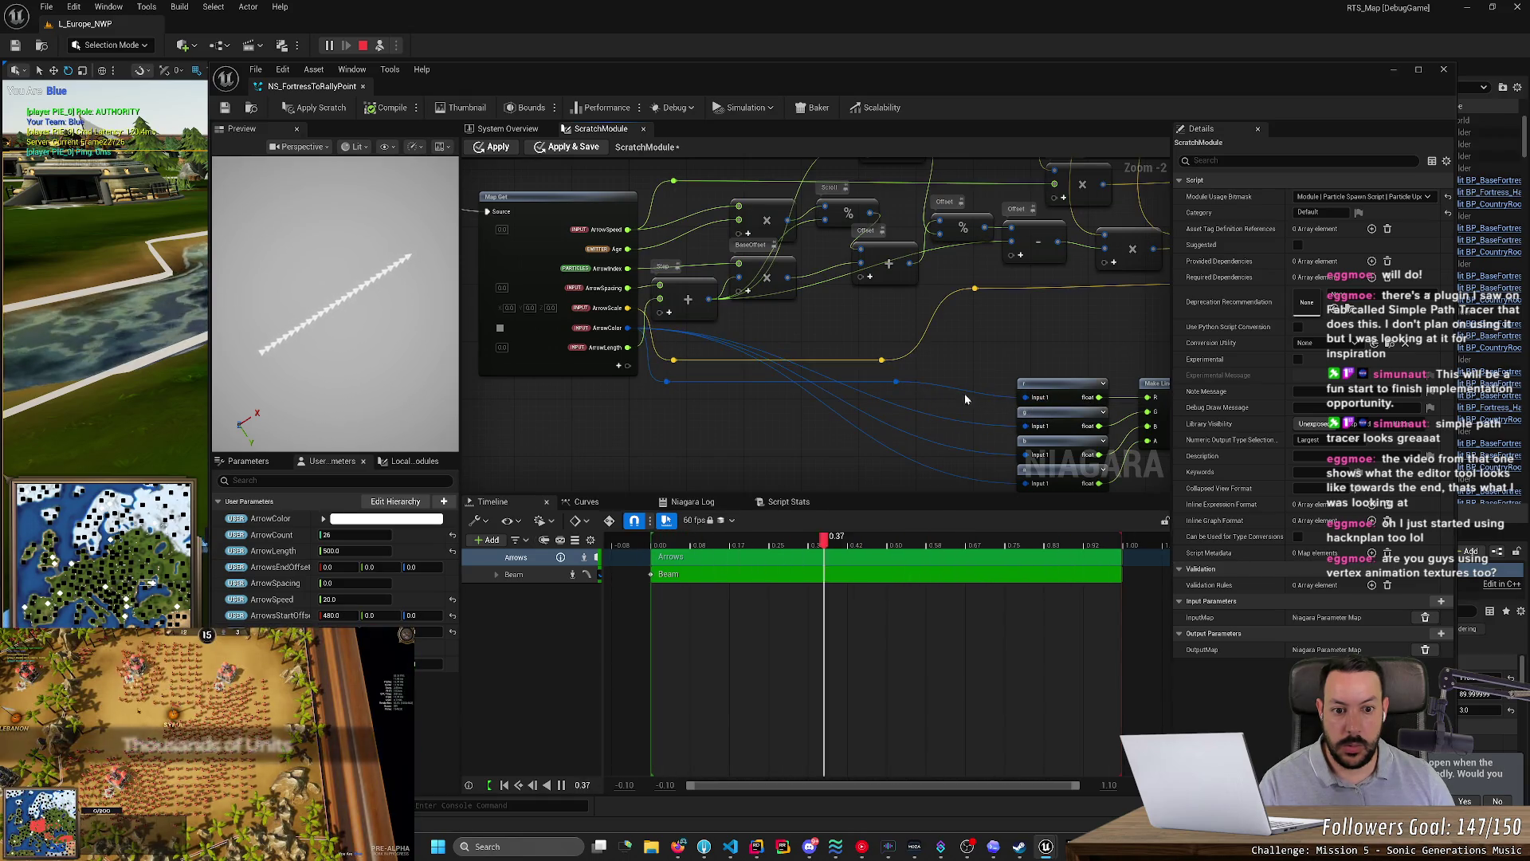
pyautogui.moveTo(897, 381); pyautogui.dragTo(1028, 427)
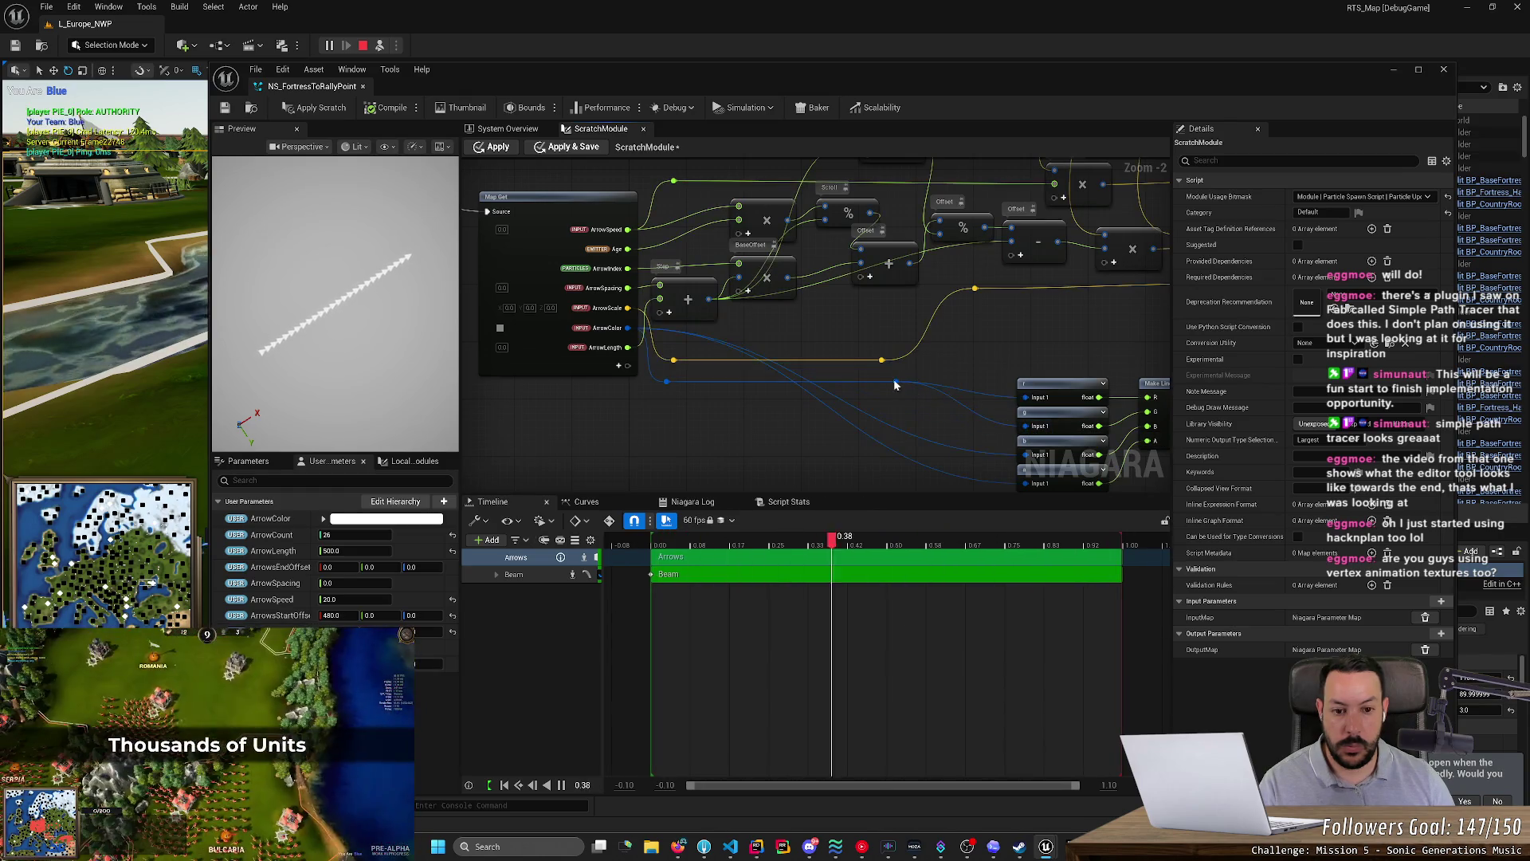
pyautogui.moveTo(897, 383); pyautogui.dragTo(1028, 456)
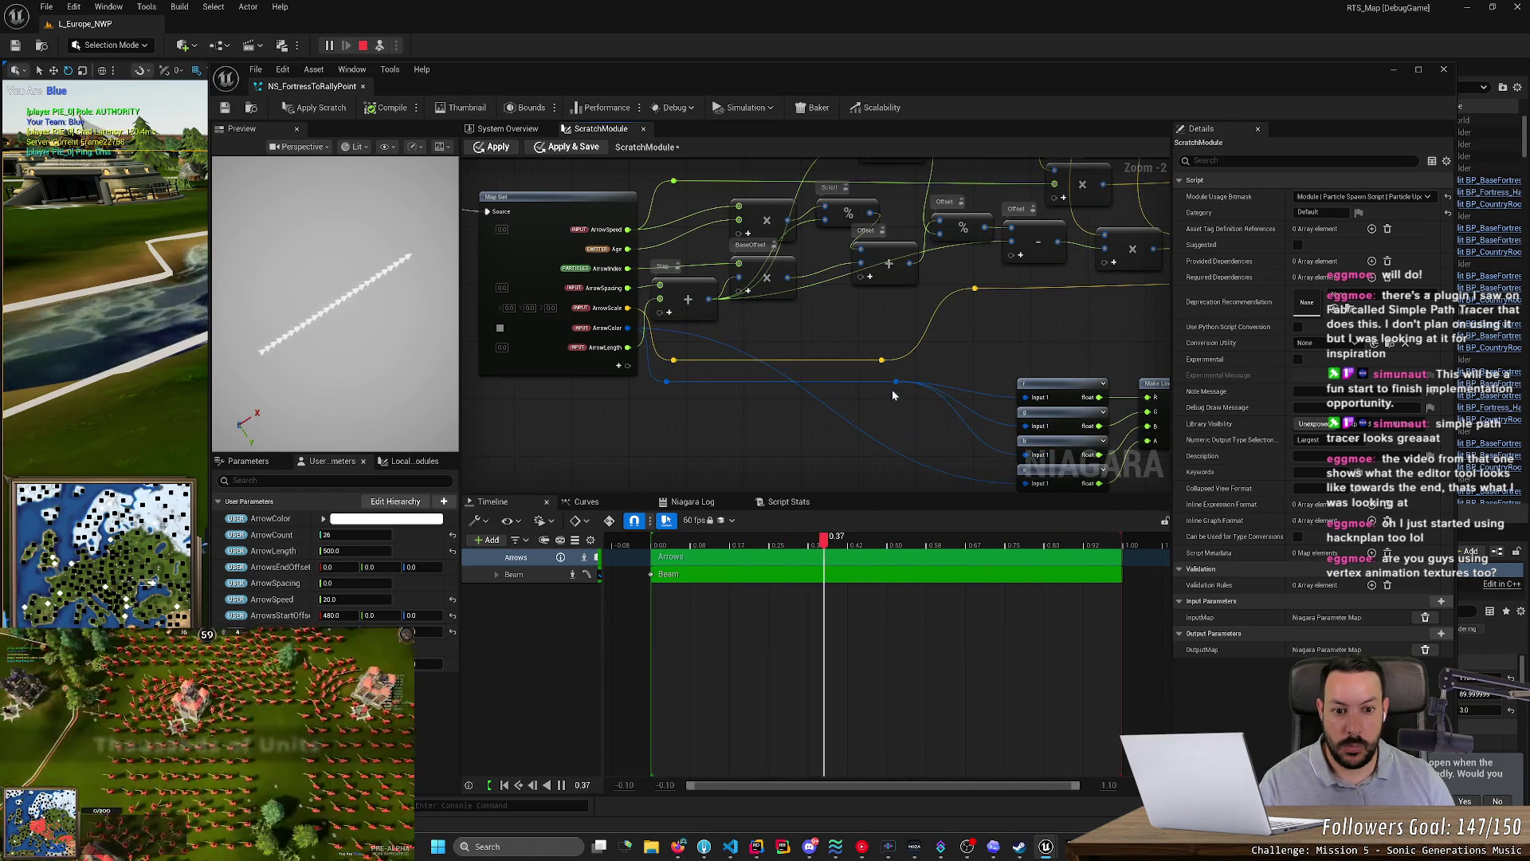
pyautogui.moveTo(897, 384)
pyautogui.mouseDown()
pyautogui.moveTo(1027, 475)
pyautogui.moveTo(1021, 436)
pyautogui.mouseUp()
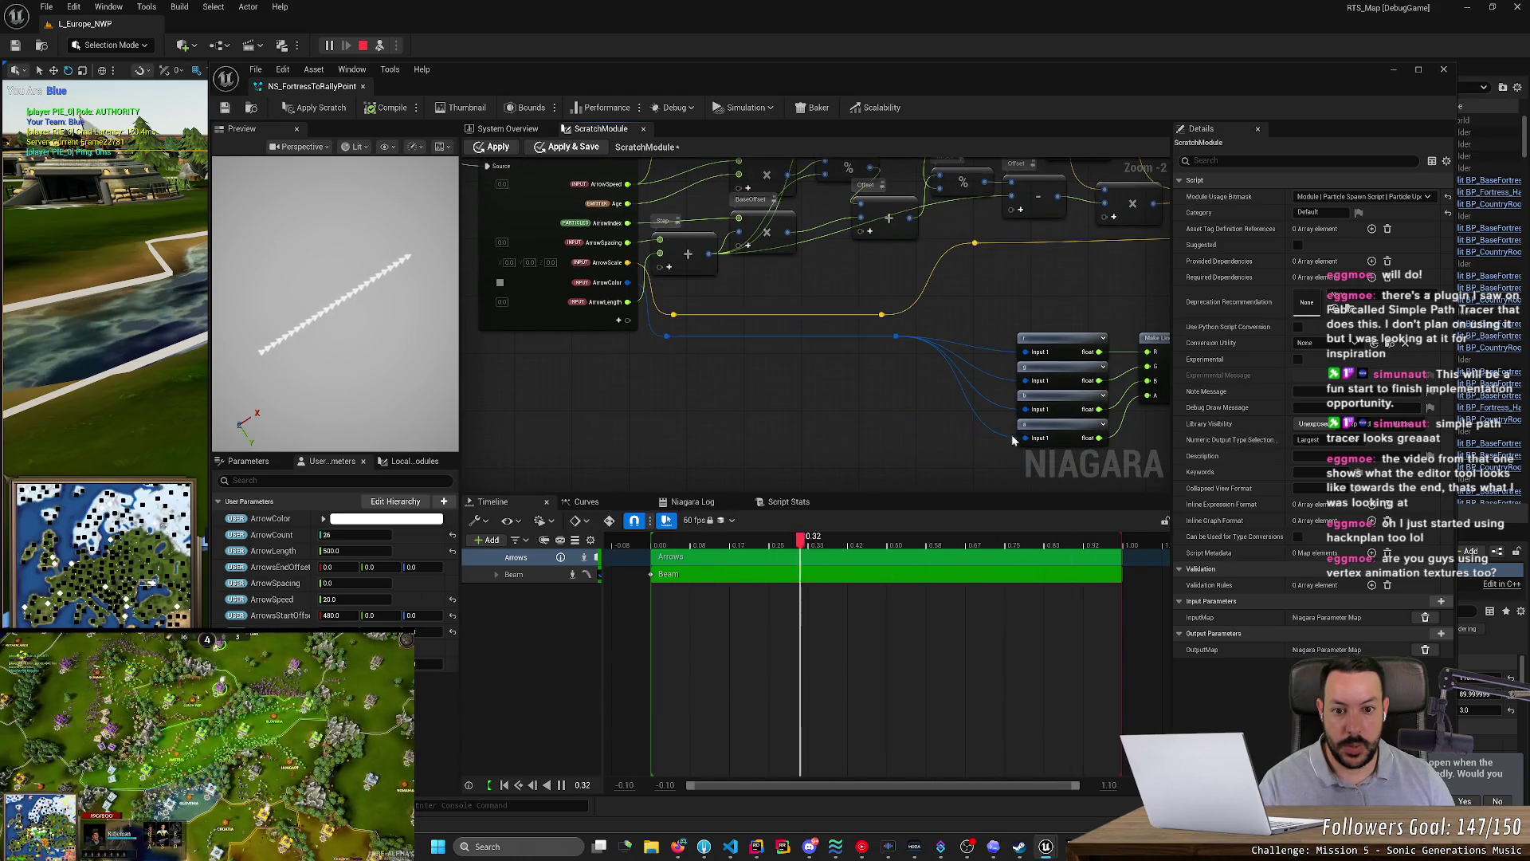
pyautogui.moveTo(821, 410); pyautogui.dragTo(721, 417)
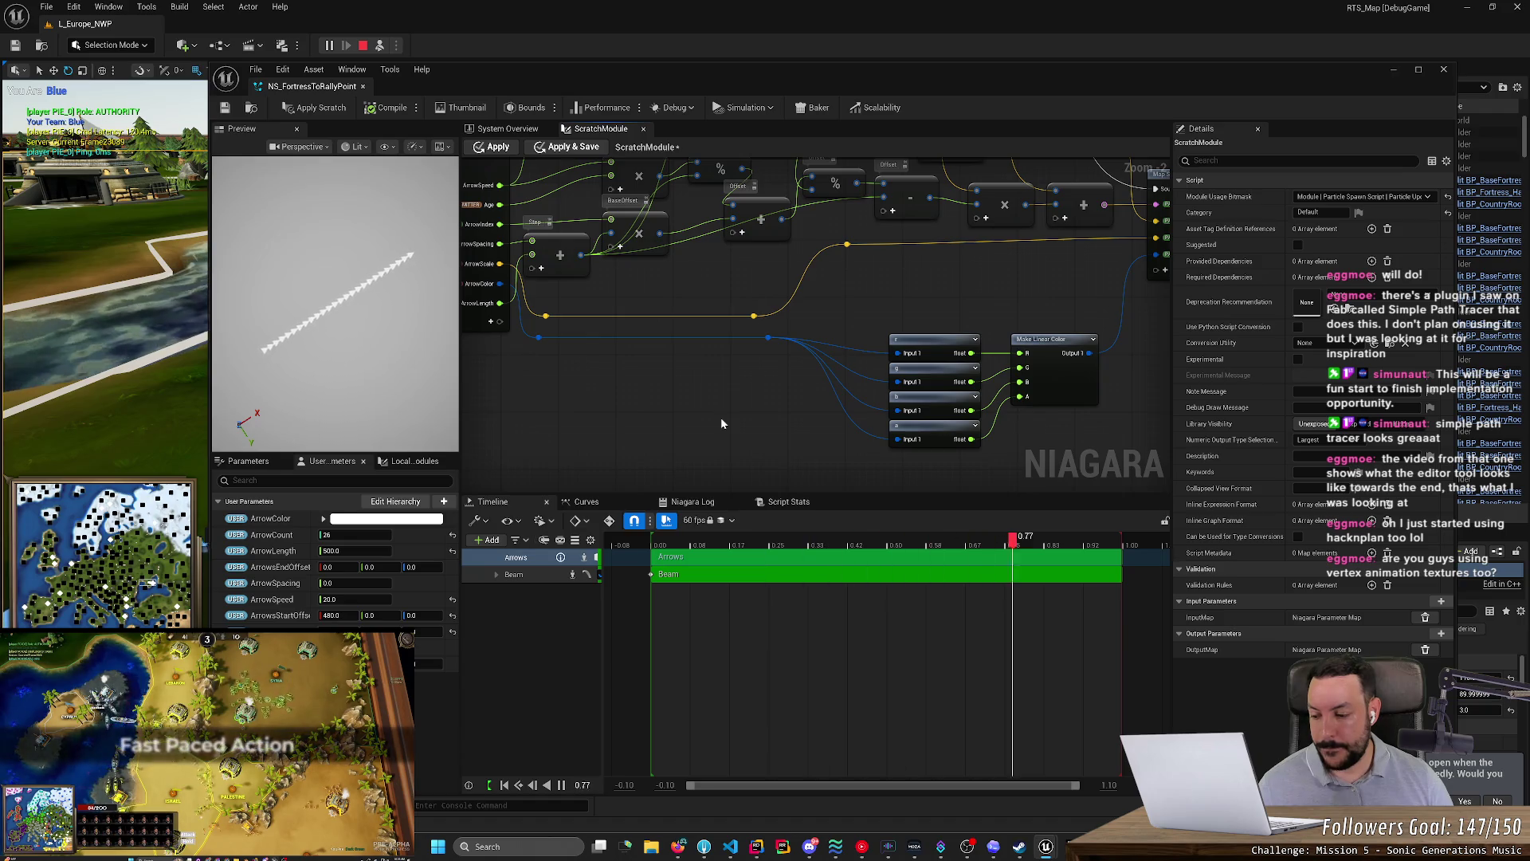
pyautogui.click(1391, 70)
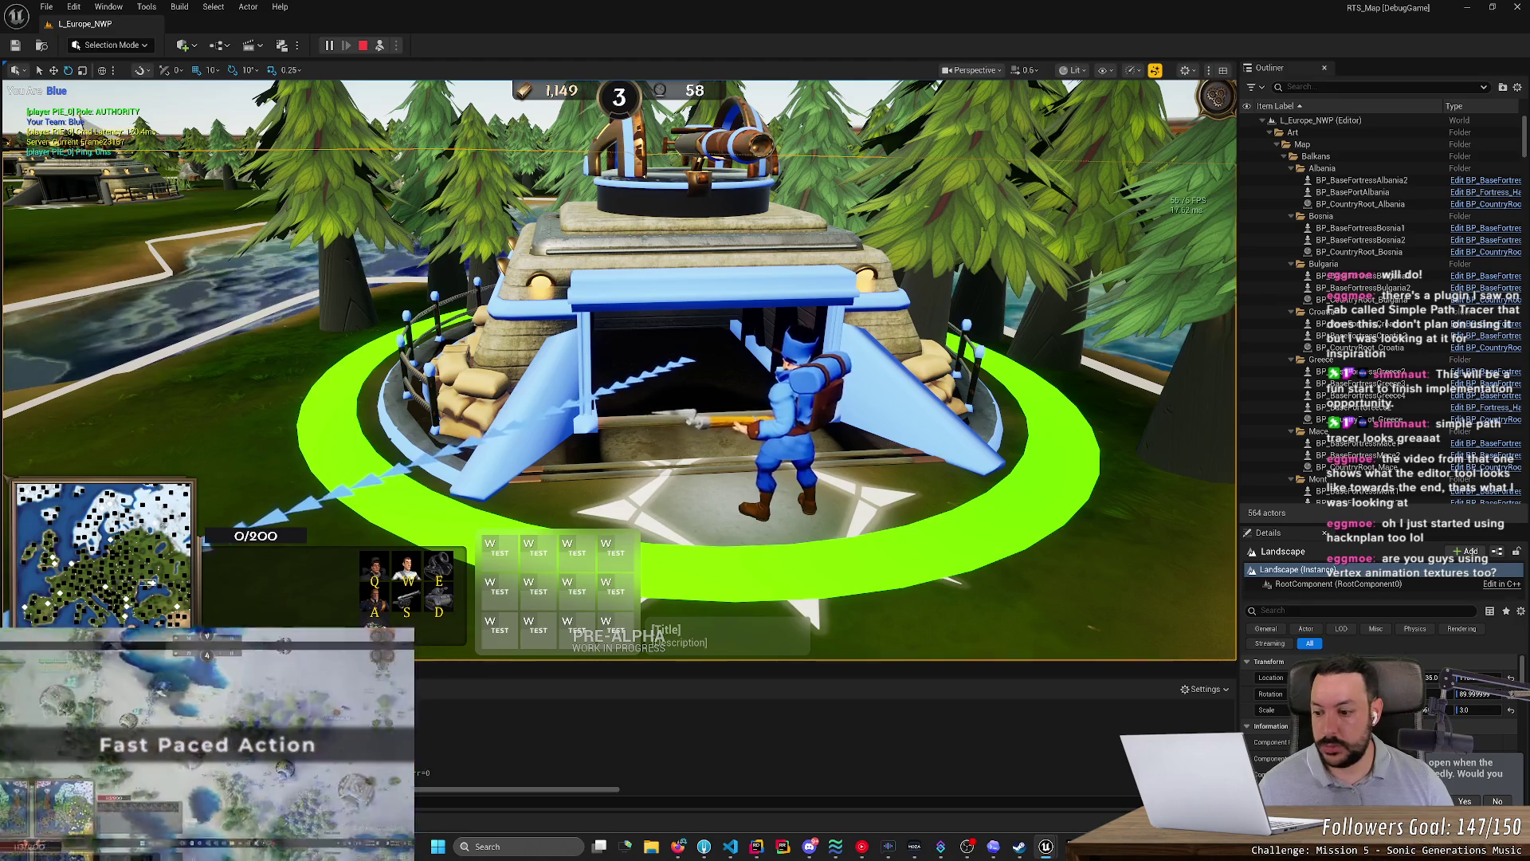
# - Search the Content Drawer for rifleman and open the A_Rifleman2_Shoot animation
pyautogui.hotkey('ctrl', 'space')
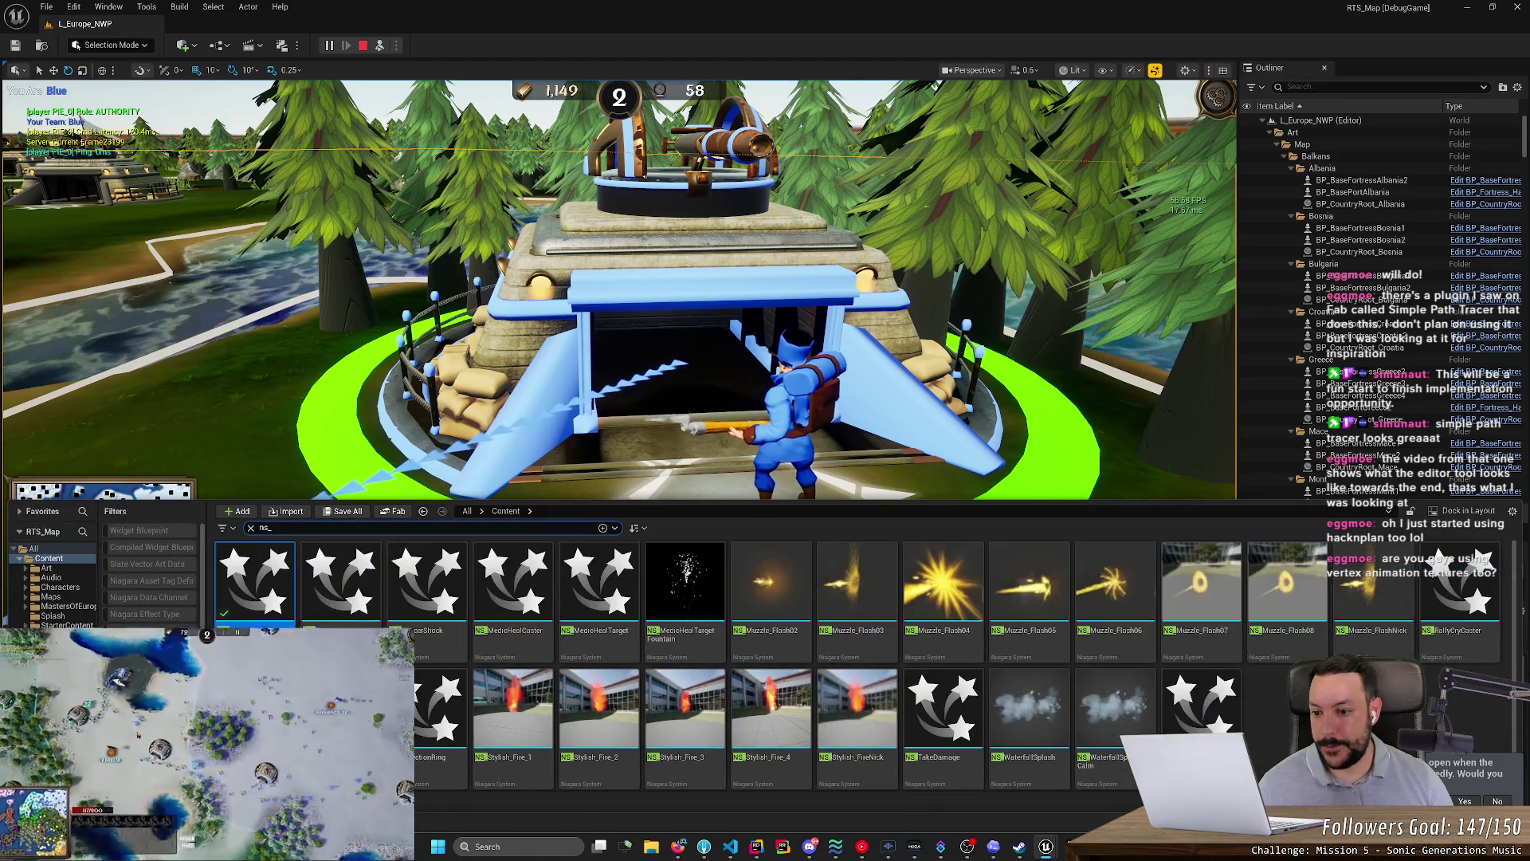
pyautogui.press('BackSpace')
pyautogui.press('BackSpace')
pyautogui.press('BackSpace')
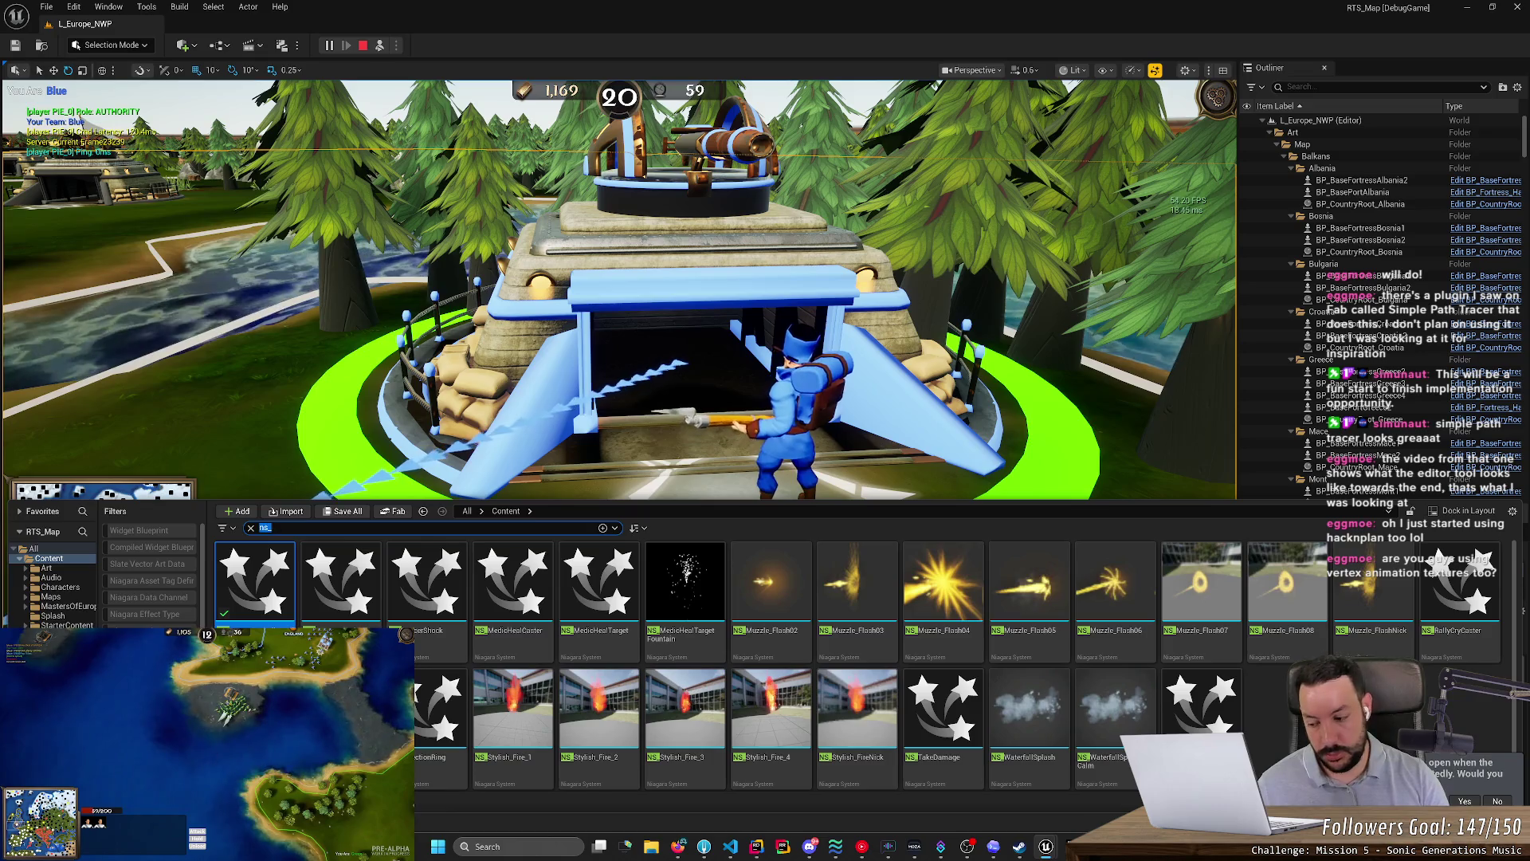
pyautogui.write('rifleman')
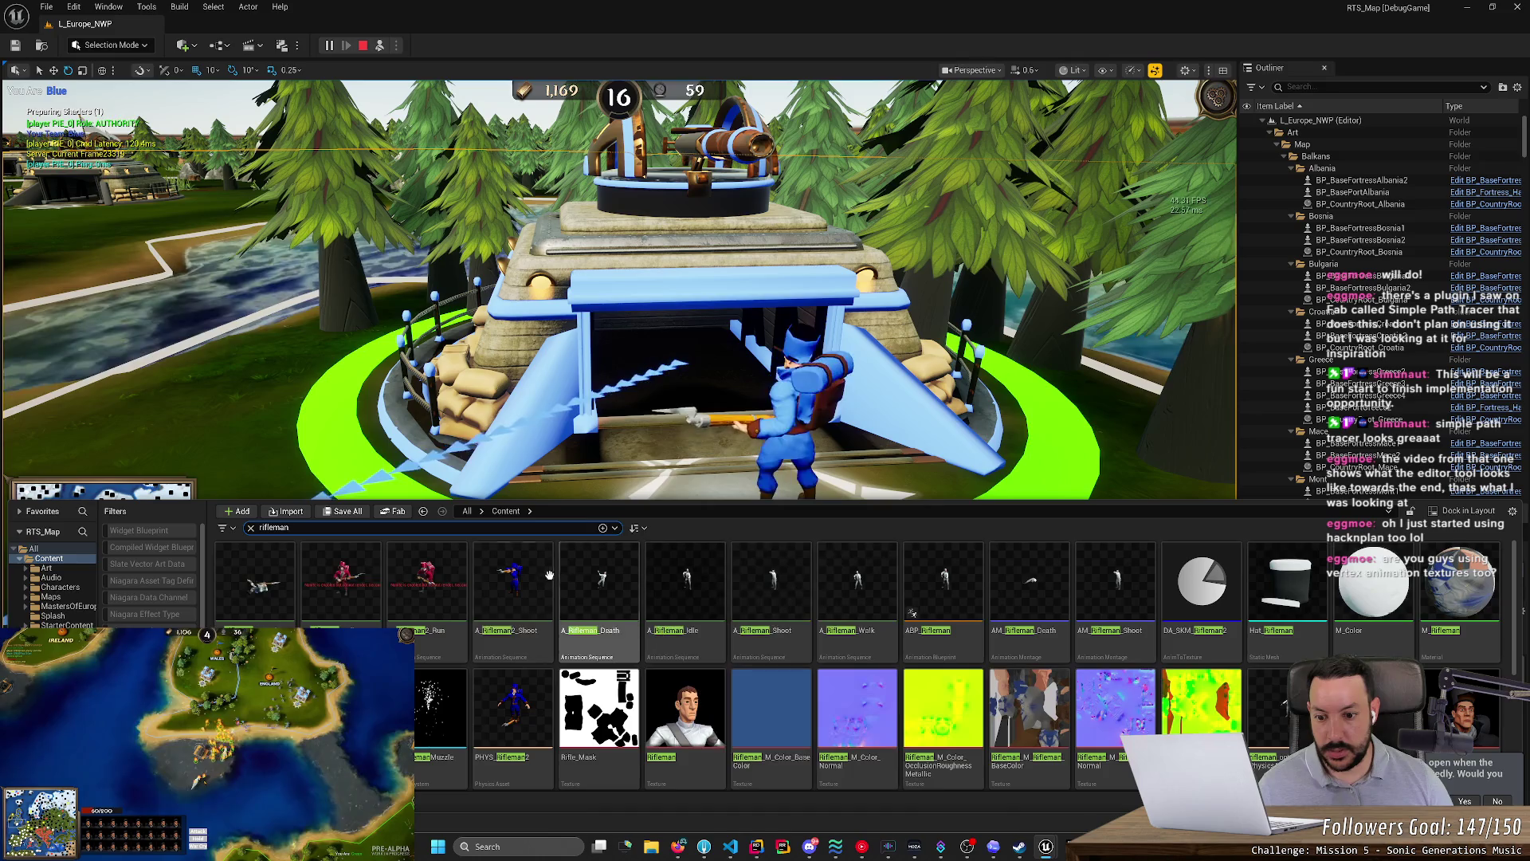
pyautogui.doubleClick(534, 581)
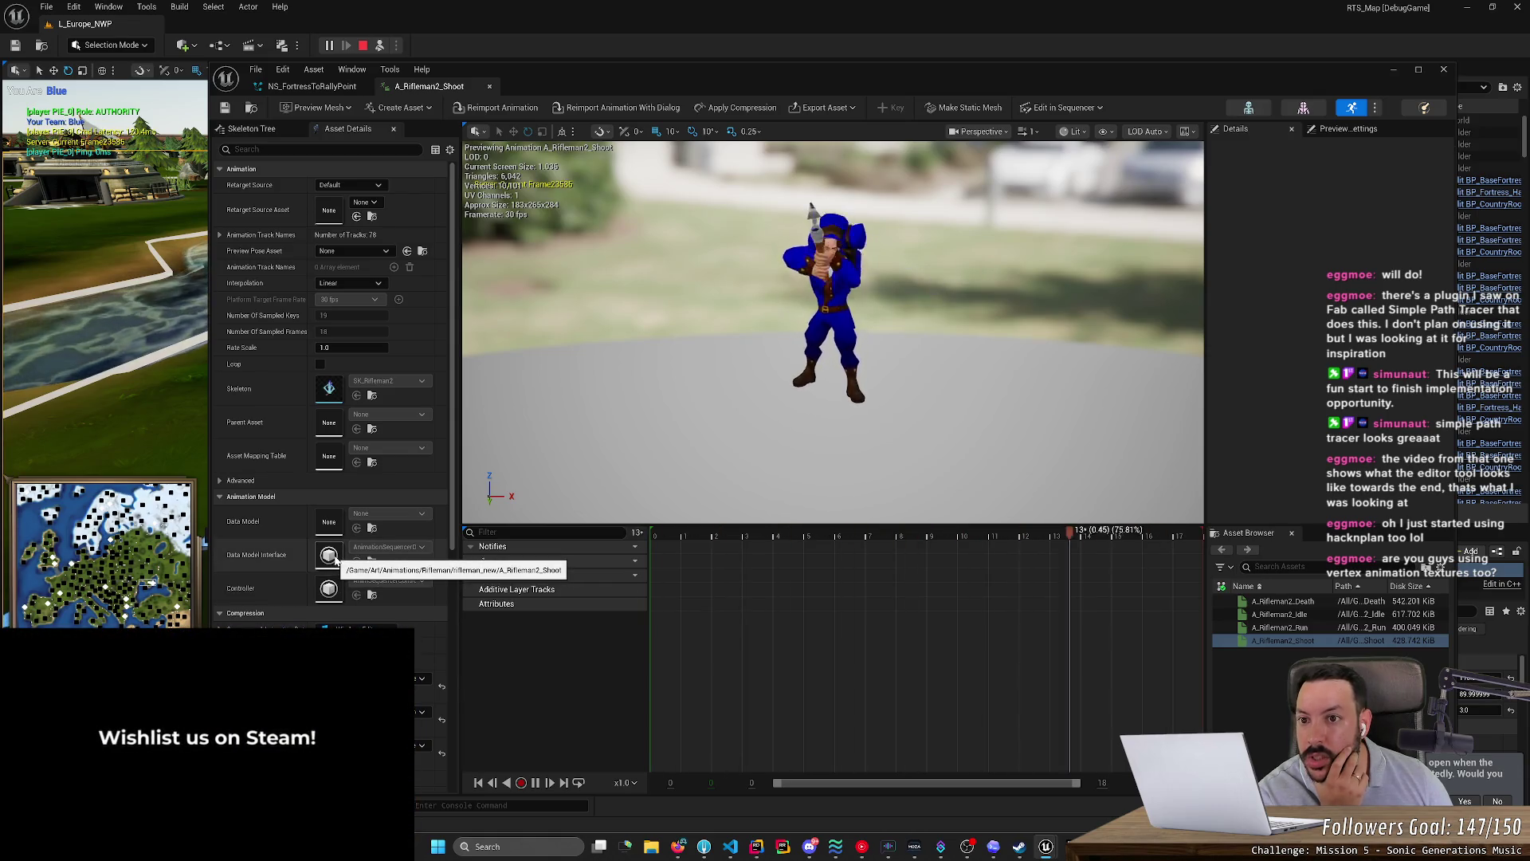
# - Inspect the animation's Data Model asset, its legacy curve data and the Curves track options
pyautogui.doubleClick(333, 558)
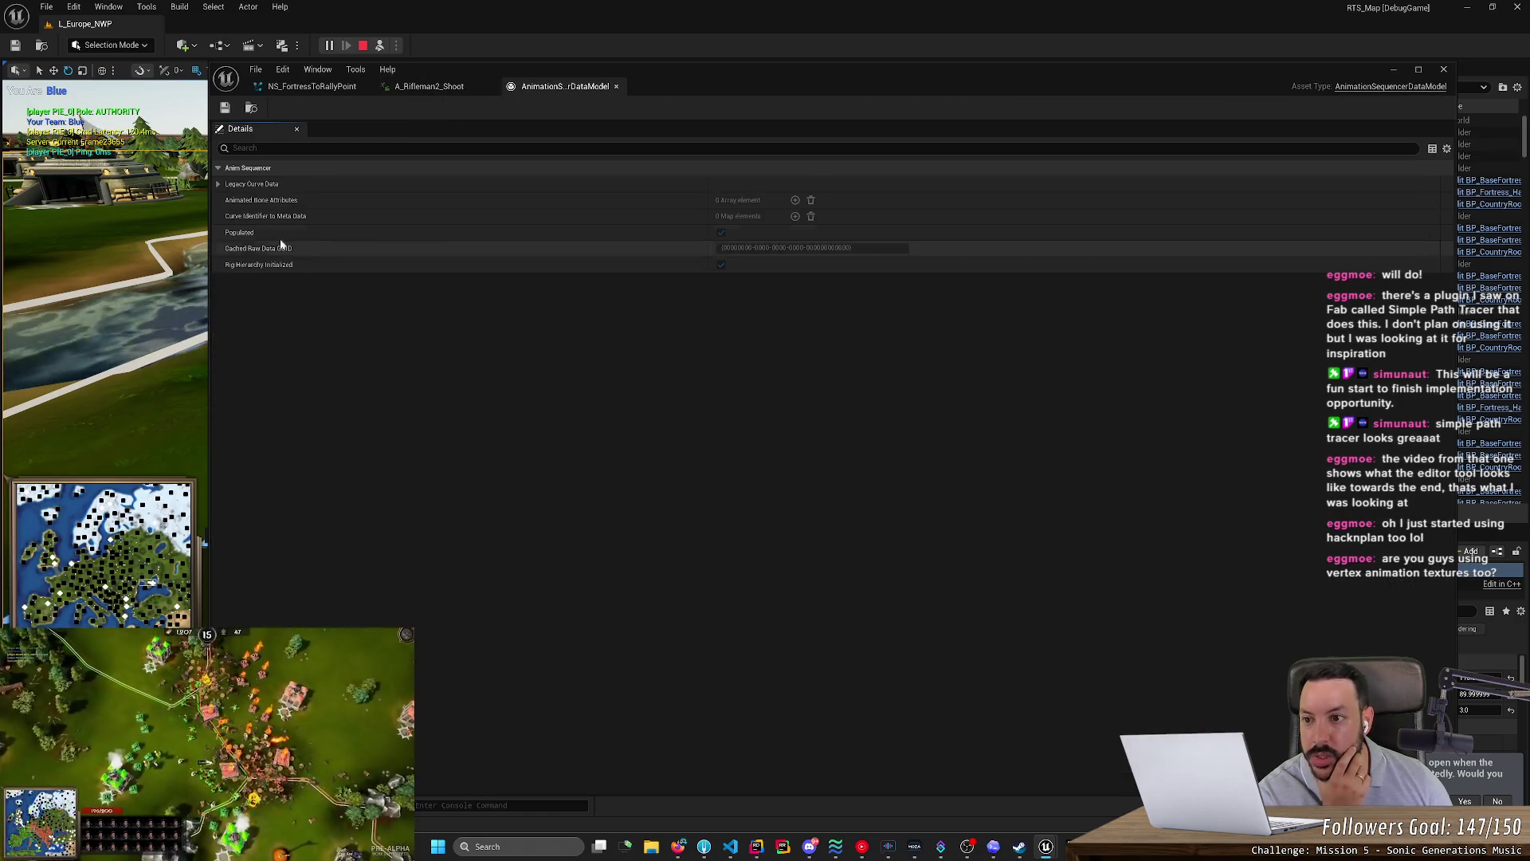
pyautogui.click(218, 184)
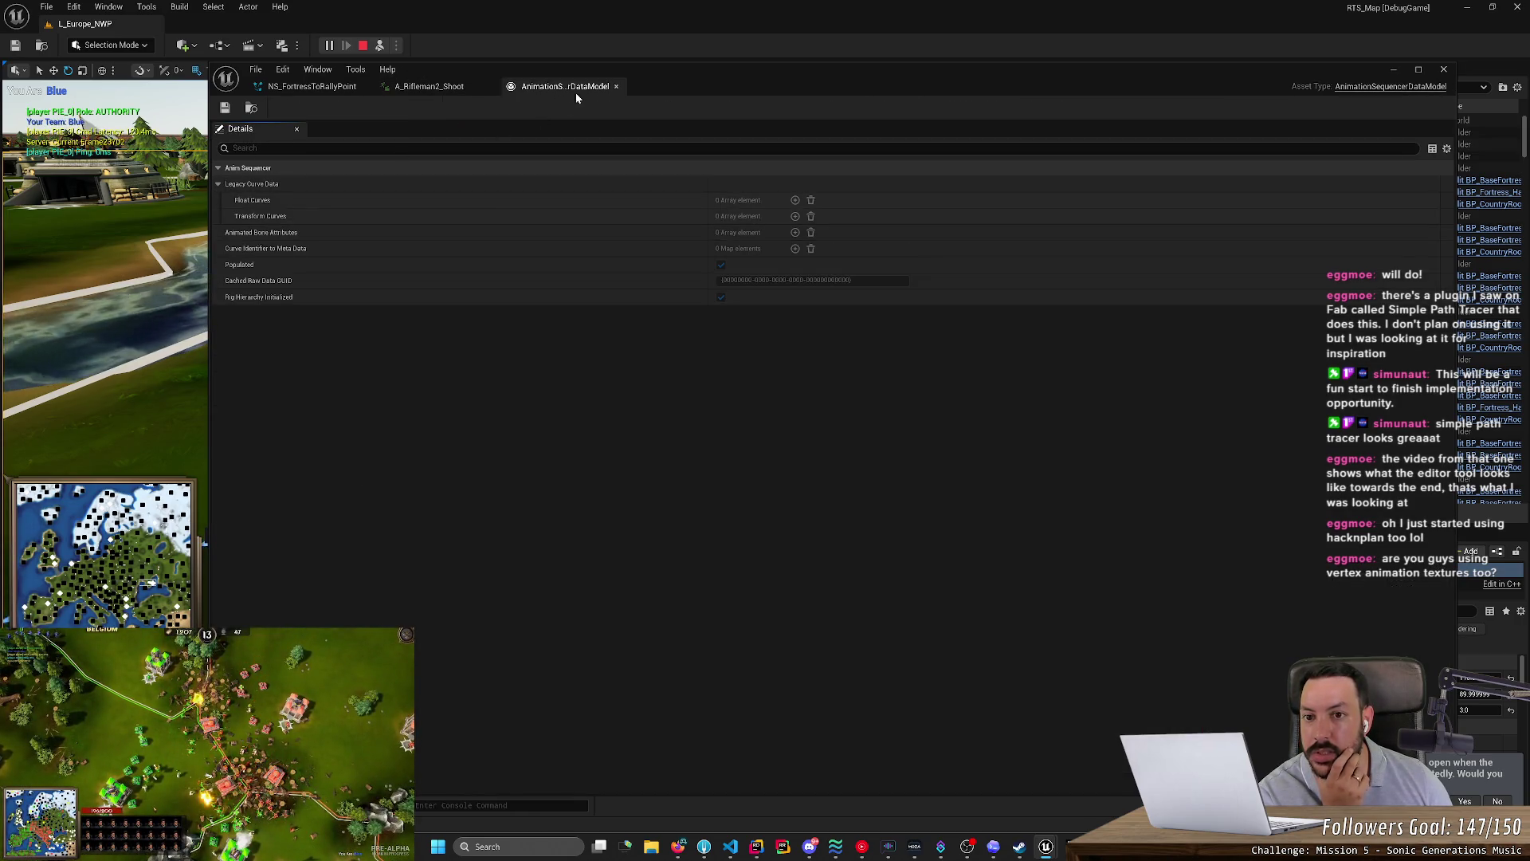
pyautogui.click(616, 86)
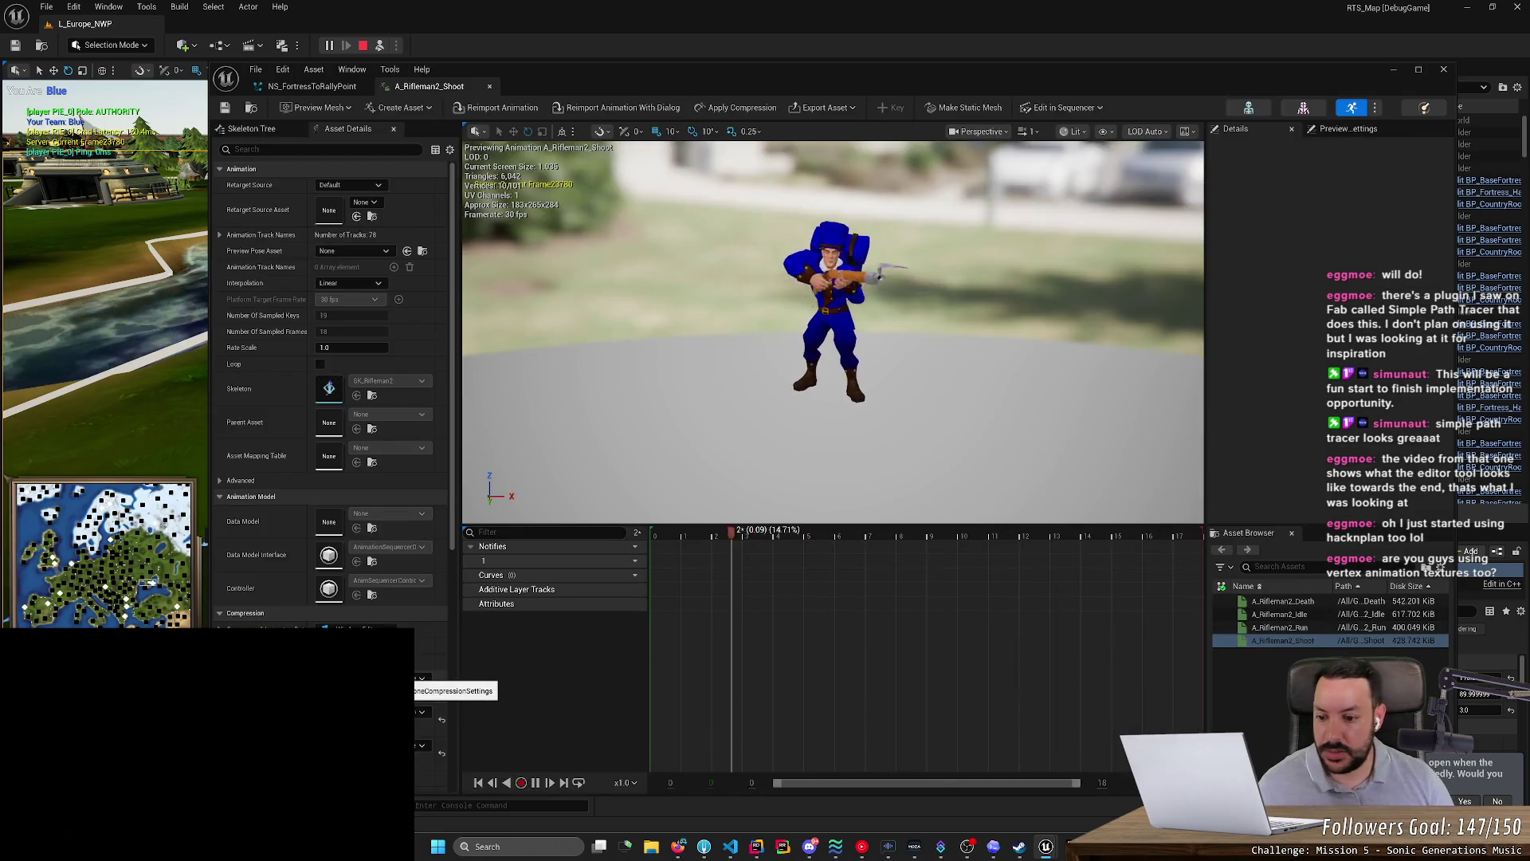
pyautogui.scroll(-3, 334, 558)
pyautogui.scroll(-4, 335, 479)
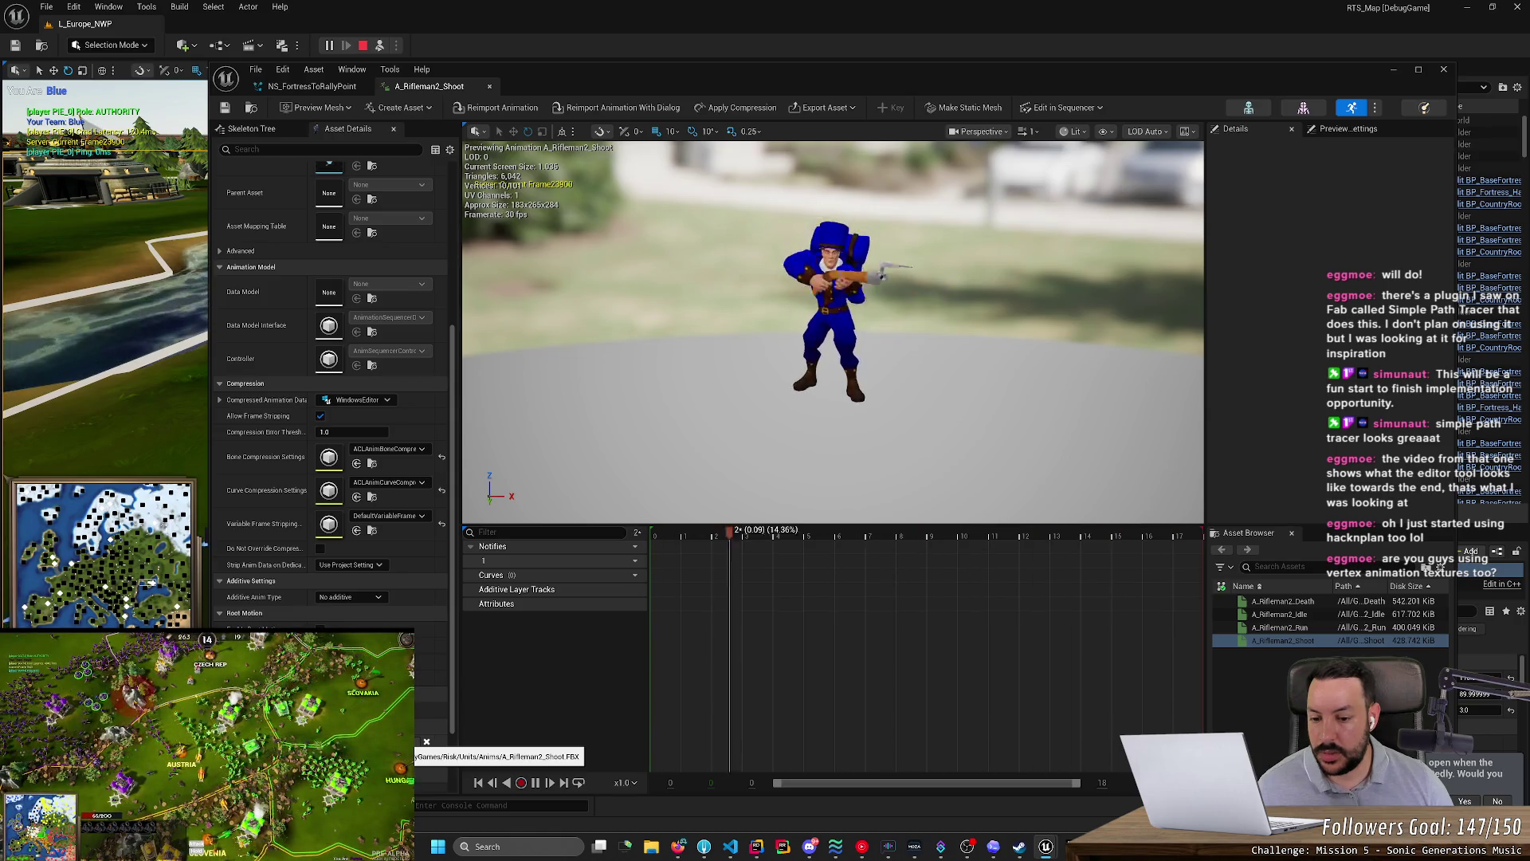
pyautogui.scroll(-2, 331, 399)
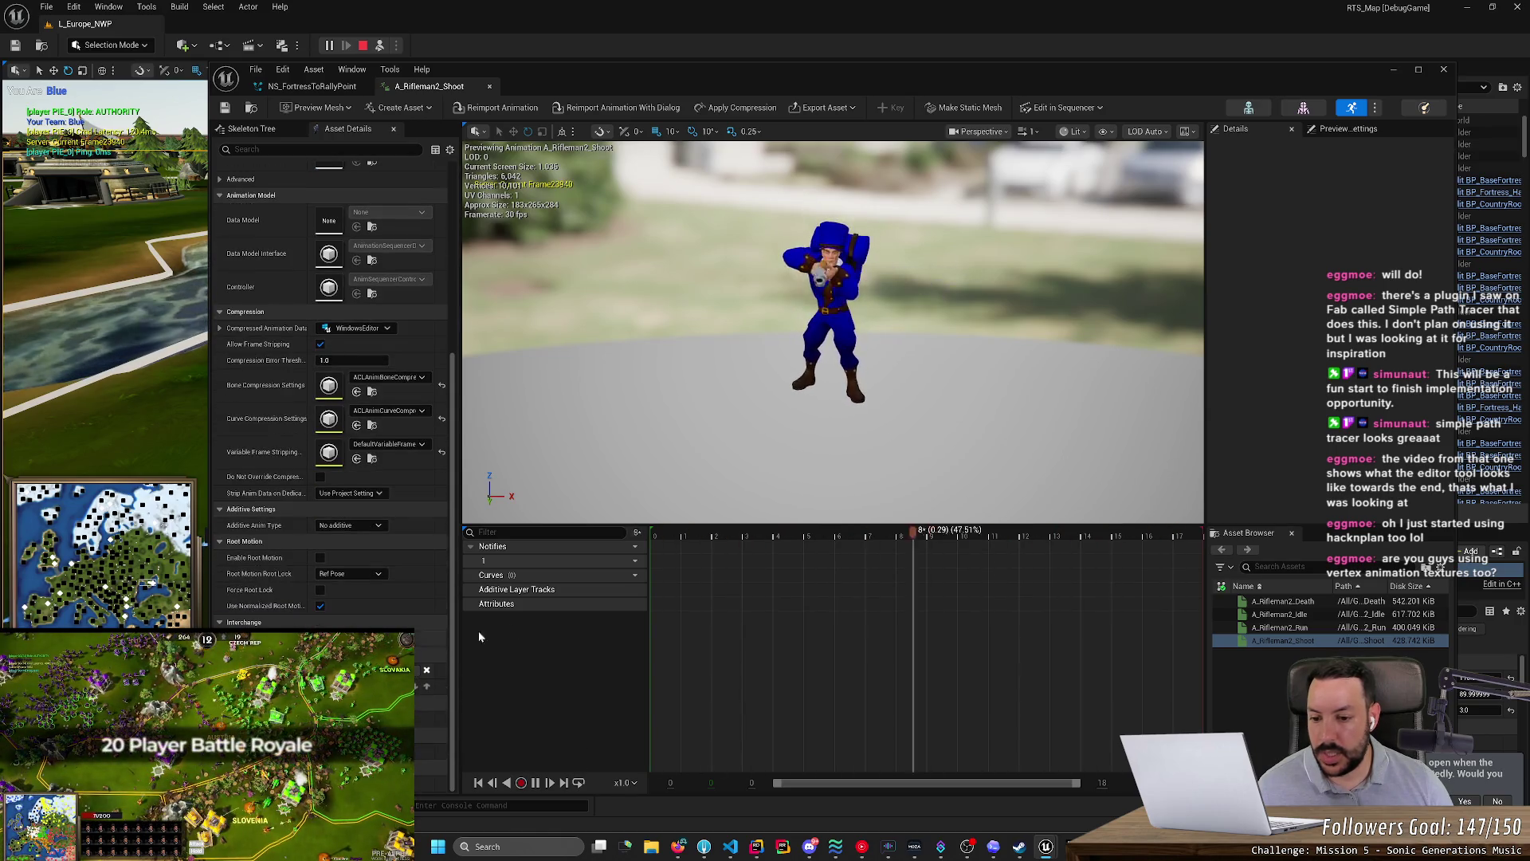
pyautogui.click(617, 577)
pyautogui.click(617, 580)
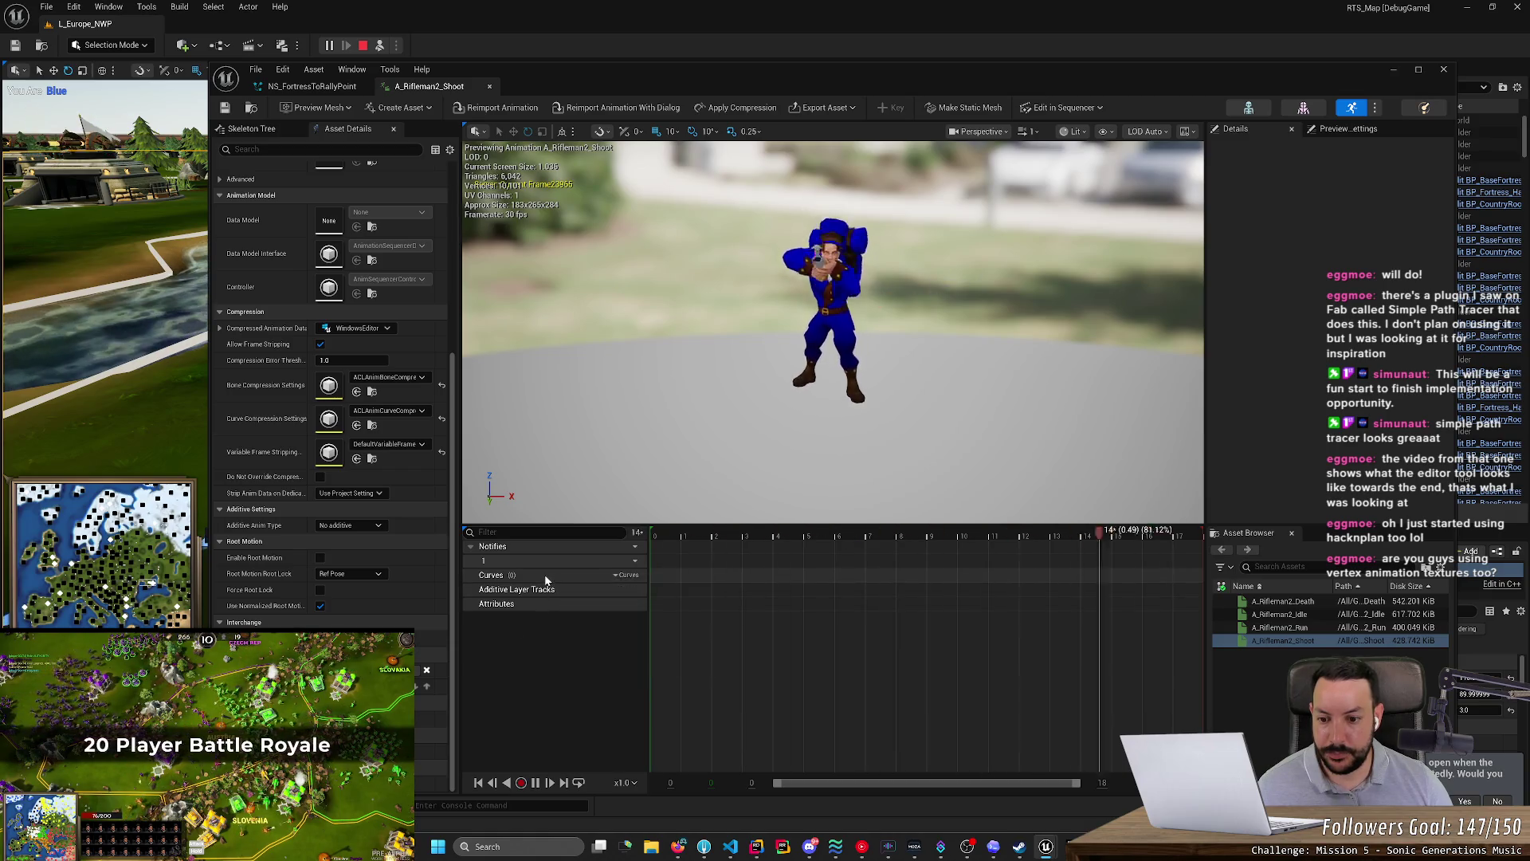
# - Expand the advanced animation settings and review the Asset User Data entries
pyautogui.scroll(2, 386, 536)
pyautogui.scroll(6, 385, 533)
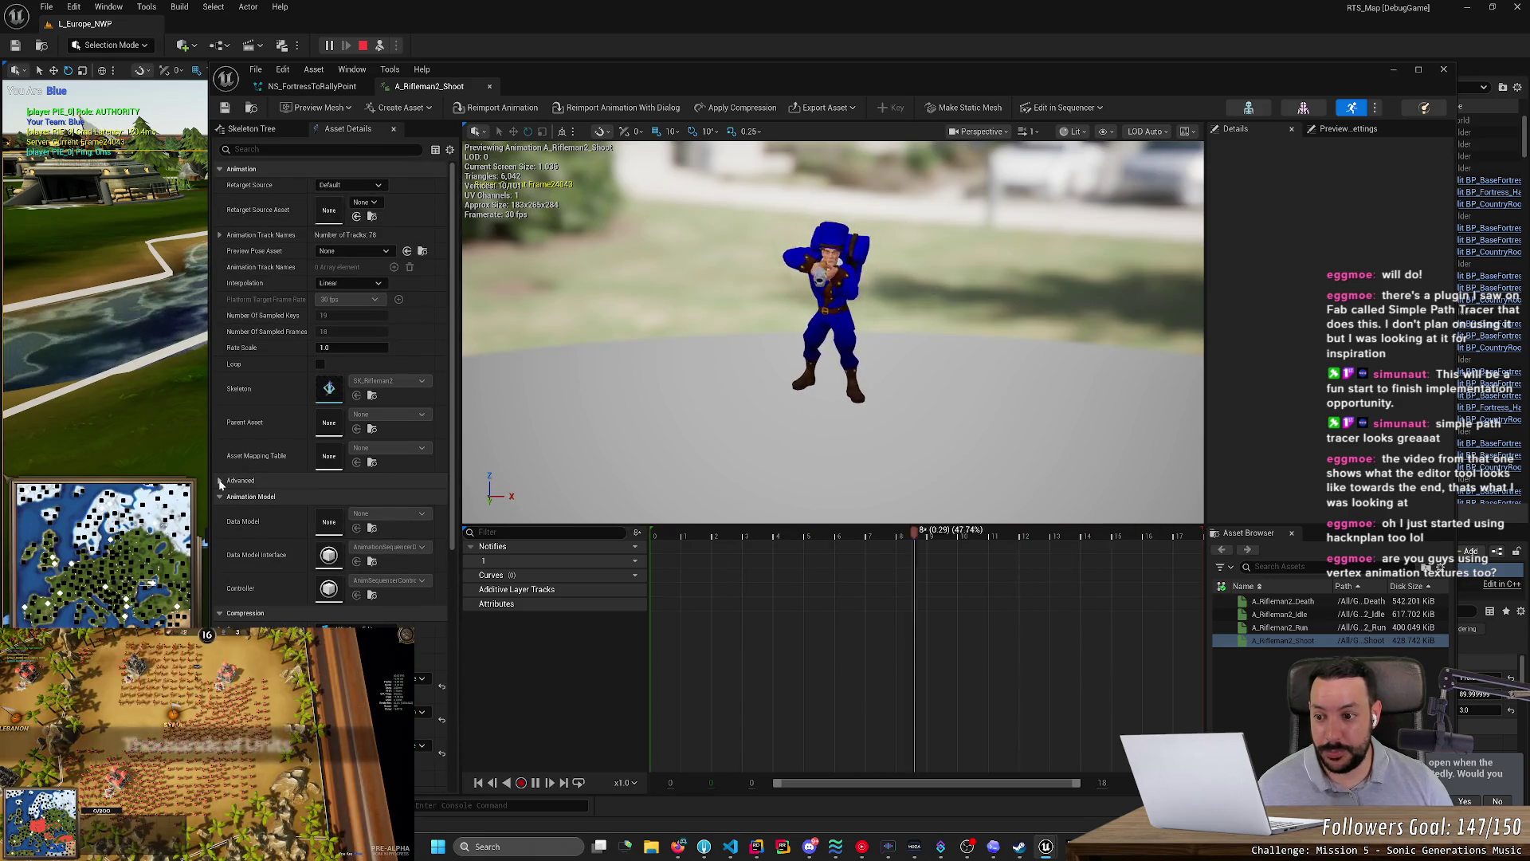
pyautogui.click(220, 482)
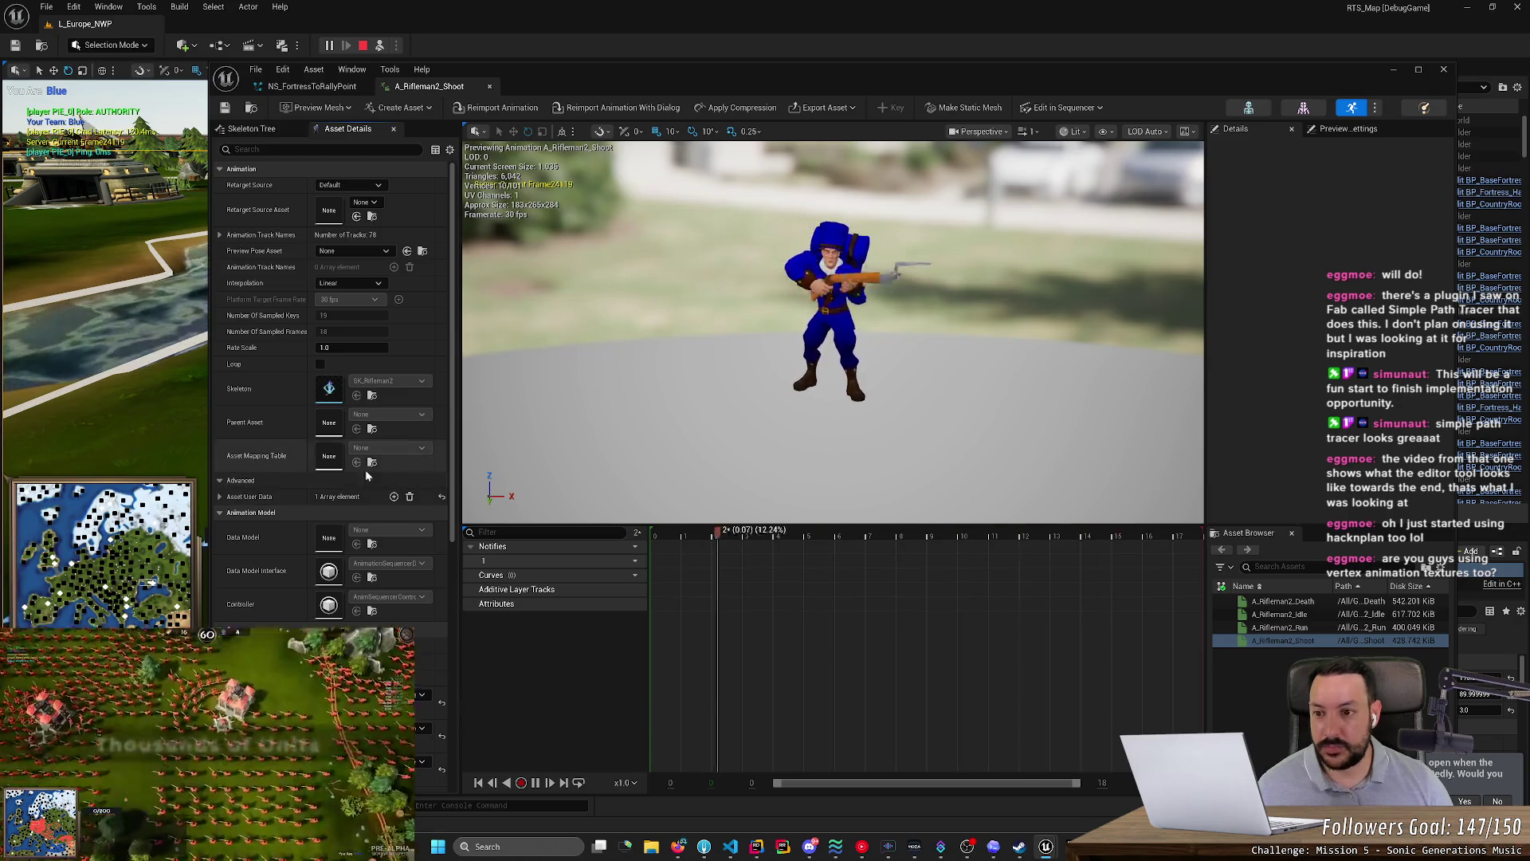
pyautogui.moveTo(668, 345); pyautogui.dragTo(671, 344)
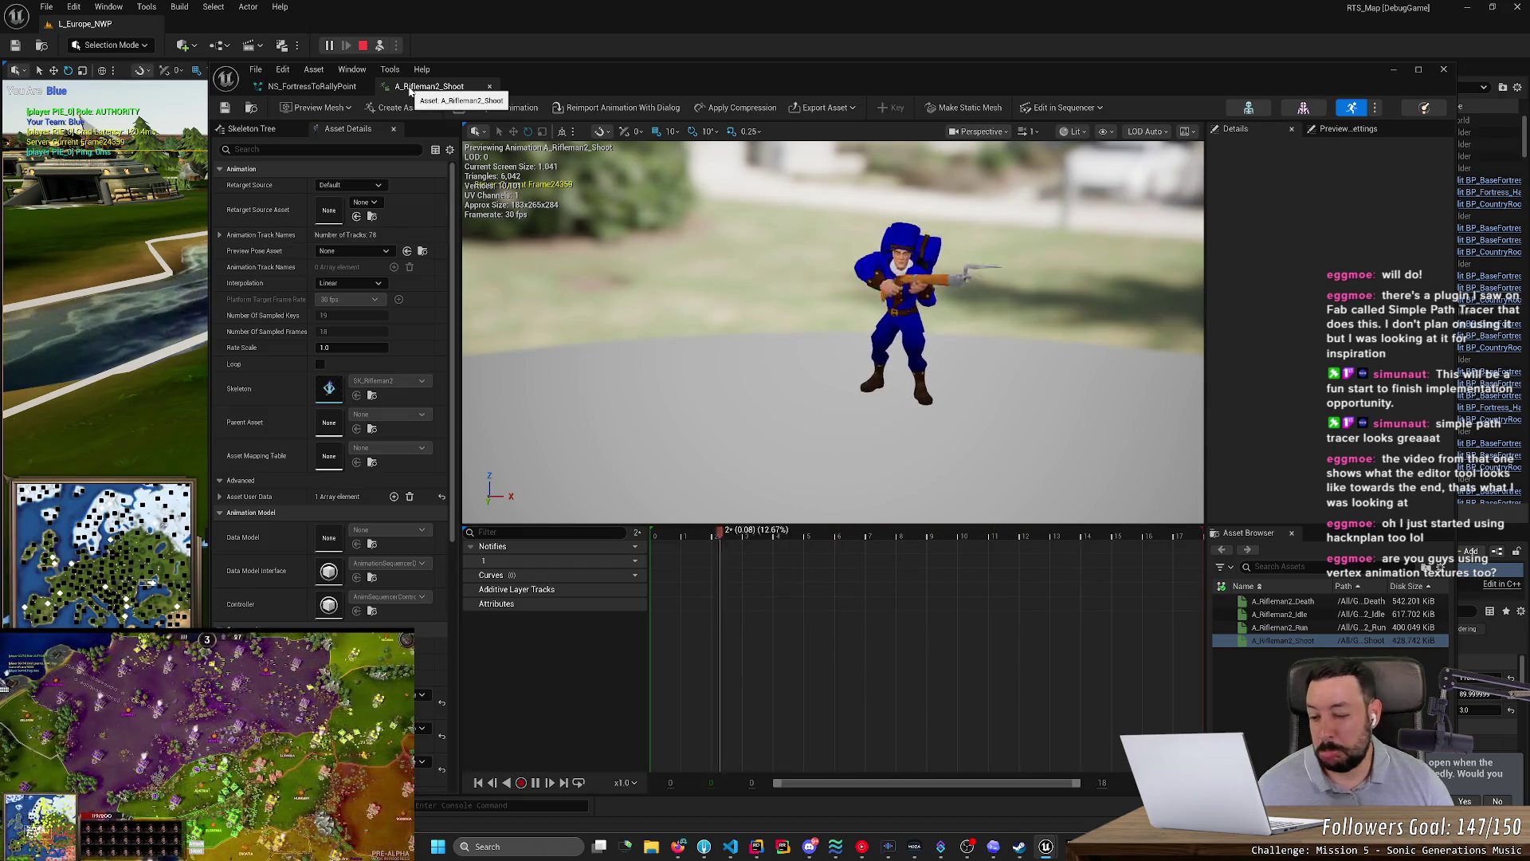
pyautogui.click(220, 498)
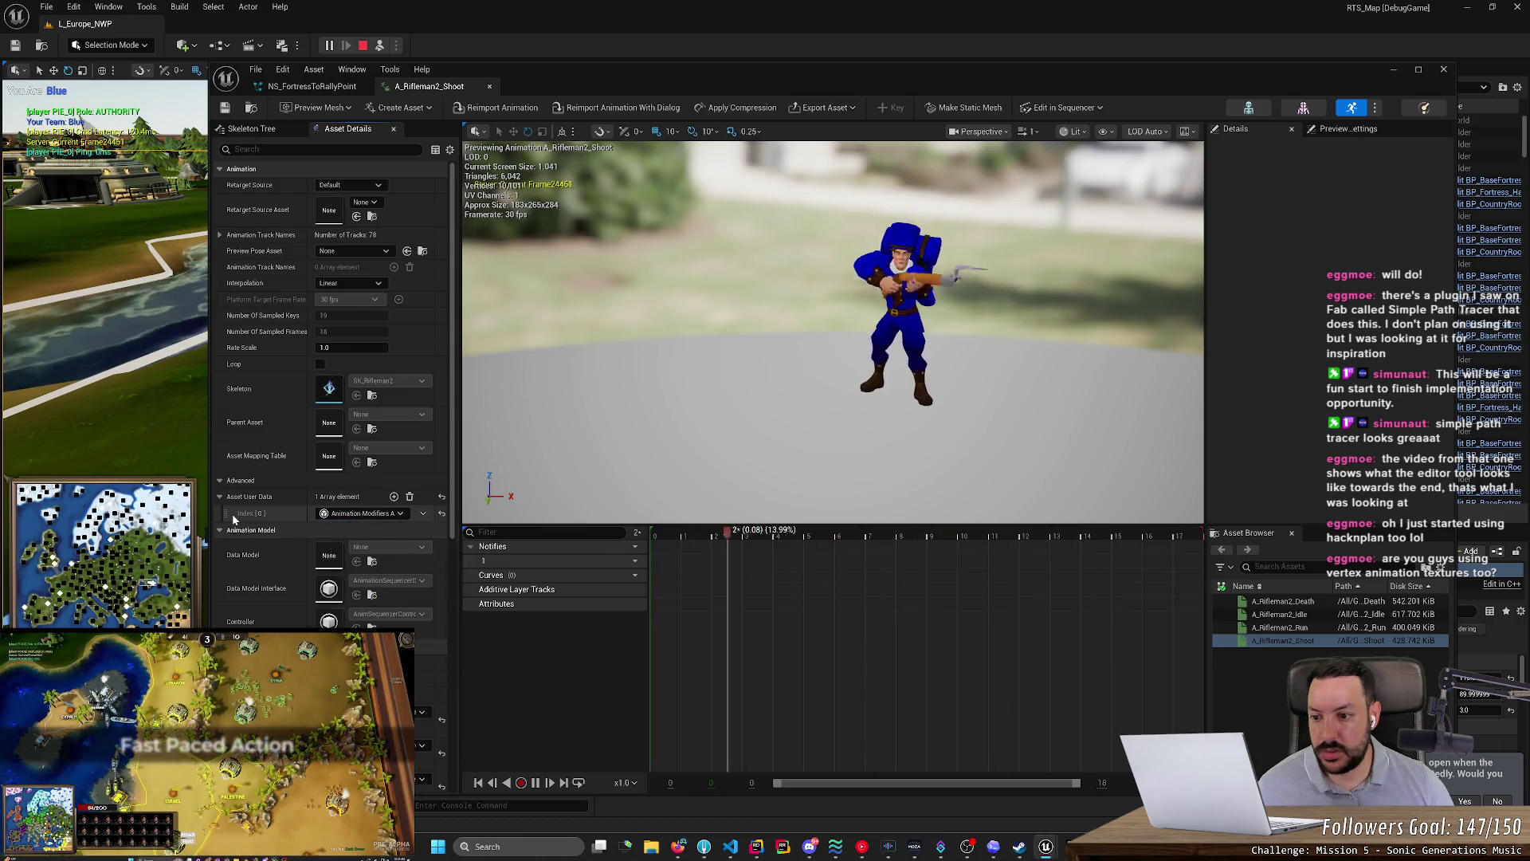
pyautogui.click(220, 497)
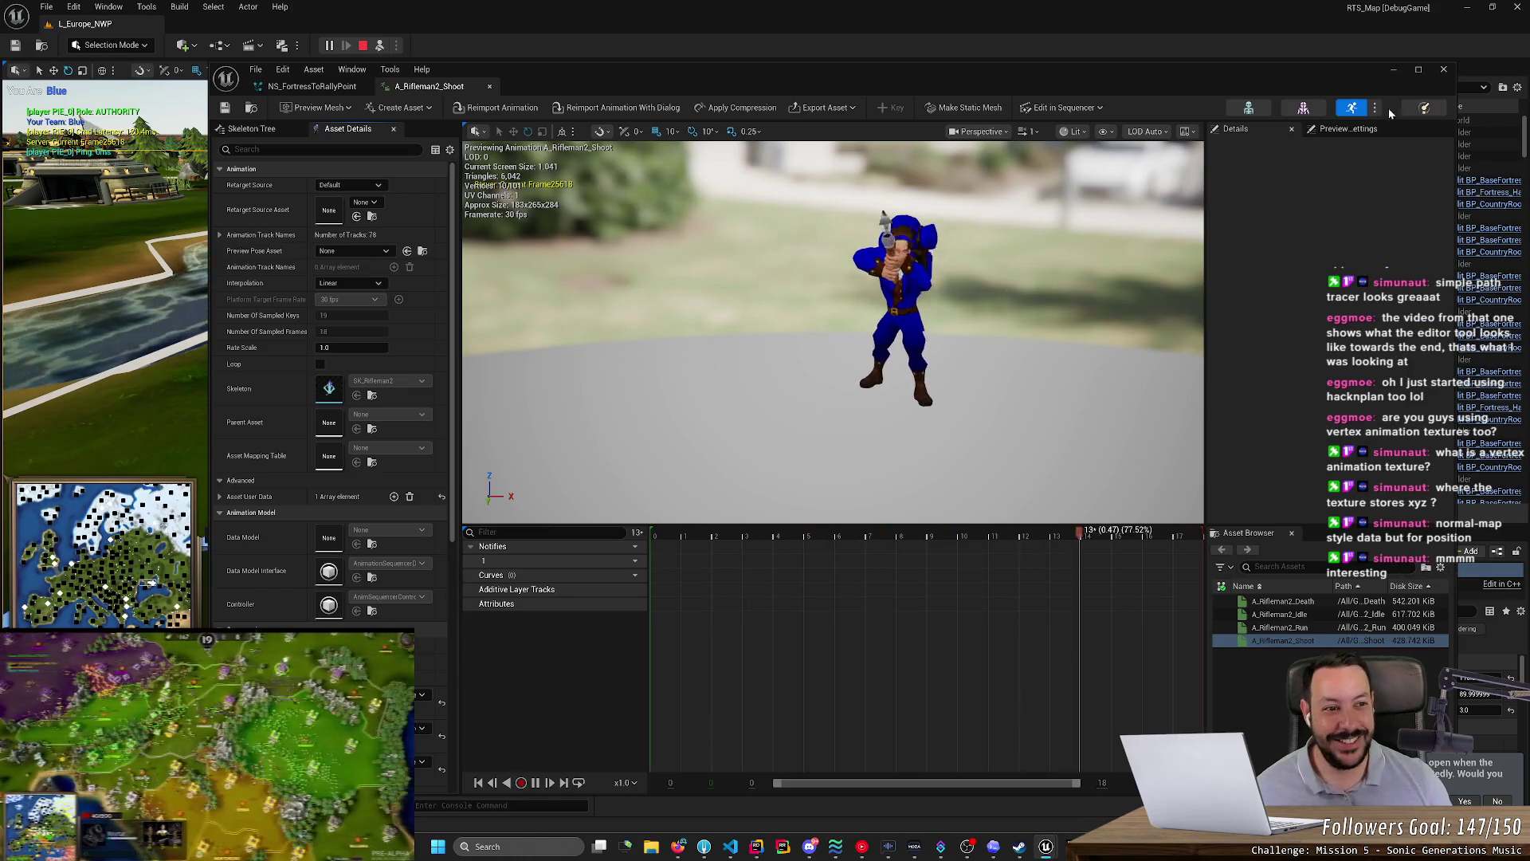
# - Minimize and restore the animation editor, close A_Rifleman2_Shoot, and minimize the Niagara editor
pyautogui.click(1394, 70)
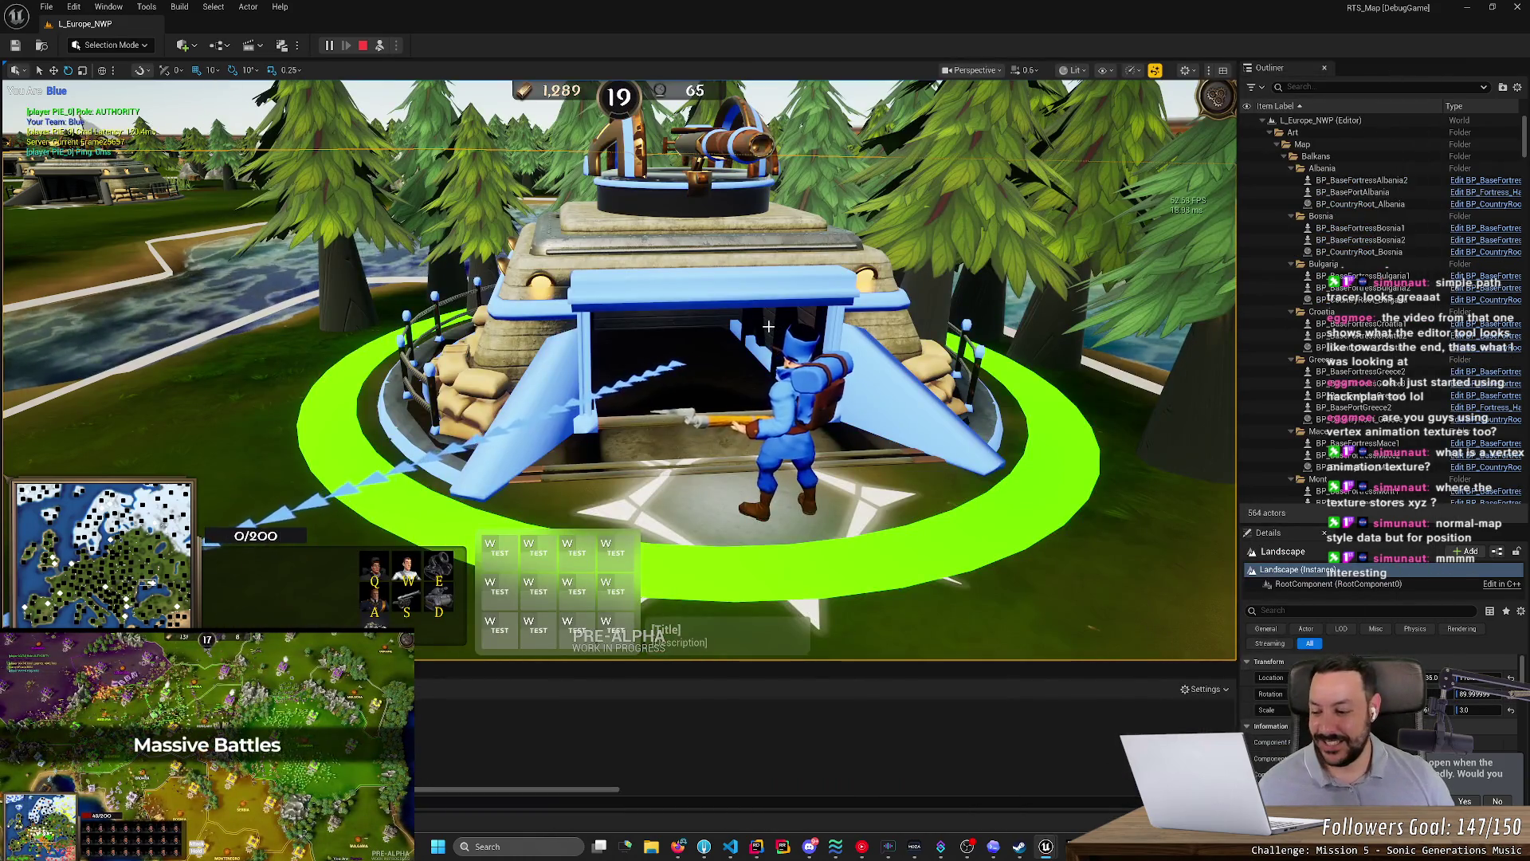
pyautogui.hotkey('alt', 'Tab')
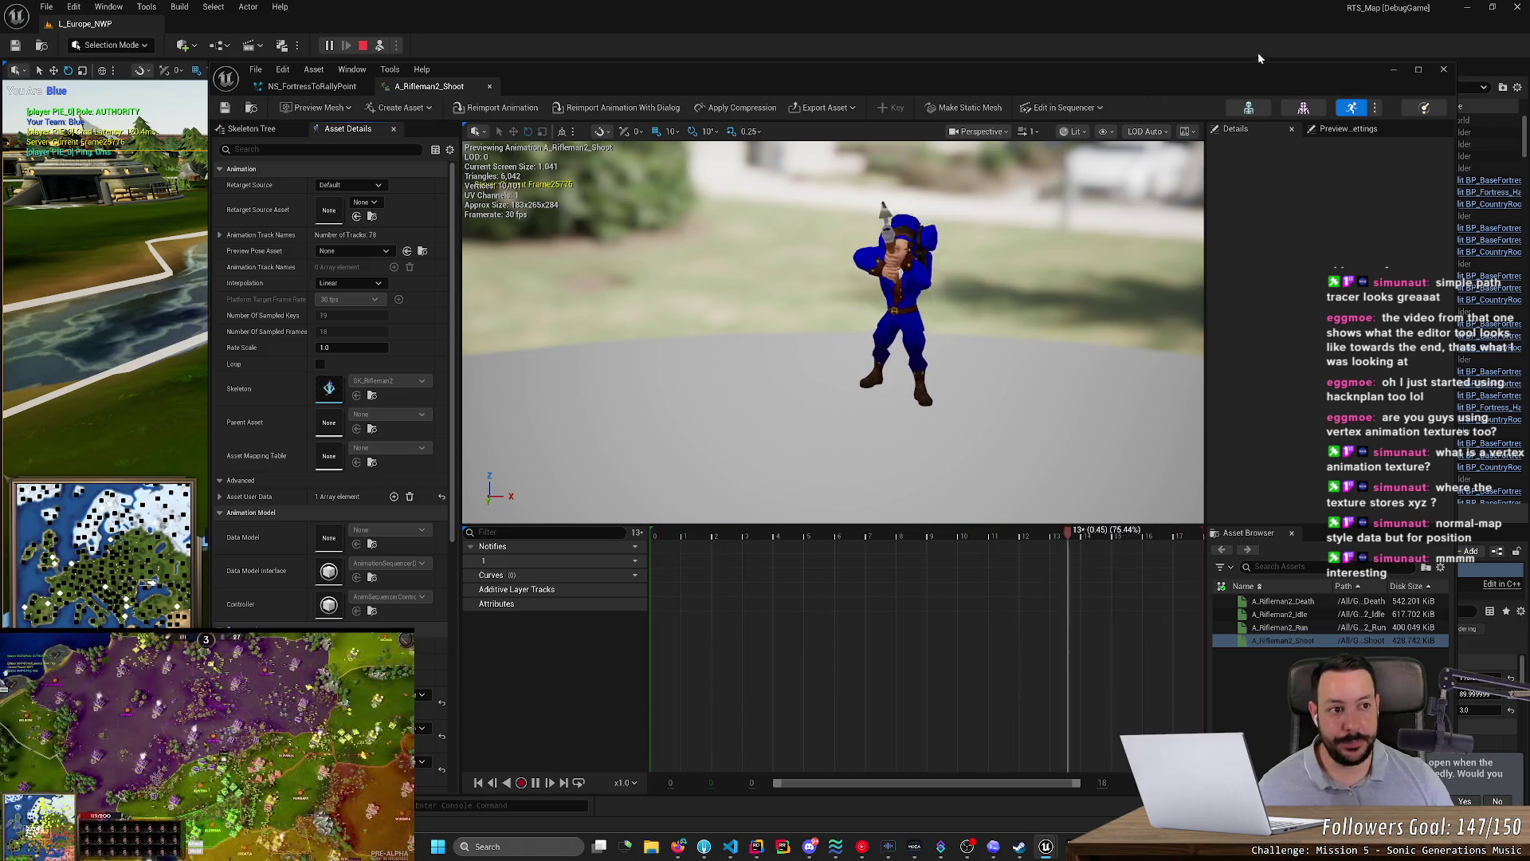
pyautogui.click(1393, 69)
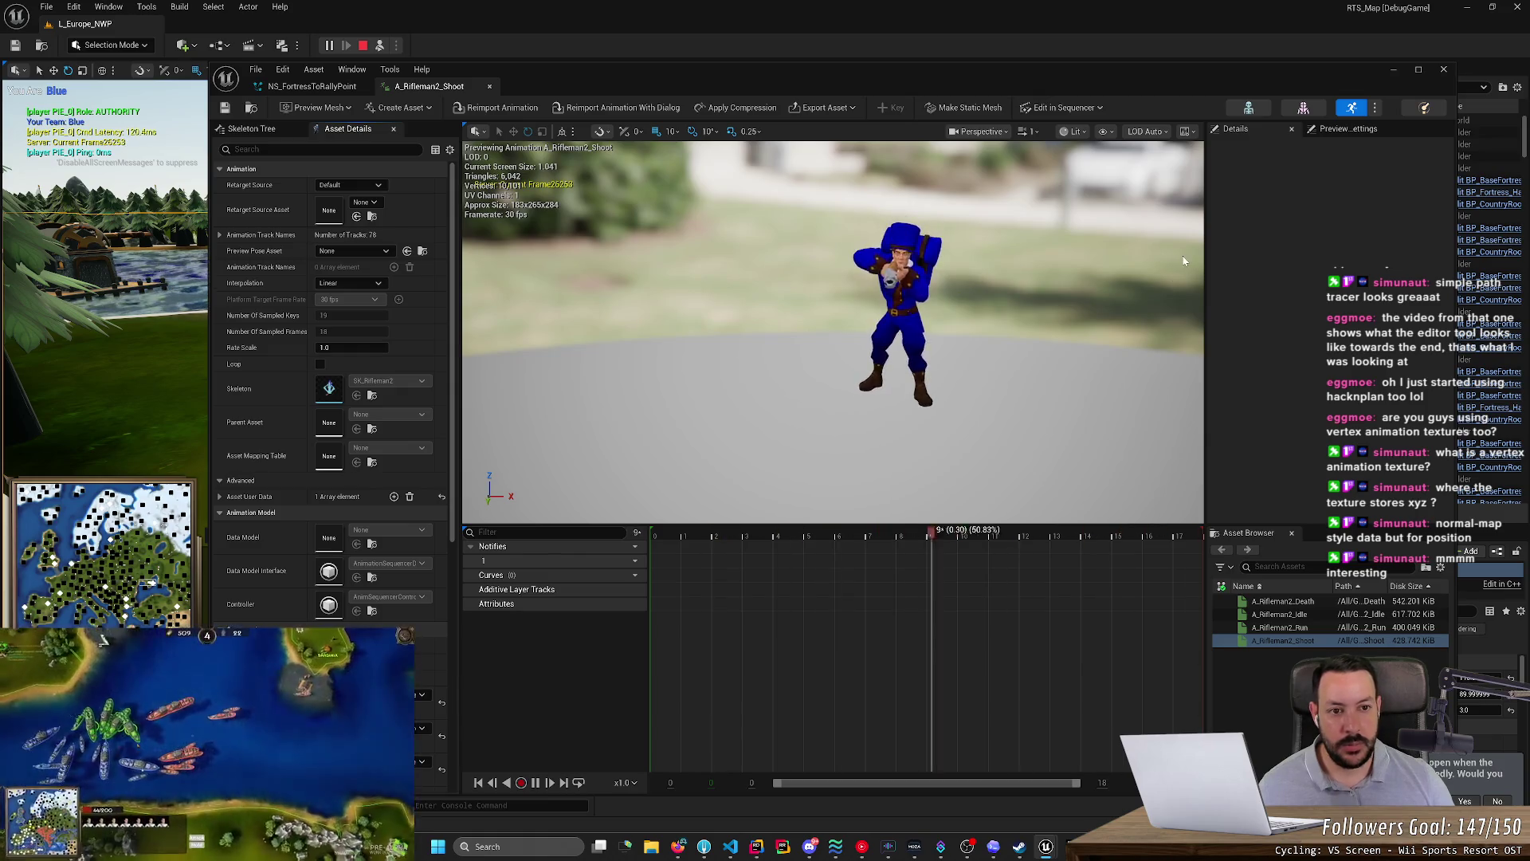
pyautogui.click(490, 86)
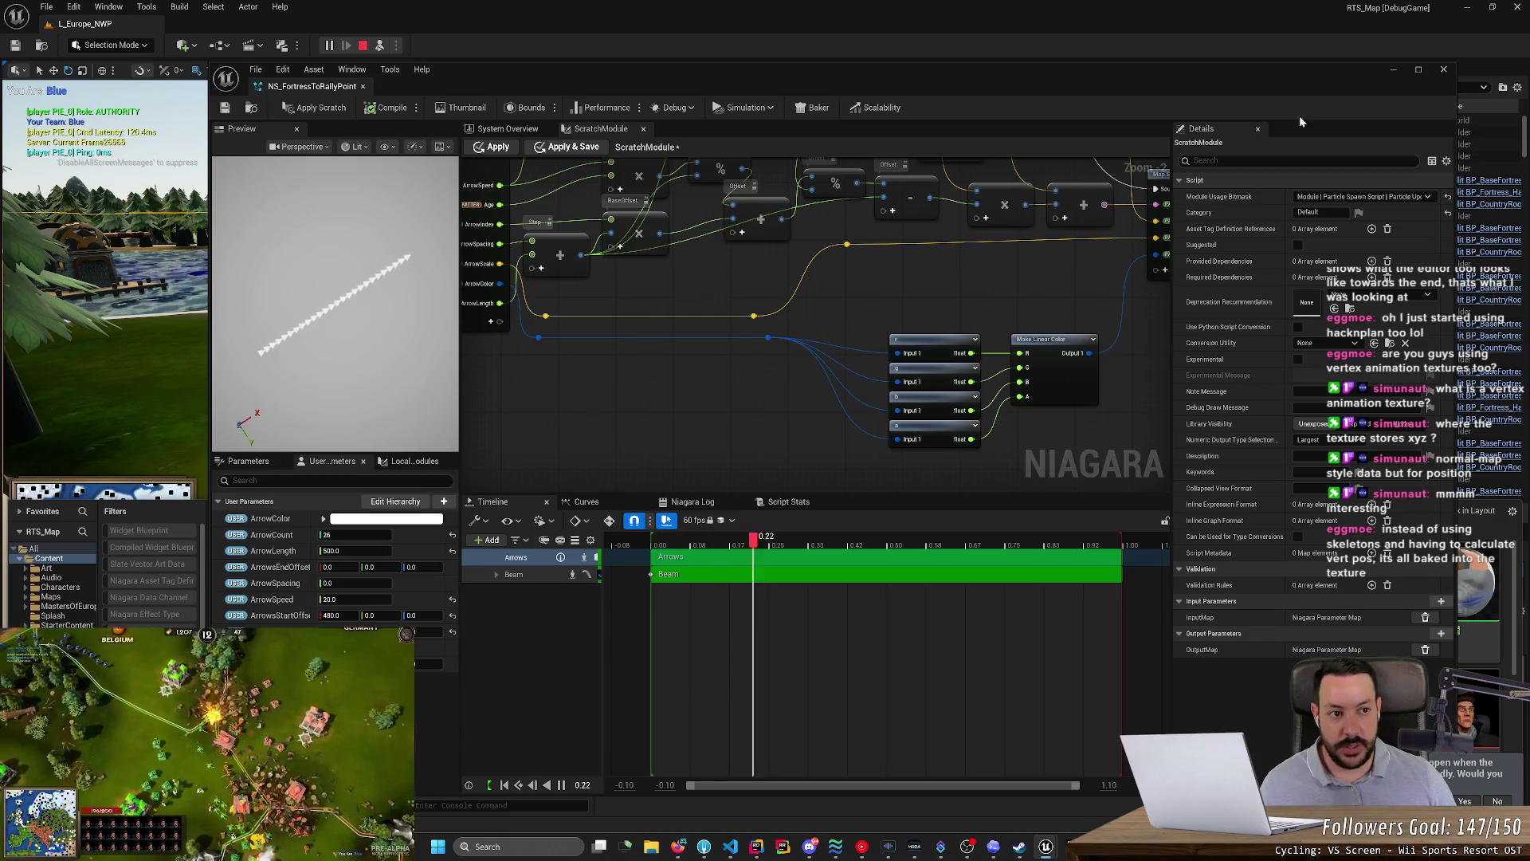
pyautogui.click(1391, 71)
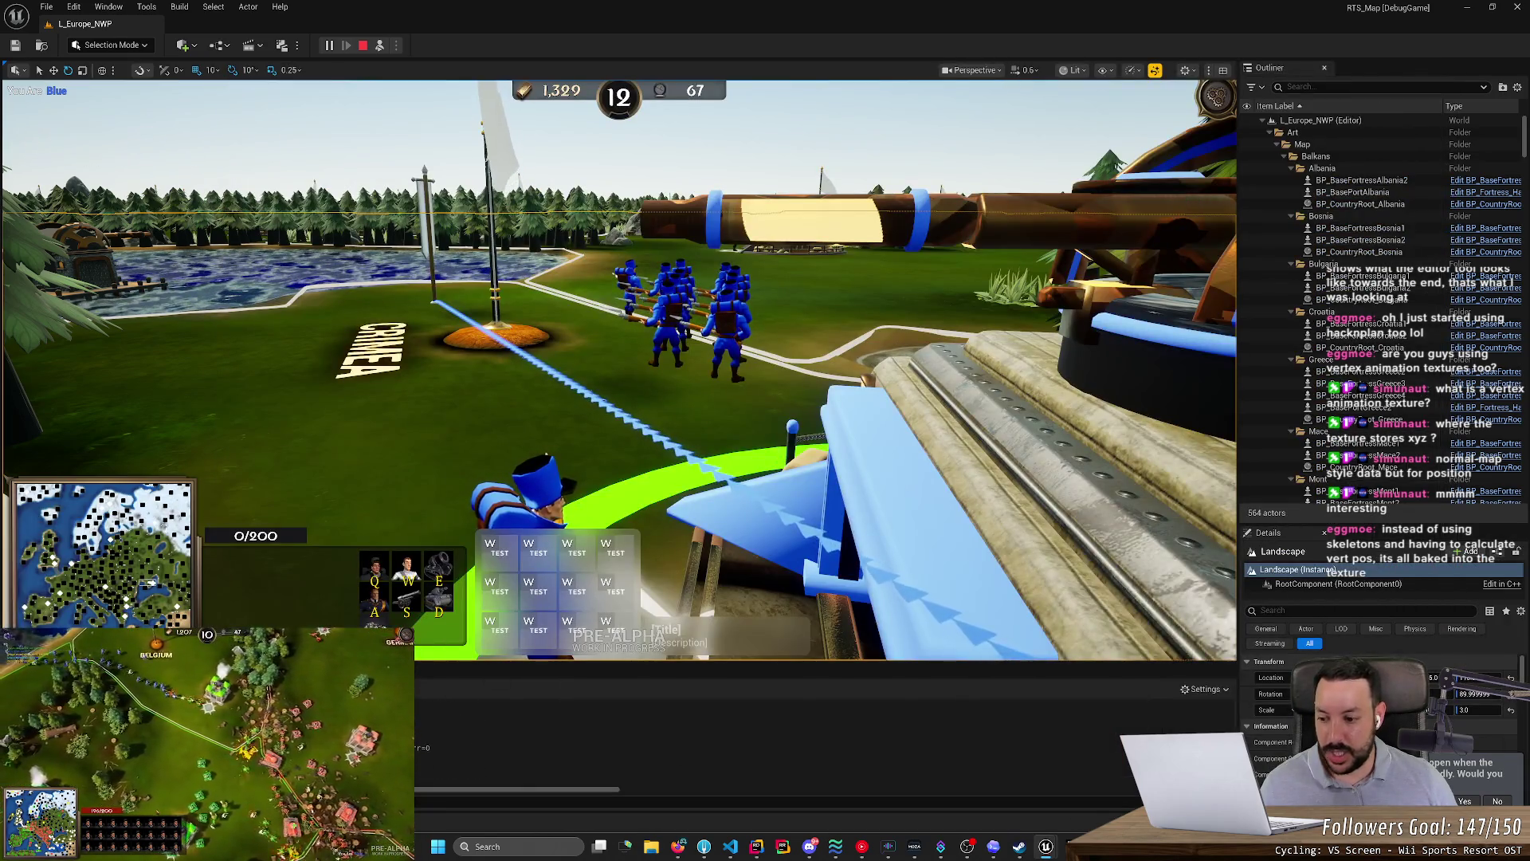
# - Reopen A_Rifleman2_Shoot and SK_Rifleman2, close both tabs, and bring the AI chat forward
pyautogui.hotkey('ctrl', 'space')
pyautogui.doubleClick(494, 605)
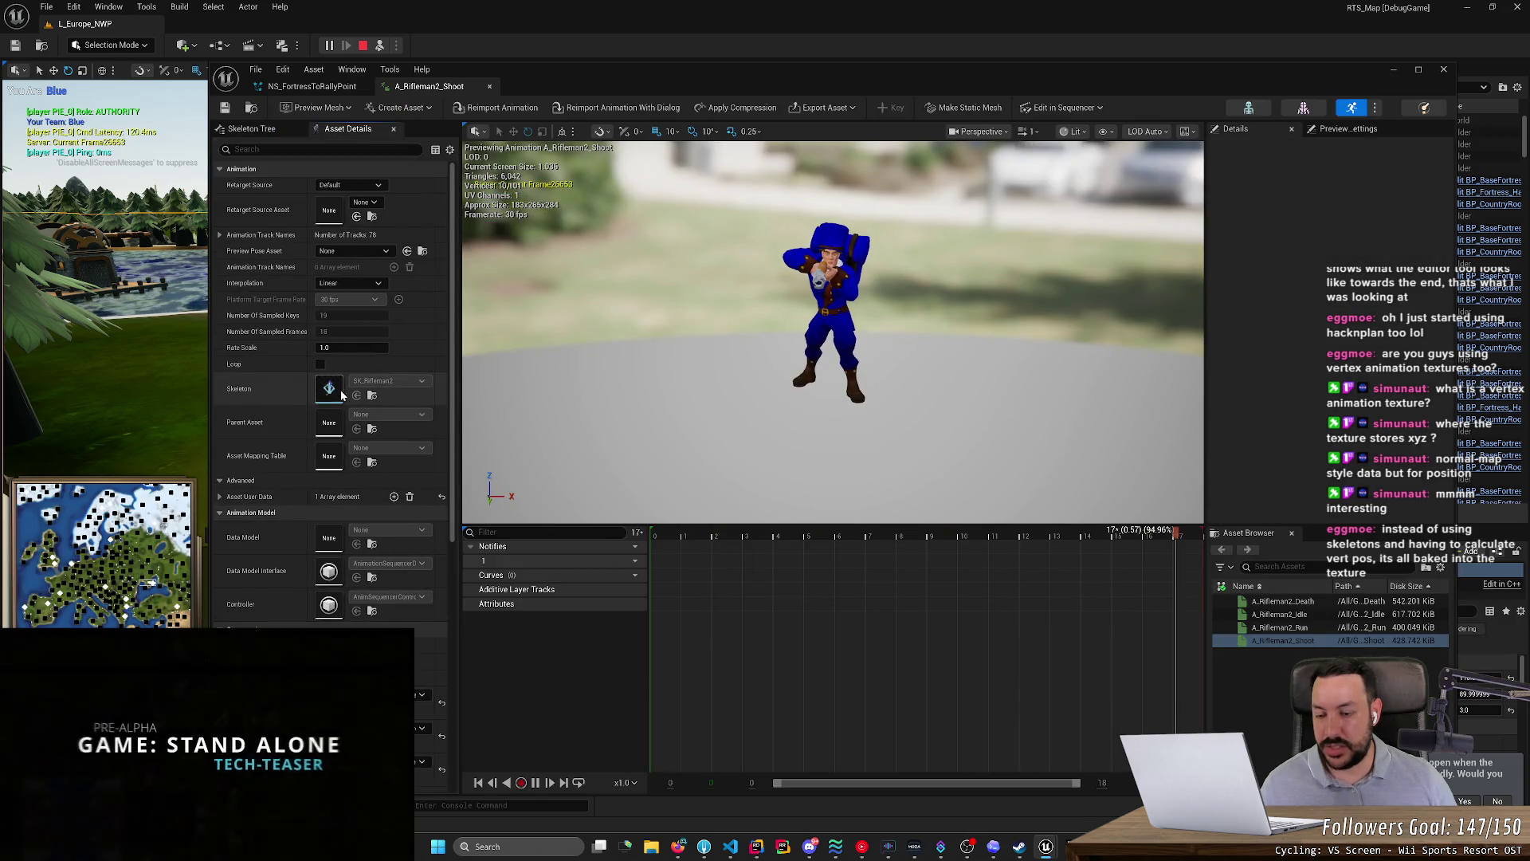
pyautogui.doubleClick(337, 392)
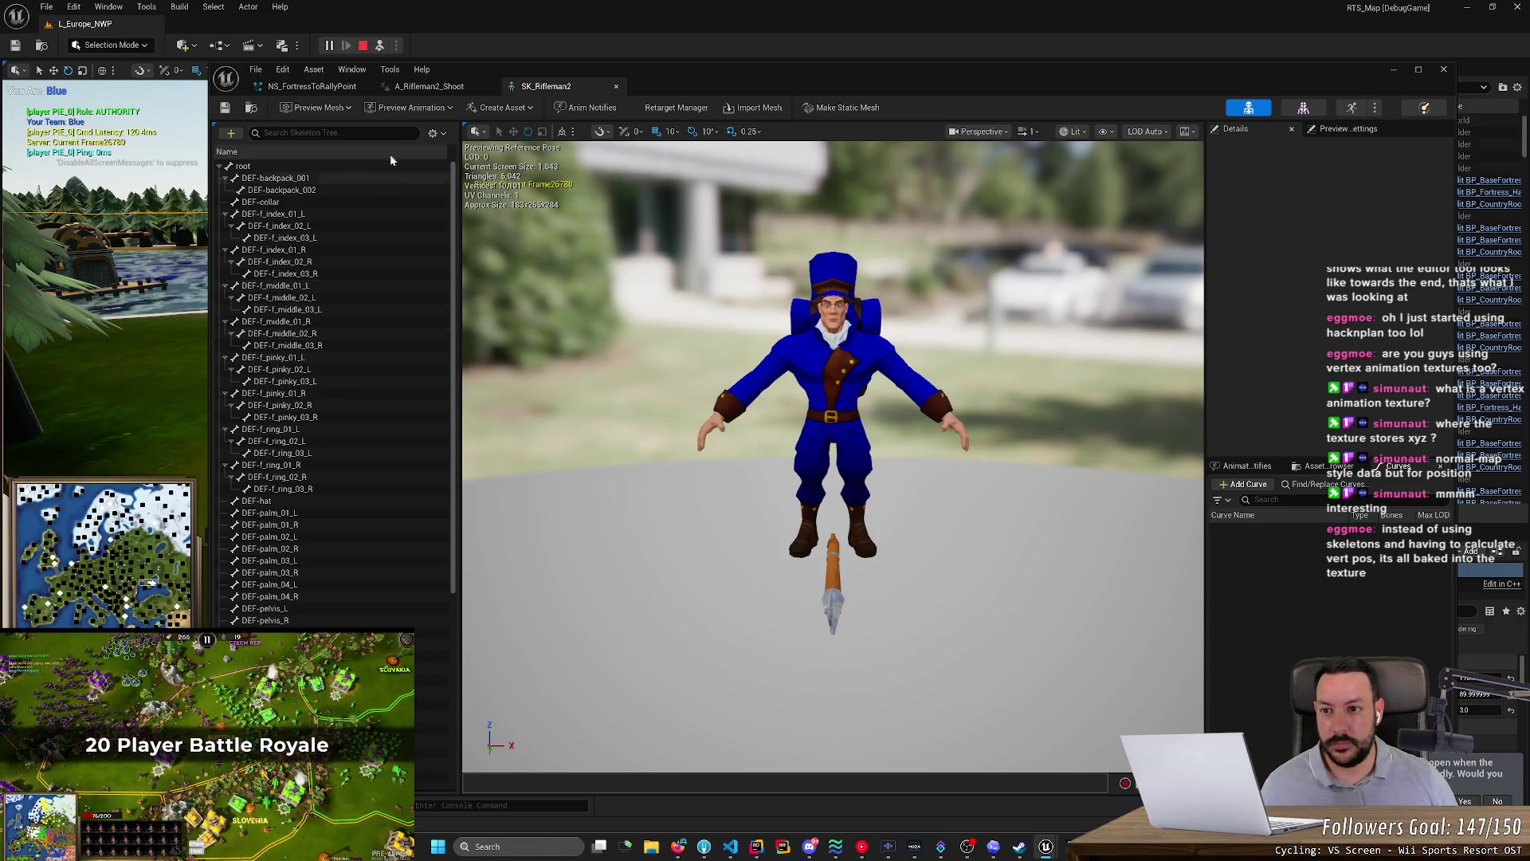
pyautogui.middleClick(572, 89)
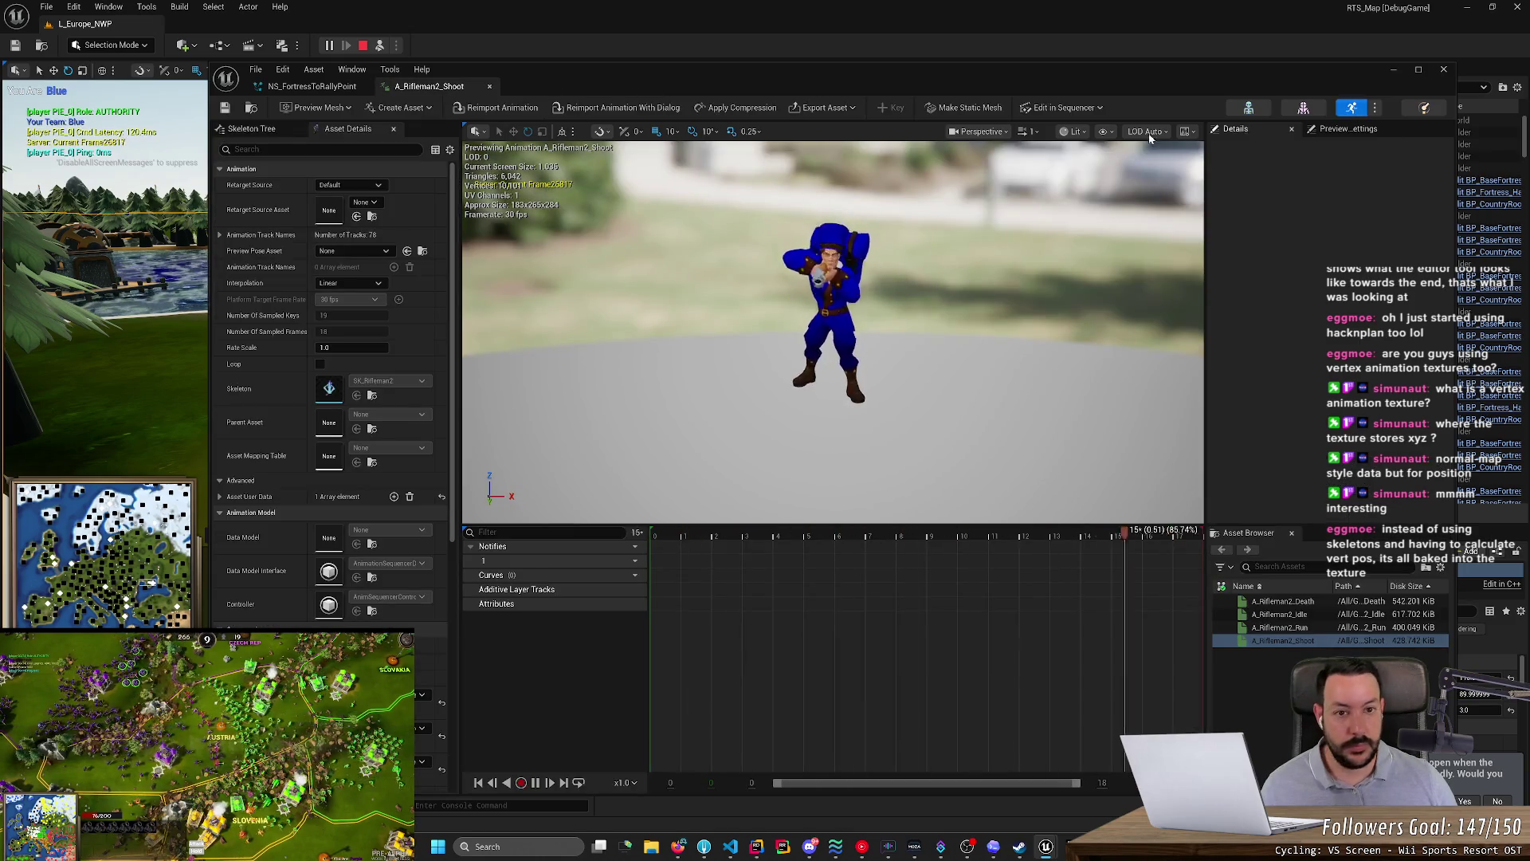
pyautogui.middleClick(424, 87)
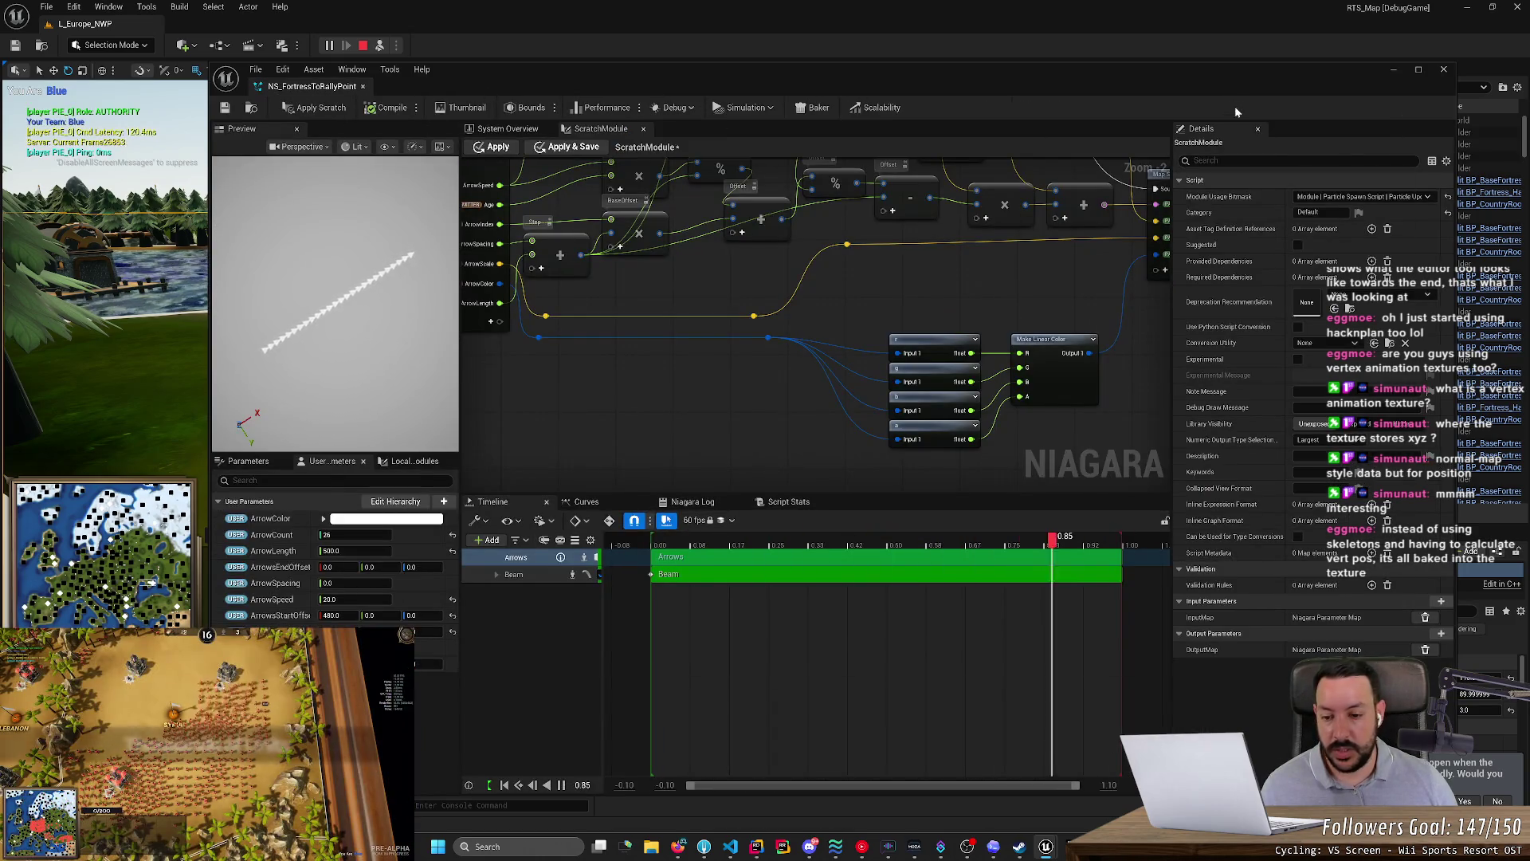
pyautogui.click(990, 848)
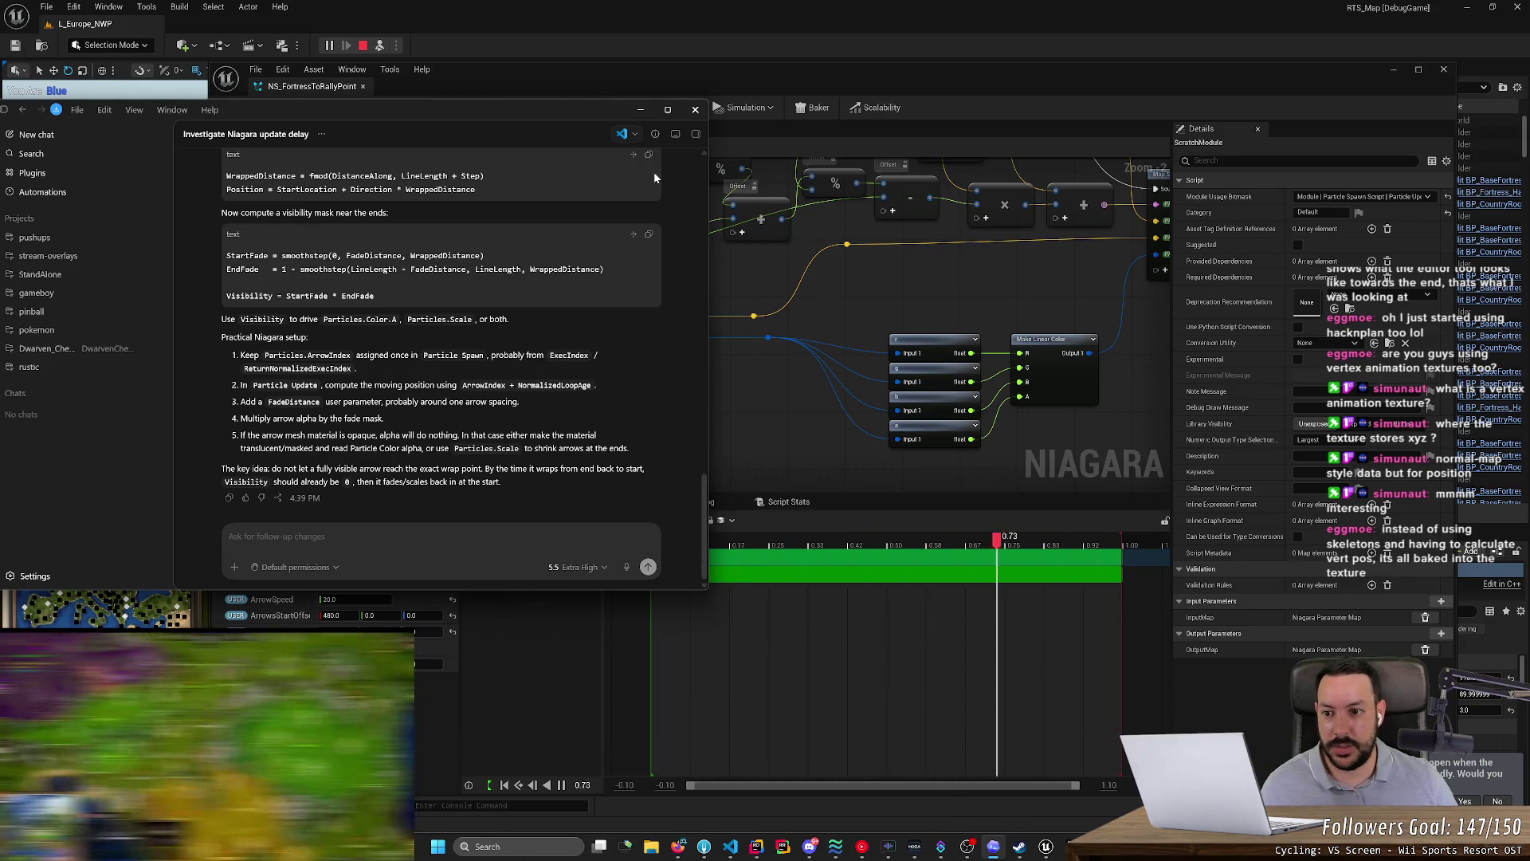
# - Add a new FadeDistance output pin to the Map Get node
pyautogui.click(640, 109)
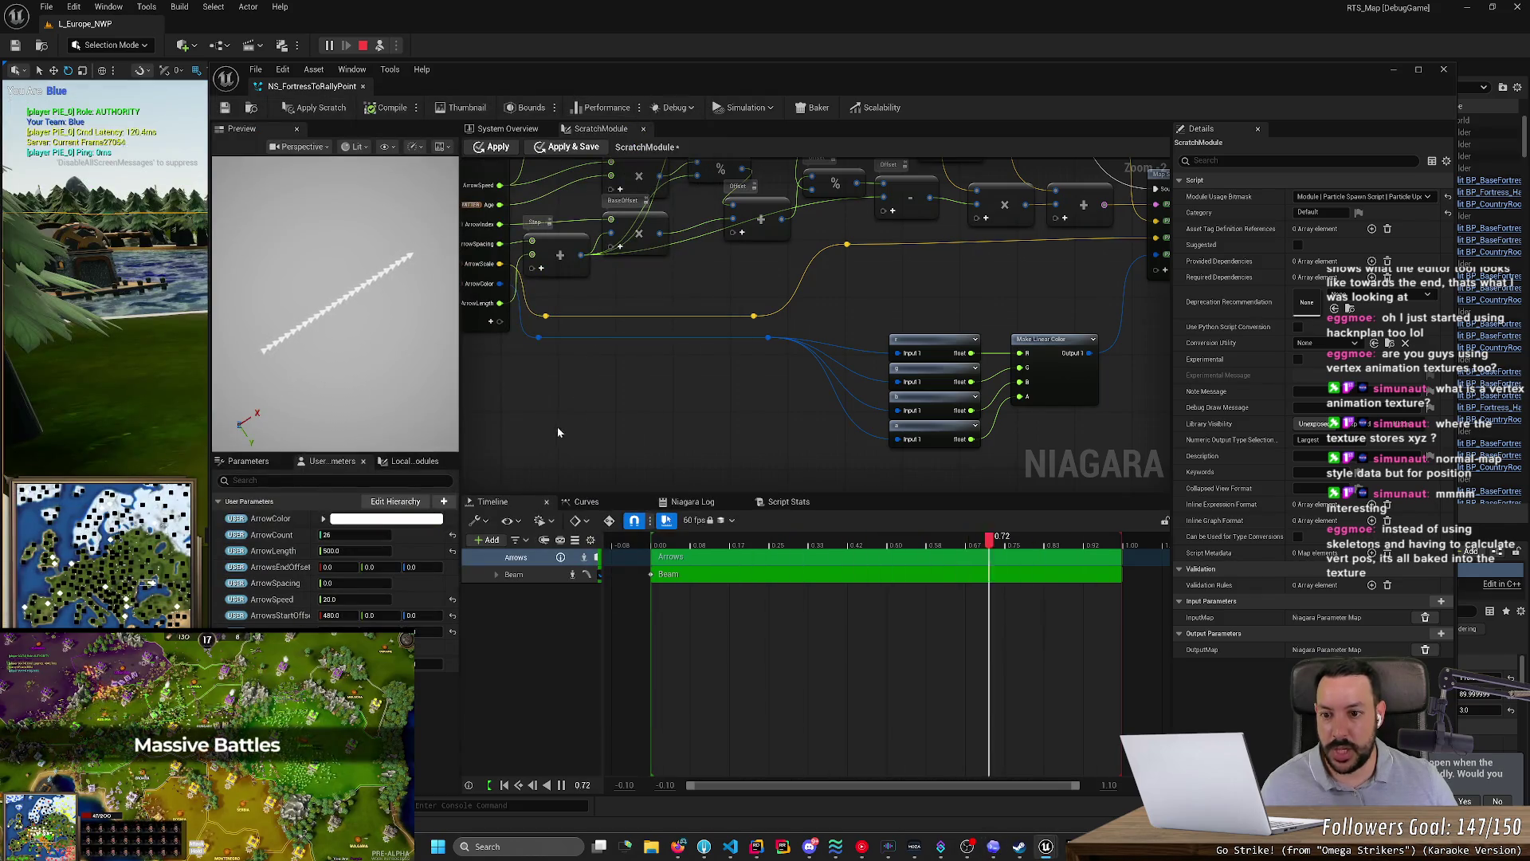
pyautogui.moveTo(557, 430); pyautogui.dragTo(834, 424)
pyautogui.click(785, 376)
pyautogui.write('FadeDi')
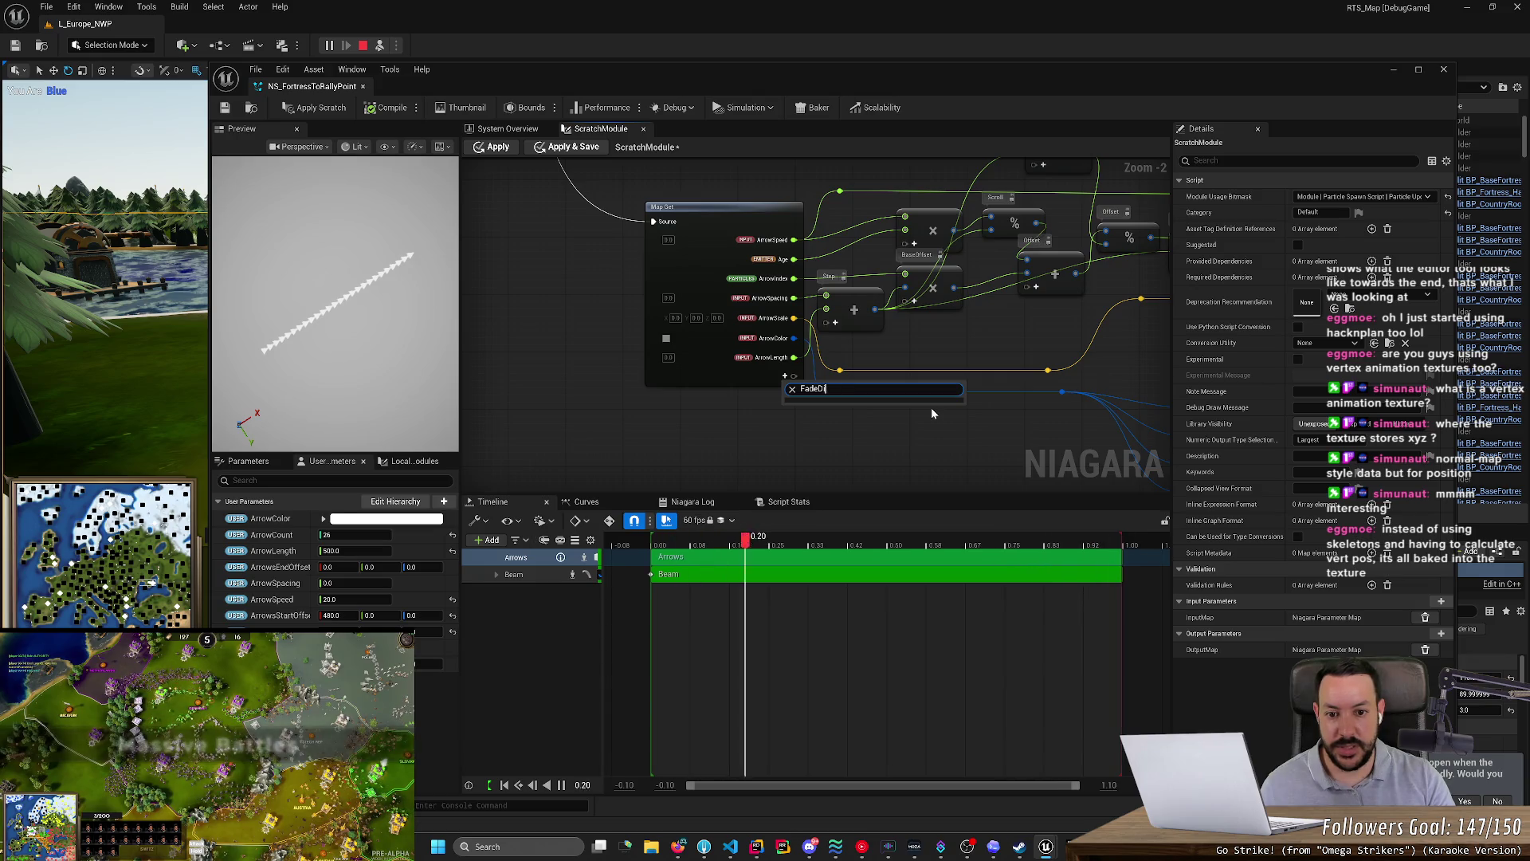
pyautogui.press('BackSpace')
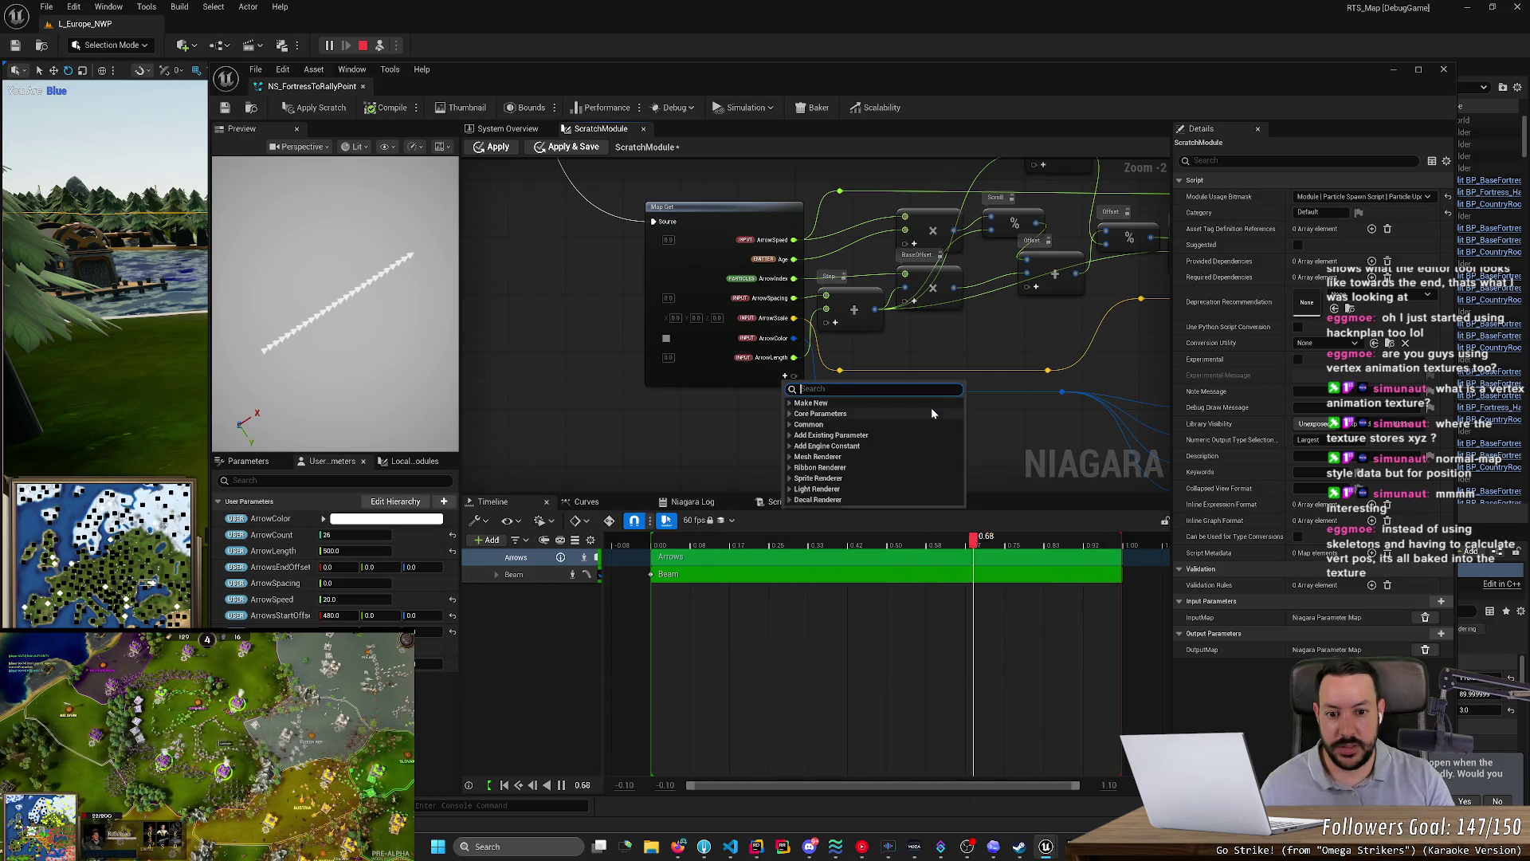
pyautogui.click(796, 404)
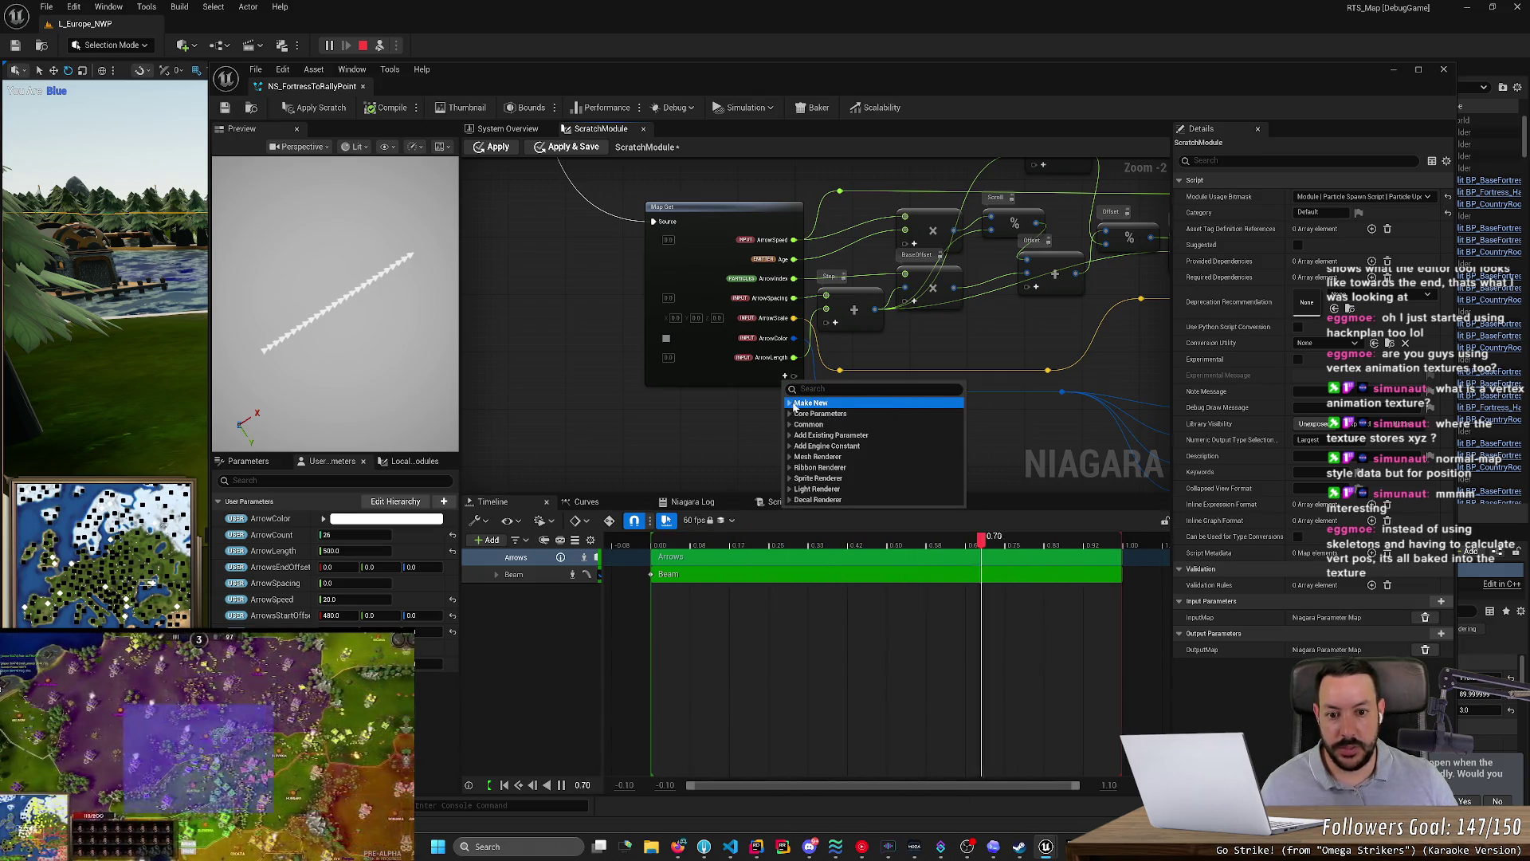
pyautogui.click(790, 403)
pyautogui.click(815, 413)
pyautogui.click(829, 447)
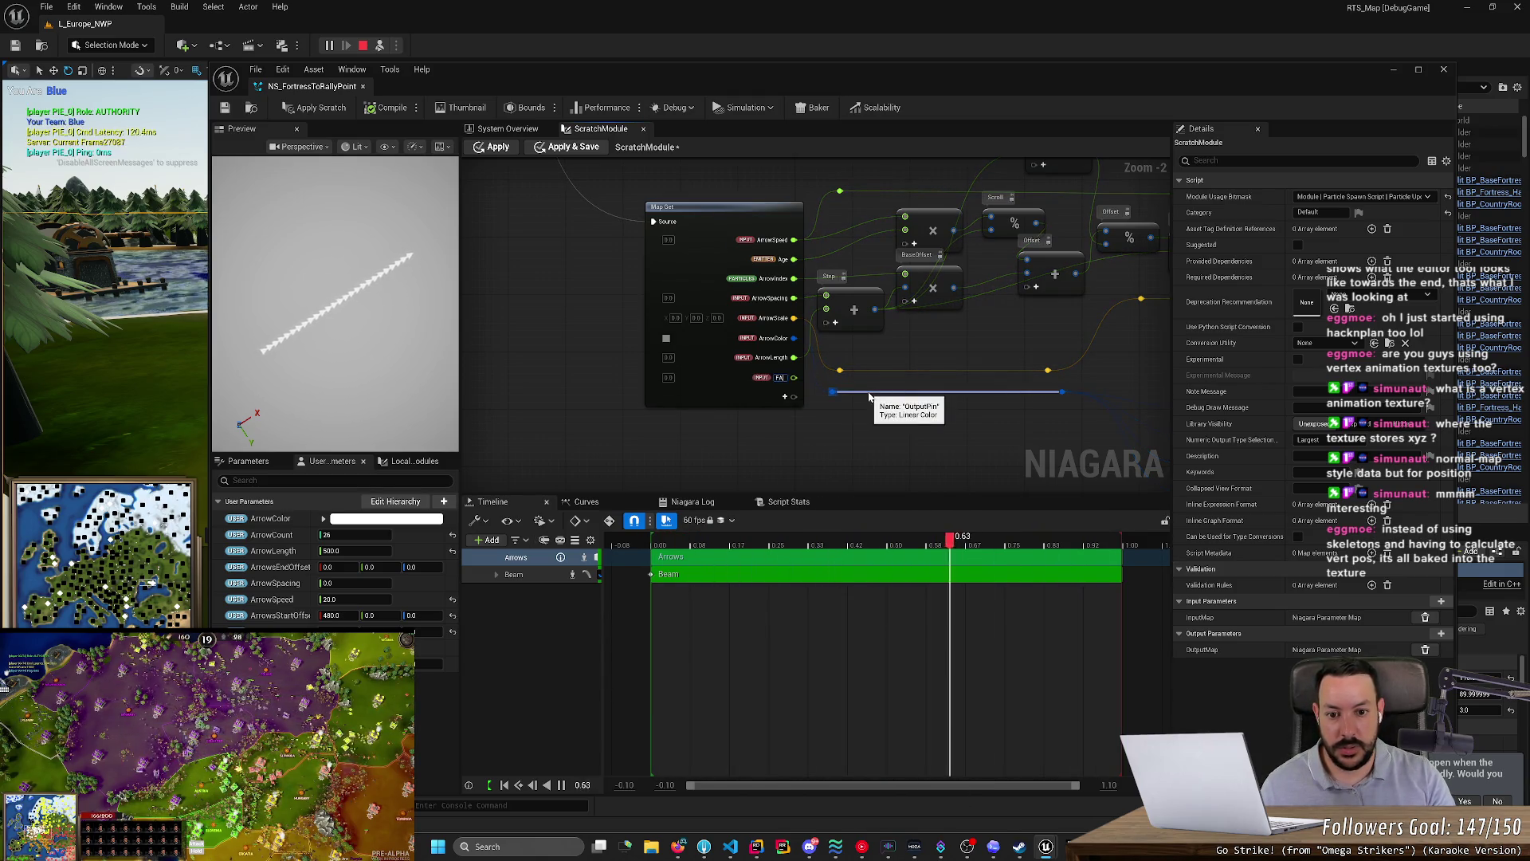
pyautogui.write('adeDistance')
pyautogui.press('Return')
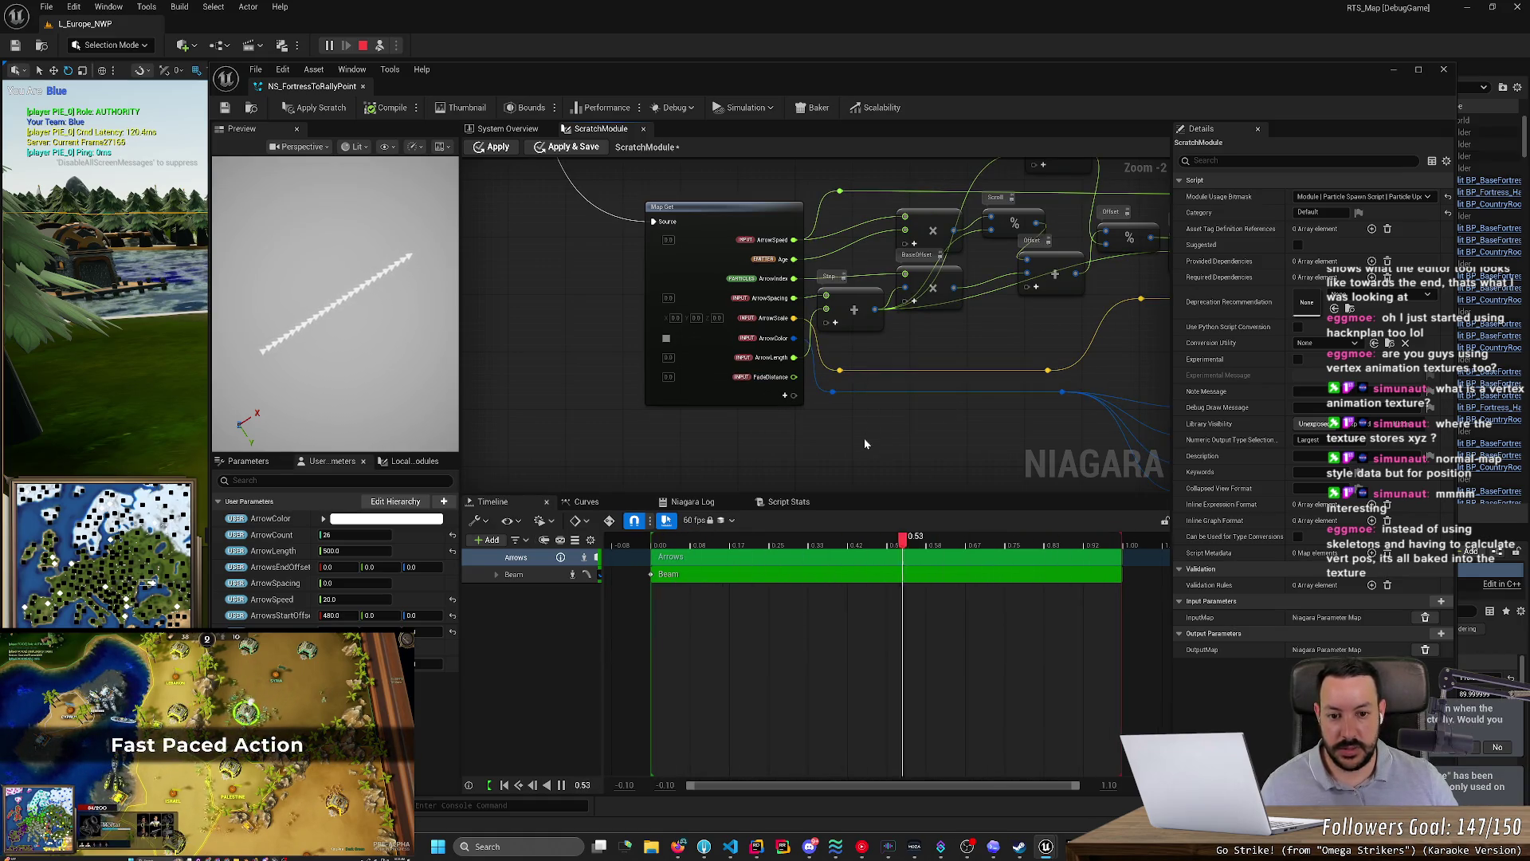
# - Pan back to the Make Linear Color nodes and search the node palette for smooth
pyautogui.moveTo(864, 437); pyautogui.dragTo(633, 396)
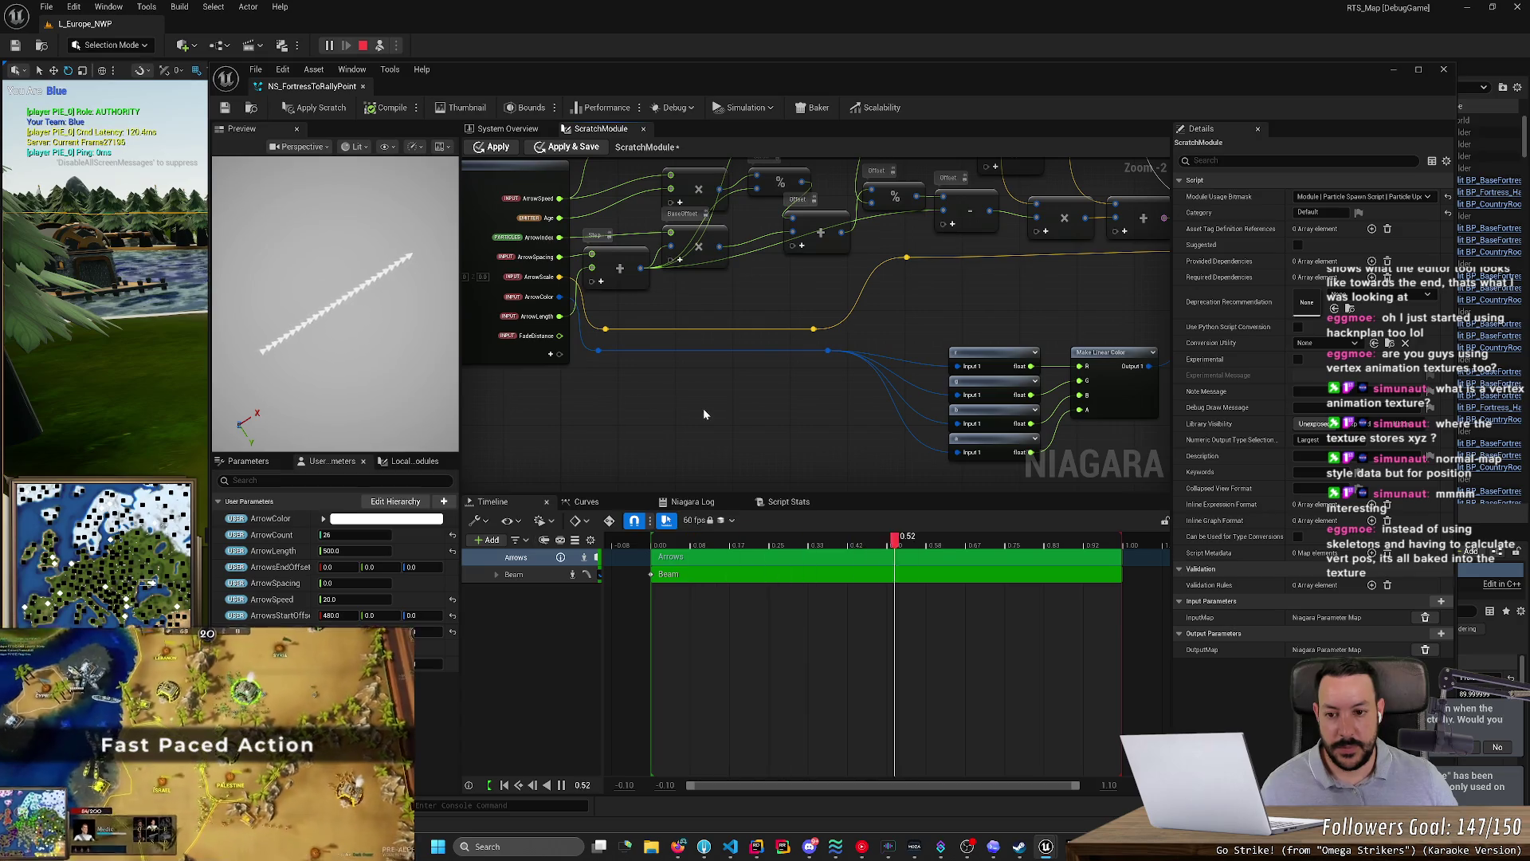
pyautogui.moveTo(822, 471); pyautogui.dragTo(745, 404)
pyautogui.rightClick(744, 406)
pyautogui.write('smooth')
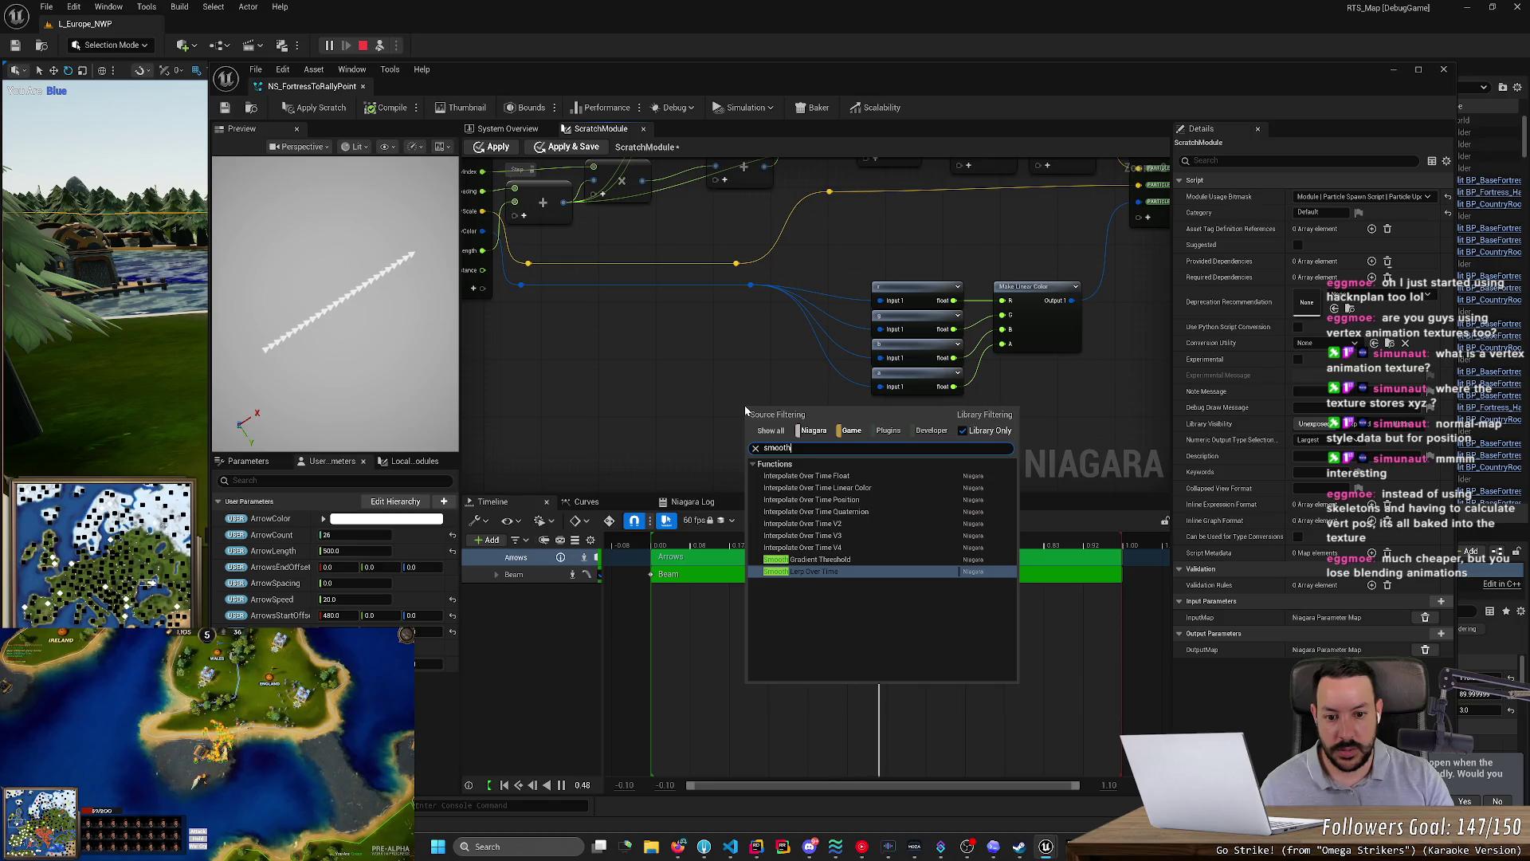
# - Place a Smooth Lerp Over Time node beneath the colour inputs, then switch to Codex
pyautogui.press('Return')
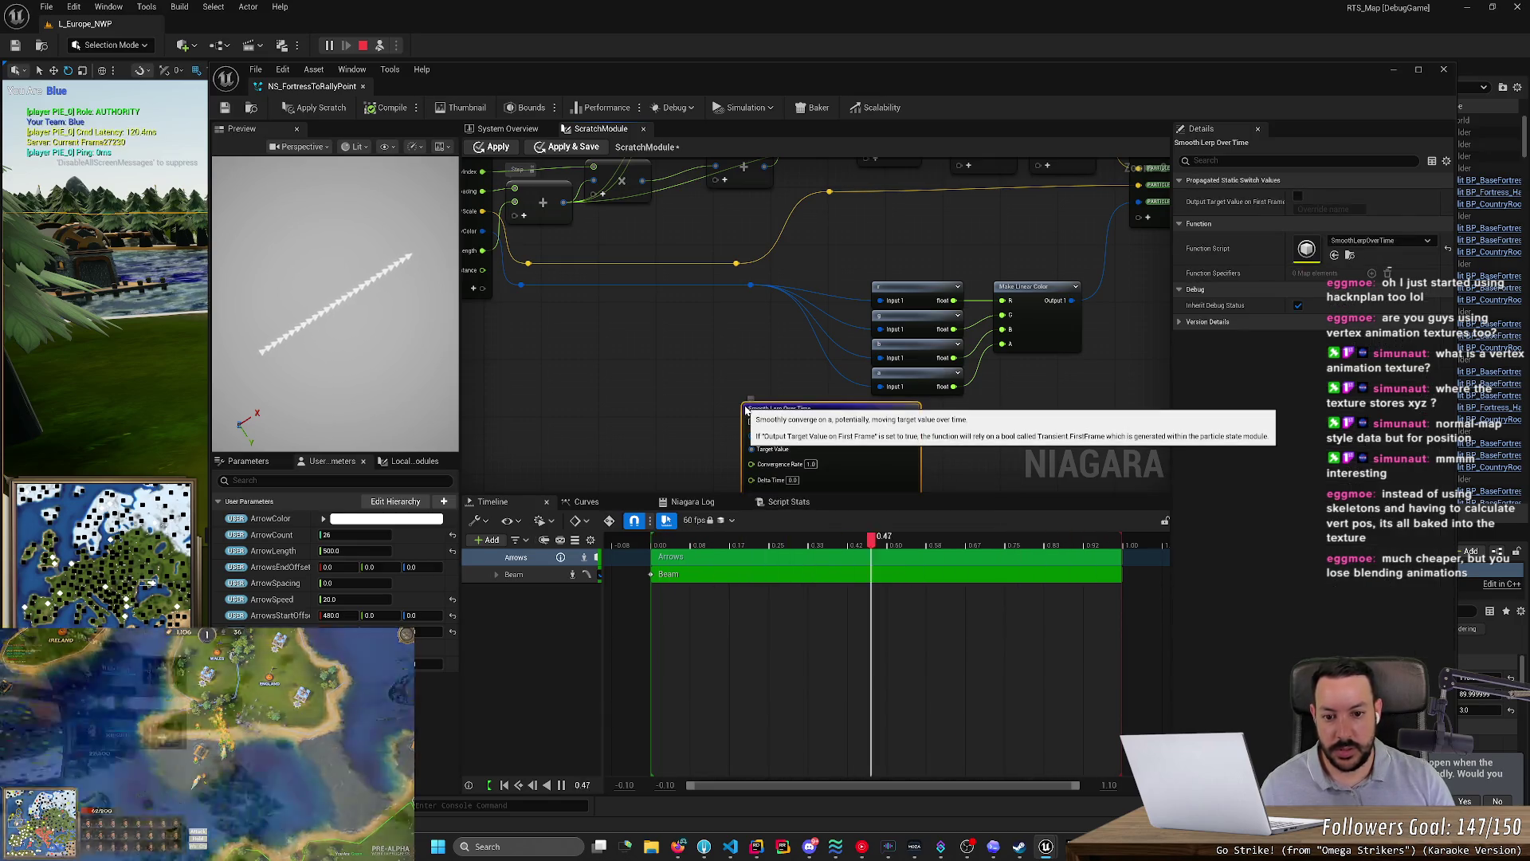
pyautogui.scroll(-2, 869, 326)
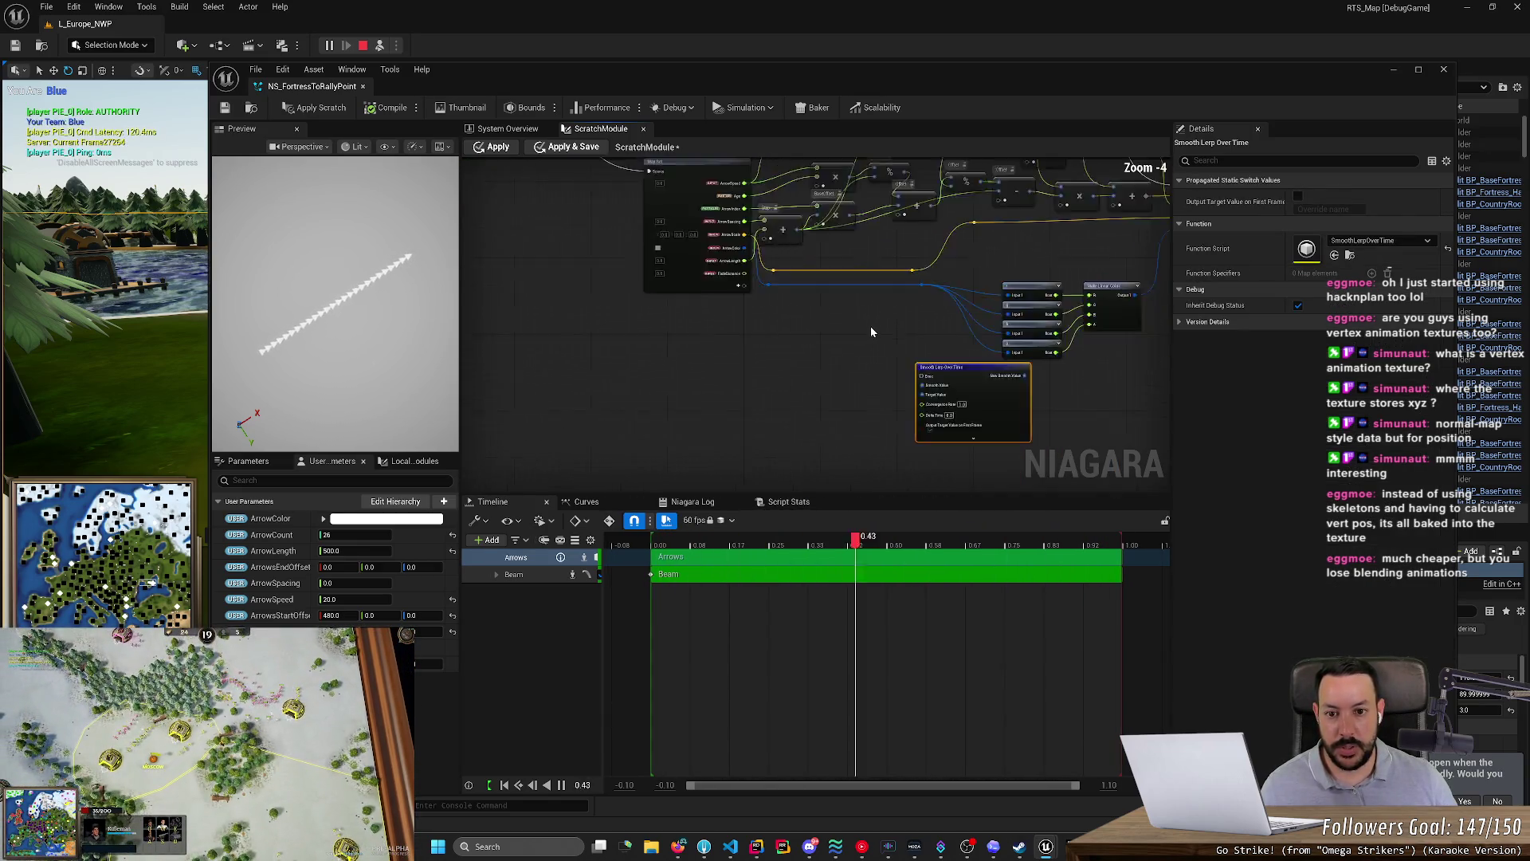
pyautogui.scroll(2, 776, 467)
pyautogui.scroll(-3, 776, 468)
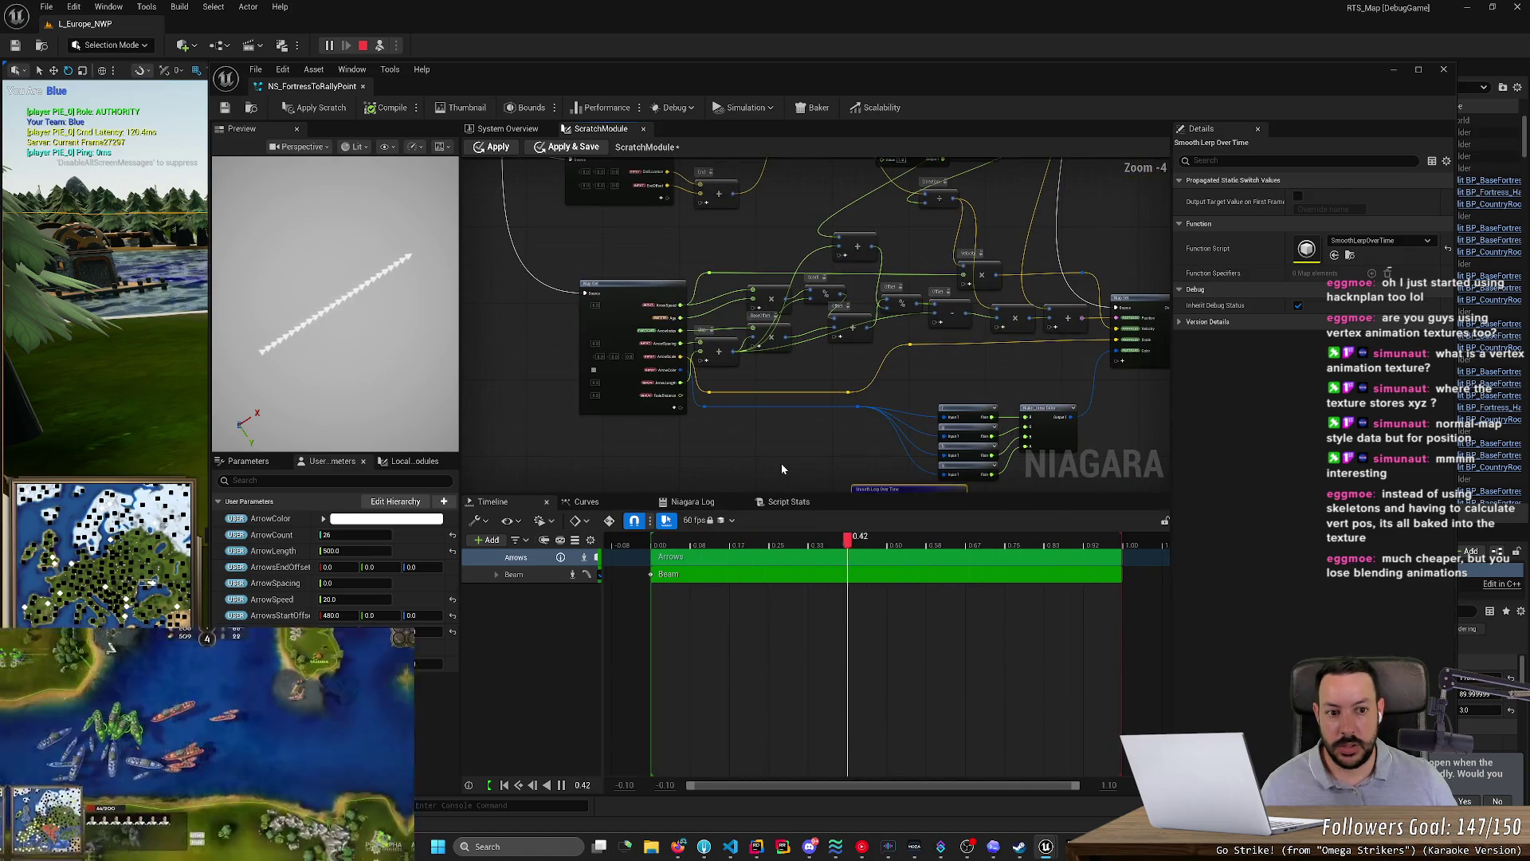
pyautogui.scroll(3, 742, 325)
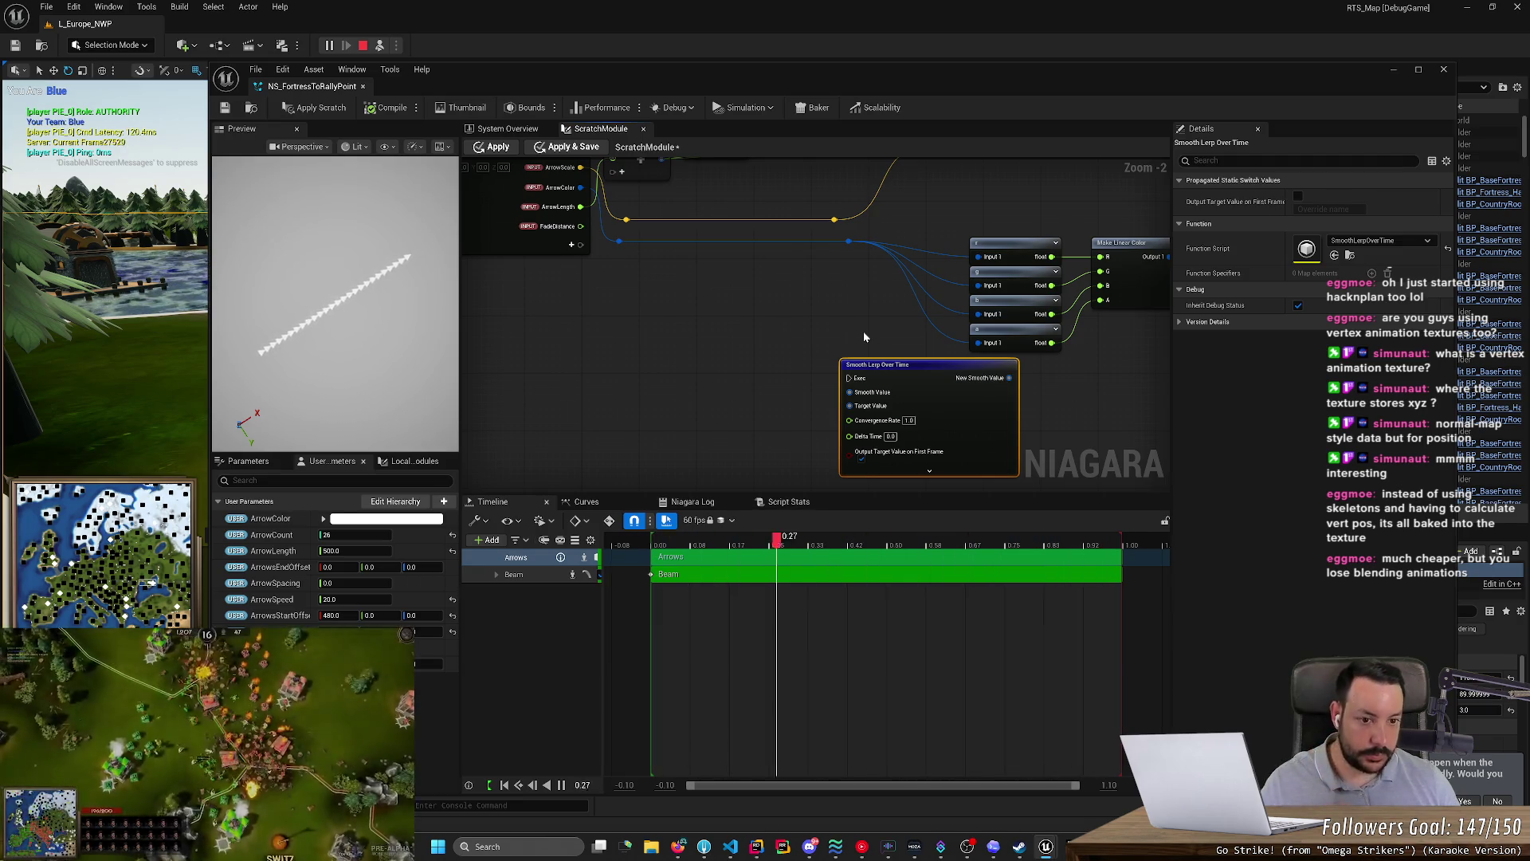
pyautogui.moveTo(863, 332); pyautogui.dragTo(638, 328)
pyautogui.moveTo(706, 365); pyautogui.dragTo(835, 365)
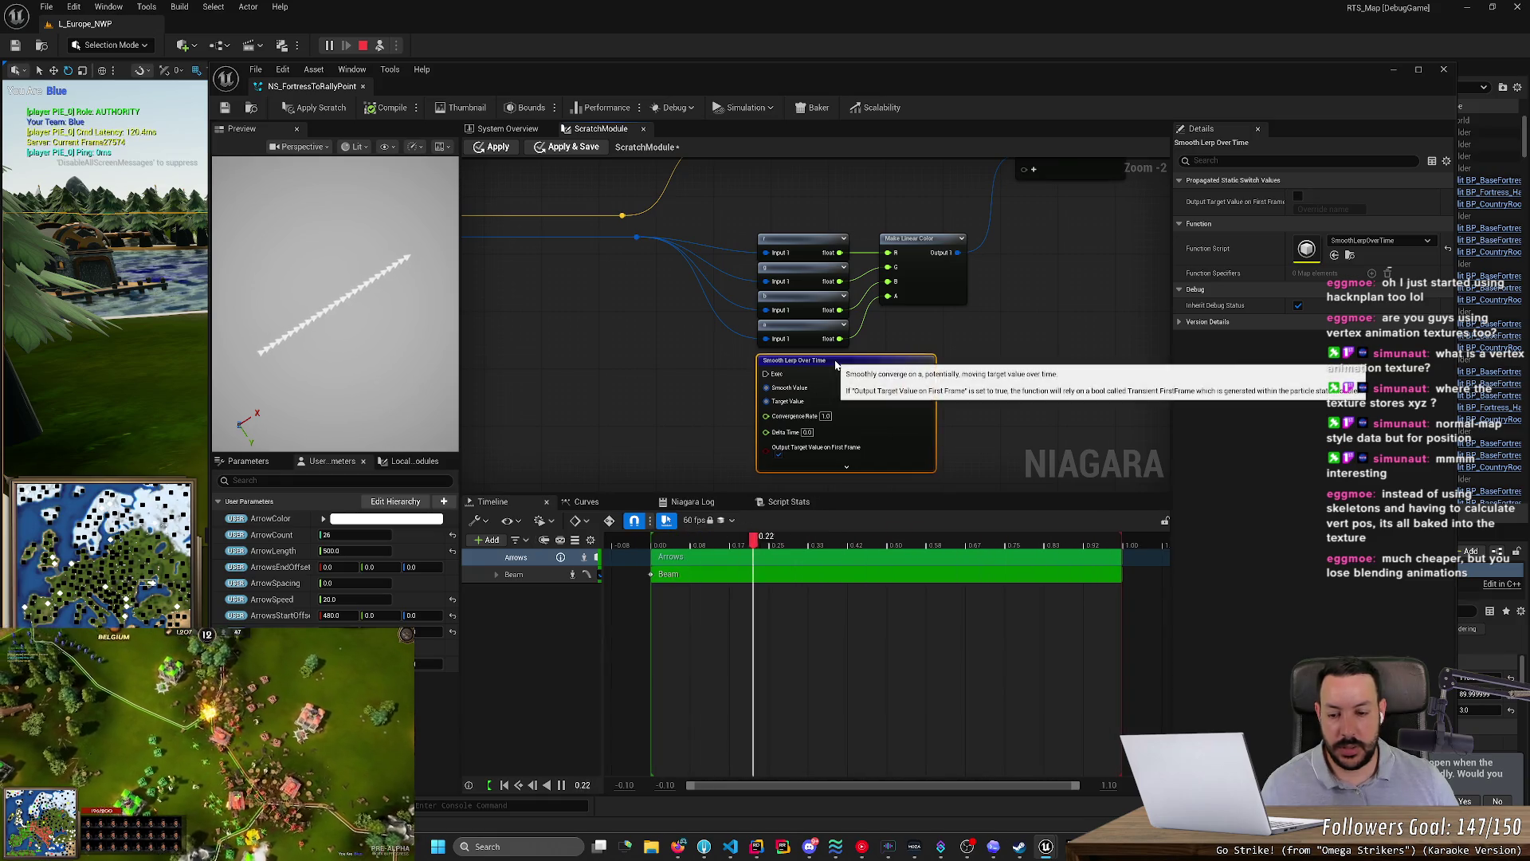
pyautogui.hotkey('alt', 'Tab')
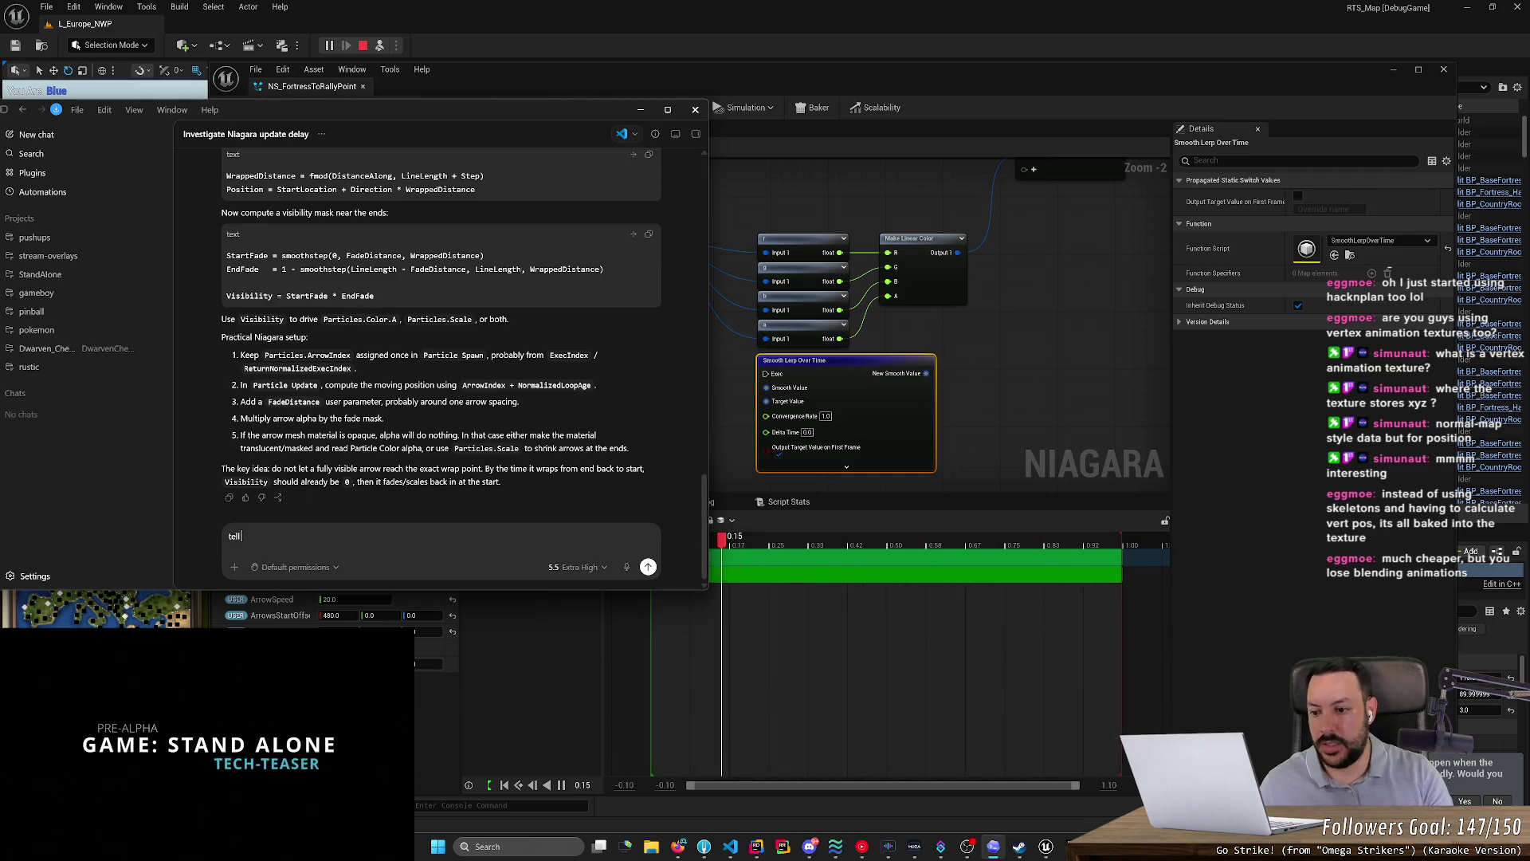
# - Keep typing the Codex question, then delete the Smooth Lerp Over Time node
pyautogui.write(' me how to plug this into a scratchpad mod')
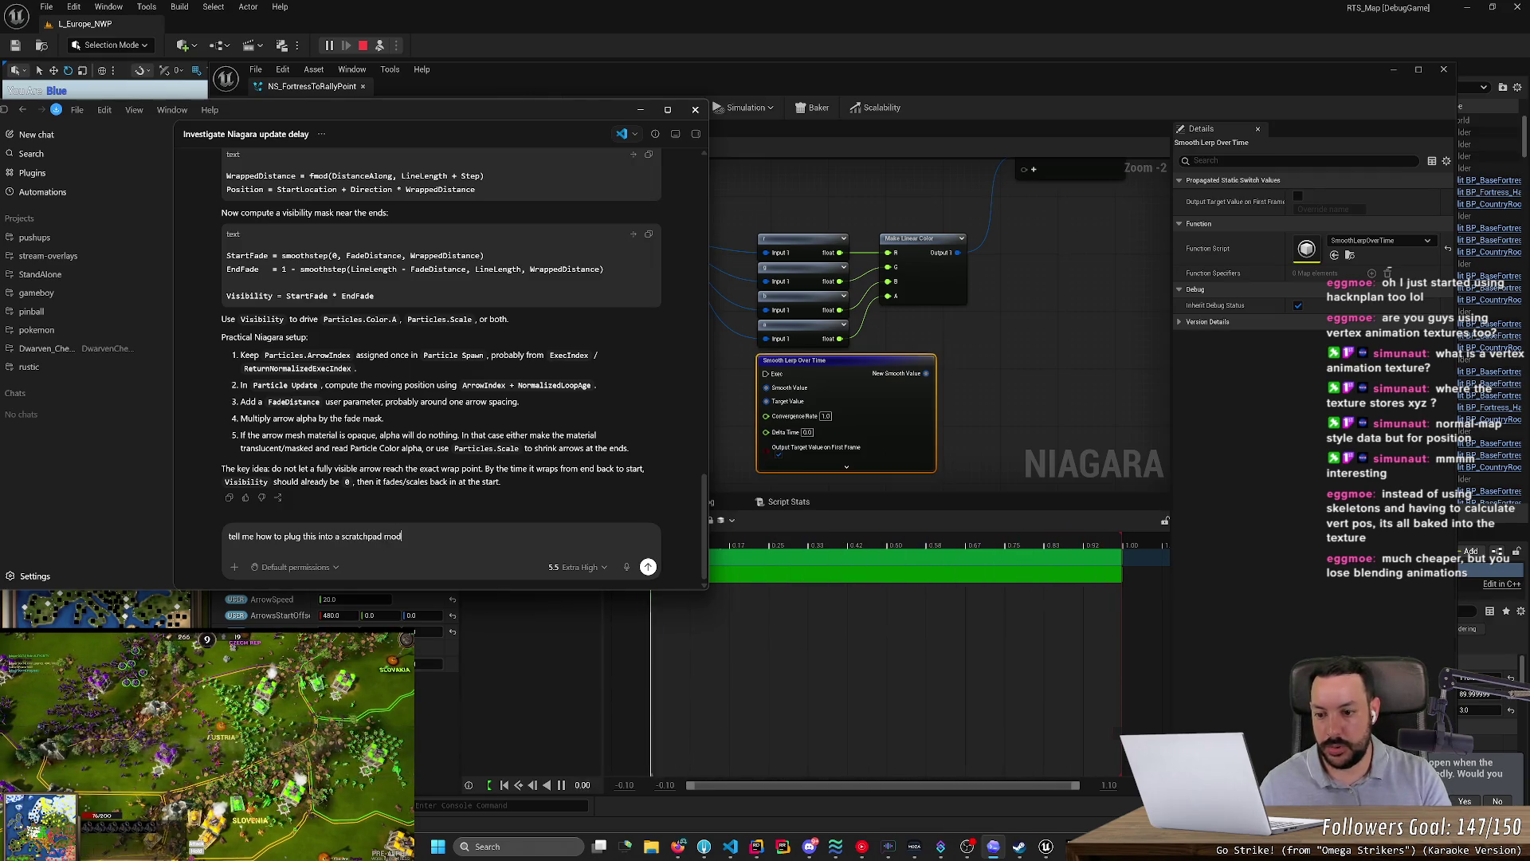
pyautogui.click(826, 359)
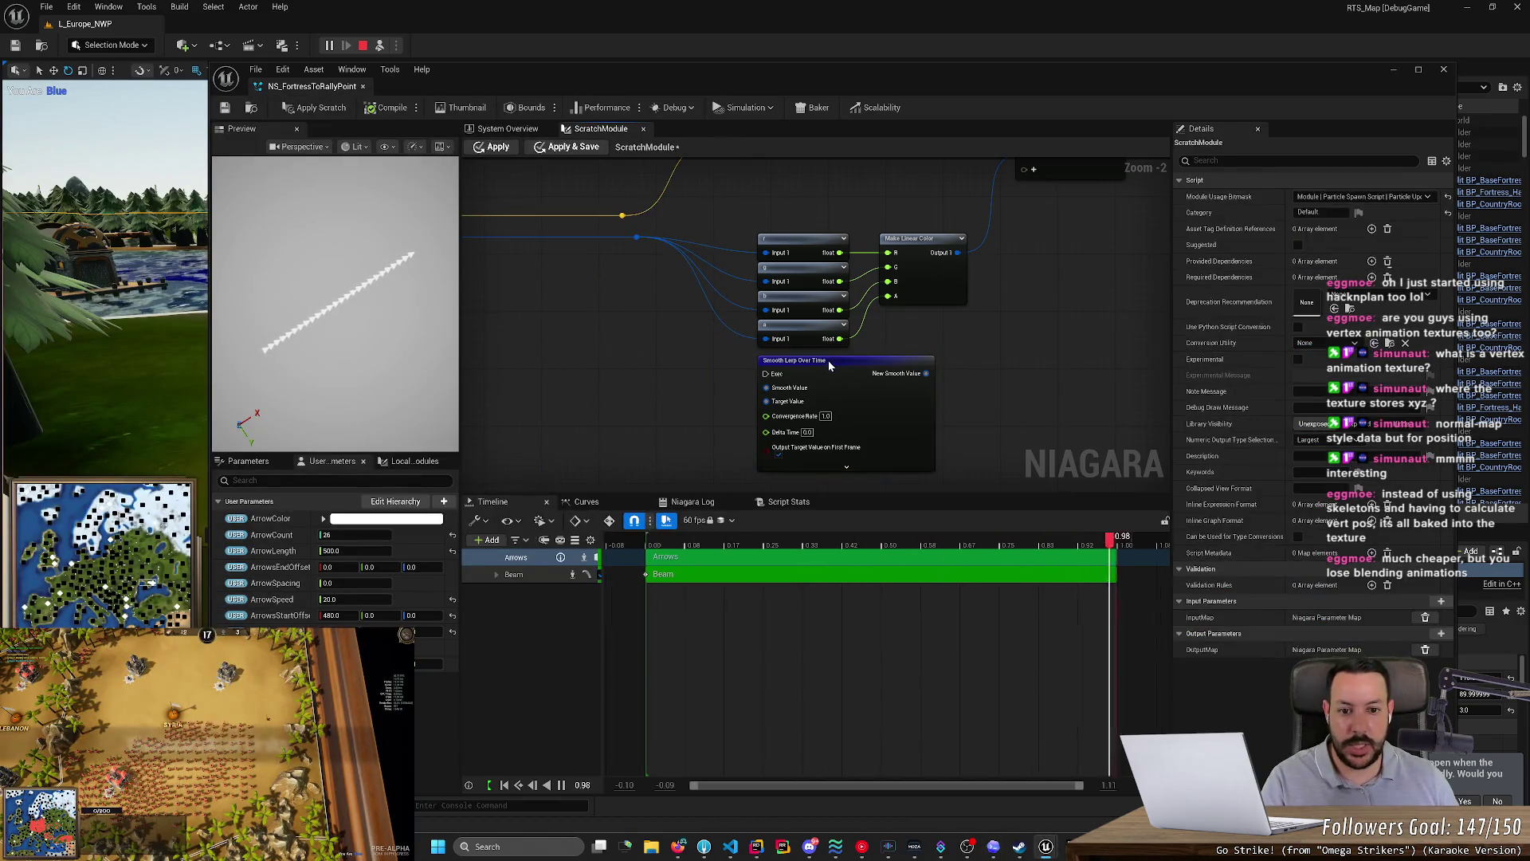
pyautogui.press('Delete')
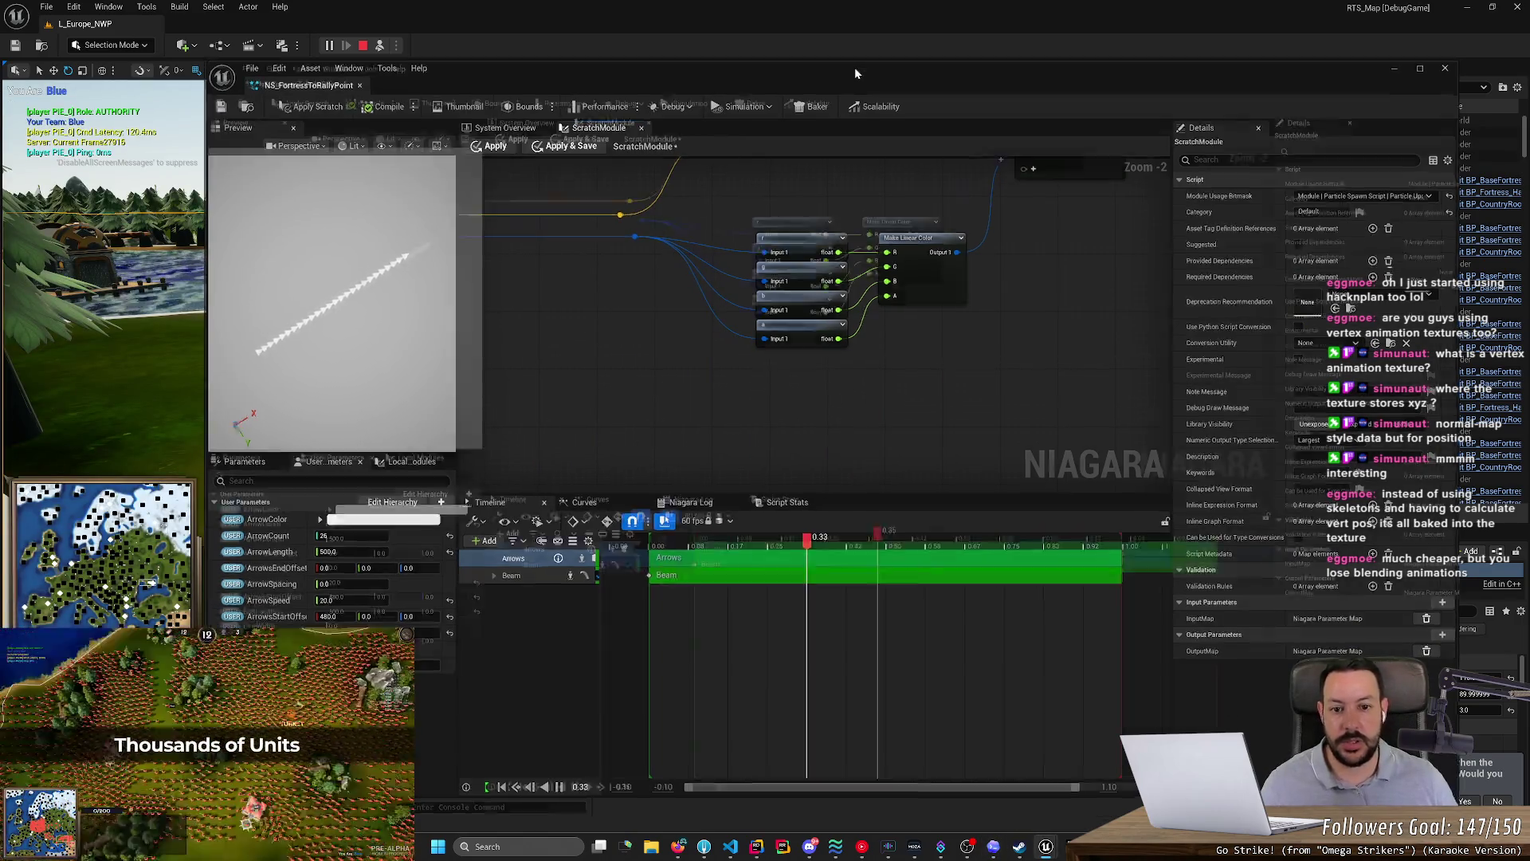
# - Frame the whole scratch module network and box-select every node
pyautogui.scroll(-2, 854, 216)
pyautogui.moveTo(854, 216)
pyautogui.mouseDown()
pyautogui.moveTo(943, 246)
pyautogui.moveTo(1063, 470)
pyautogui.moveTo(1077, 400)
pyautogui.moveTo(1089, 426)
pyautogui.moveTo(1053, 679)
pyautogui.mouseUp()
pyautogui.scroll(1, 1078, 400)
pyautogui.scroll(-1, 1077, 382)
pyautogui.moveTo(1036, 475)
pyautogui.mouseDown()
pyautogui.moveTo(1010, 622)
pyautogui.moveTo(948, 610)
pyautogui.moveTo(909, 650)
pyautogui.moveTo(1055, 613)
pyautogui.mouseUp()
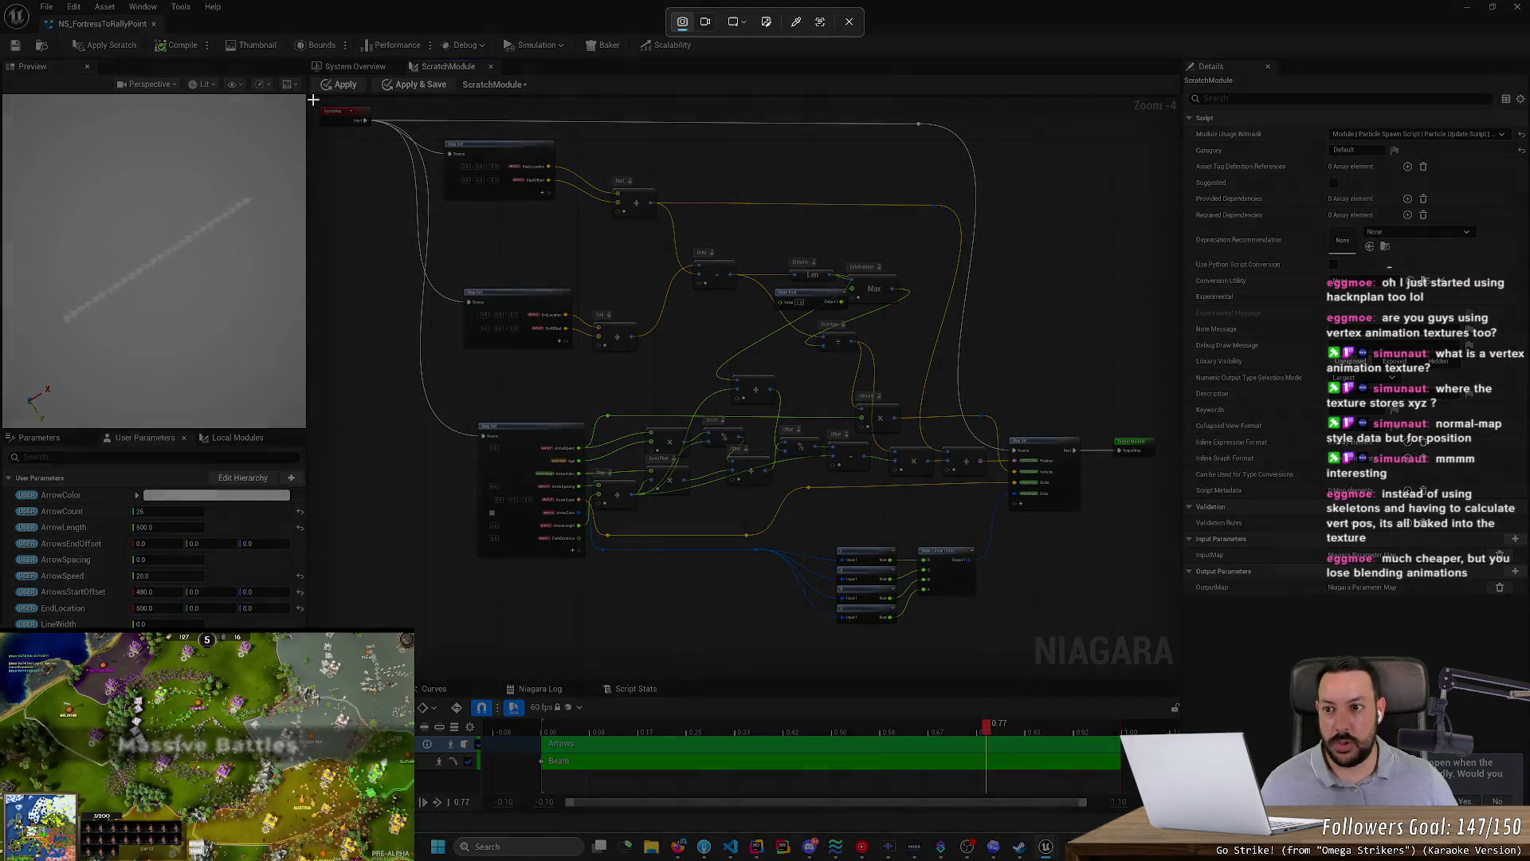
pyautogui.moveTo(311, 97)
pyautogui.mouseDown()
pyautogui.moveTo(1044, 550)
pyautogui.moveTo(1178, 670)
pyautogui.mouseUp()
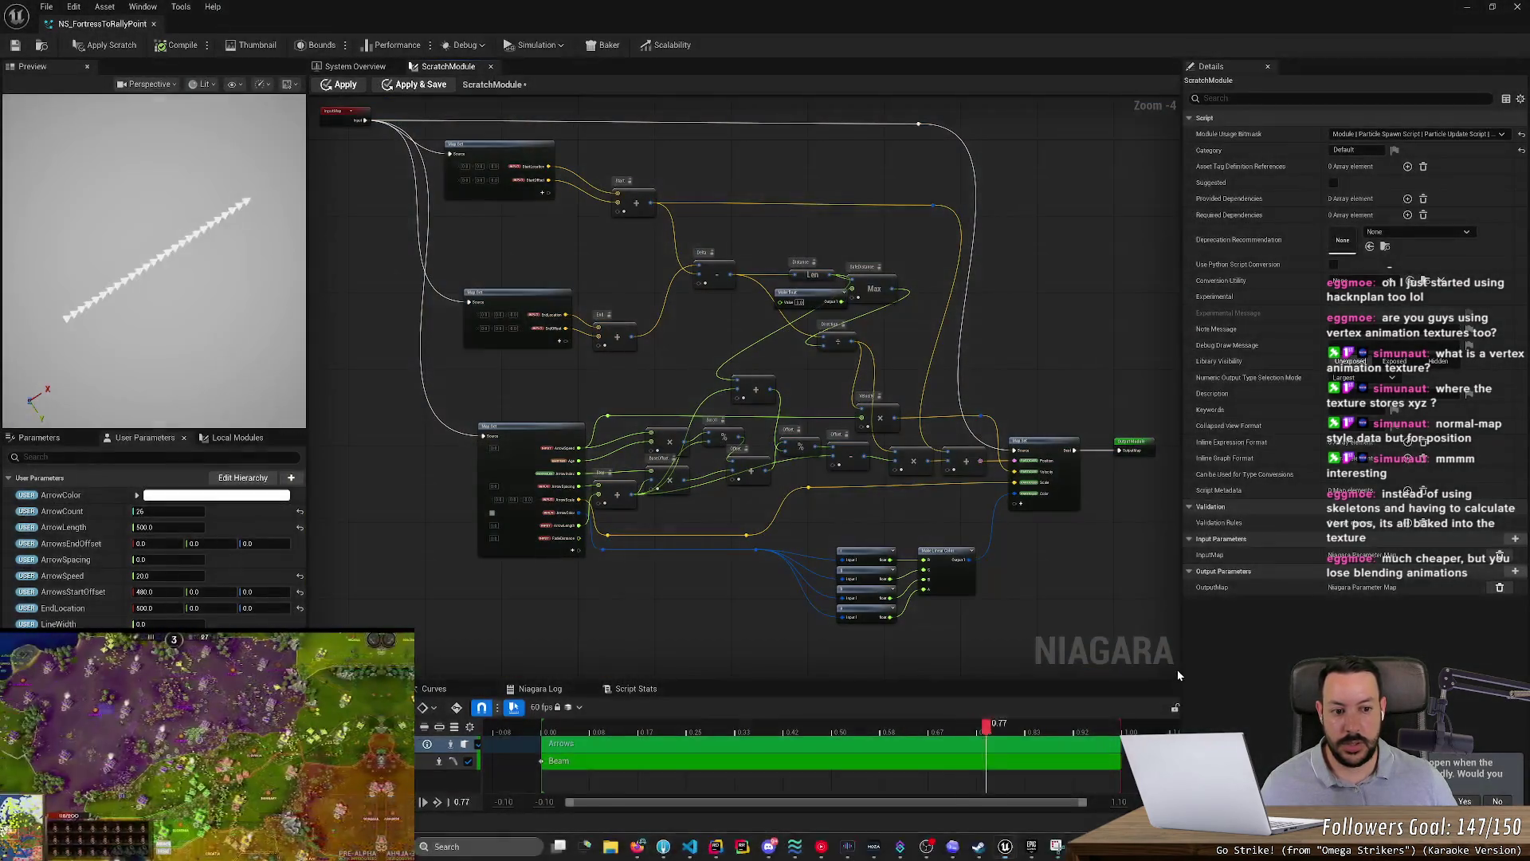
# - Send Codex the scratchpad-module question with the graph screenshot, then return to the graph
pyautogui.hotkey('alt', 'Tab')
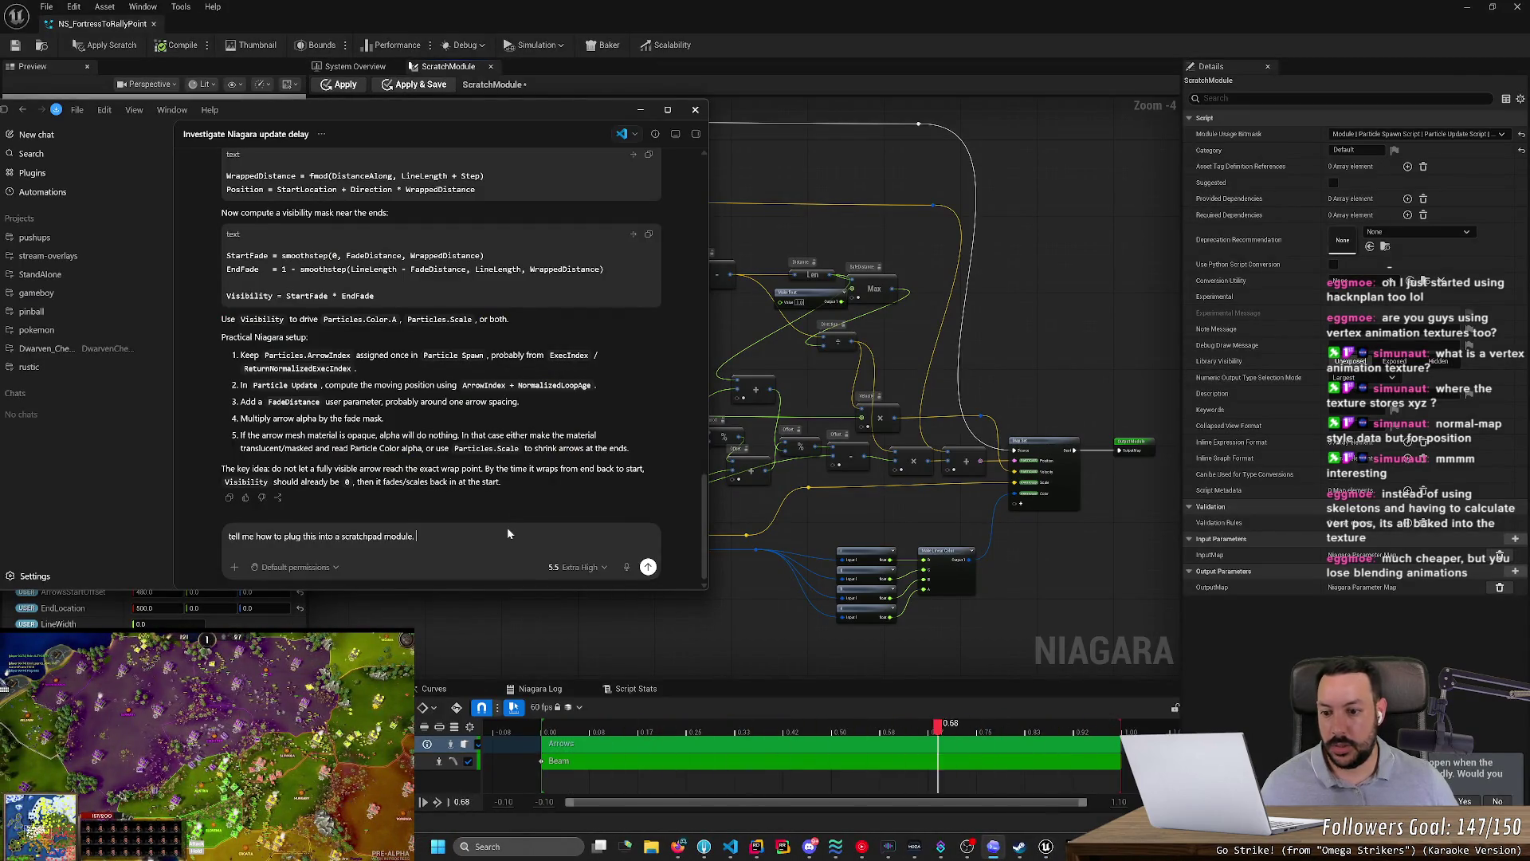
pyautogui.press('Return')
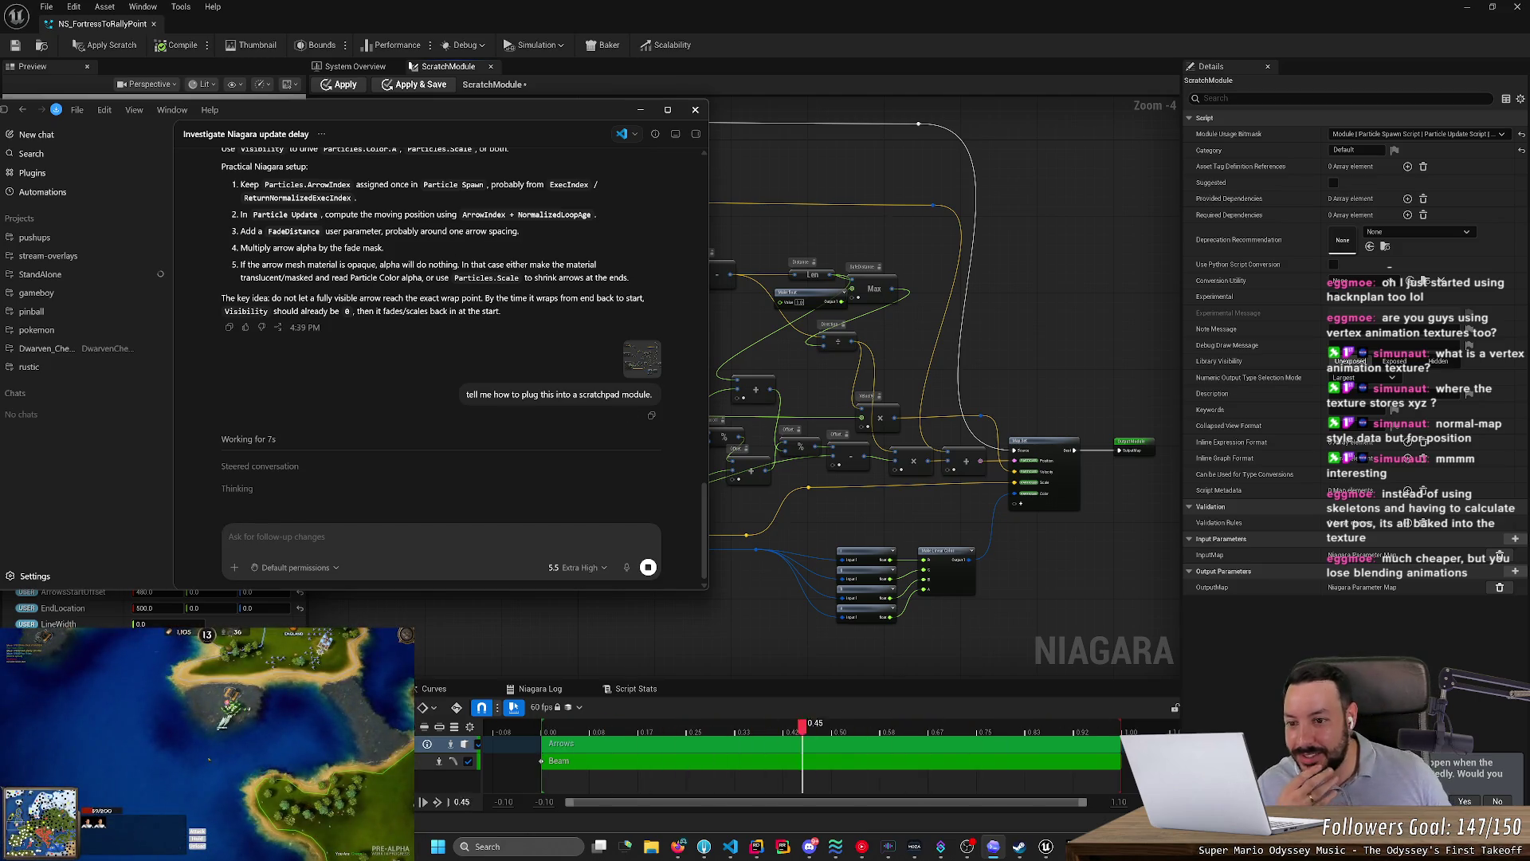
pyautogui.scroll(3, 473, 228)
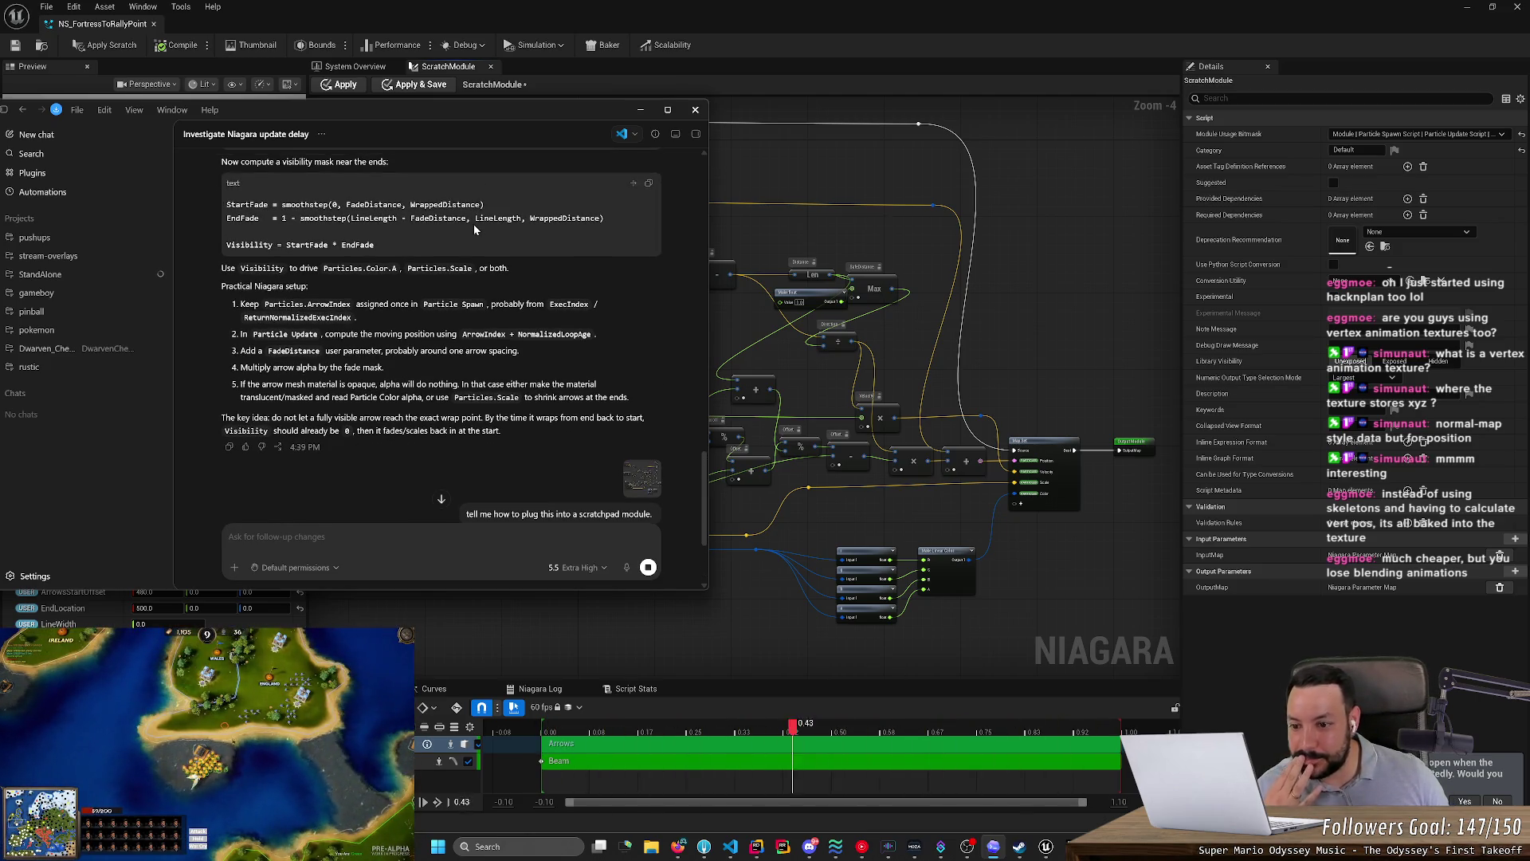
pyautogui.click(735, 645)
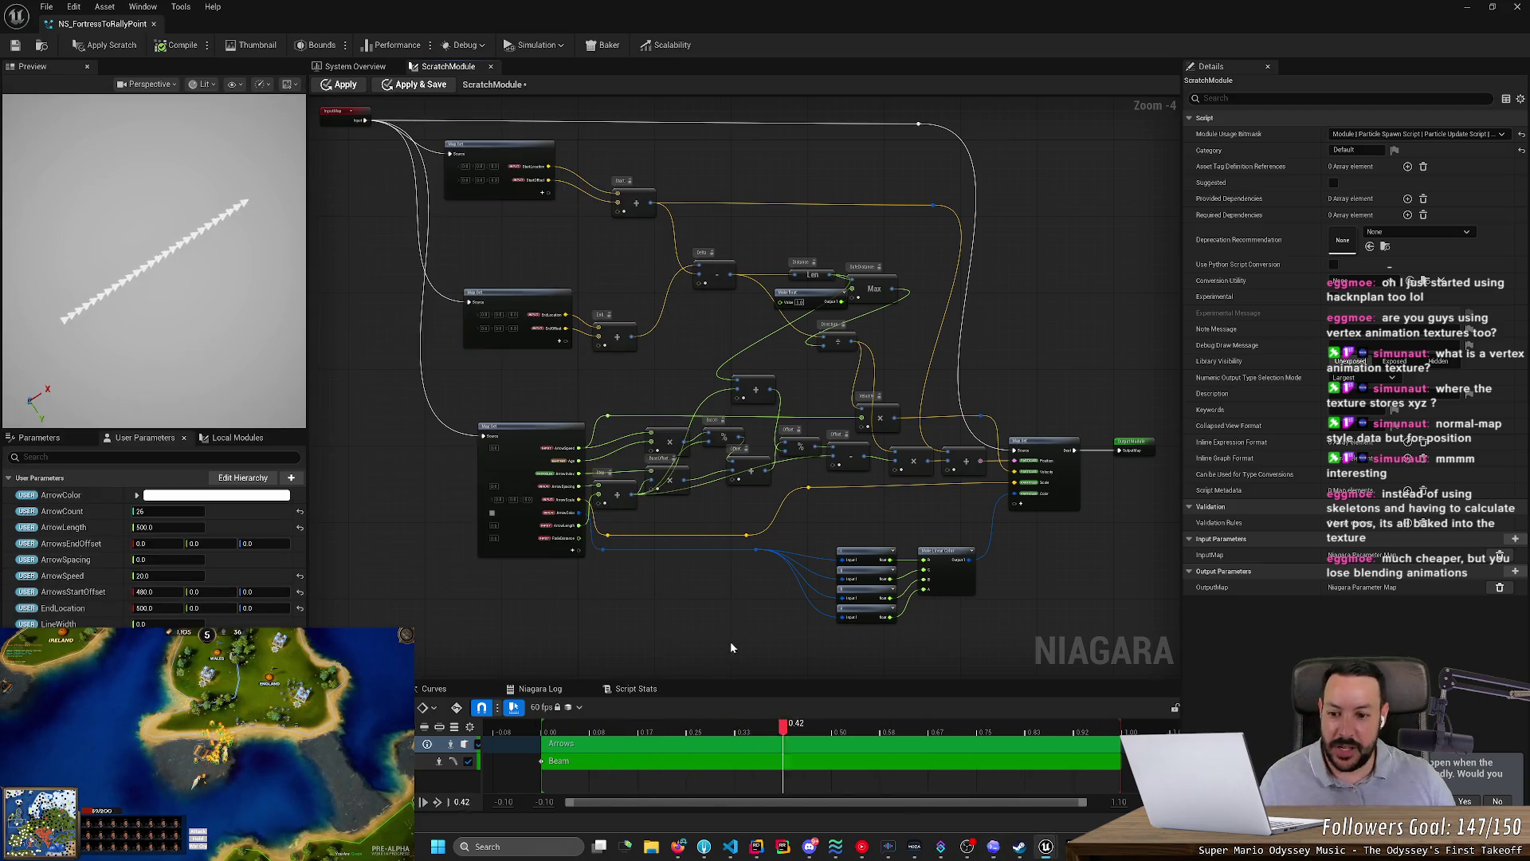
pyautogui.scroll(3, 619, 595)
pyautogui.moveTo(773, 591); pyautogui.dragTo(523, 466)
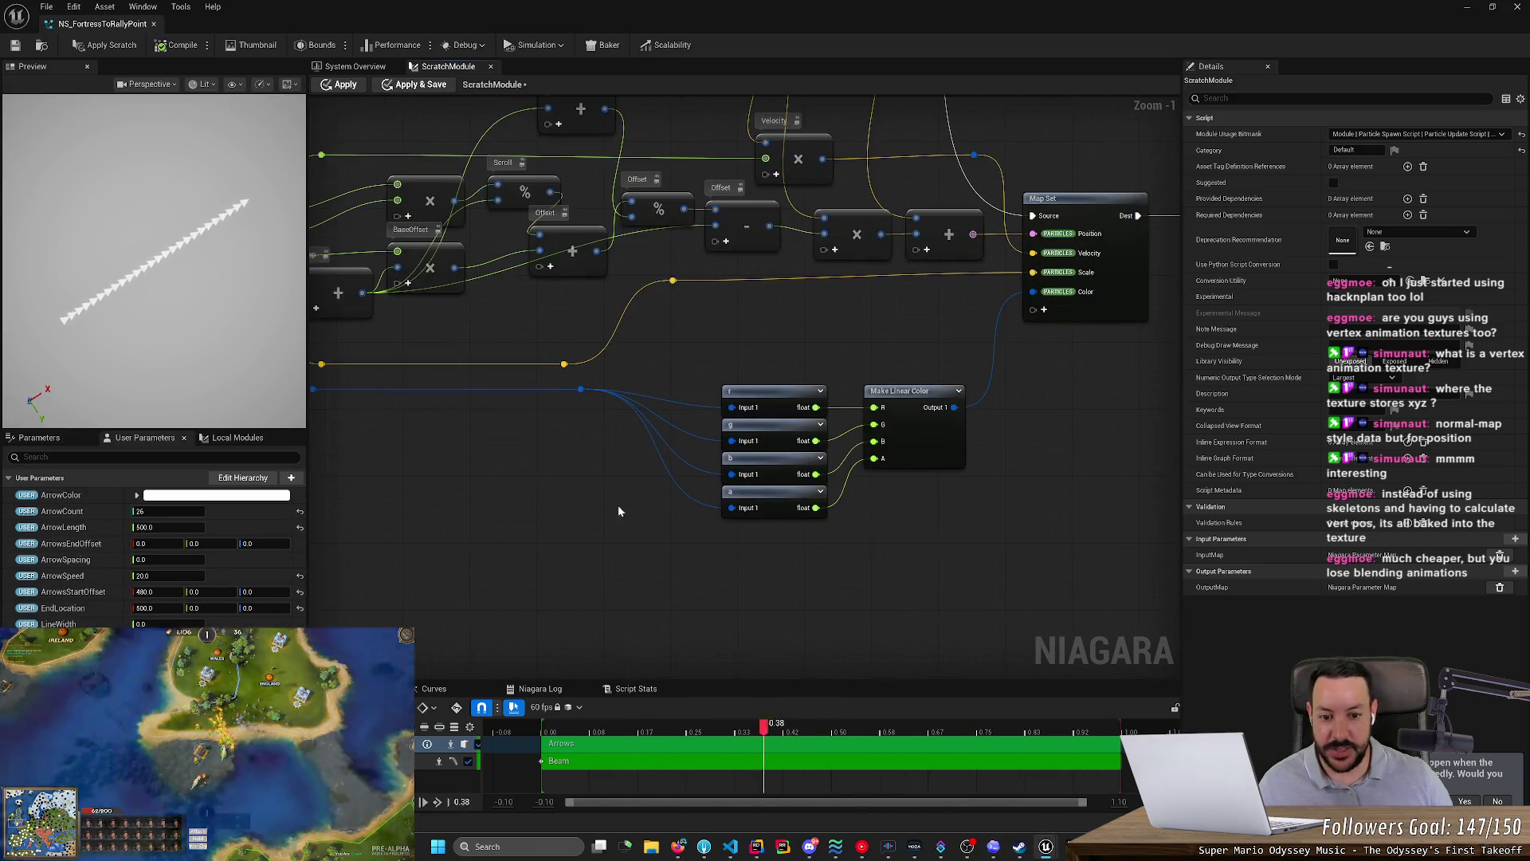
pyautogui.hotkey('alt', 'Tab')
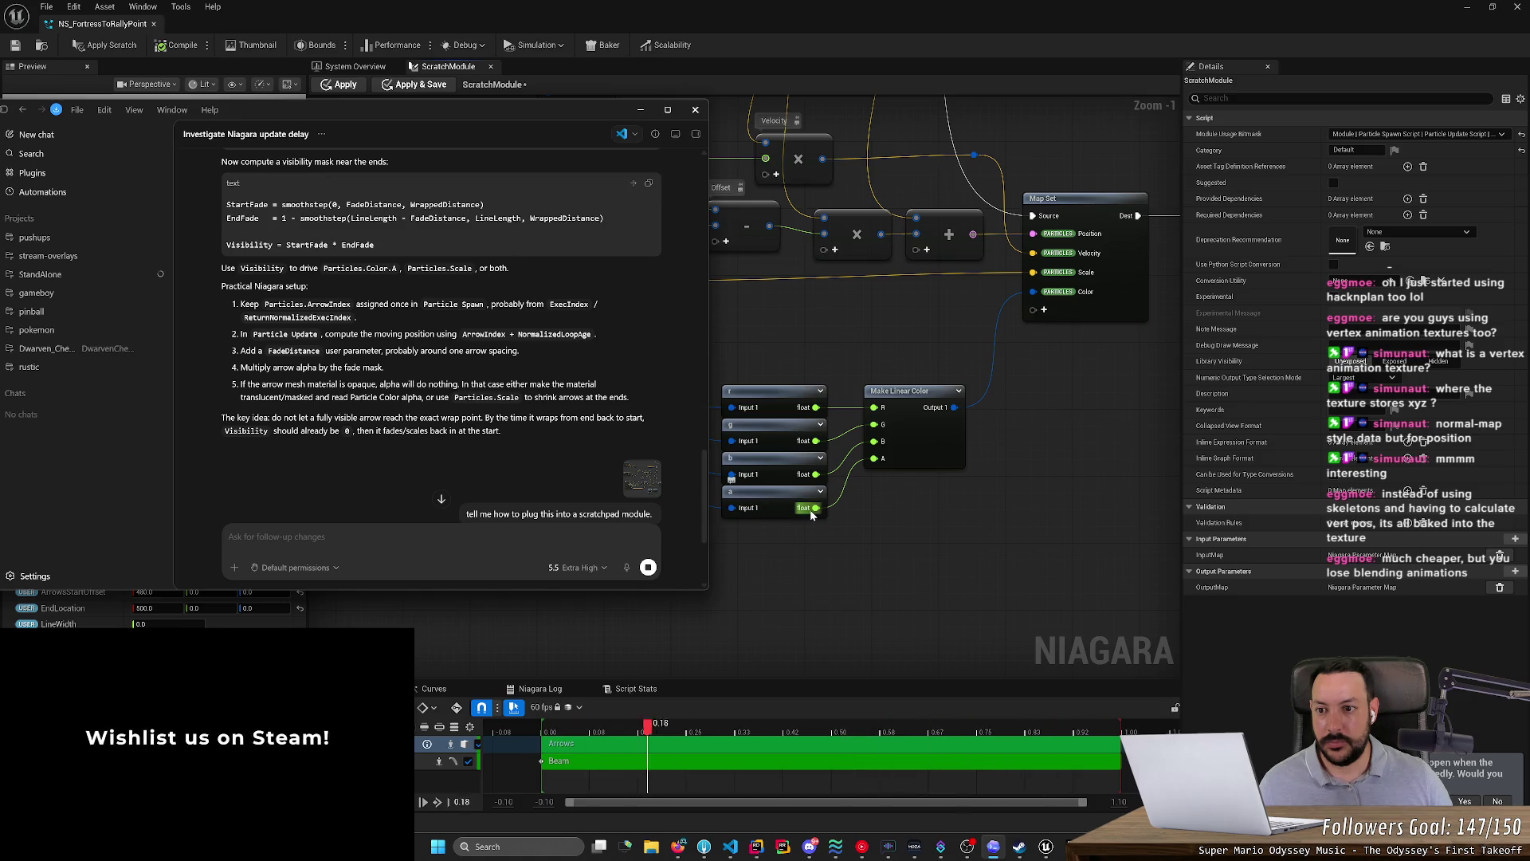
pyautogui.click(808, 588)
pyautogui.rightClick(689, 572)
pyautogui.write('smooth')
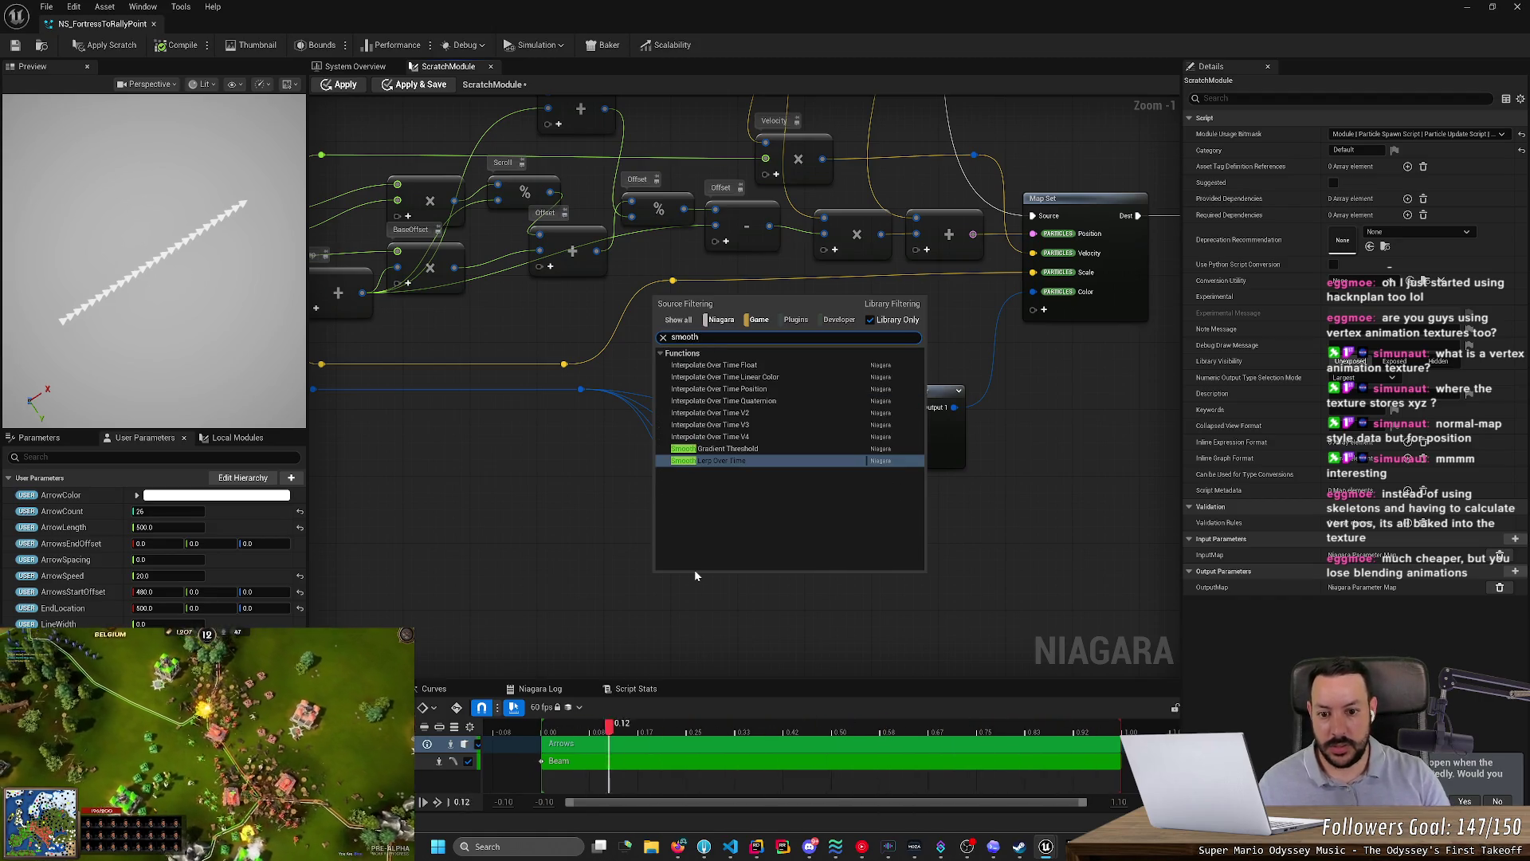
pyautogui.press('Return')
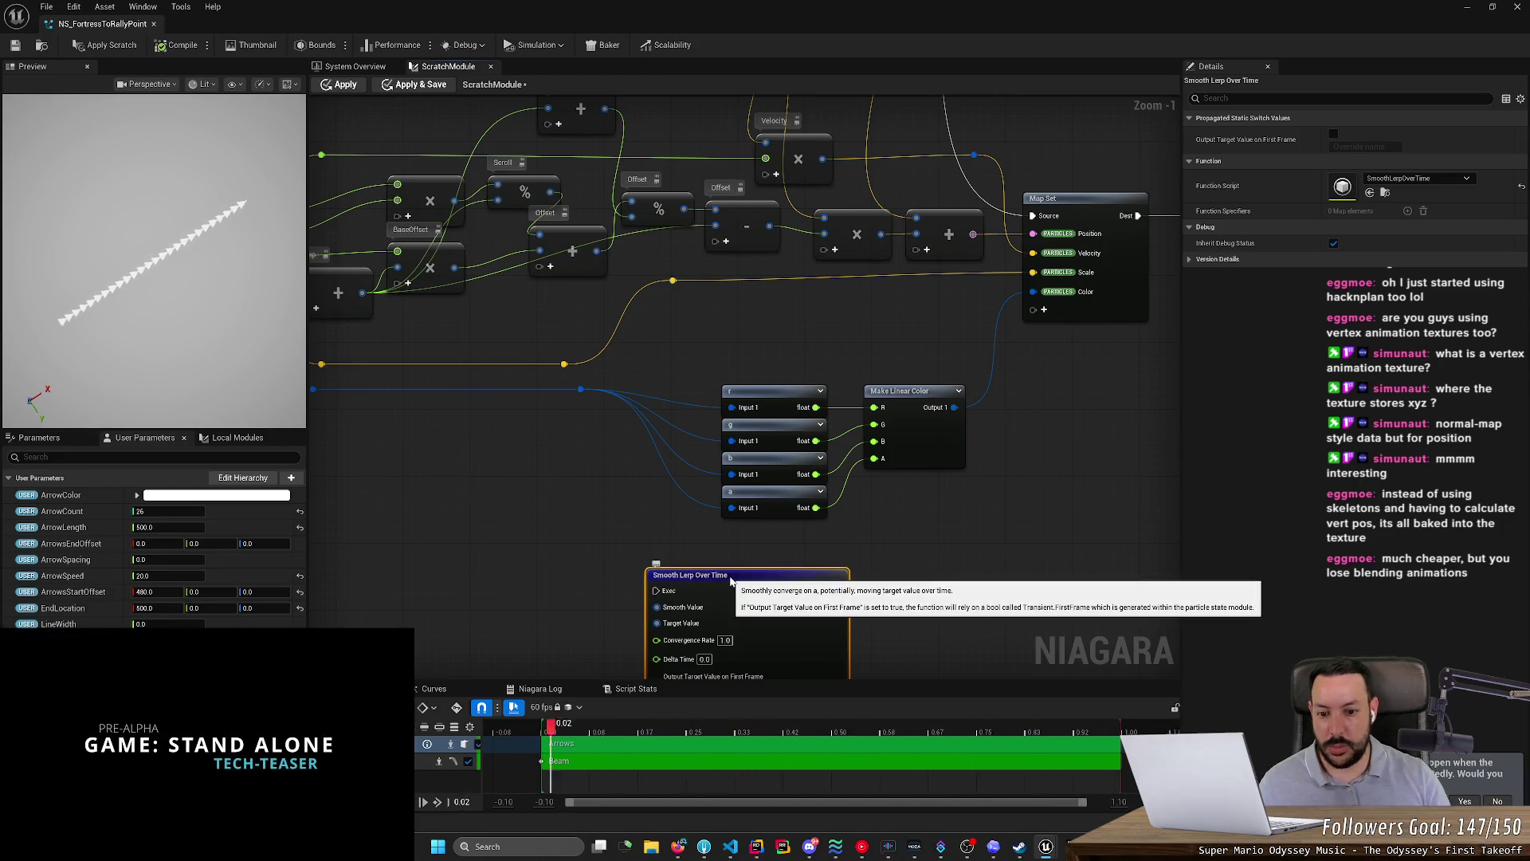
pyautogui.press('Delete')
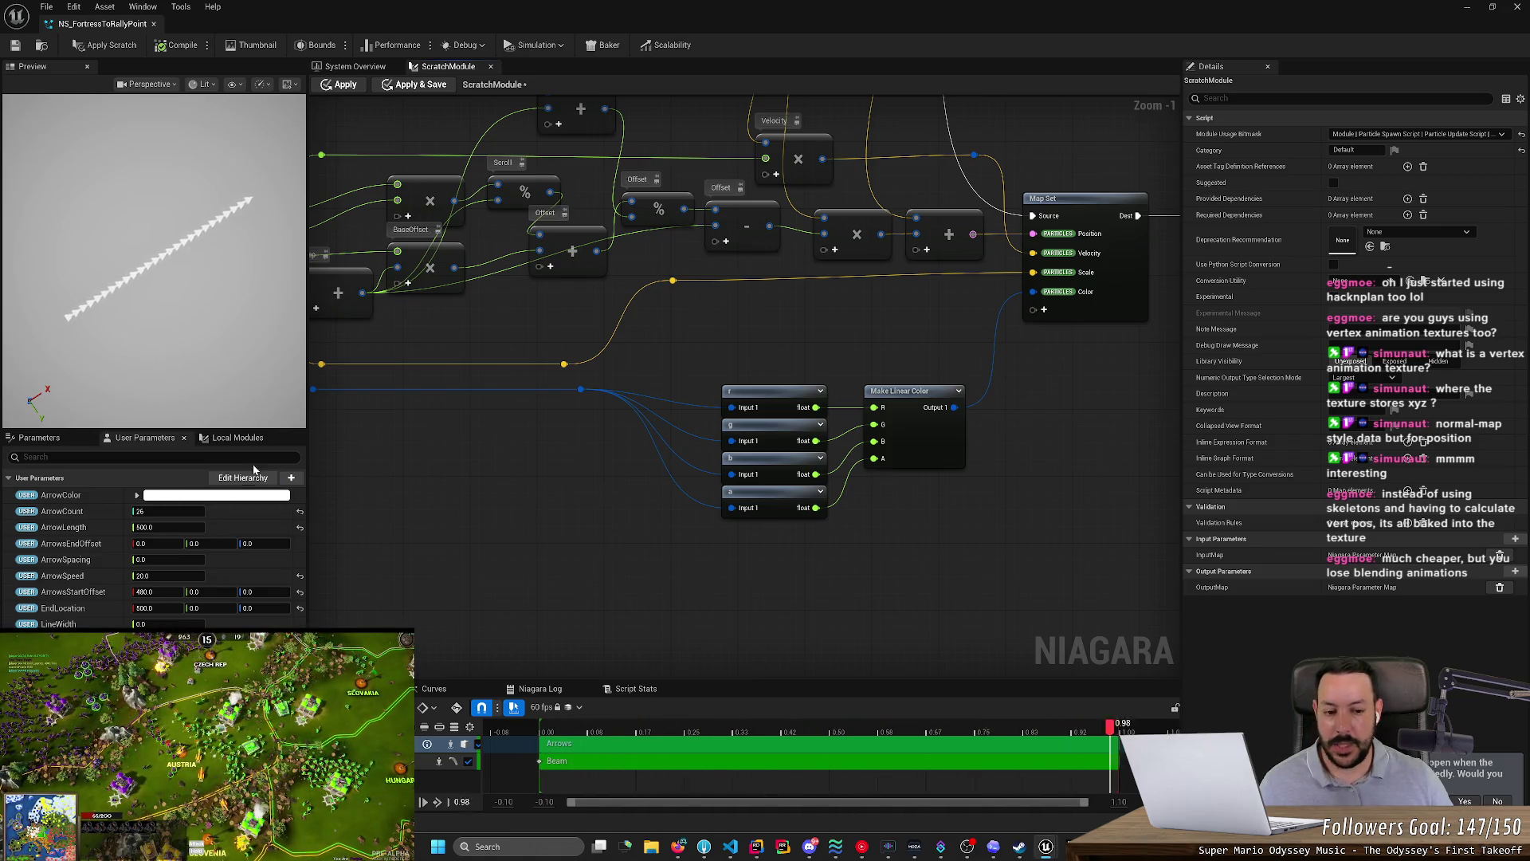
pyautogui.click(993, 847)
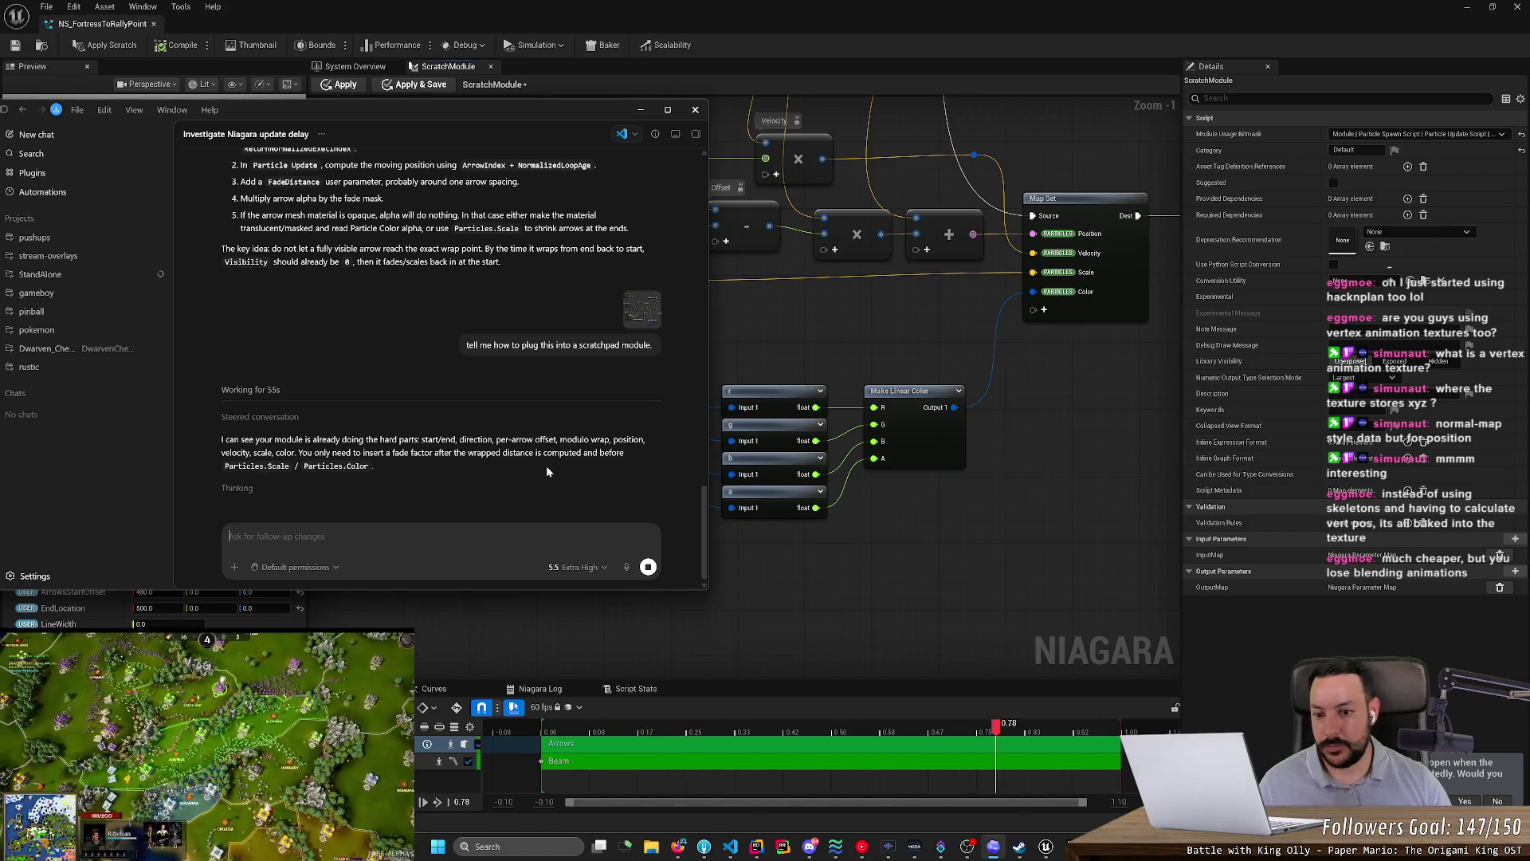
# - Compare Codex's Clamp/SmoothStep fade advice against the graph's Map Get inputs and Map Set
pyautogui.click(829, 342)
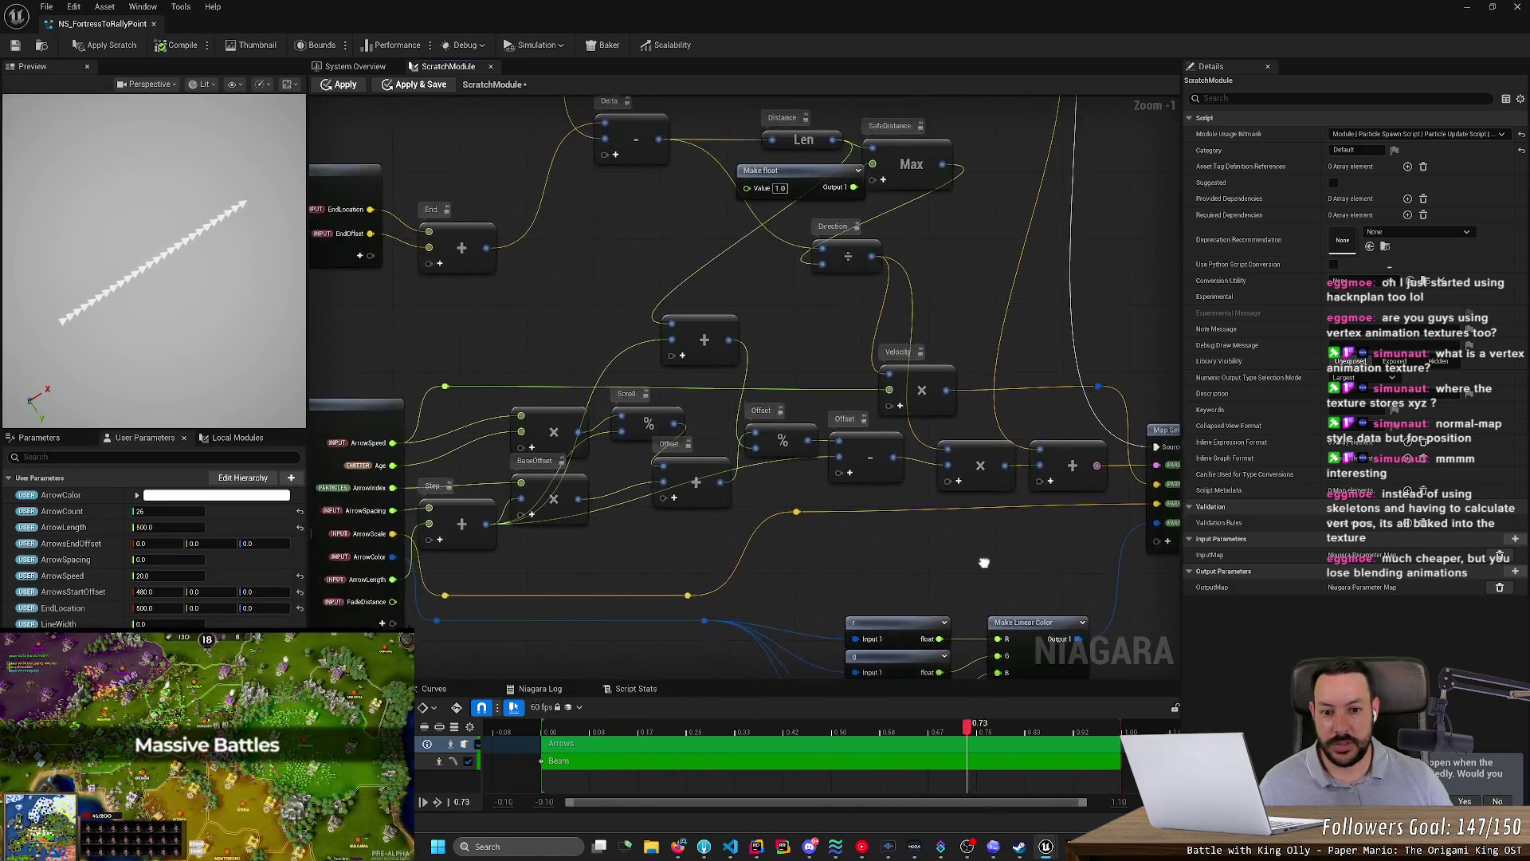
pyautogui.moveTo(780, 495)
pyautogui.mouseDown()
pyautogui.moveTo(1238, 467)
pyautogui.moveTo(840, 466)
pyautogui.mouseUp()
pyautogui.moveTo(728, 493); pyautogui.dragTo(1008, 493)
pyautogui.hotkey('alt', 'Tab')
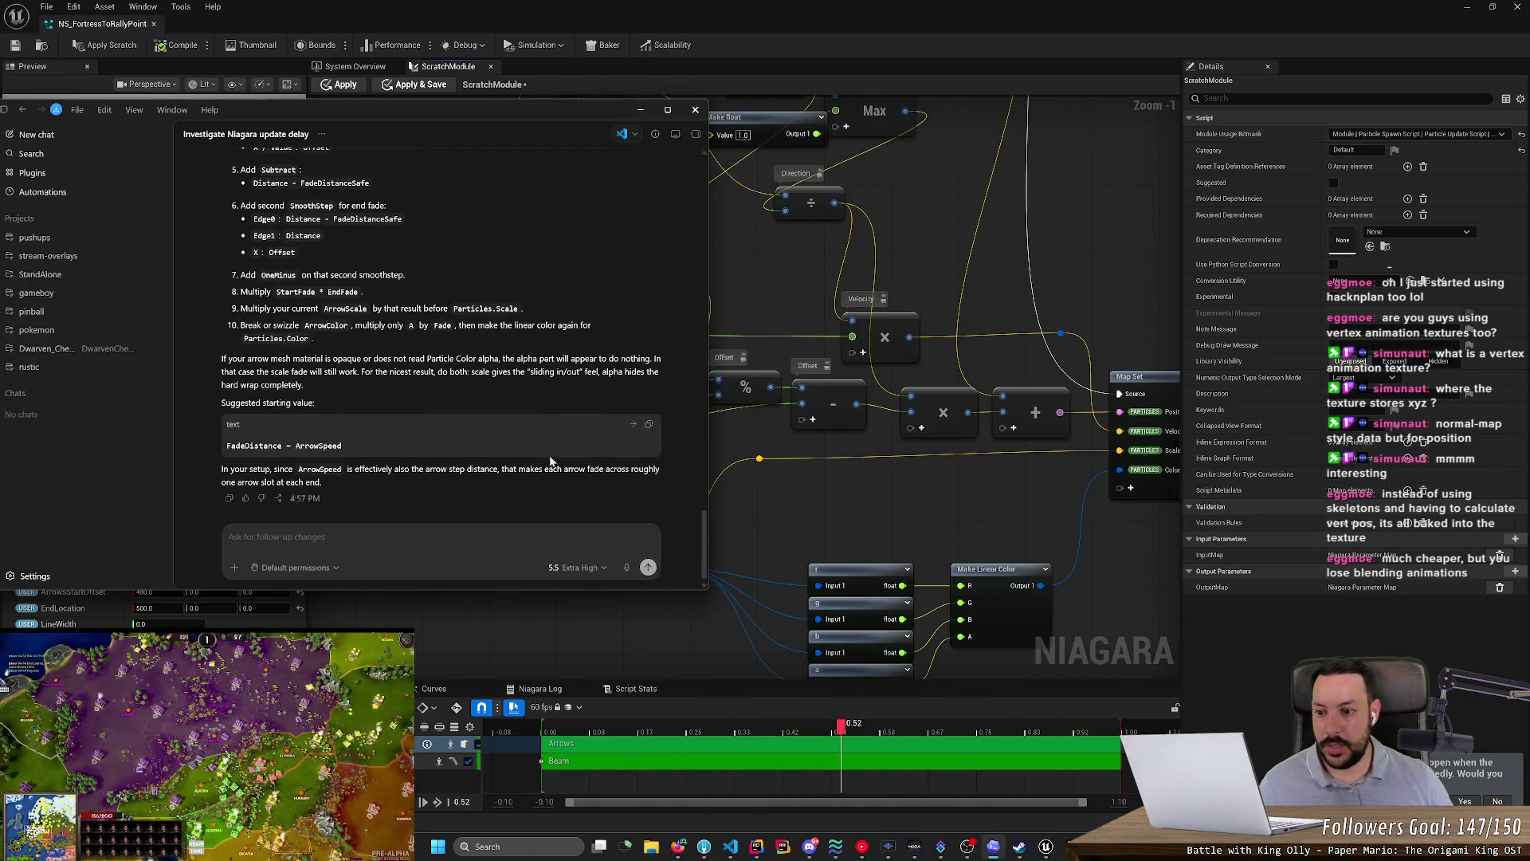
pyautogui.scroll(10, 380, 394)
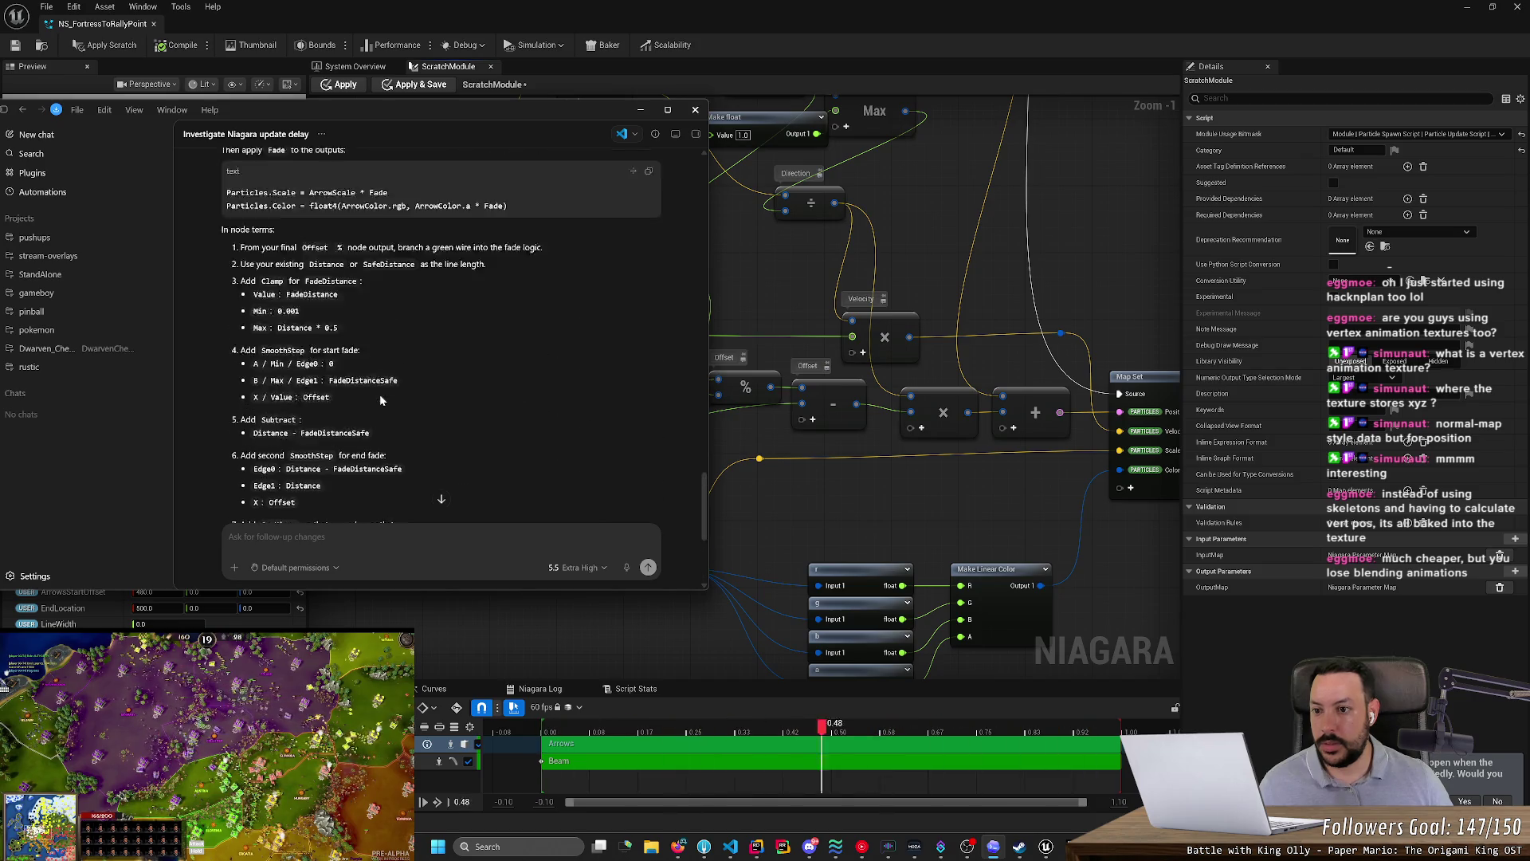
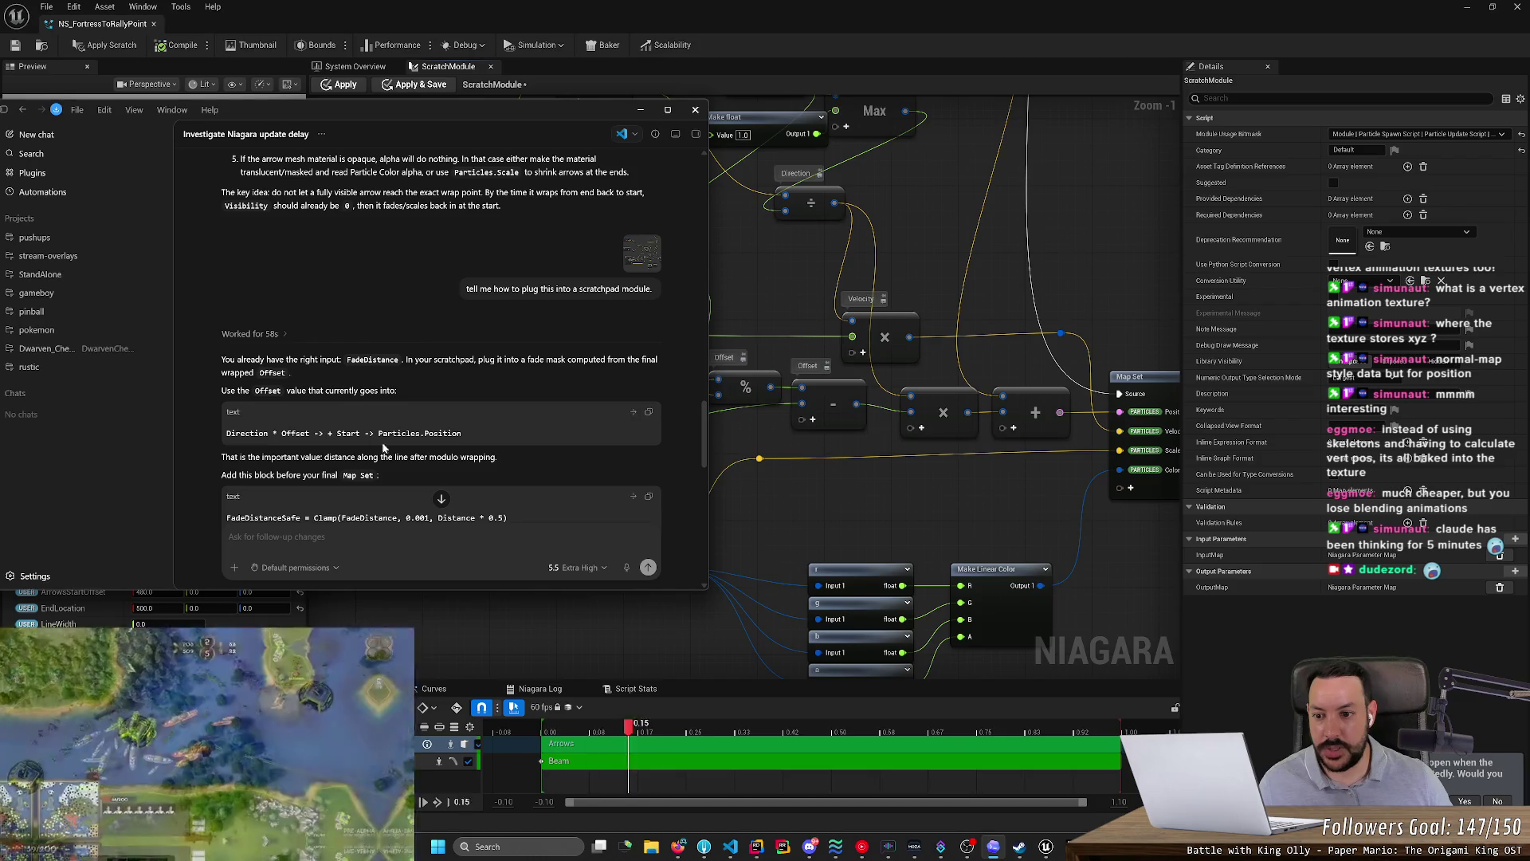
# - Pan the Niagara scratch graph from the input nodes to the Map Set end, checking Codex's reply
pyautogui.click(776, 440)
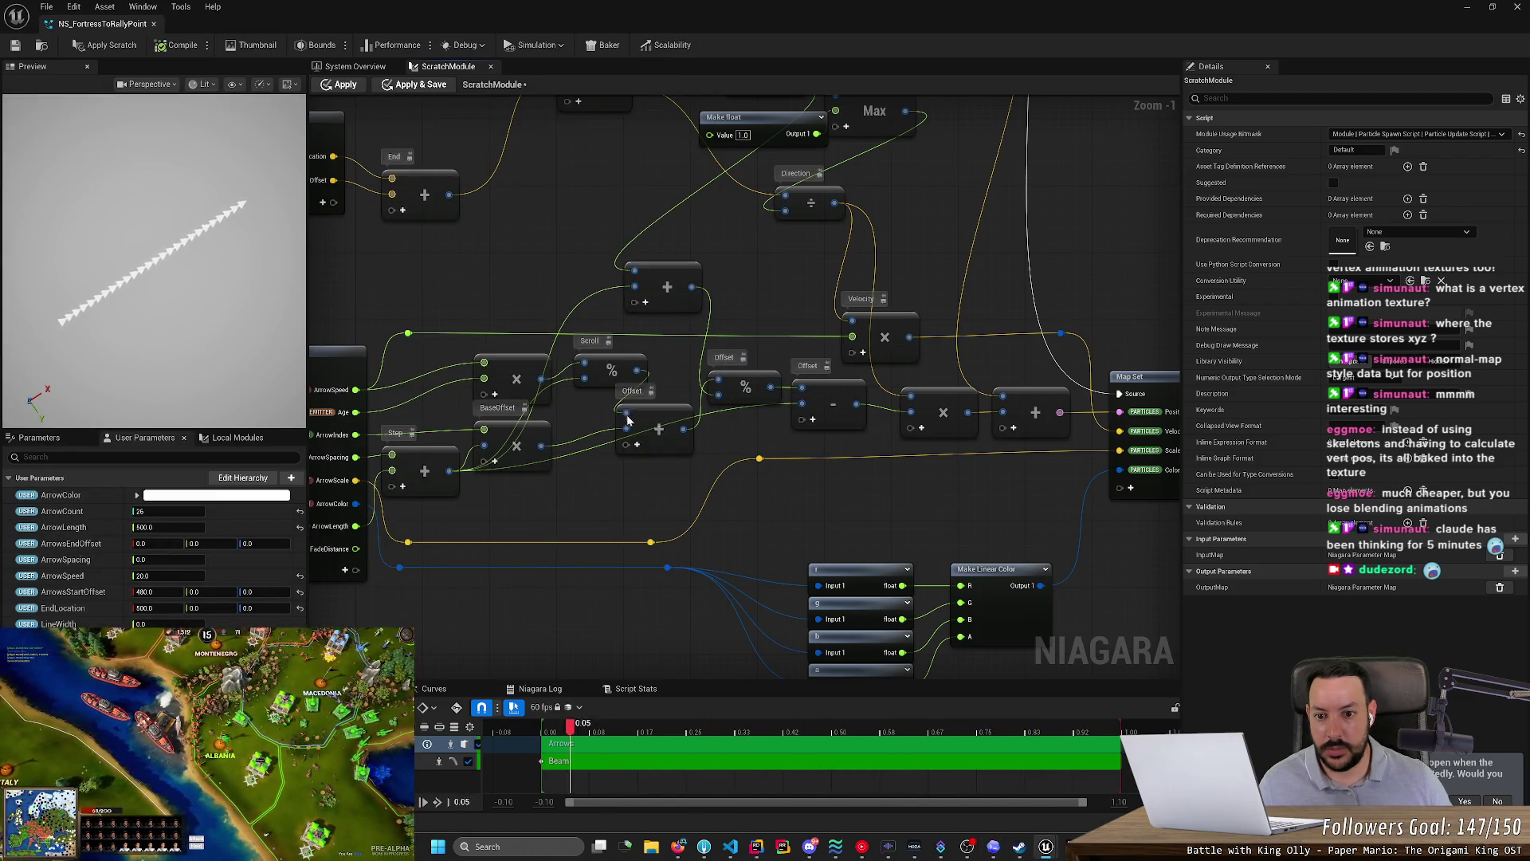
pyautogui.moveTo(611, 472); pyautogui.dragTo(719, 498)
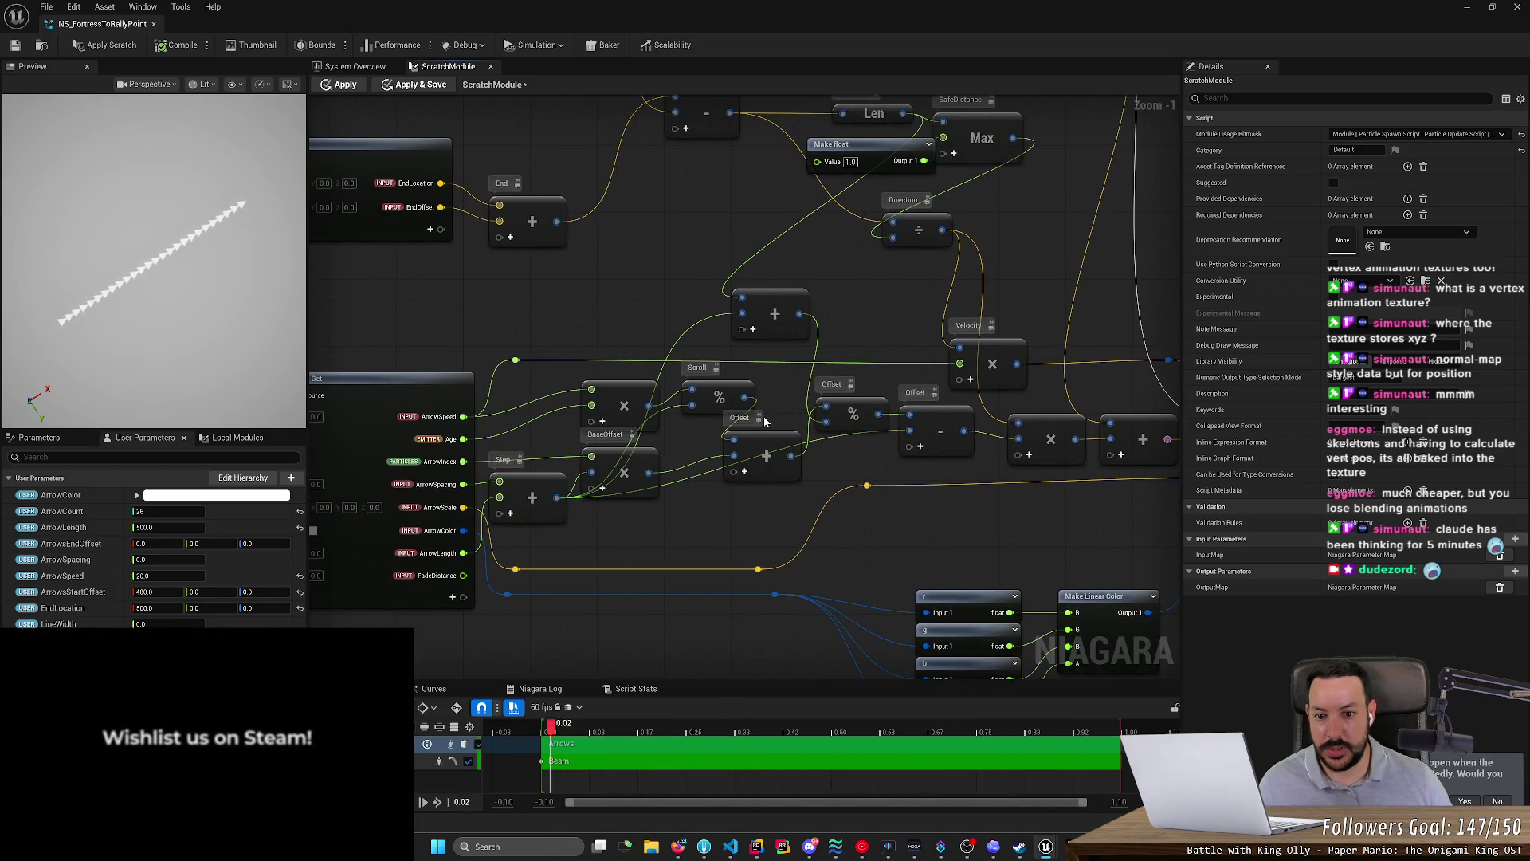
pyautogui.hotkey('alt', 'Tab')
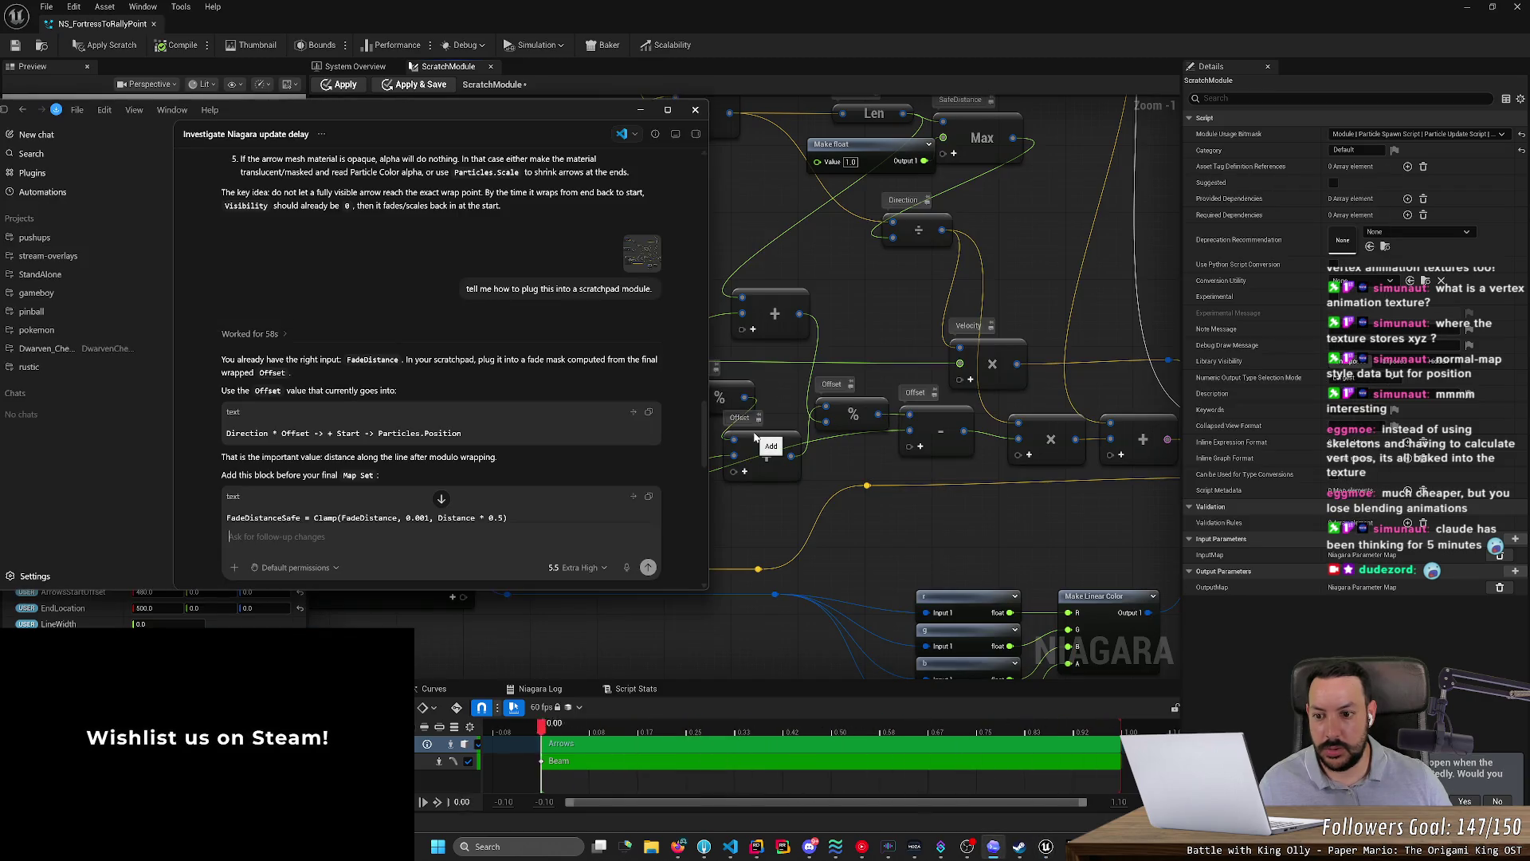
pyautogui.hotkey('alt', 'Tab')
pyautogui.moveTo(715, 465); pyautogui.dragTo(344, 454)
pyautogui.hotkey('alt', 'Tab')
pyautogui.hotkey('alt', 'Tab')
pyautogui.hotkey('alt', 'Tab')
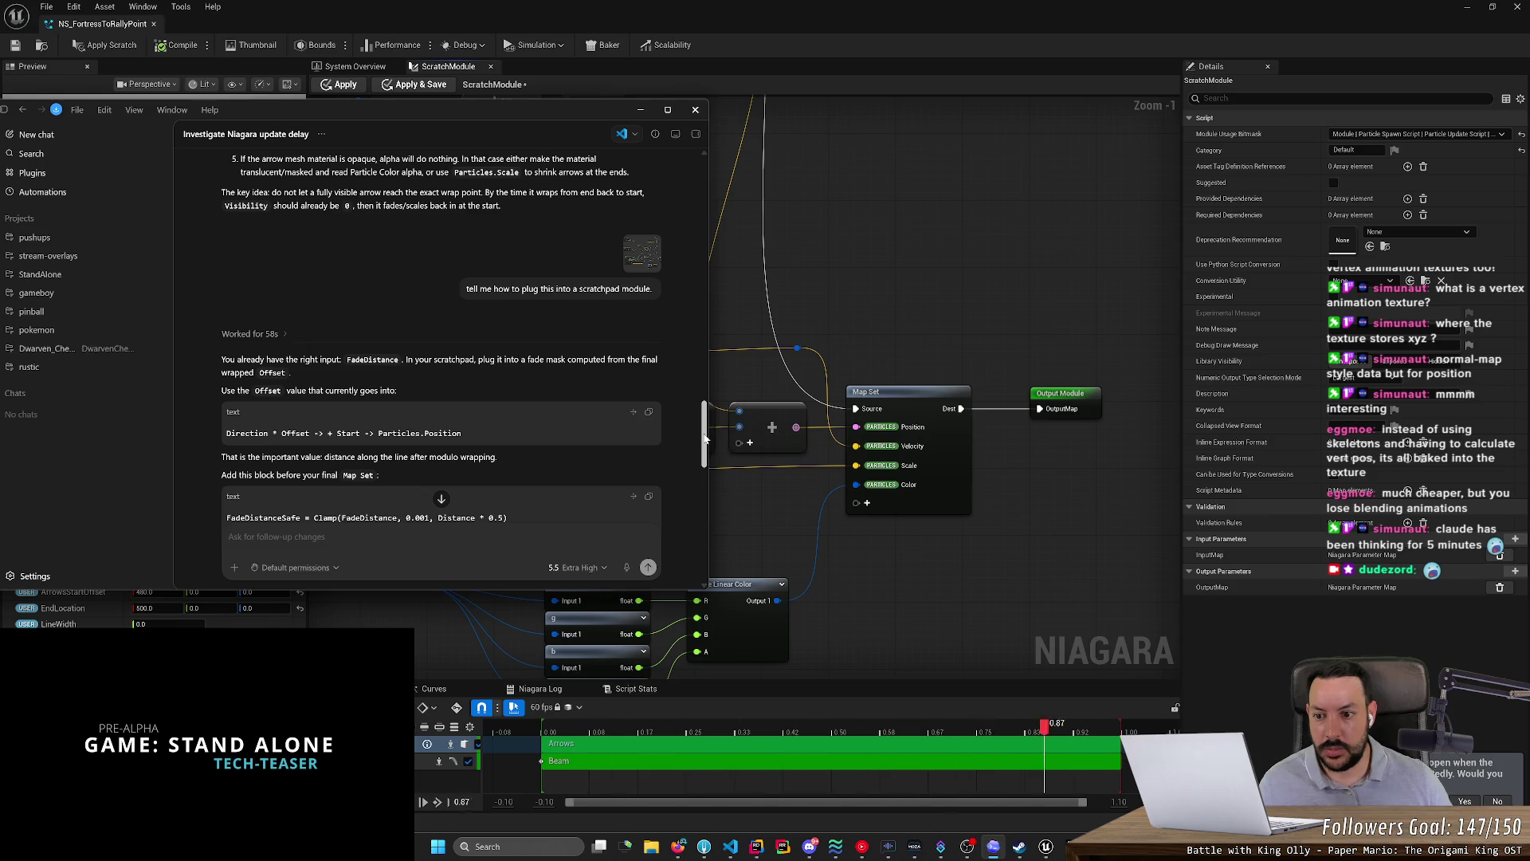
pyautogui.click(740, 494)
pyautogui.scroll(-2, 804, 513)
pyautogui.scroll(2, 804, 513)
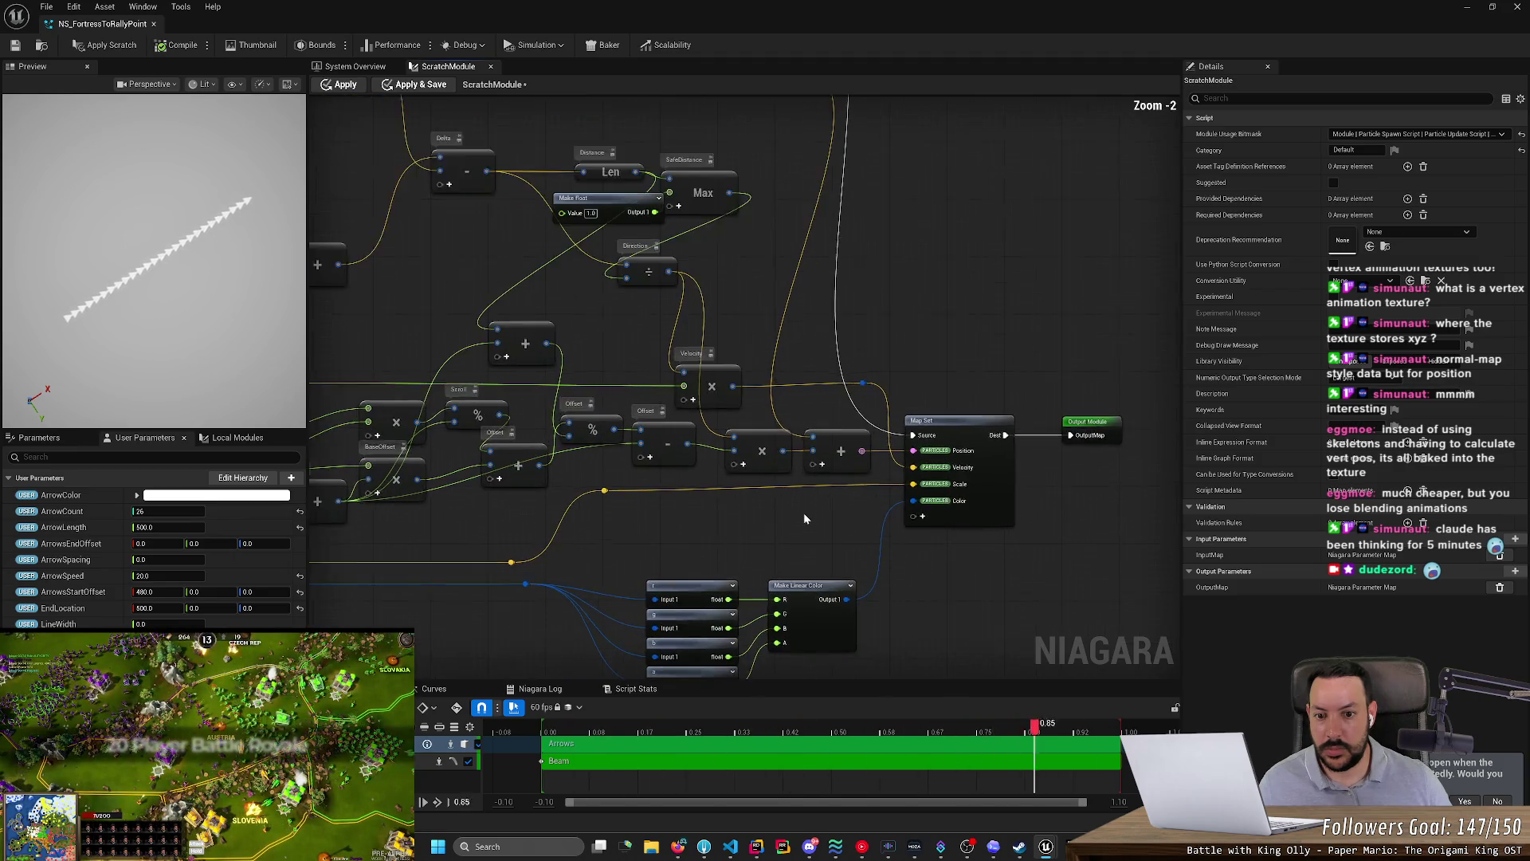
# - Scroll Codex's reply to the StartFade, EndFade and Fade lines, then pull a wire from the final Add node
pyautogui.hotkey('alt', 'Tab')
pyautogui.scroll(-3, 501, 410)
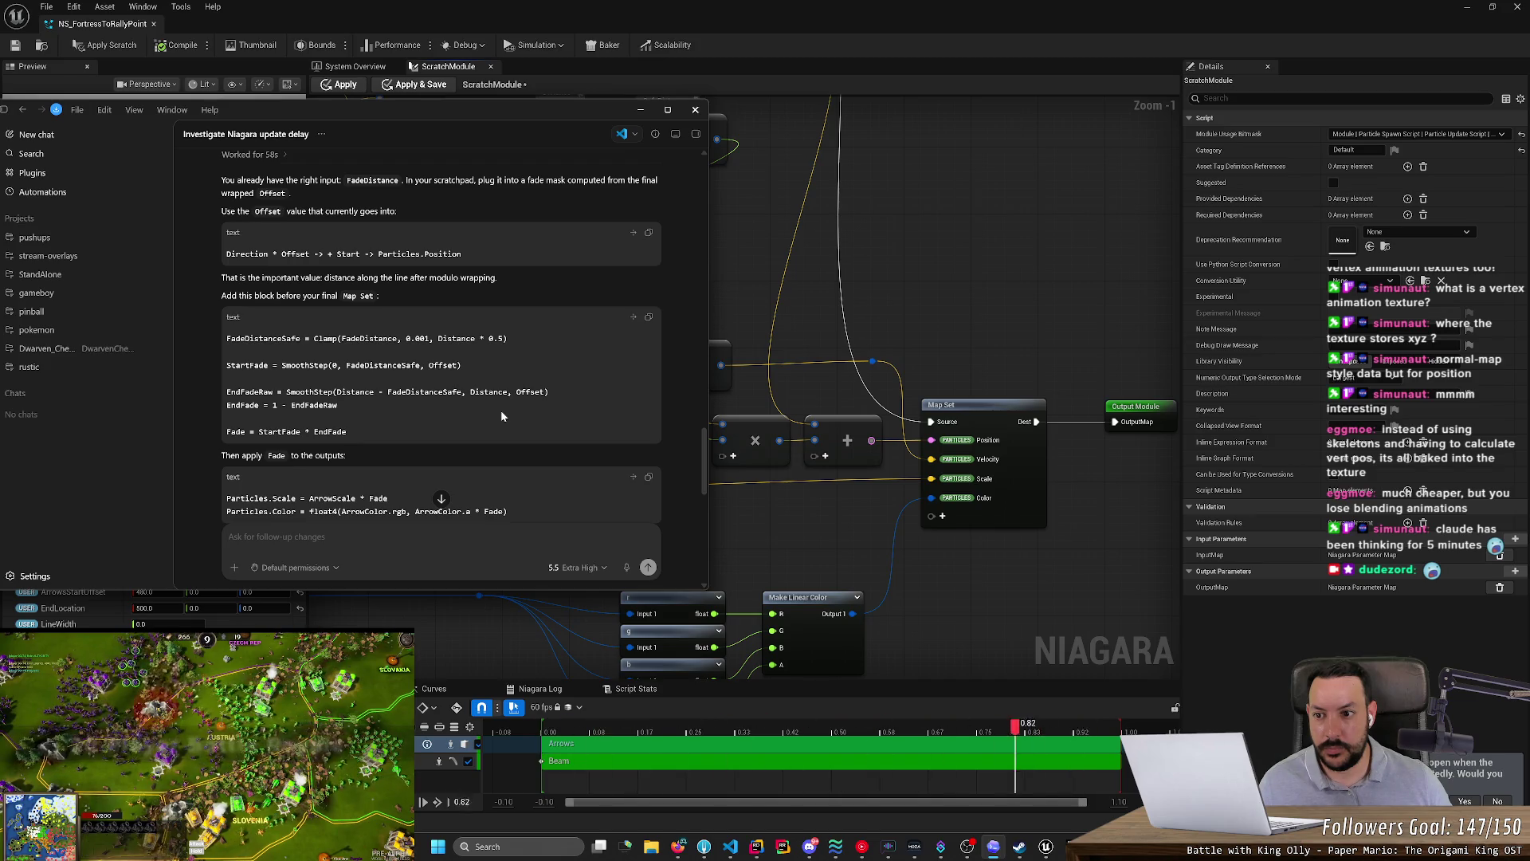
pyautogui.click(742, 487)
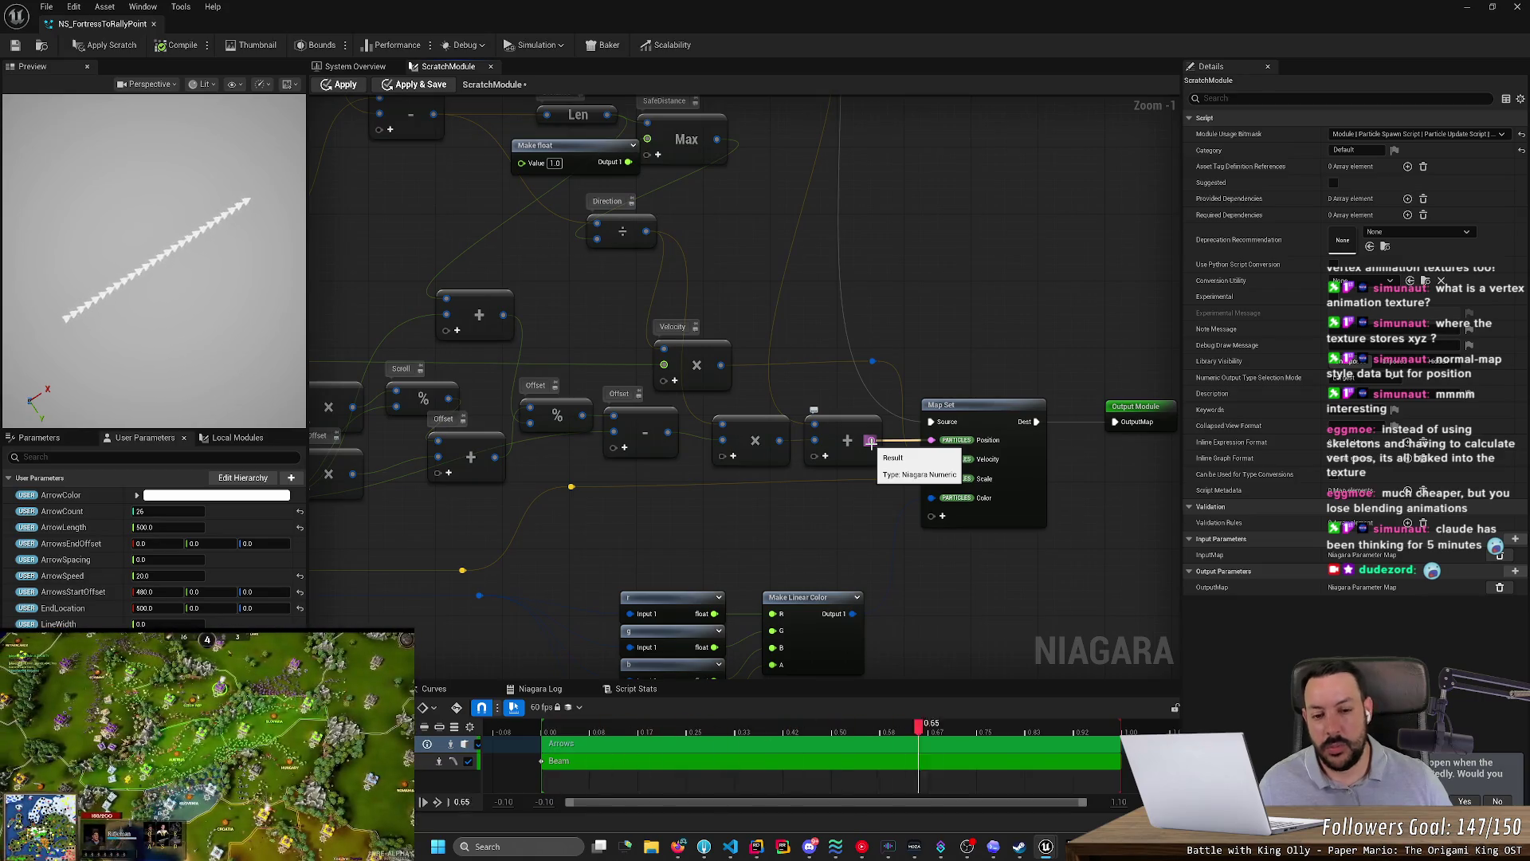
pyautogui.moveTo(858, 501); pyautogui.dragTo(868, 402)
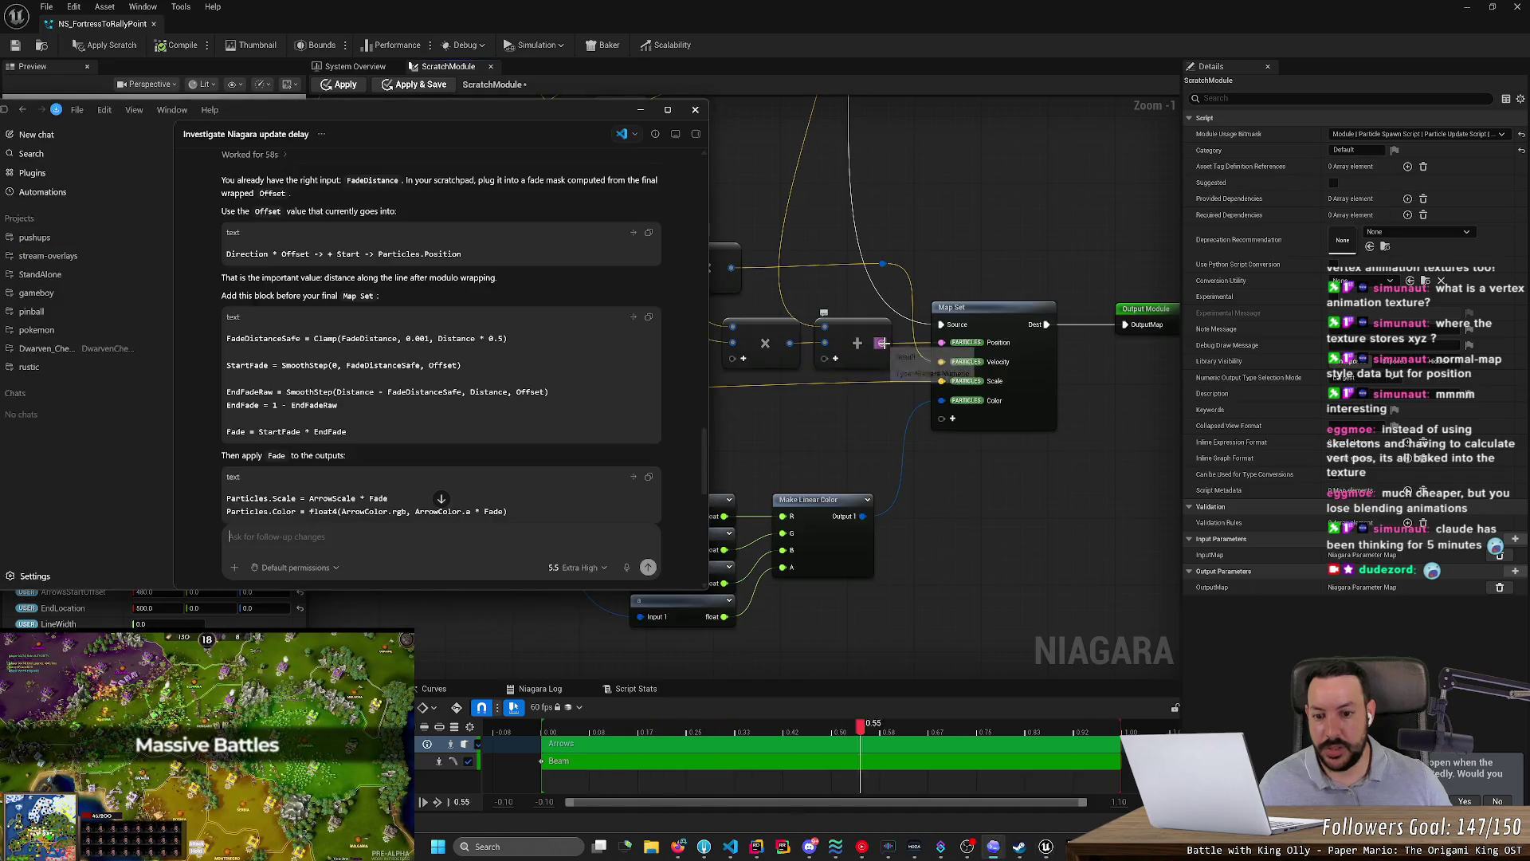
pyautogui.hotkey('alt', 'Tab')
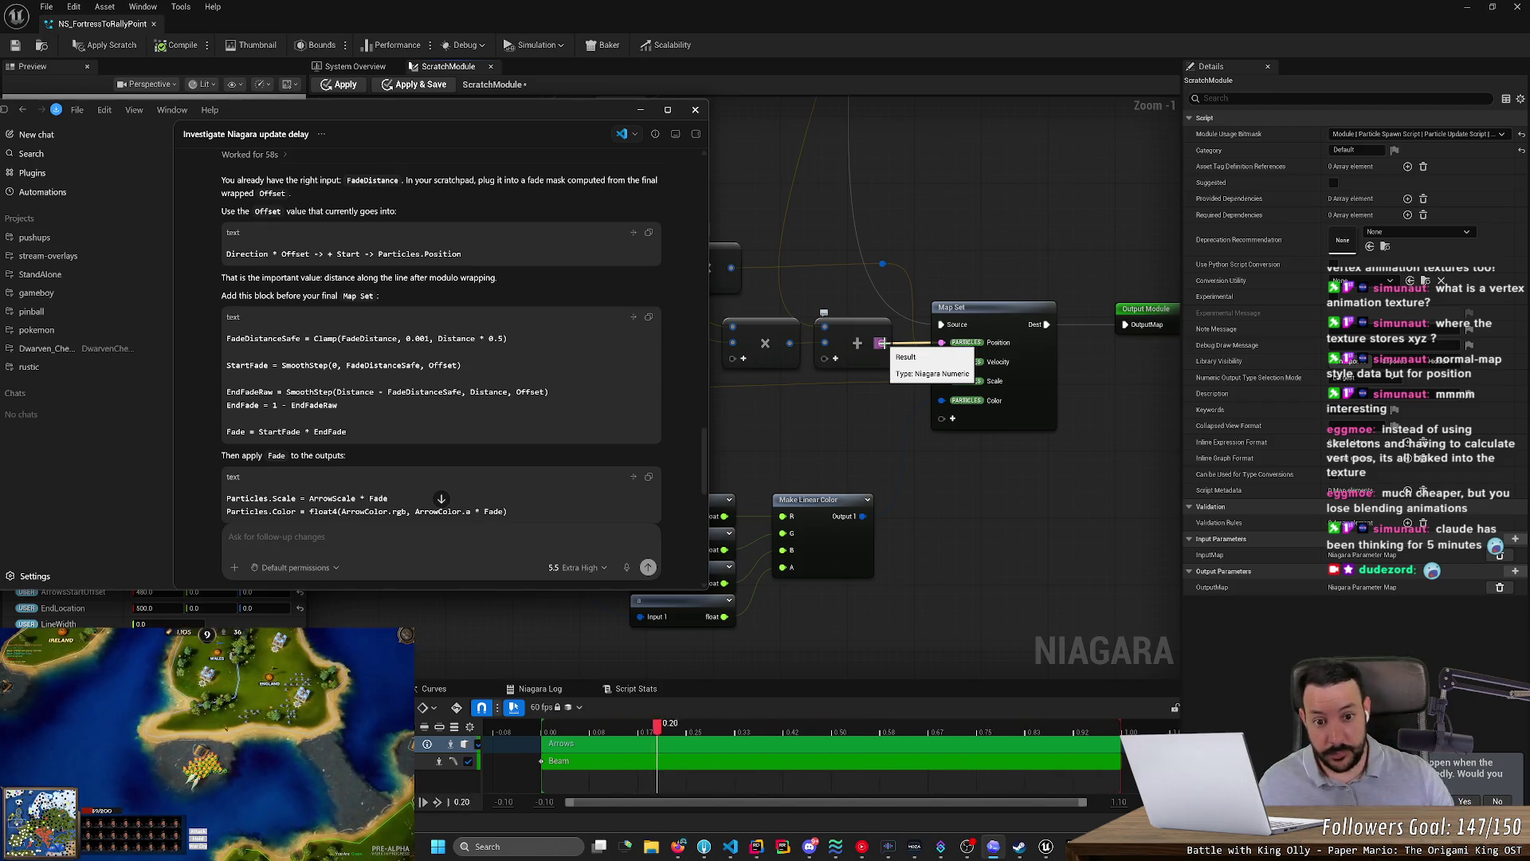
pyautogui.moveTo(882, 344); pyautogui.dragTo(884, 434)
# - Search 'smooth' and 'step' from the Add wire, then delete the accidentally placed Step node
pyautogui.write('sm')
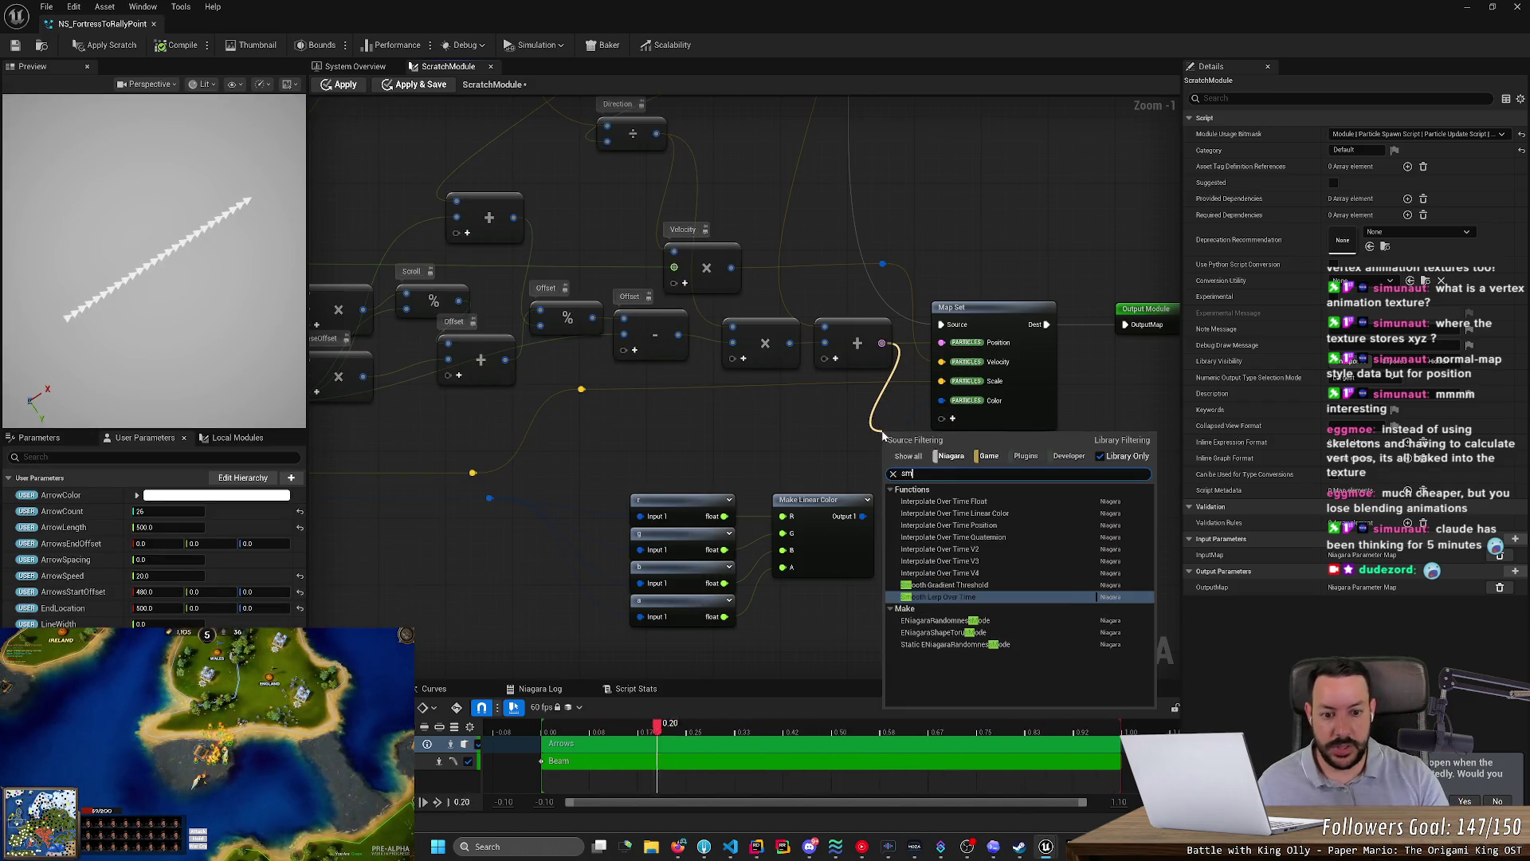
pyautogui.write('oothstep')
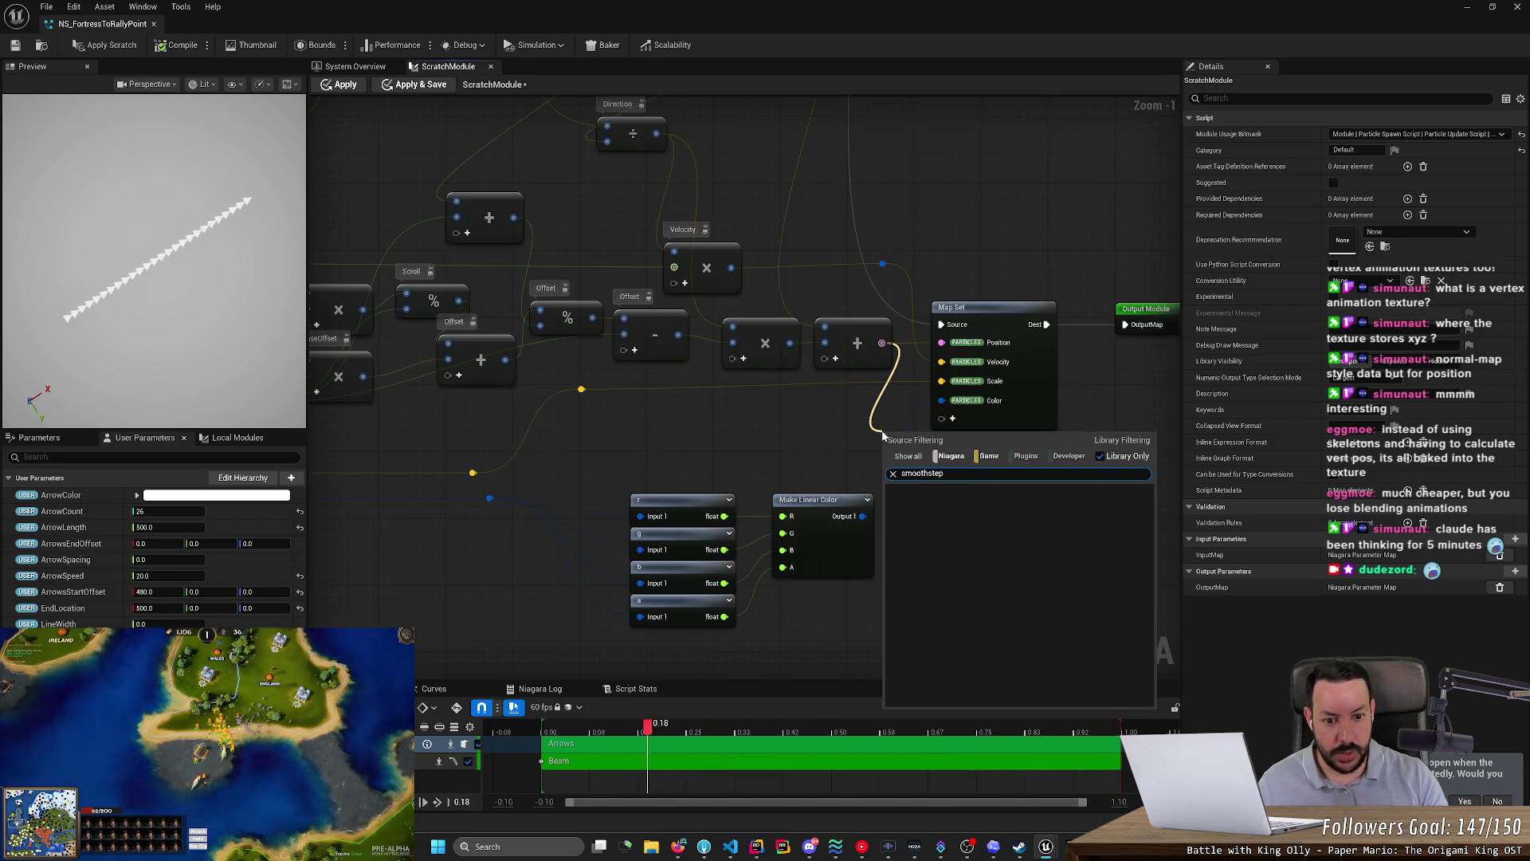
pyautogui.press('BackSpace')
pyautogui.press('BackSpace')
pyautogui.press('BackSpace')
pyautogui.press('BackSpace')
pyautogui.write(' step')
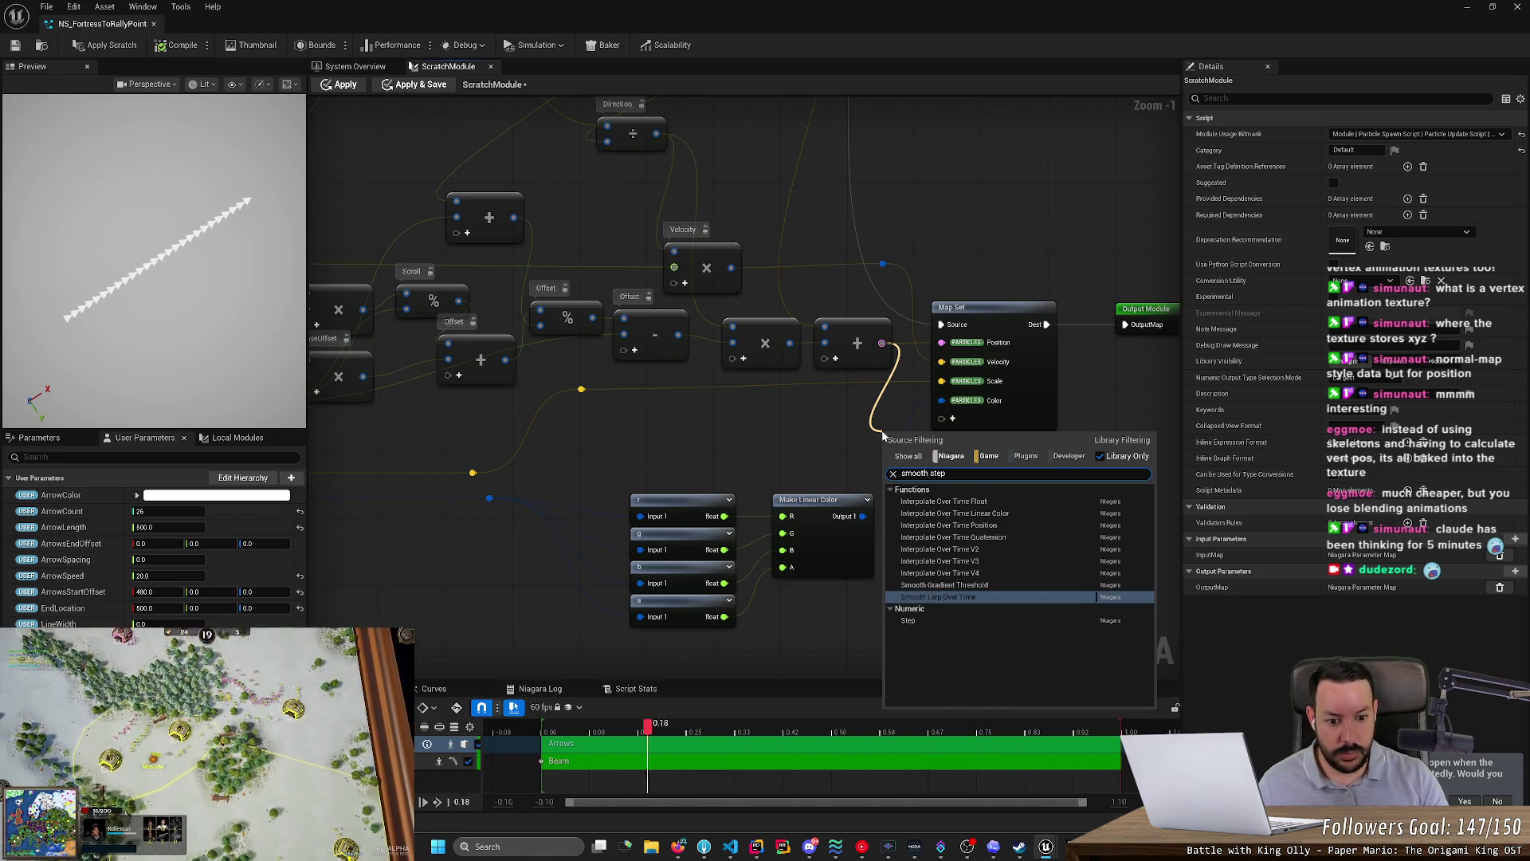
pyautogui.press('Down')
pyautogui.press('Return')
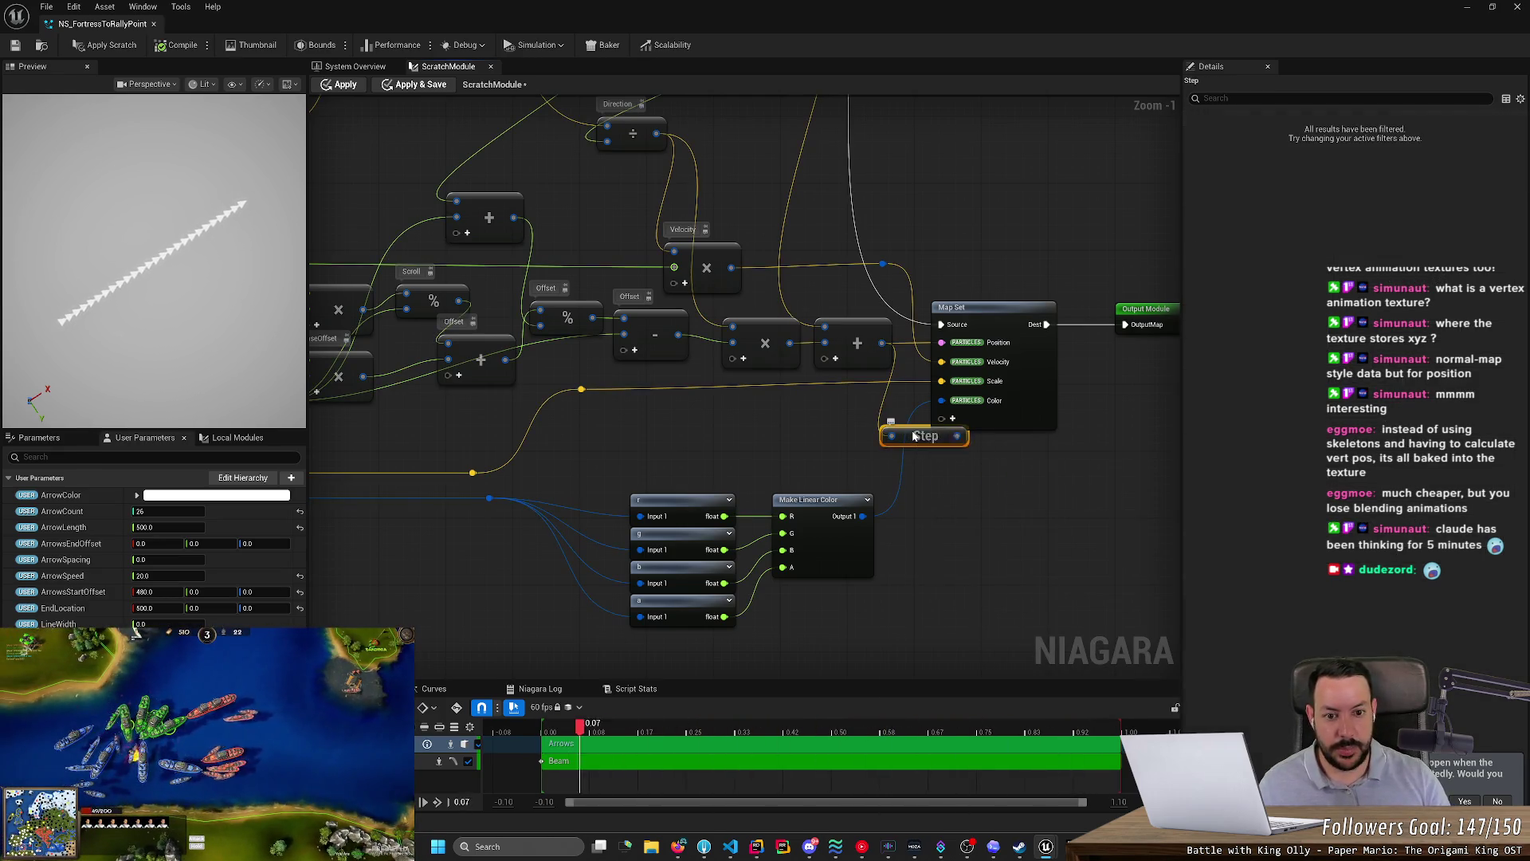
pyautogui.press('Delete')
# - Create a Smooth Lerp Over Time node from the Add output and move it below Map Set
pyautogui.moveTo(879, 342); pyautogui.dragTo(849, 476)
pyautogui.write('smooth')
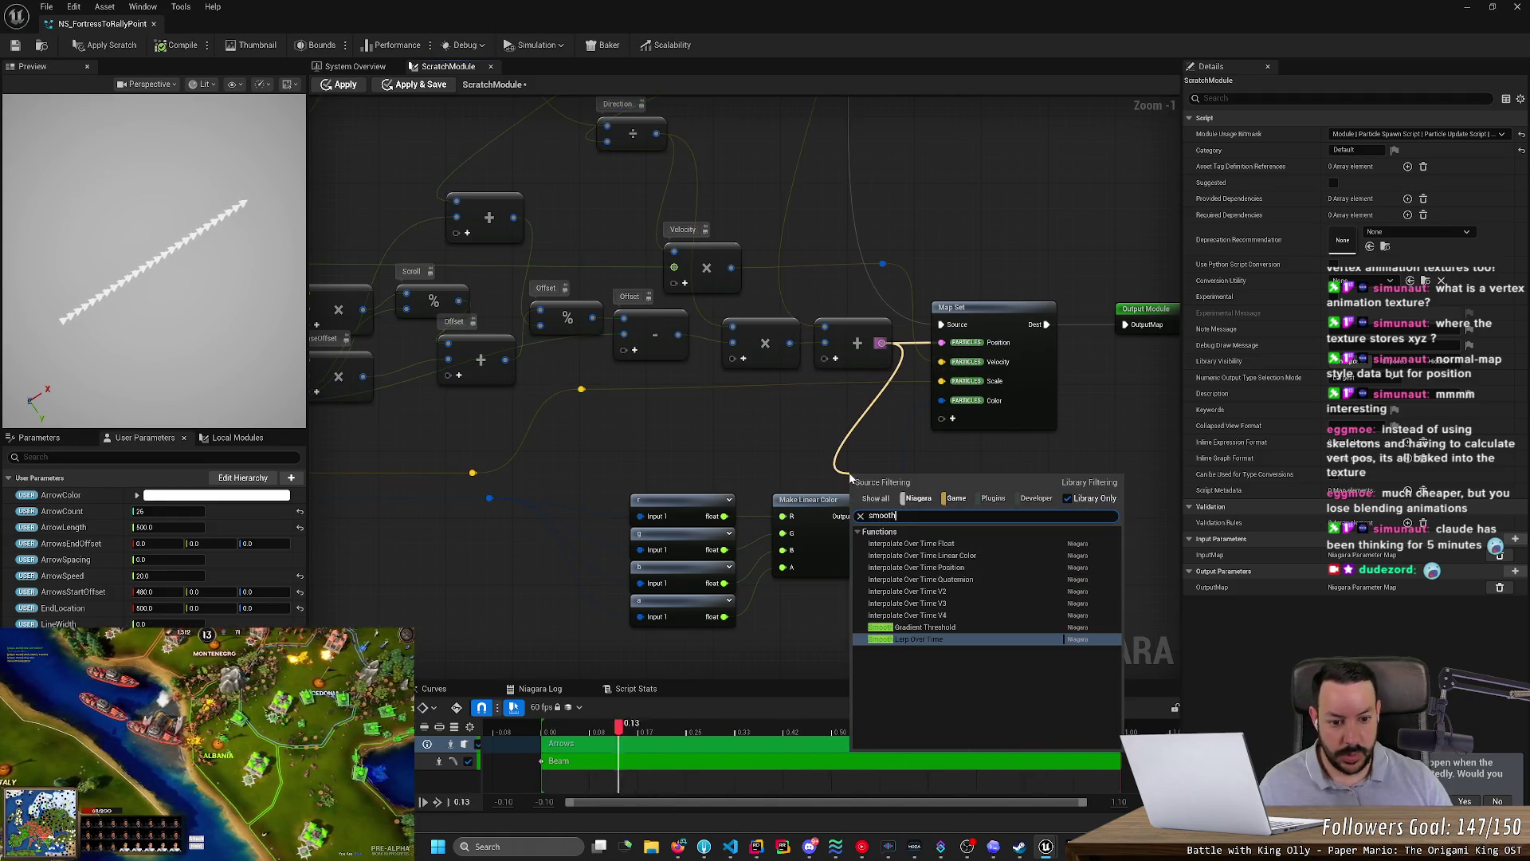
pyautogui.press('Up')
pyautogui.press('Down')
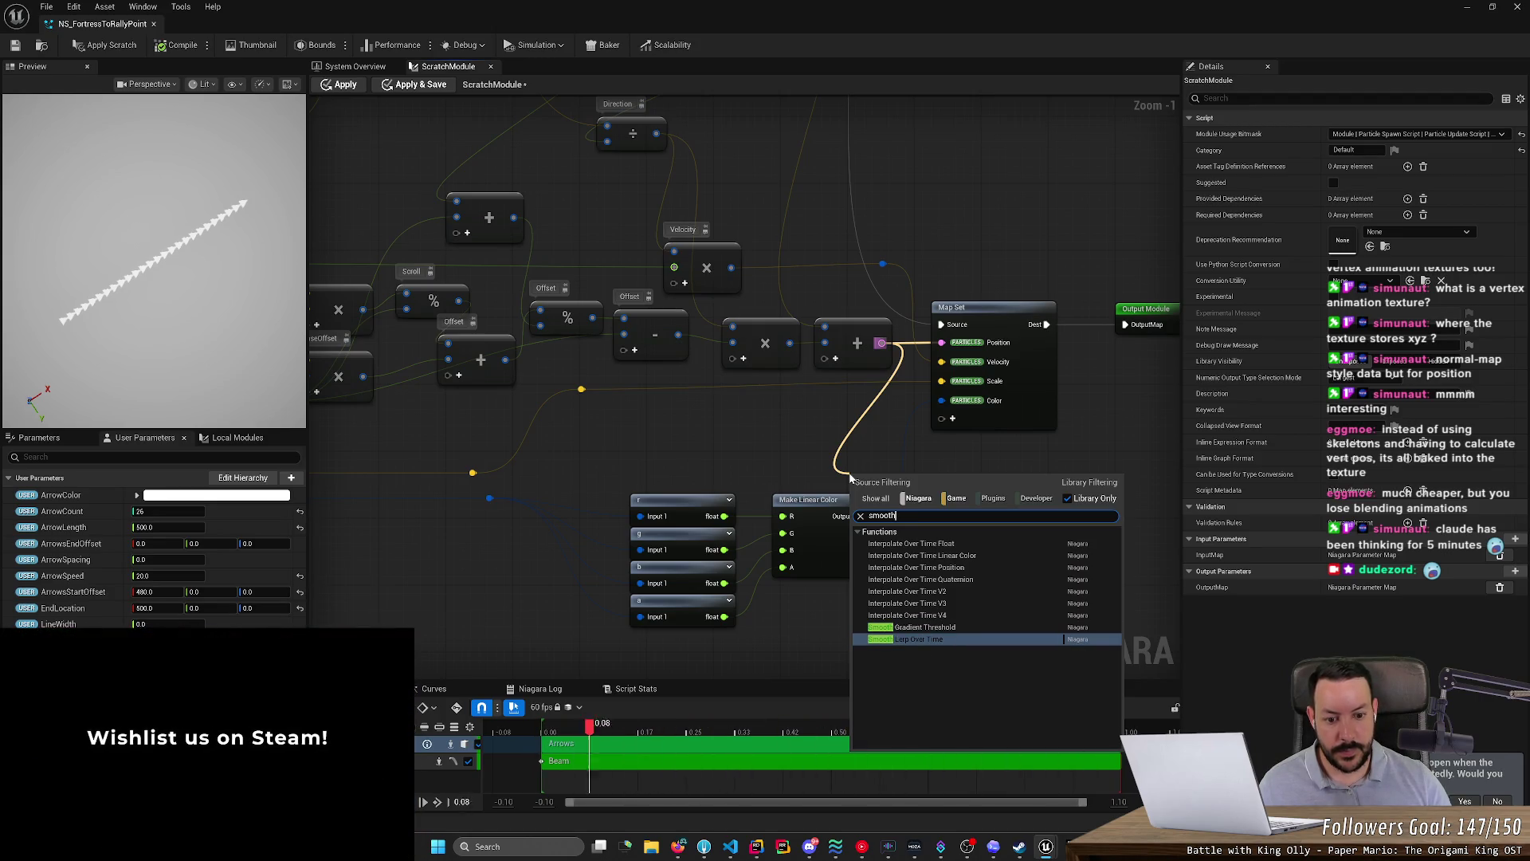
pyautogui.press('Return')
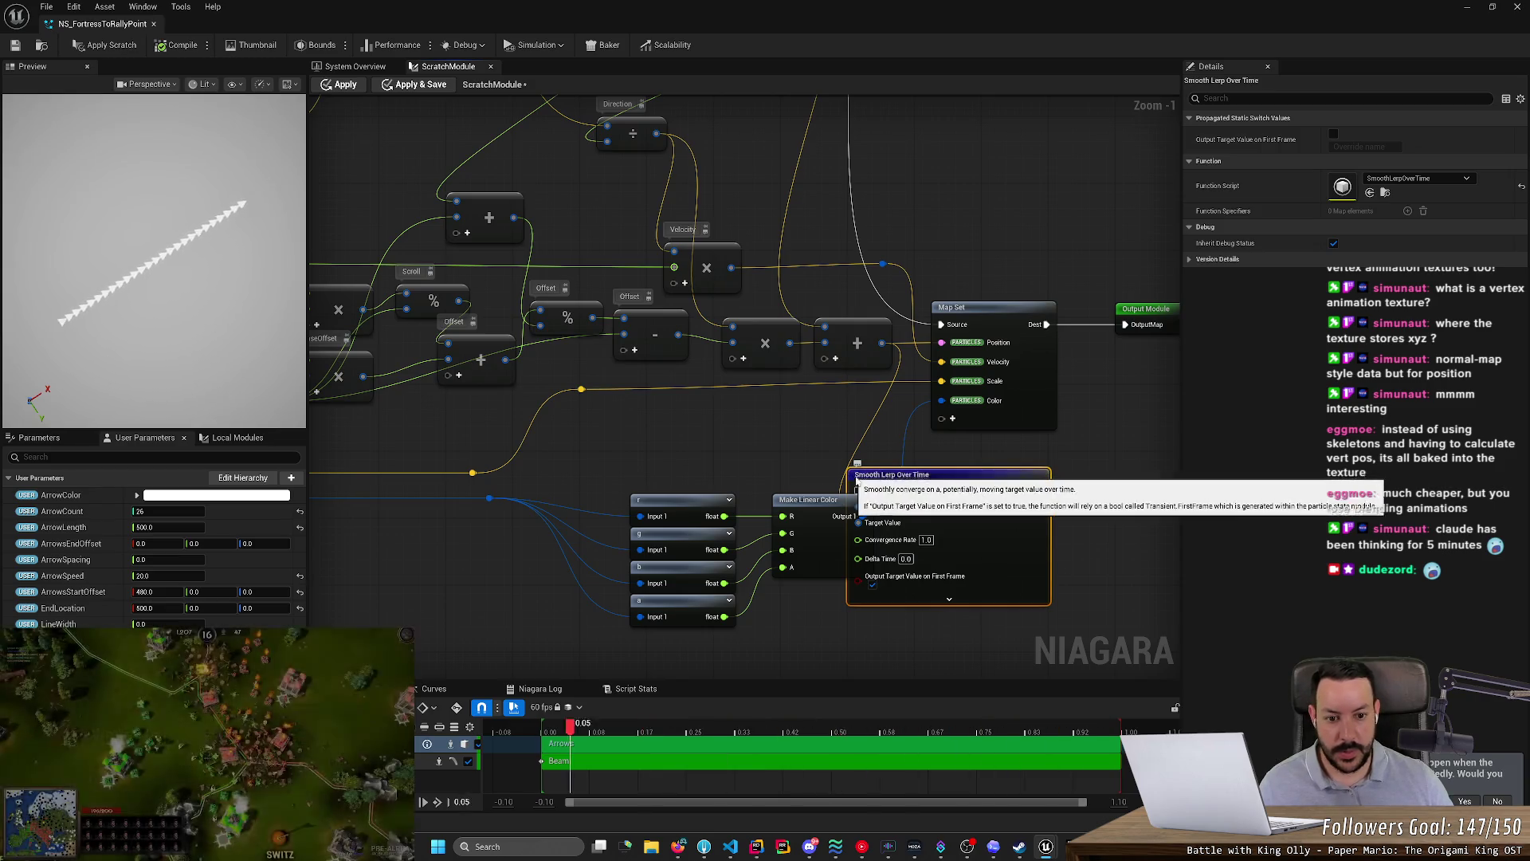
pyautogui.moveTo(885, 469)
pyautogui.mouseDown()
pyautogui.moveTo(938, 431)
pyautogui.moveTo(770, 431)
pyautogui.moveTo(786, 365)
pyautogui.moveTo(974, 440)
pyautogui.moveTo(1014, 480)
pyautogui.moveTo(948, 463)
pyautogui.moveTo(964, 456)
pyautogui.mouseUp()
# - Wire the input map into Smooth Lerp Over Time's Exec pin, tidied with a reroute point
pyautogui.scroll(-4, 824, 419)
pyautogui.scroll(2, 824, 418)
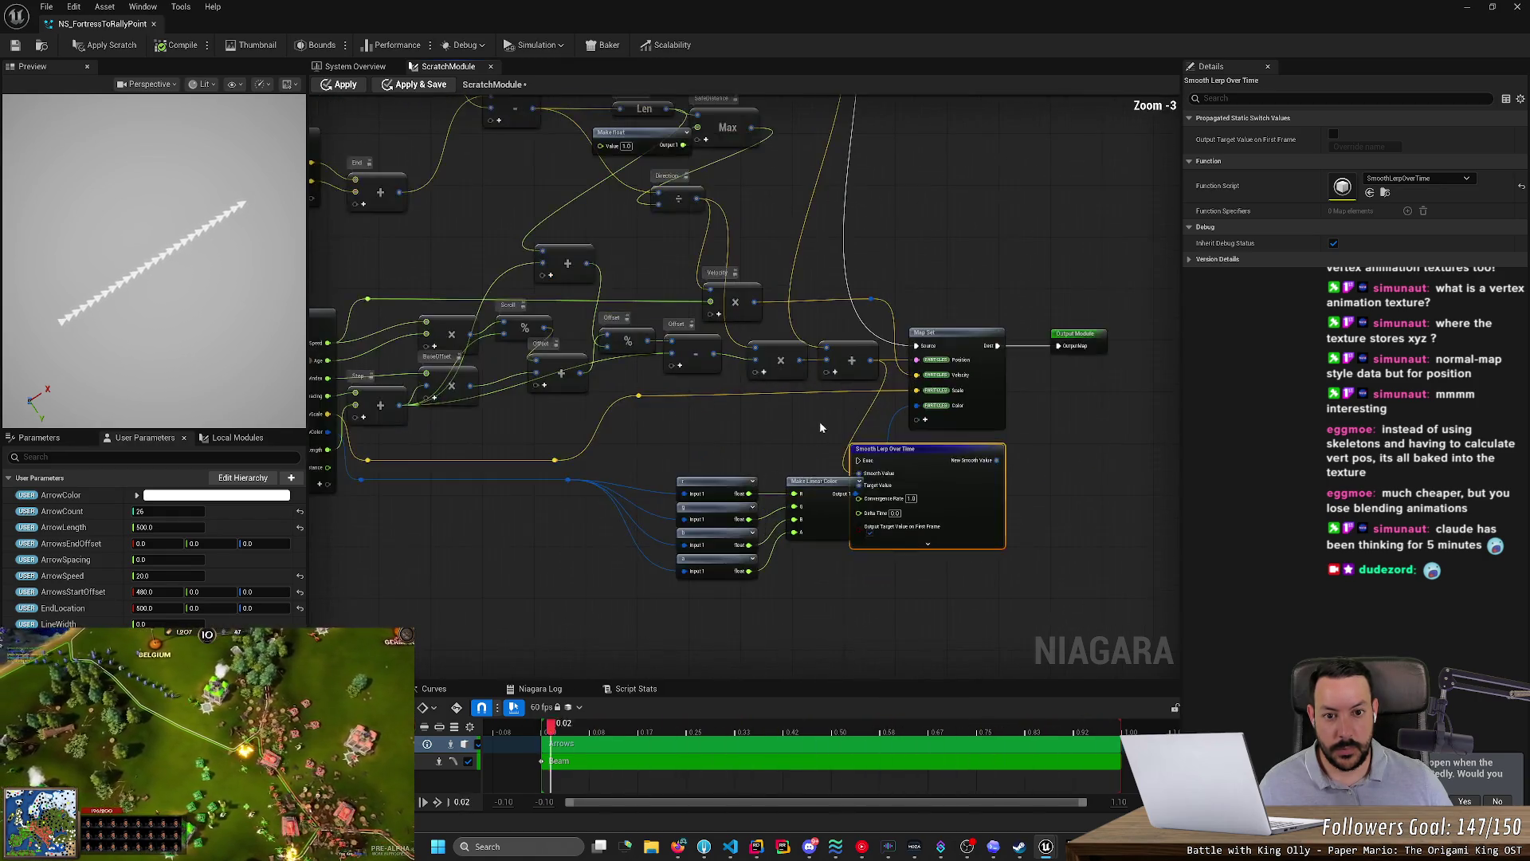
pyautogui.scroll(-2, 821, 419)
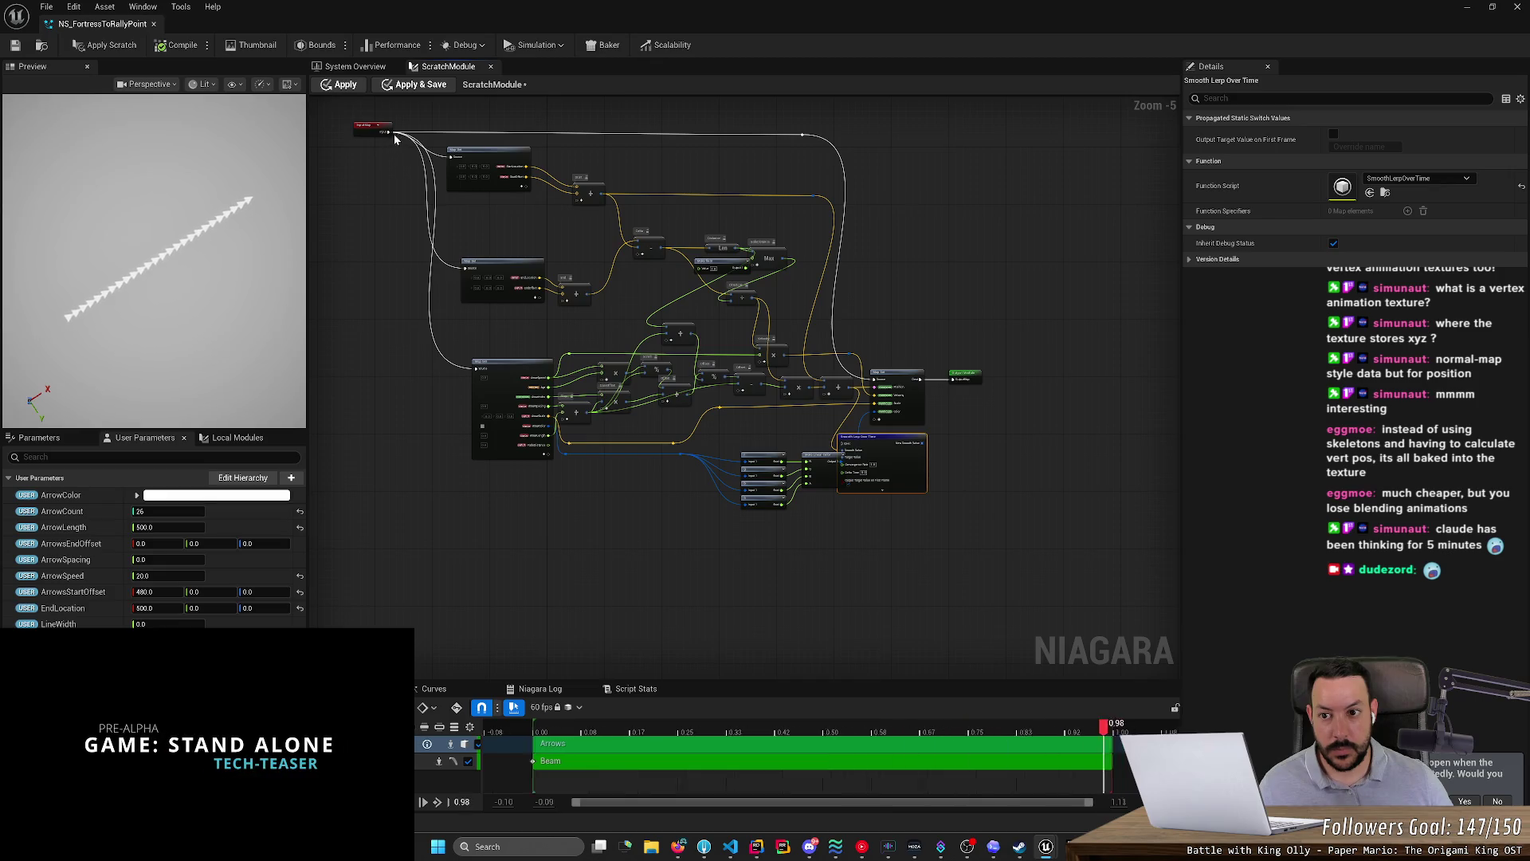
pyautogui.moveTo(387, 130)
pyautogui.mouseDown()
pyautogui.moveTo(749, 410)
pyautogui.moveTo(843, 448)
pyautogui.mouseUp()
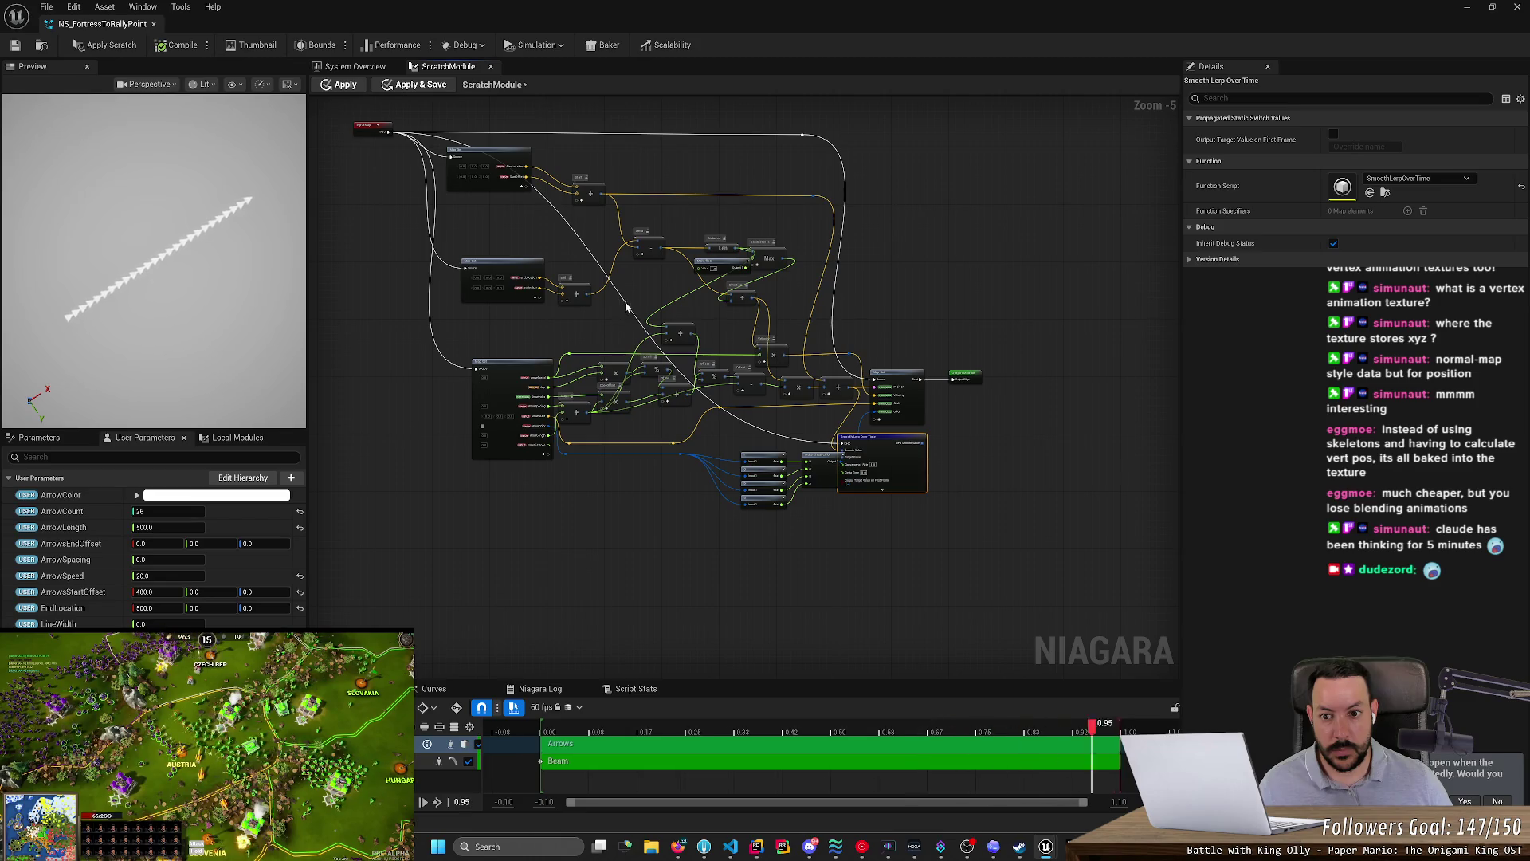
pyautogui.doubleClick(624, 300)
pyautogui.moveTo(622, 310); pyautogui.dragTo(440, 534)
# - Move the four colour inputs and Make Linear Color beside Smooth Lerp, then return to Codex's recipe
pyautogui.scroll(5, 700, 500)
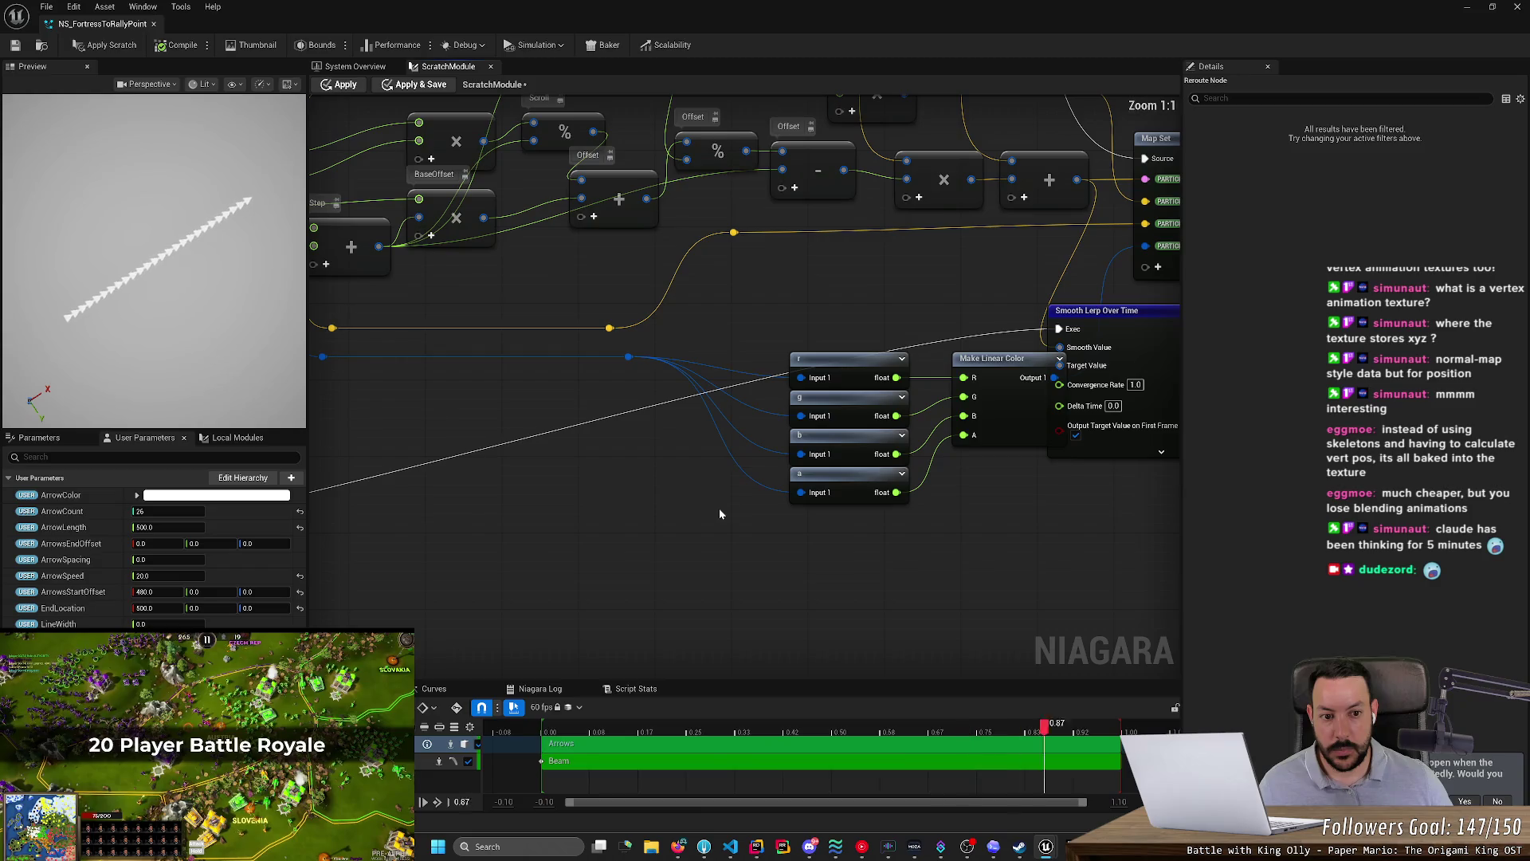
pyautogui.scroll(-1, 765, 550)
pyautogui.moveTo(824, 589); pyautogui.dragTo(1037, 374)
pyautogui.moveTo(1024, 426); pyautogui.dragTo(1028, 436)
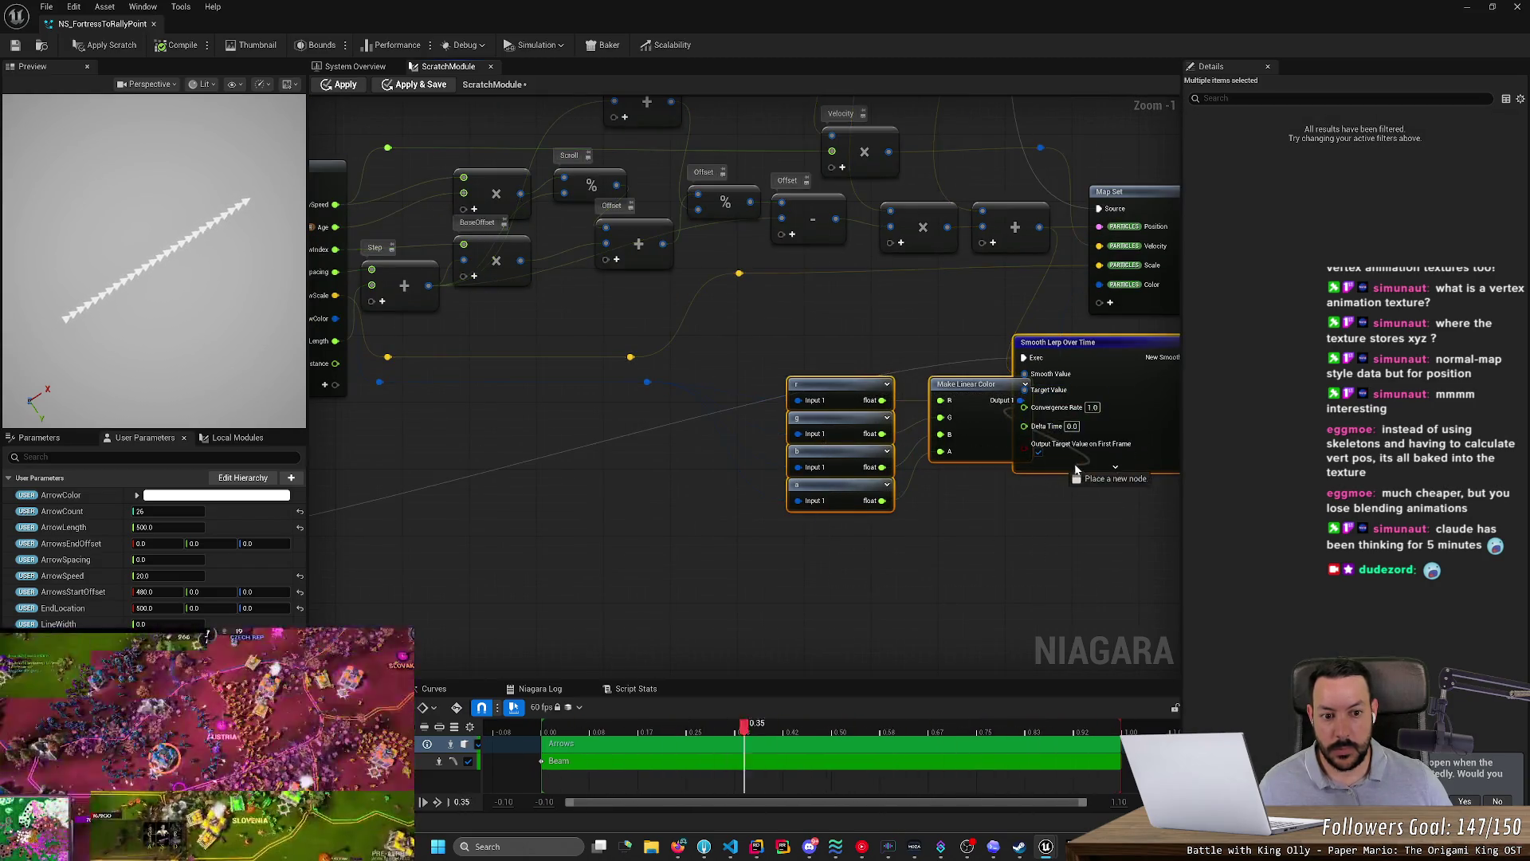
pyautogui.rightClick(1106, 378)
pyautogui.click(1099, 344)
pyautogui.moveTo(1099, 344); pyautogui.dragTo(1115, 349)
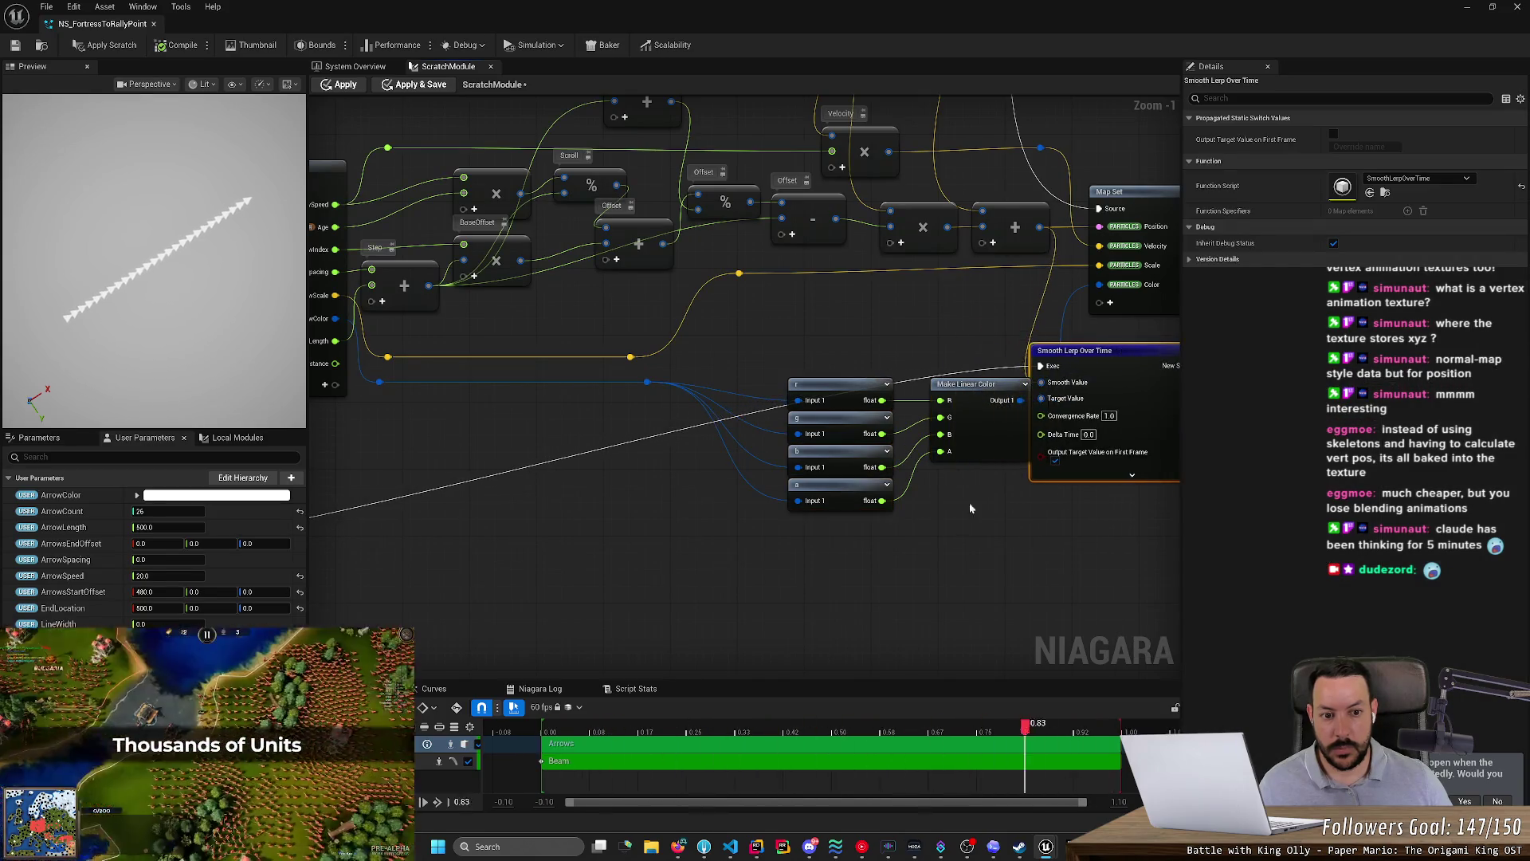
pyautogui.scroll(-2, 989, 550)
pyautogui.moveTo(665, 556)
pyautogui.mouseDown()
pyautogui.moveTo(734, 462)
pyautogui.moveTo(723, 383)
pyautogui.mouseUp()
pyautogui.moveTo(835, 379)
pyautogui.mouseDown()
pyautogui.moveTo(760, 381)
pyautogui.moveTo(693, 418)
pyautogui.moveTo(836, 410)
pyautogui.mouseUp()
pyautogui.click(759, 416)
pyautogui.scroll(2, 681, 495)
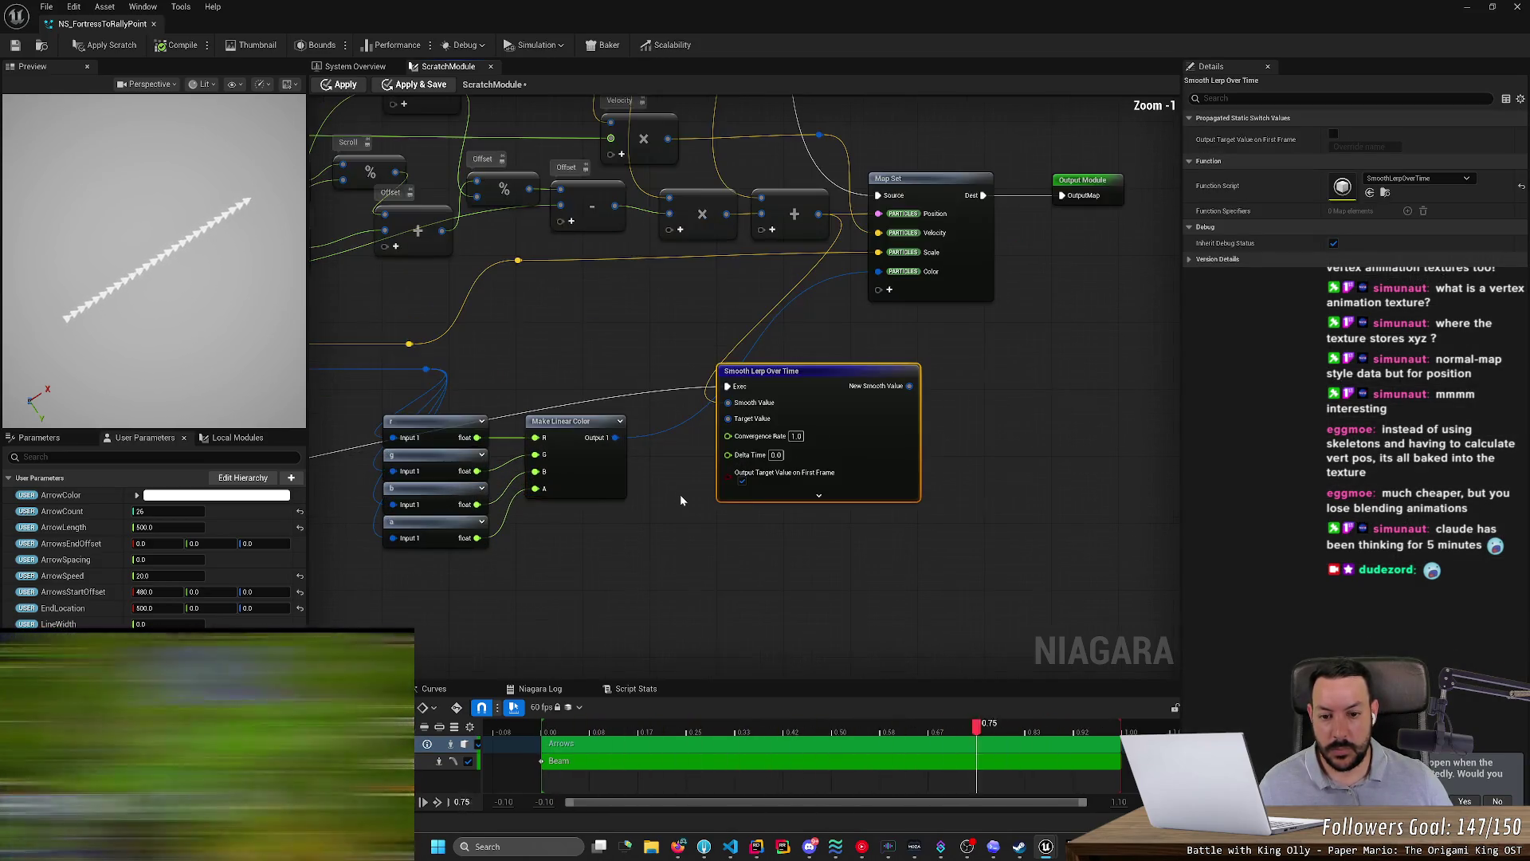
pyautogui.hotkey('alt', 'Tab')
pyautogui.scroll(-3, 483, 420)
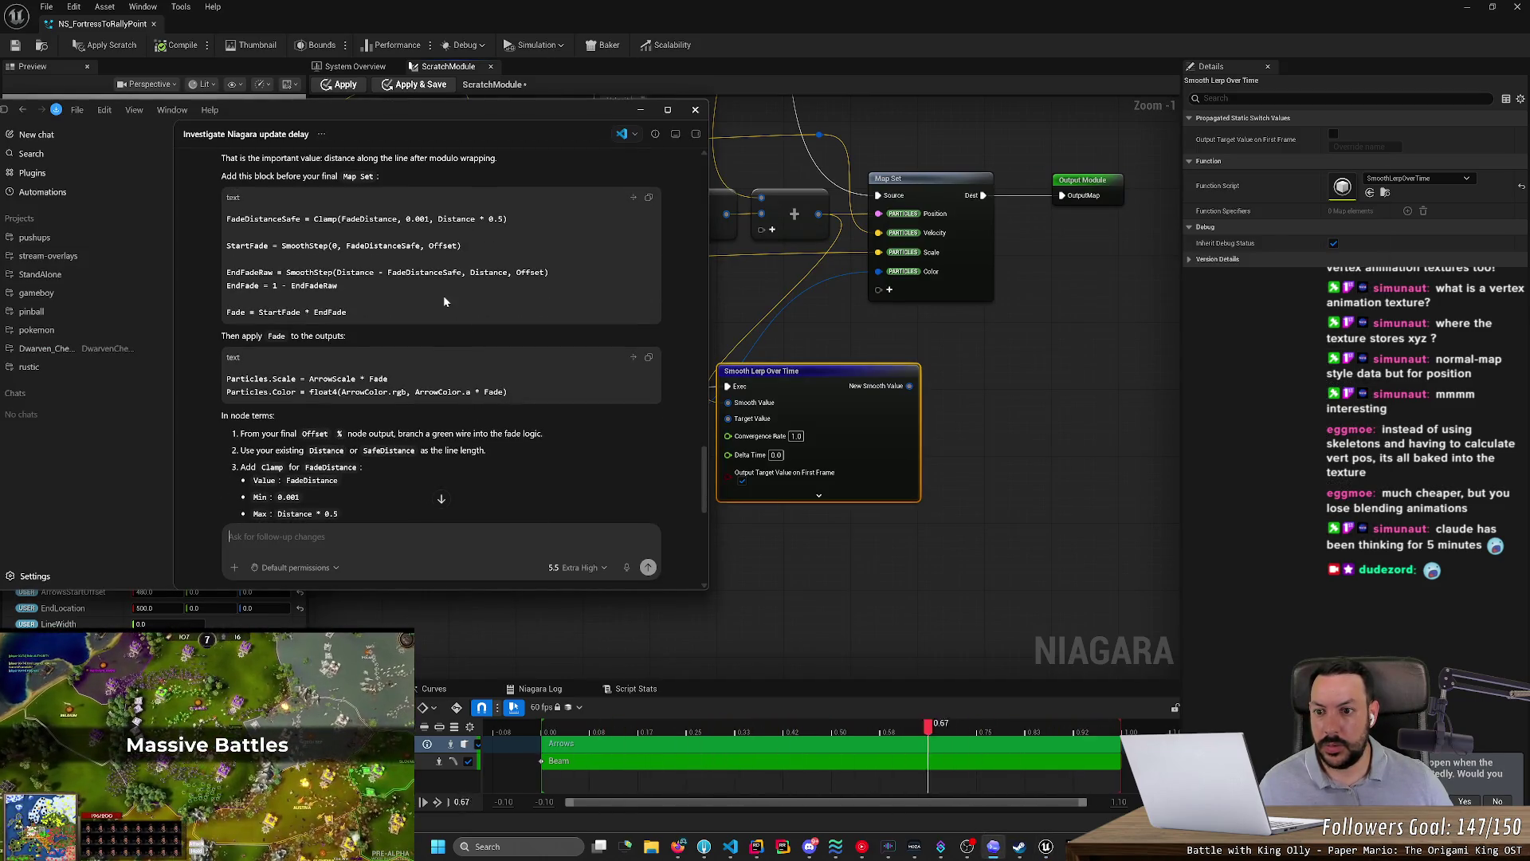
# - Connect the FadeDistance input to Smooth Lerp Over Time's Target Value
pyautogui.hotkey('alt', 'Tab')
pyautogui.hotkey('alt', 'Tab')
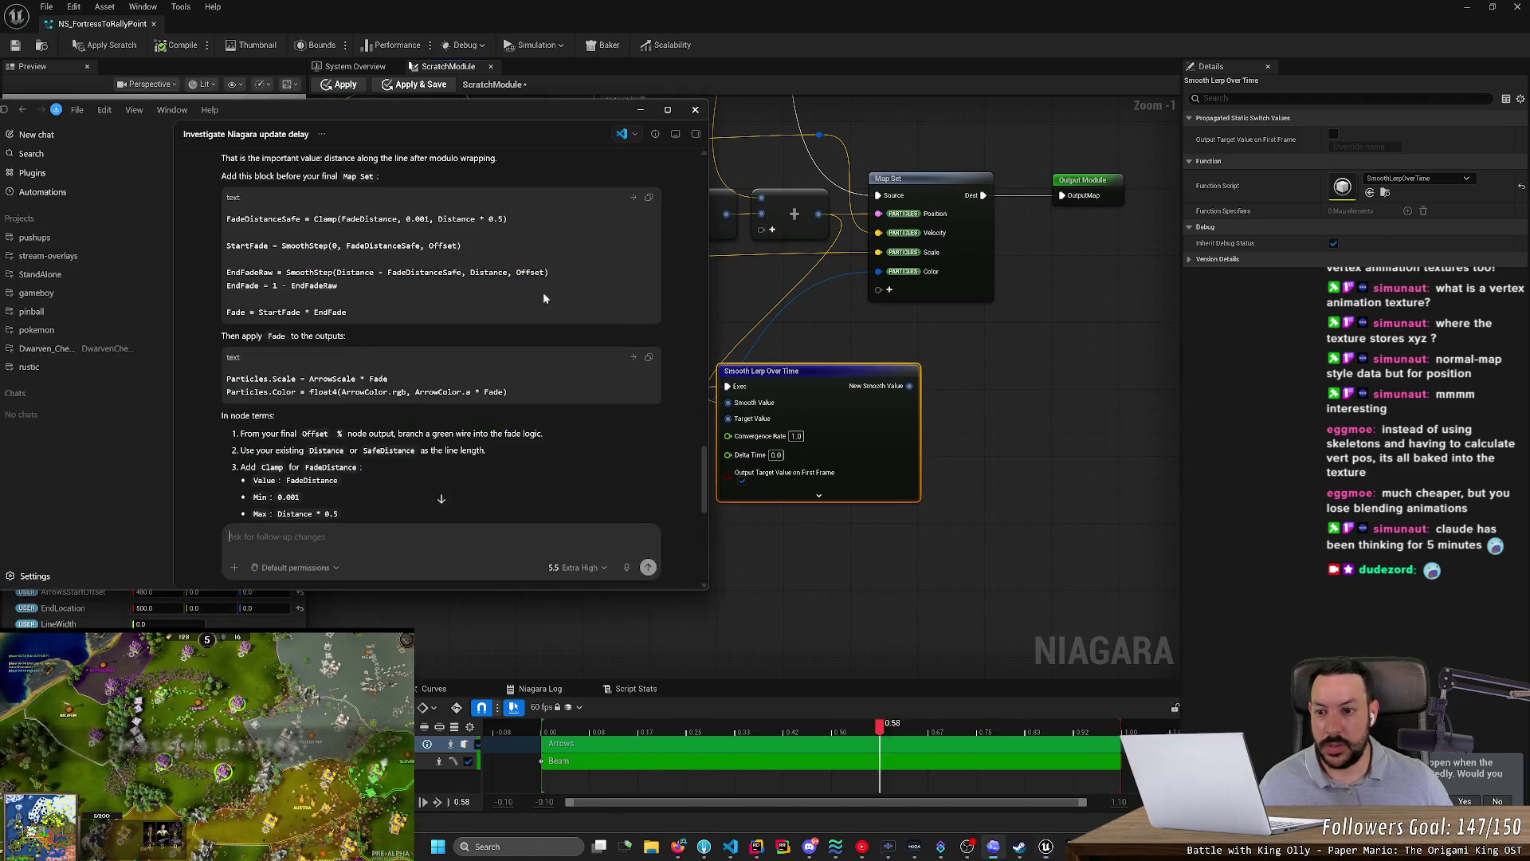
pyautogui.hotkey('alt', 'Tab')
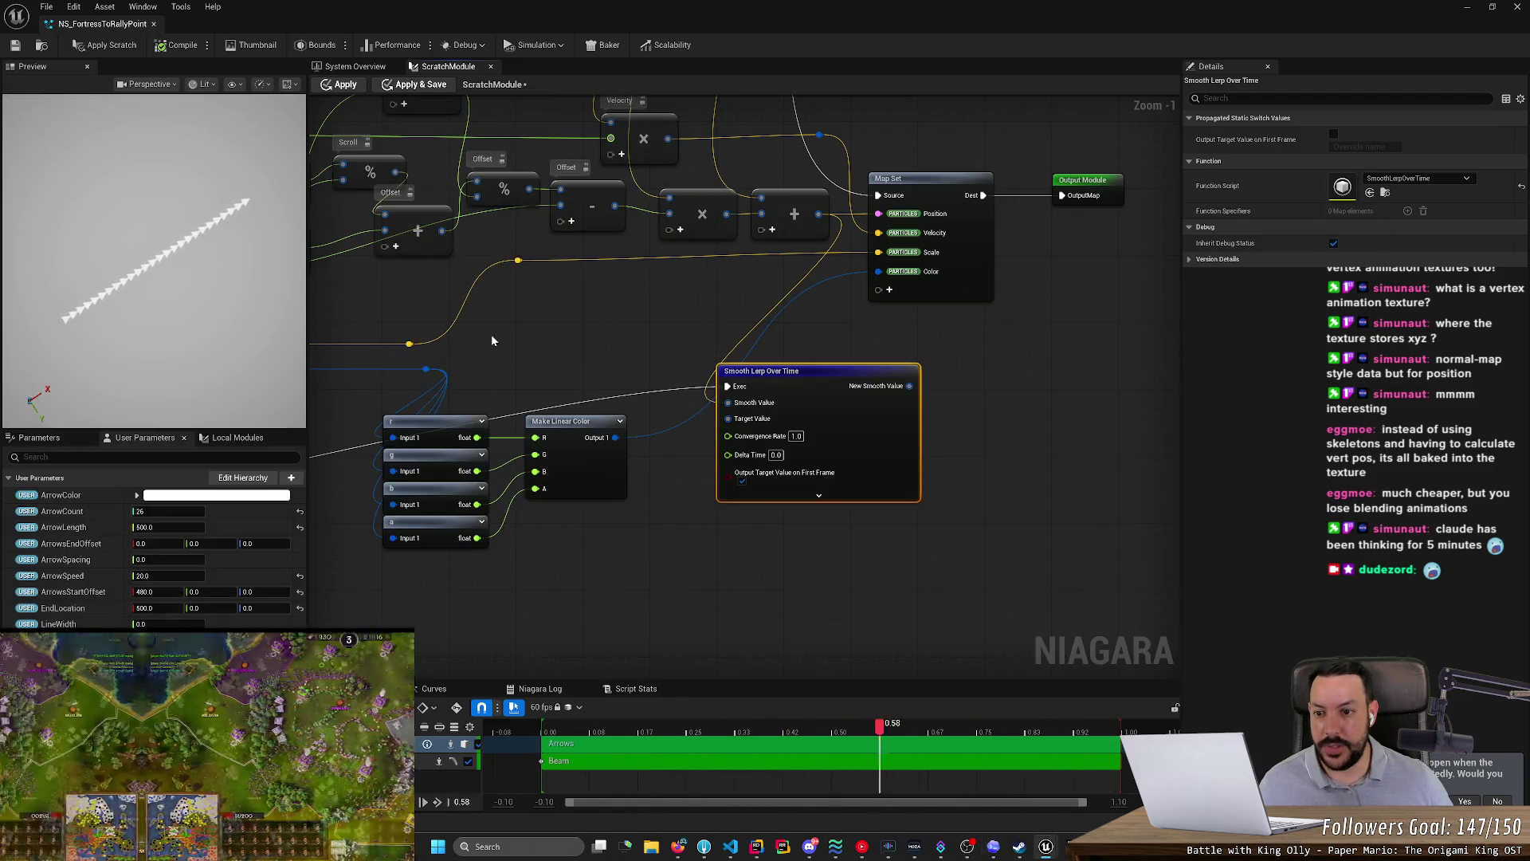
pyautogui.moveTo(608, 393)
pyautogui.mouseDown()
pyautogui.moveTo(799, 421)
pyautogui.moveTo(1059, 417)
pyautogui.moveTo(849, 372)
pyautogui.mouseUp()
pyautogui.moveTo(420, 353)
pyautogui.mouseDown()
pyautogui.moveTo(981, 394)
pyautogui.moveTo(1034, 422)
pyautogui.mouseUp()
pyautogui.hotkey('alt', 'Tab')
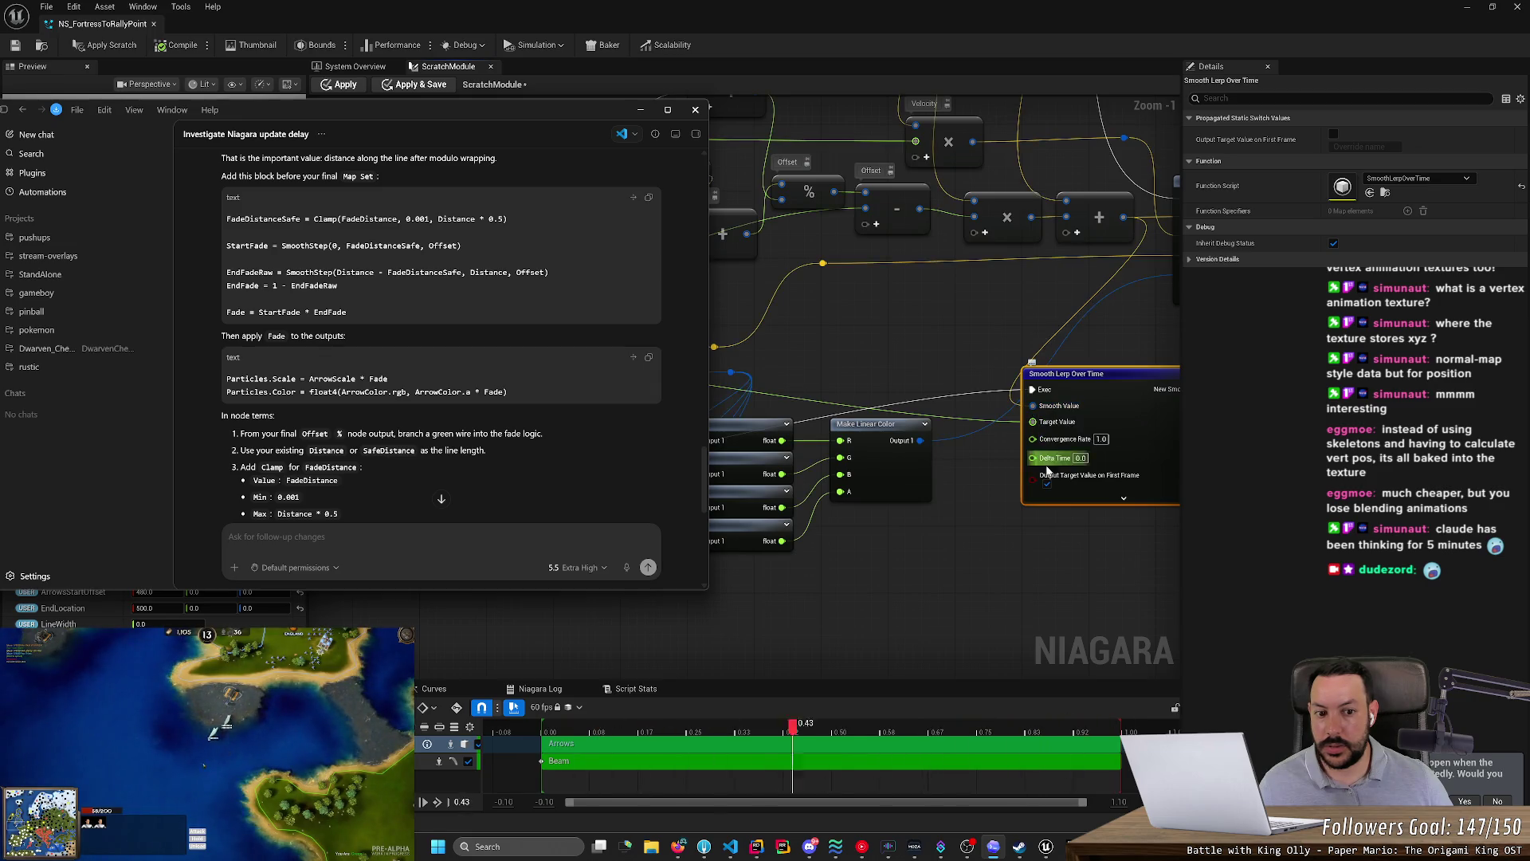
# - Pan the graph to centre the offset and Map Set nodes while consulting Codex's node steps
pyautogui.click(963, 501)
pyautogui.moveTo(963, 501); pyautogui.dragTo(807, 583)
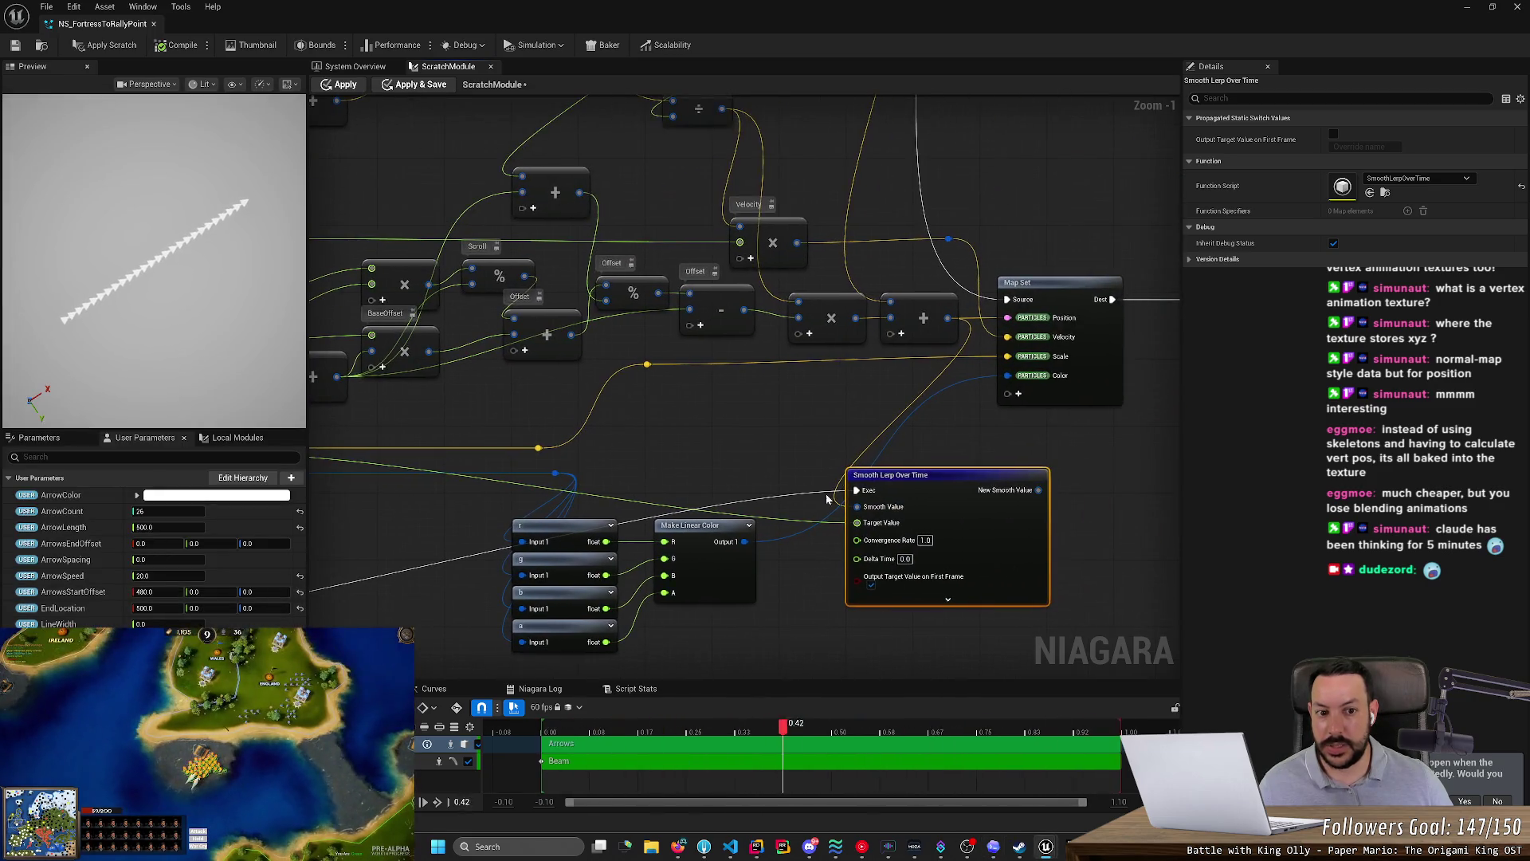
pyautogui.hotkey('alt', 'Tab')
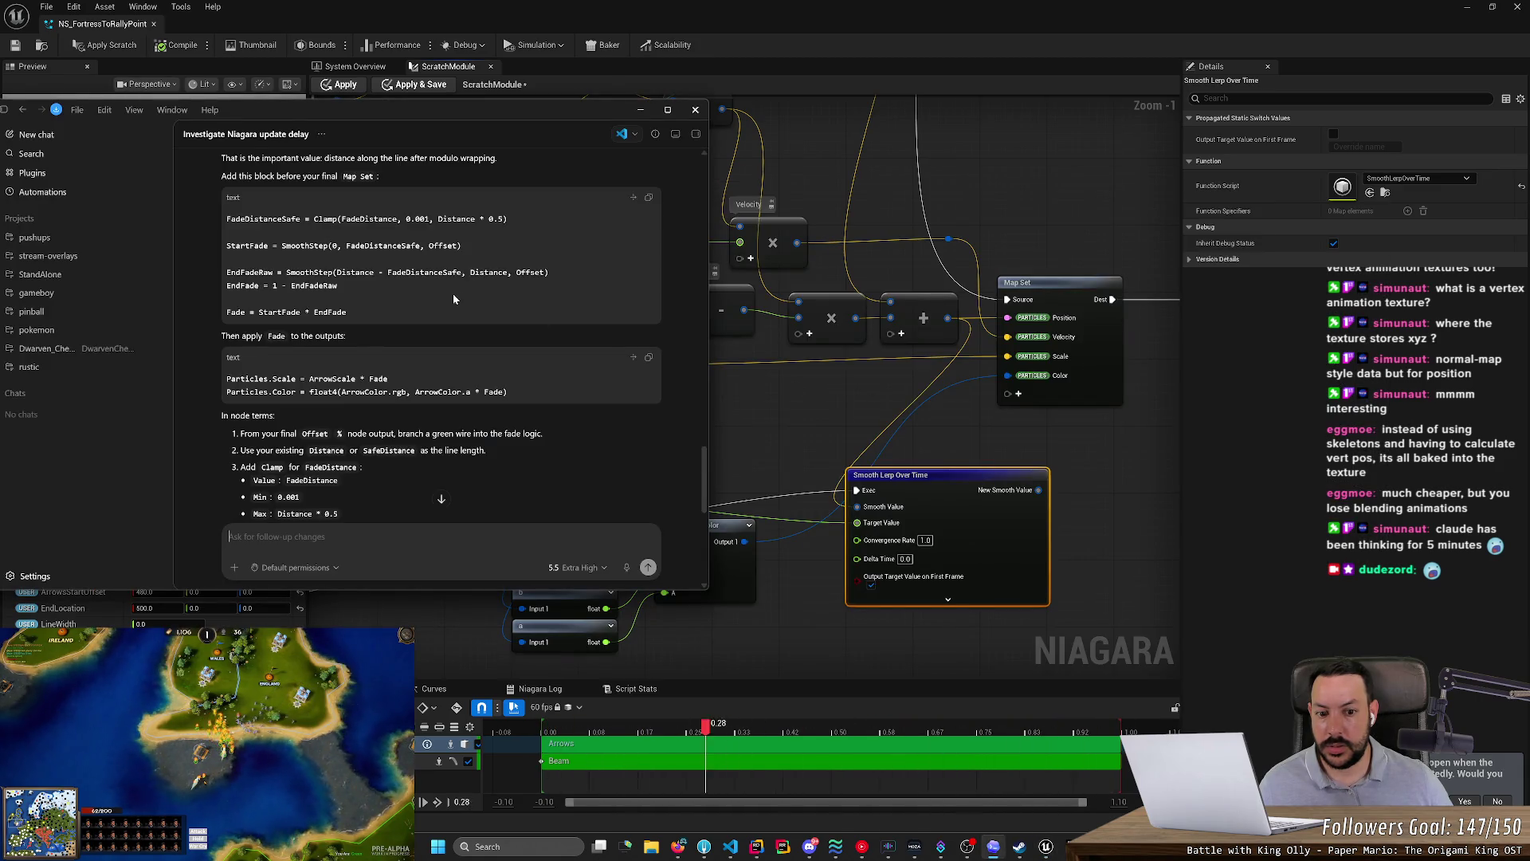
pyautogui.click(726, 430)
pyautogui.moveTo(843, 386); pyautogui.dragTo(676, 518)
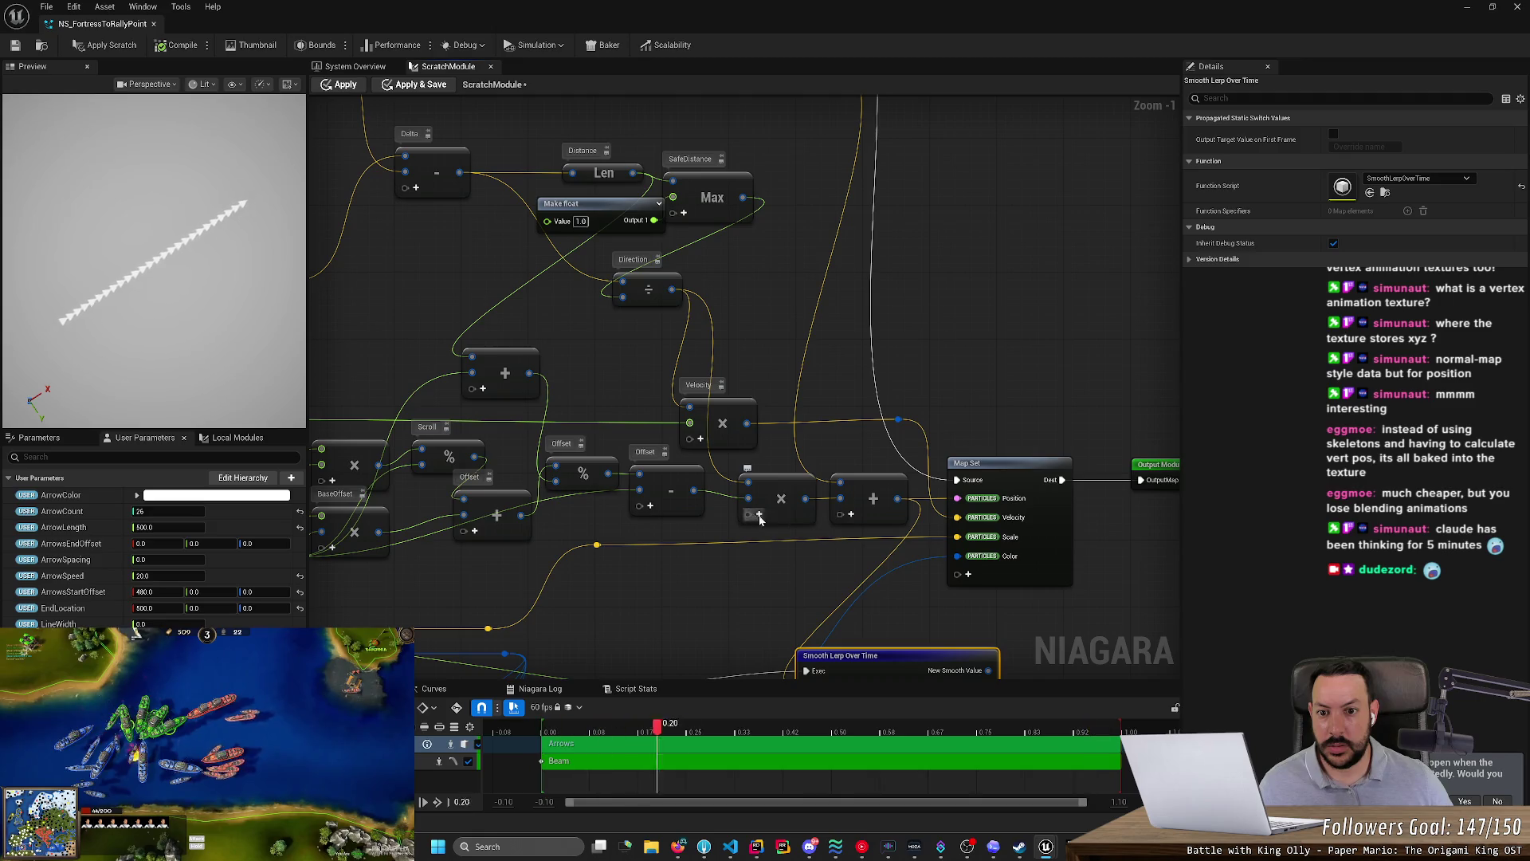
# - Connect the final Add node's result to Map Set's Position pin
pyautogui.hotkey('alt', 'Tab')
pyautogui.scroll(3, 490, 334)
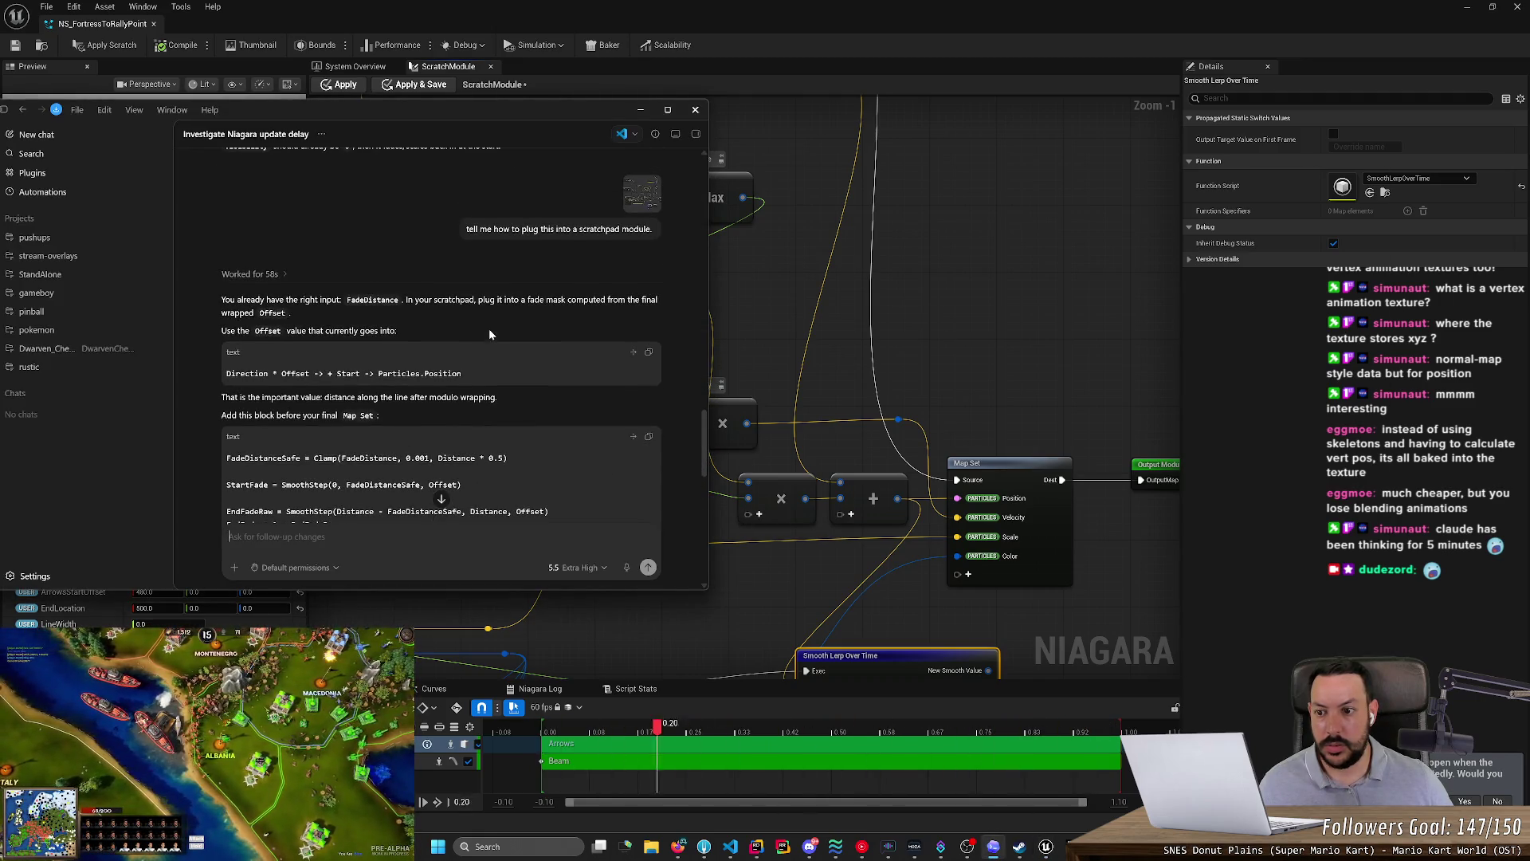
pyautogui.hotkey('alt', 'Tab')
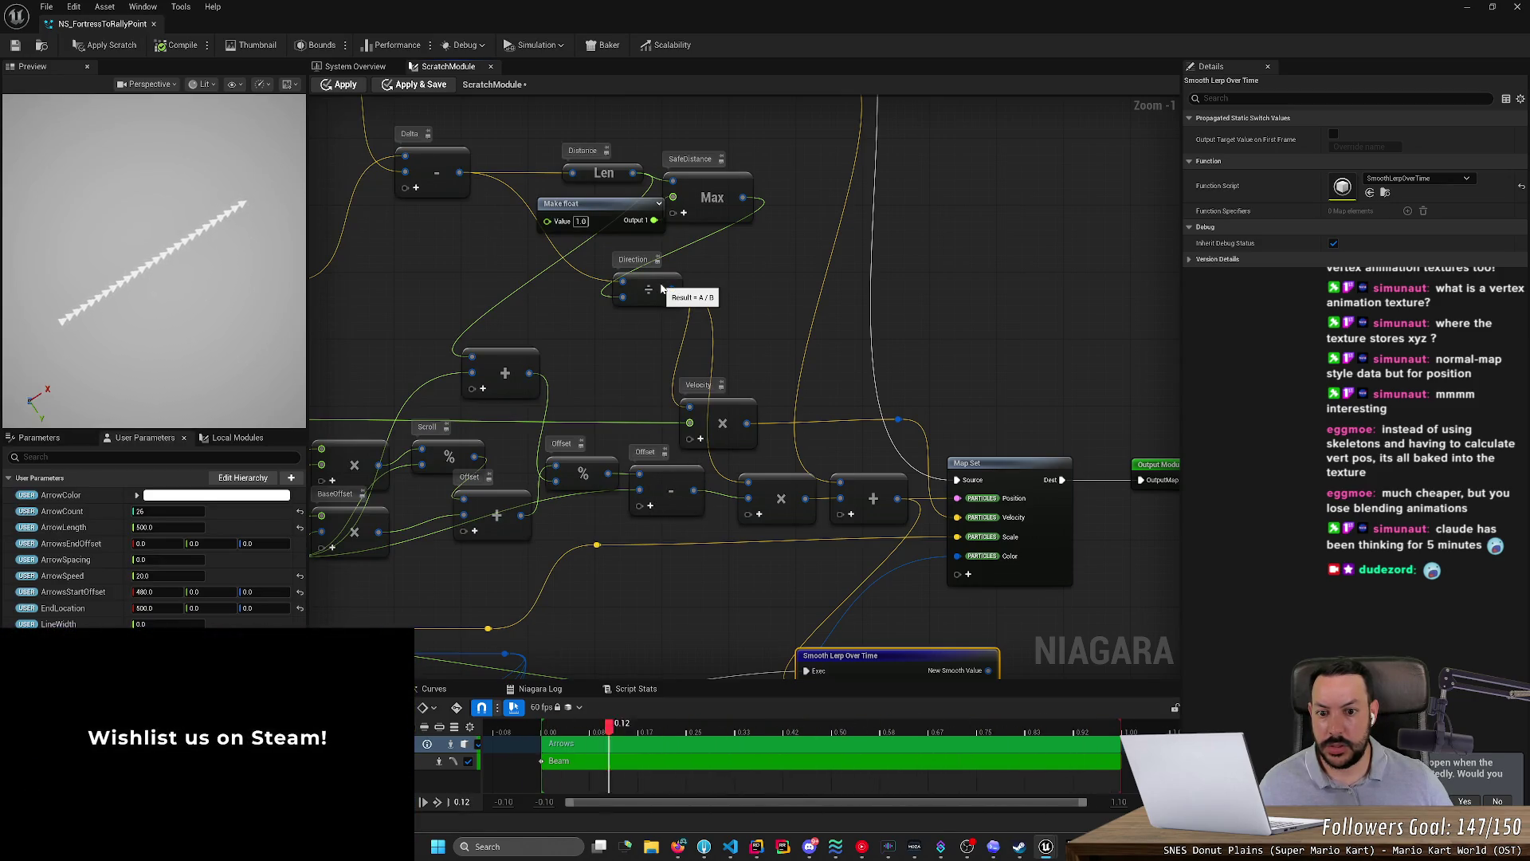
pyautogui.hotkey('alt', 'Tab')
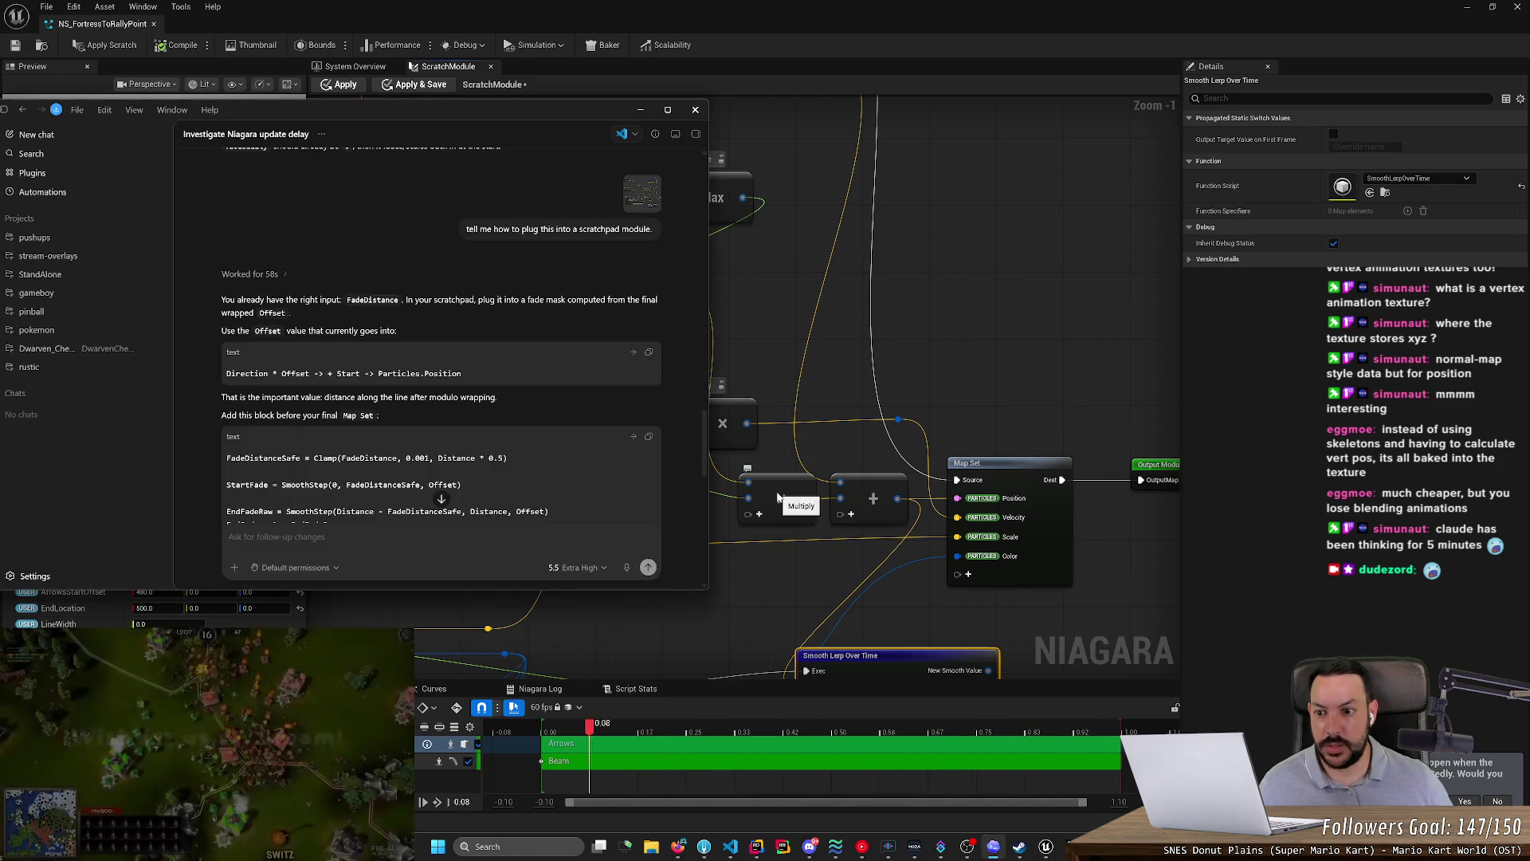
pyautogui.hotkey('alt', 'Tab')
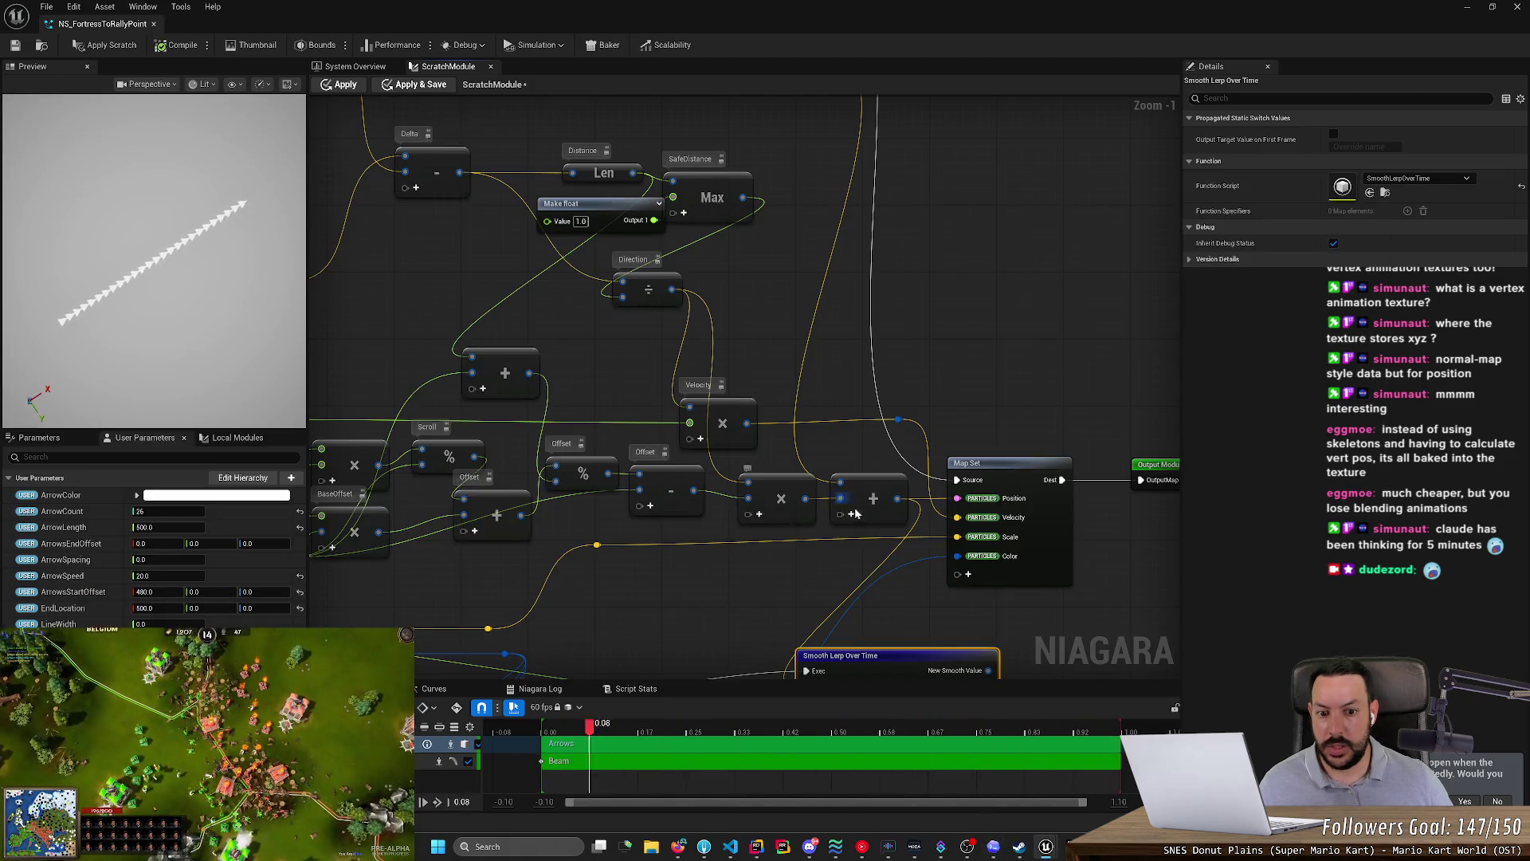
pyautogui.hotkey('alt', 'Tab')
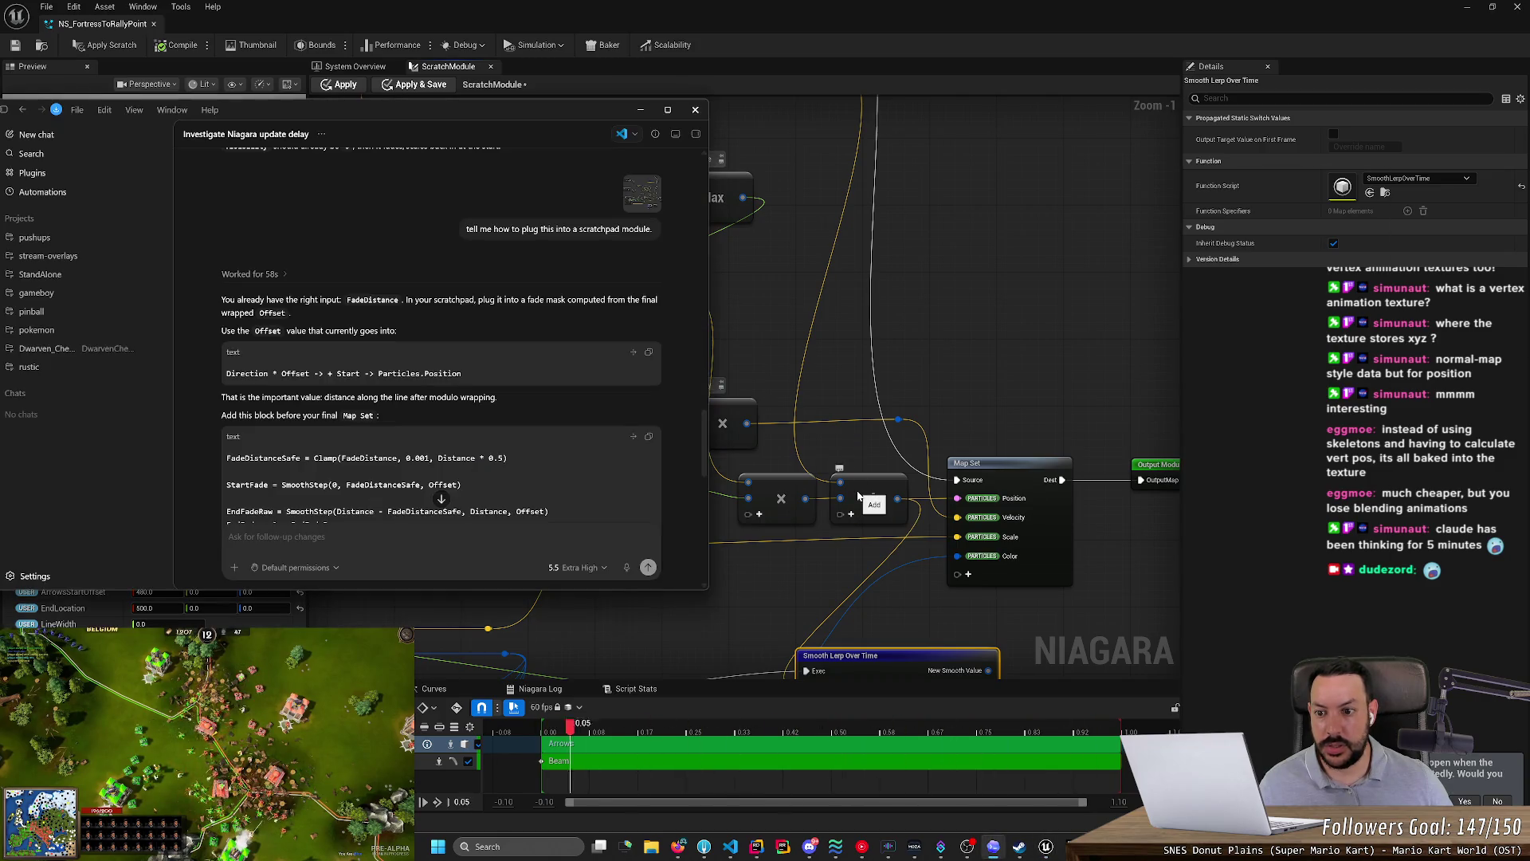
pyautogui.moveTo(897, 498); pyautogui.dragTo(957, 499)
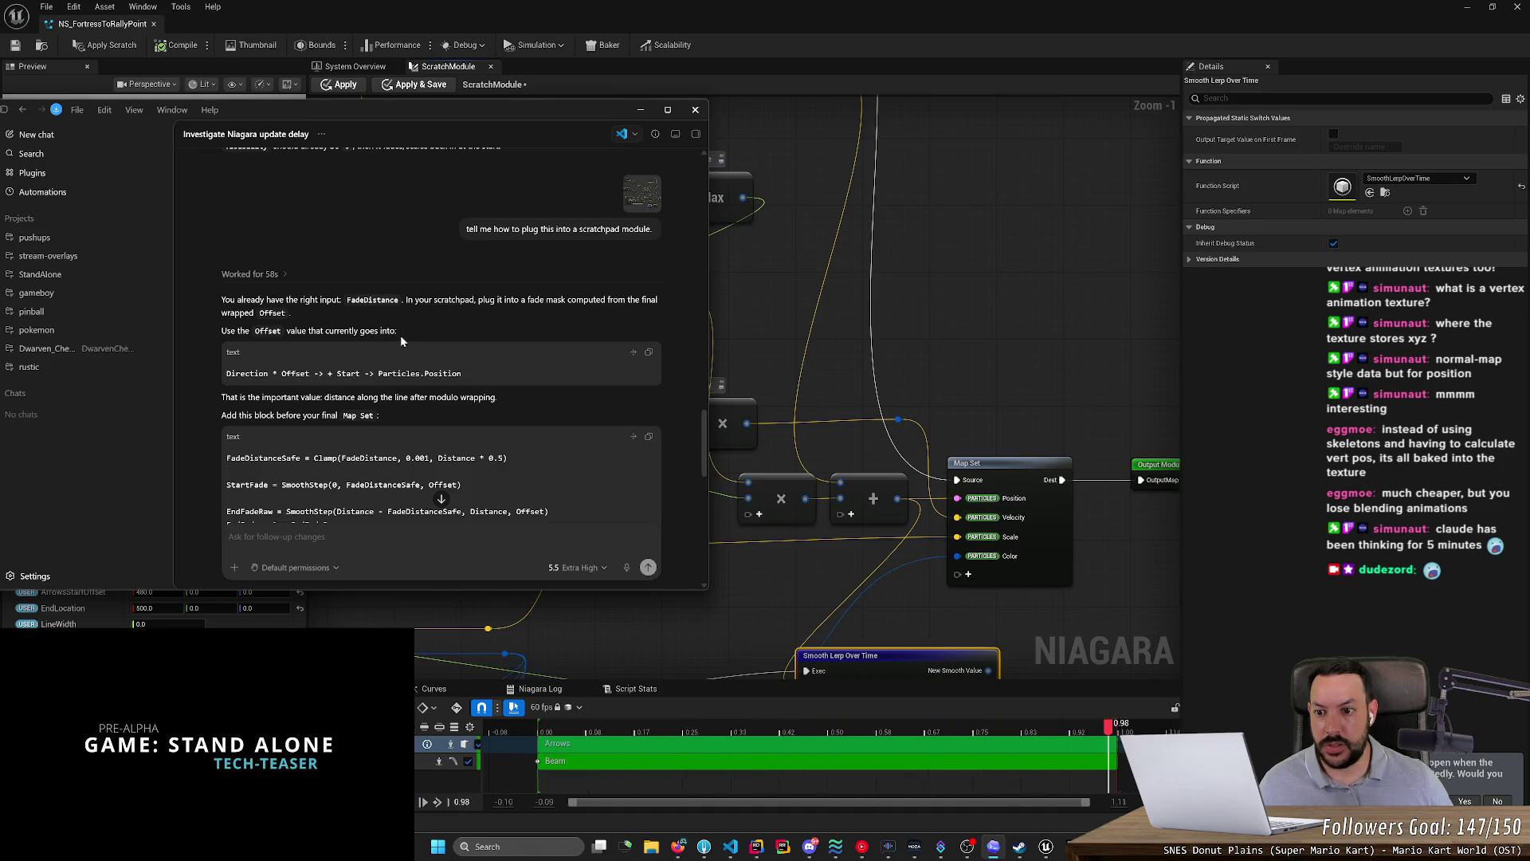
# - Pan to Smooth Lerp and Make Linear Color, then drag a float output toward Delta Time and cancel
pyautogui.hotkey('alt', 'Tab')
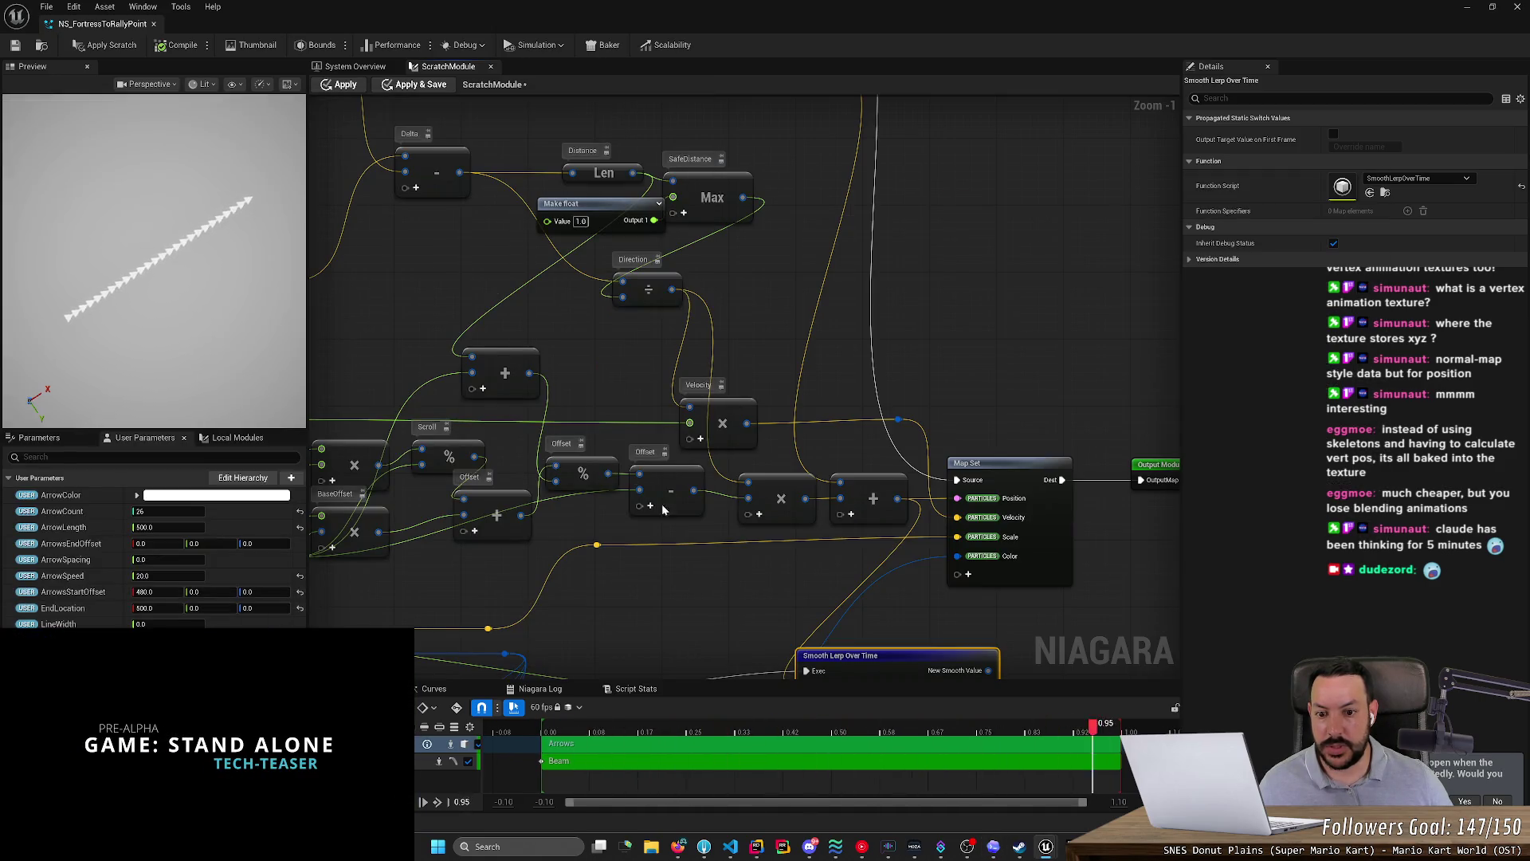
pyautogui.moveTo(659, 520); pyautogui.dragTo(733, 517)
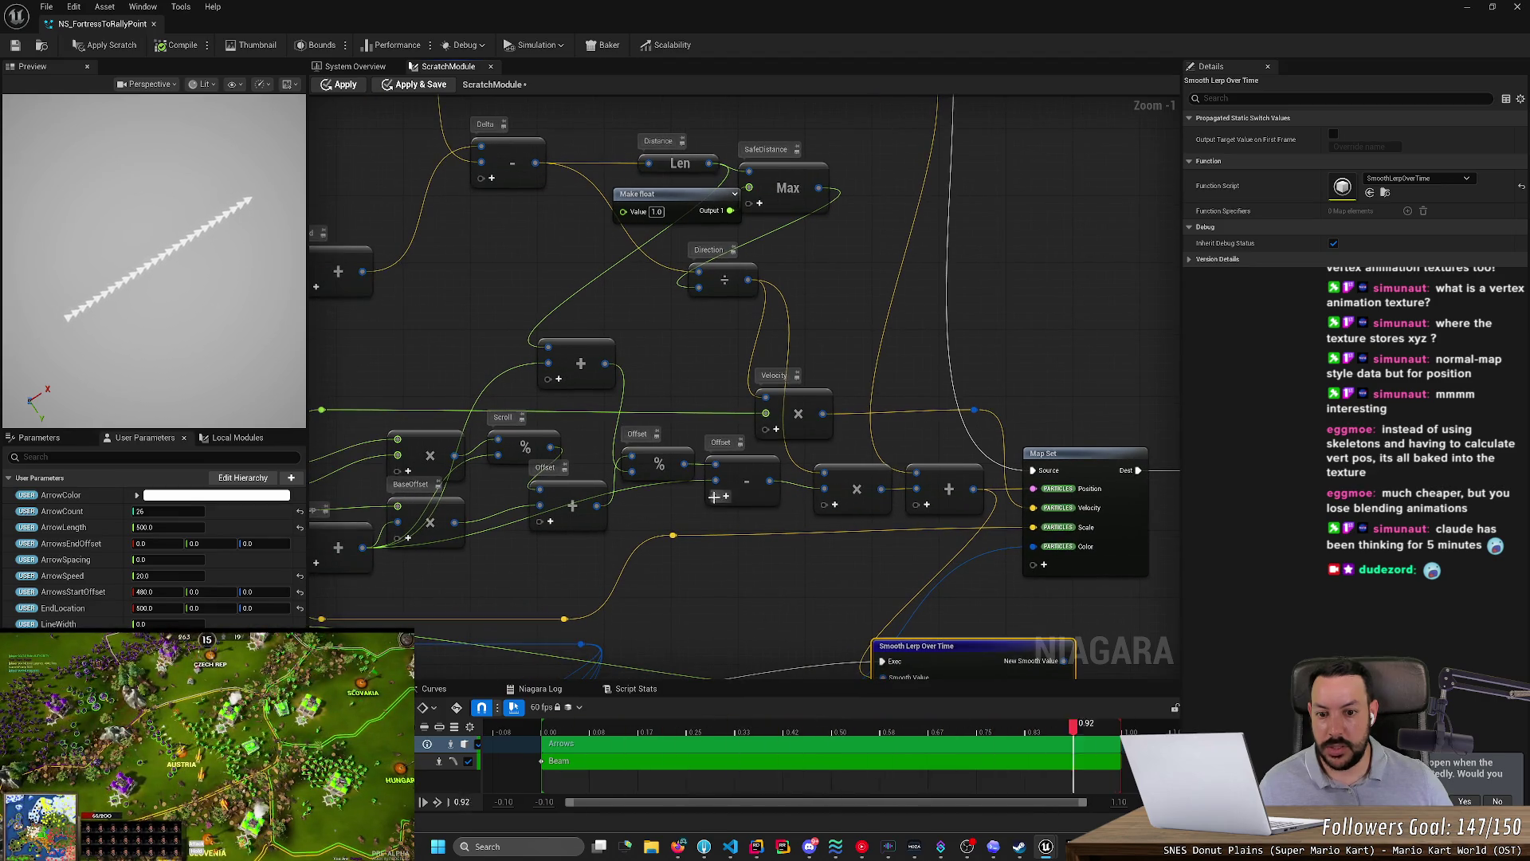
pyautogui.moveTo(780, 521)
pyautogui.mouseDown()
pyautogui.moveTo(621, 269)
pyautogui.moveTo(641, 357)
pyautogui.moveTo(727, 465)
pyautogui.moveTo(724, 430)
pyautogui.mouseUp()
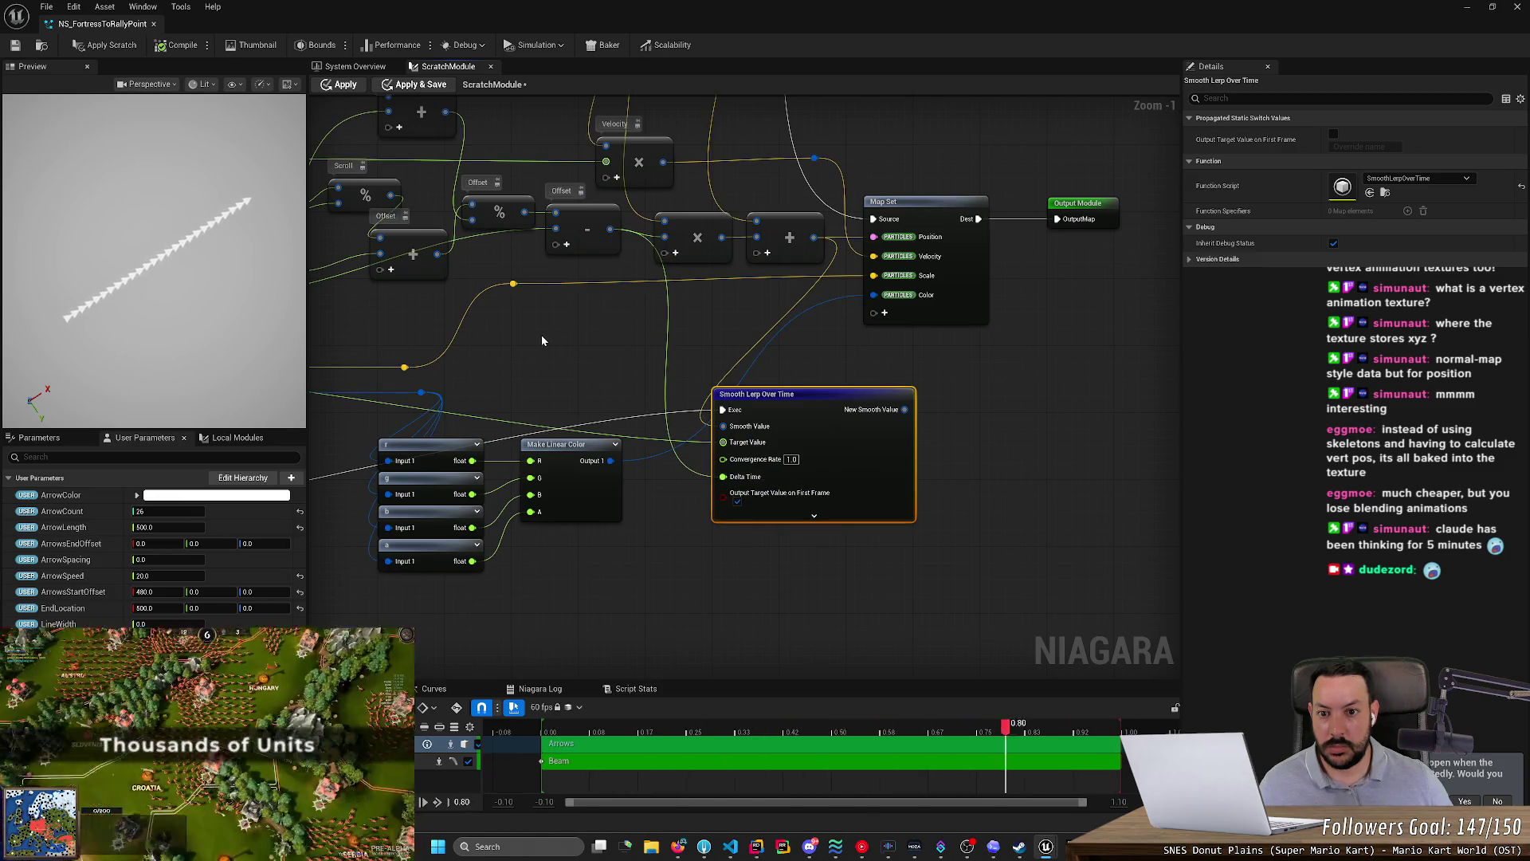
pyautogui.hotkey('alt', 'Tab')
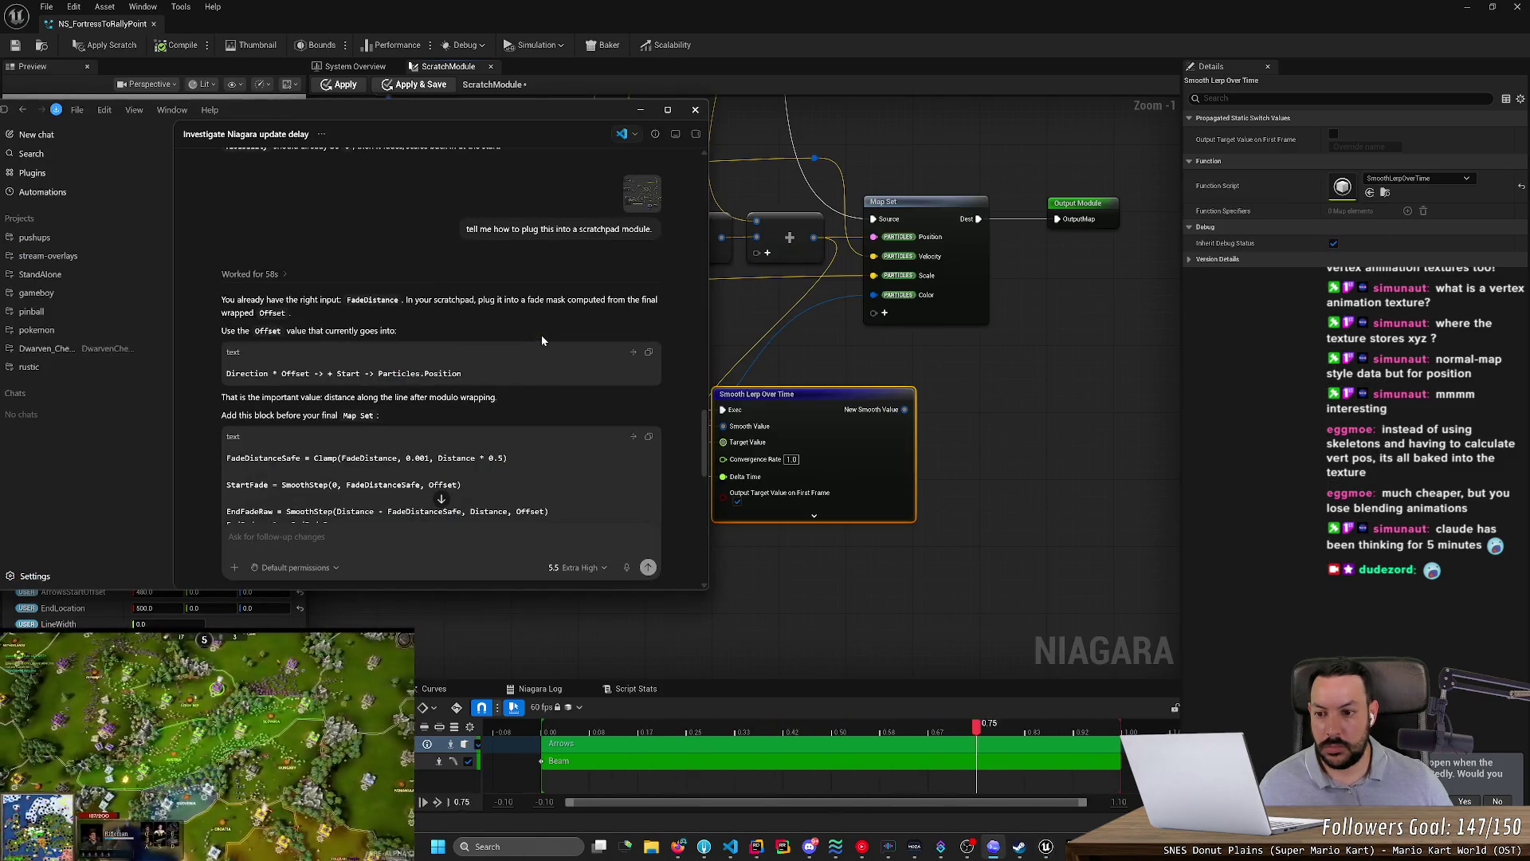
pyautogui.scroll(-3, 499, 322)
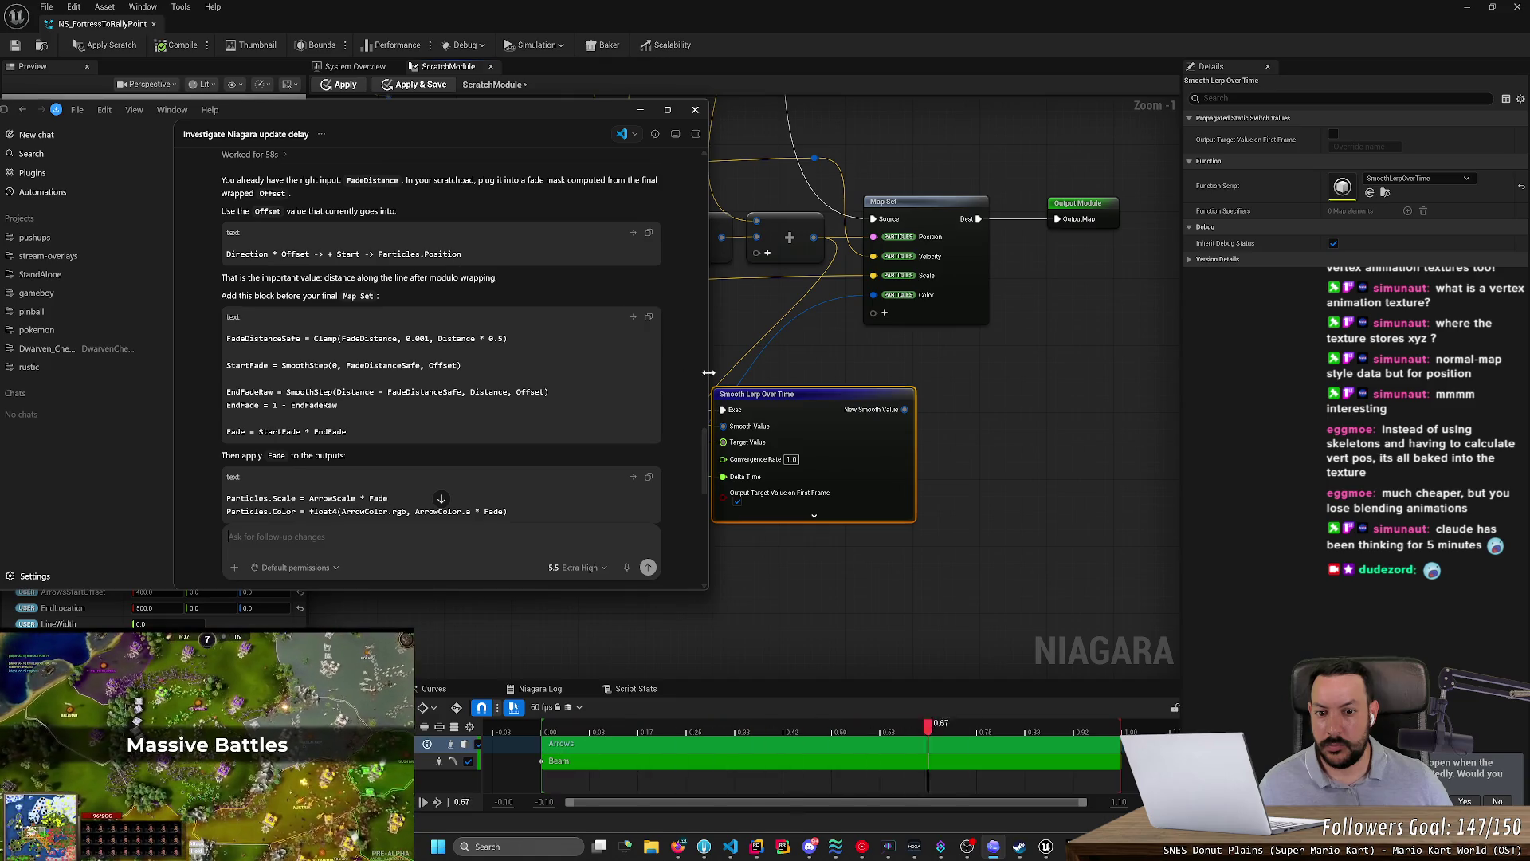
pyautogui.hotkey('alt', 'Tab')
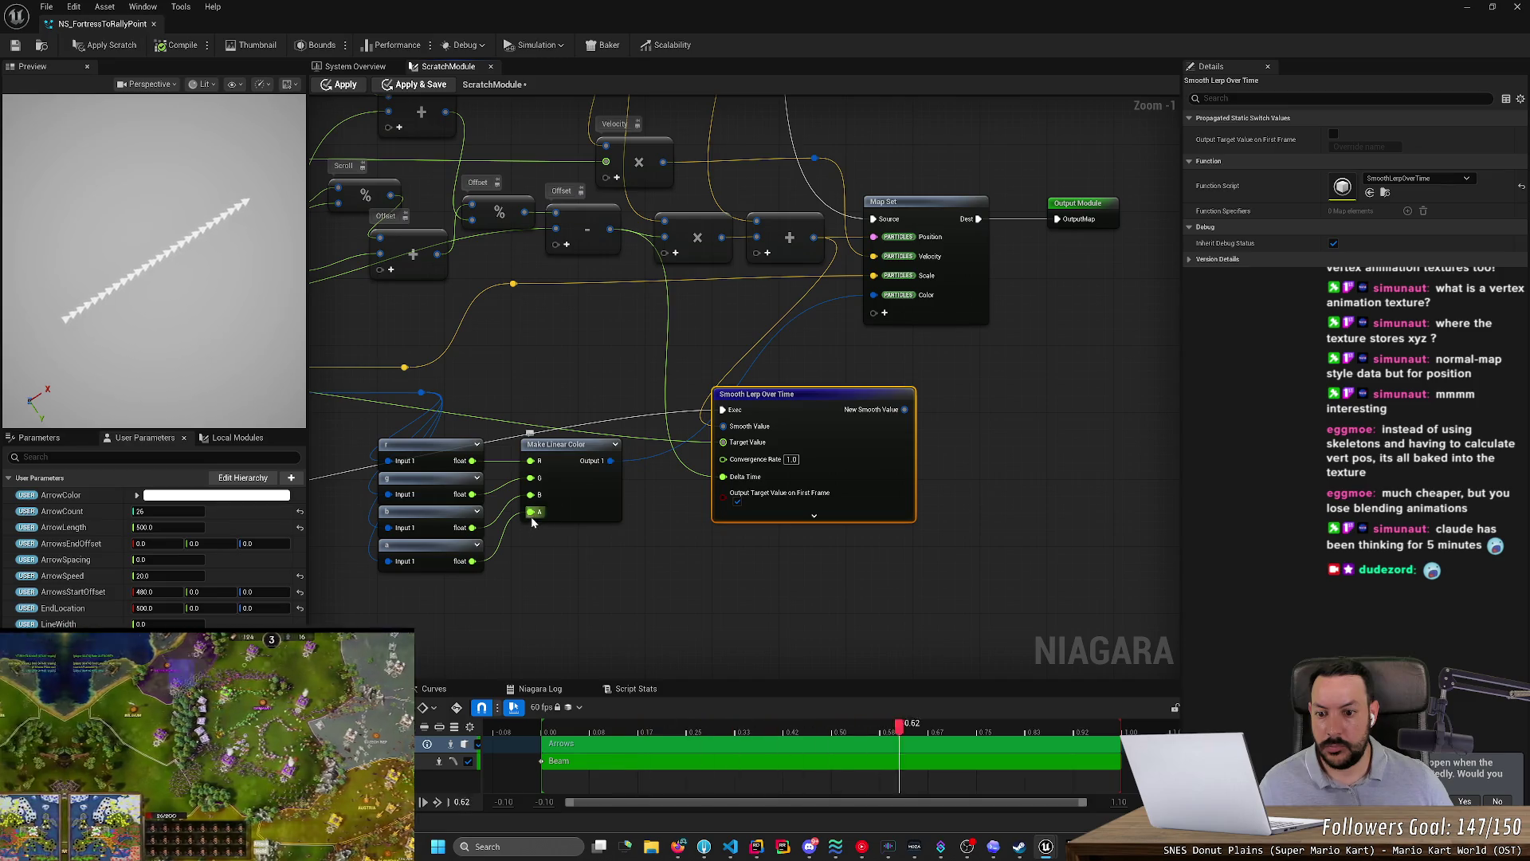
pyautogui.moveTo(472, 561)
pyautogui.mouseDown()
pyautogui.moveTo(575, 569)
pyautogui.moveTo(650, 506)
pyautogui.moveTo(725, 472)
pyautogui.moveTo(720, 512)
pyautogui.moveTo(632, 534)
pyautogui.moveTo(594, 566)
pyautogui.mouseUp()
pyautogui.click(797, 601)
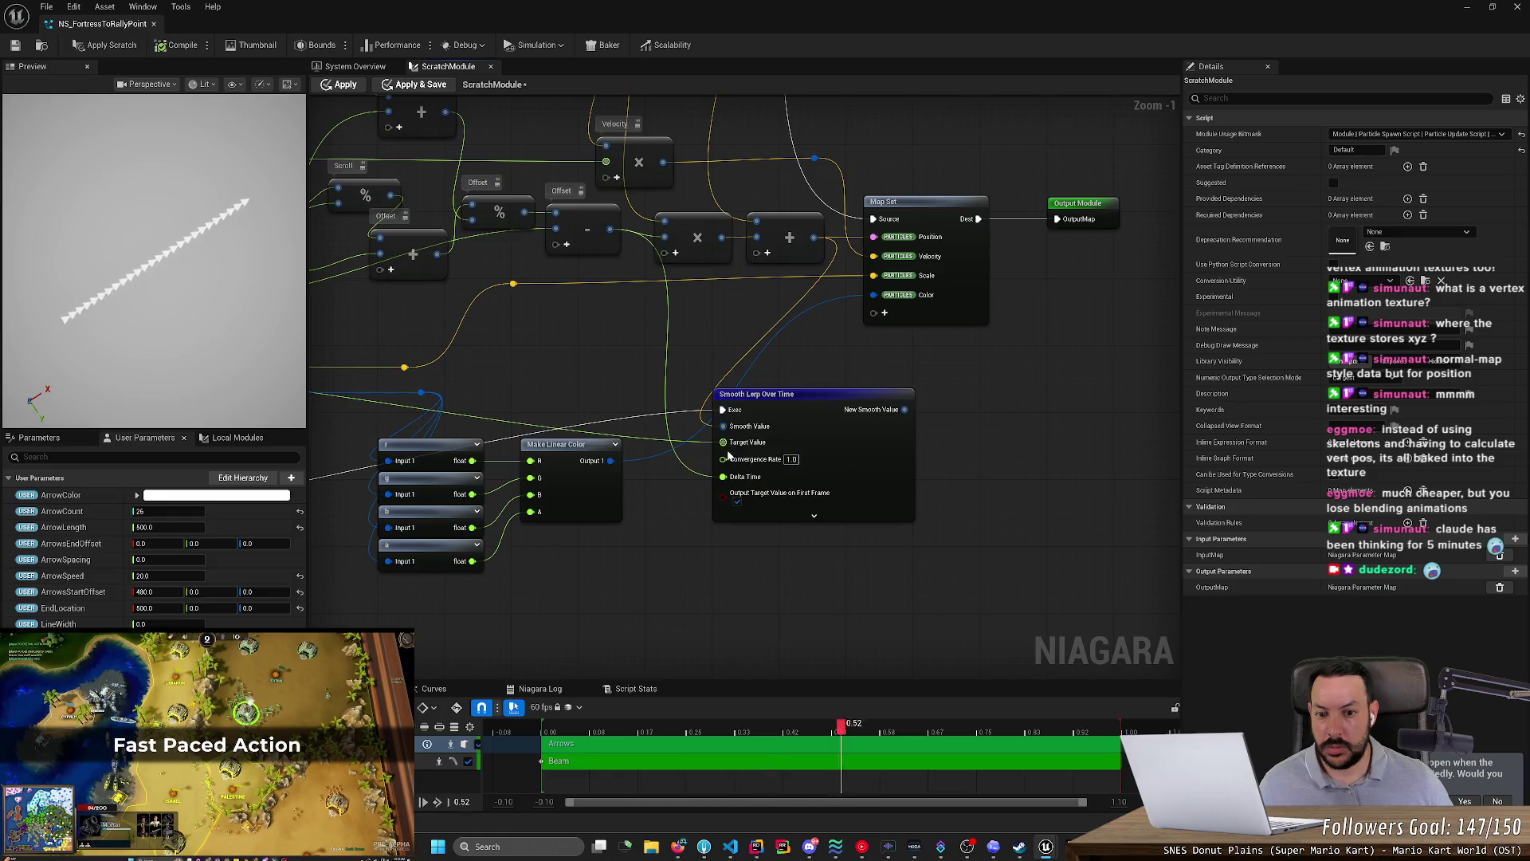
# - Duplicate the Smooth Lerp Over Time node with Ctrl+D
pyautogui.hotkey('alt', 'Tab')
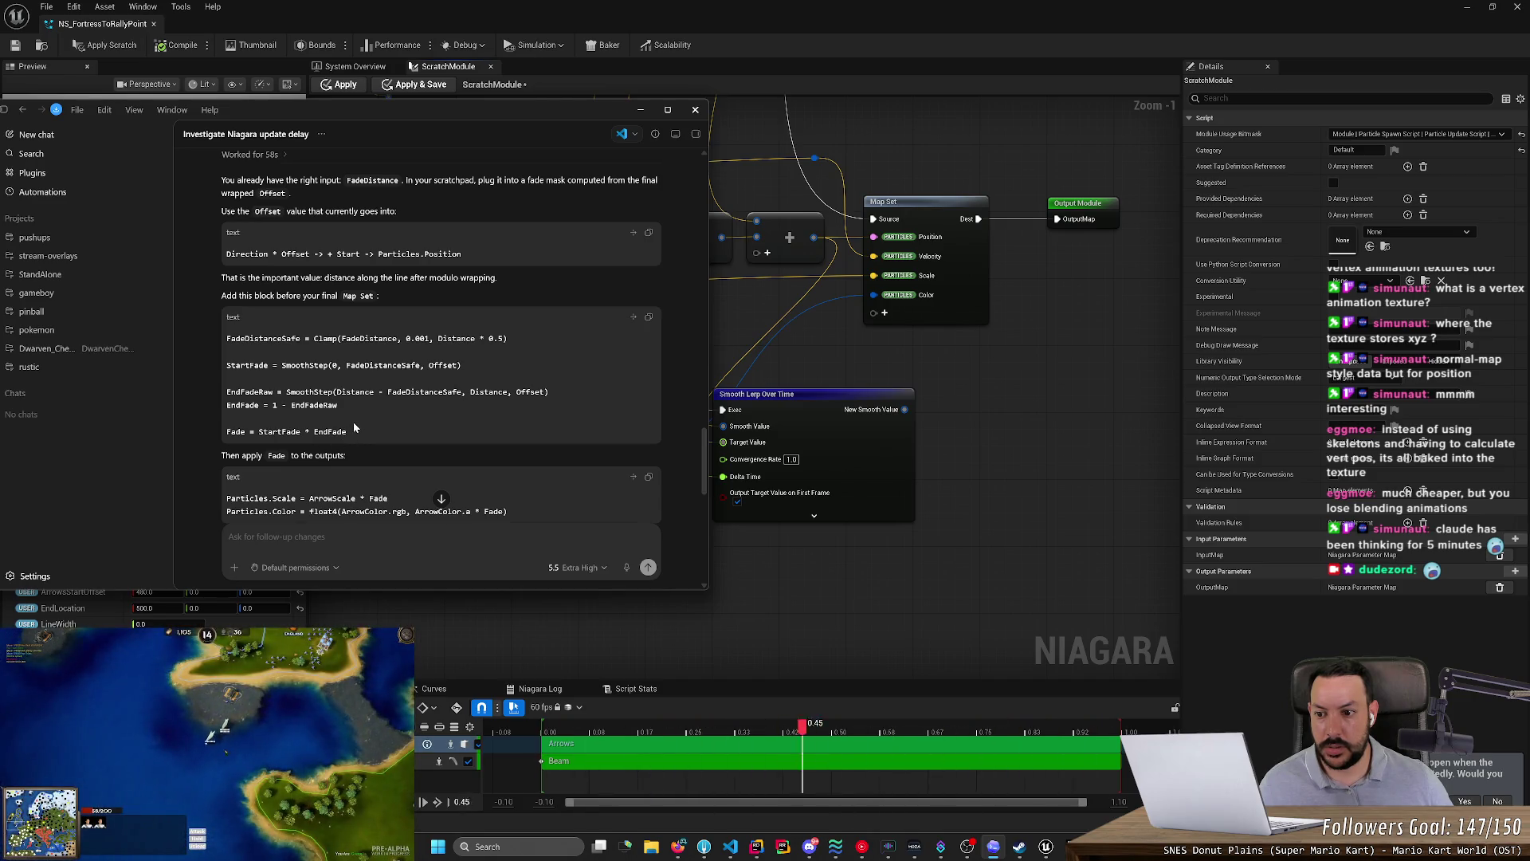
pyautogui.scroll(-3, 354, 428)
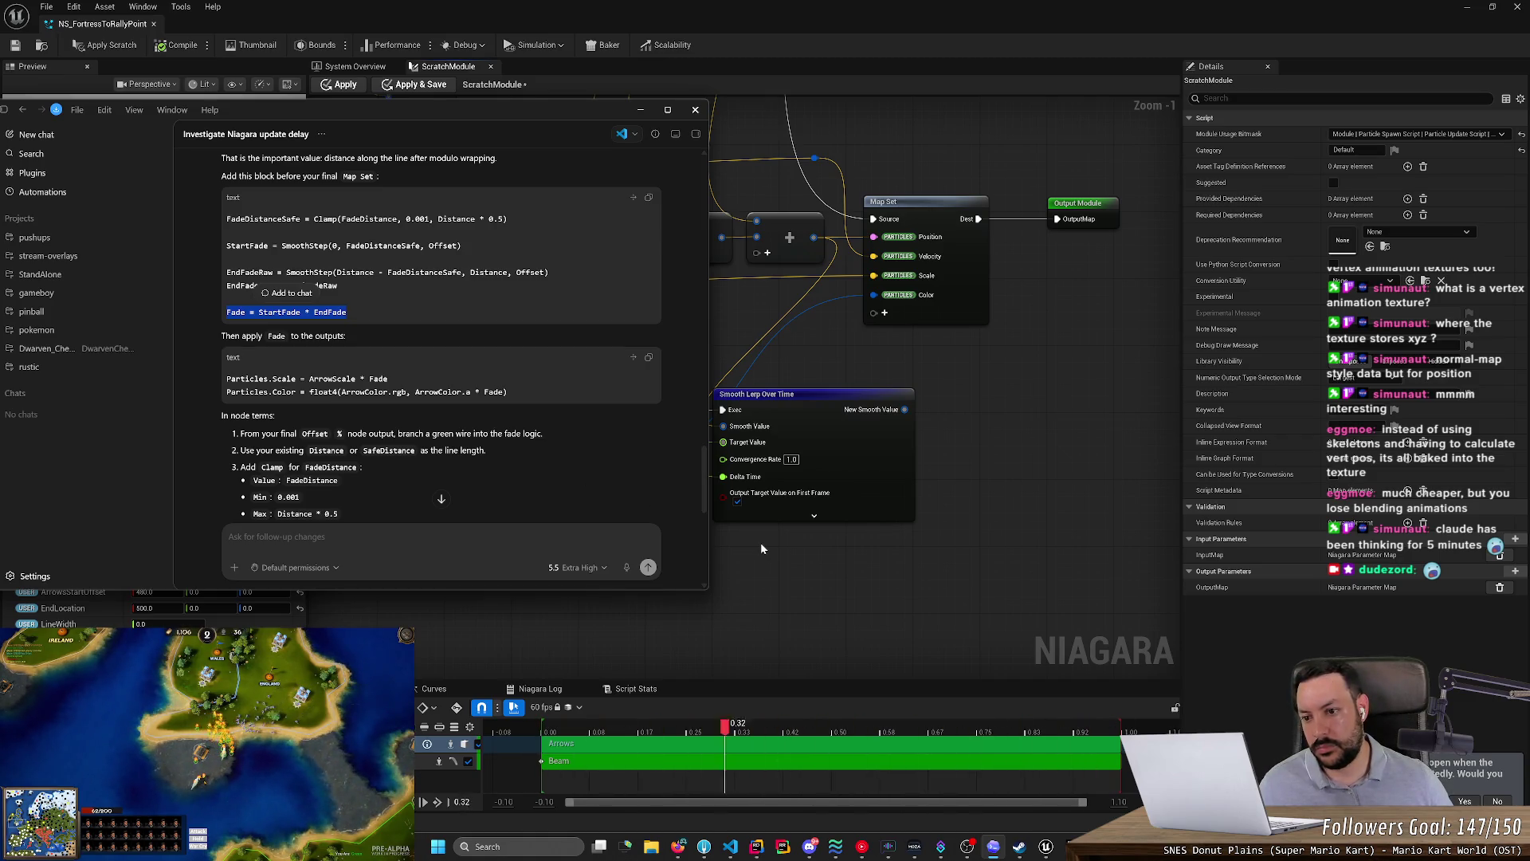
pyautogui.click(802, 555)
pyautogui.moveTo(770, 399)
pyautogui.mouseDown()
pyautogui.moveTo(844, 404)
pyautogui.moveTo(824, 517)
pyautogui.moveTo(853, 524)
pyautogui.moveTo(869, 387)
pyautogui.moveTo(888, 381)
pyautogui.mouseUp()
pyautogui.hotkey('ctrl', 'd')
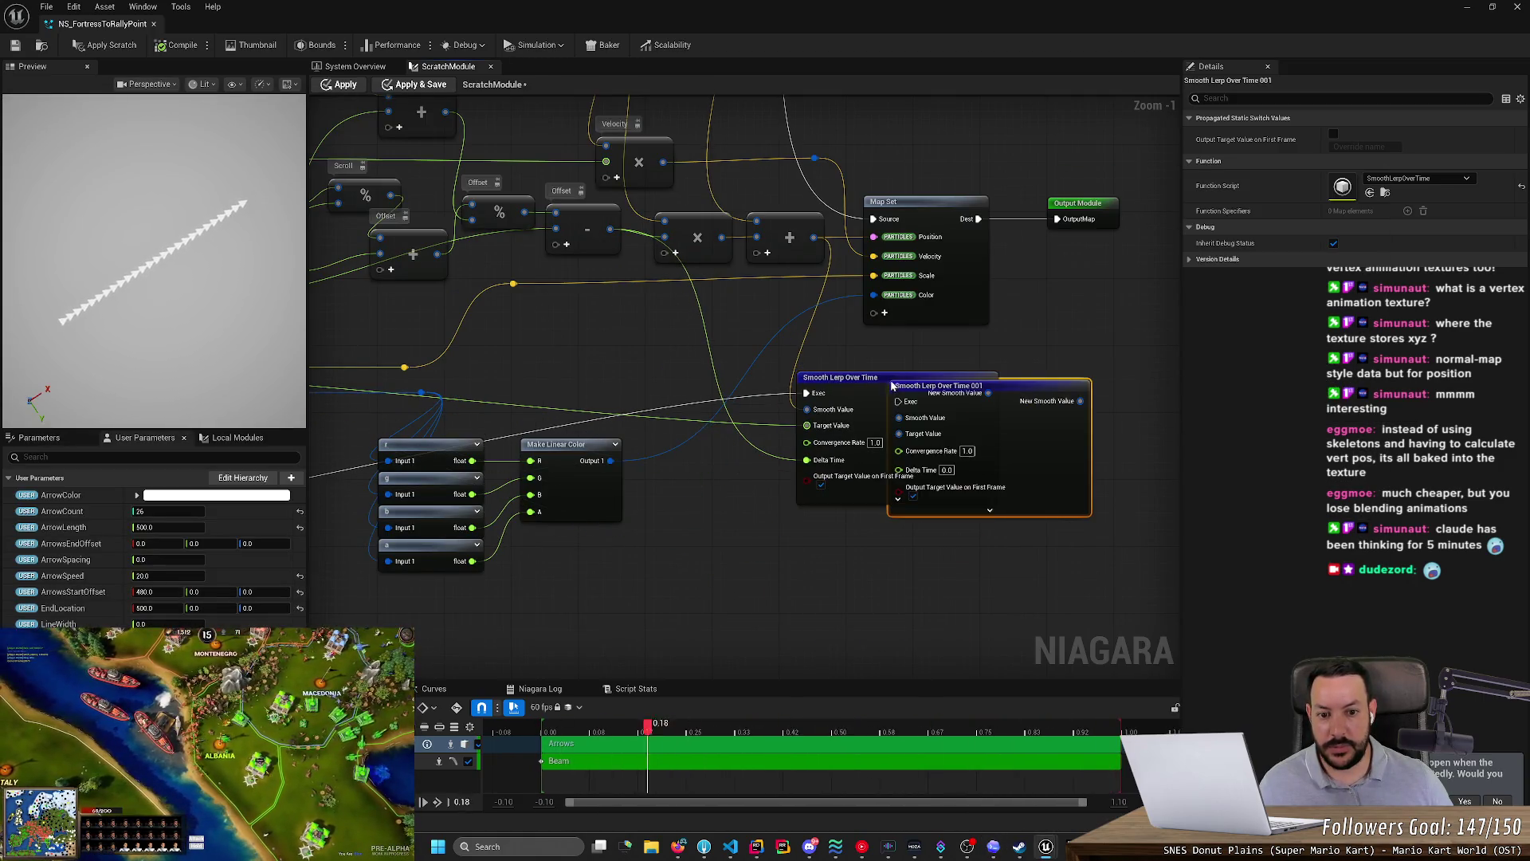
# - Place Smooth Lerp Over Time 001 below the original and feed its Exec through a new reroute
pyautogui.moveTo(1040, 405)
pyautogui.mouseDown()
pyautogui.moveTo(991, 502)
pyautogui.moveTo(942, 528)
pyautogui.mouseUp()
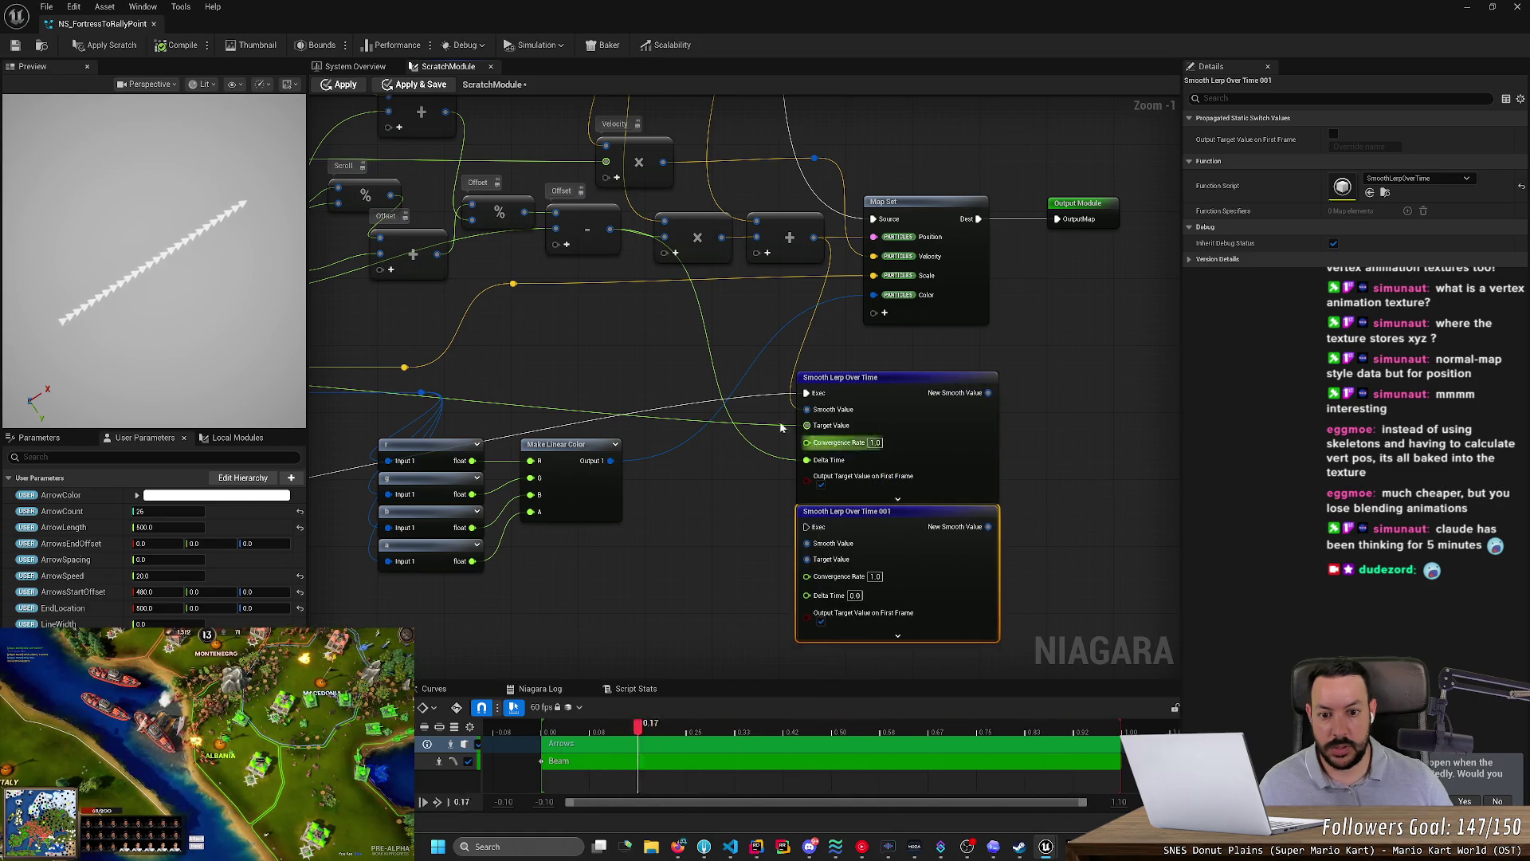
pyautogui.doubleClick(673, 402)
pyautogui.moveTo(676, 402)
pyautogui.mouseDown()
pyautogui.moveTo(765, 427)
pyautogui.moveTo(805, 519)
pyautogui.moveTo(795, 533)
pyautogui.mouseUp()
pyautogui.hotkey('alt', 'Tab')
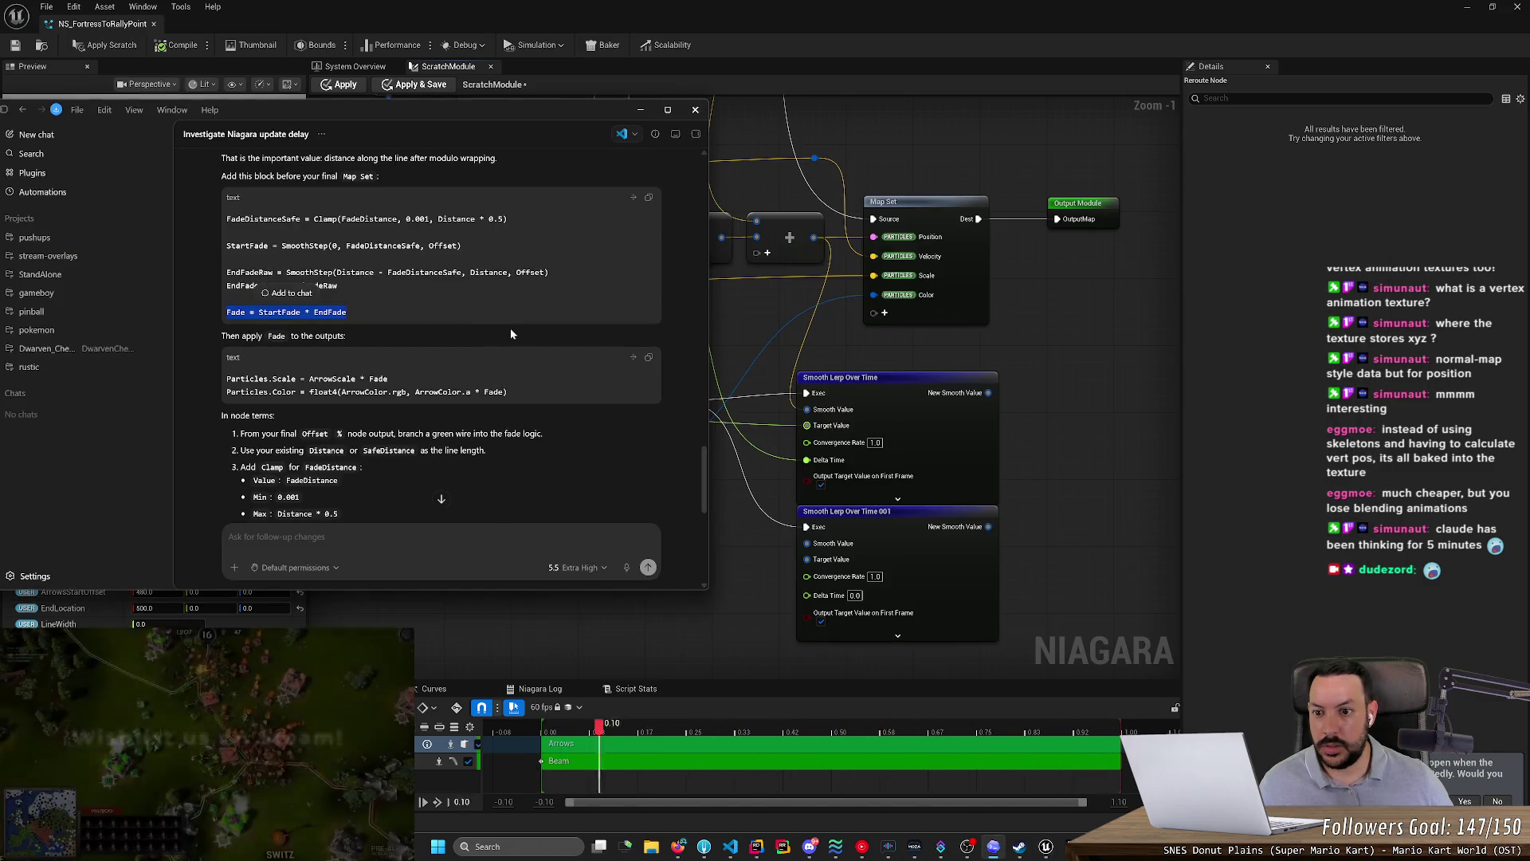
pyautogui.hotkey('alt', 'Tab')
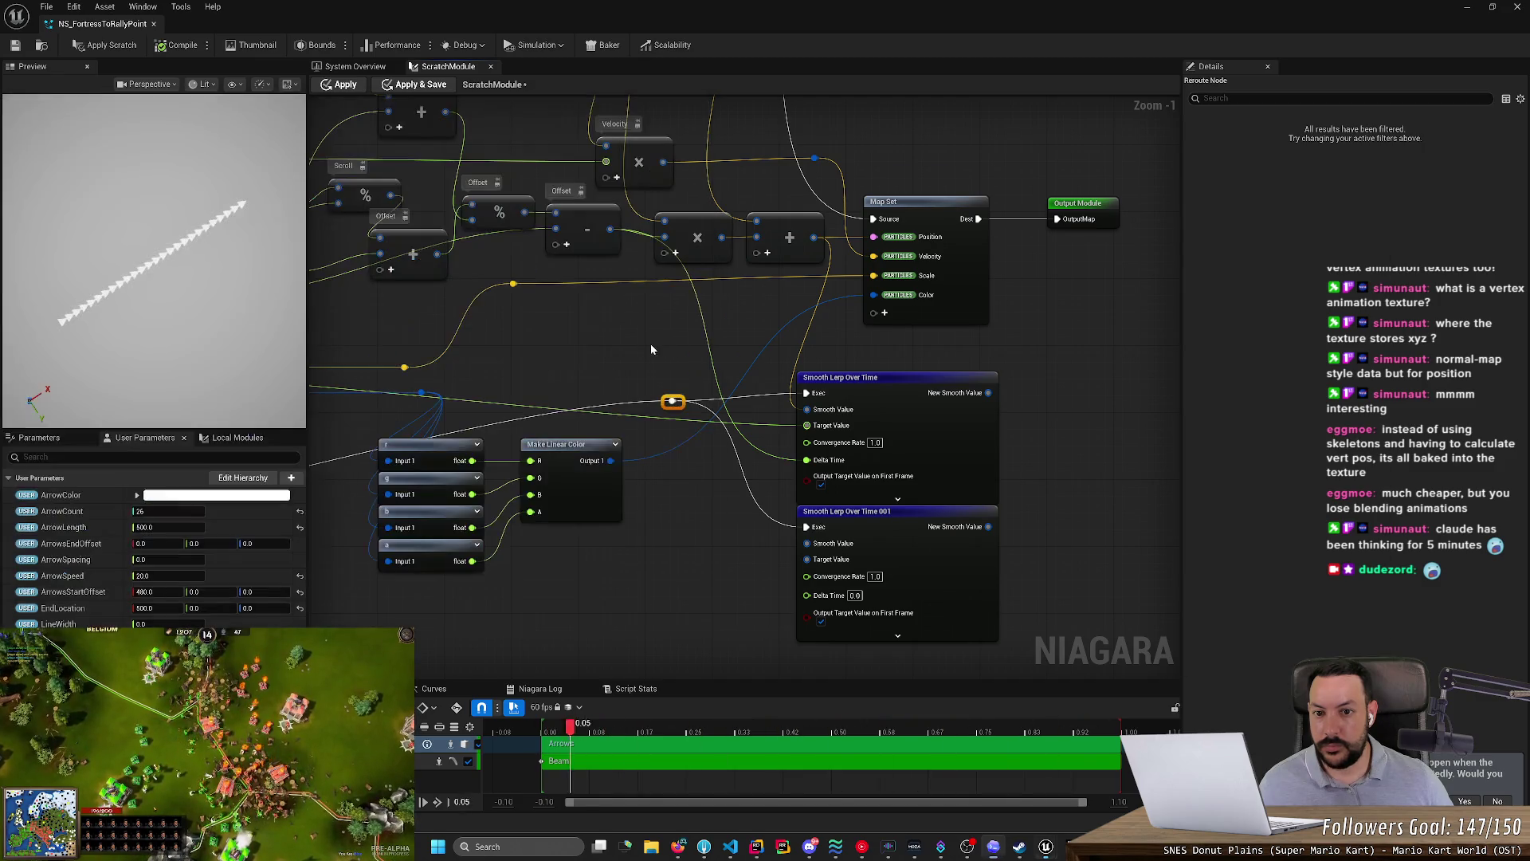
# - Pan the graph to the SafeDistance Max node and pull a wire from its output
pyautogui.moveTo(643, 341); pyautogui.dragTo(629, 491)
pyautogui.hotkey('alt', 'Tab')
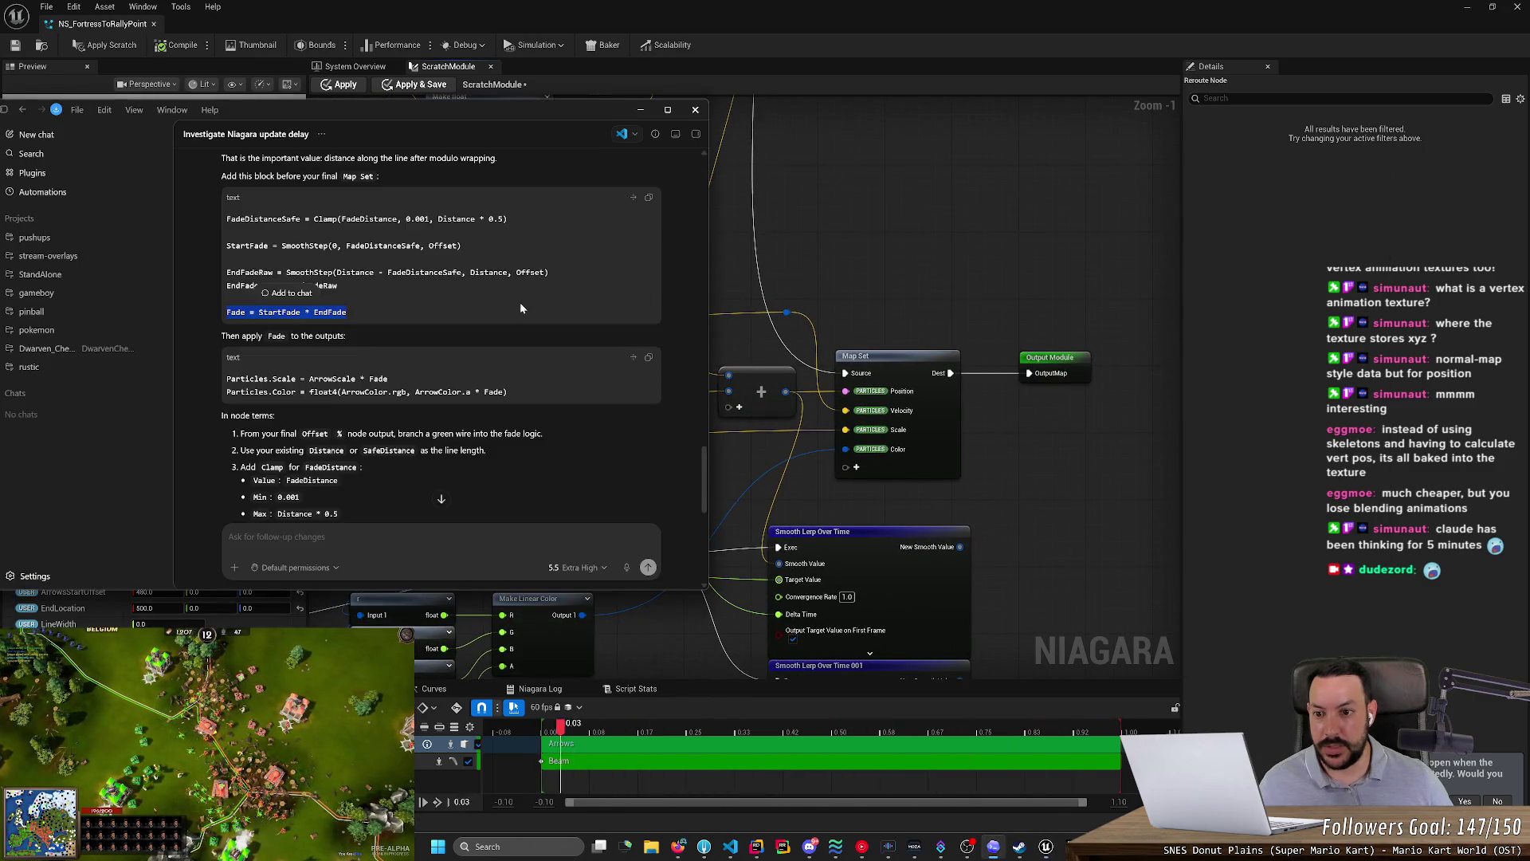
pyautogui.scroll(4, 379, 271)
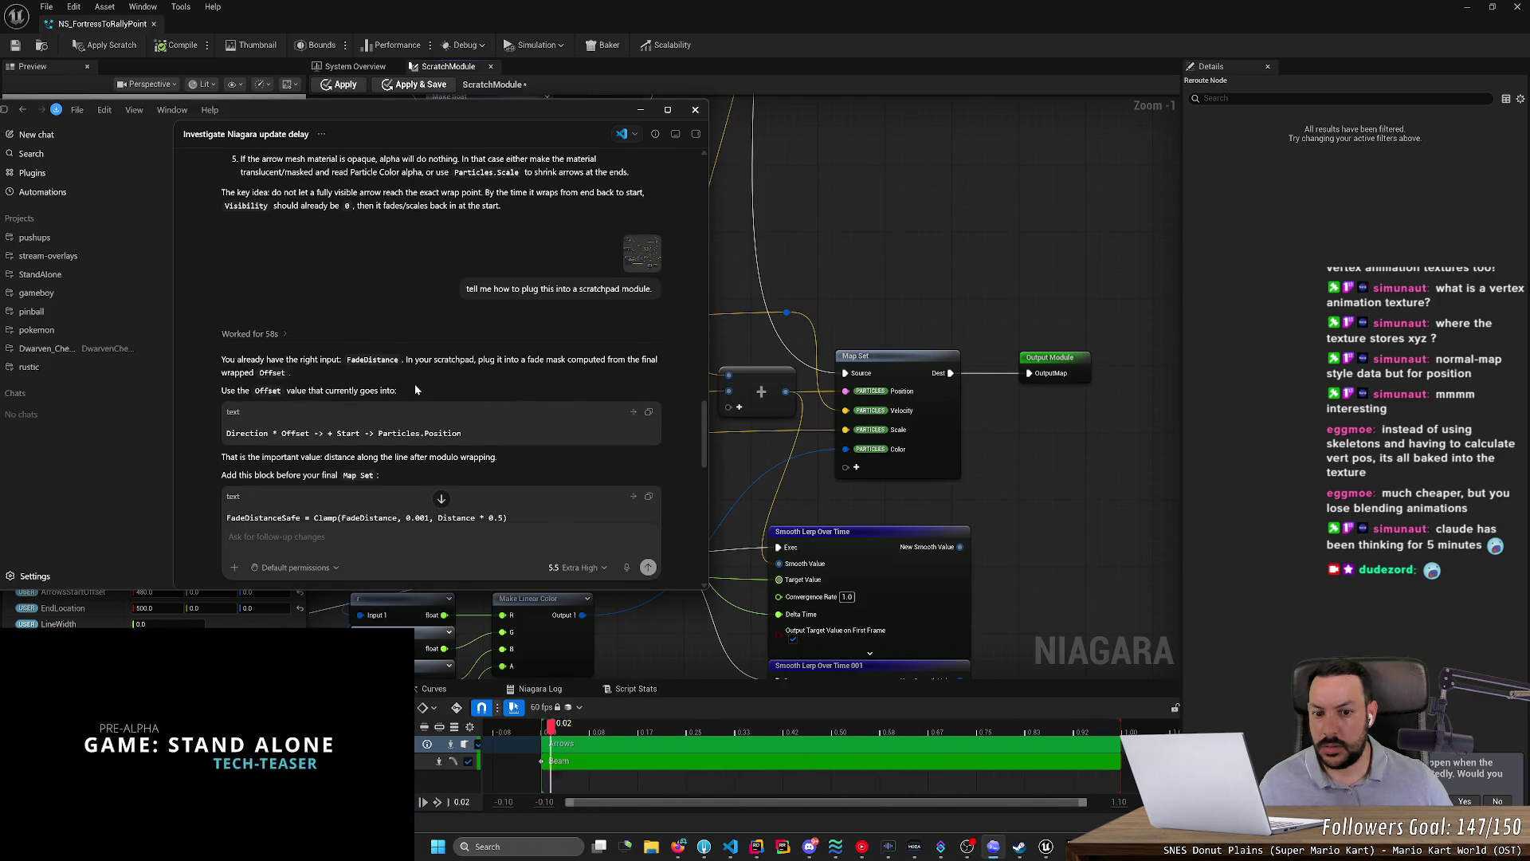
pyautogui.hotkey('alt', 'Tab')
pyautogui.scroll(-2, 499, 351)
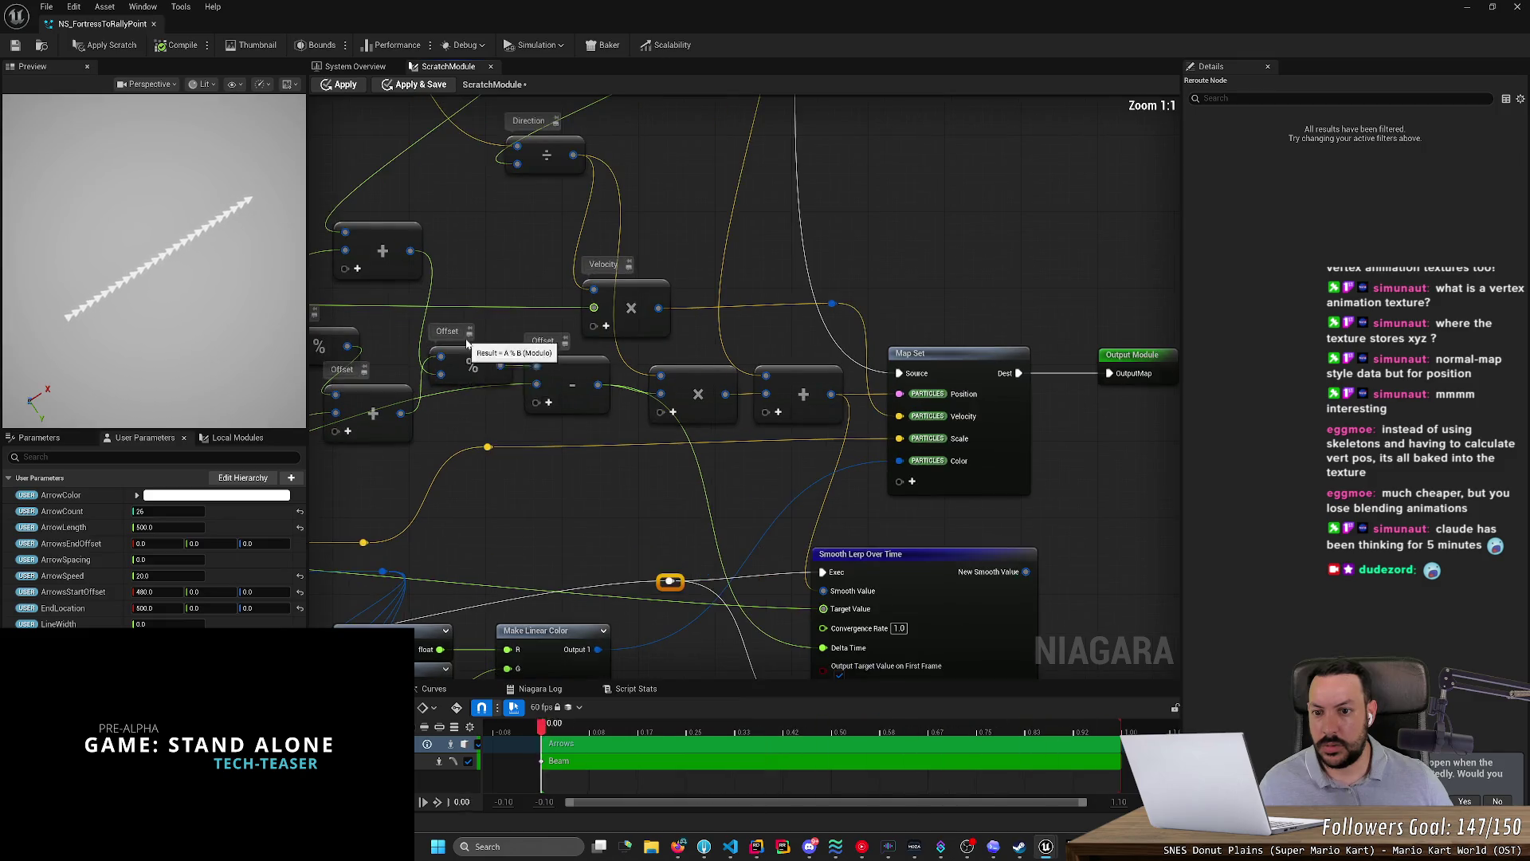
pyautogui.moveTo(491, 278); pyautogui.dragTo(594, 286)
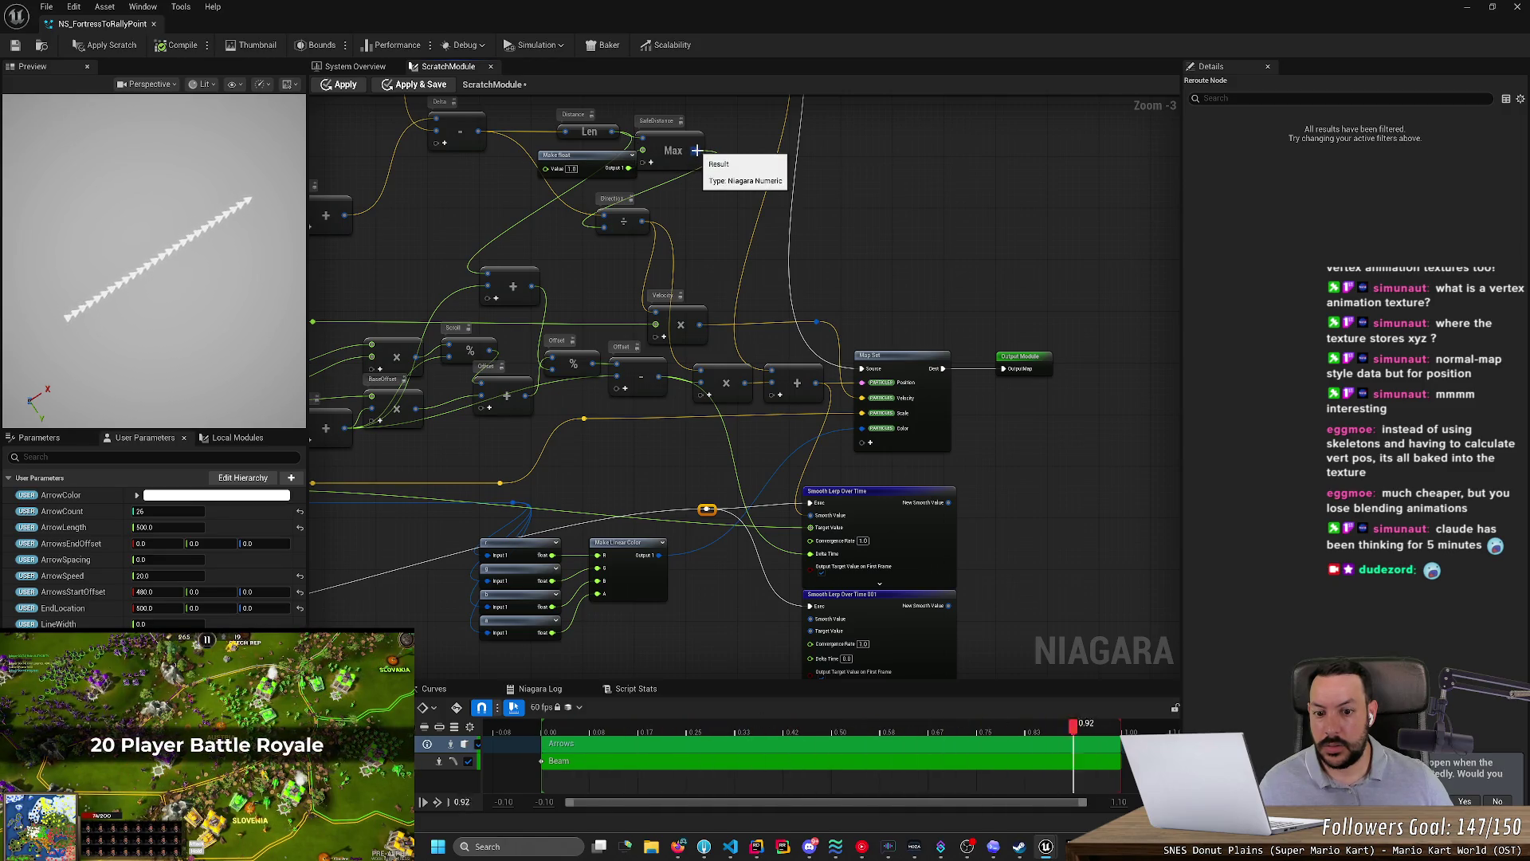
pyautogui.moveTo(699, 151)
pyautogui.mouseDown()
pyautogui.moveTo(696, 544)
pyautogui.moveTo(676, 653)
pyautogui.moveTo(663, 652)
pyautogui.mouseUp()
# - Add a Subtract node on the Max wire and move it beside the Smooth Lerp nodes
pyautogui.write('sub')
pyautogui.press('Down')
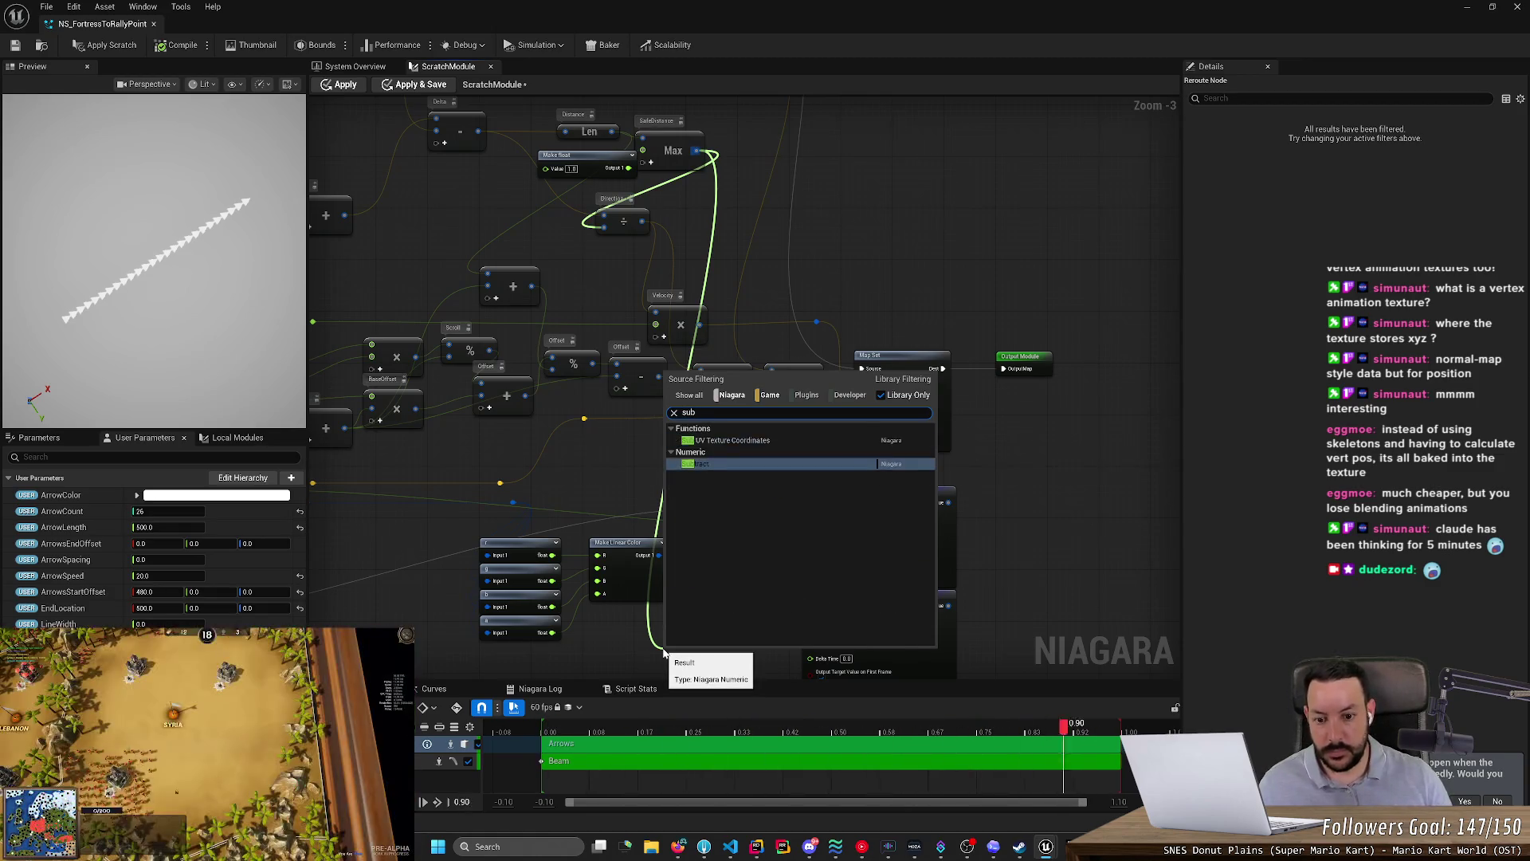
pyautogui.press('Return')
pyautogui.scroll(1, 767, 636)
pyautogui.scroll(1, 768, 636)
pyautogui.moveTo(723, 497)
pyautogui.mouseDown()
pyautogui.moveTo(784, 419)
pyautogui.moveTo(782, 461)
pyautogui.mouseUp()
# - Add a reroute point on a wire and connect it to the Subtract node's input
pyautogui.hotkey('alt', 'Tab')
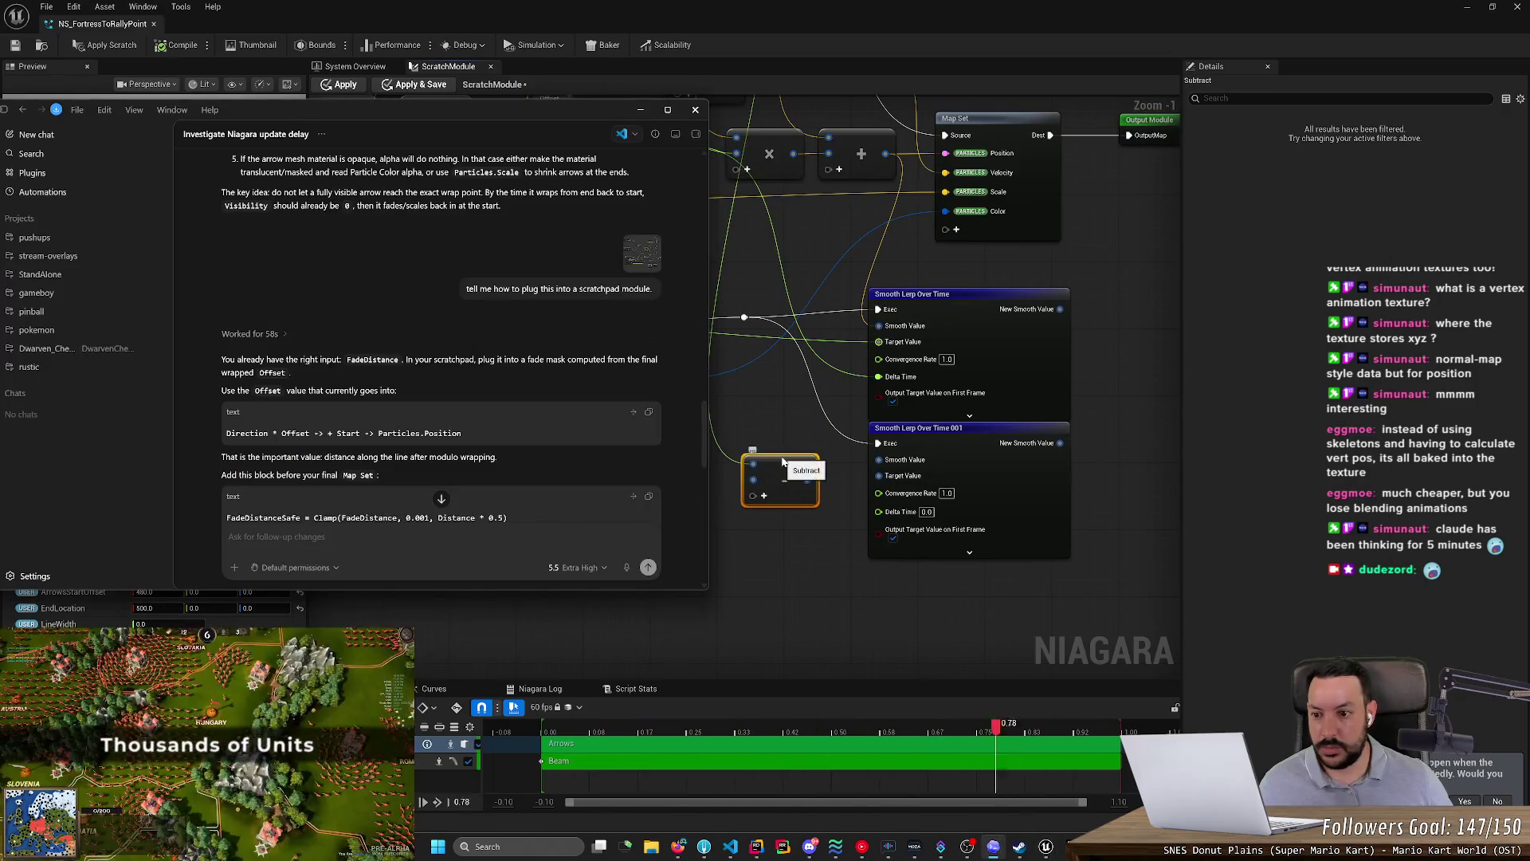
pyautogui.scroll(-3, 528, 385)
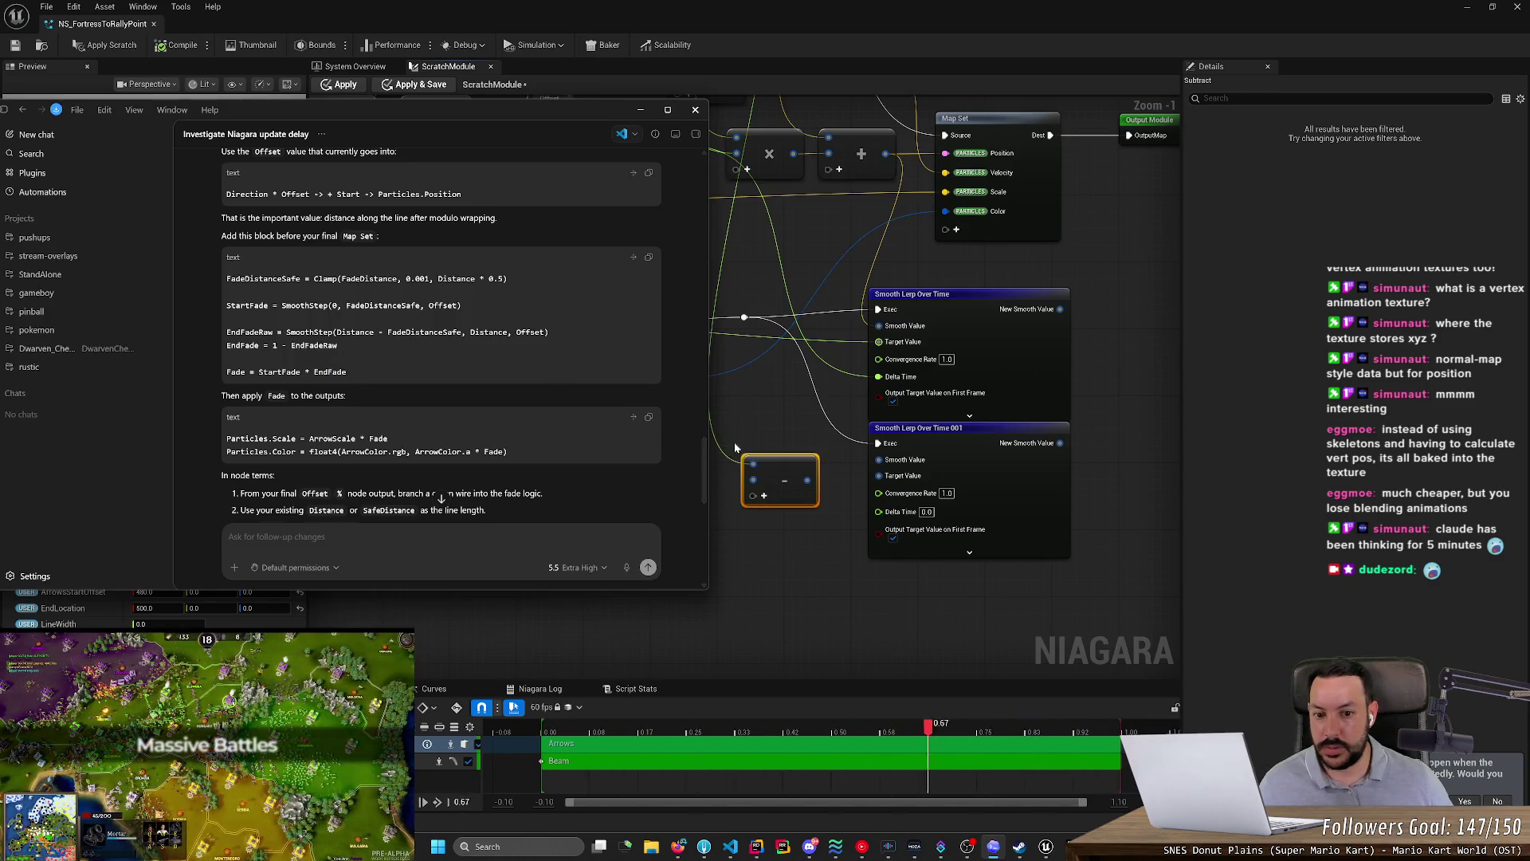
pyautogui.hotkey('alt', 'Tab')
pyautogui.moveTo(704, 524)
pyautogui.mouseDown()
pyautogui.moveTo(940, 593)
pyautogui.moveTo(704, 519)
pyautogui.mouseUp()
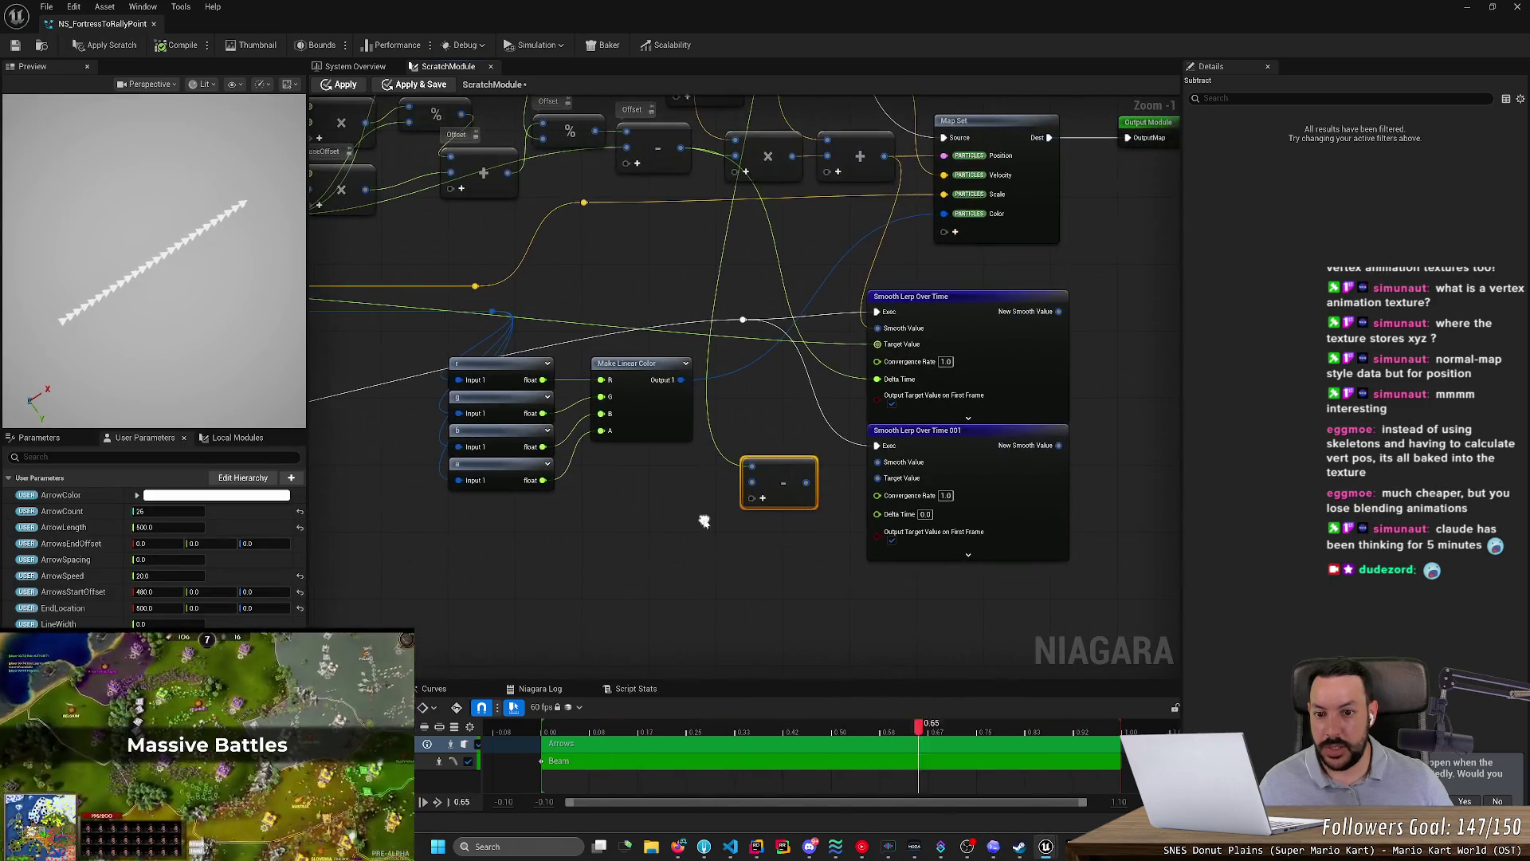
pyautogui.doubleClick(687, 329)
pyautogui.moveTo(689, 330)
pyautogui.mouseDown()
pyautogui.moveTo(772, 505)
pyautogui.moveTo(753, 499)
pyautogui.mouseUp()
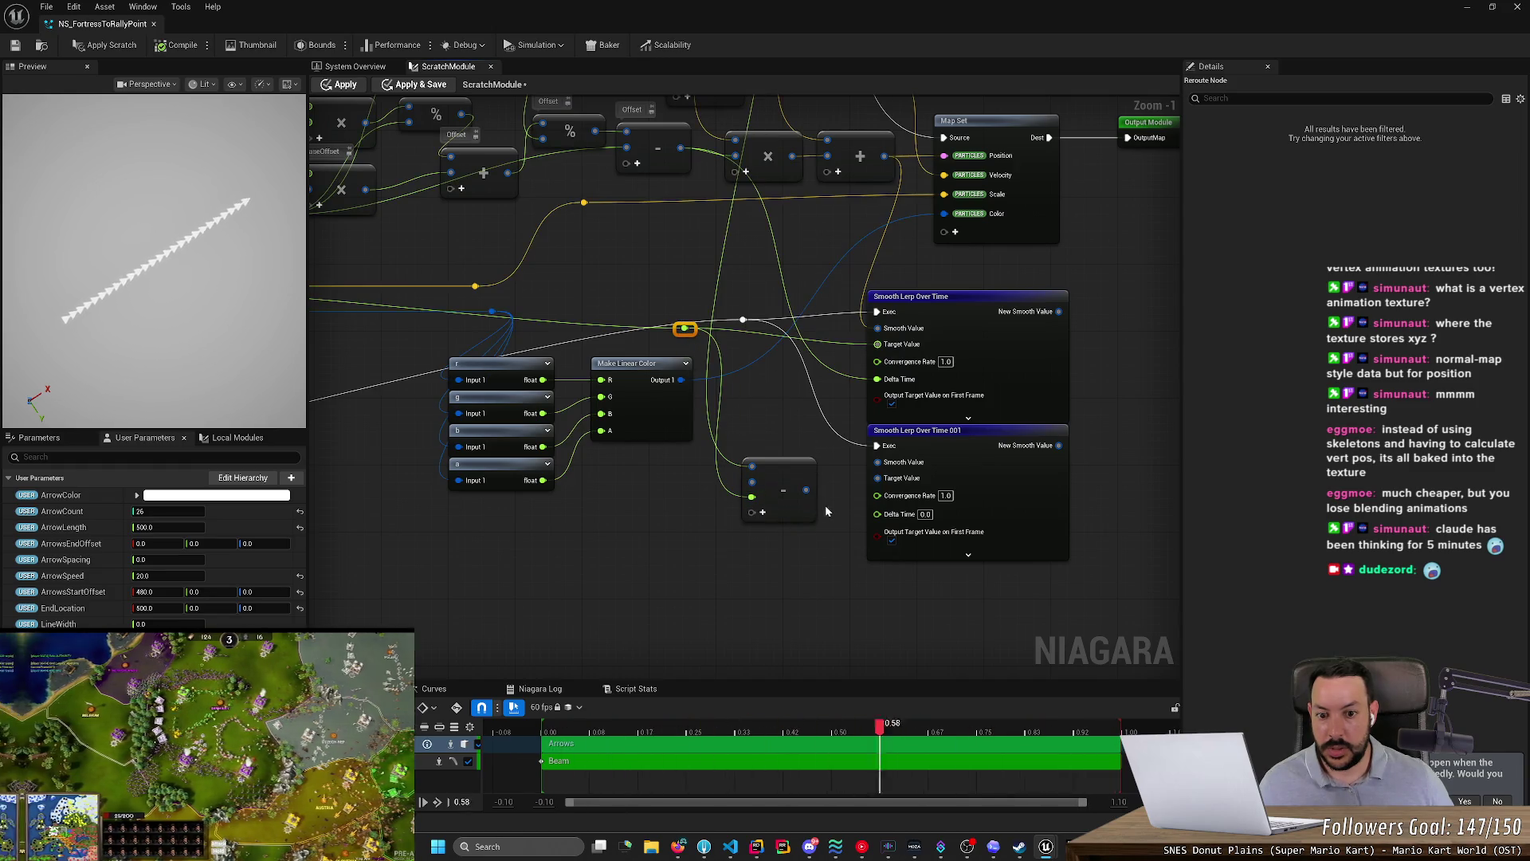
# - Wire Subtract's second input, remove its extra C pin, and feed its result to the second Smooth Lerp
pyautogui.hotkey('alt', 'Tab')
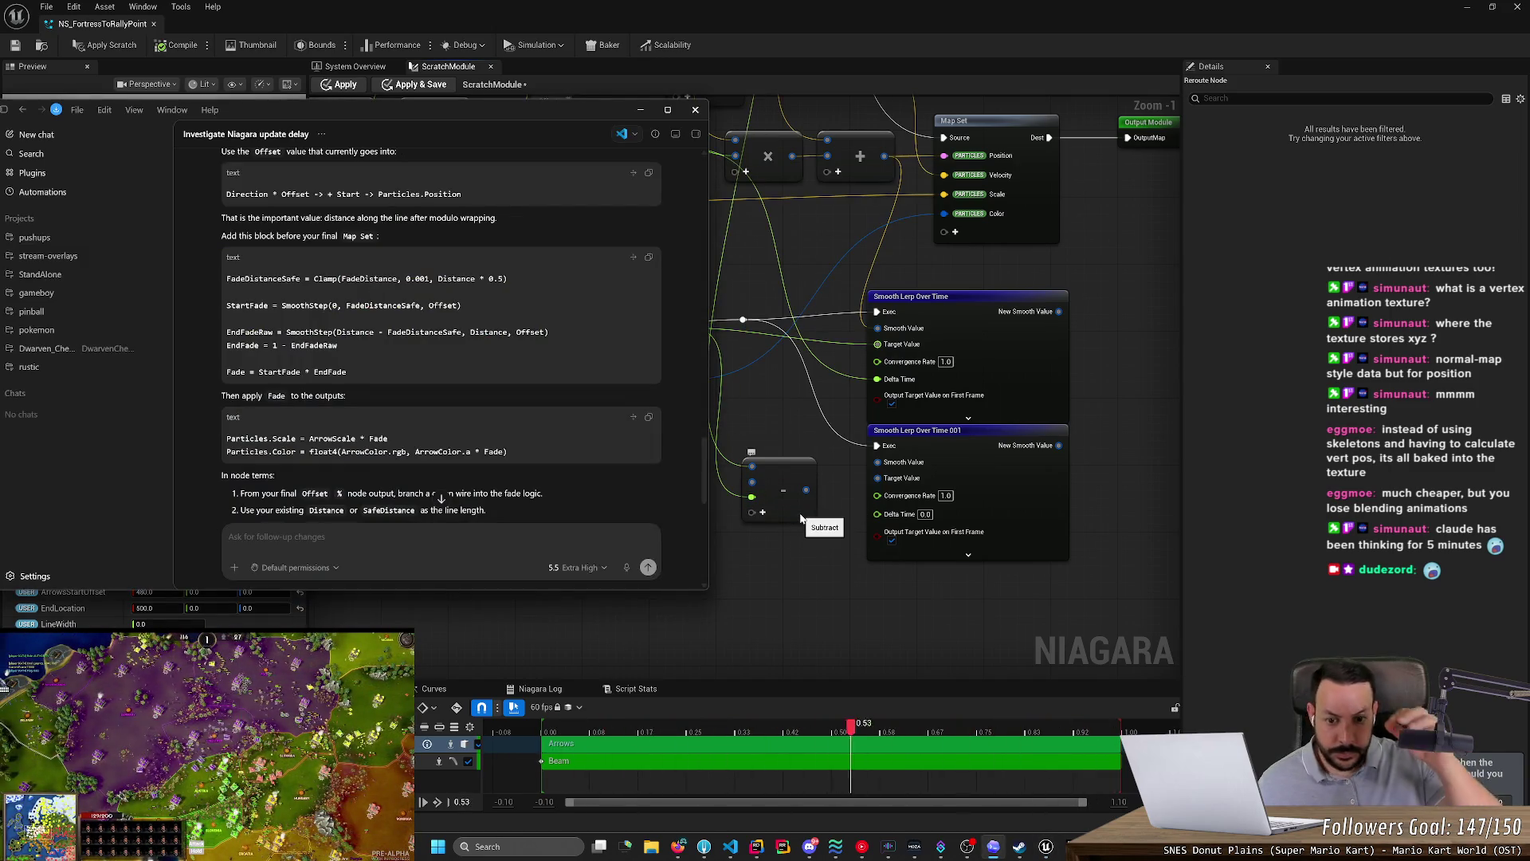
pyautogui.click(761, 414)
pyautogui.moveTo(686, 328)
pyautogui.mouseDown()
pyautogui.moveTo(722, 375)
pyautogui.moveTo(752, 483)
pyautogui.mouseUp()
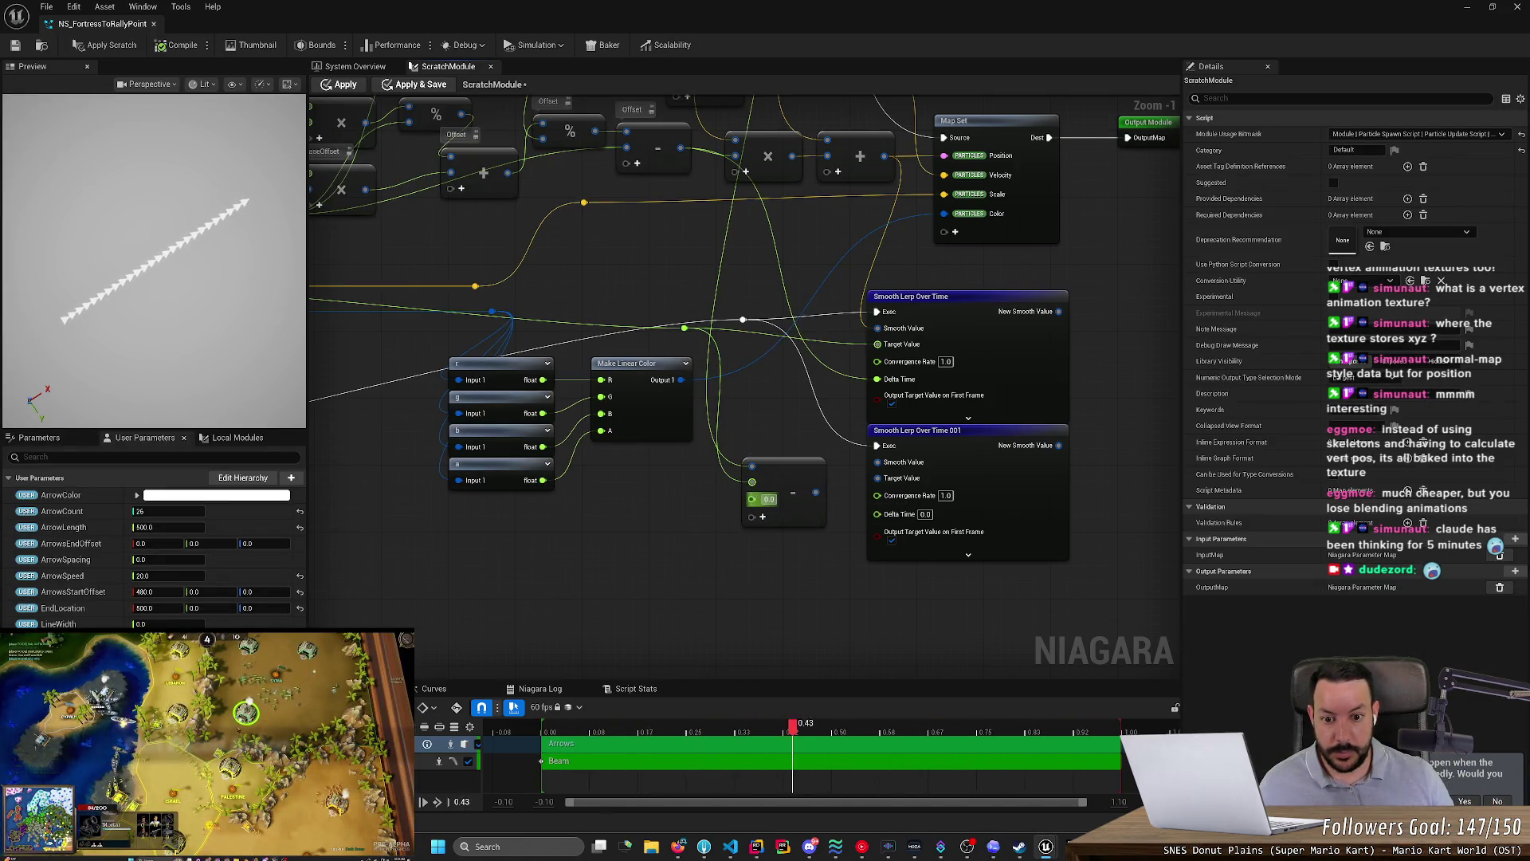
pyautogui.rightClick(754, 499)
pyautogui.click(805, 587)
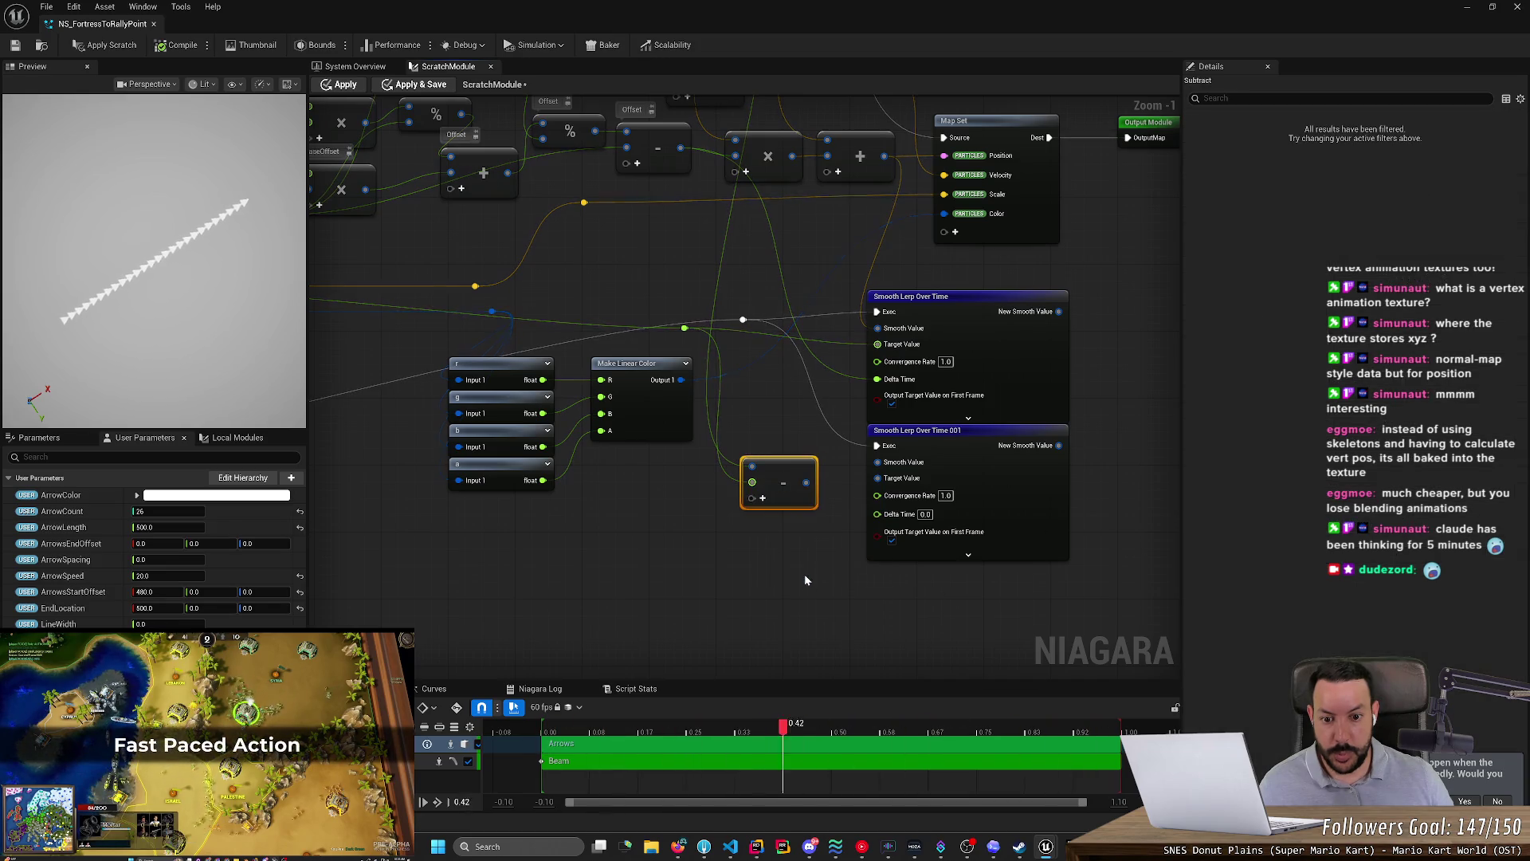
pyautogui.hotkey('alt', 'Tab')
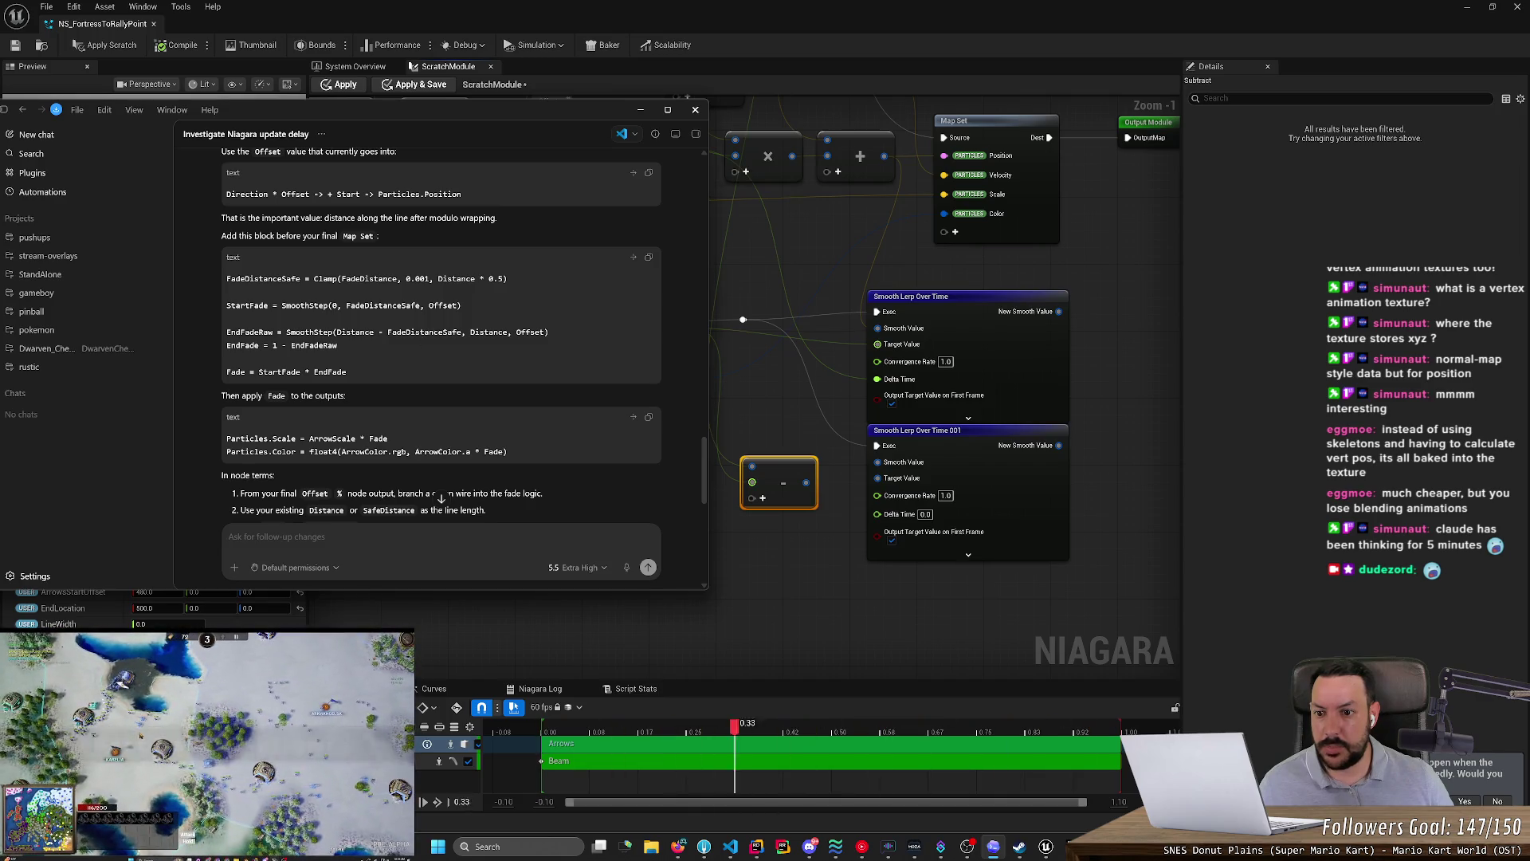
pyautogui.moveTo(807, 483); pyautogui.dragTo(878, 462)
# - Feed the Max result into Smooth Lerp Over Time 001
pyautogui.scroll(-2, 766, 291)
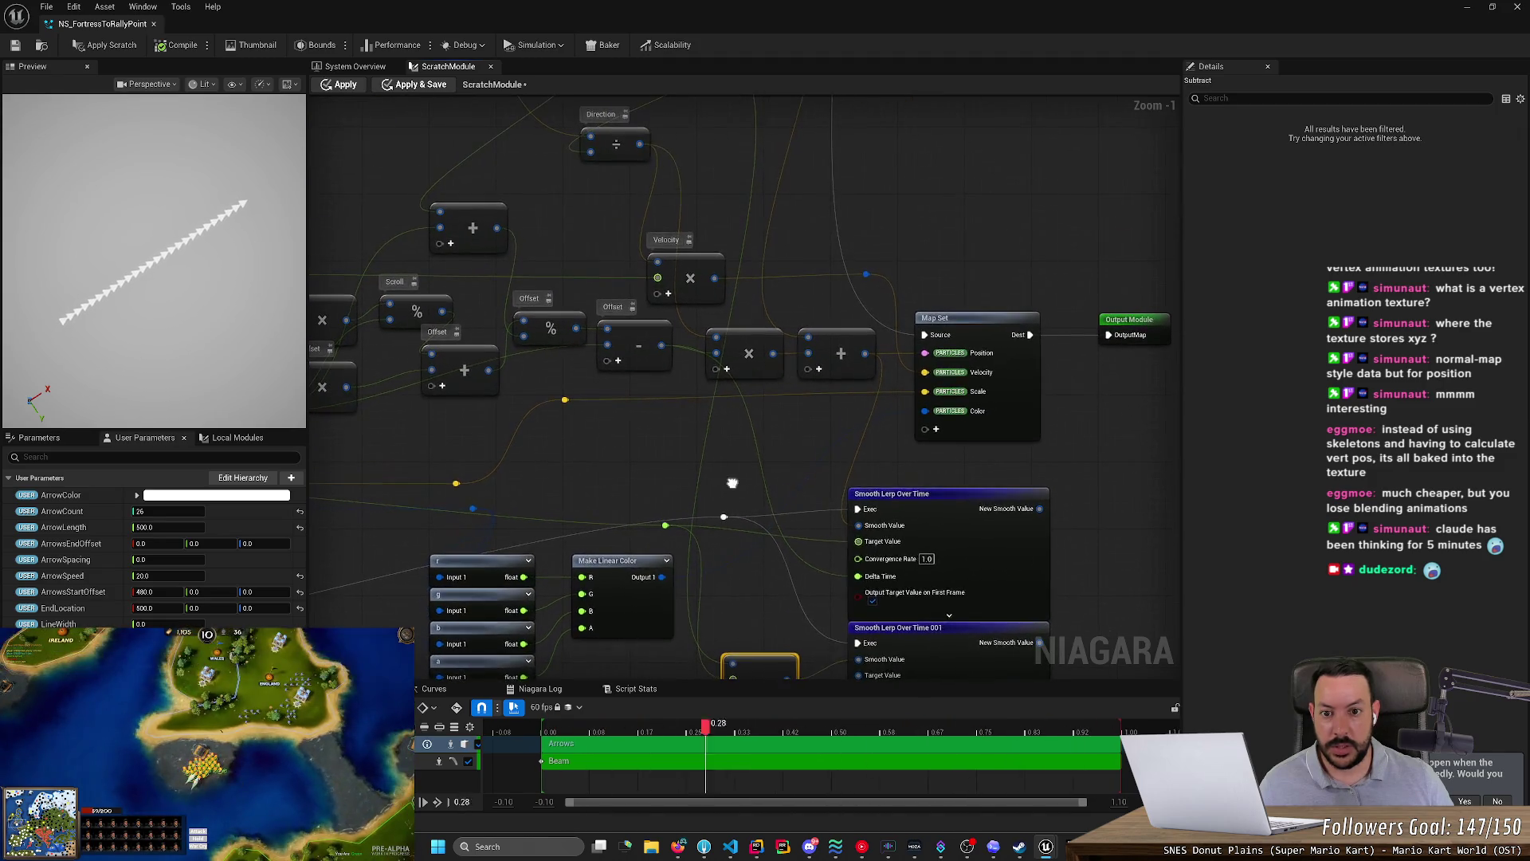
pyautogui.rightClick(730, 480)
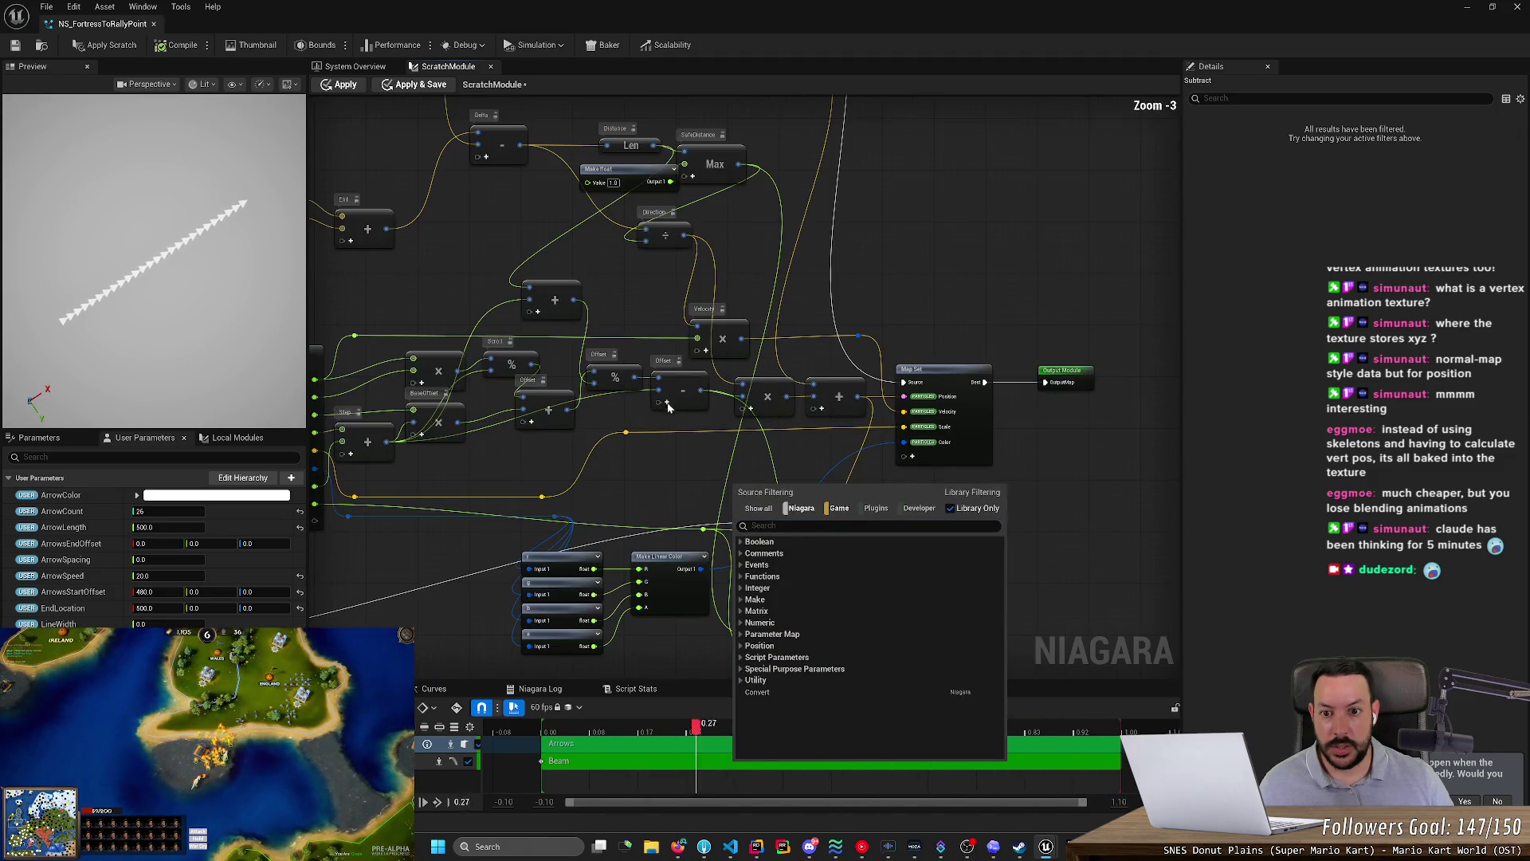
pyautogui.click(730, 185)
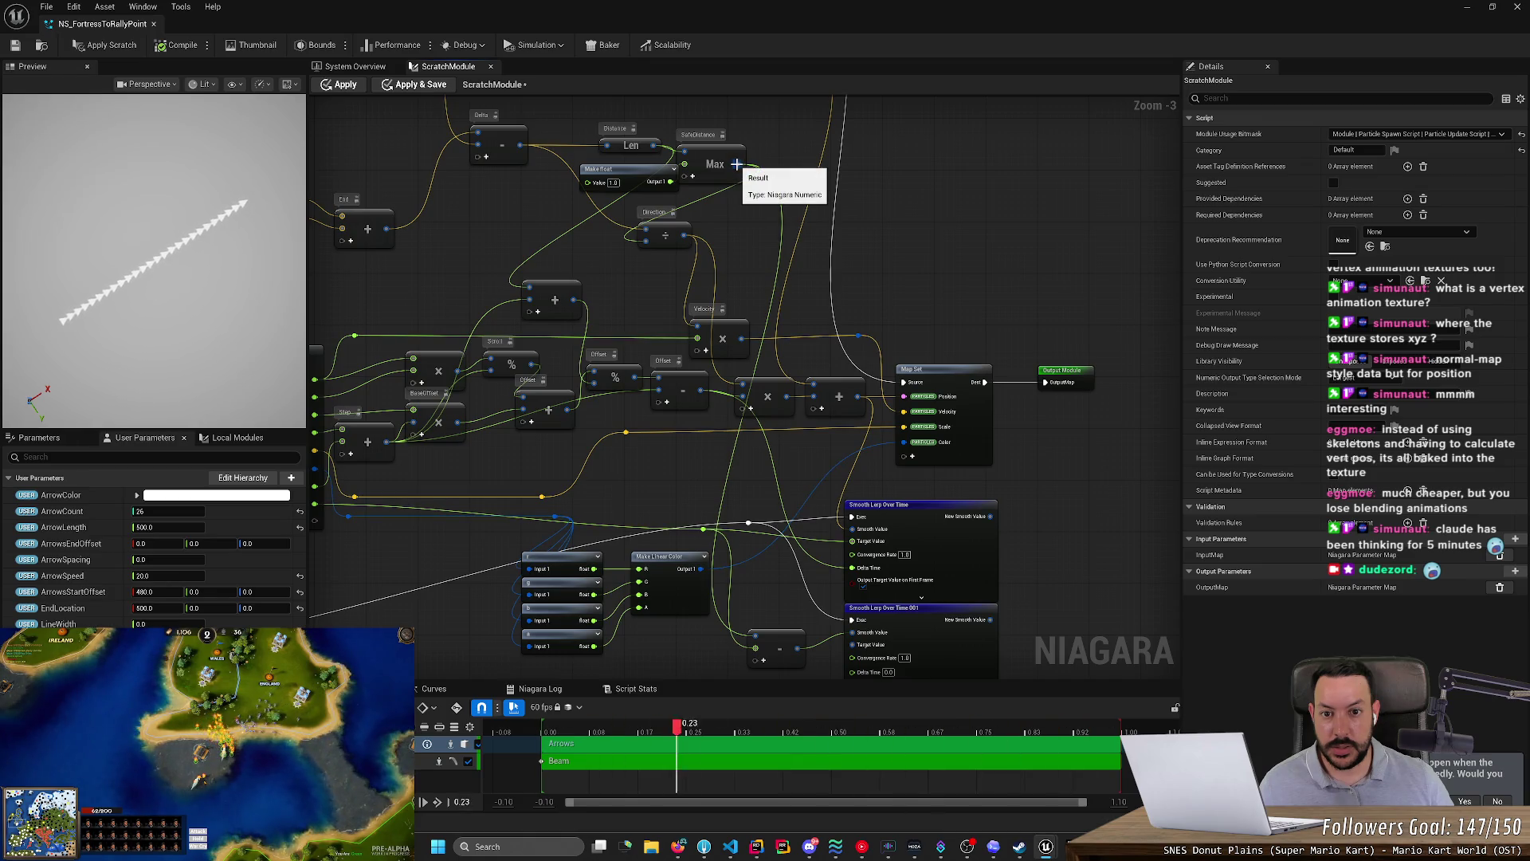
pyautogui.moveTo(737, 164)
pyautogui.mouseDown()
pyautogui.moveTo(787, 647)
pyautogui.moveTo(824, 670)
pyautogui.mouseUp()
pyautogui.scroll(3, 821, 666)
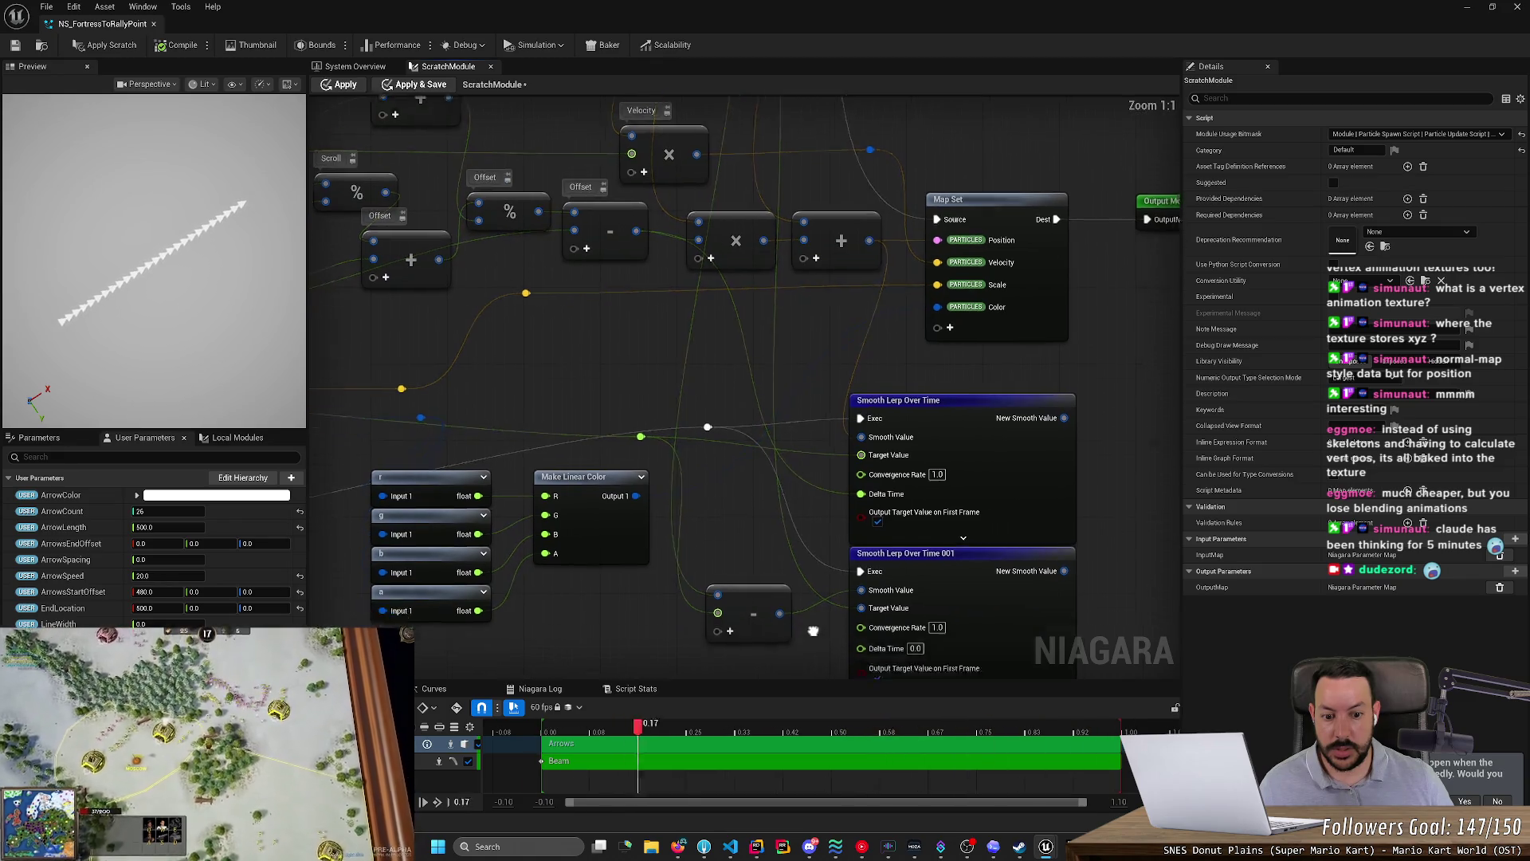
# - After checking the chat, add a reroute on a wire and connect it to the lerp's Delta Time
pyautogui.hotkey('alt', 'Tab')
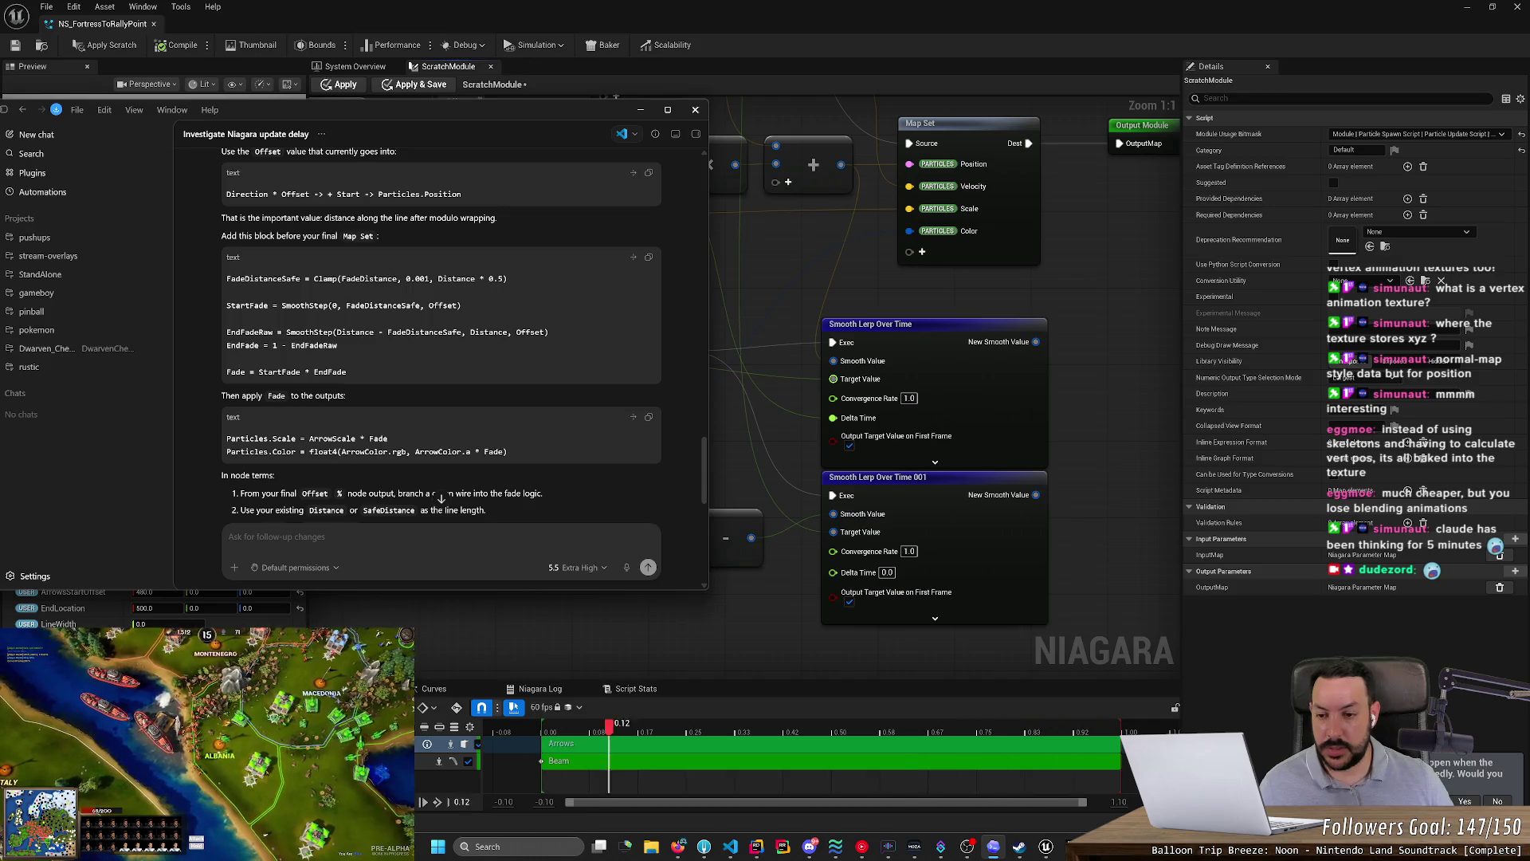
pyautogui.hotkey('alt', 'Tab')
pyautogui.hotkey('alt', 'Tab')
pyautogui.hotkey('alt', 'Tab')
pyautogui.moveTo(544, 346)
pyautogui.mouseDown()
pyautogui.moveTo(629, 424)
pyautogui.moveTo(522, 335)
pyautogui.mouseUp()
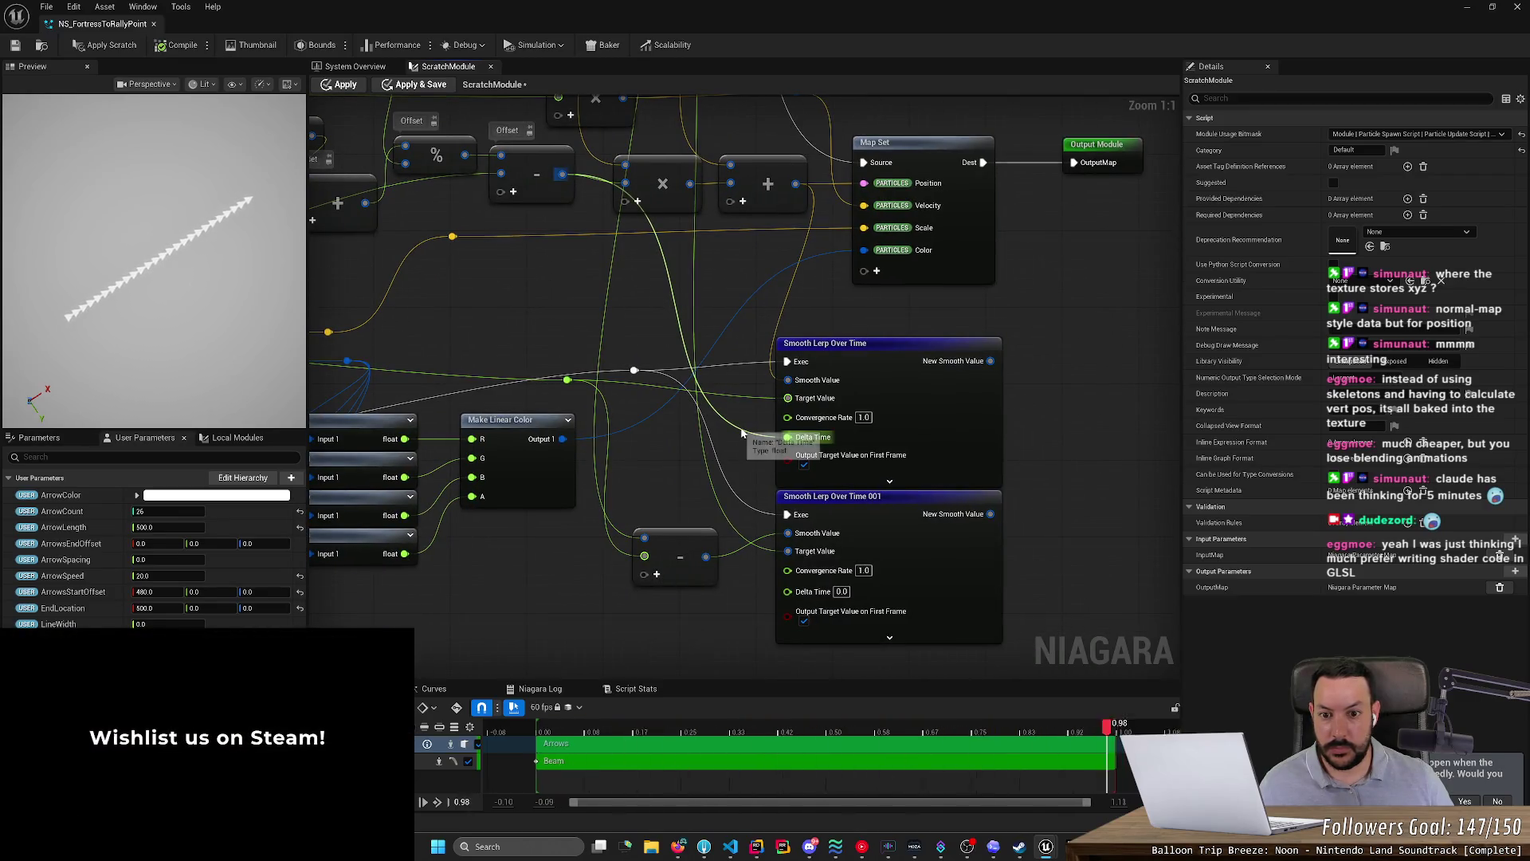
pyautogui.hotkey('alt', 'Tab')
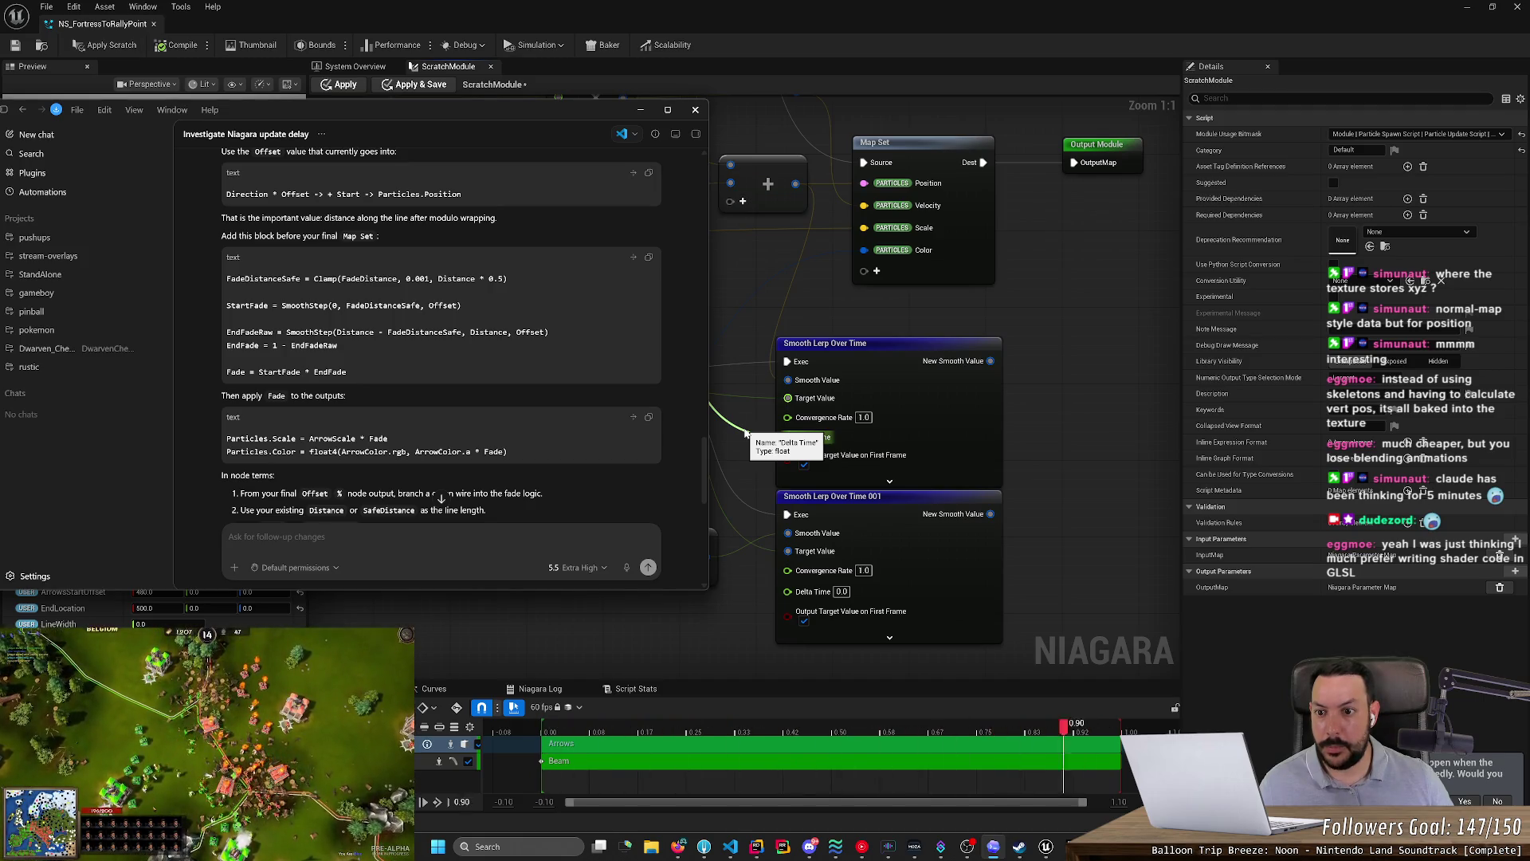
pyautogui.hotkey('alt', 'Tab')
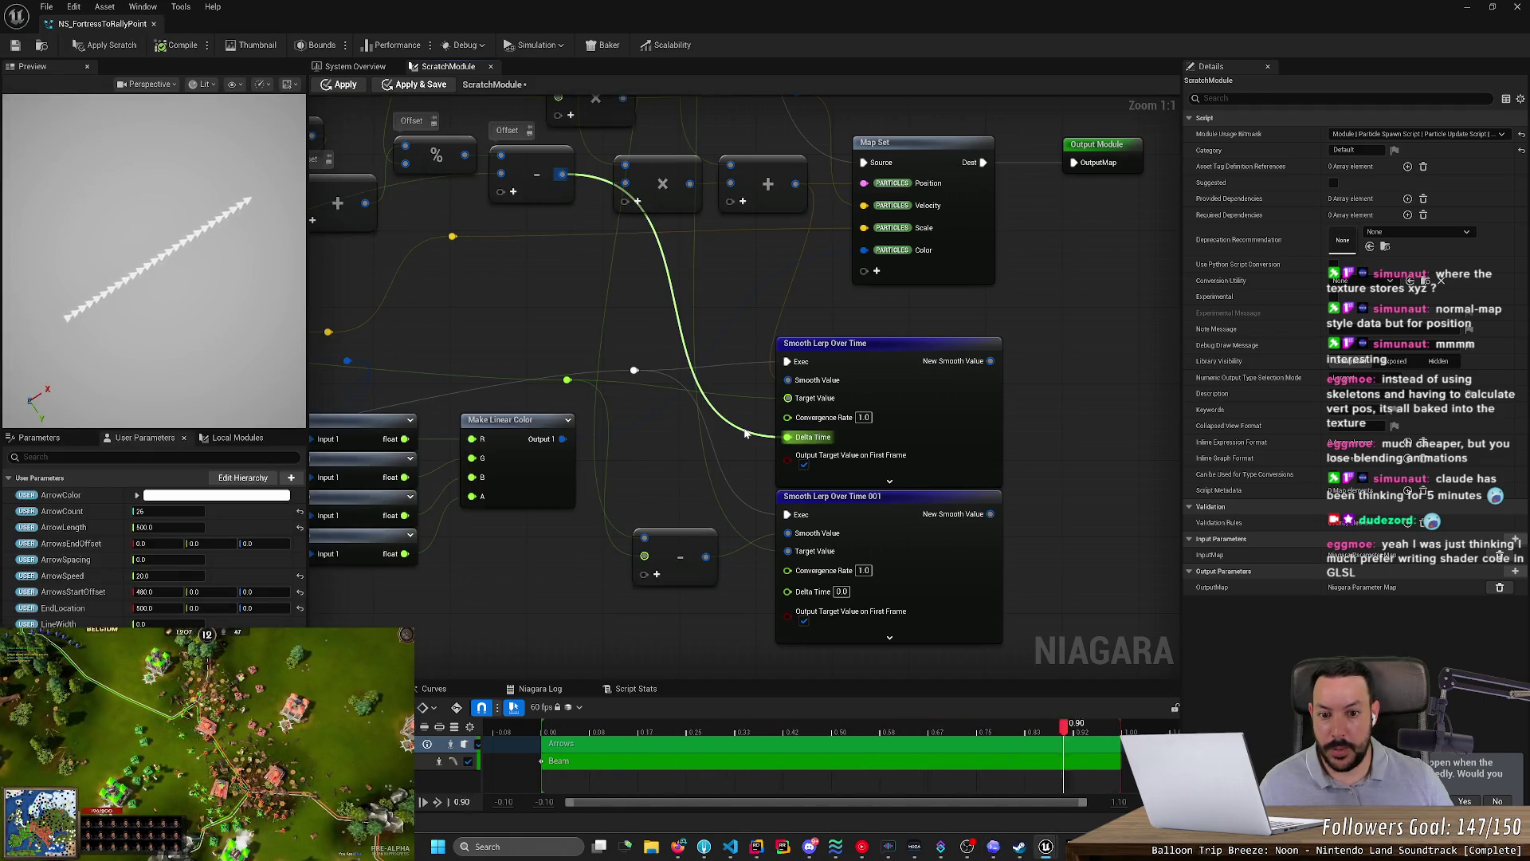
pyautogui.doubleClick(742, 422)
pyautogui.moveTo(743, 420)
pyautogui.mouseDown()
pyautogui.moveTo(797, 572)
pyautogui.moveTo(788, 591)
pyautogui.mouseUp()
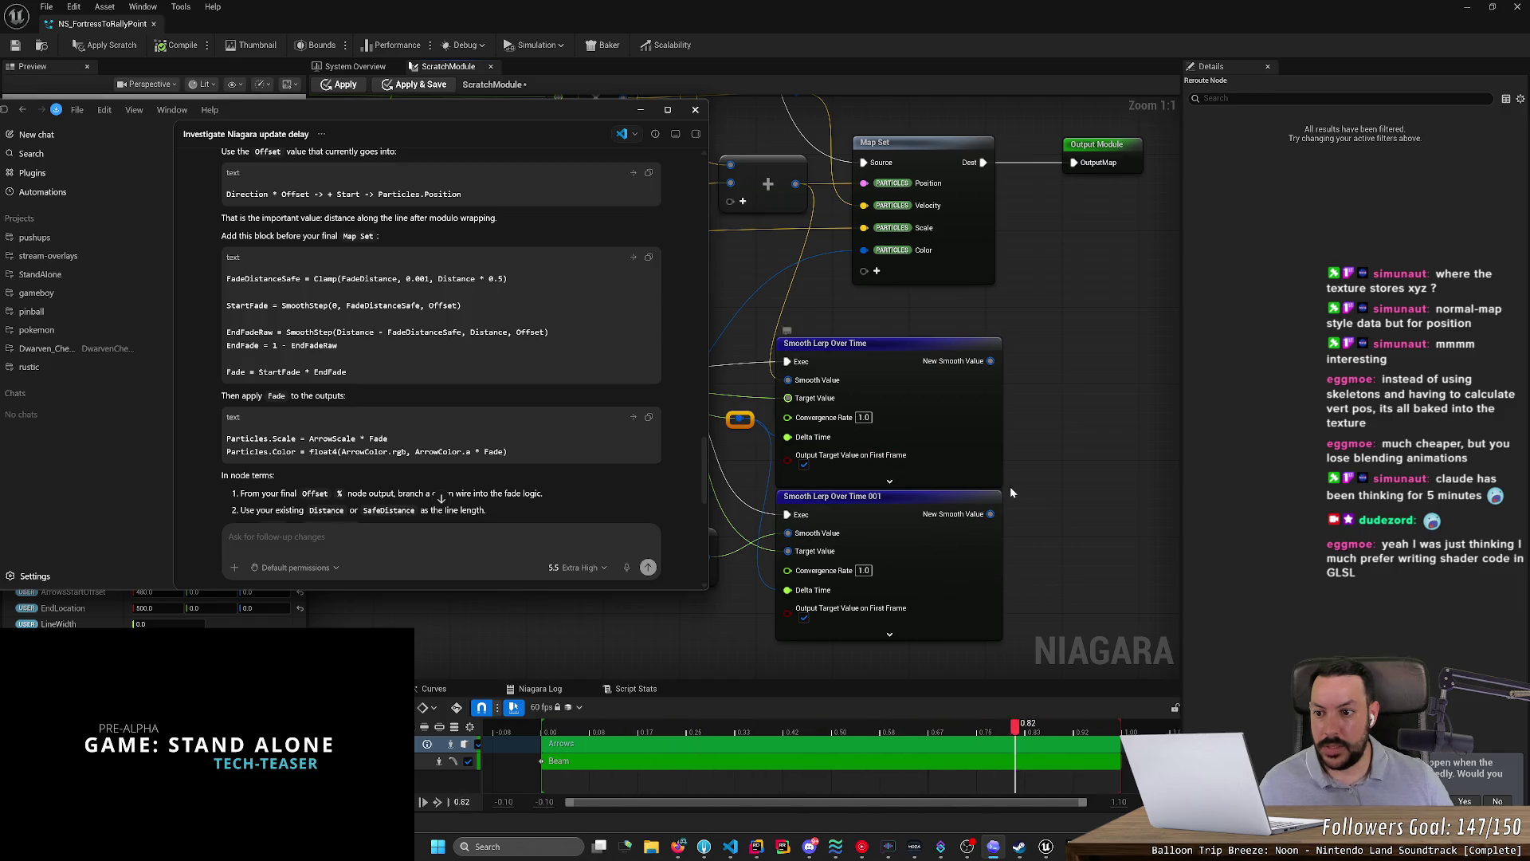
pyautogui.click(1102, 482)
pyautogui.moveTo(1101, 481)
pyautogui.mouseDown()
pyautogui.moveTo(934, 486)
pyautogui.moveTo(629, 366)
pyautogui.moveTo(730, 435)
pyautogui.mouseUp()
# - Add a Multiply node and wire both Smooth Lerp New Smooth Value outputs into it
pyautogui.write('mult')
pyautogui.press('Return')
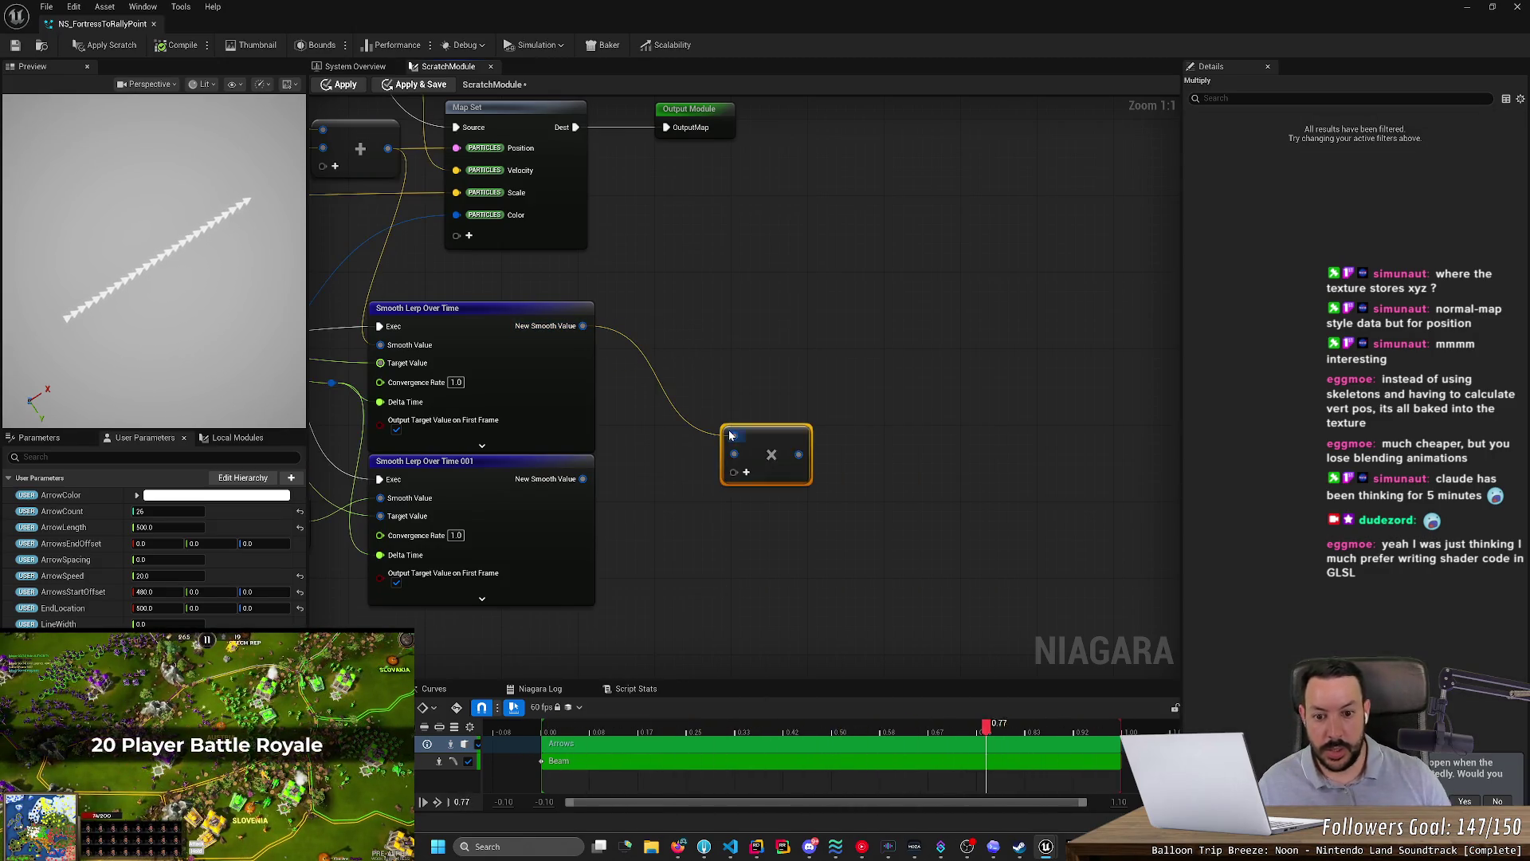
pyautogui.moveTo(583, 479); pyautogui.dragTo(734, 454)
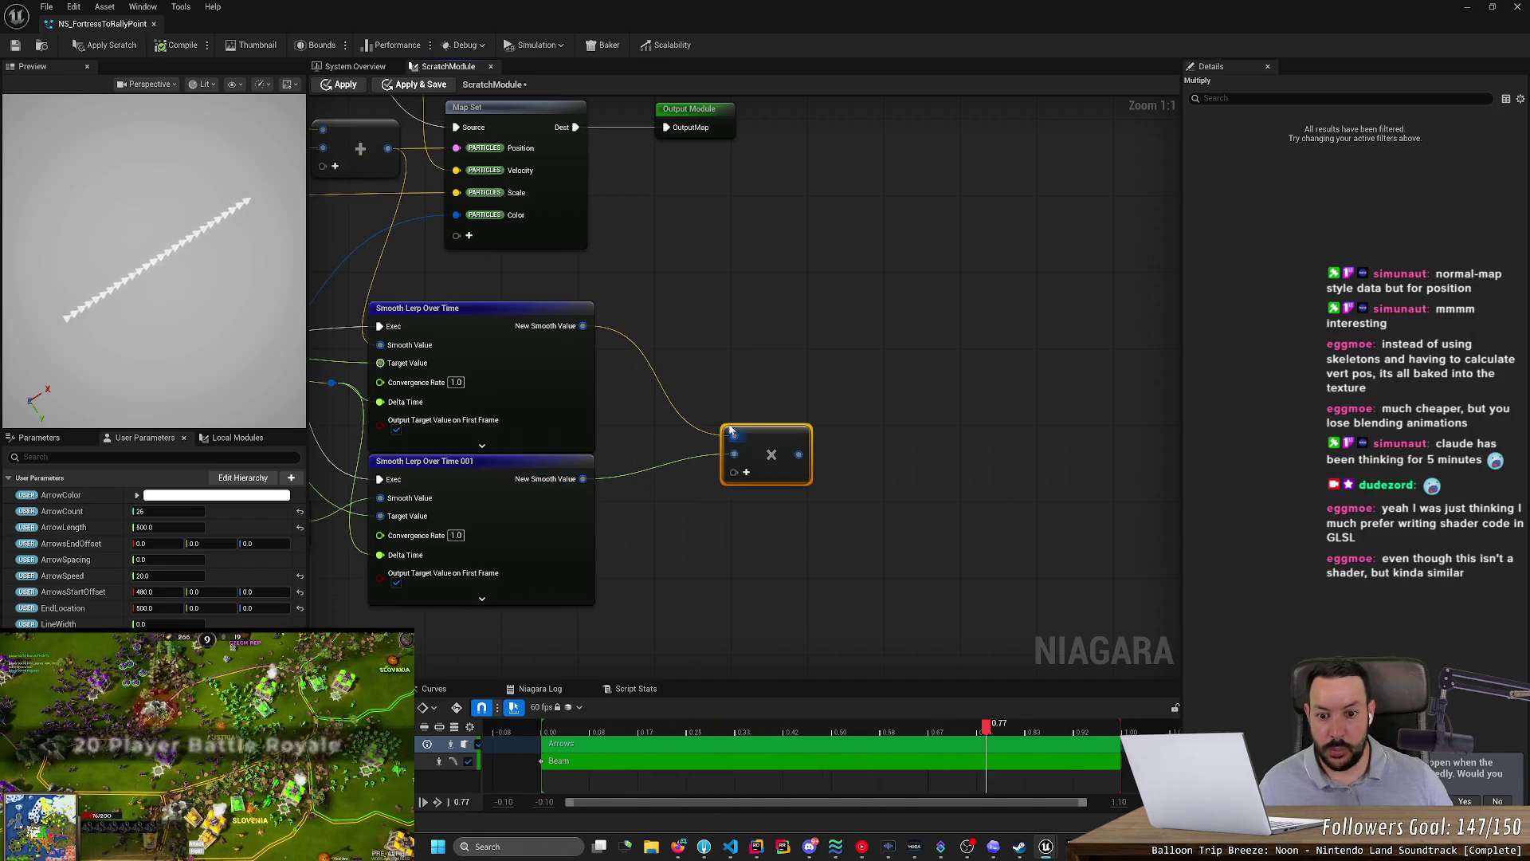
pyautogui.moveTo(605, 523); pyautogui.dragTo(979, 546)
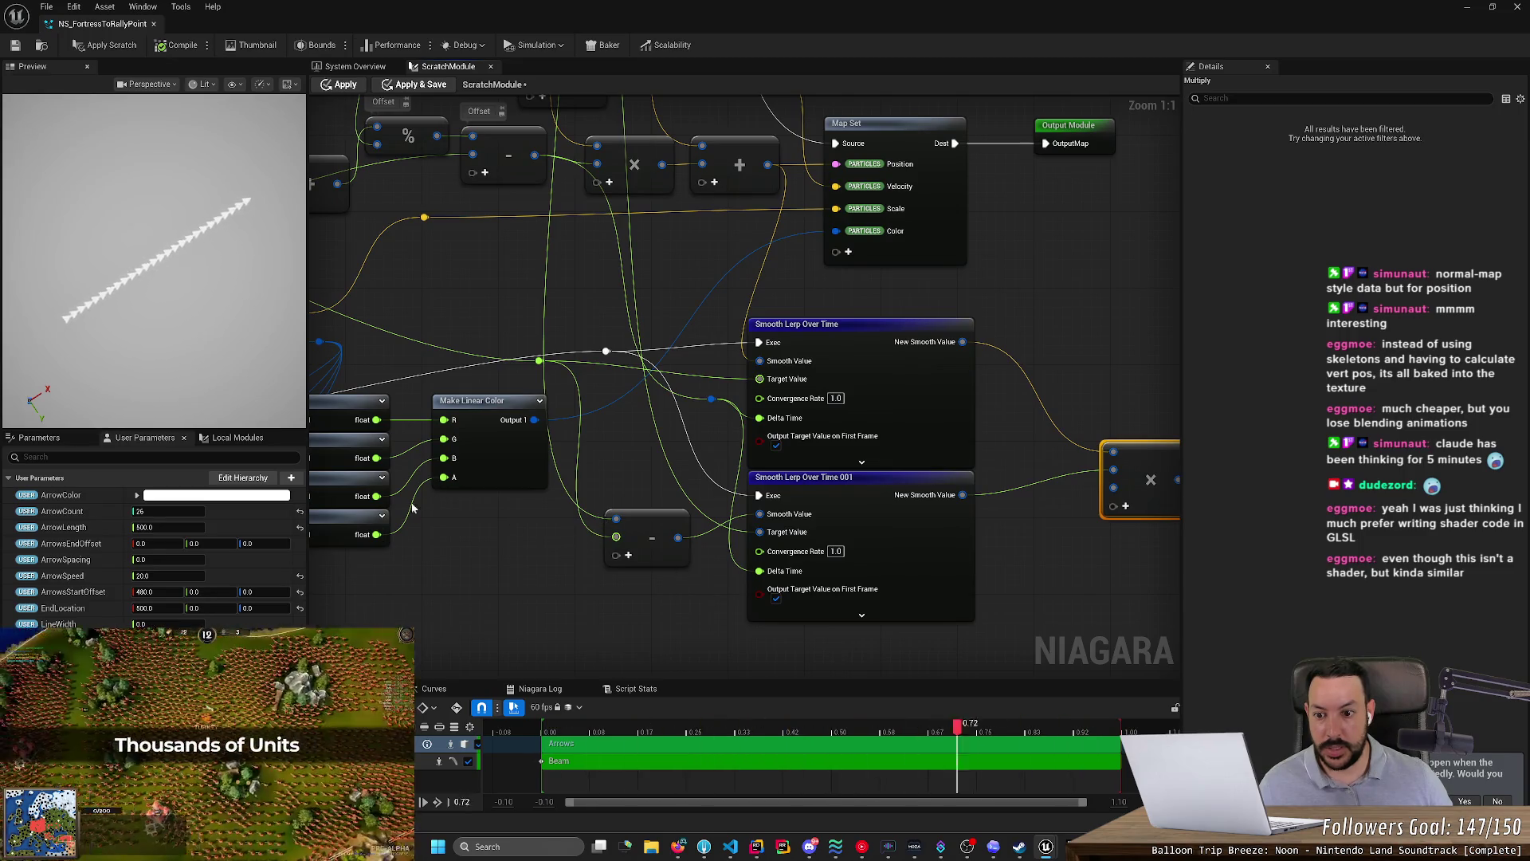
pyautogui.moveTo(376, 534)
pyautogui.mouseDown()
pyautogui.moveTo(1060, 536)
pyautogui.moveTo(1114, 513)
pyautogui.mouseUp()
pyautogui.scroll(-1, 1114, 514)
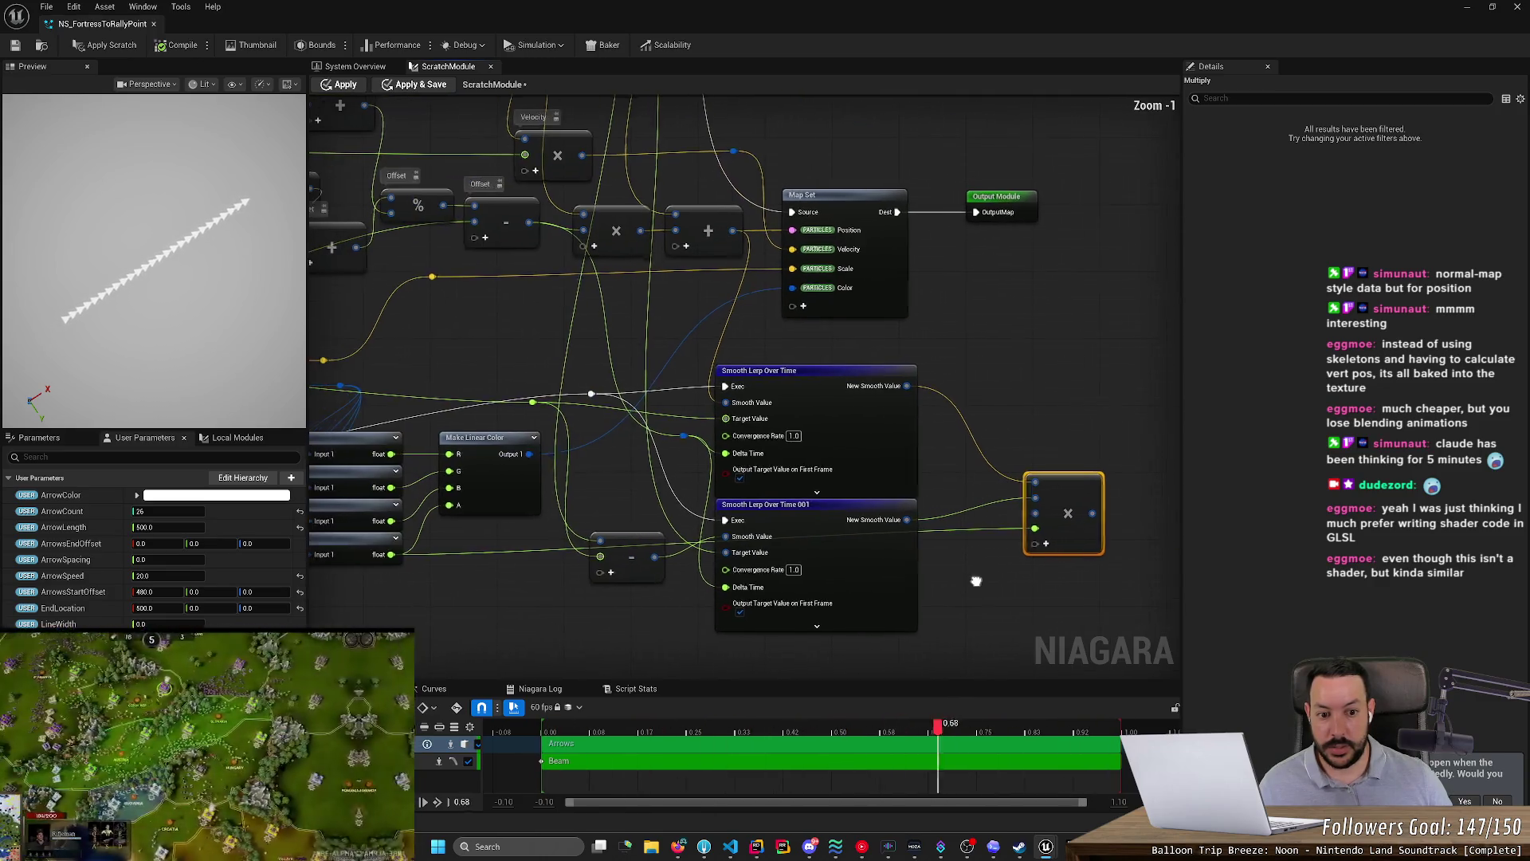
pyautogui.moveTo(393, 553); pyautogui.dragTo(1037, 513)
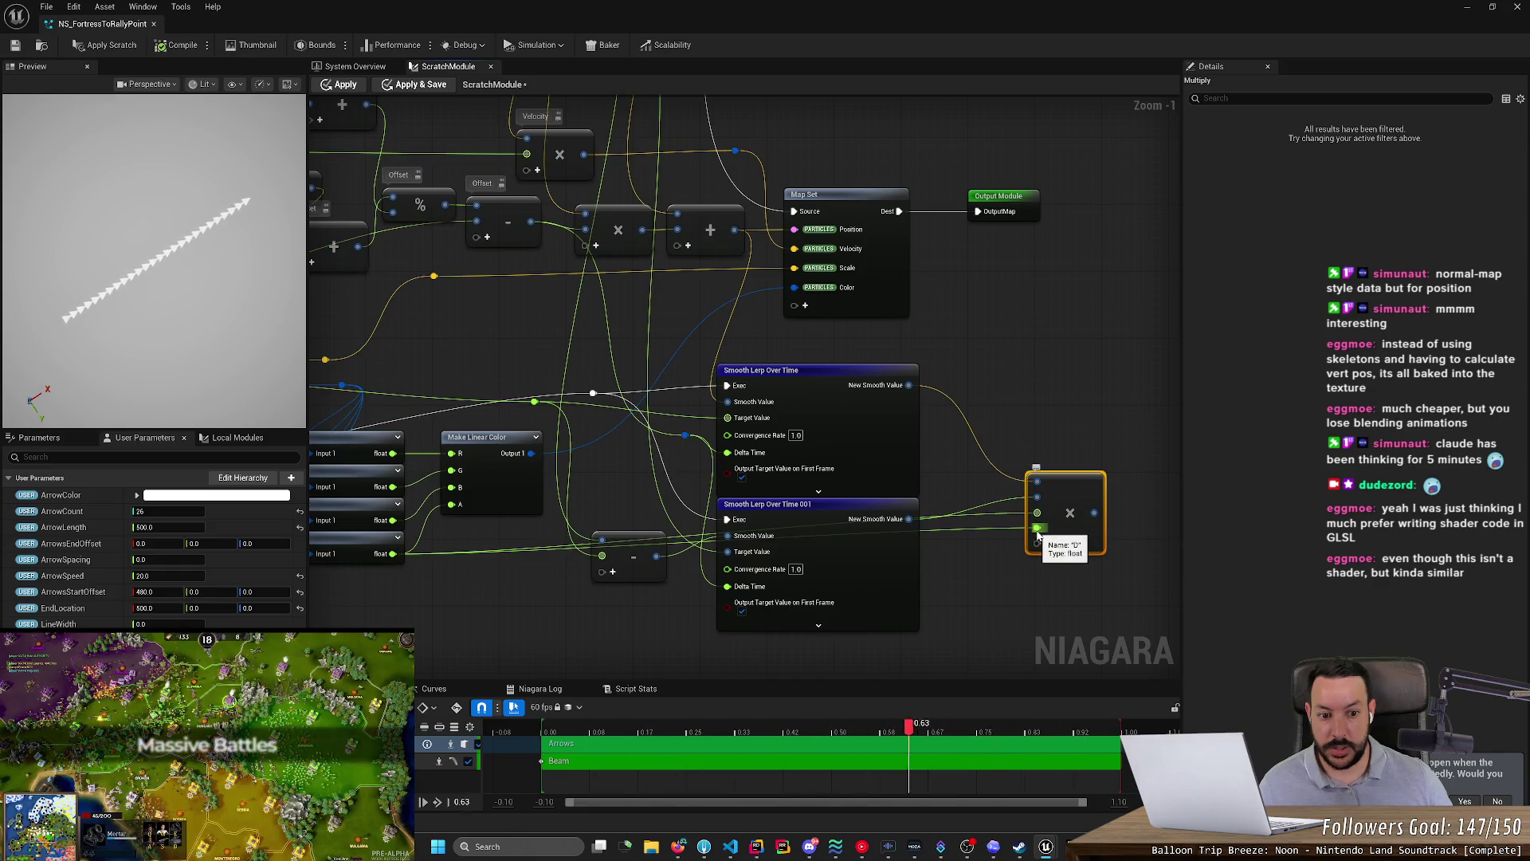
# - Remove Multiply's extra D pin, wire its Result to Make Linear Color's alpha, and apply the scratch module
pyautogui.rightClick(1038, 530)
pyautogui.click(1072, 604)
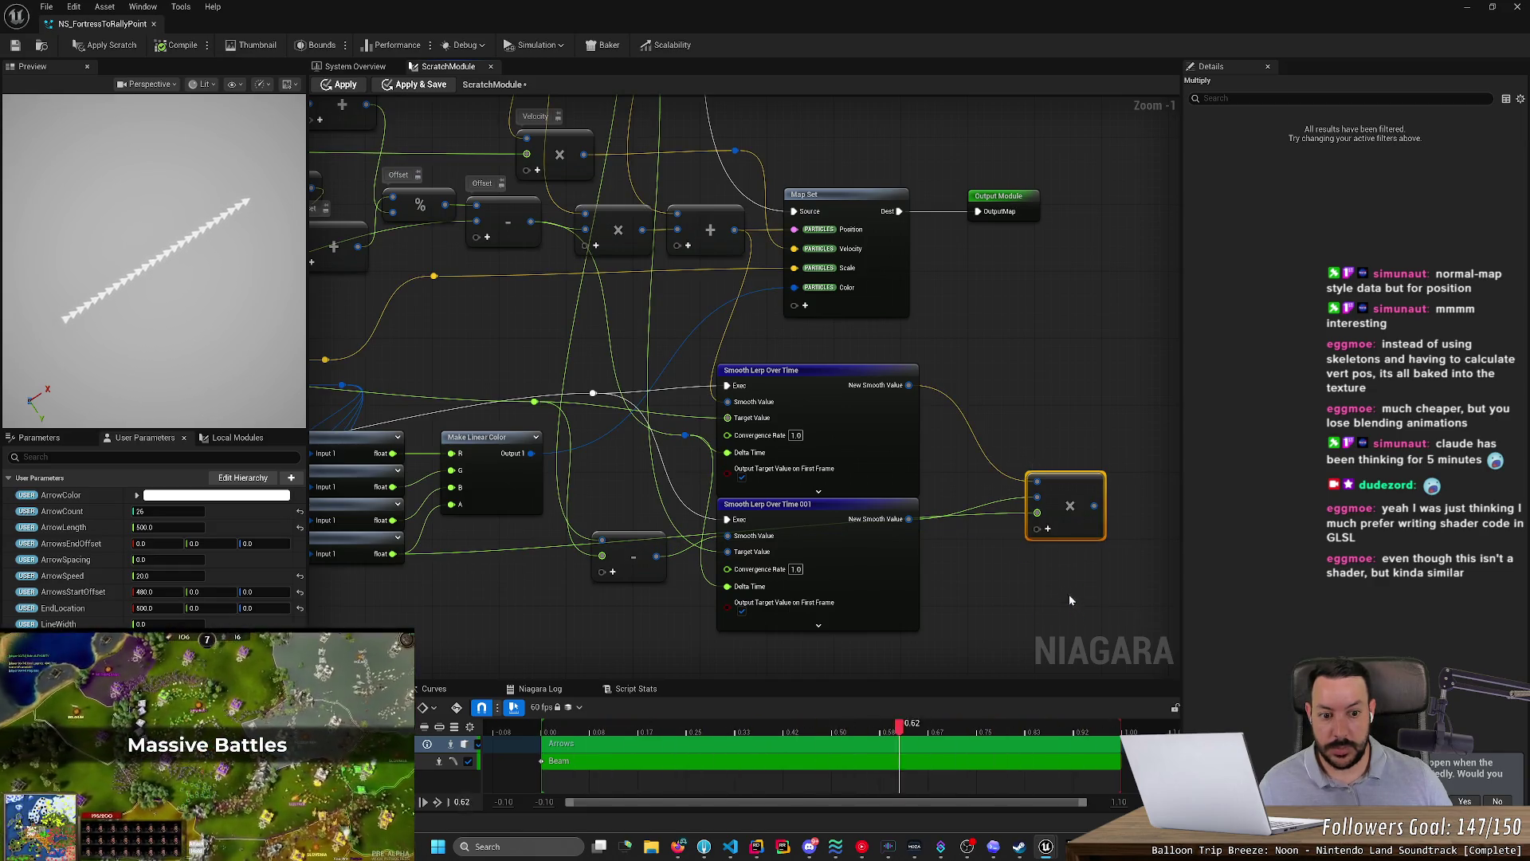
pyautogui.moveTo(1094, 504); pyautogui.dragTo(454, 510)
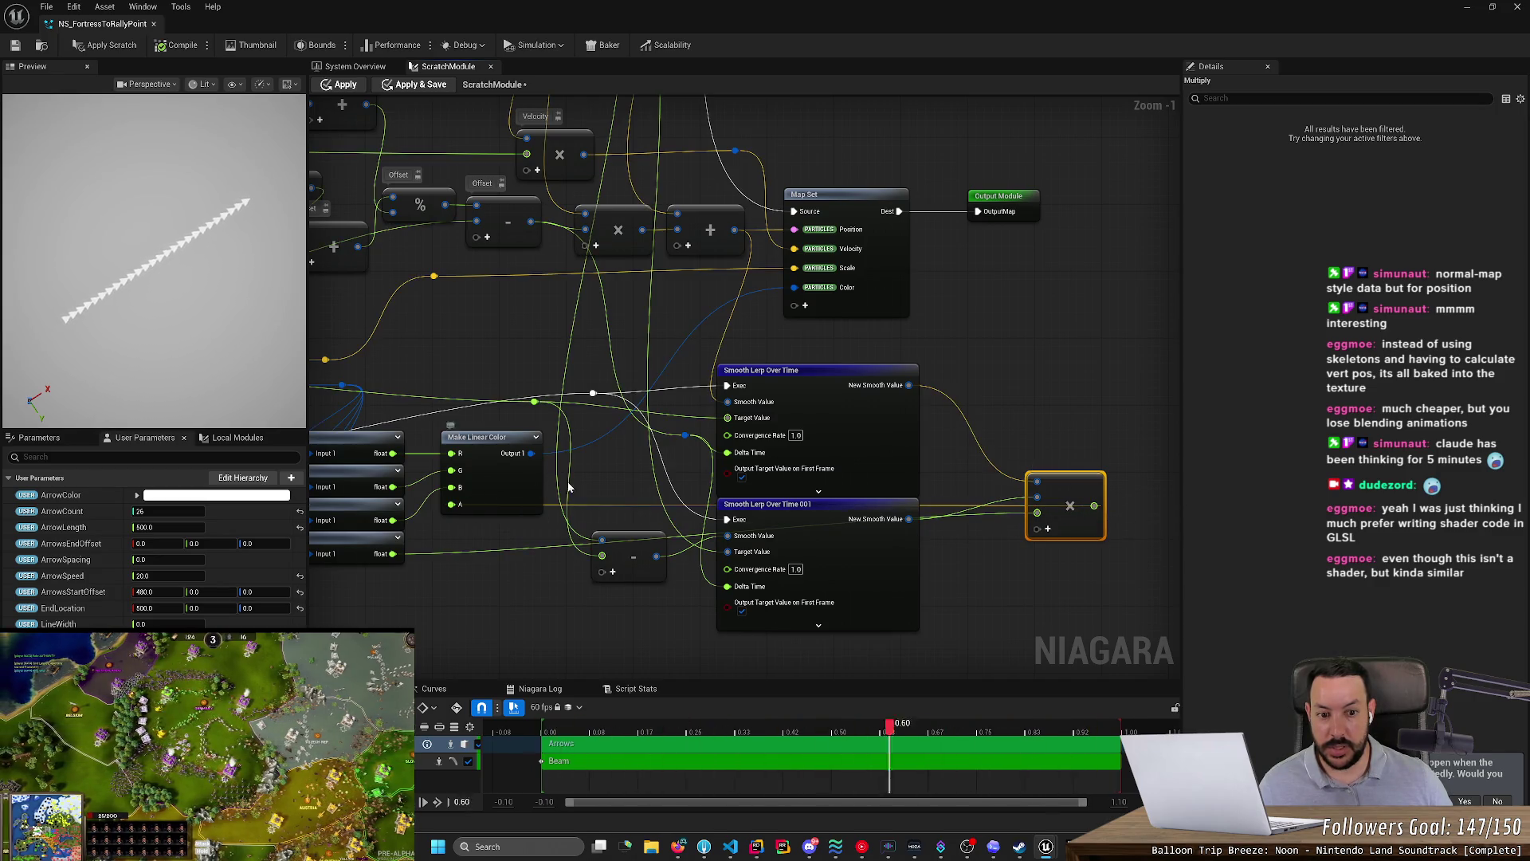
pyautogui.click(111, 46)
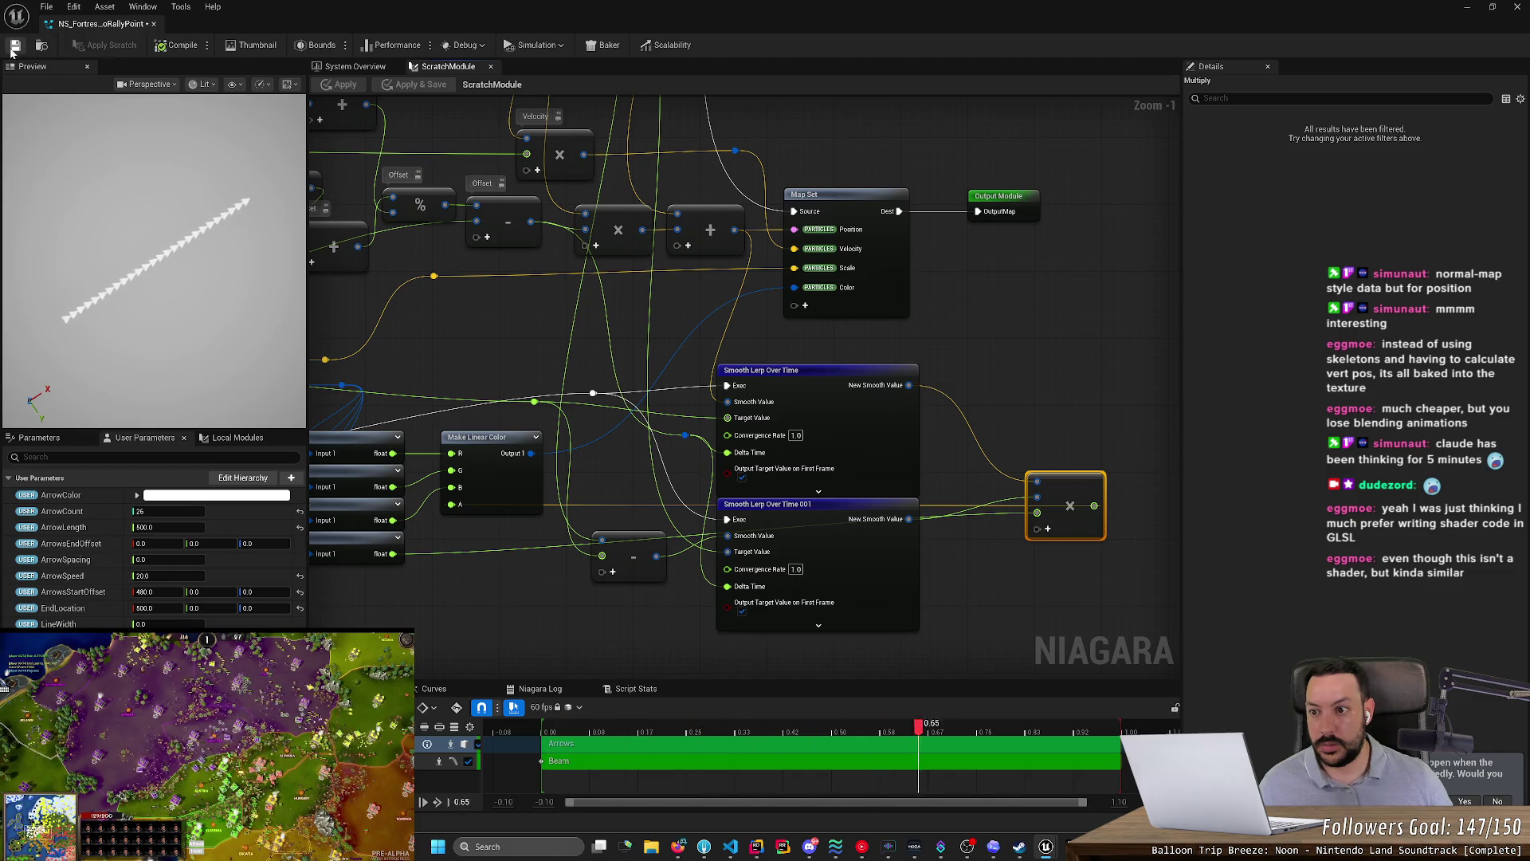
# - Save the Niagara system, close its editor, and open the Content Drawer with Ctrl+Space
pyautogui.click(12, 49)
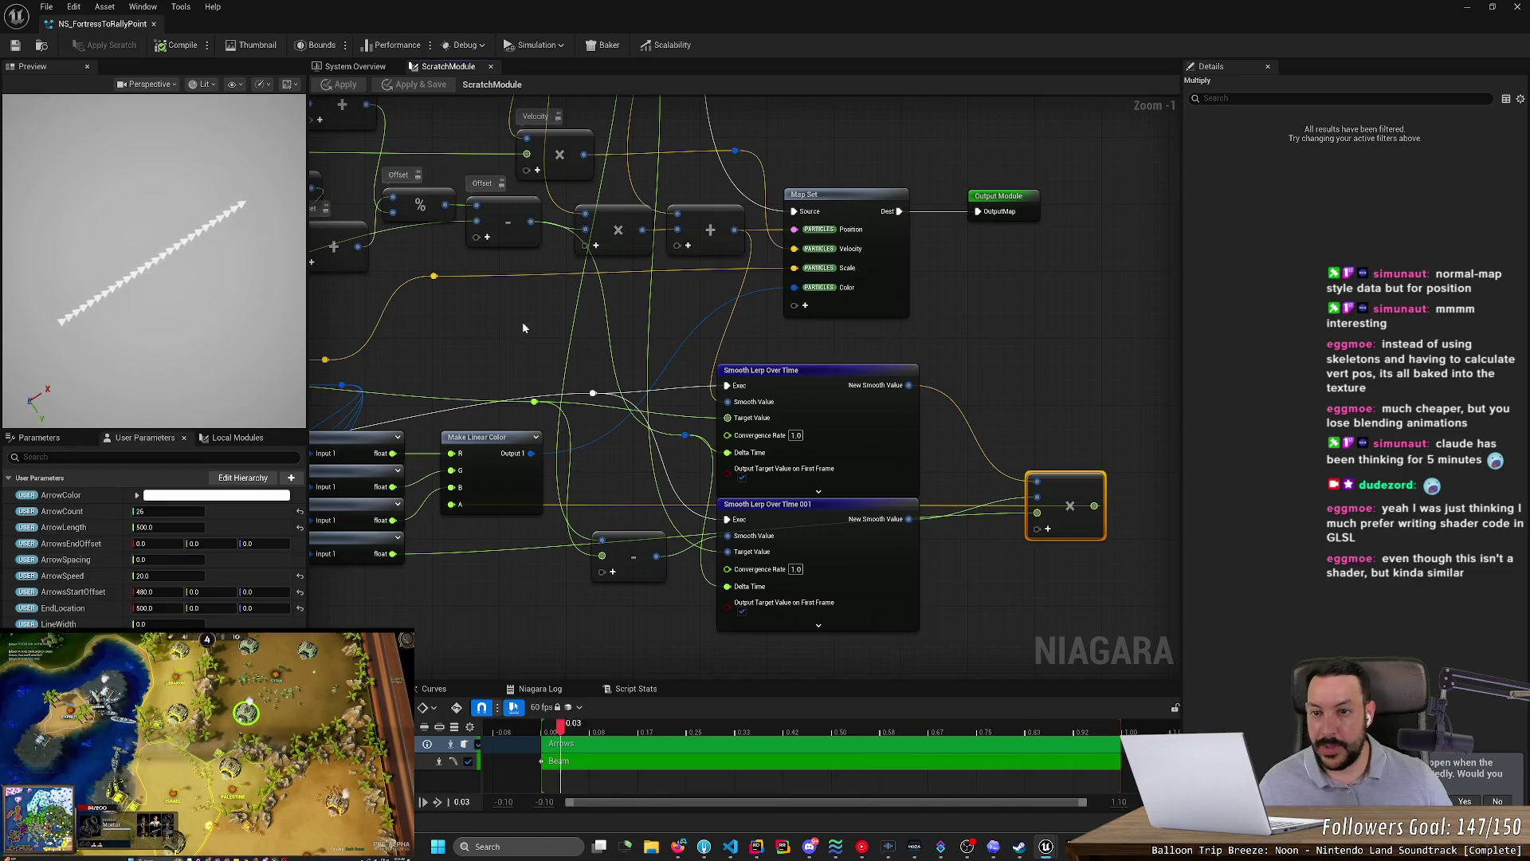
pyautogui.click(1521, 8)
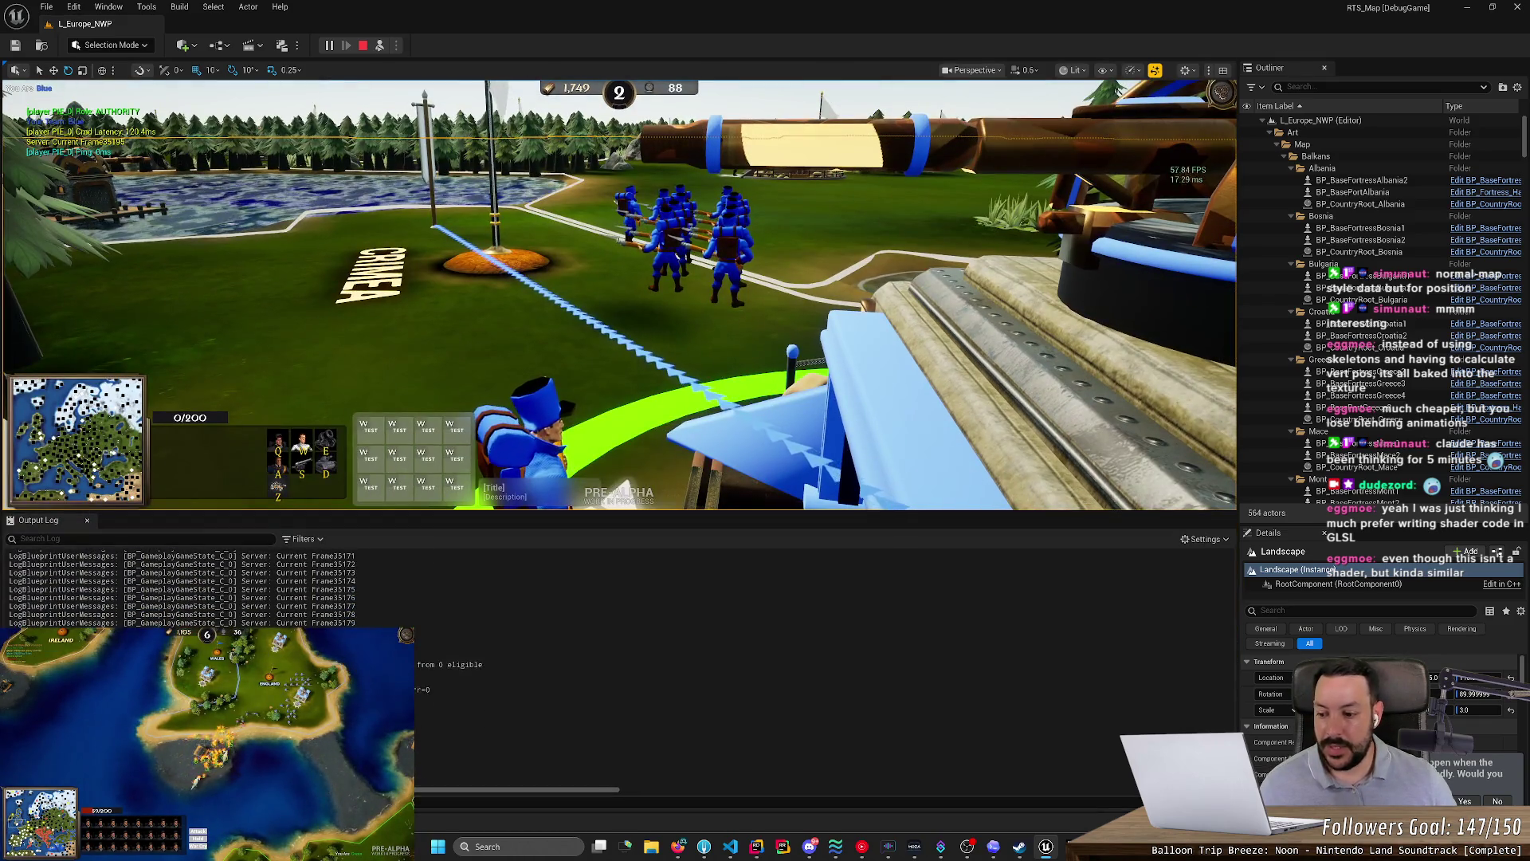
pyautogui.hotkey('ctrl', 'space')
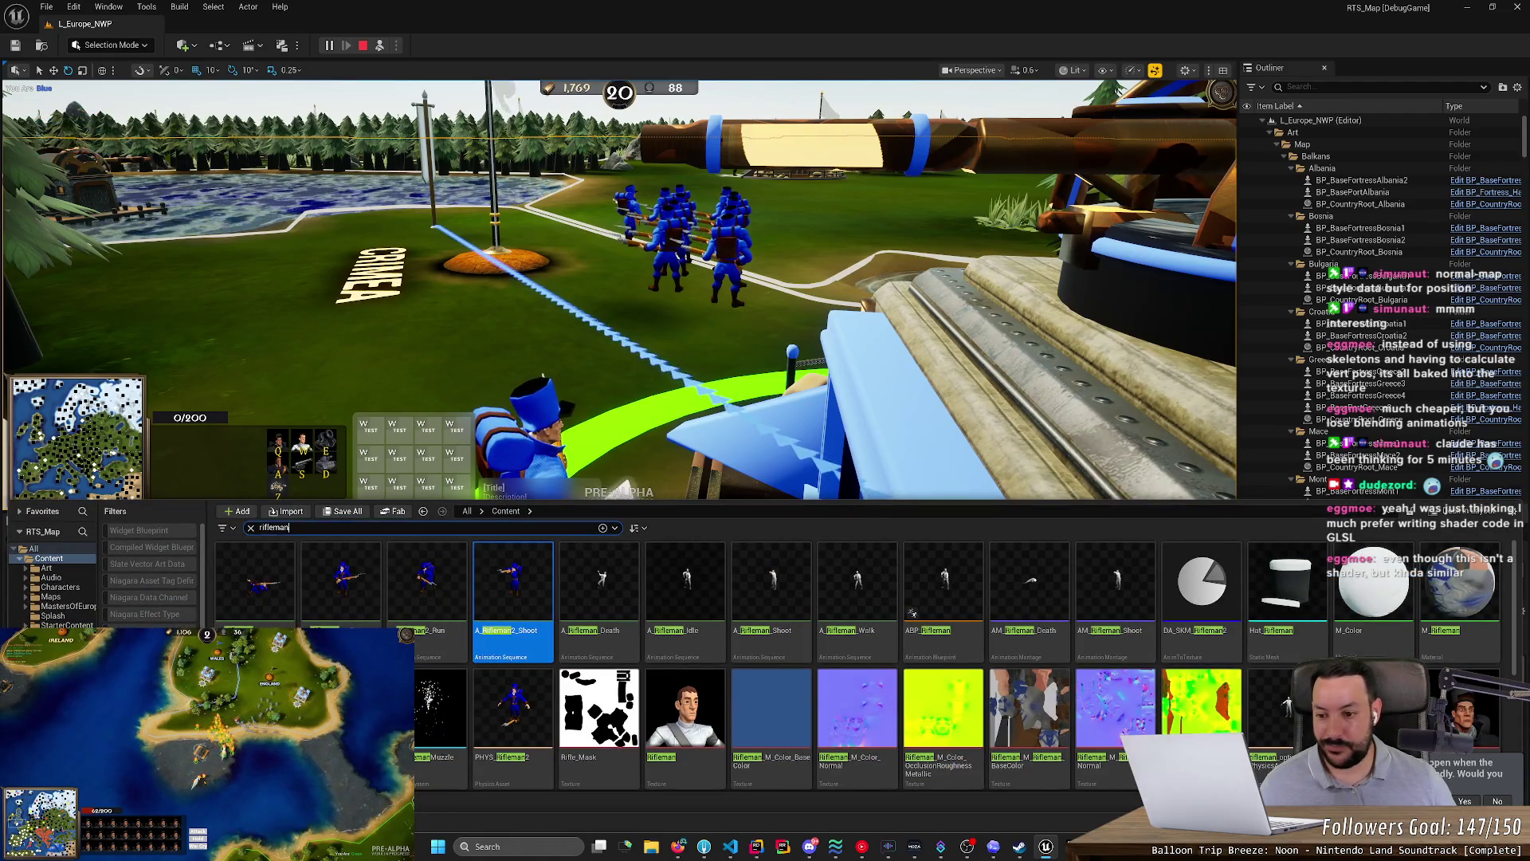
# - Search the Content Drawer for 'ns_' and open NS_FortressToRallyPoint in the Niagara editor
pyautogui.write('ns_')
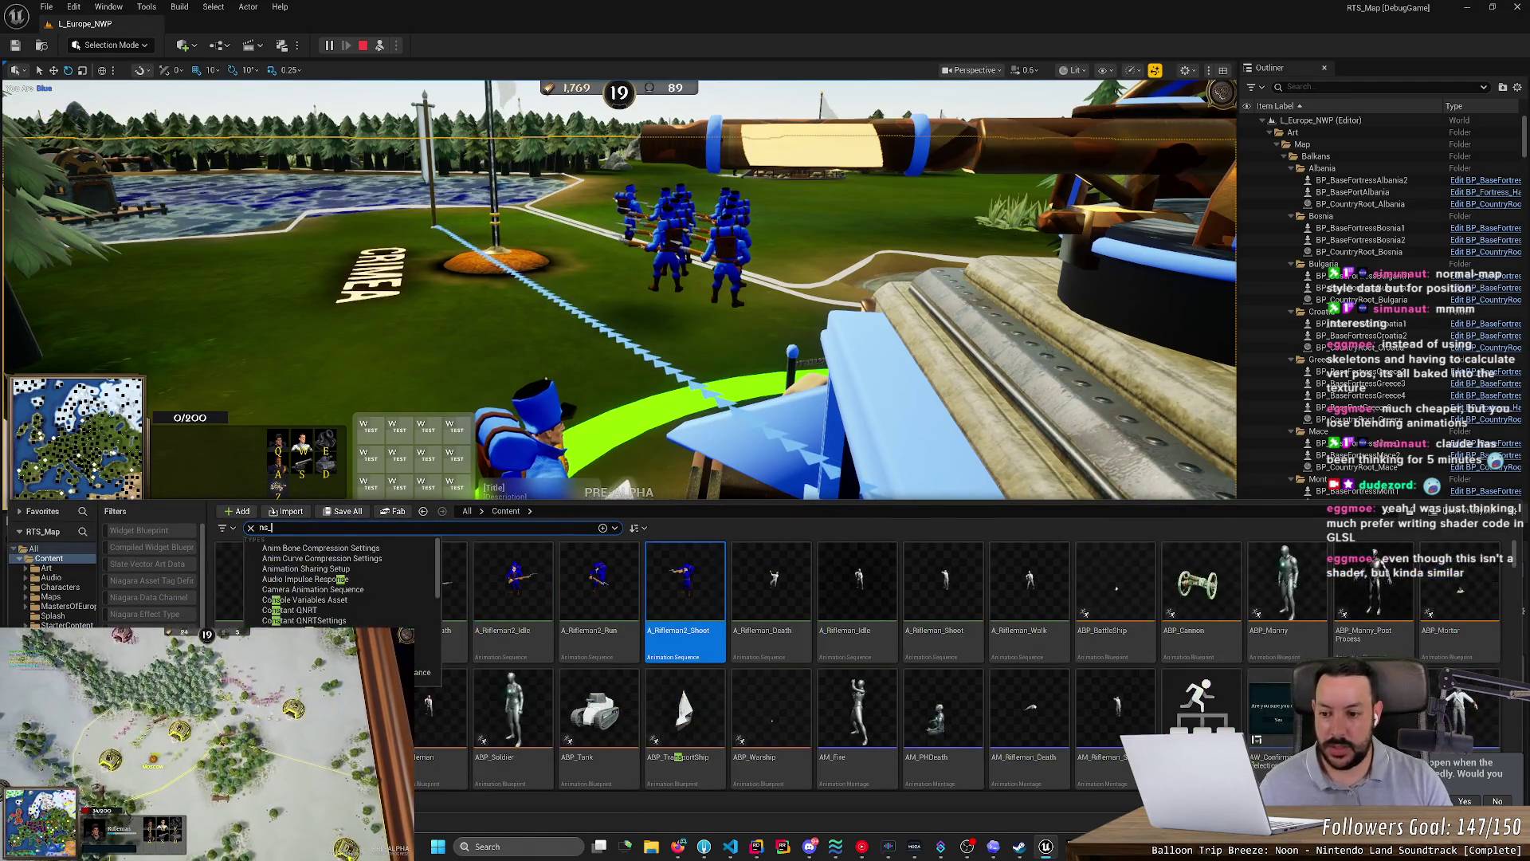
pyautogui.doubleClick(242, 588)
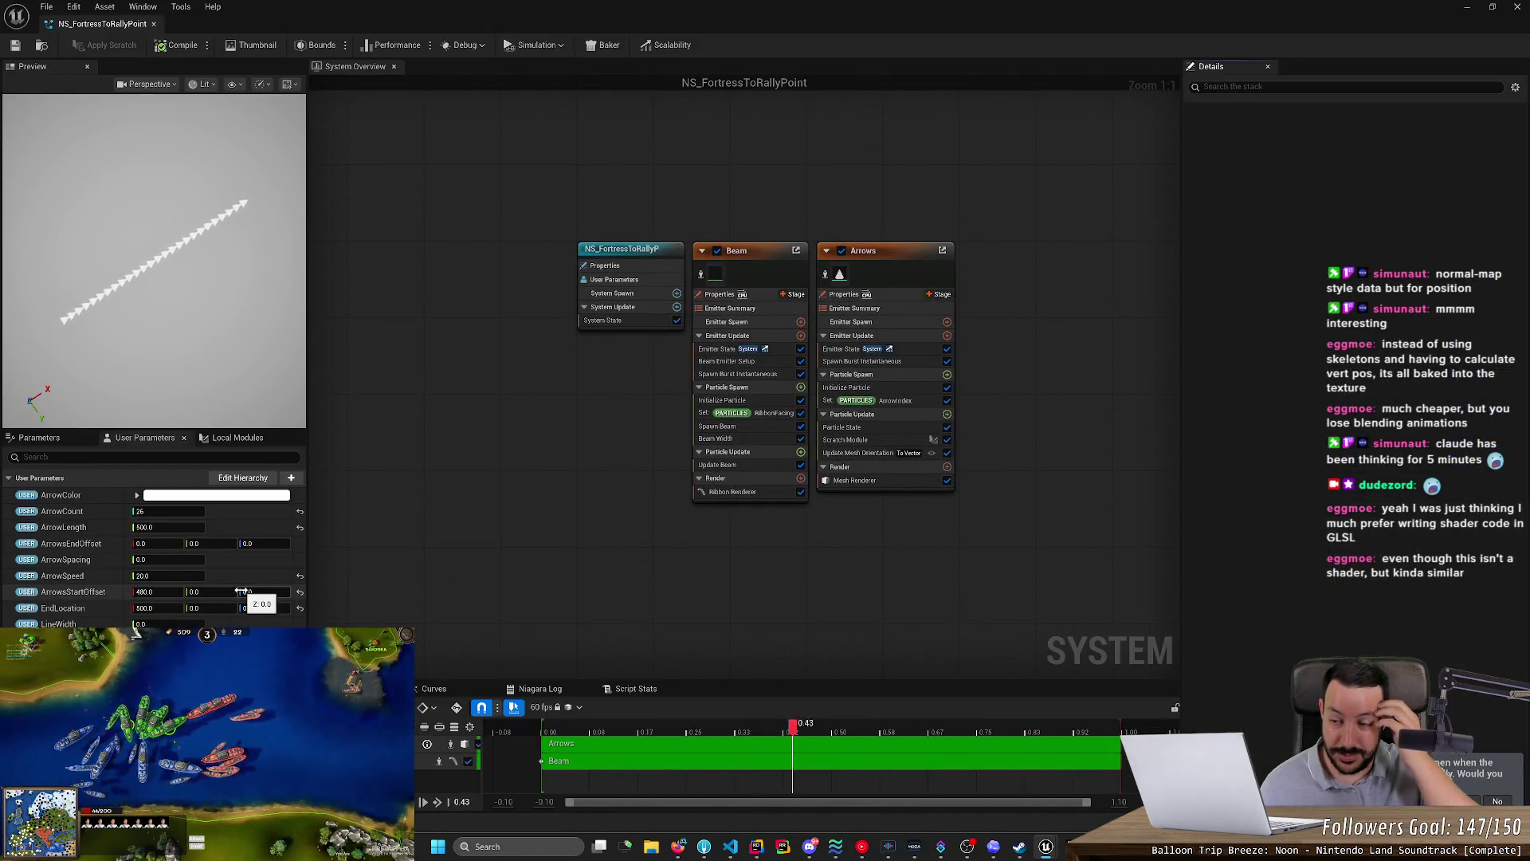
# - Inspect the Arrows emitter's scratch module graph, then return to the system overview
pyautogui.click(871, 442)
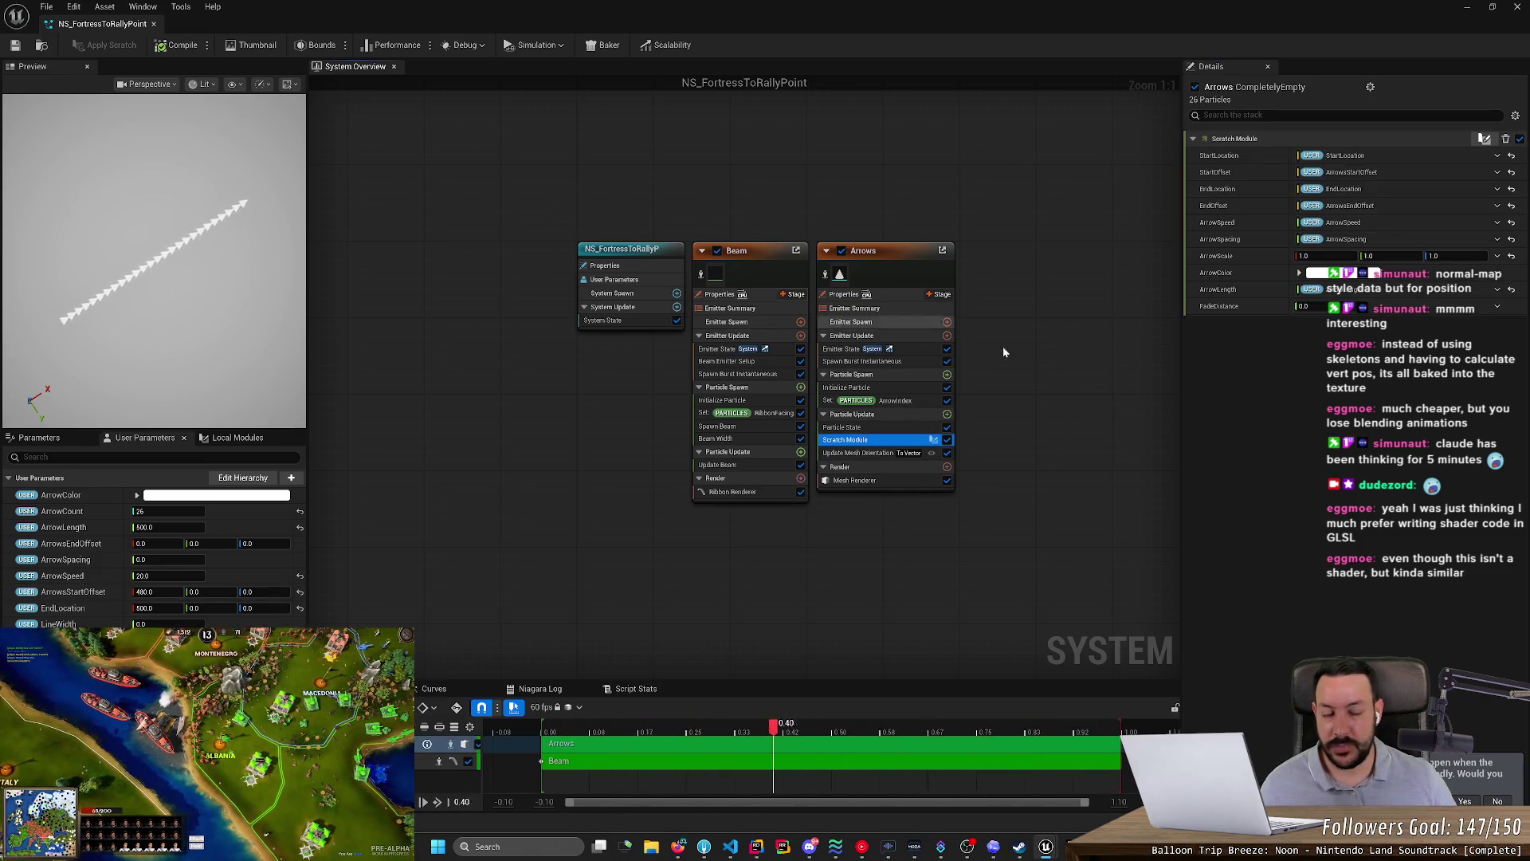
pyautogui.doubleClick(833, 438)
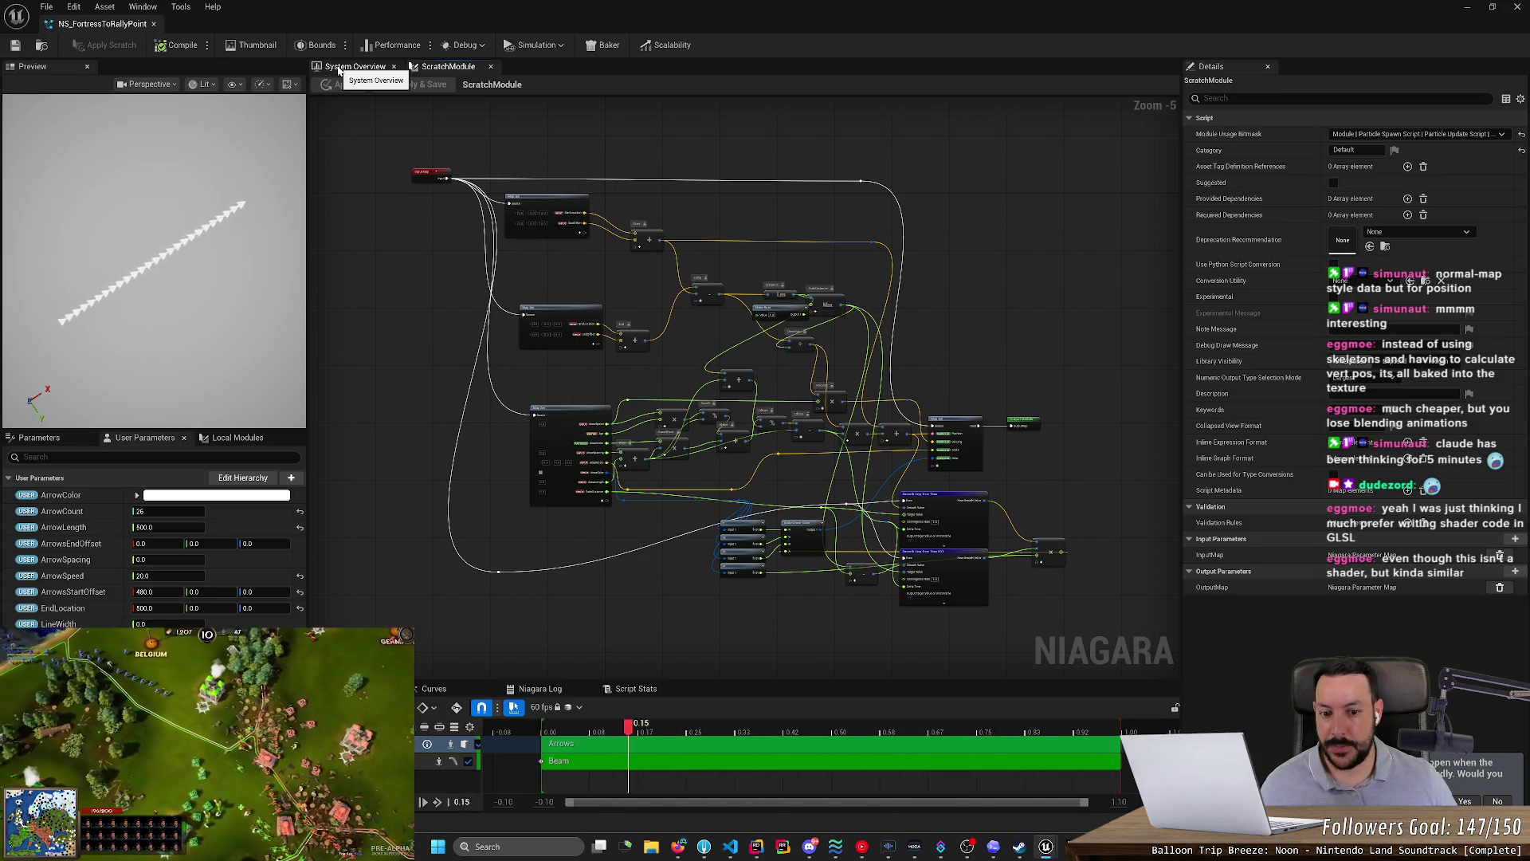
pyautogui.click(339, 70)
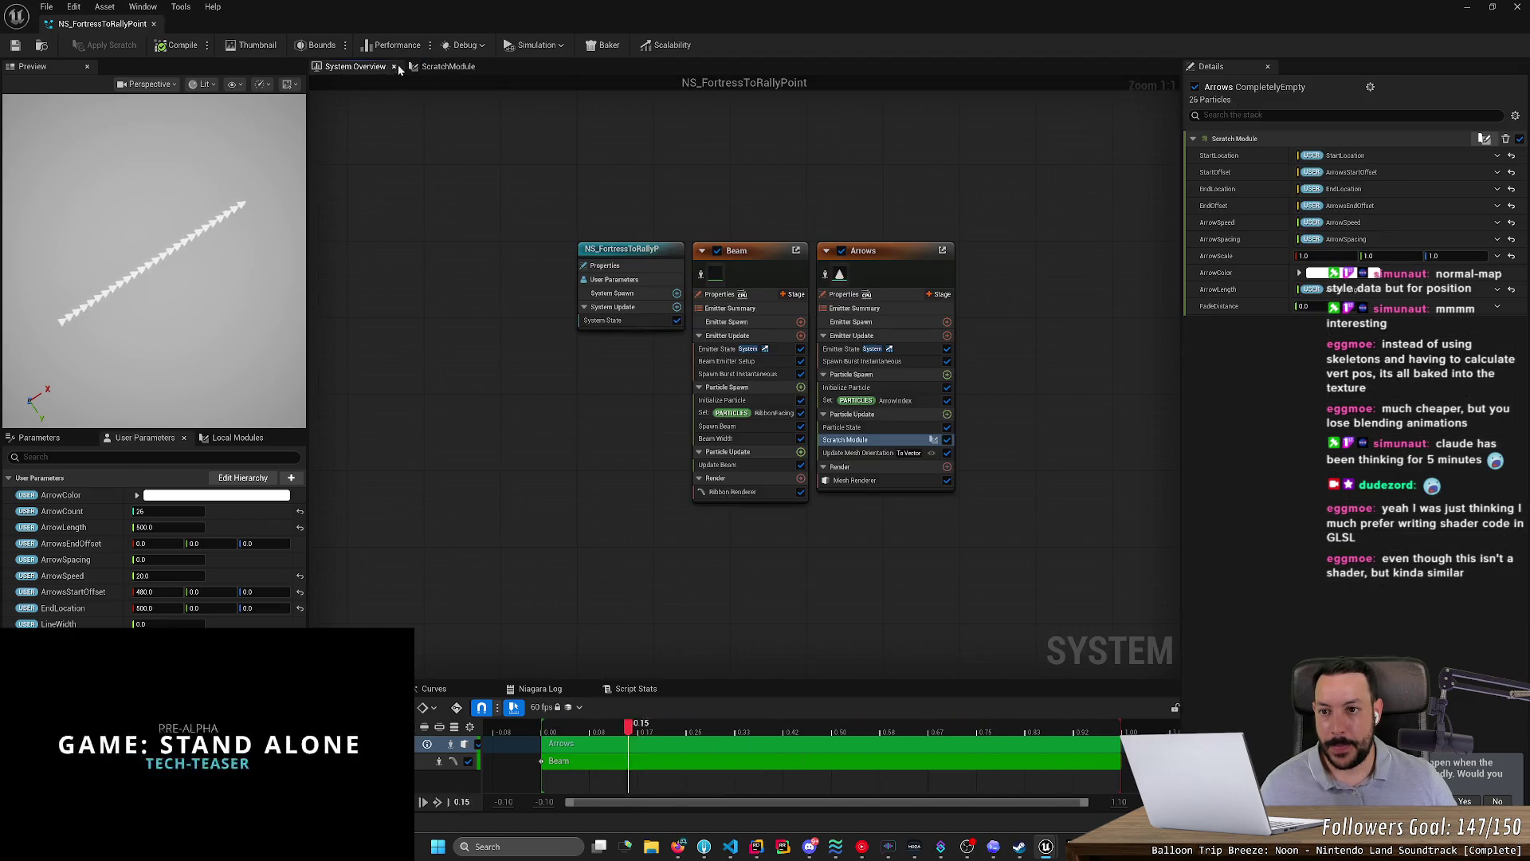
pyautogui.click(448, 66)
pyautogui.scroll(3, 646, 299)
pyautogui.scroll(-3, 859, 490)
pyautogui.scroll(1, 883, 576)
pyautogui.moveTo(883, 575)
pyautogui.mouseDown()
pyautogui.moveTo(785, 440)
pyautogui.moveTo(816, 444)
pyautogui.moveTo(754, 433)
pyautogui.mouseUp()
pyautogui.click(345, 70)
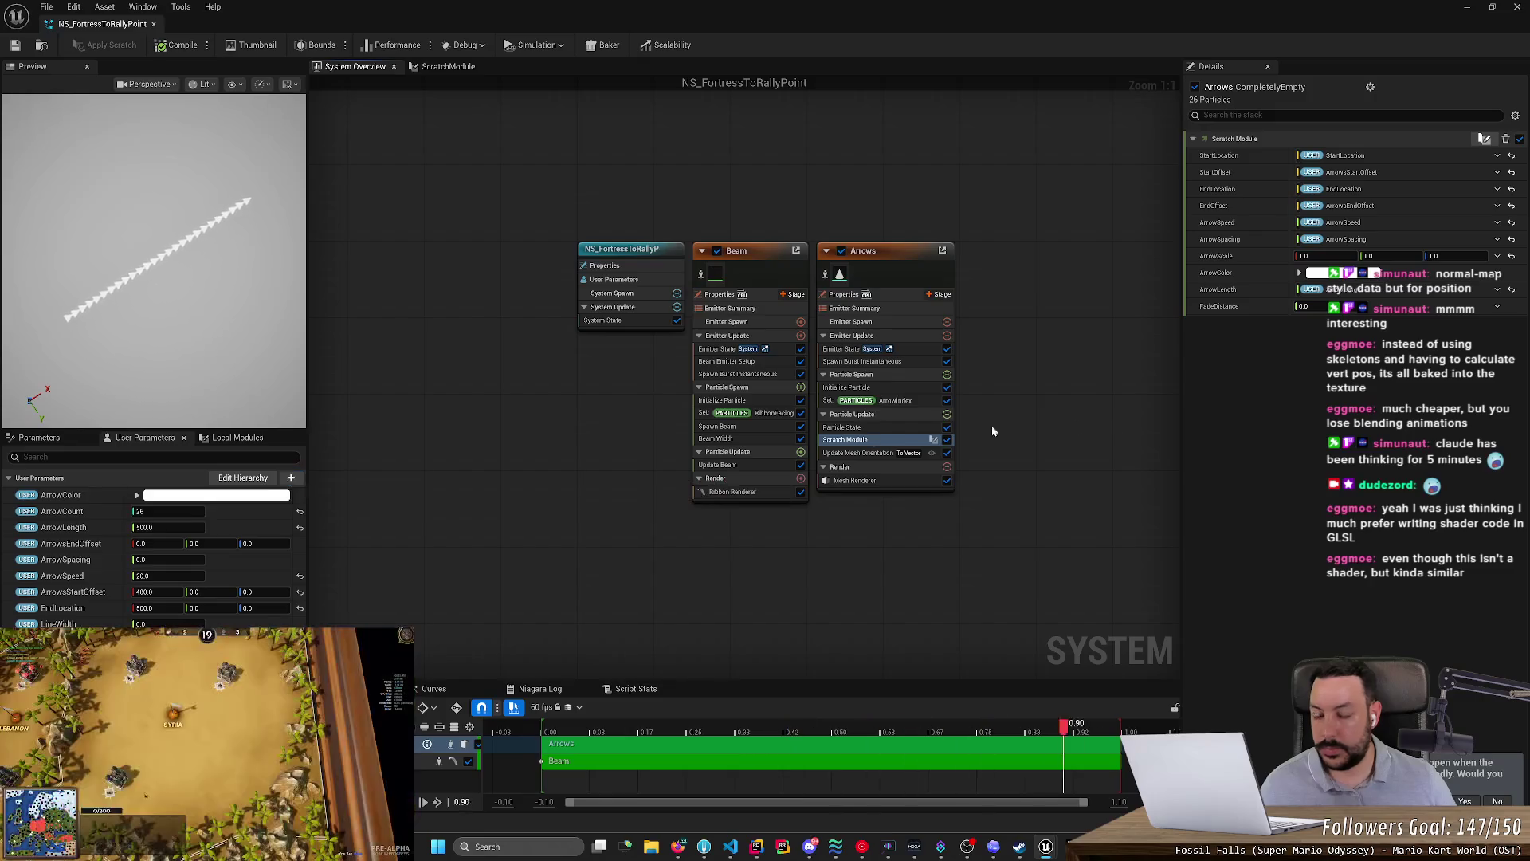
# - Set the scratch module's FadeDistance to 10 and compile the system
pyautogui.moveTo(1339, 306)
pyautogui.mouseDown()
pyautogui.moveTo(1359, 311)
pyautogui.moveTo(1325, 307)
pyautogui.moveTo(1355, 309)
pyautogui.mouseUp()
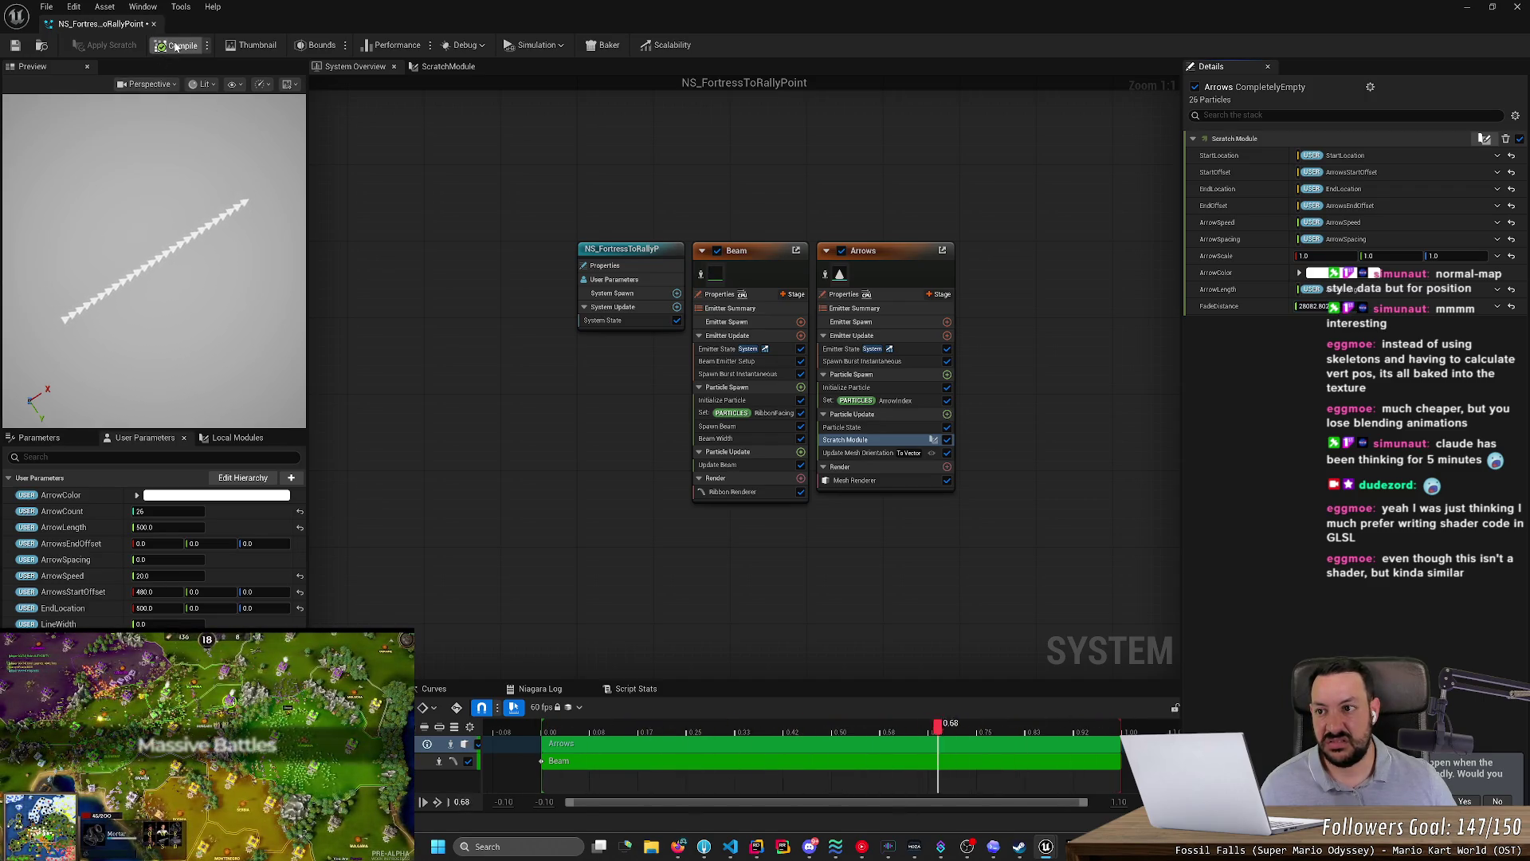
pyautogui.click(122, 52)
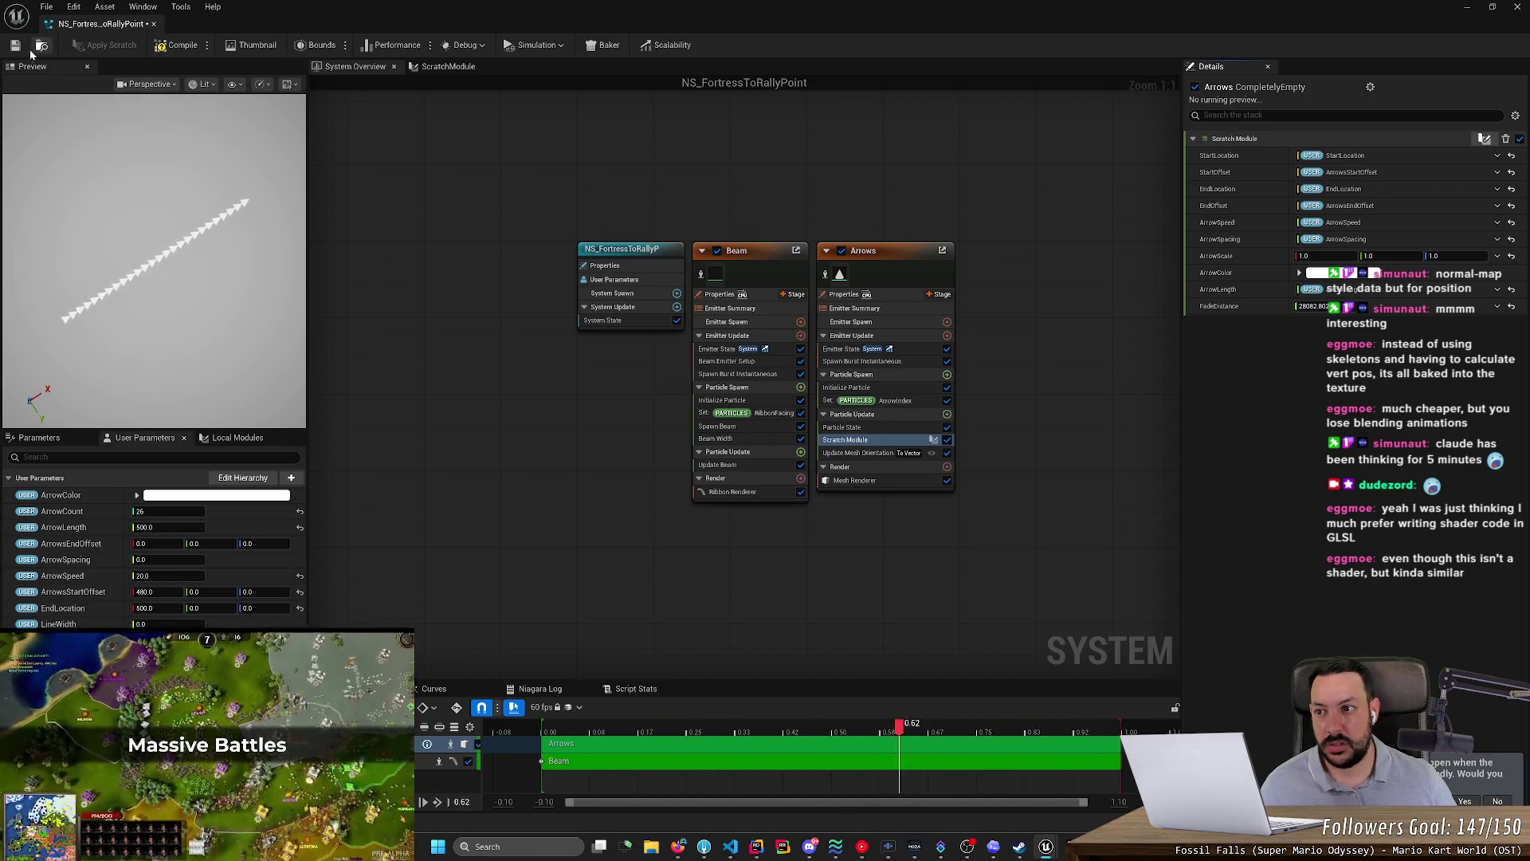
pyautogui.click(183, 48)
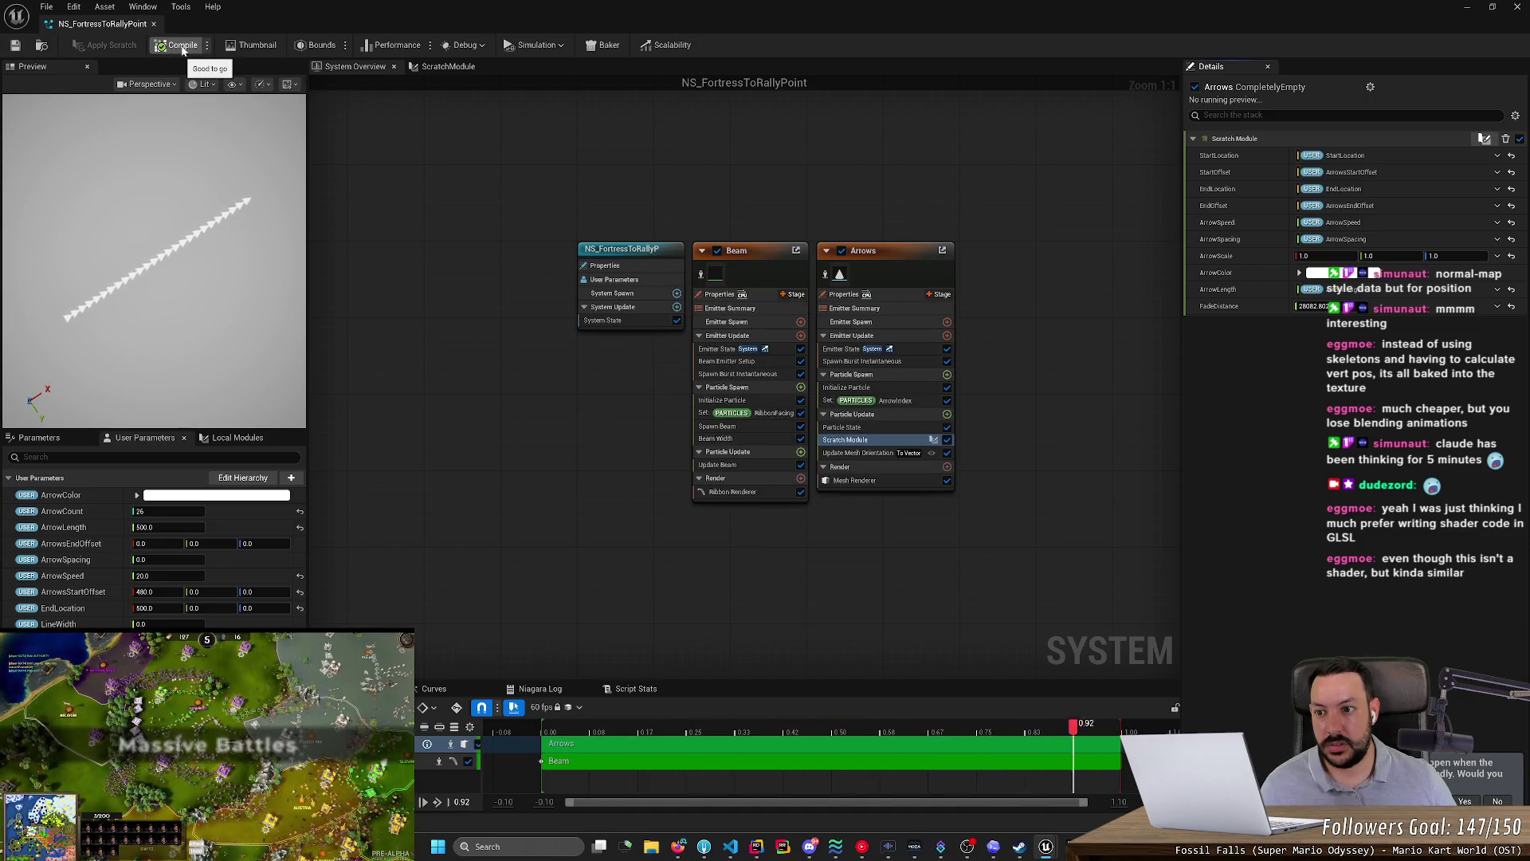
pyautogui.click(1365, 311)
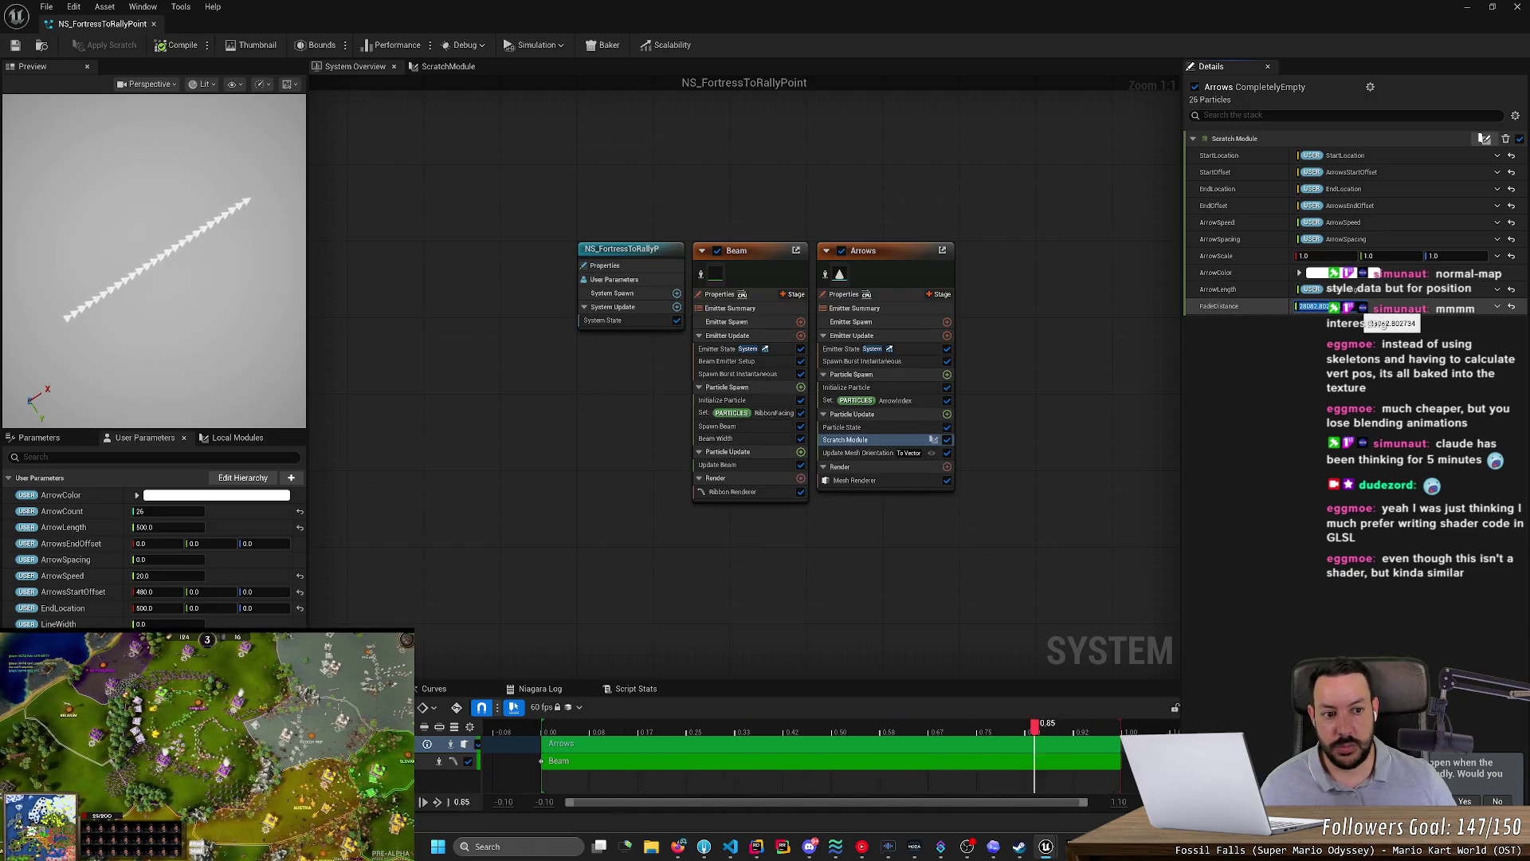
pyautogui.write('100.0')
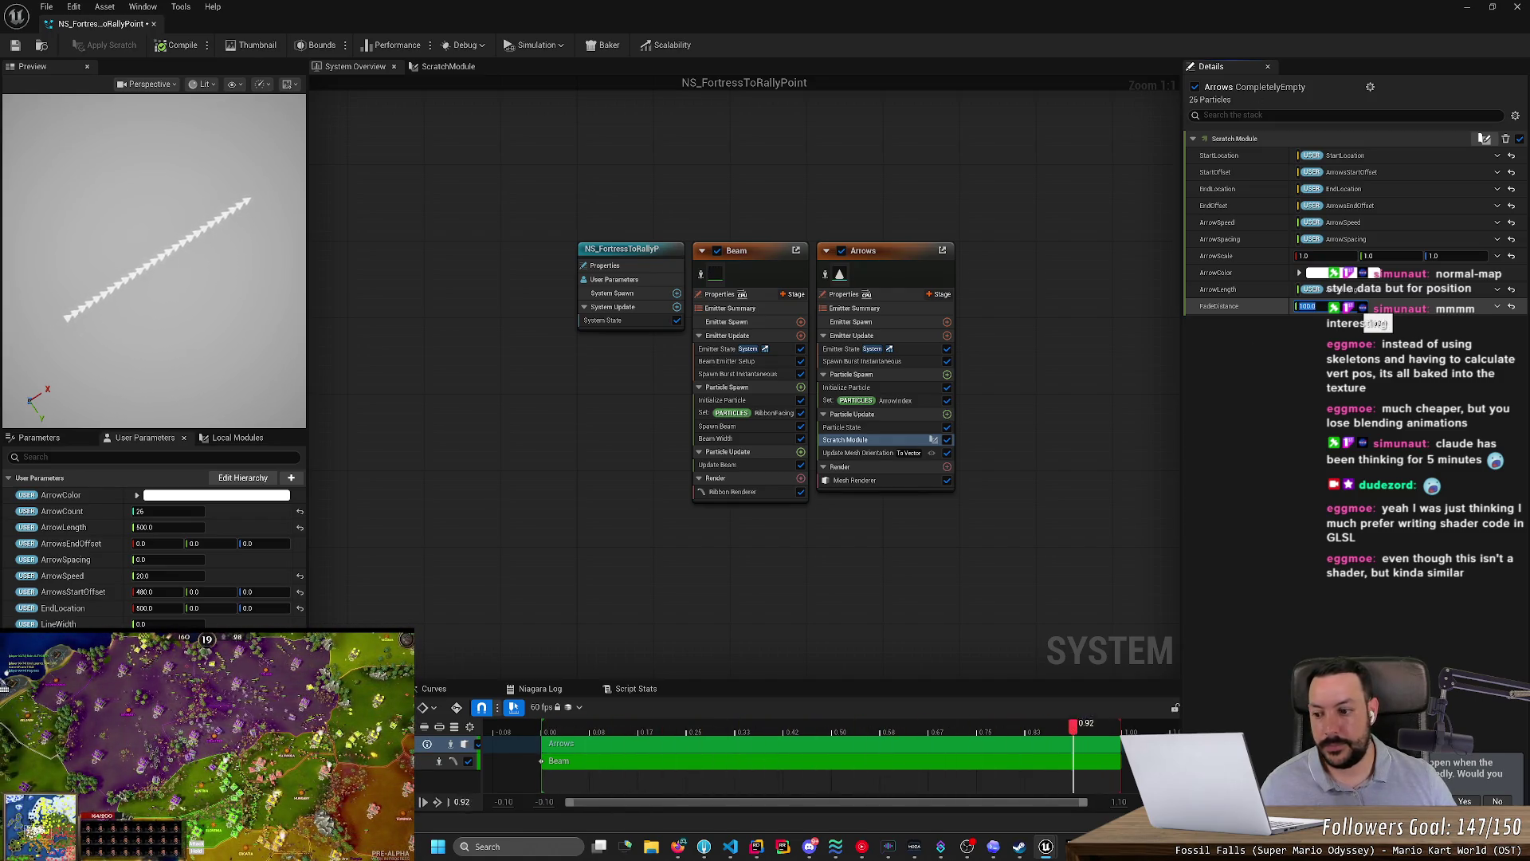
# - Compile and save the particle system, then return to the running Play-In-Editor game
pyautogui.click(291, 478)
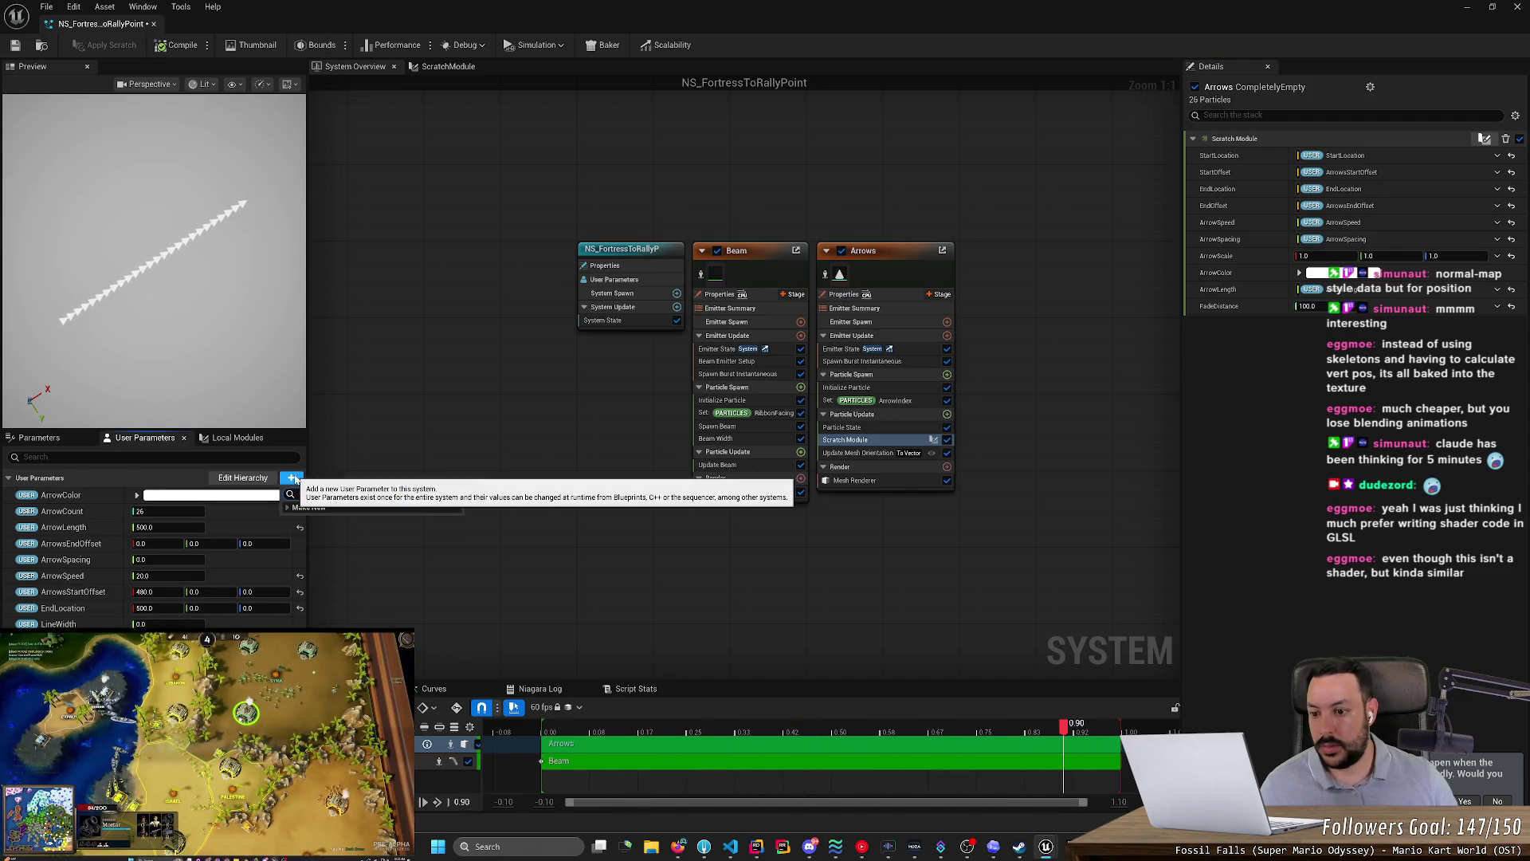
pyautogui.press('Escape')
pyautogui.press('Escape')
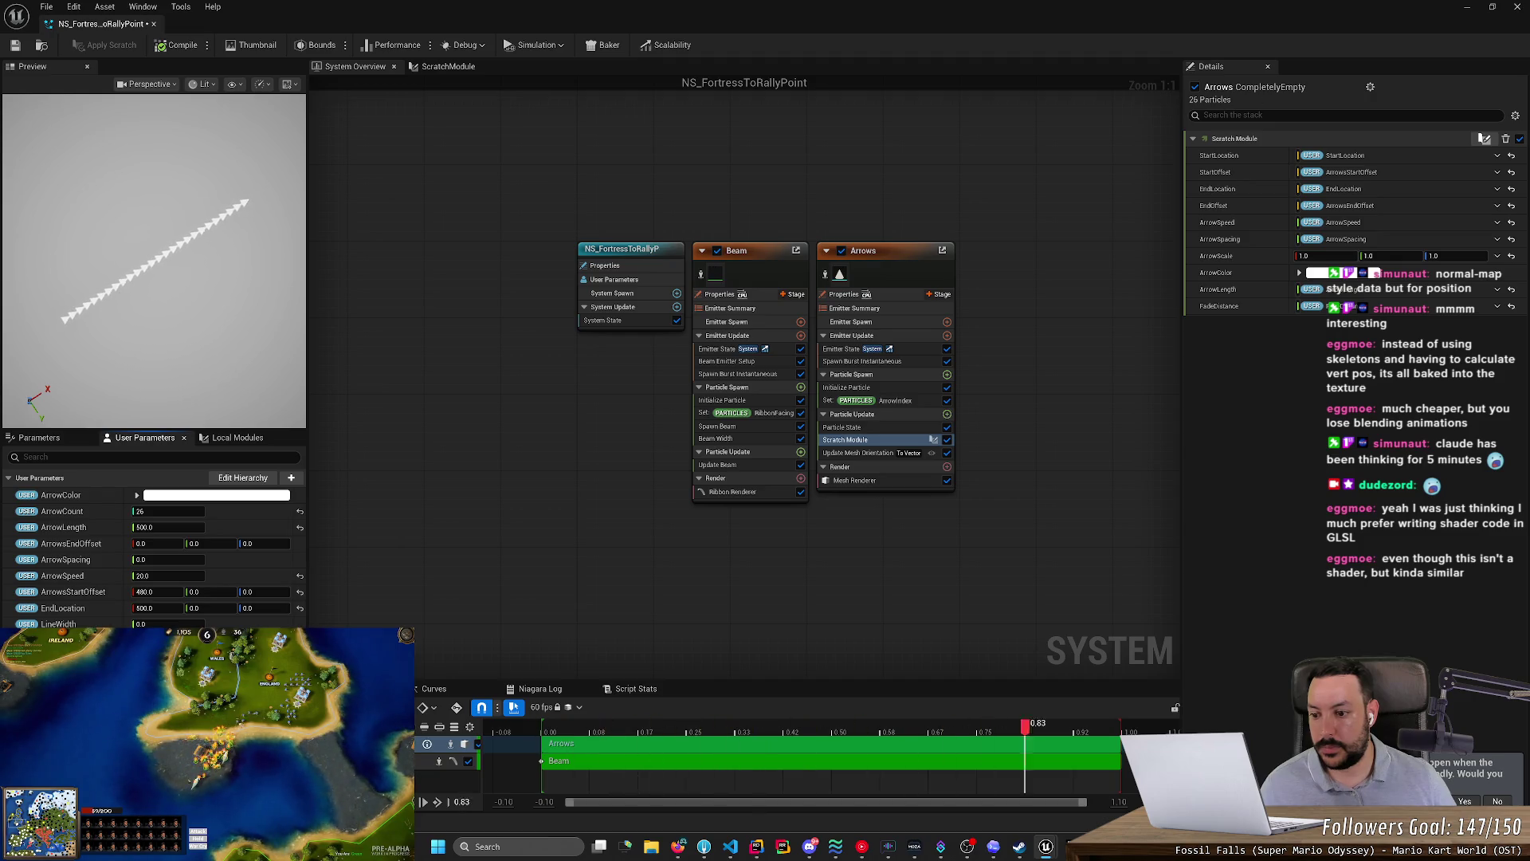
pyautogui.hotkey('ctrl', 's')
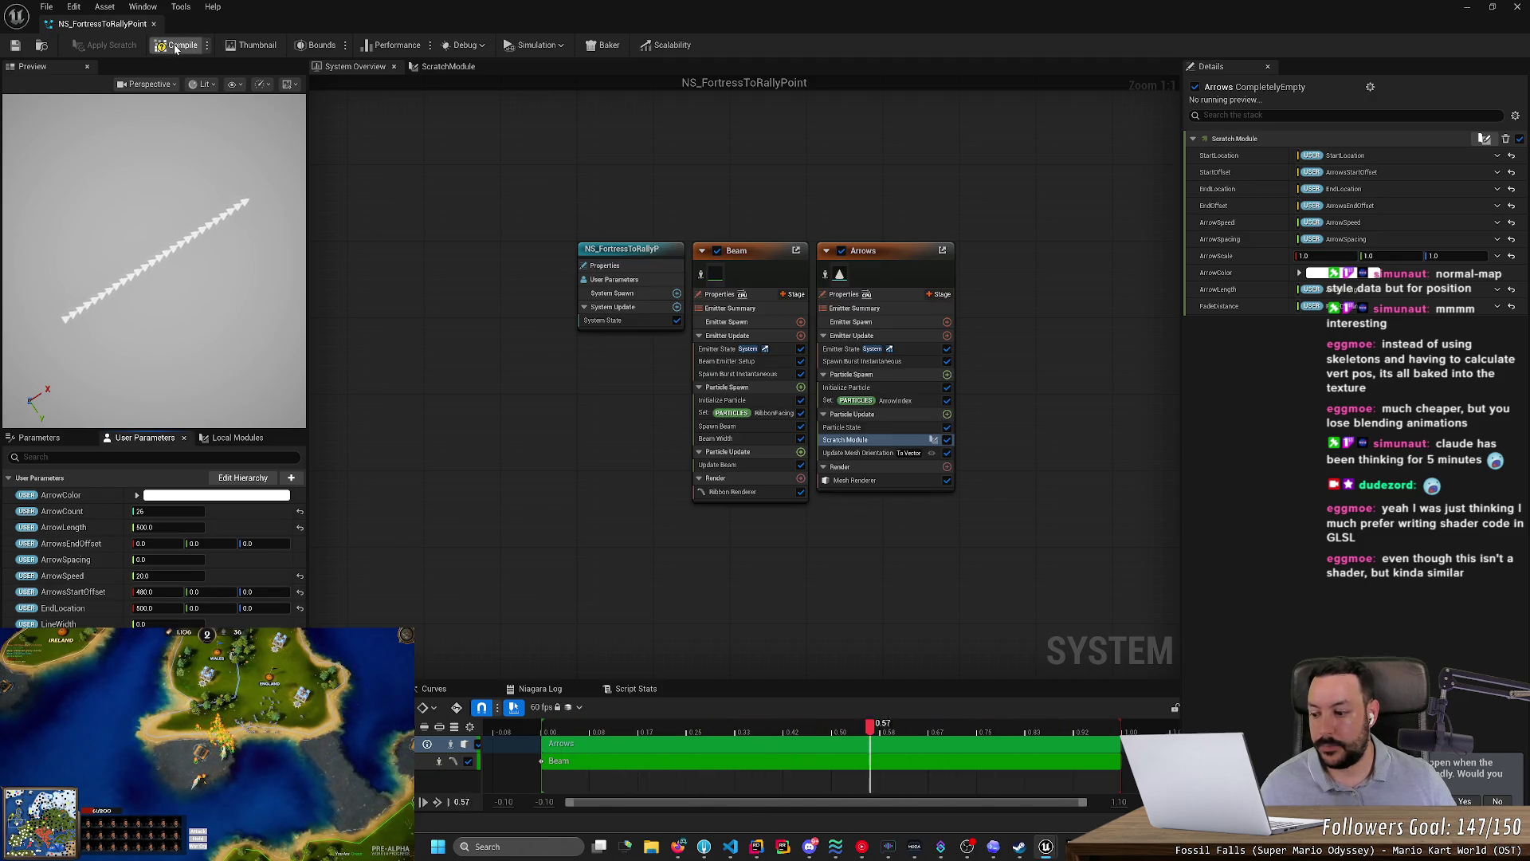
pyautogui.click(176, 48)
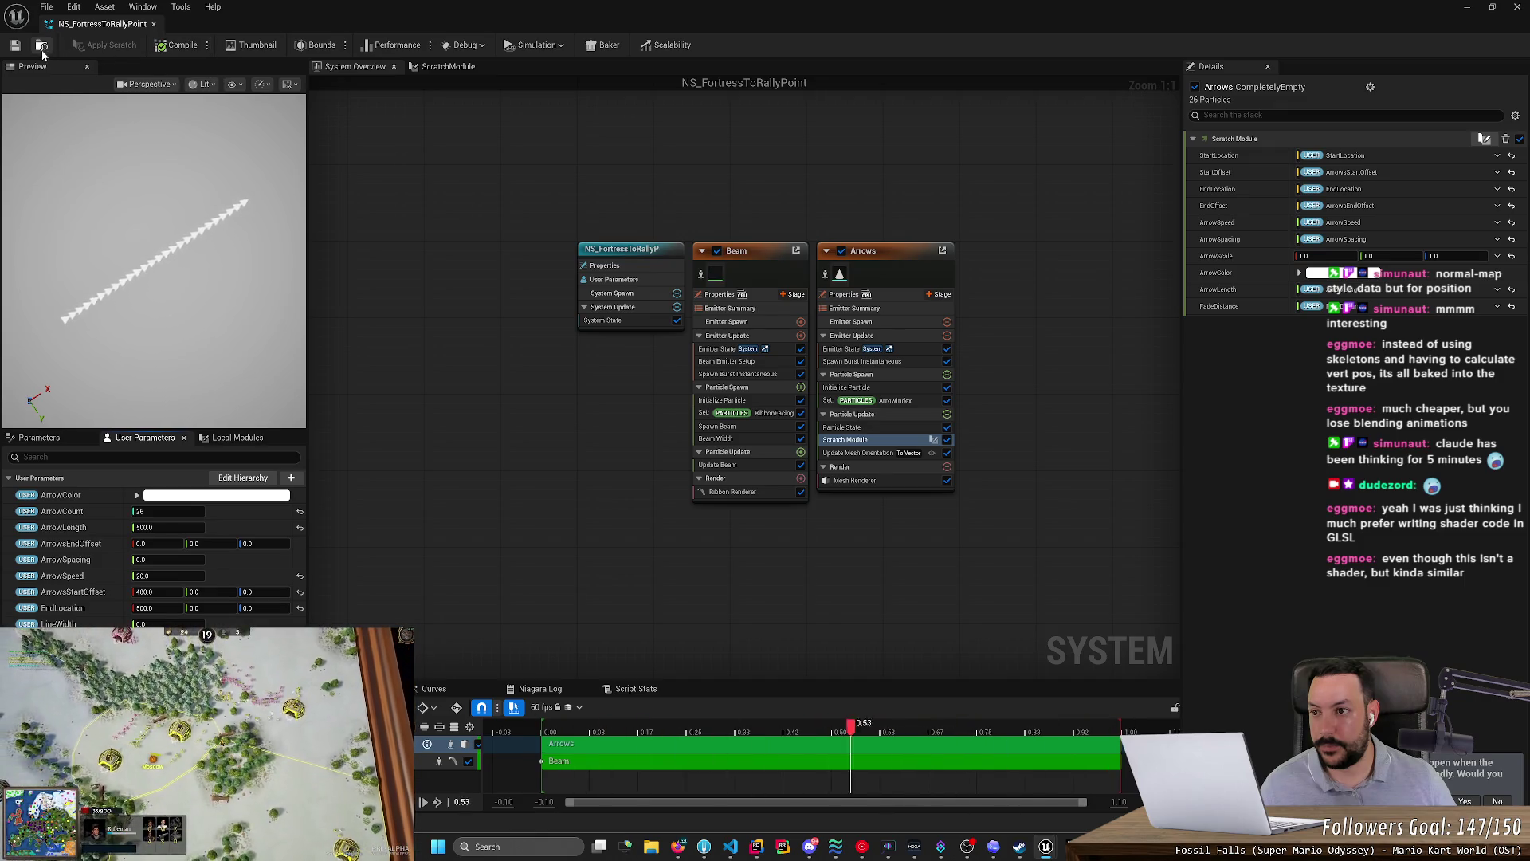
pyautogui.click(18, 50)
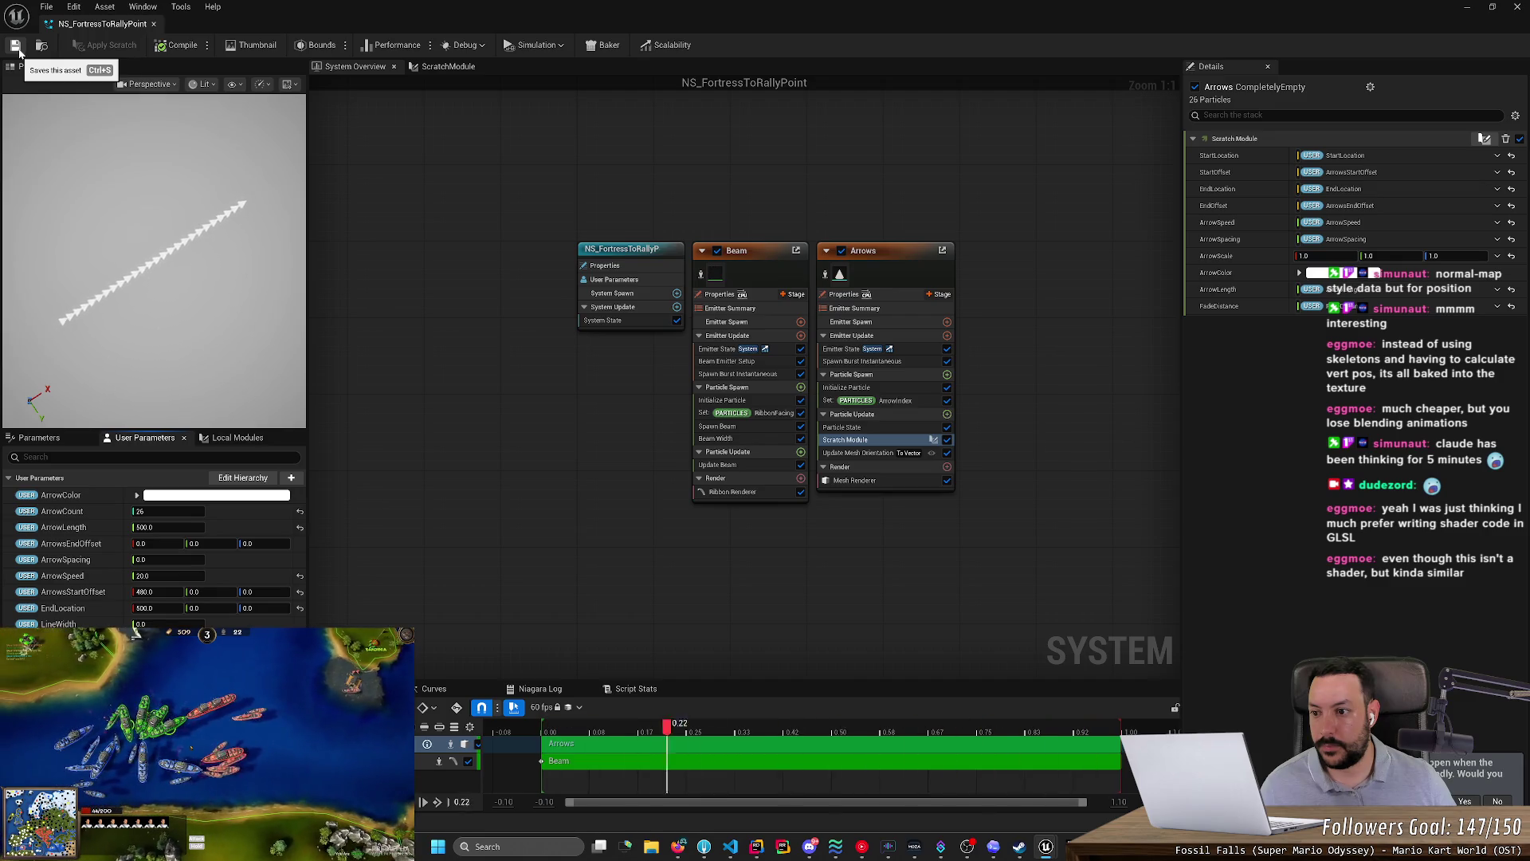
pyautogui.hotkey('alt', 'Tab')
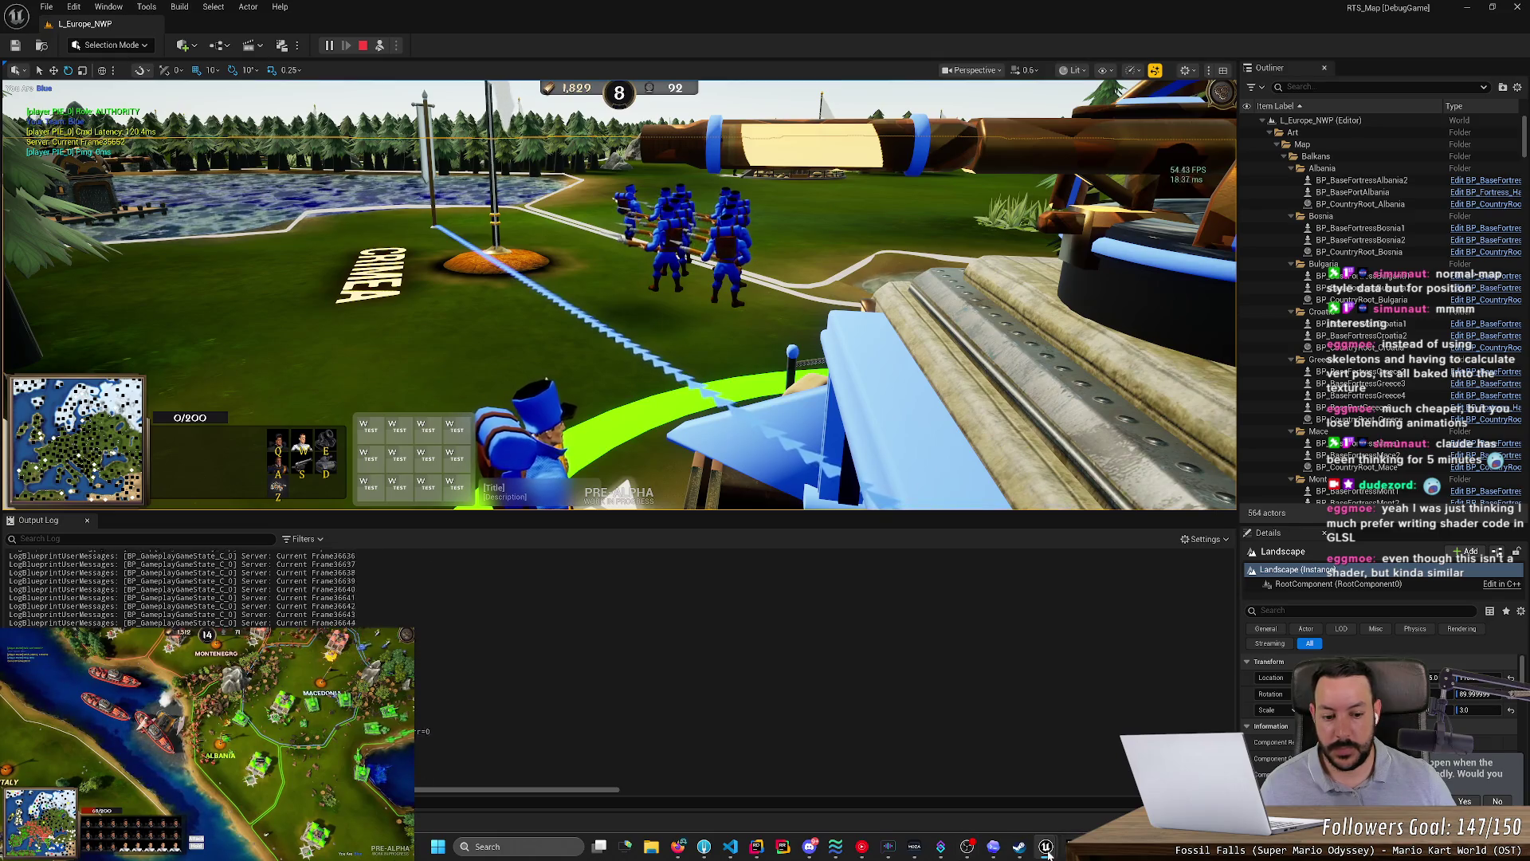
# - Disconnect the input wire of the scratch module's Multiply node, then apply the scratch and save
pyautogui.moveTo(1046, 847)
pyautogui.click(1103, 792)
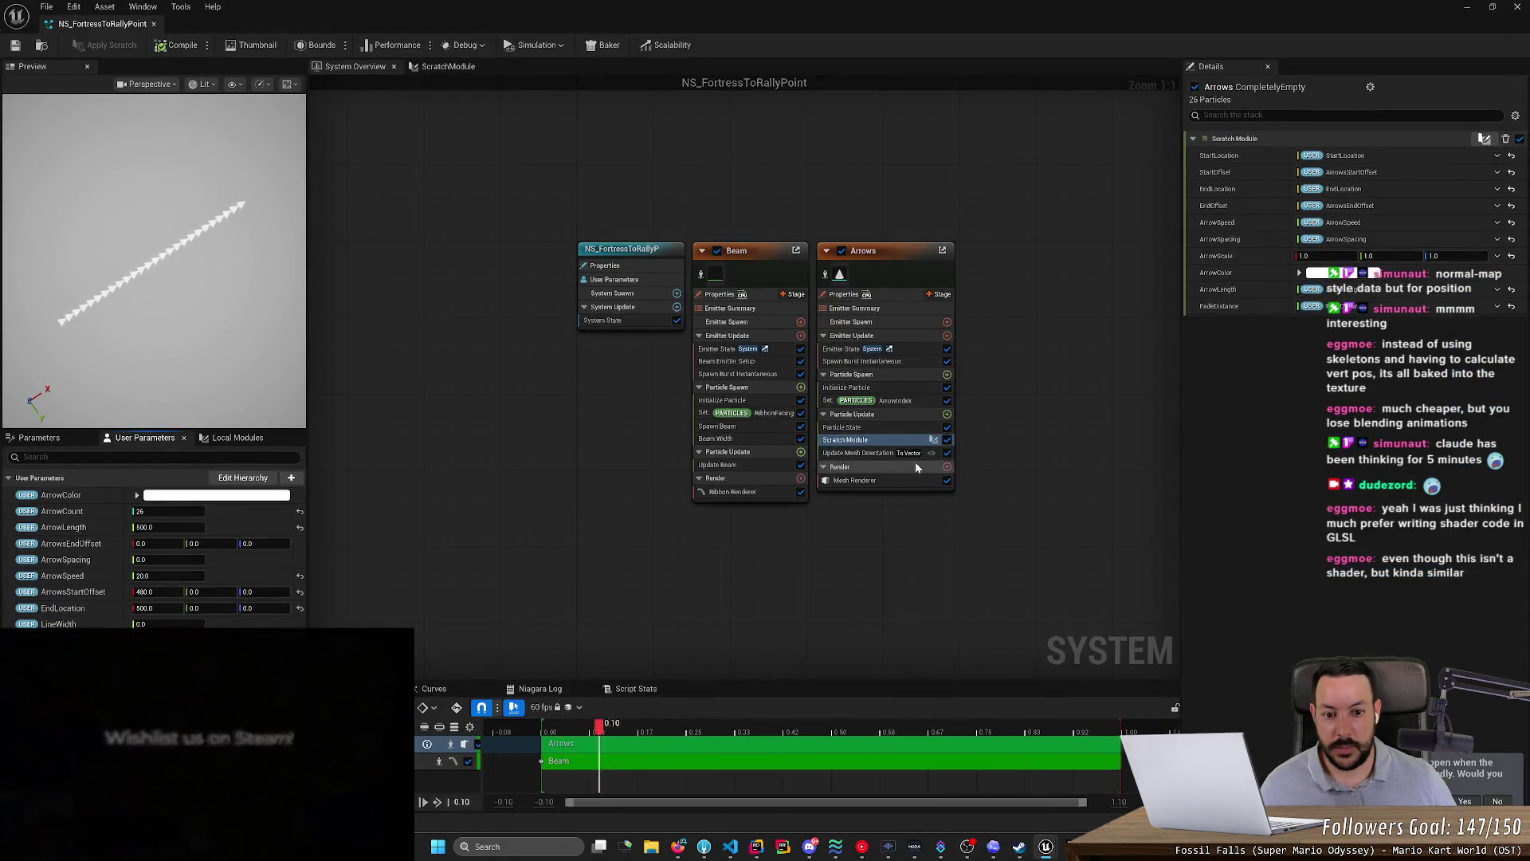
pyautogui.doubleClick(881, 443)
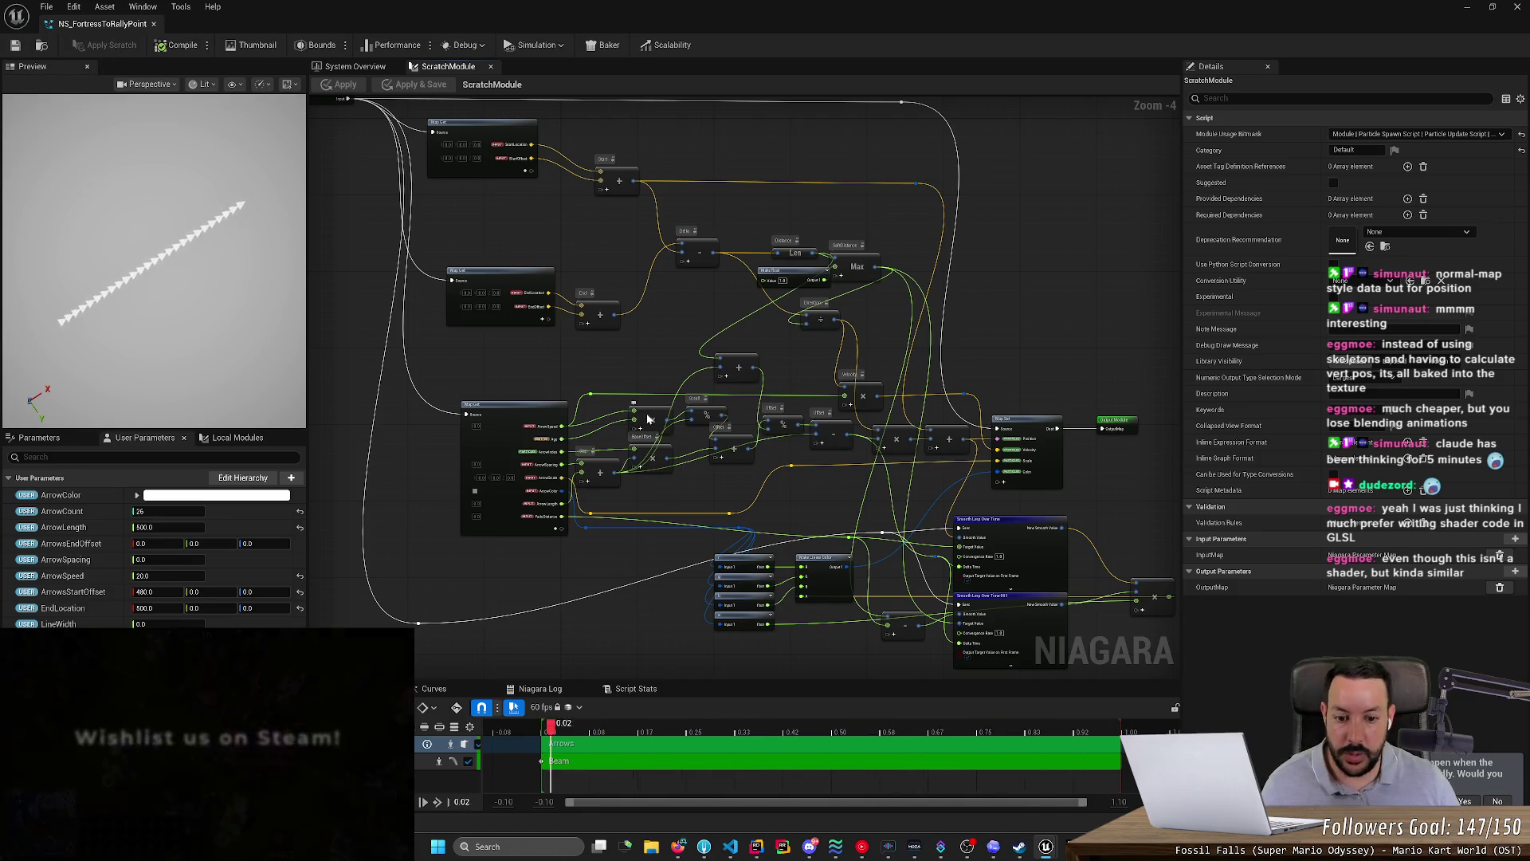
pyautogui.scroll(-3, 979, 534)
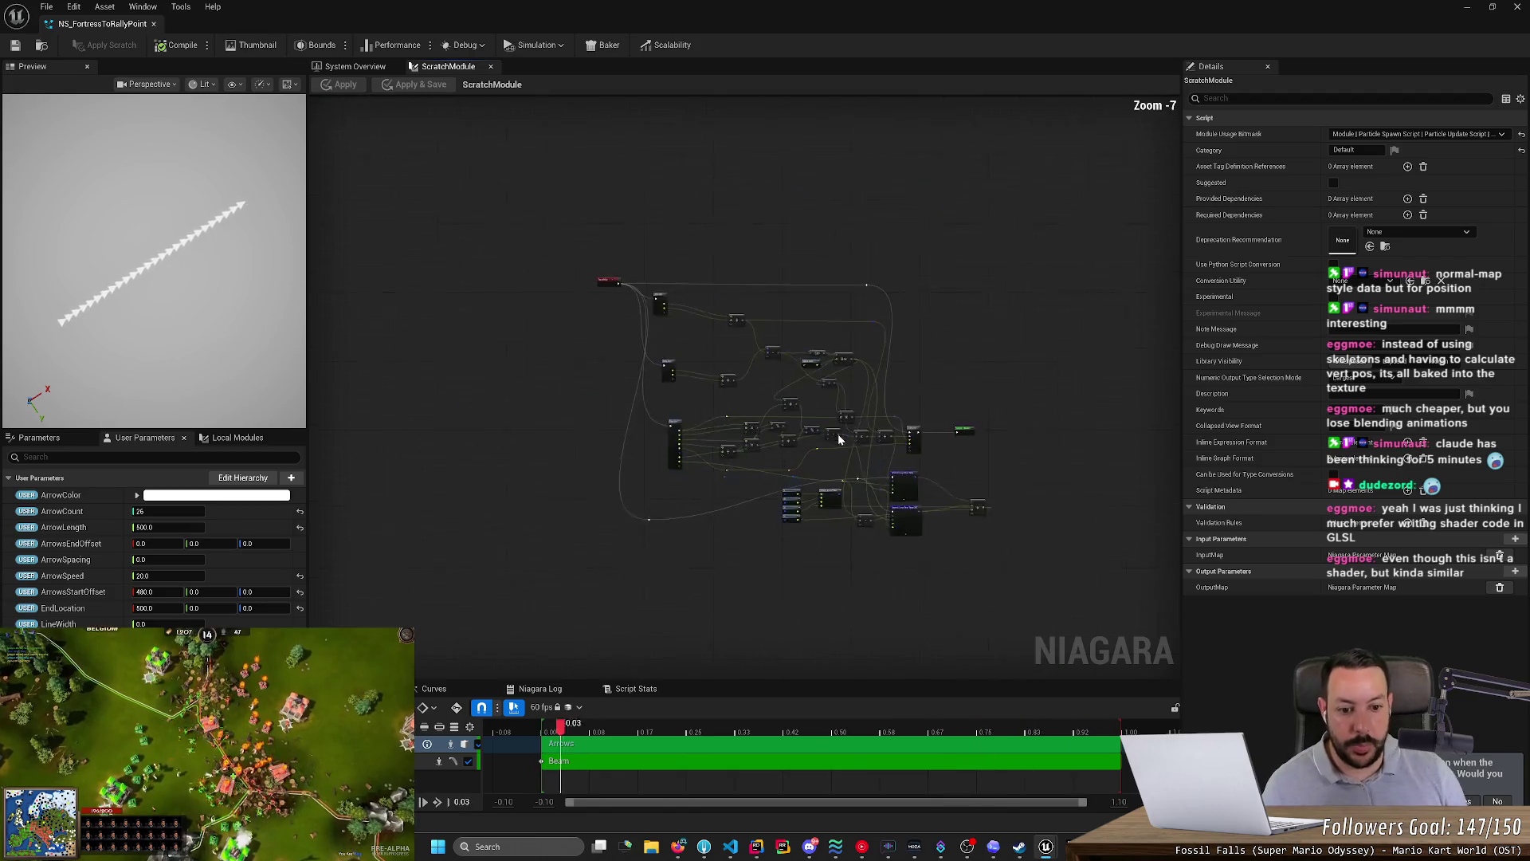
pyautogui.scroll(4, 979, 536)
pyautogui.moveTo(977, 533); pyautogui.dragTo(957, 596)
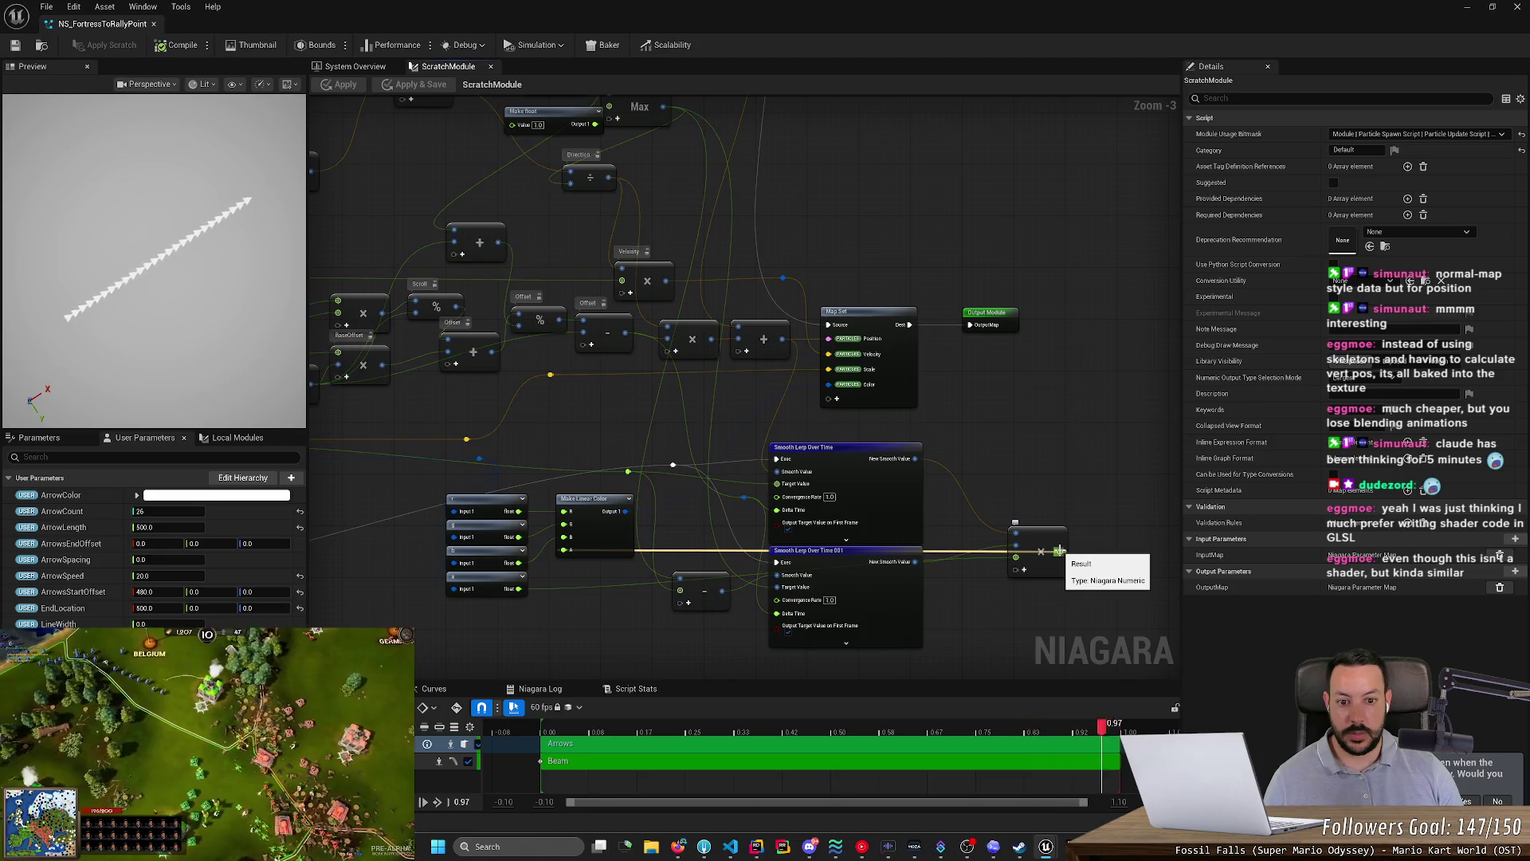
pyautogui.keyDown('alt'); pyautogui.click(1015, 556); pyautogui.keyUp('alt')
pyautogui.click(97, 46)
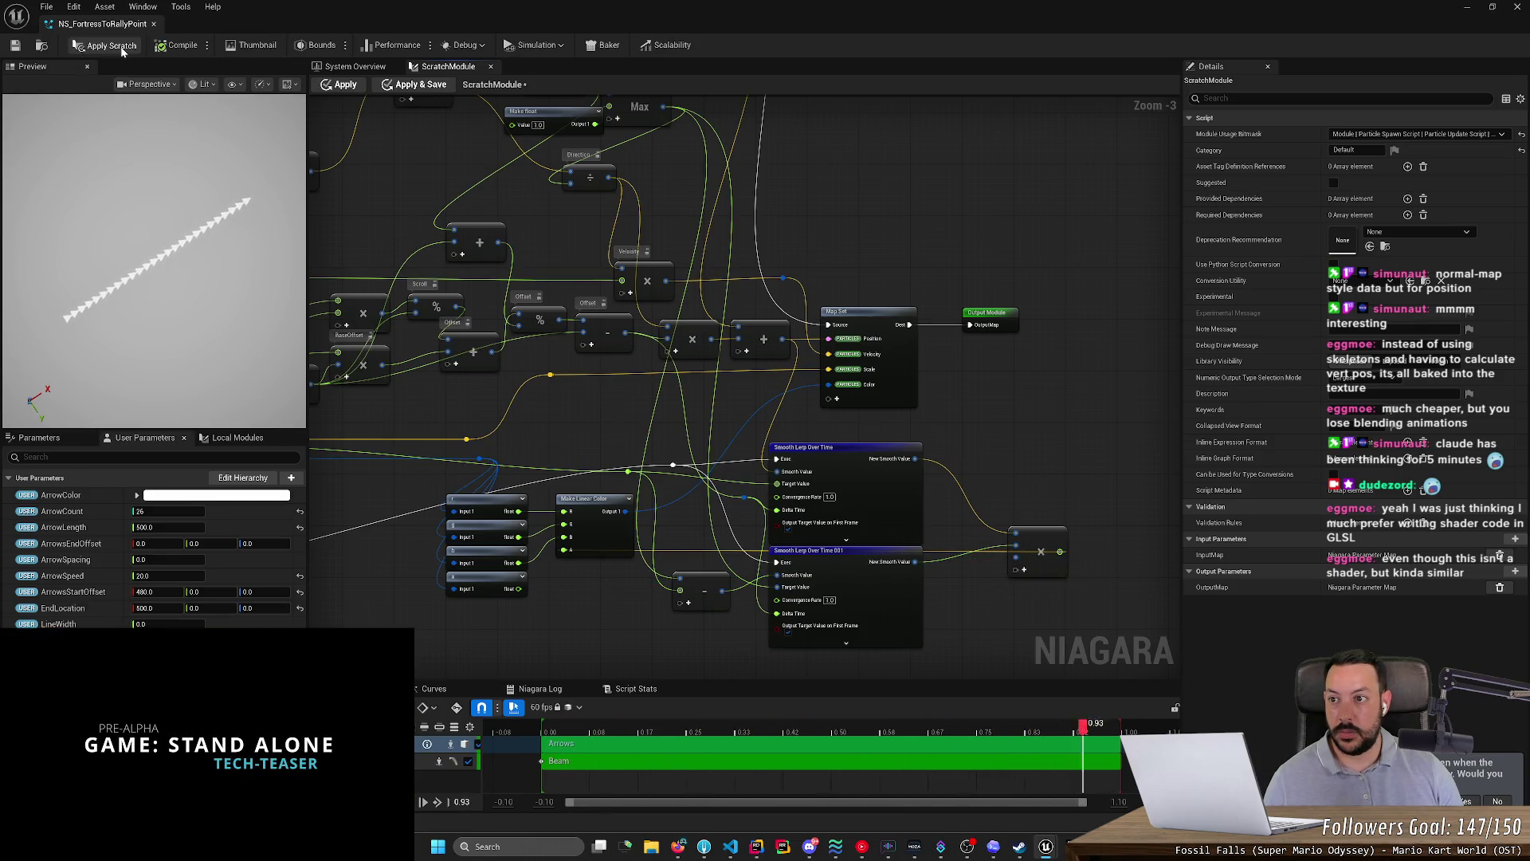
pyautogui.click(15, 46)
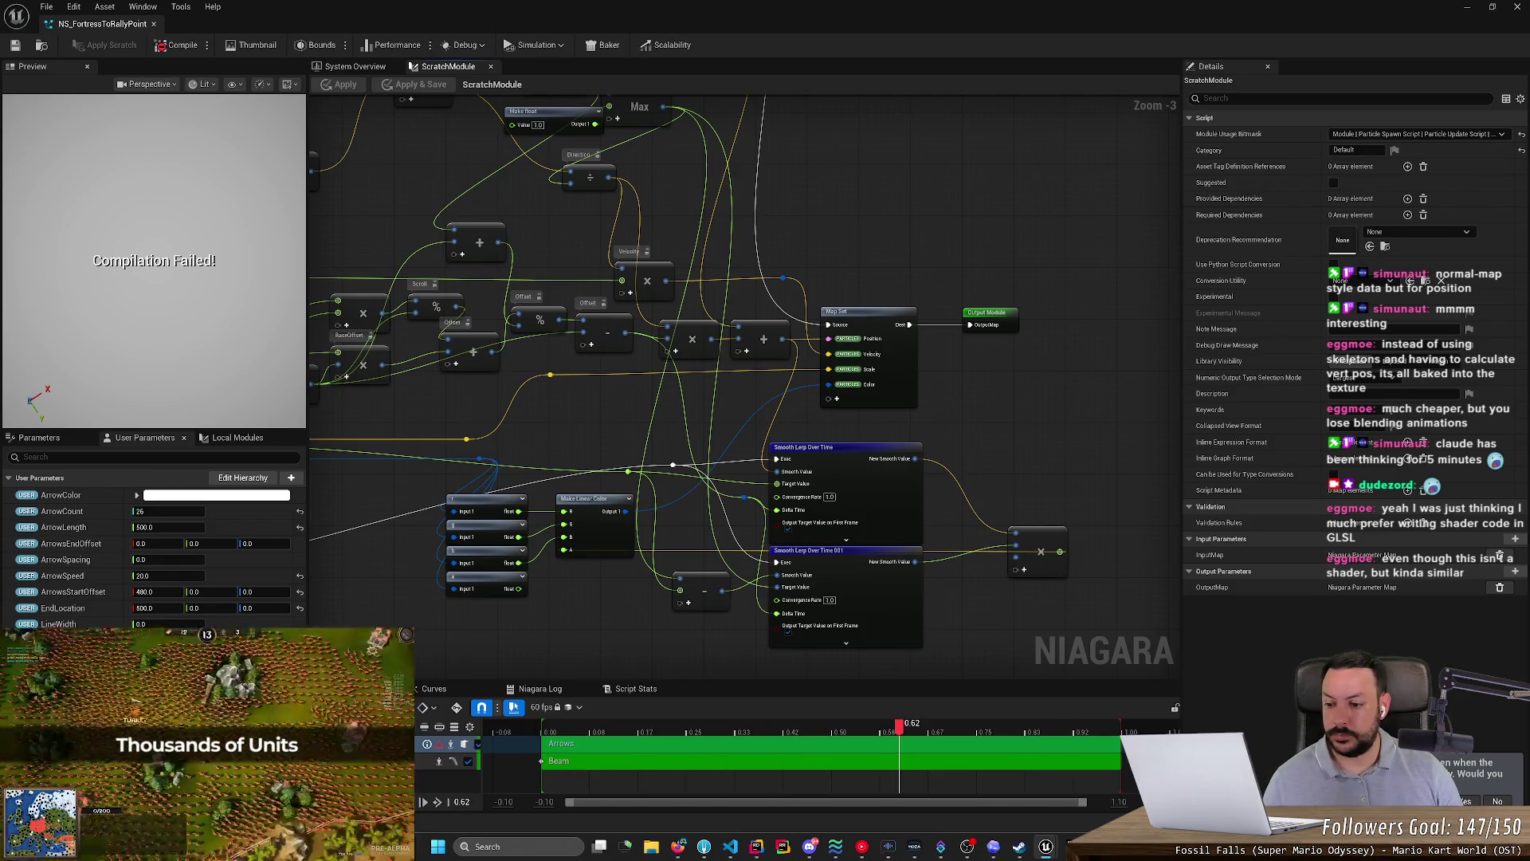
# - Open the compile error list and jump to the Multiply node causing the first error
pyautogui.press('`')
pyautogui.press('`')
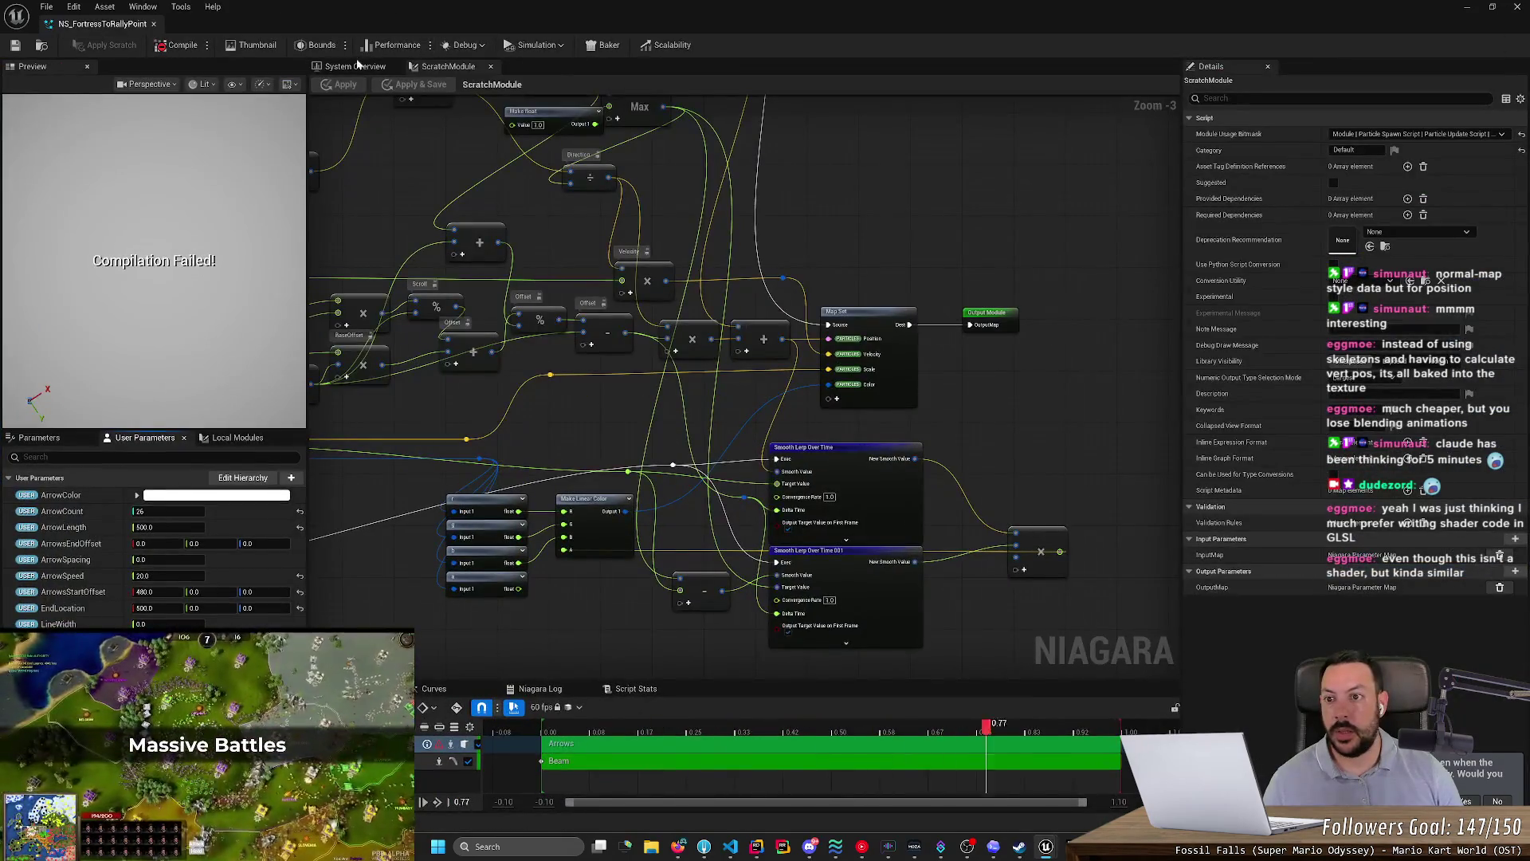
pyautogui.click(351, 66)
pyautogui.click(541, 689)
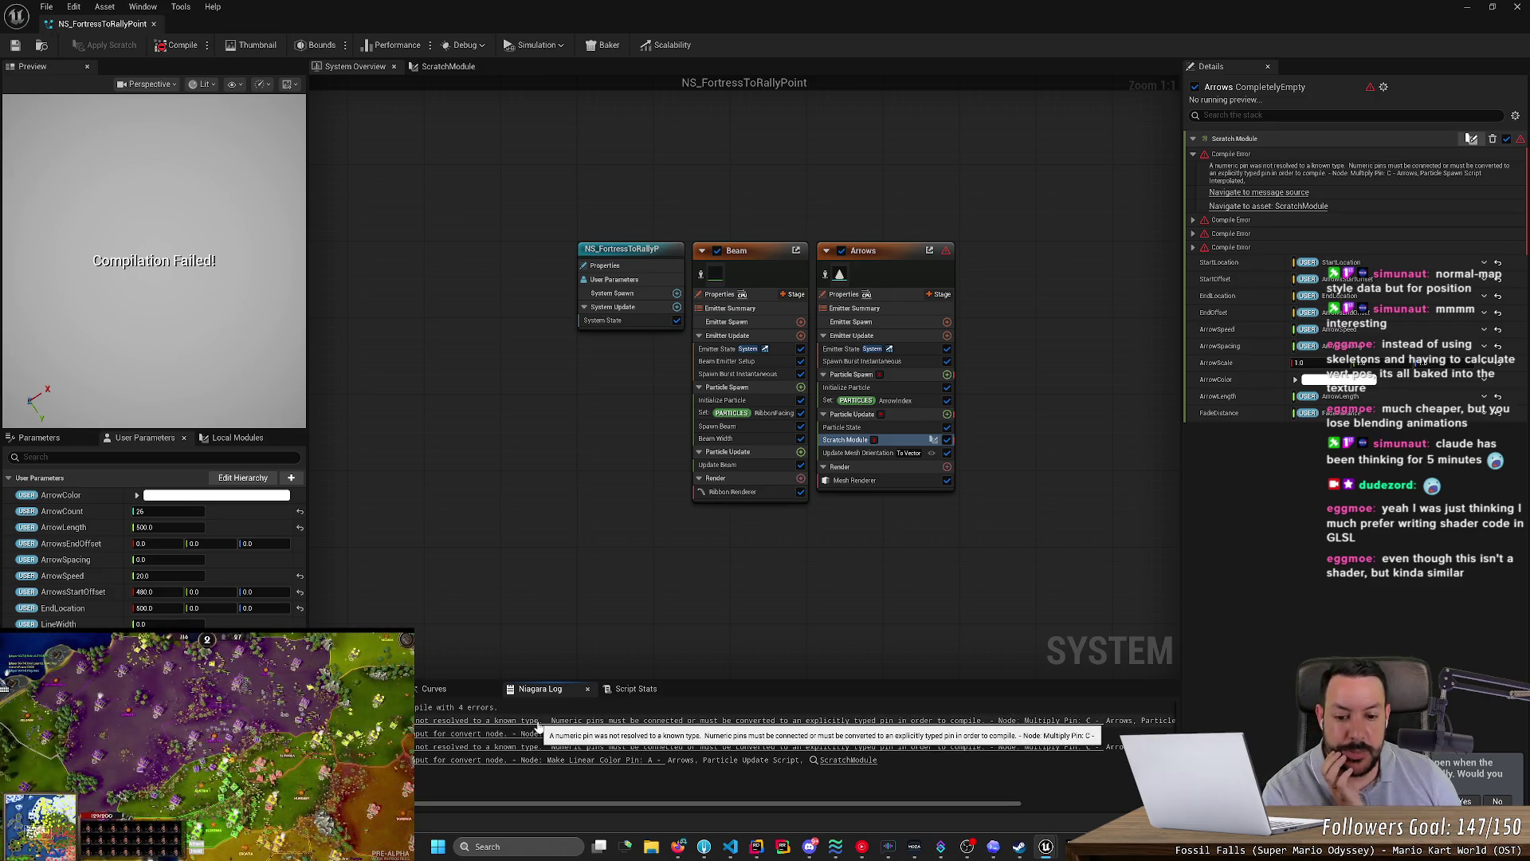
pyautogui.doubleClick(538, 726)
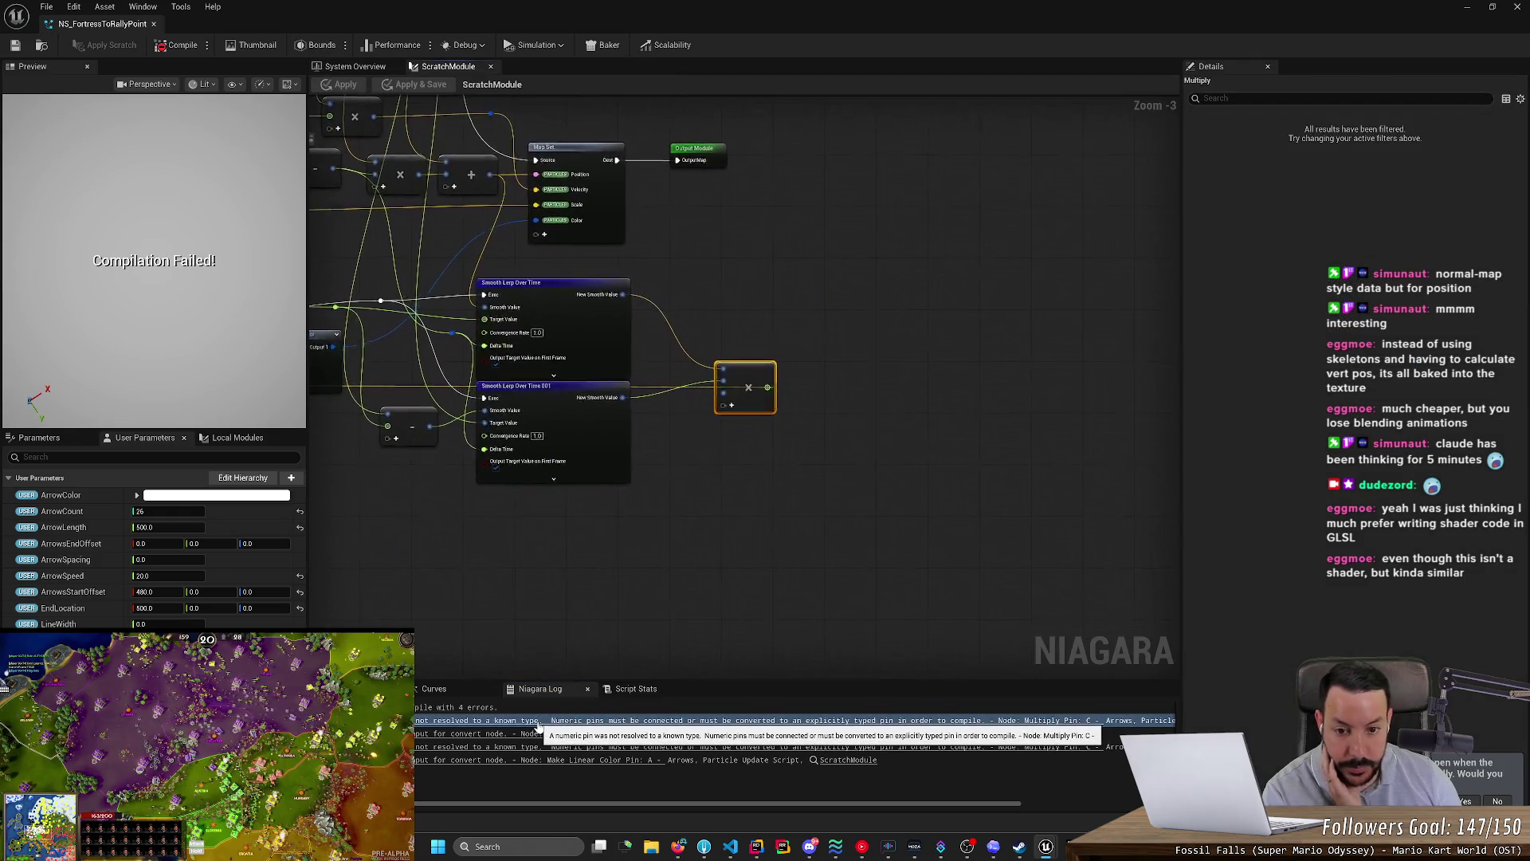
pyautogui.moveTo(605, 568)
pyautogui.mouseDown()
pyautogui.moveTo(989, 558)
pyautogui.moveTo(974, 524)
pyautogui.mouseUp()
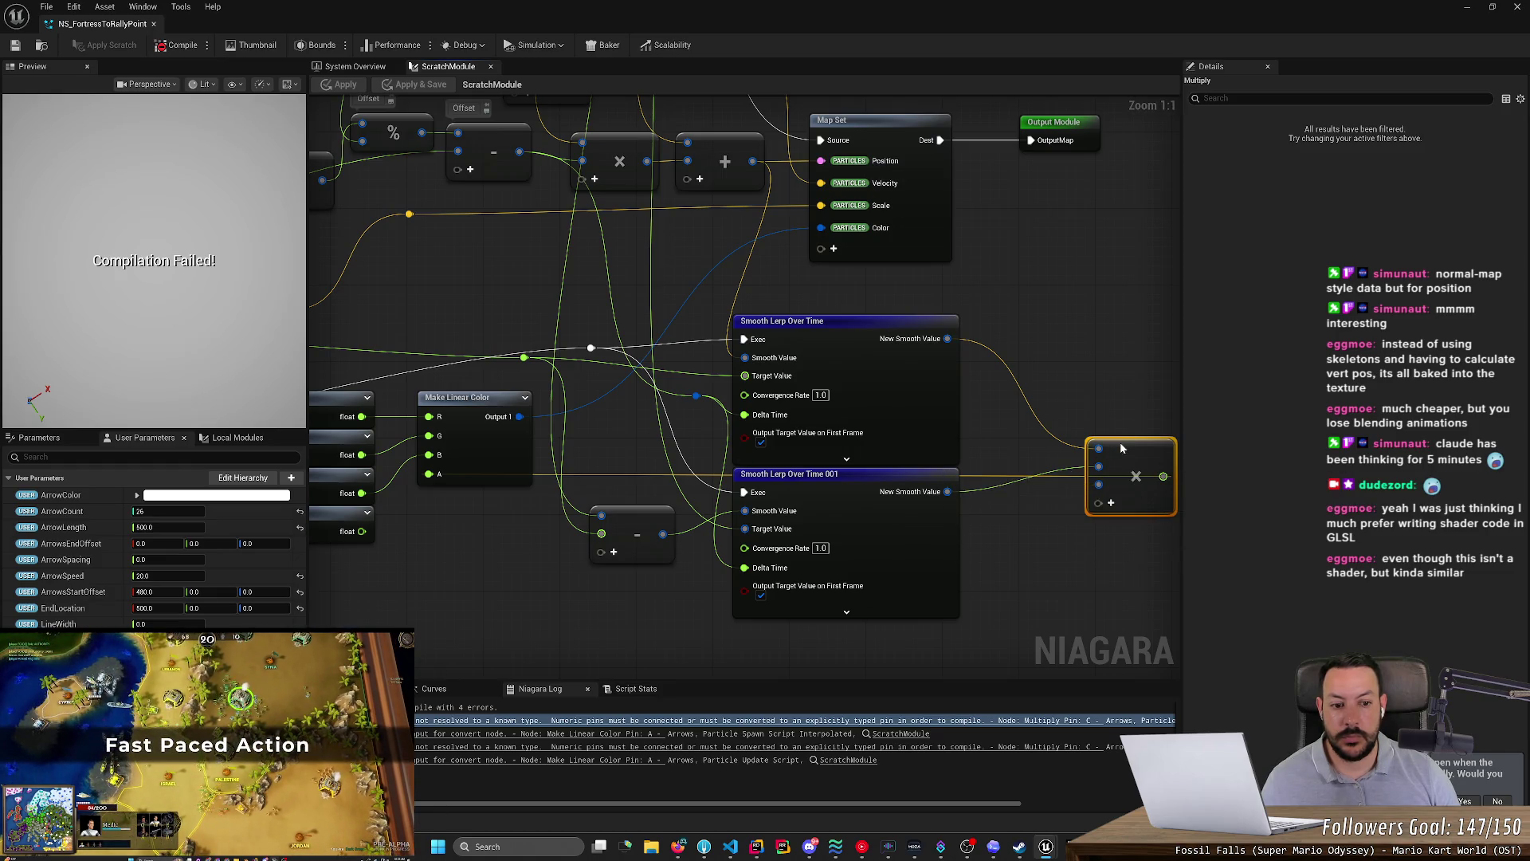
pyautogui.moveTo(1121, 449)
pyautogui.mouseDown()
pyautogui.moveTo(796, 418)
pyautogui.moveTo(876, 393)
pyautogui.moveTo(933, 422)
pyautogui.moveTo(1013, 431)
pyautogui.mouseUp()
# - Add a Make float node after Multiply, wire it into Make Linear Color's A, and recompile
pyautogui.write('float')
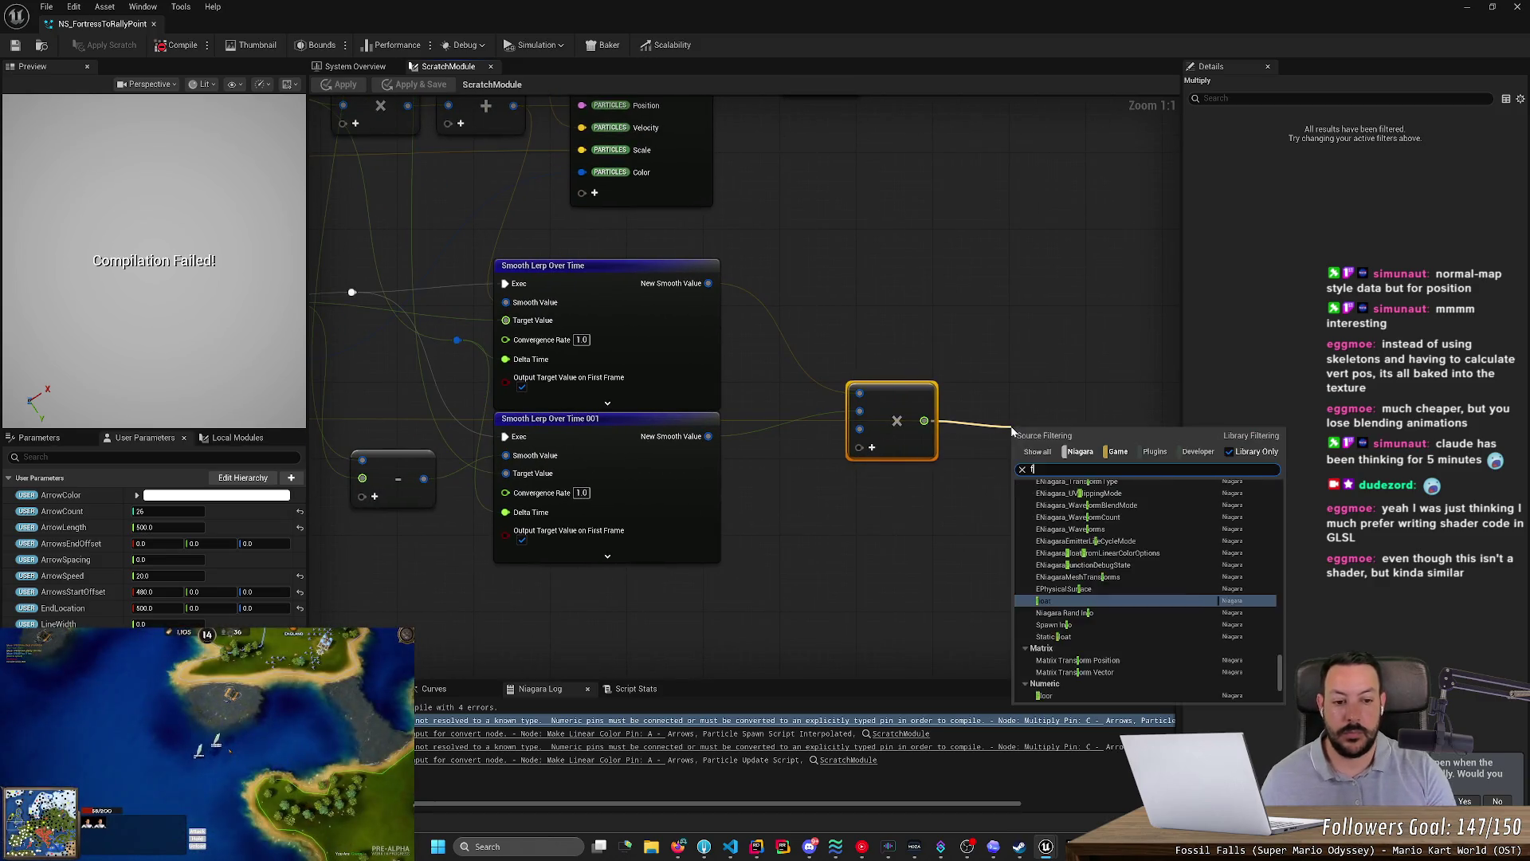
pyautogui.press('Return')
pyautogui.scroll(-1, 1044, 463)
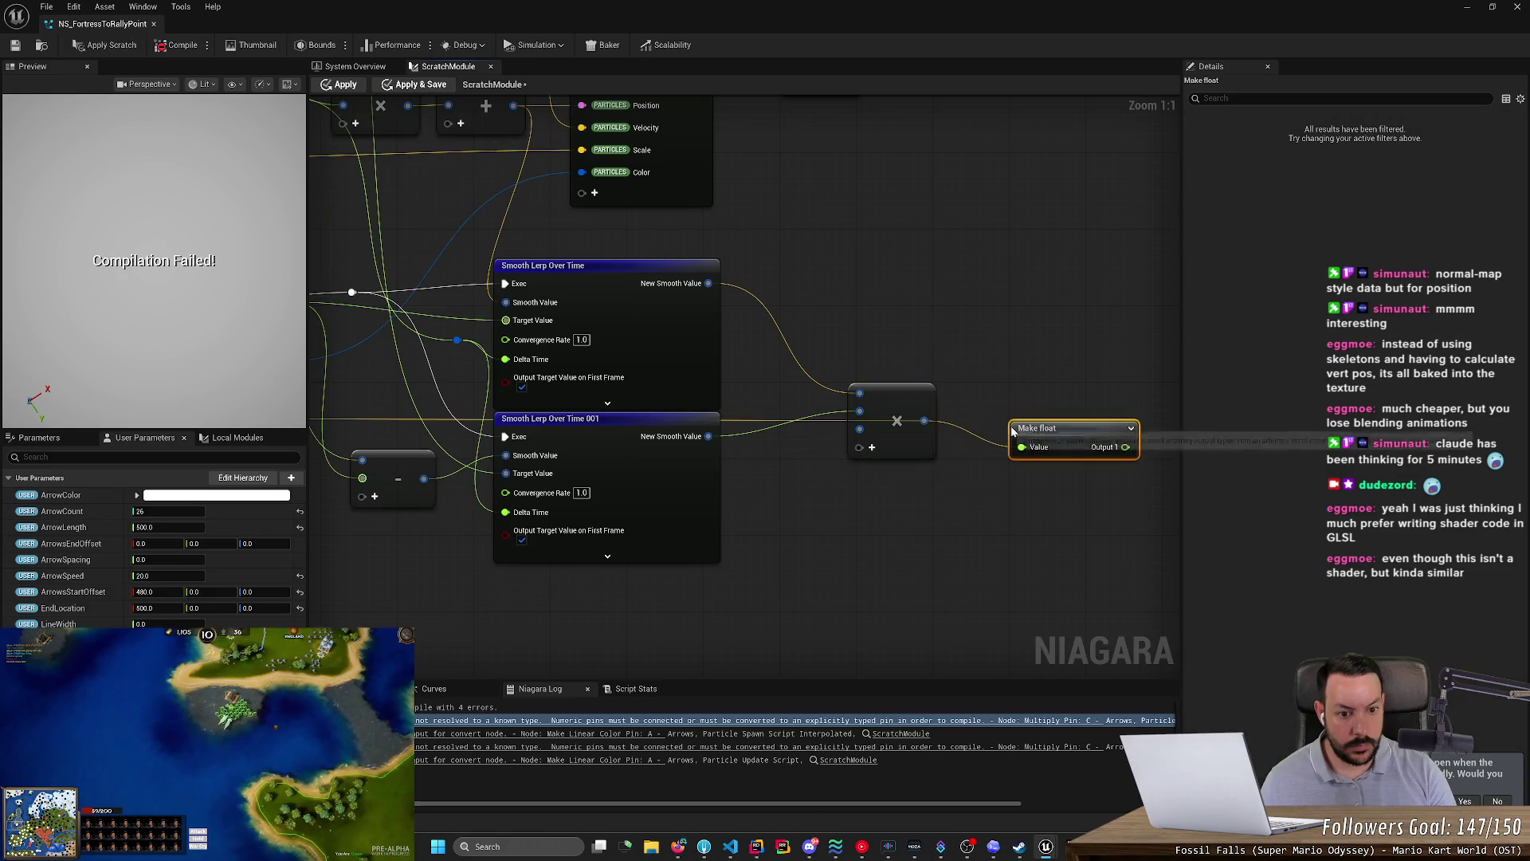
pyautogui.scroll(-1, 1054, 474)
pyautogui.moveTo(1102, 442); pyautogui.dragTo(397, 421)
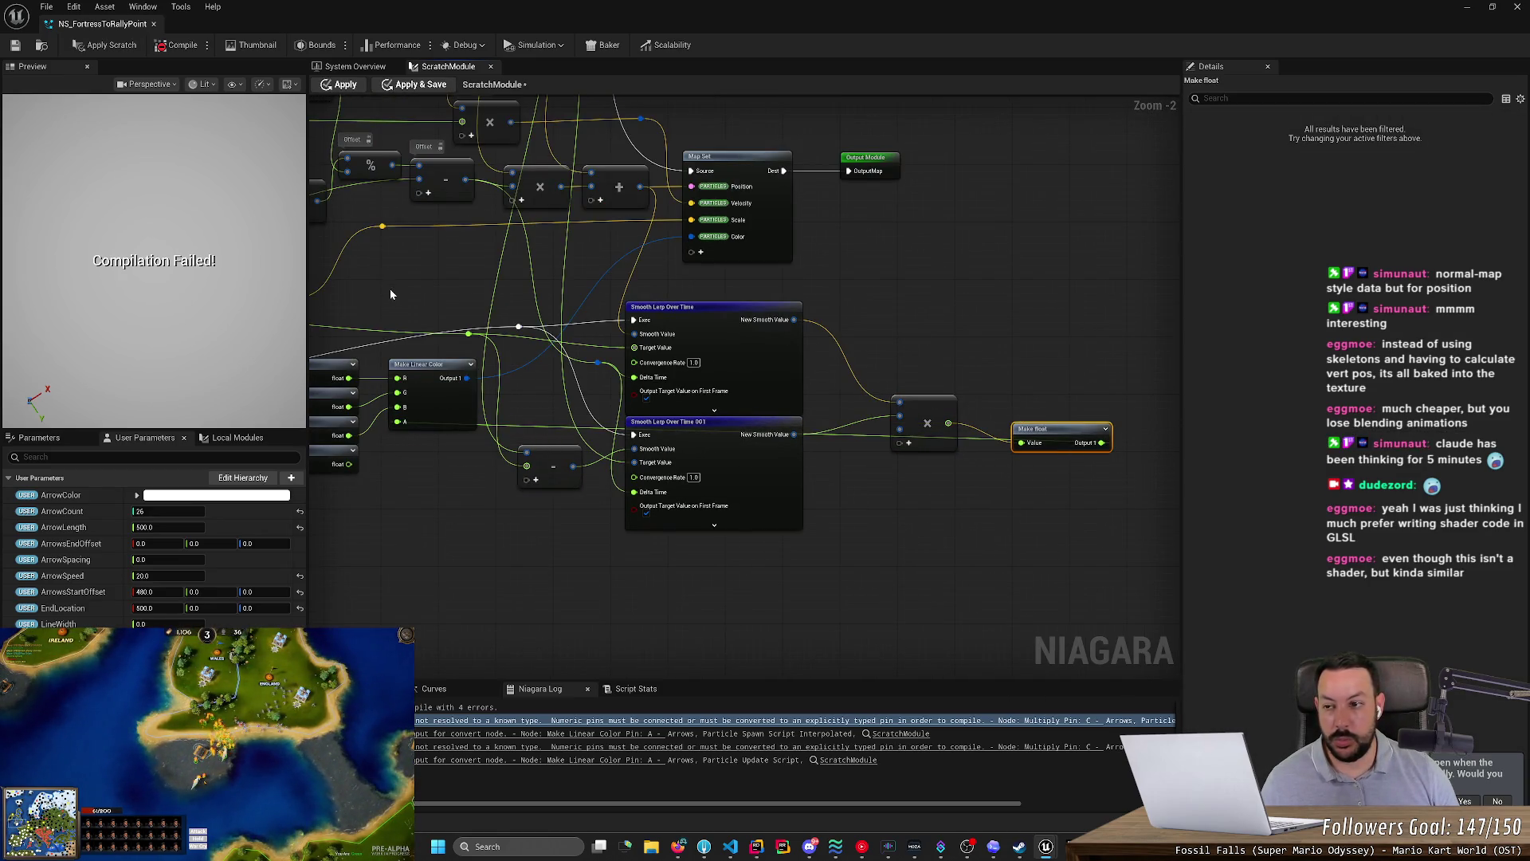
pyautogui.click(192, 54)
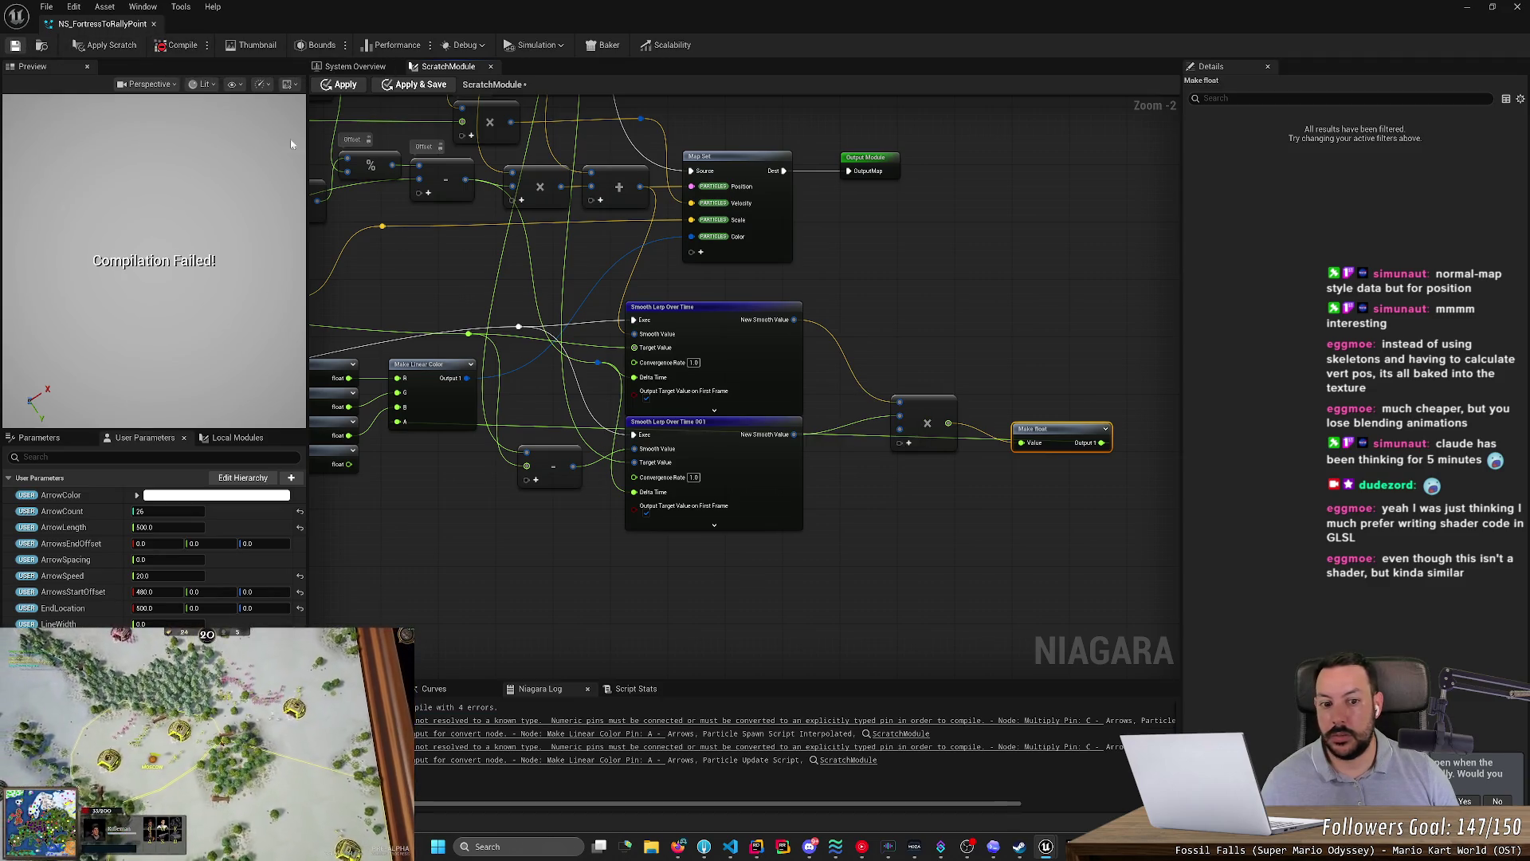
# - Remove the Multiply node's extra input pin and save the particle system
pyautogui.scroll(1, 952, 445)
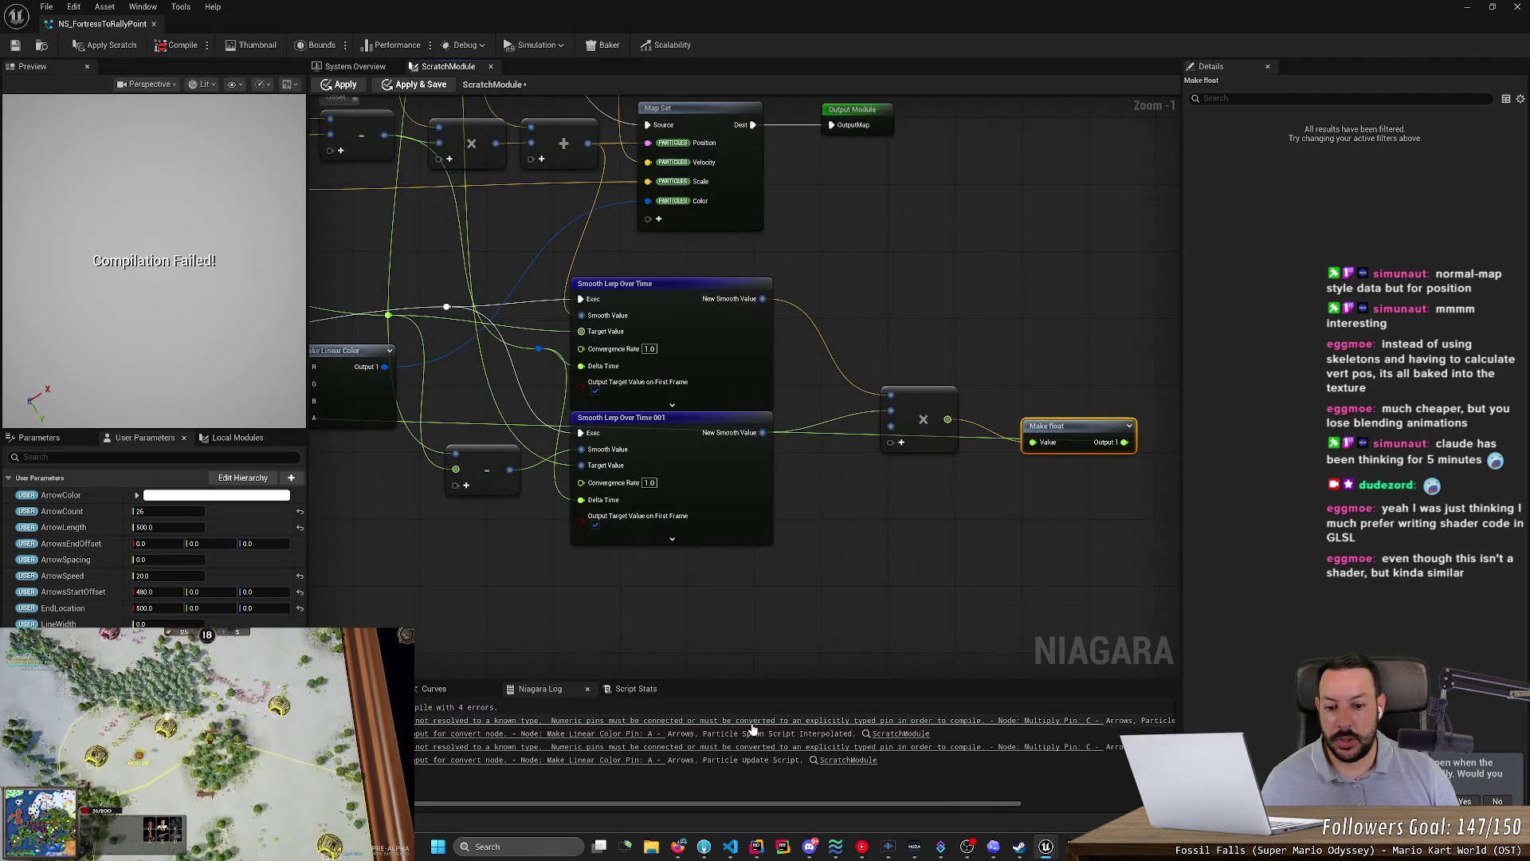
pyautogui.click(752, 721)
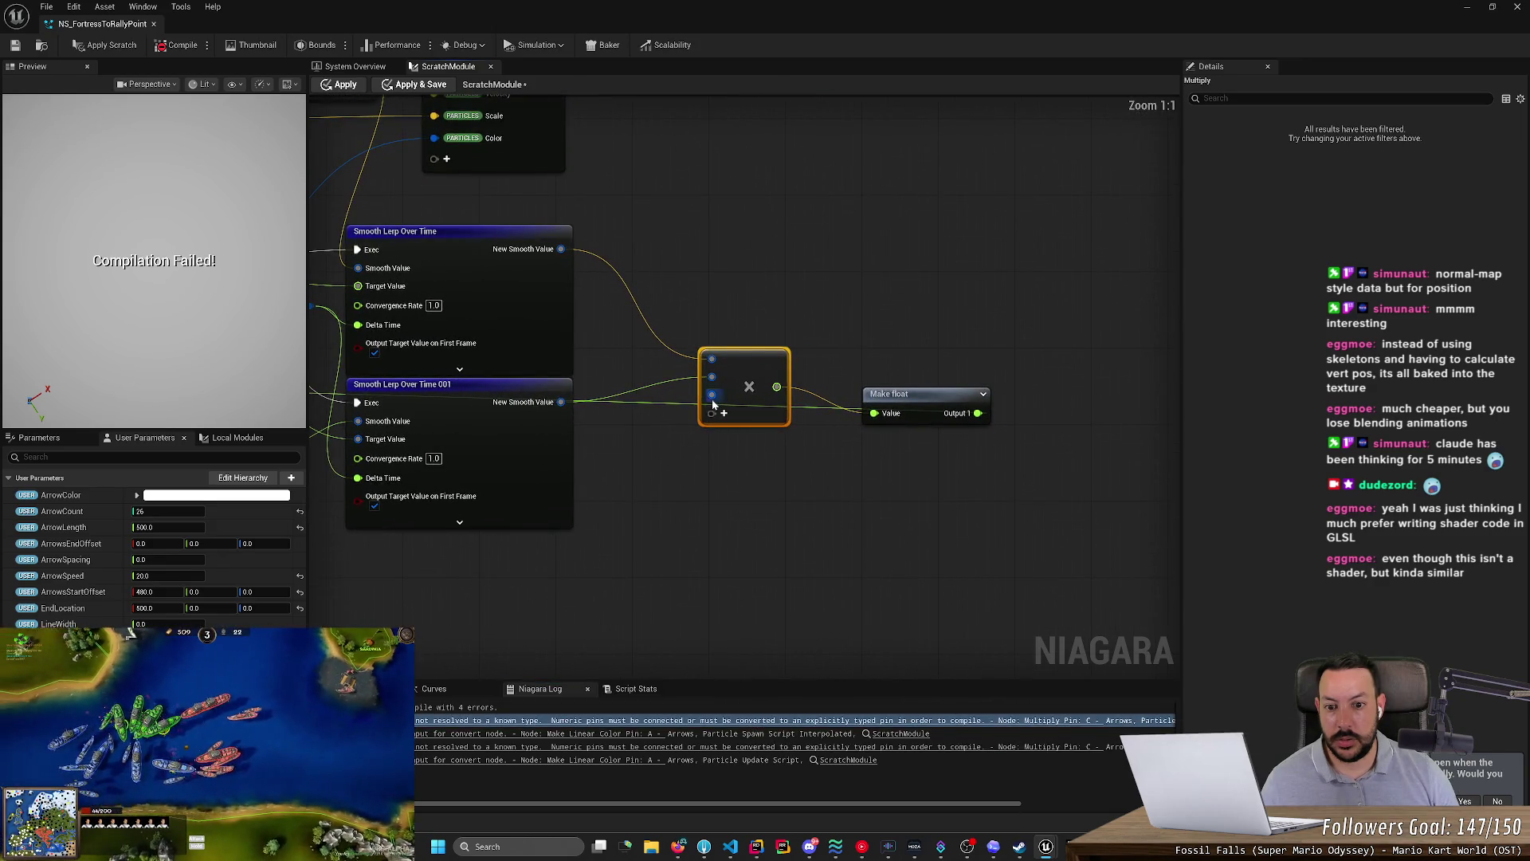
pyautogui.rightClick(713, 402)
pyautogui.click(107, 44)
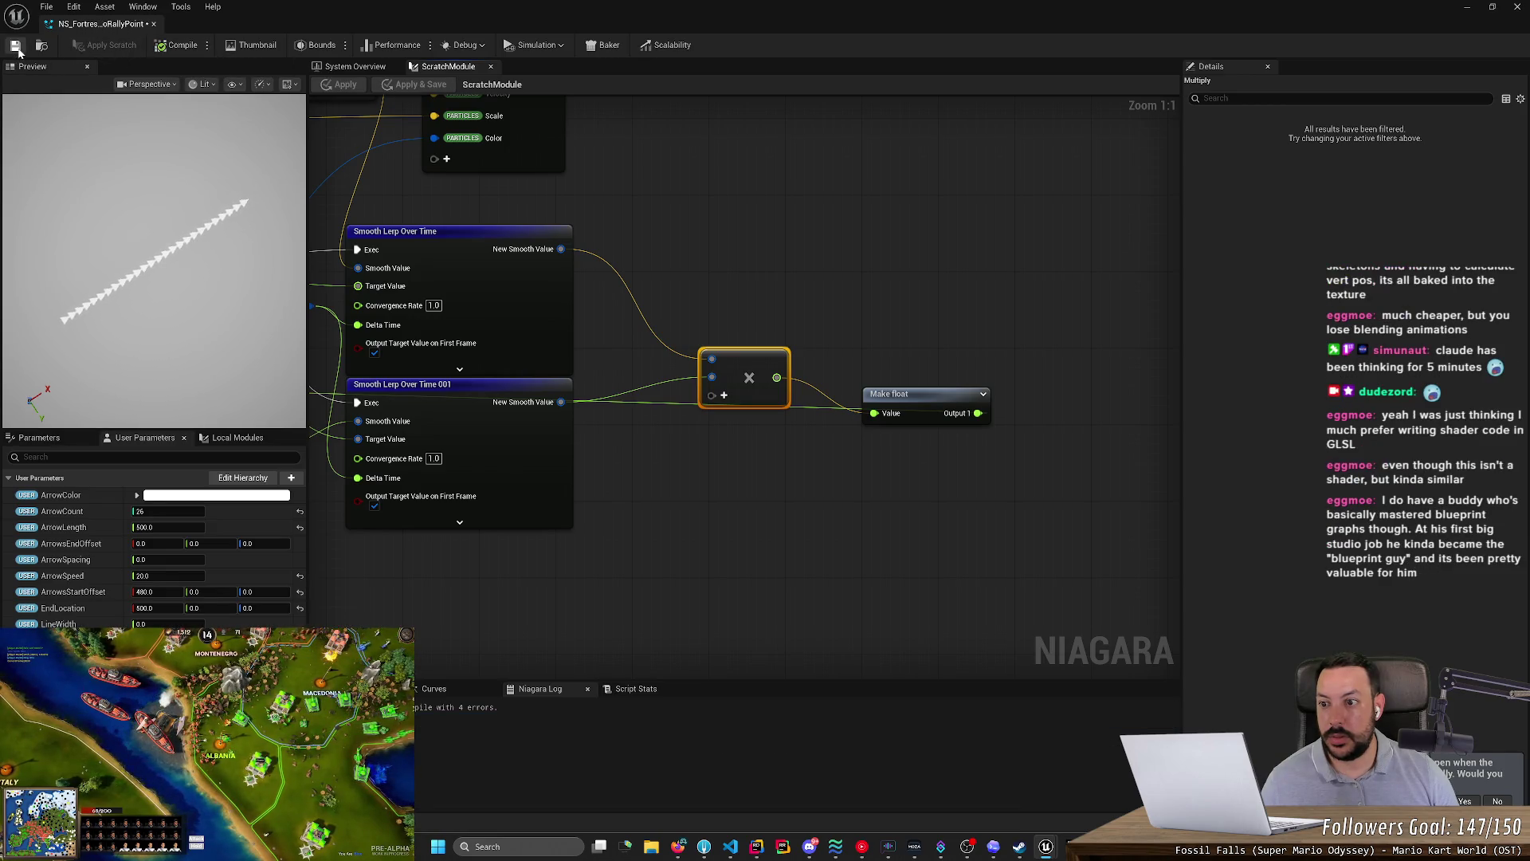
pyautogui.click(16, 46)
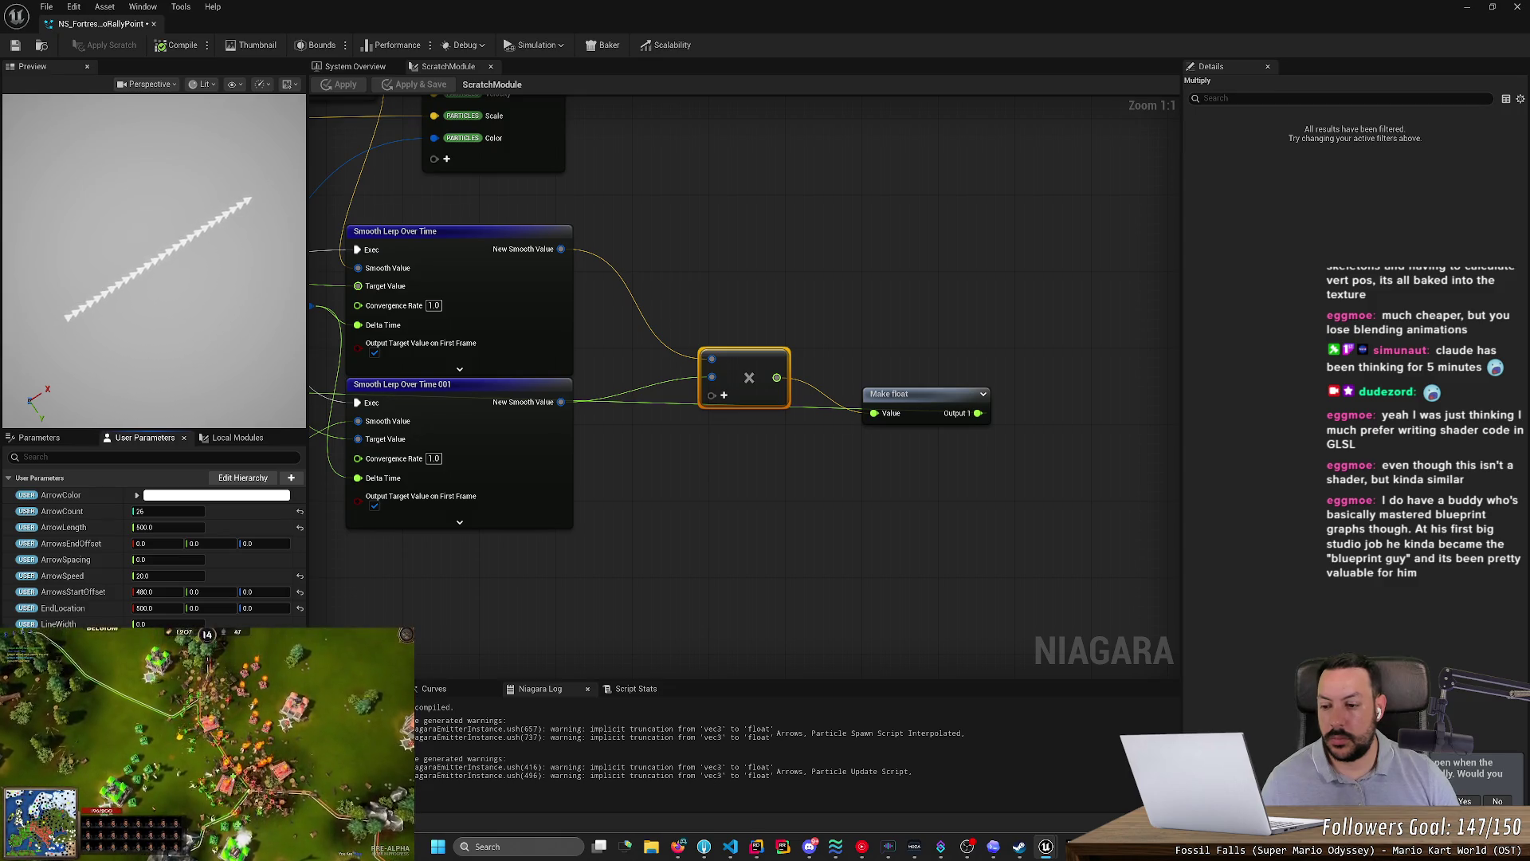
pyautogui.hotkey('ctrl', 's')
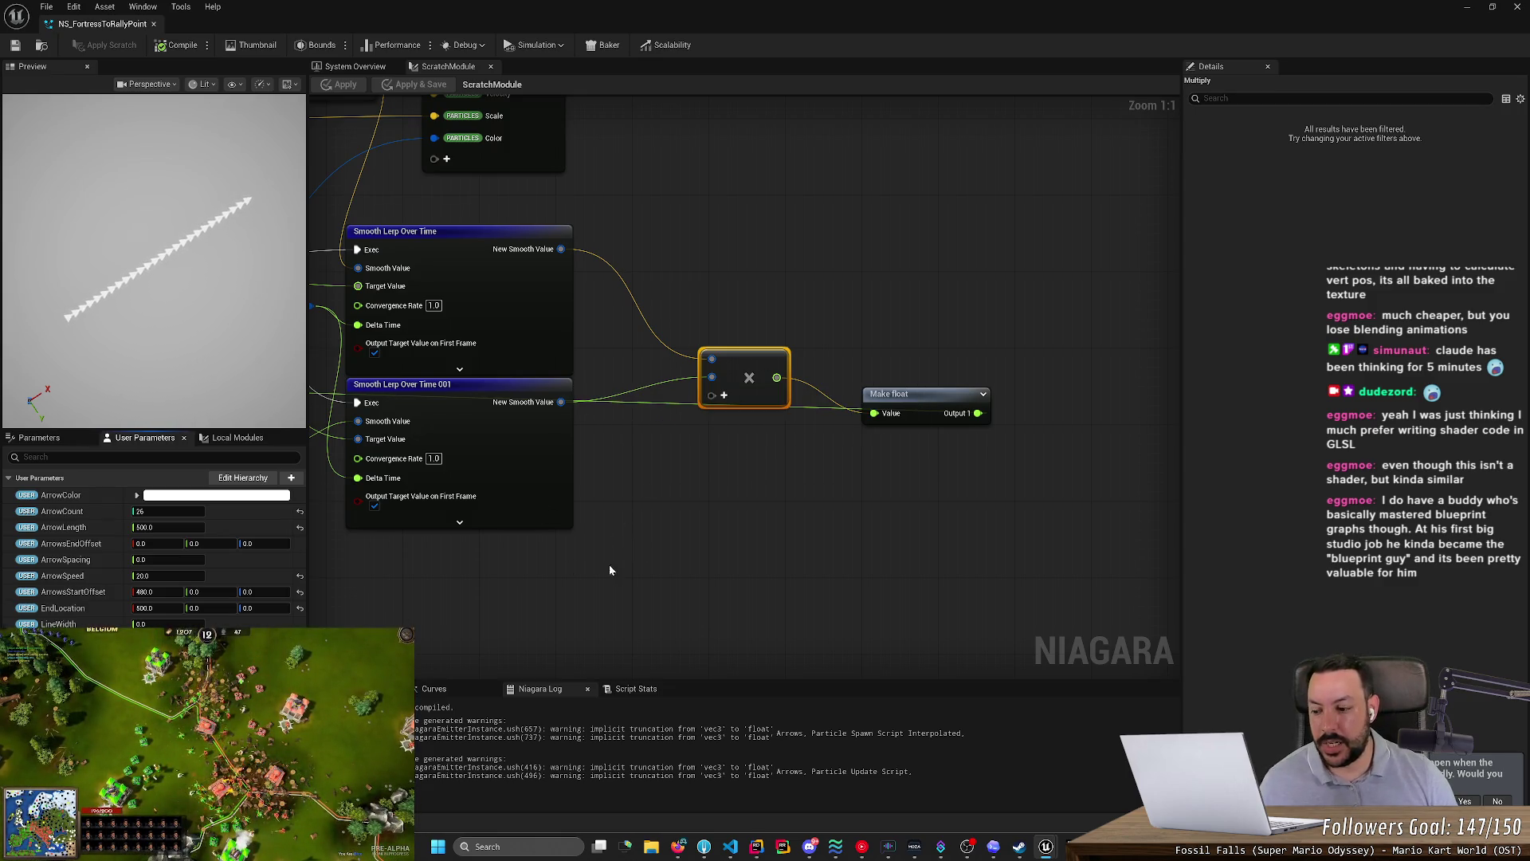
pyautogui.scroll(-3, 904, 529)
pyautogui.scroll(1, 734, 514)
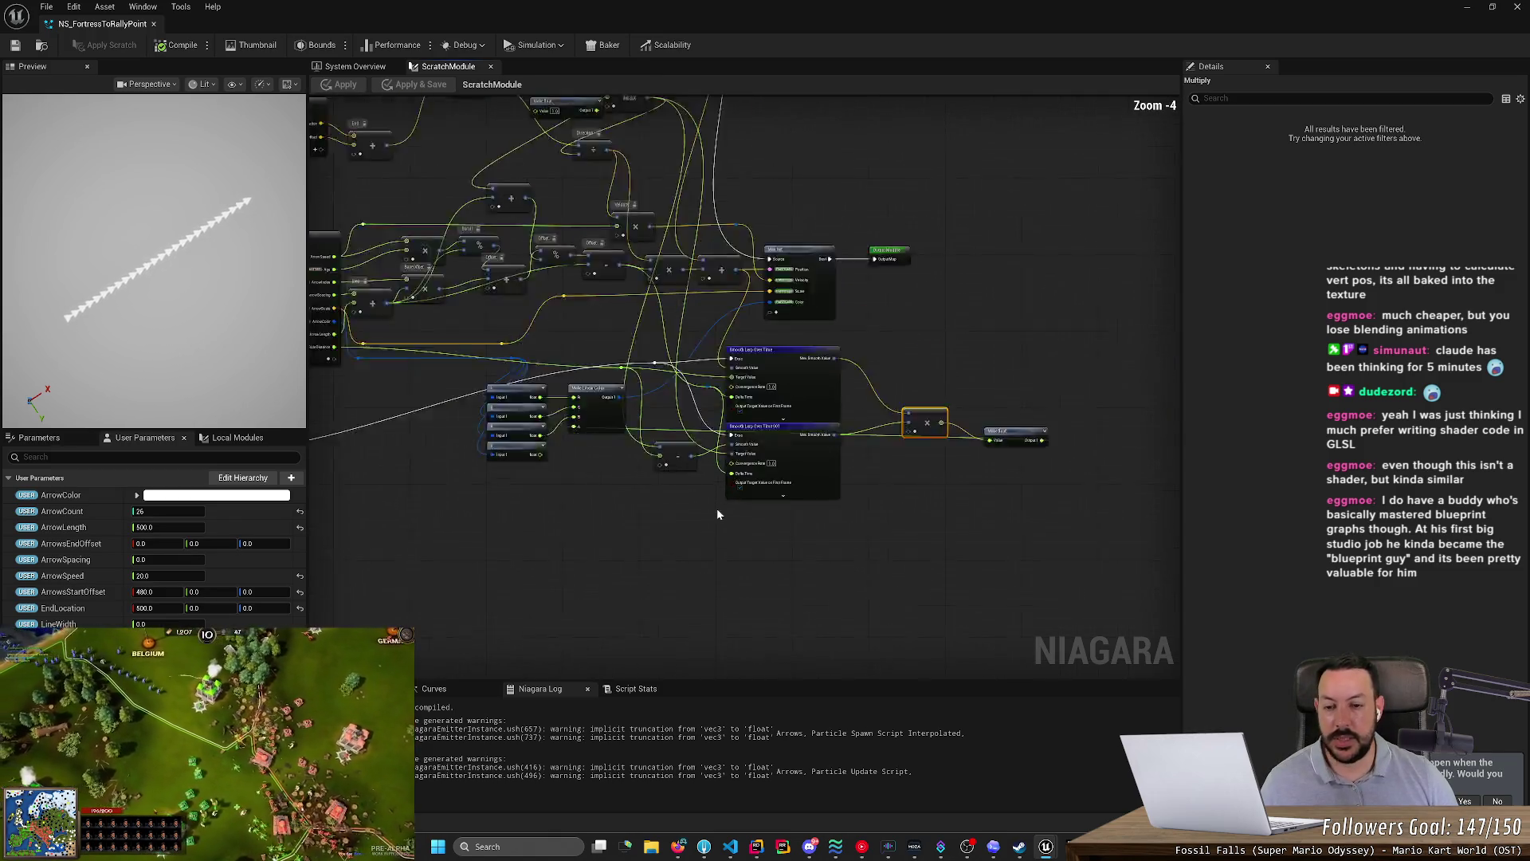
pyautogui.rightClick(845, 272)
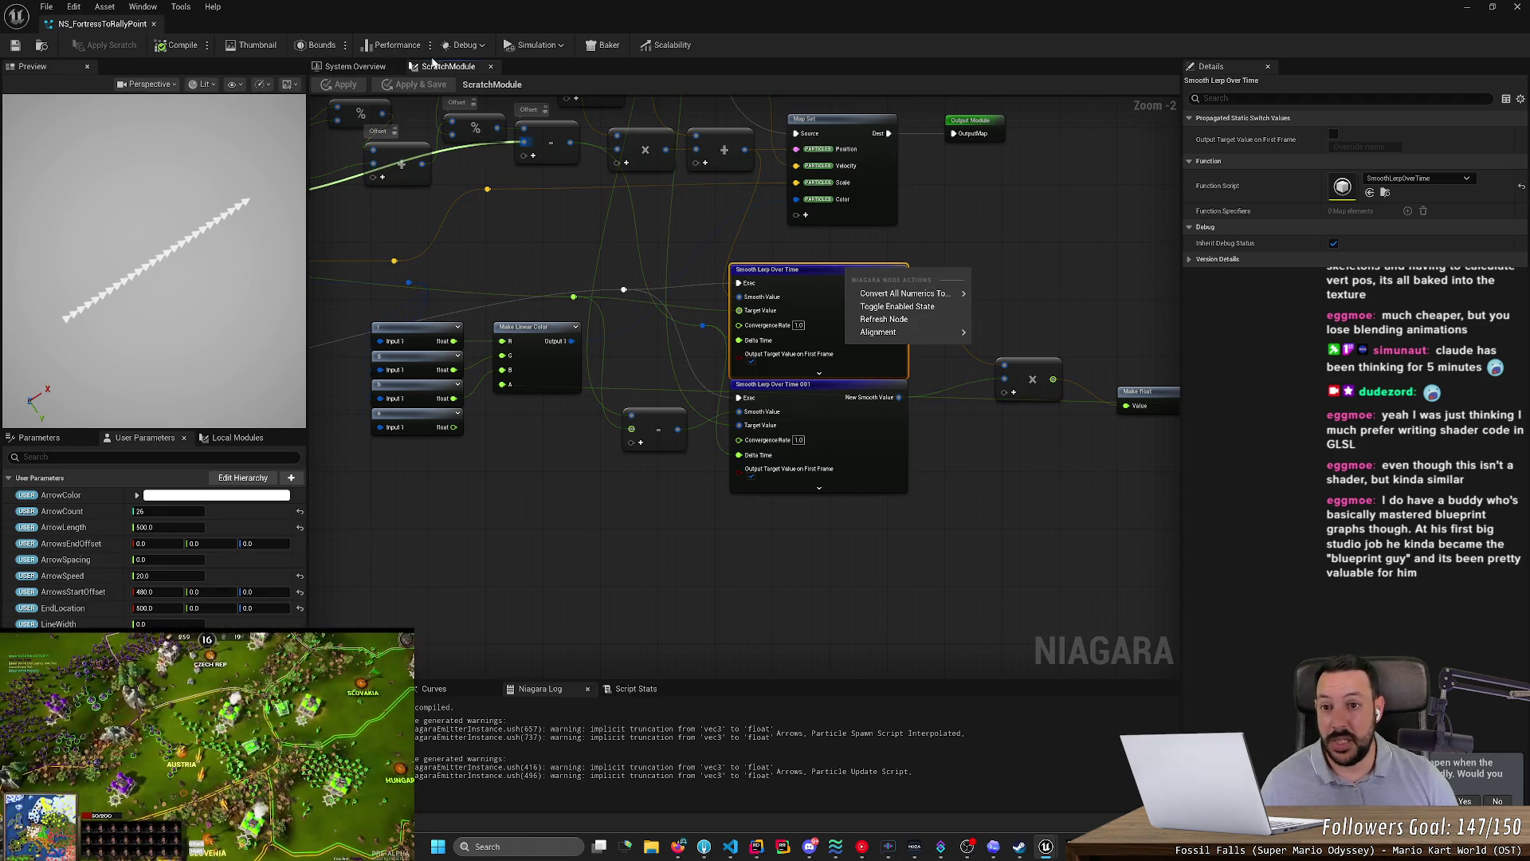
pyautogui.click(558, 49)
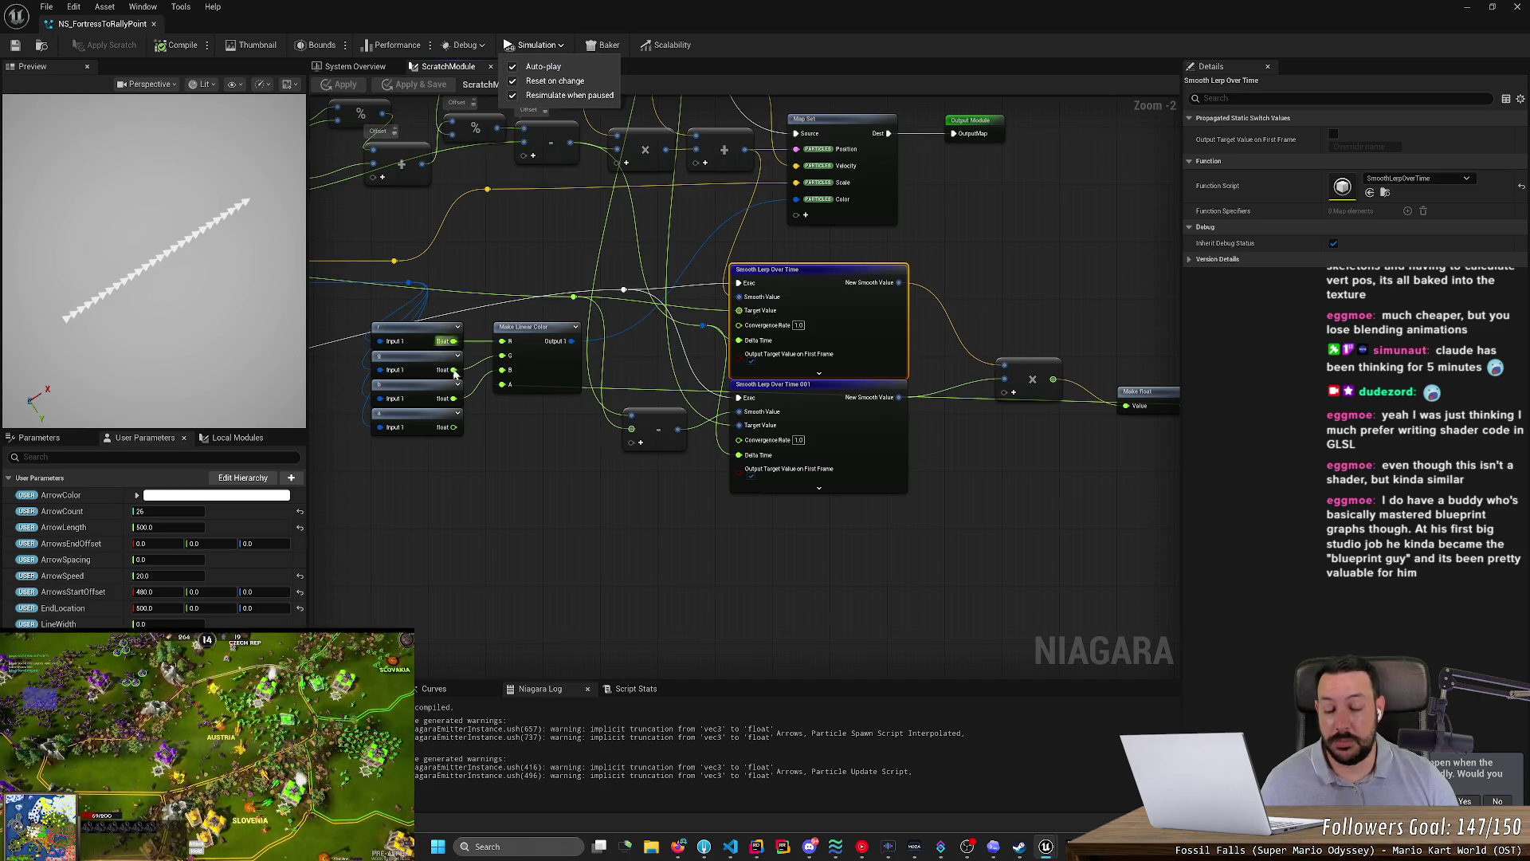
pyautogui.rightClick(816, 275)
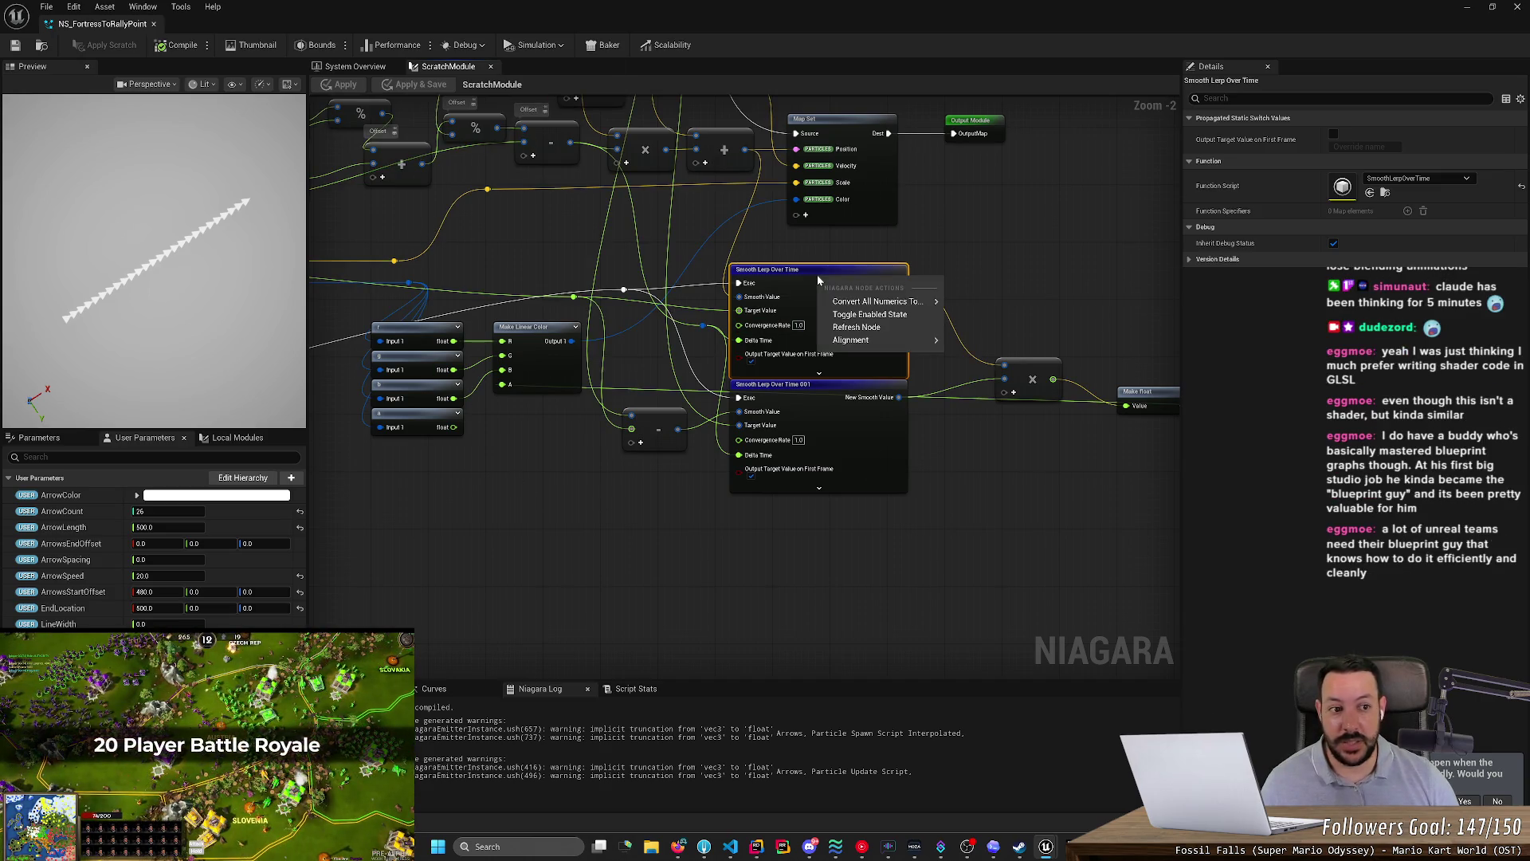
pyautogui.scroll(1, 754, 487)
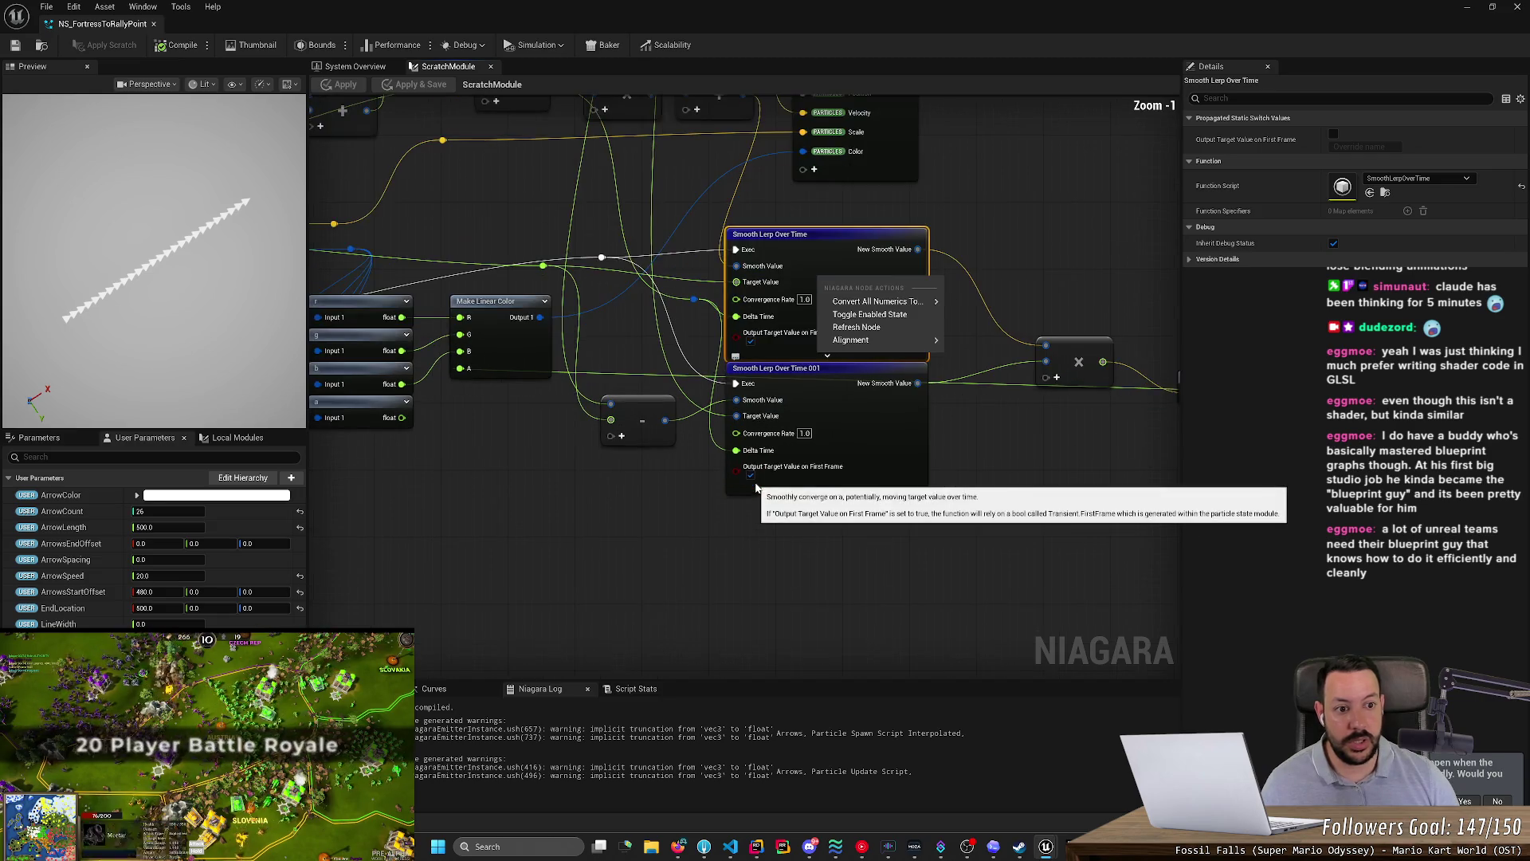
pyautogui.click(1073, 537)
pyautogui.scroll(1, 877, 495)
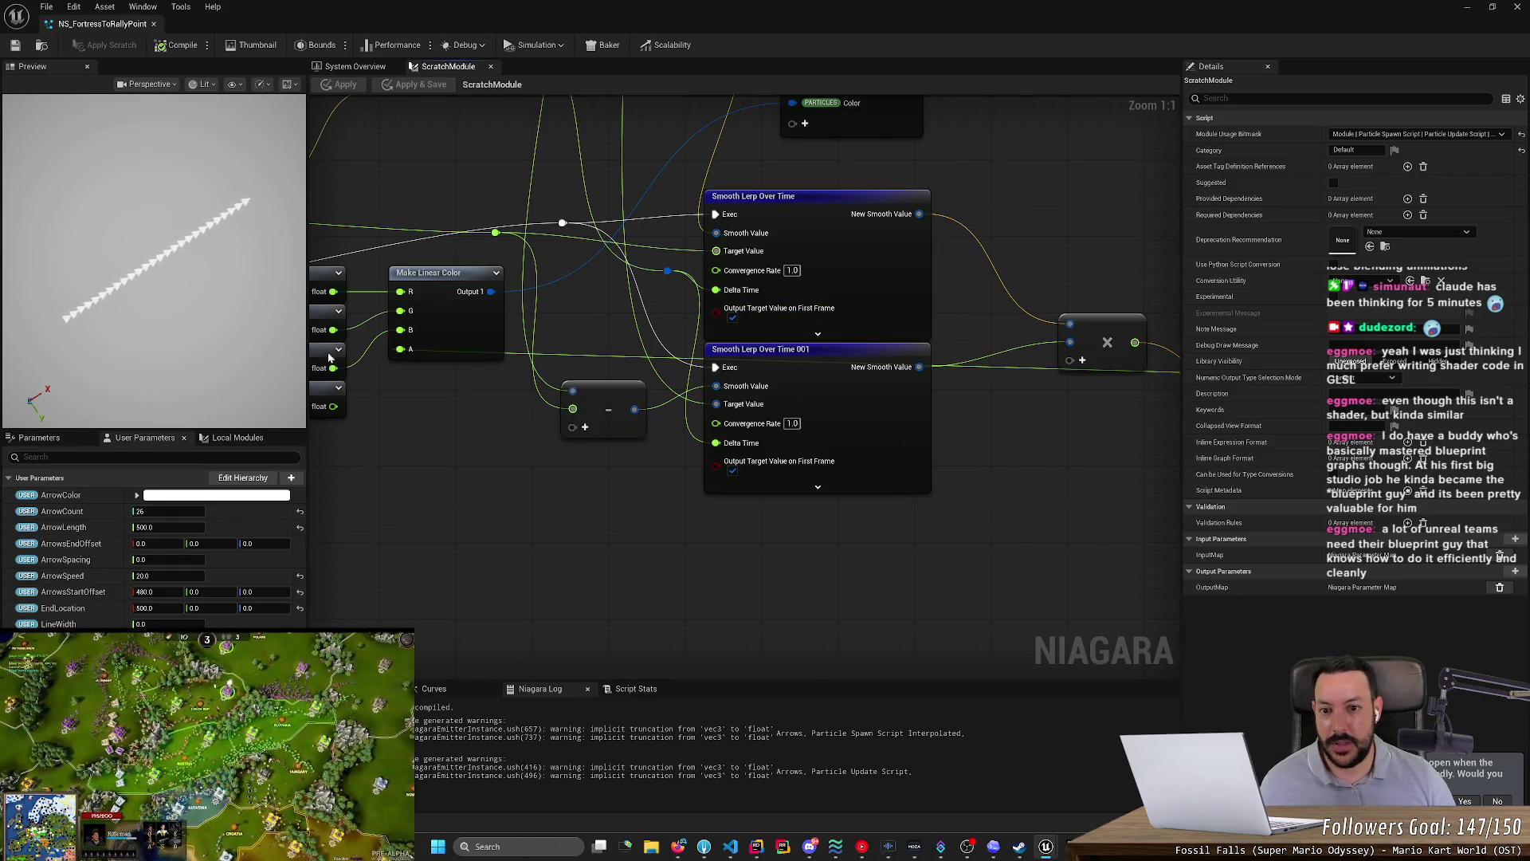
pyautogui.scroll(-4, 520, 458)
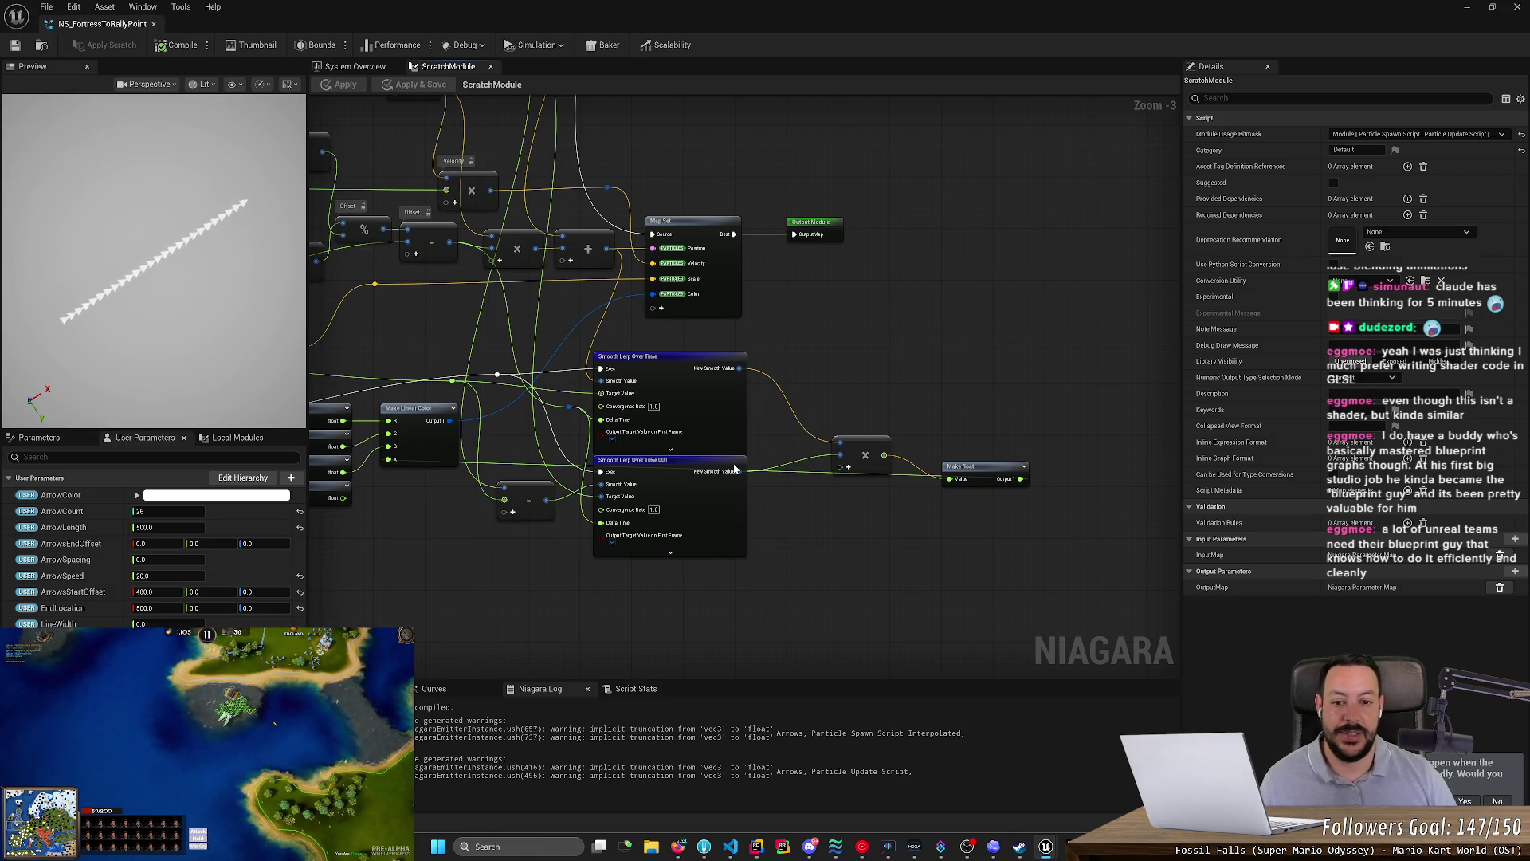
pyautogui.scroll(-4, 574, 507)
pyautogui.scroll(5, 574, 506)
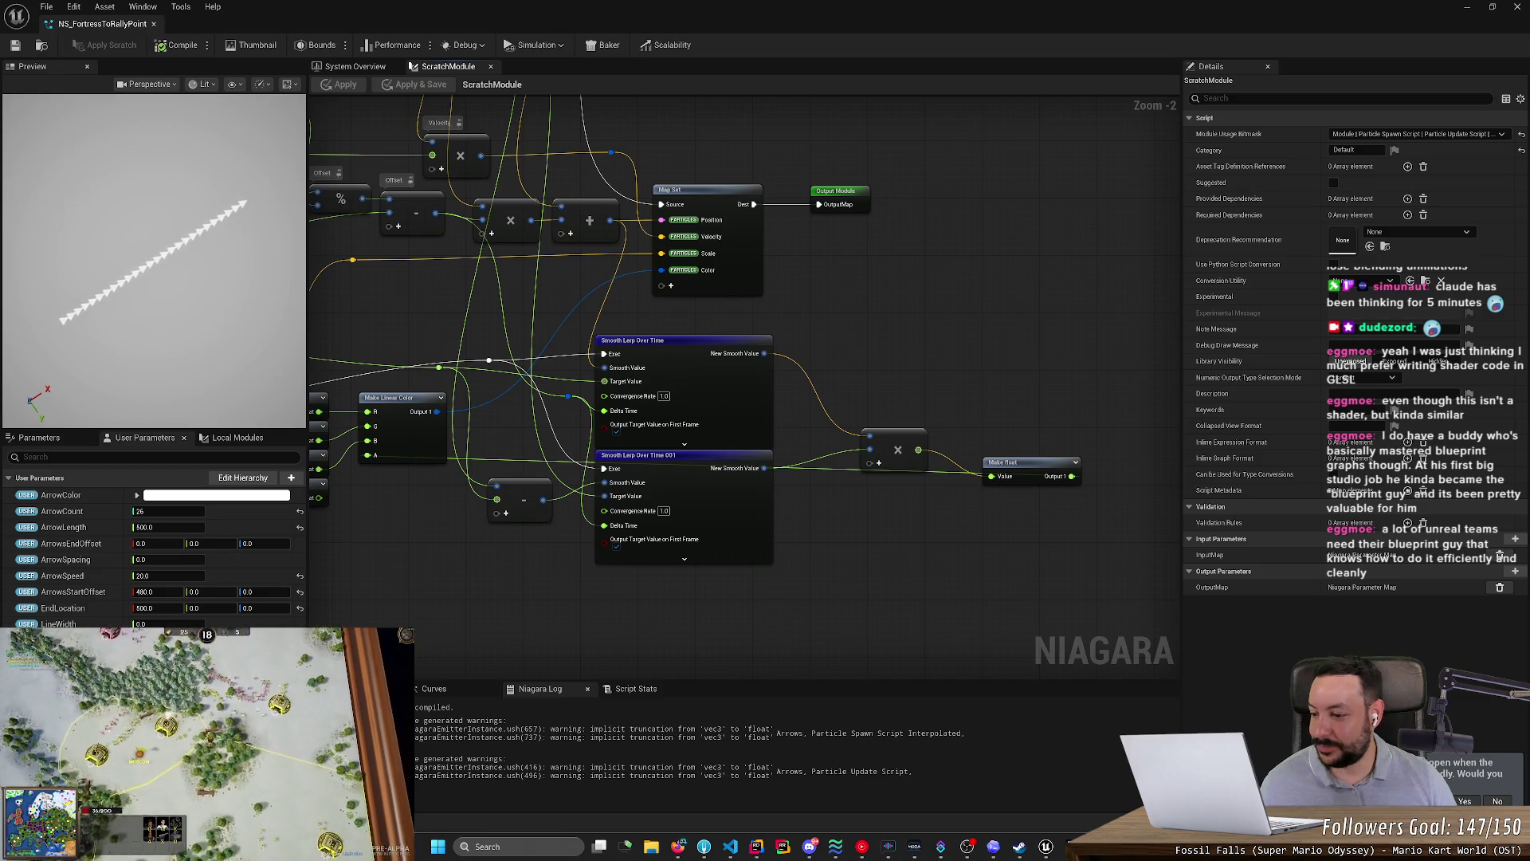
# - Delete the Multiply node, wire Smooth Lerp Over Time into Make Float, then apply and save
pyautogui.moveTo(871, 382)
pyautogui.mouseDown()
pyautogui.moveTo(889, 356)
pyautogui.moveTo(1004, 341)
pyautogui.moveTo(765, 349)
pyautogui.mouseUp()
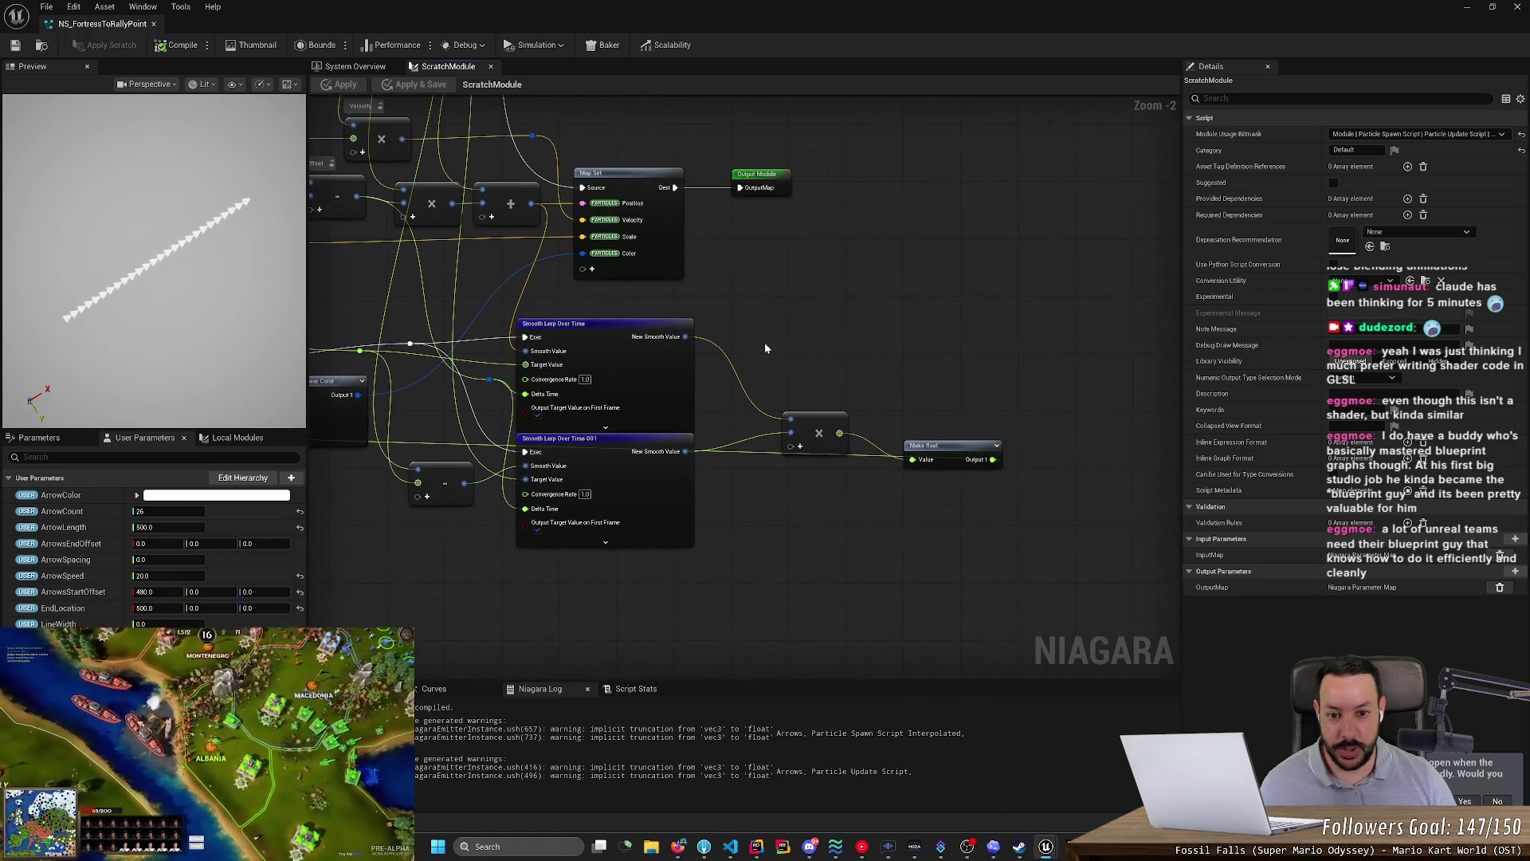
pyautogui.click(809, 417)
pyautogui.press('Delete')
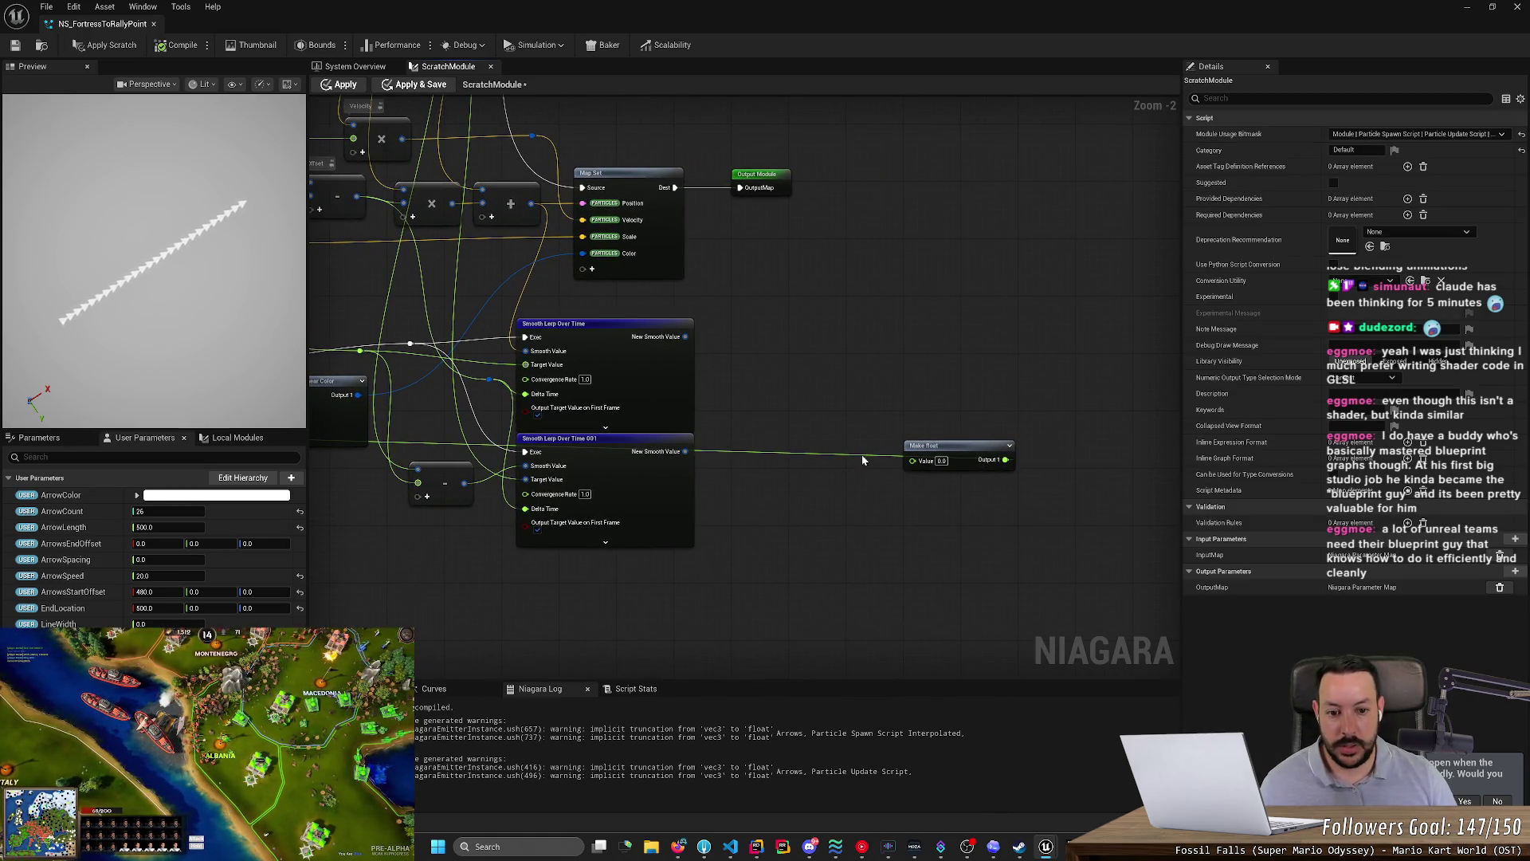
pyautogui.moveTo(971, 461)
pyautogui.mouseDown()
pyautogui.moveTo(945, 395)
pyautogui.moveTo(956, 427)
pyautogui.mouseUp()
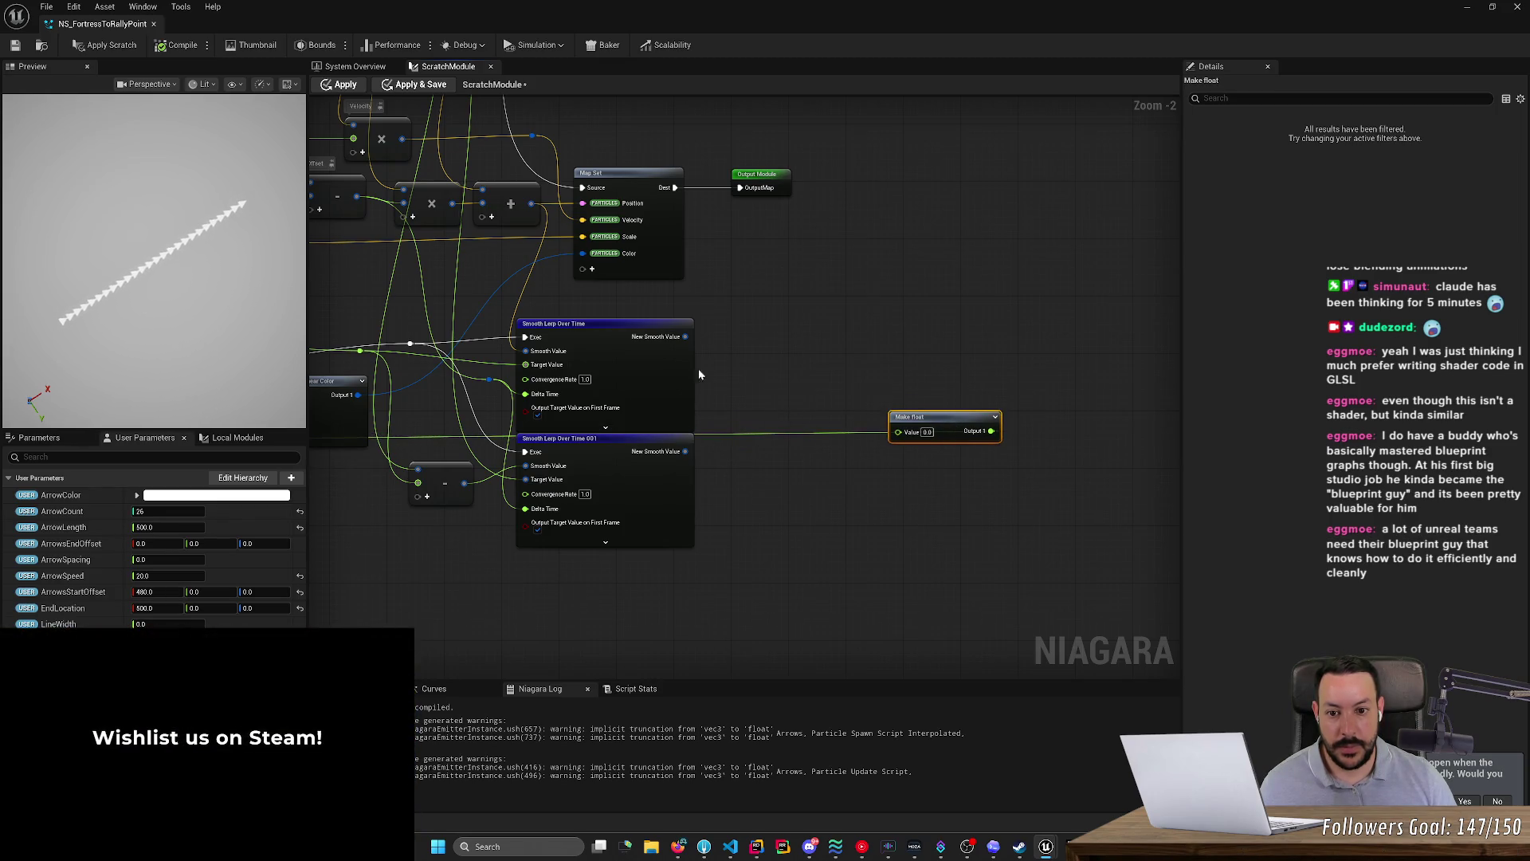
pyautogui.moveTo(685, 336)
pyautogui.mouseDown()
pyautogui.moveTo(876, 400)
pyautogui.moveTo(898, 431)
pyautogui.mouseUp()
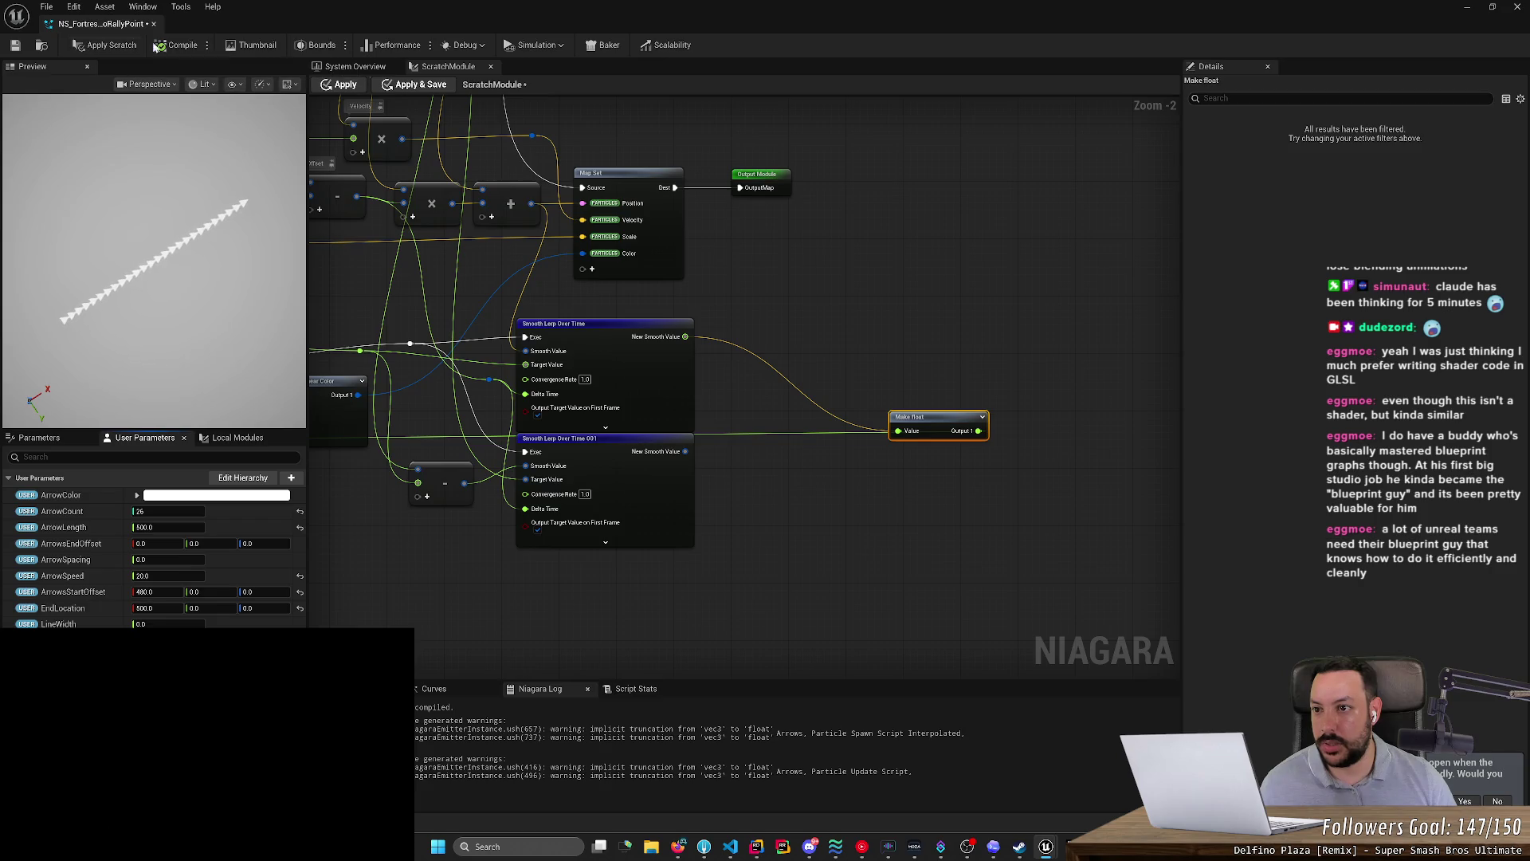
pyautogui.click(103, 44)
pyautogui.click(15, 46)
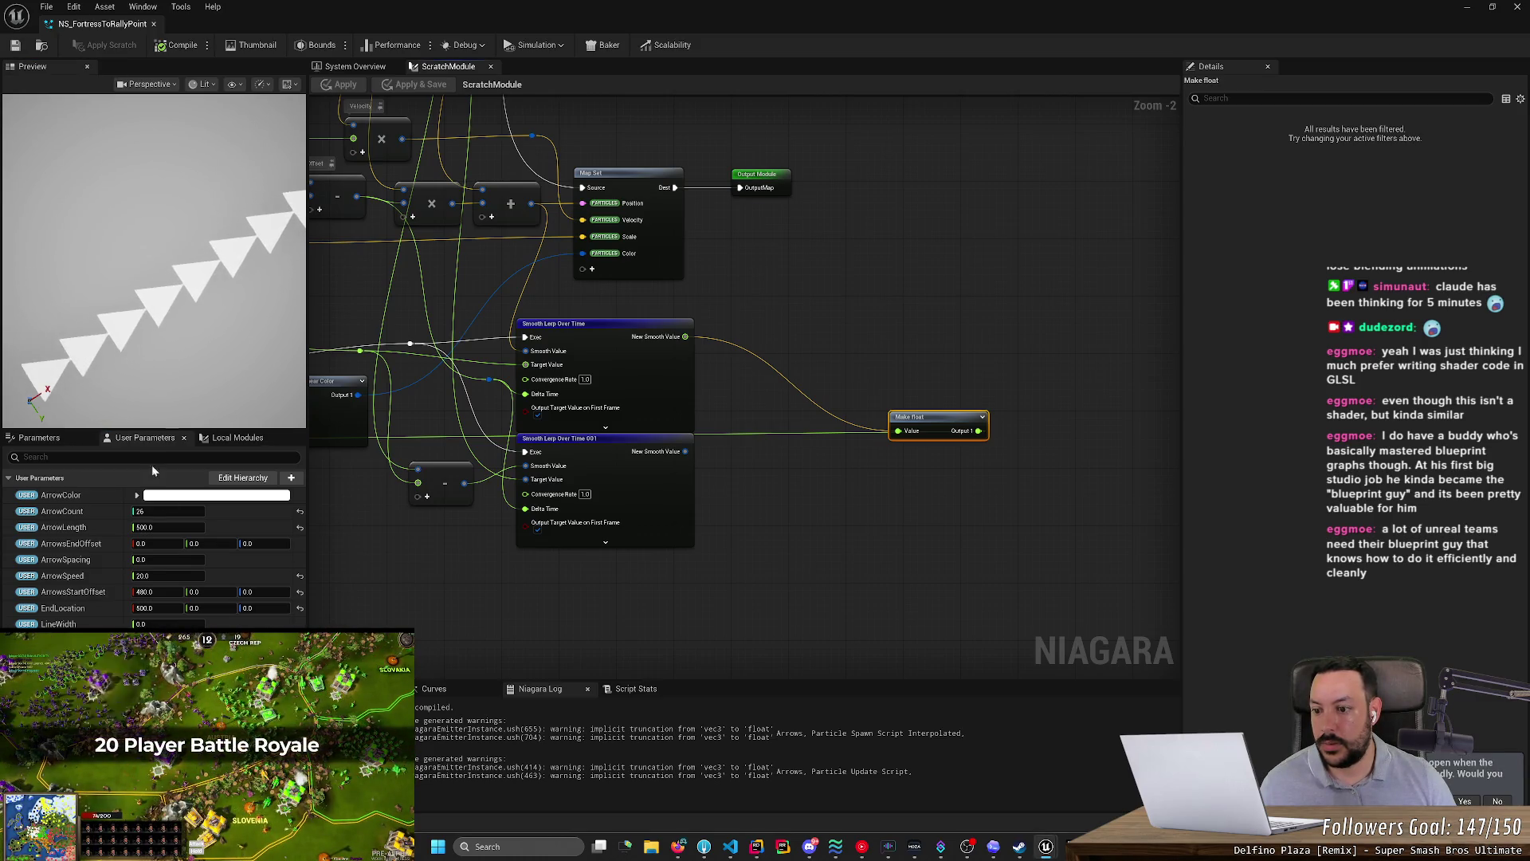
# - Copy the Smooth Lerp Over Time node's function script name and bring Codex to the front
pyautogui.click(594, 328)
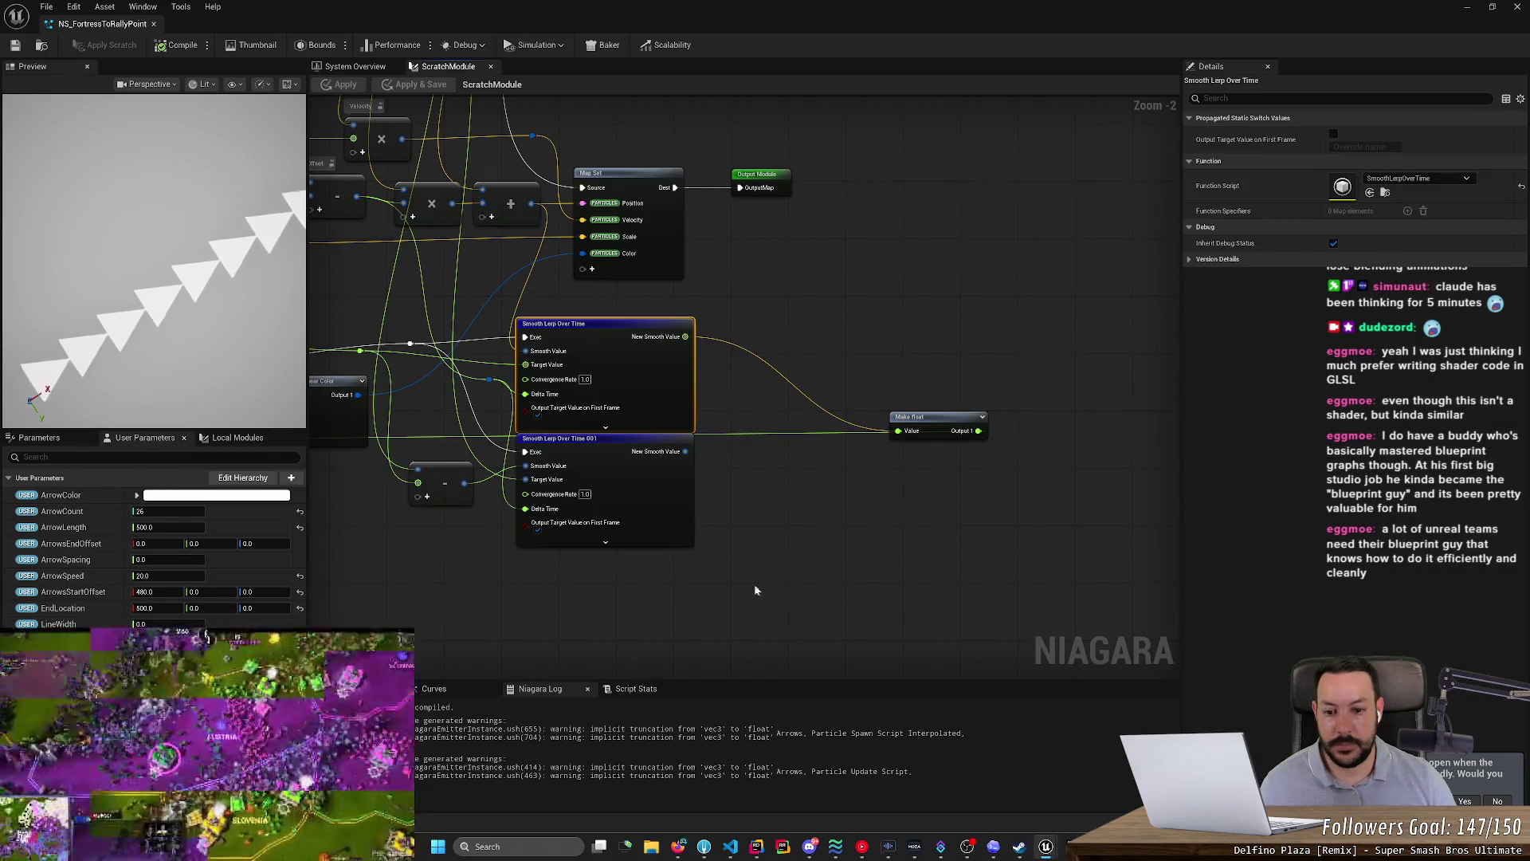
pyautogui.rightClick(596, 329)
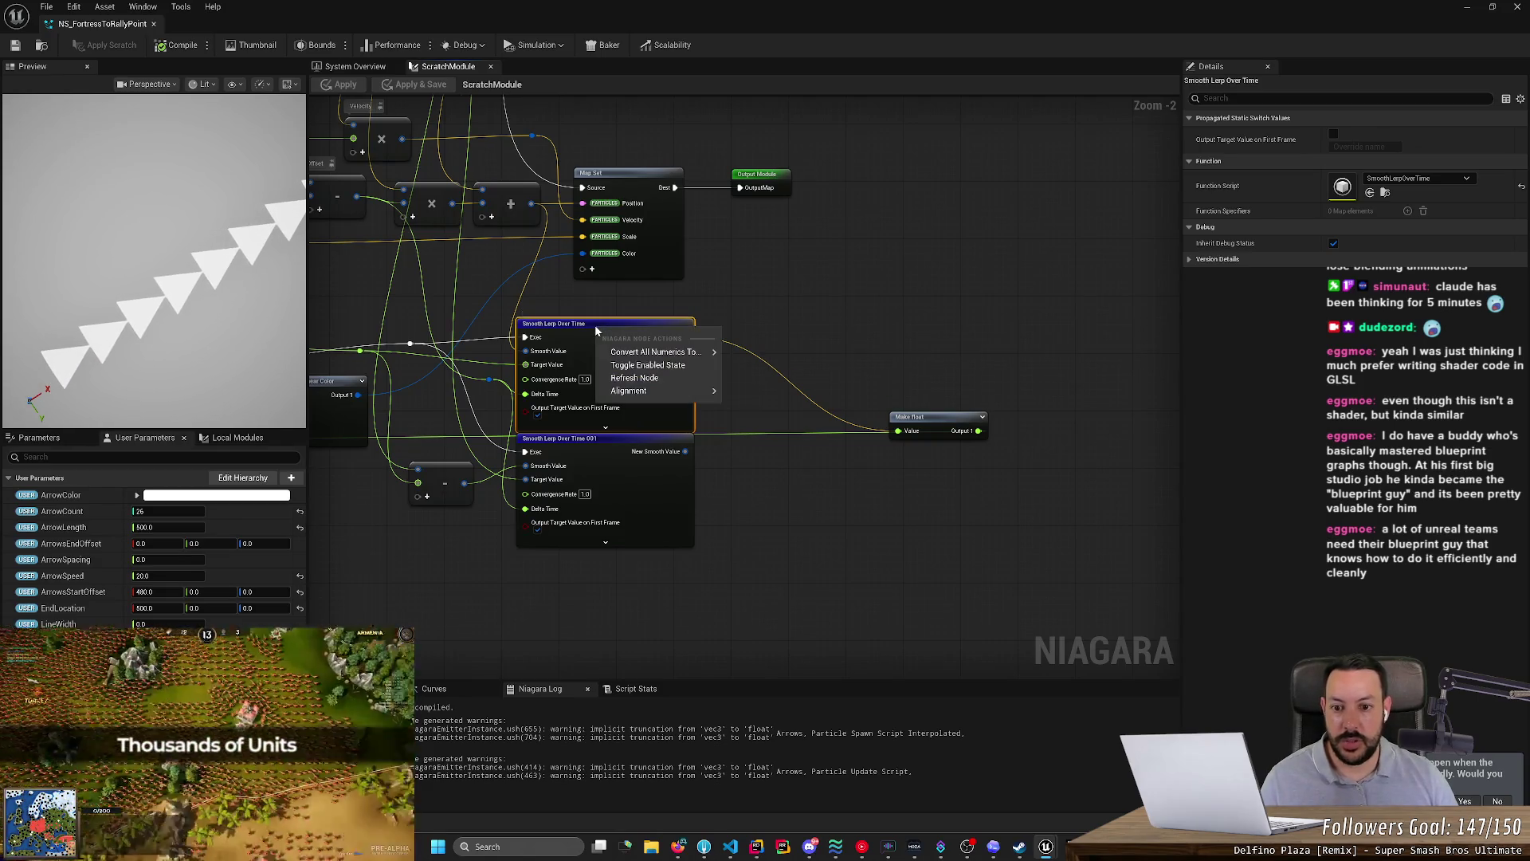
pyautogui.moveTo(661, 352)
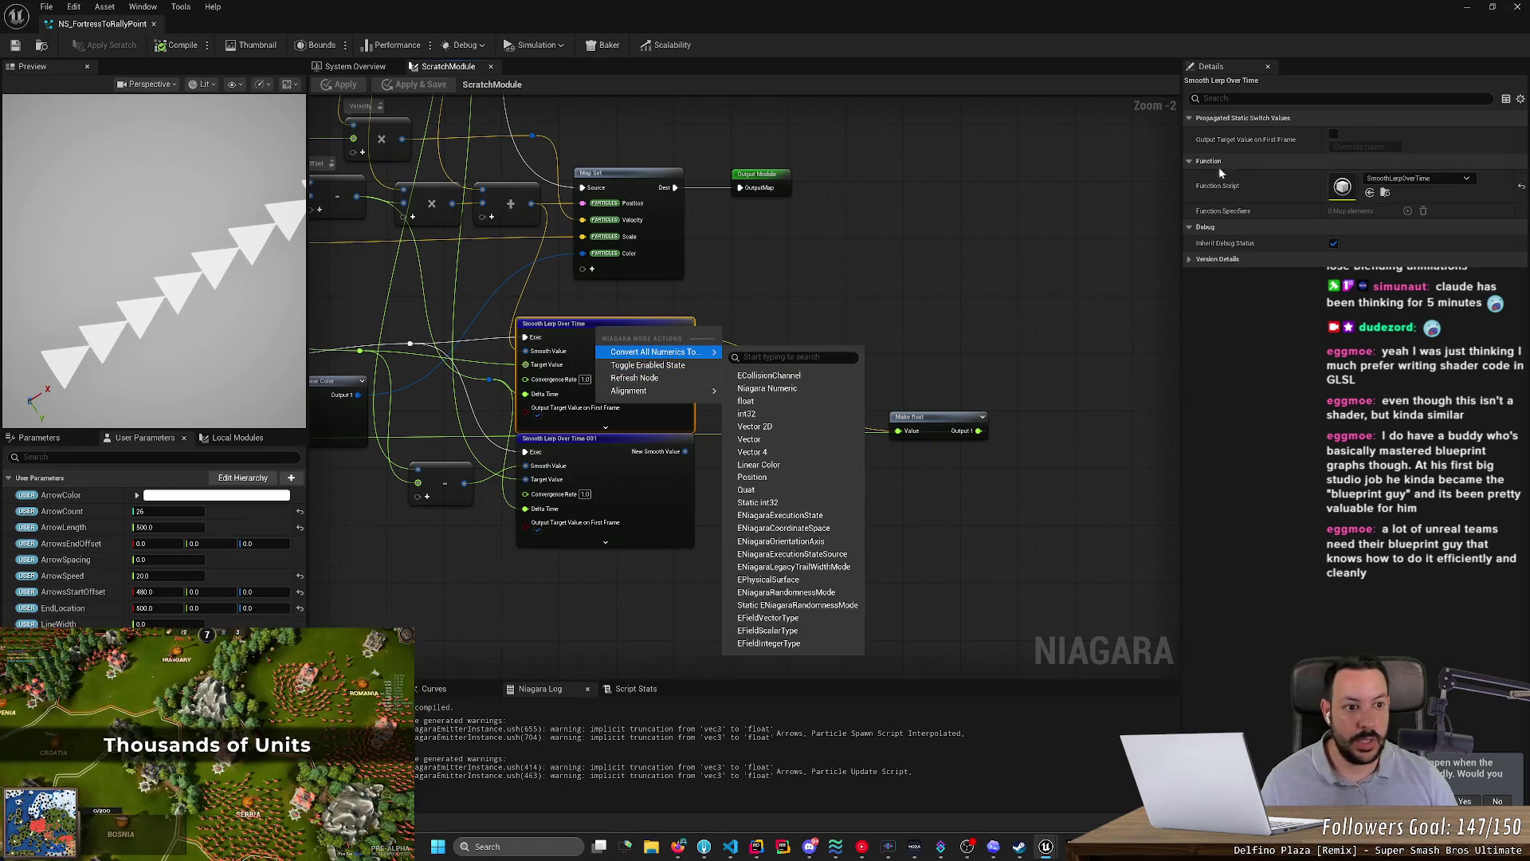
pyautogui.rightClick(1344, 189)
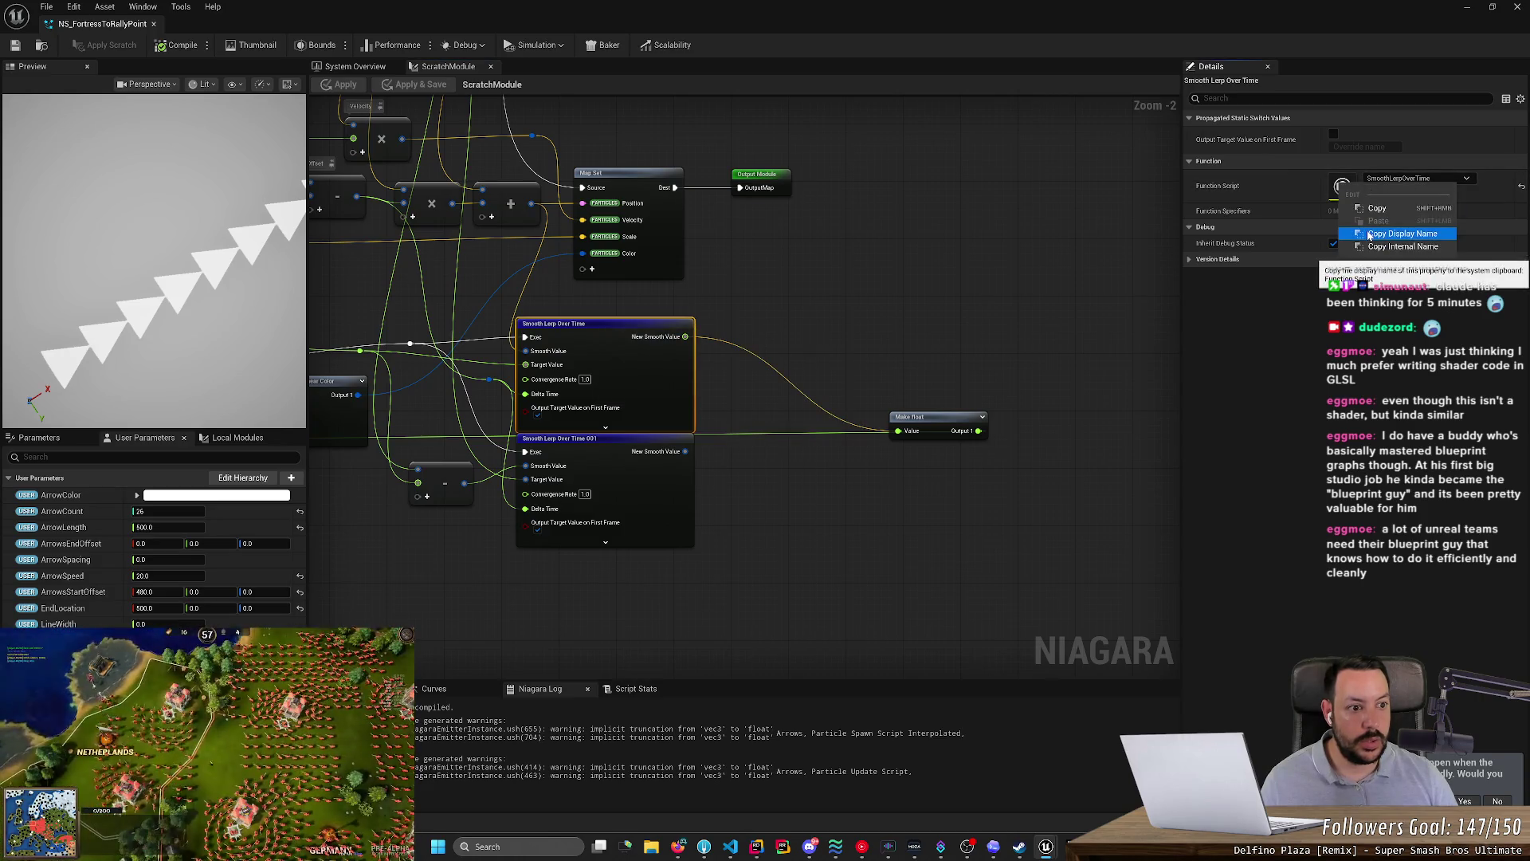
pyautogui.click(1403, 246)
pyautogui.click(994, 847)
pyautogui.click(994, 847)
pyautogui.click(994, 847)
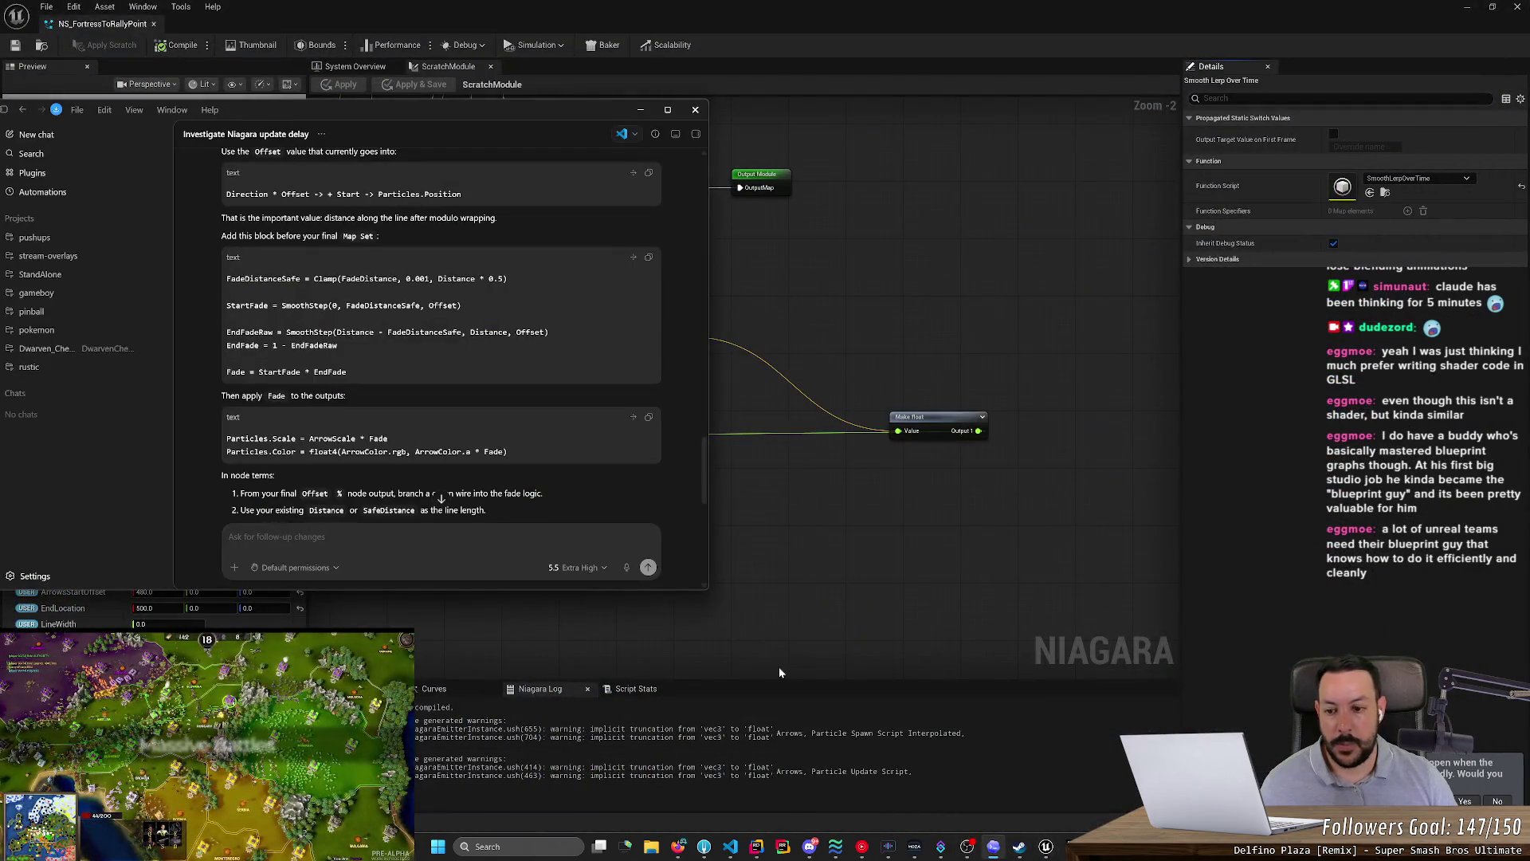
# - Ask Codex, with a web search, whether to use SmoothLerpOverTime or which exact node
pyautogui.write('Ishould I use')
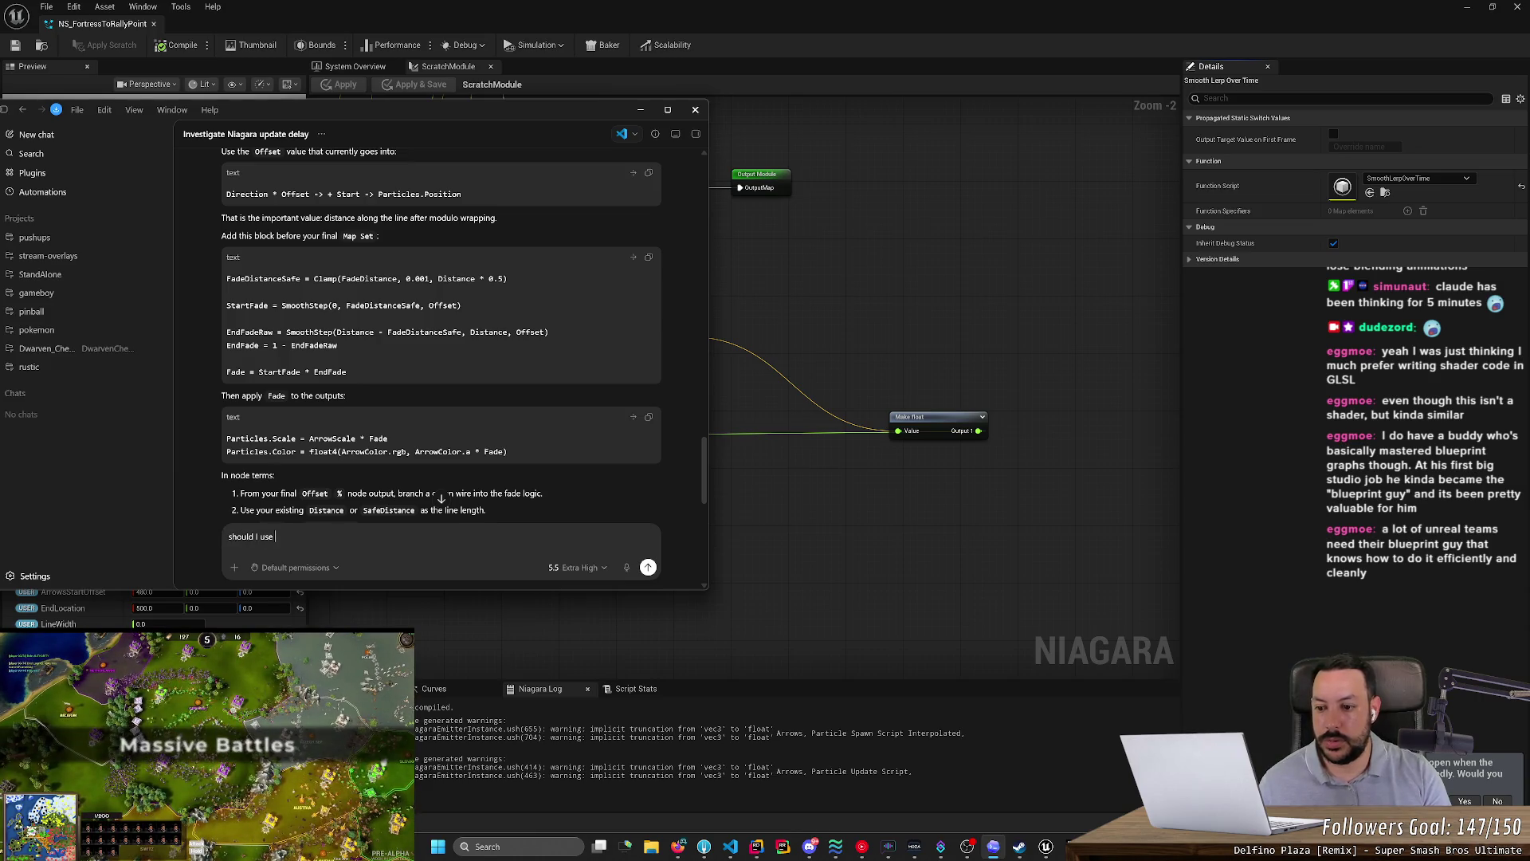
pyautogui.hotkey('ctrl', 'a')
pyautogui.press('BackSpace')
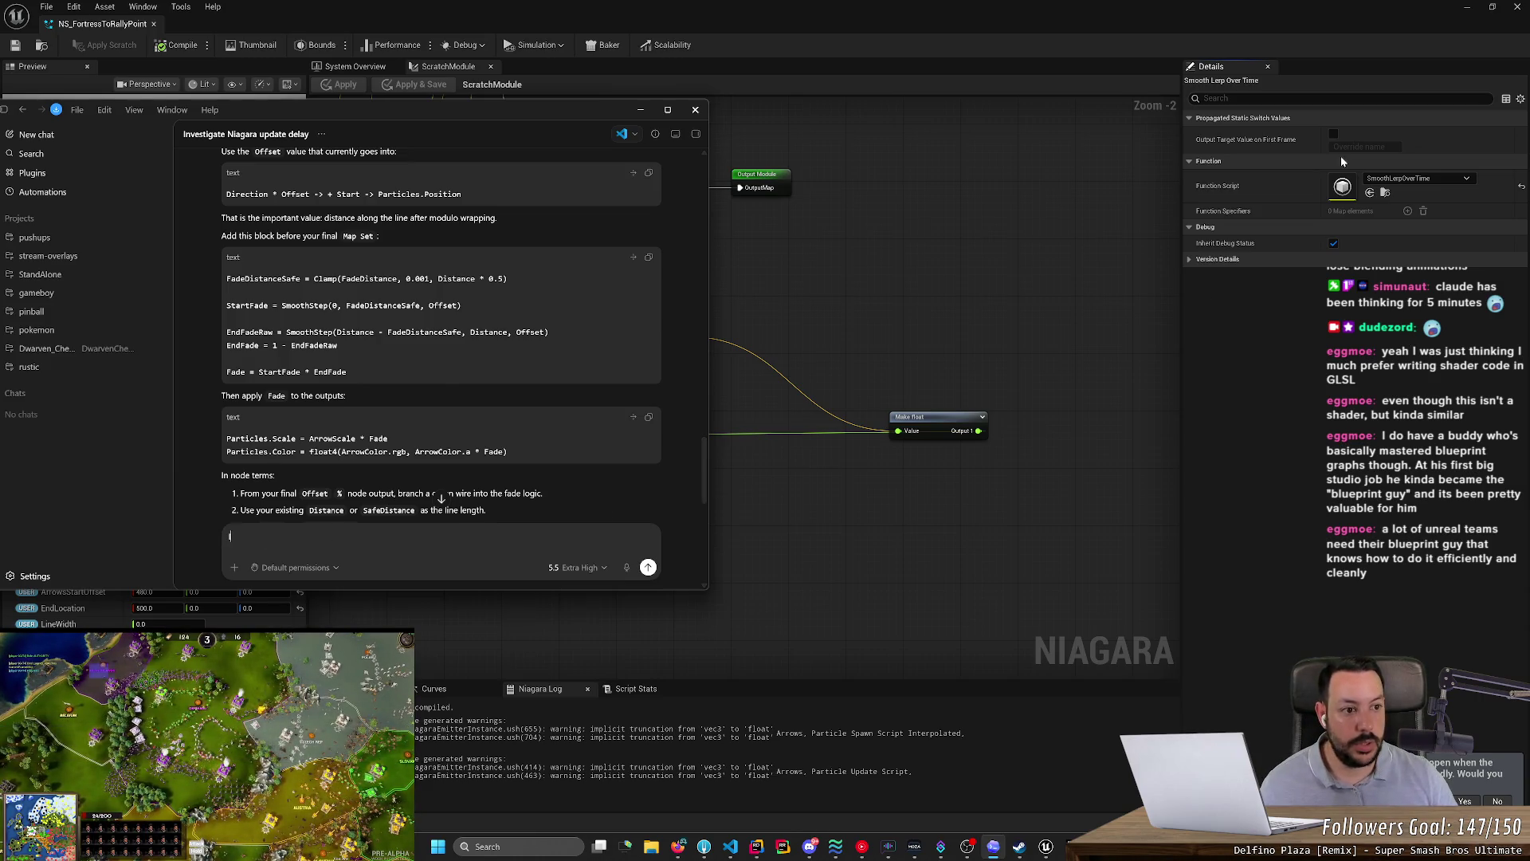
pyautogui.rightClick(1342, 190)
pyautogui.click(1371, 250)
pyautogui.hotkey('alt', 'Tab')
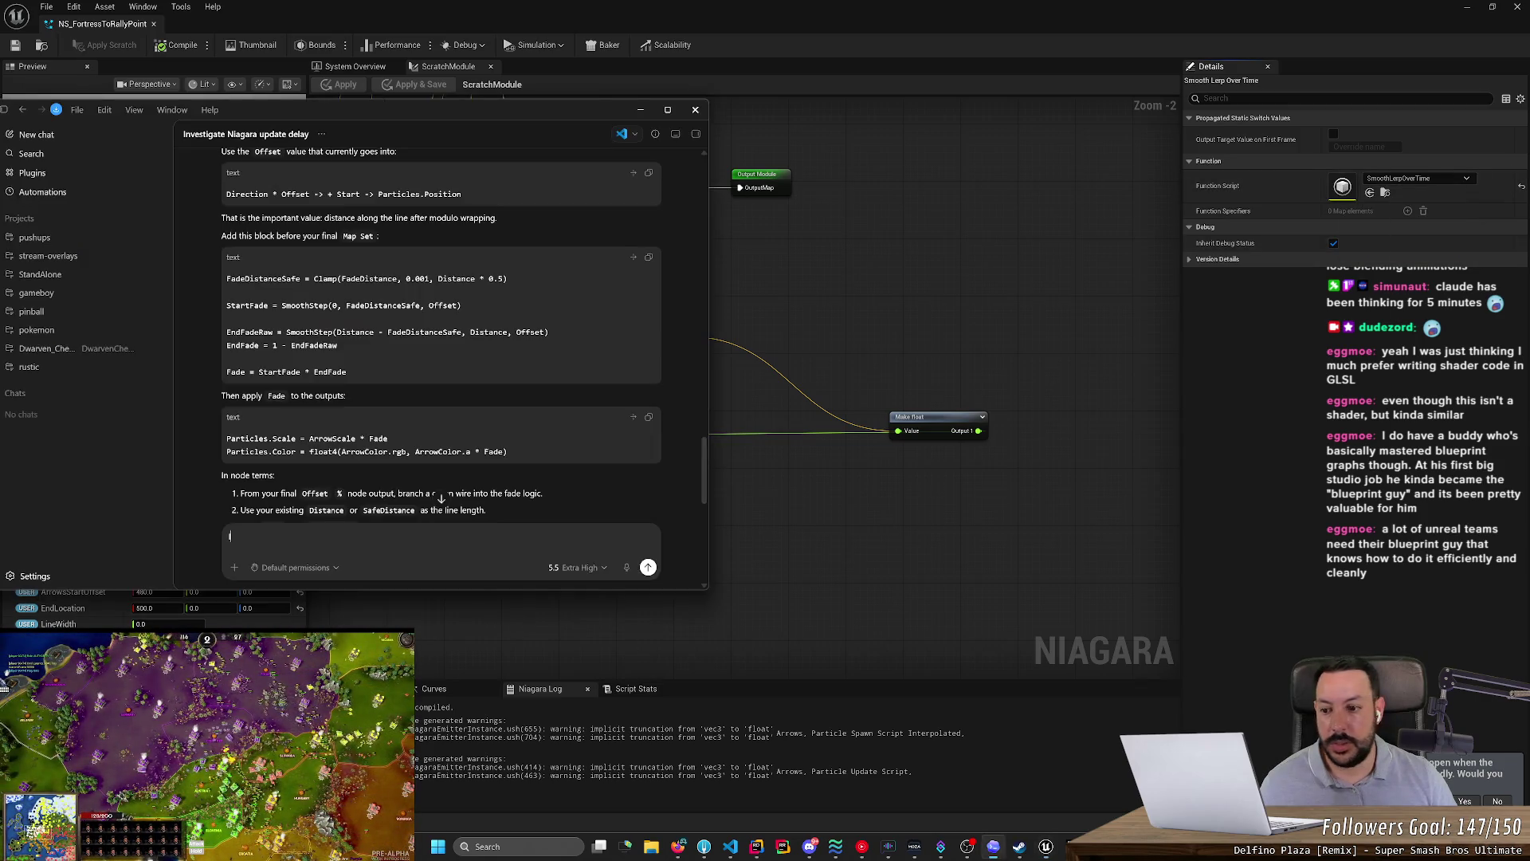
pyautogui.write('should')
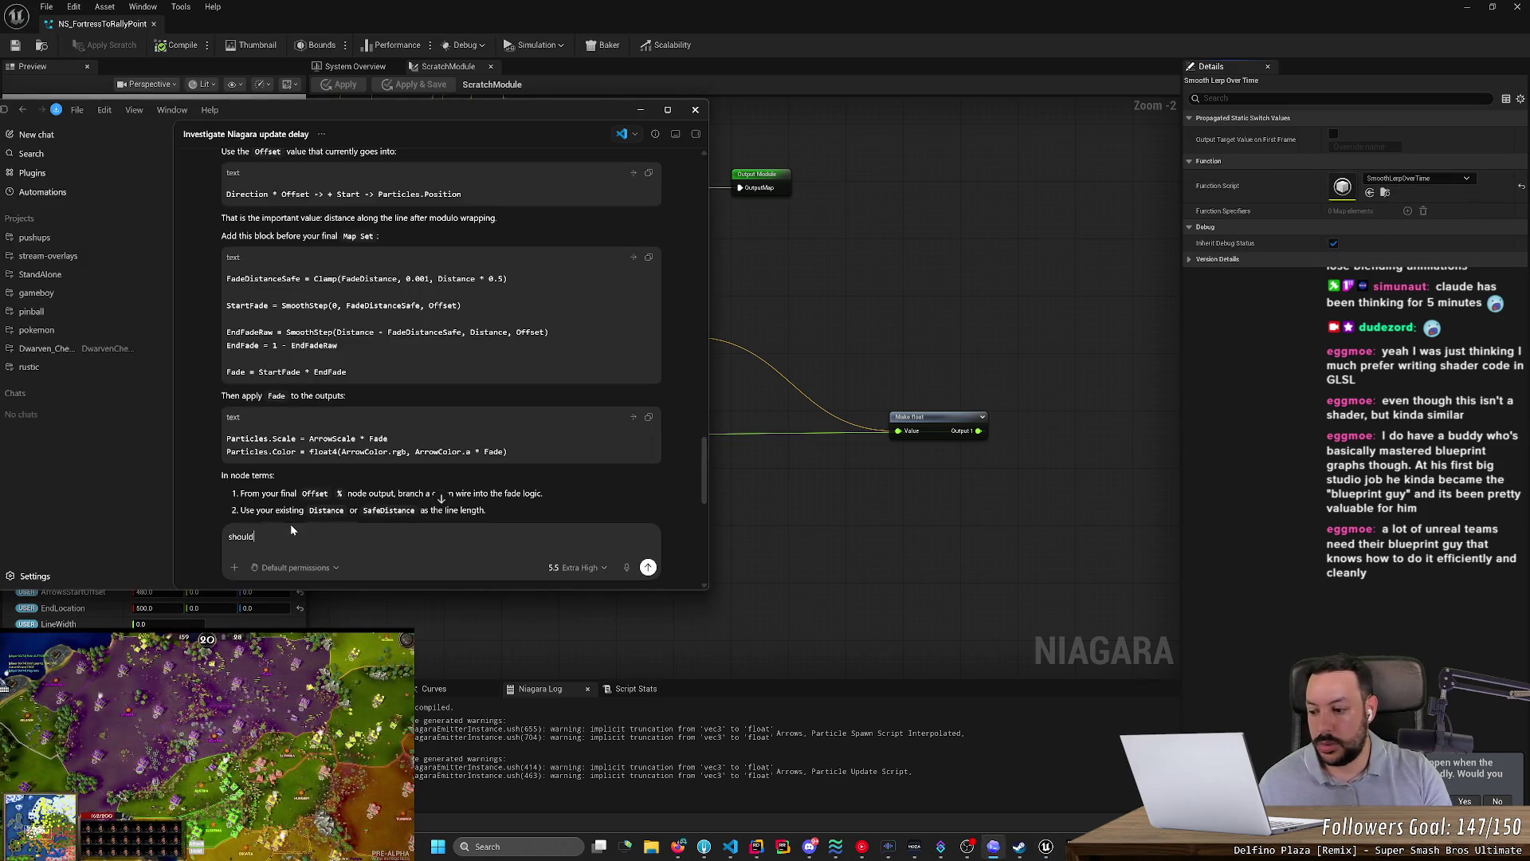
pyautogui.write('se FunctionScript')
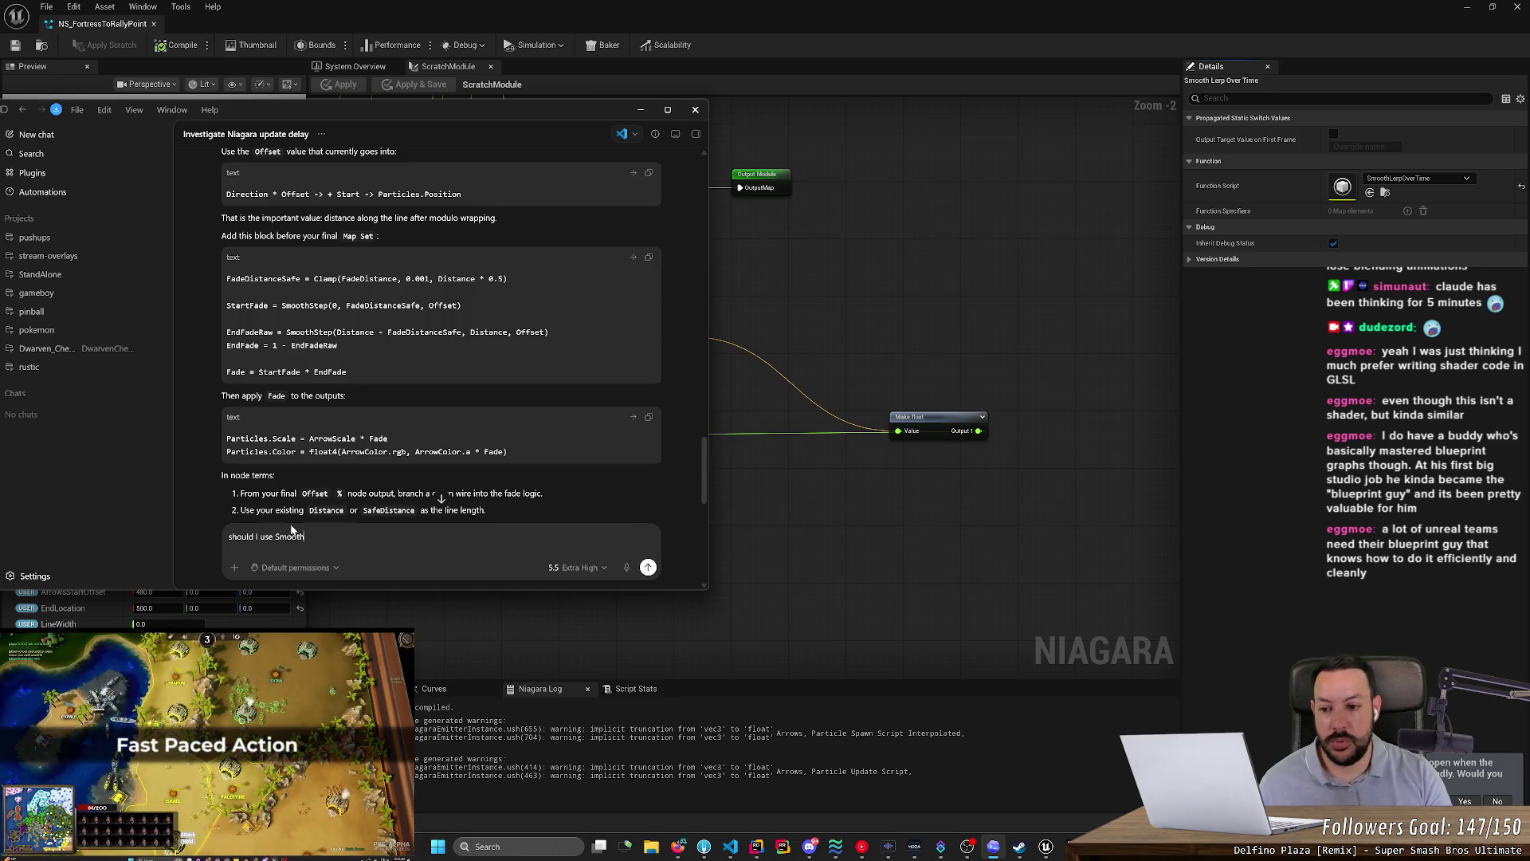
pyautogui.write('OverTi')
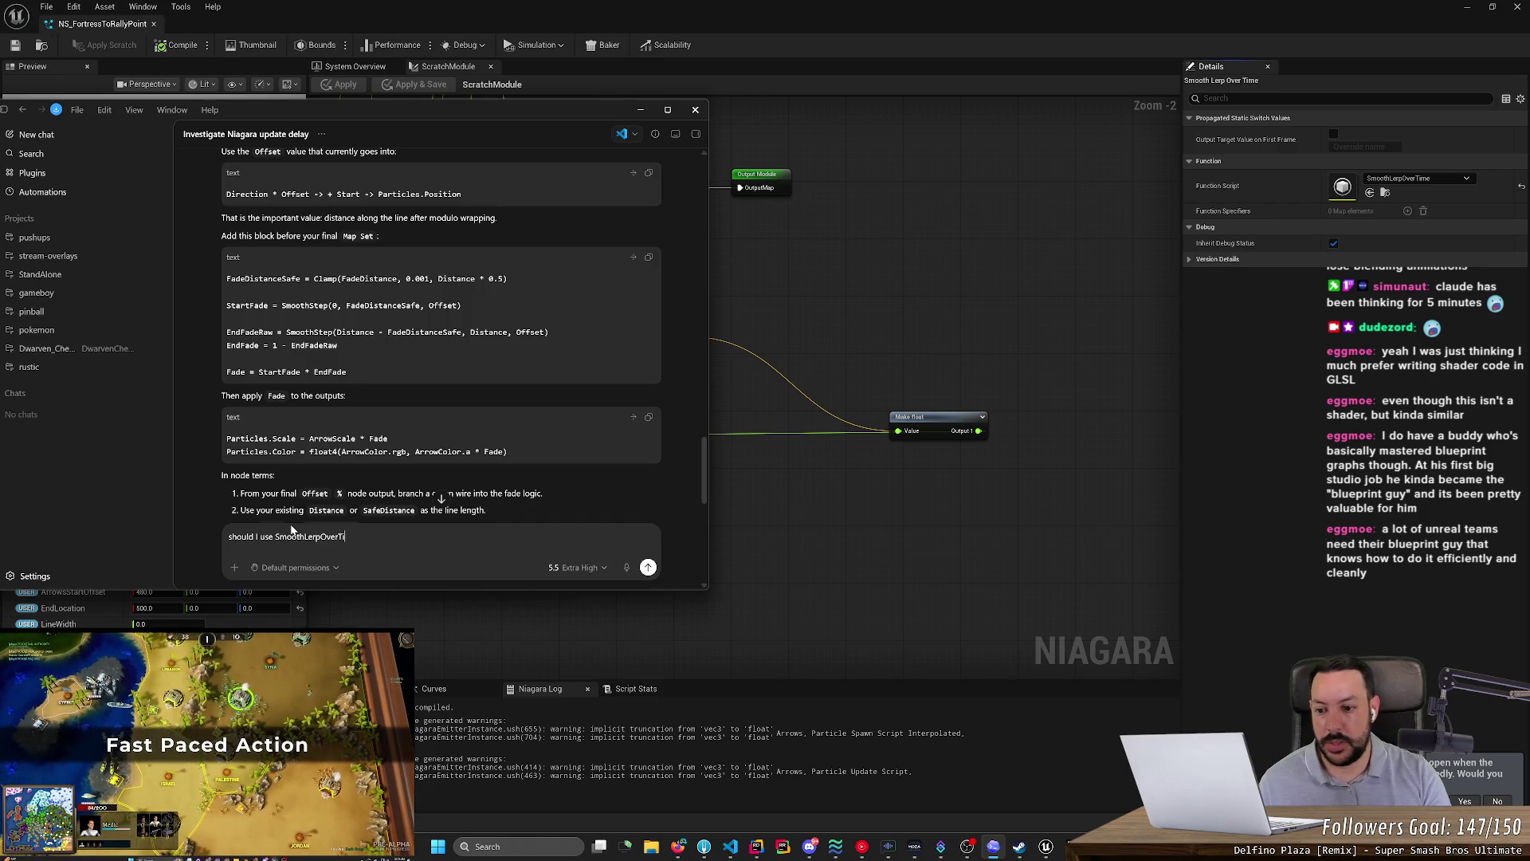
pyautogui.write('me? or wh')
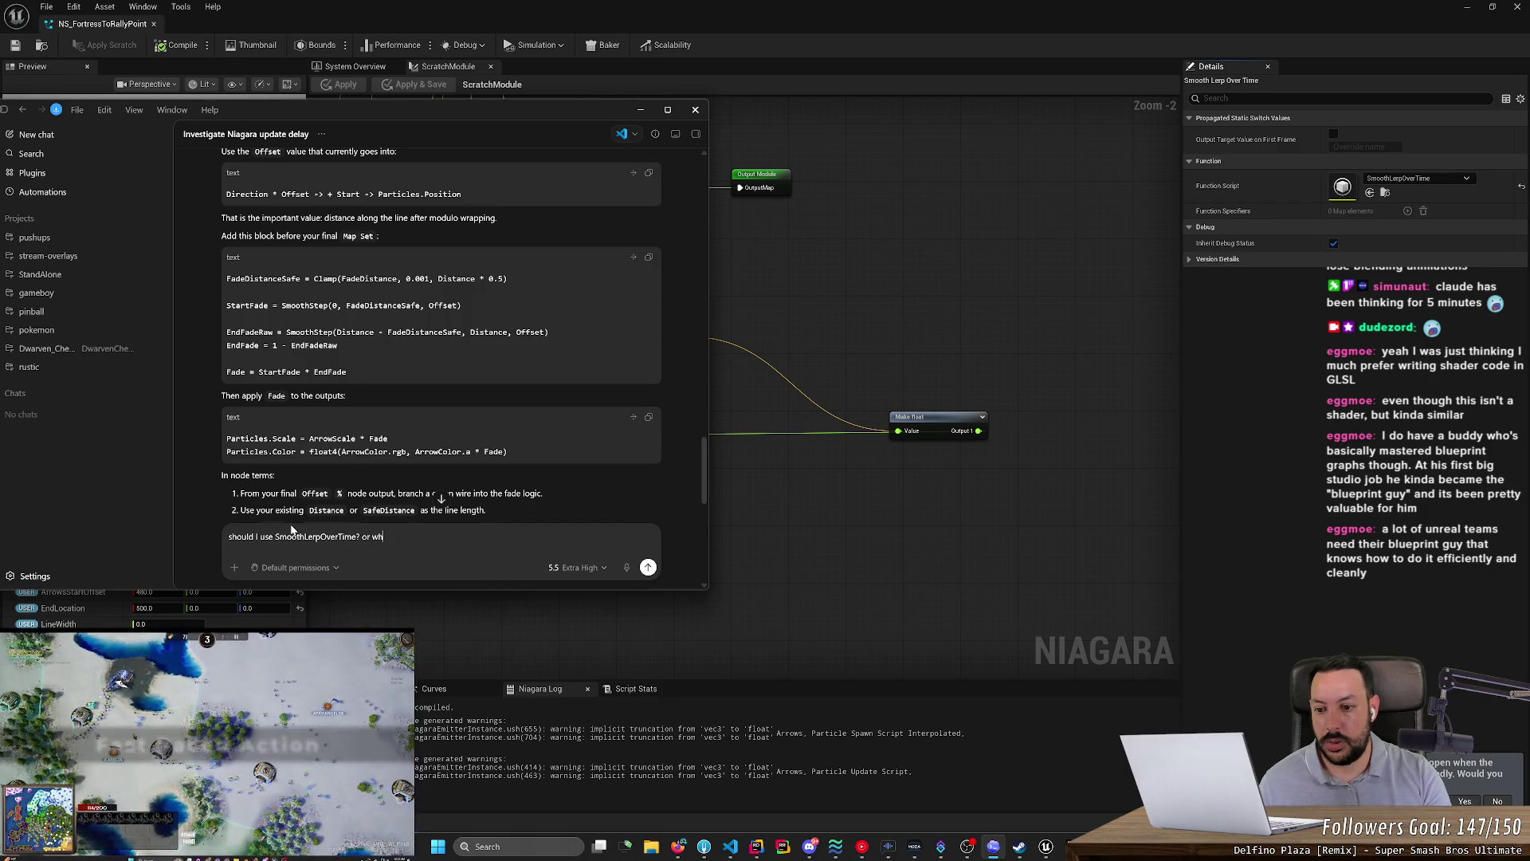
pyautogui.write('ctly? do')
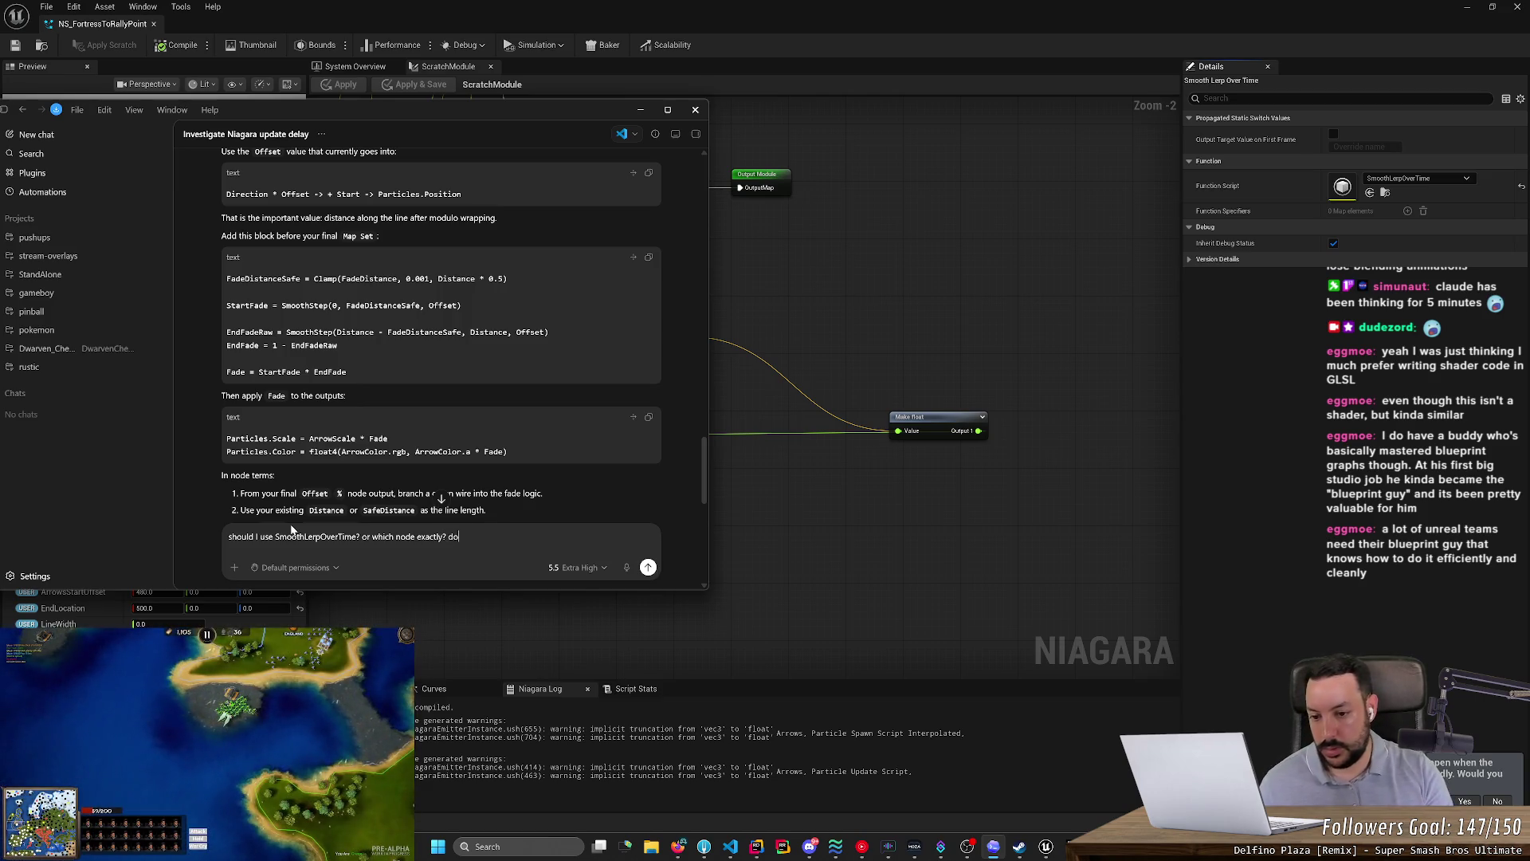
pyautogui.write(' a we')
pyautogui.write('ch')
pyautogui.press('Return')
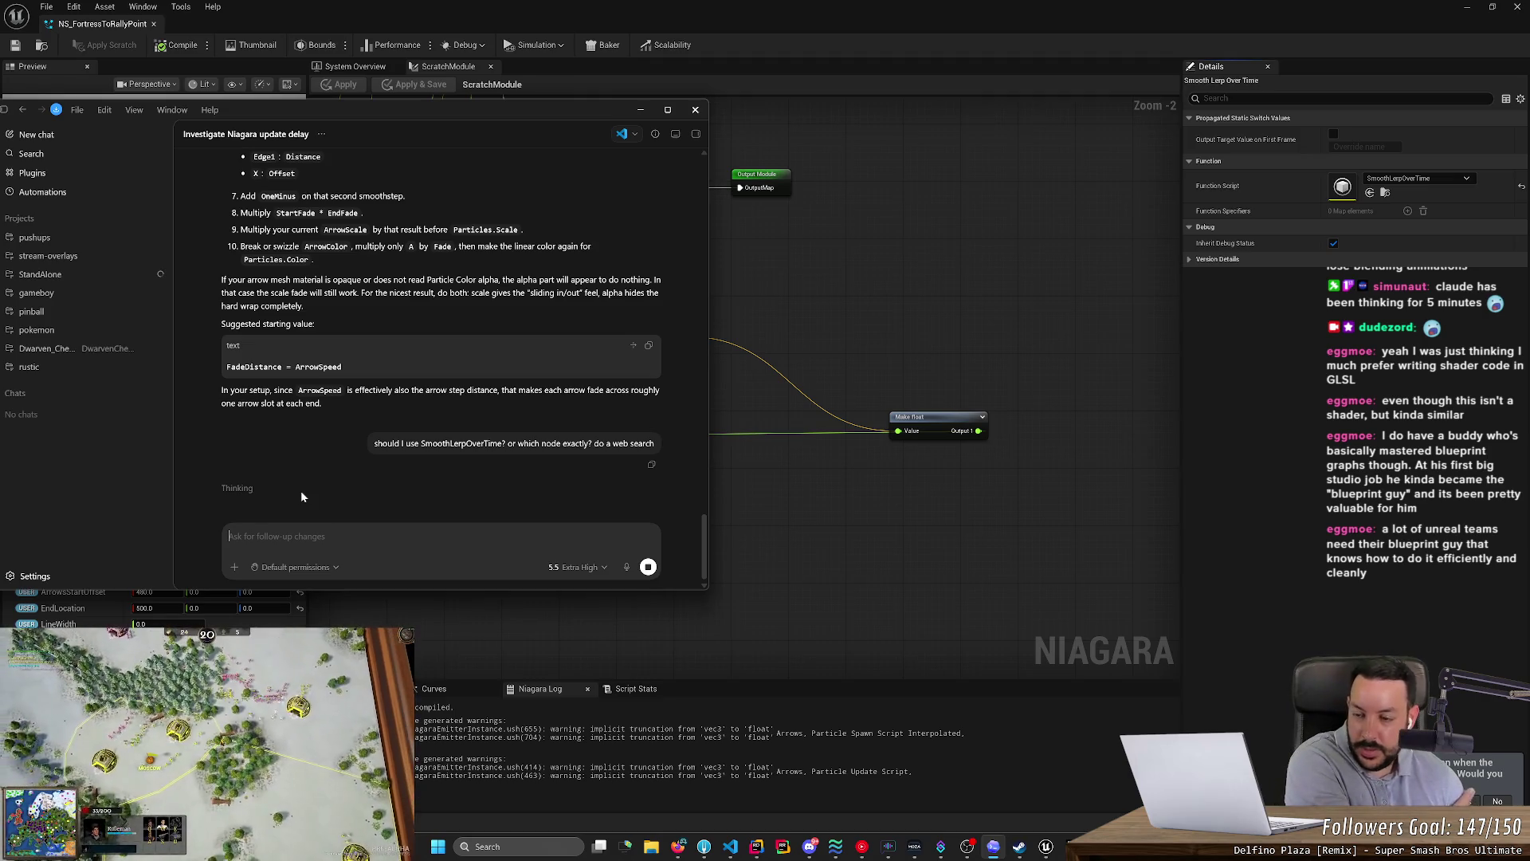
# - Review Codex's node steps and search the Niagara graph's node menu for 'smoothstep'
pyautogui.scroll(10, 301, 496)
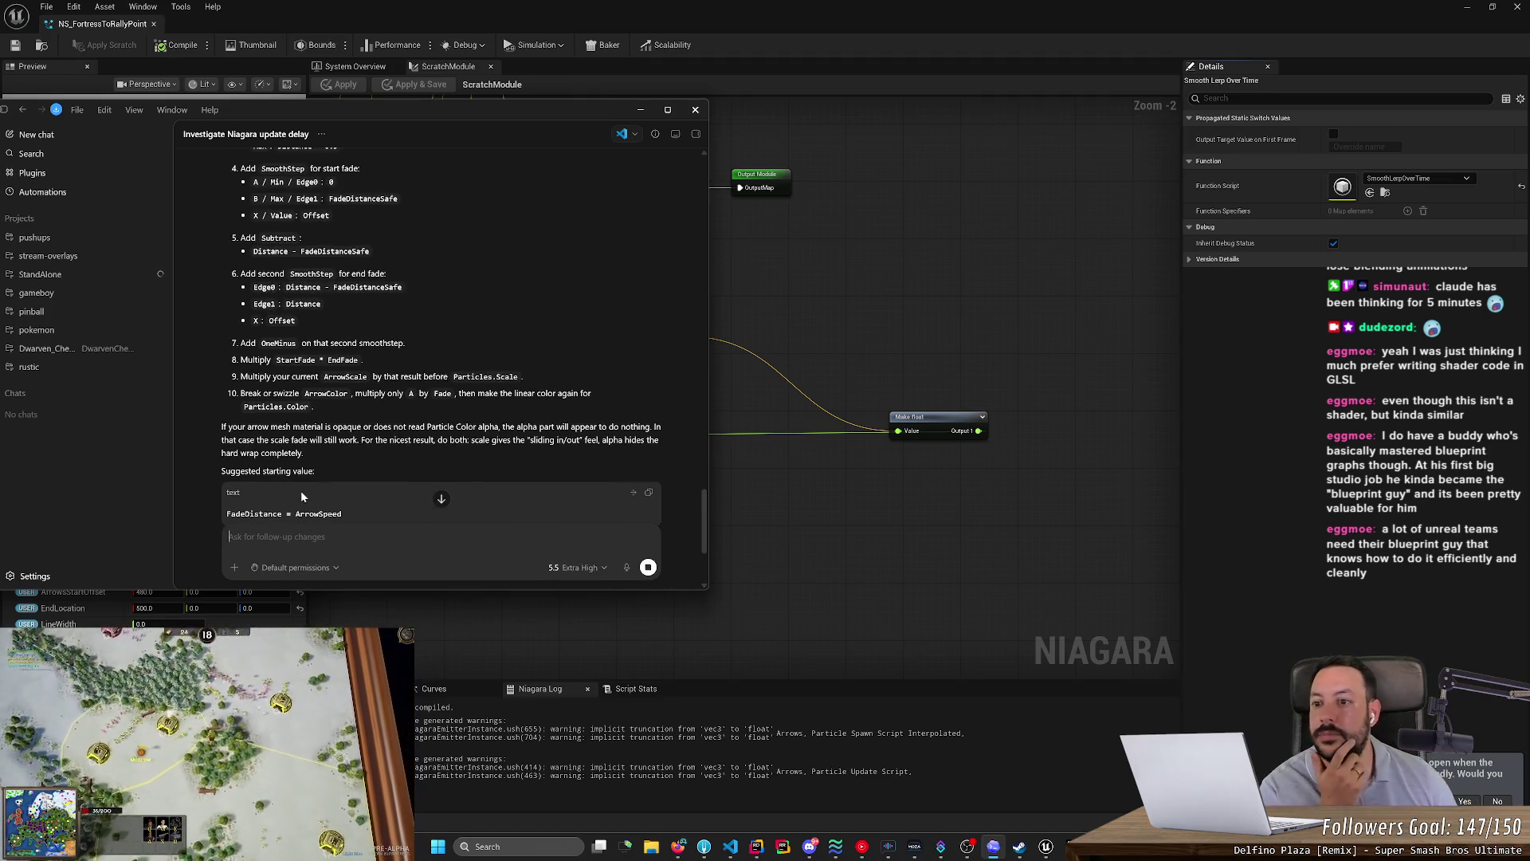
pyautogui.scroll(2, 301, 496)
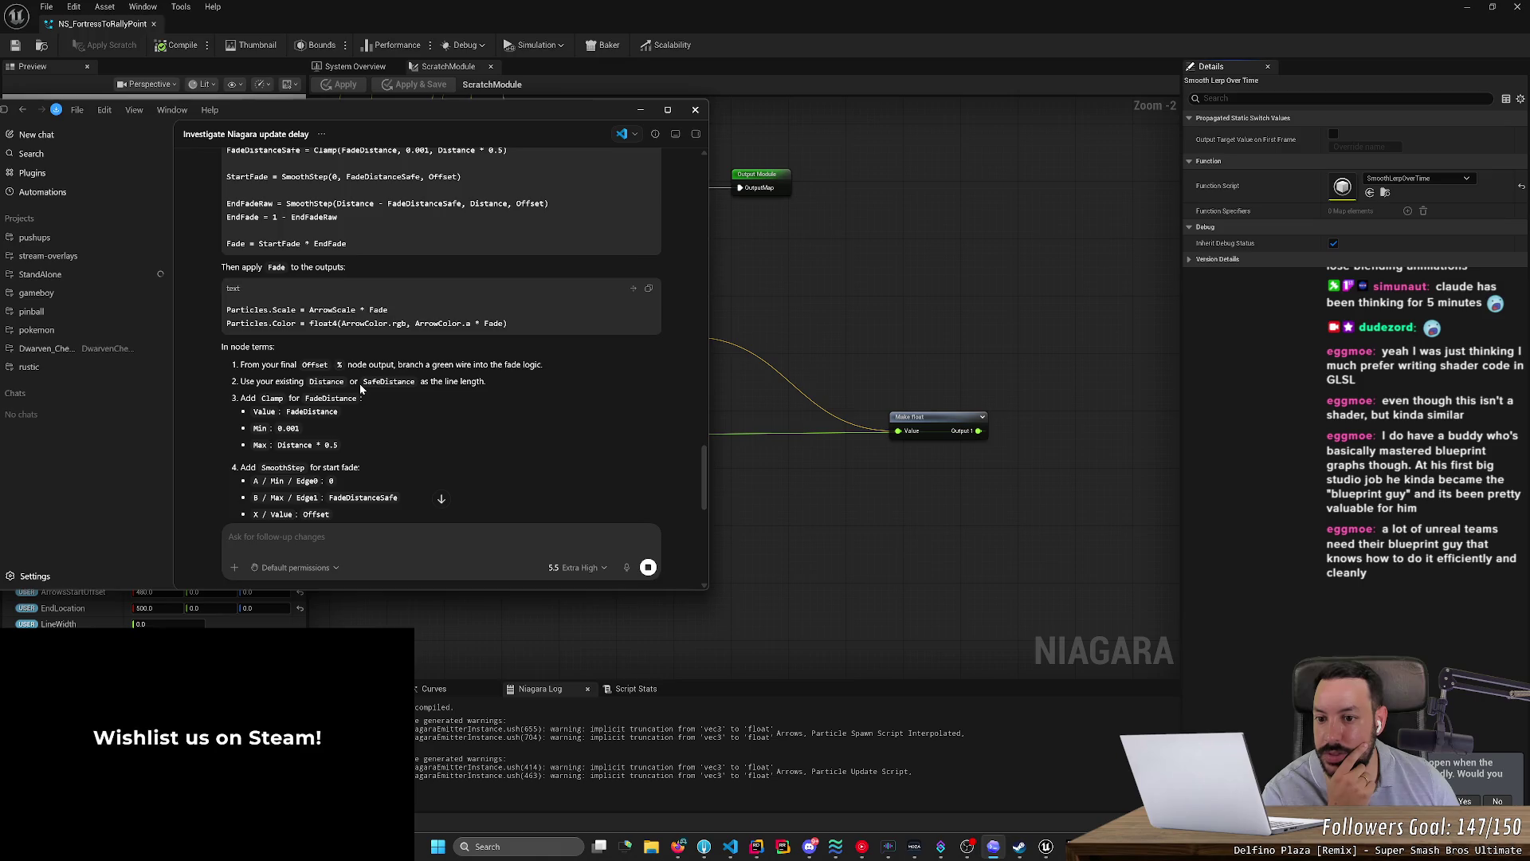
pyautogui.scroll(-2, 441, 334)
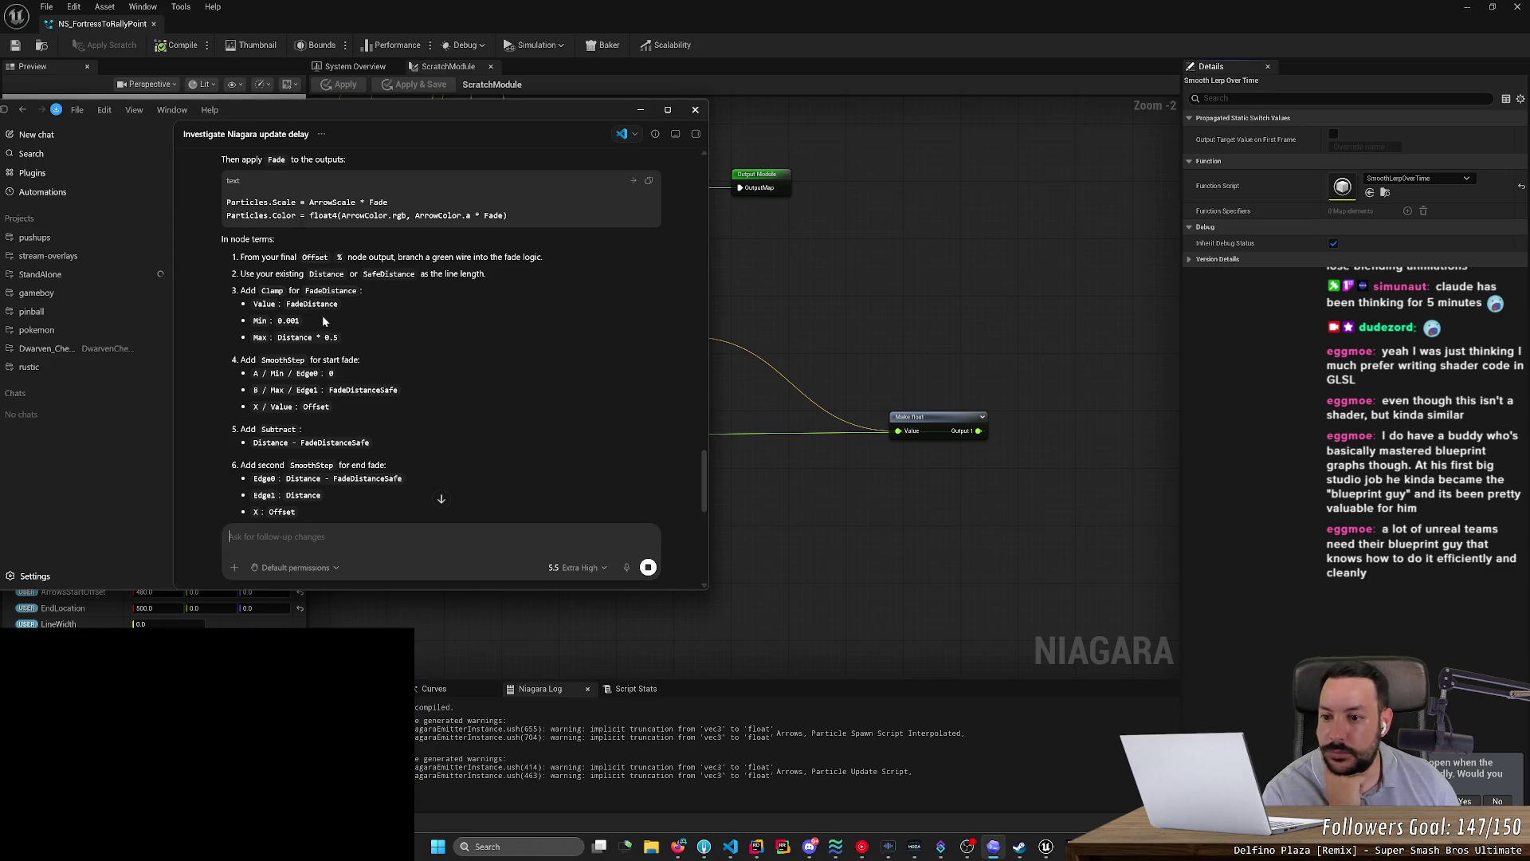
pyautogui.rightClick(778, 518)
pyautogui.write('smoothstep')
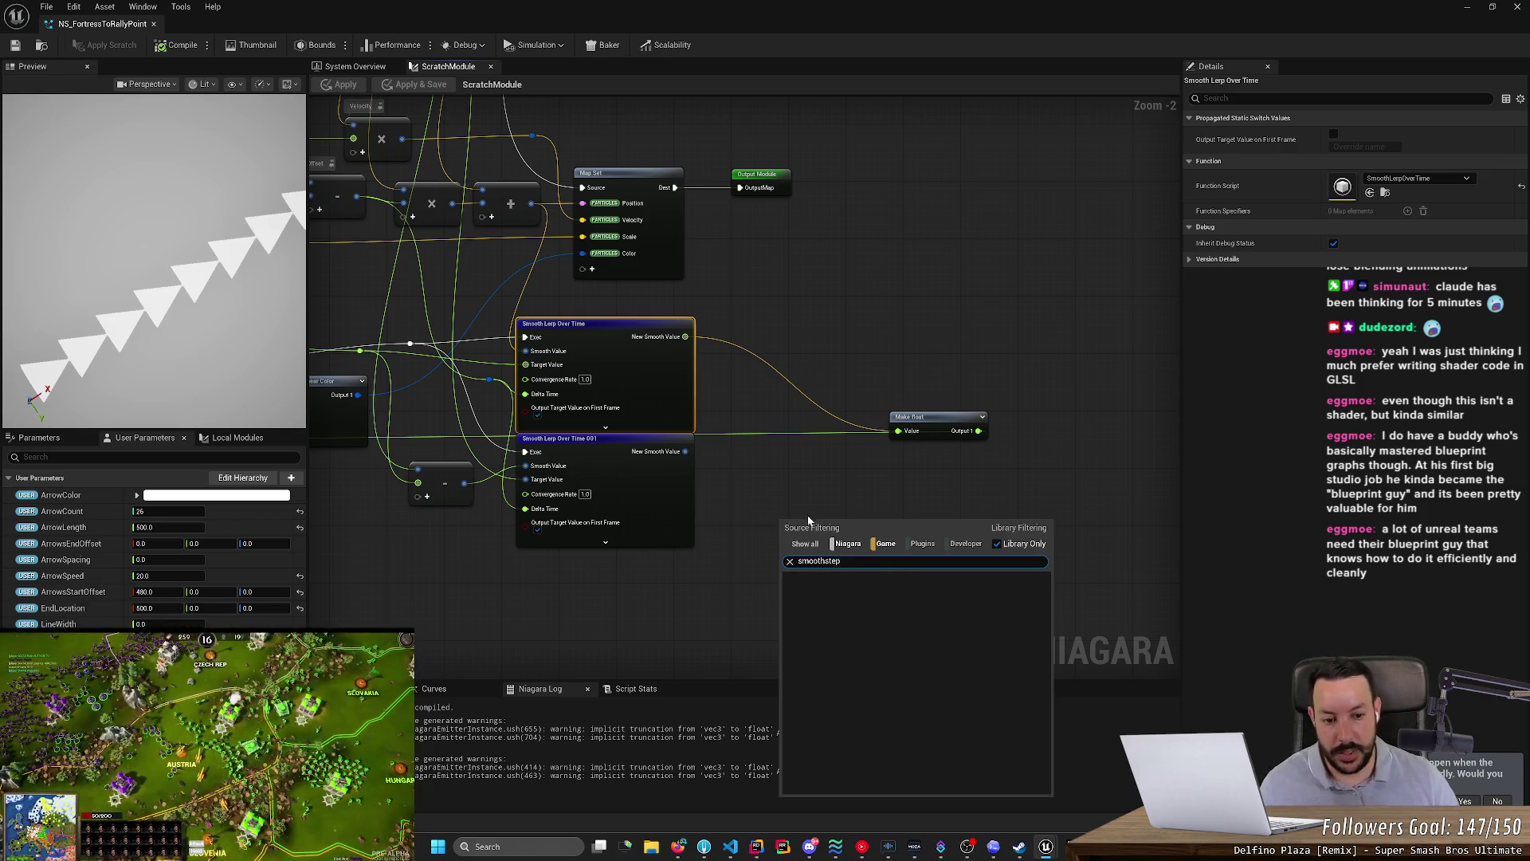
pyautogui.click(790, 562)
pyautogui.hotkey('alt', 'Tab')
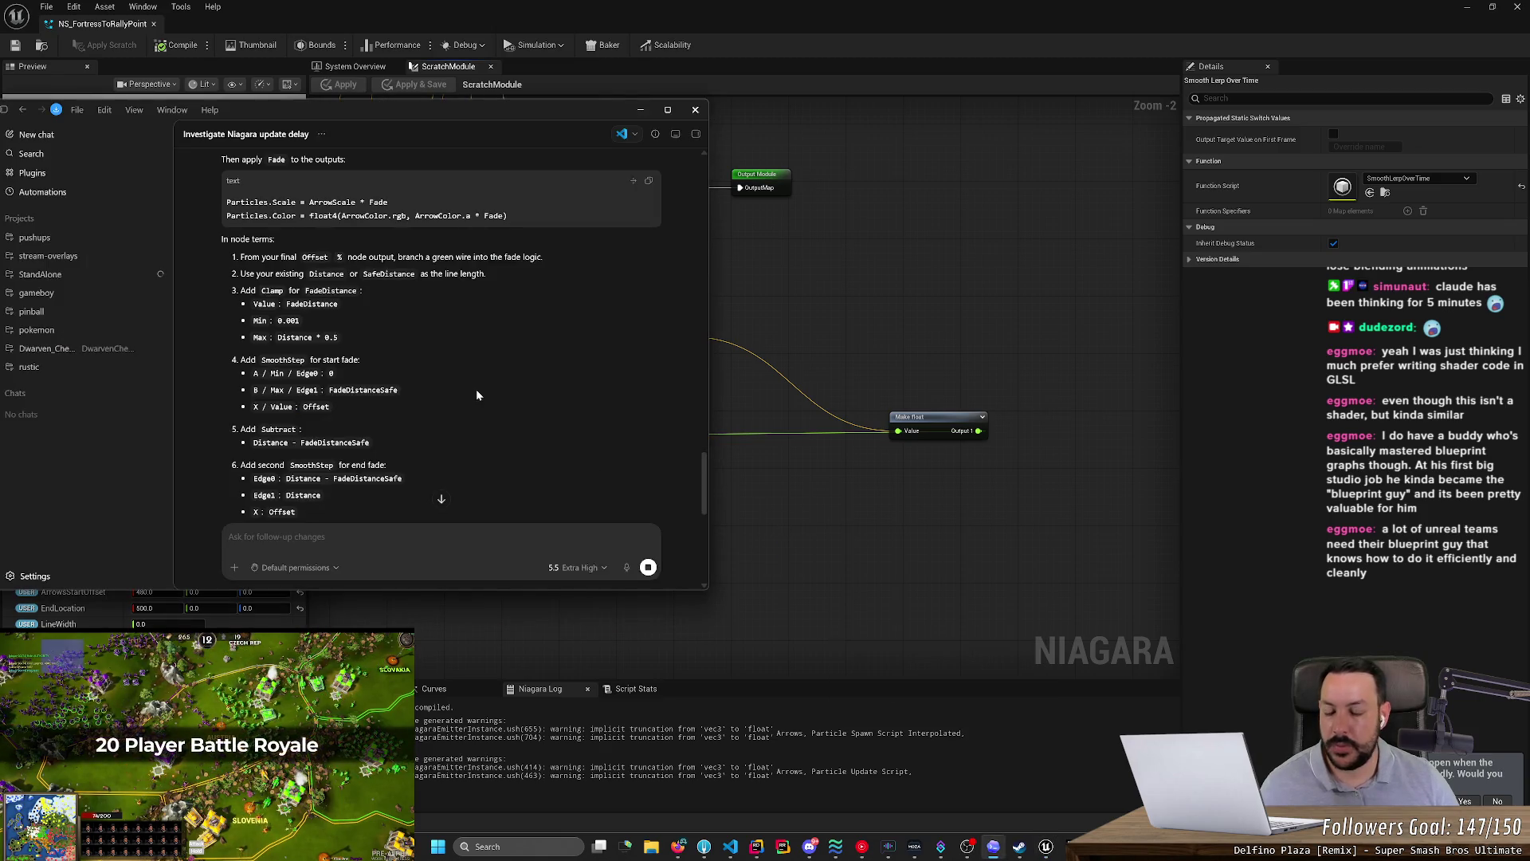
# - Open a new tab in the web browser
pyautogui.scroll(-10, 476, 391)
pyautogui.scroll(10, 476, 389)
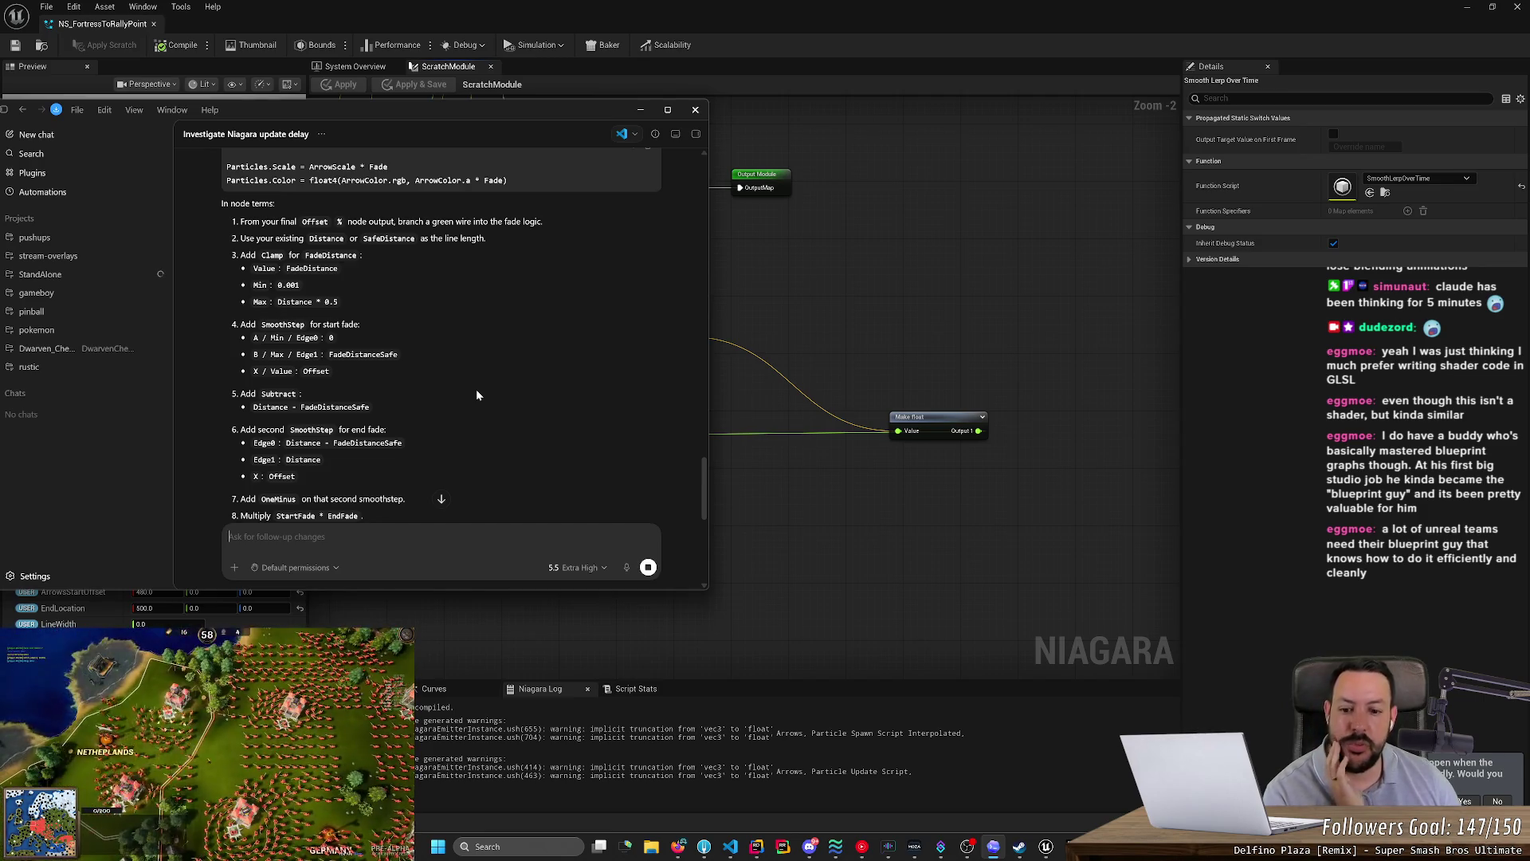
pyautogui.click(677, 846)
pyautogui.hotkey('ctrl', 't')
# - Google 'smoothstep vs lerp' and read the expanded AI overview
pyautogui.write('smo')
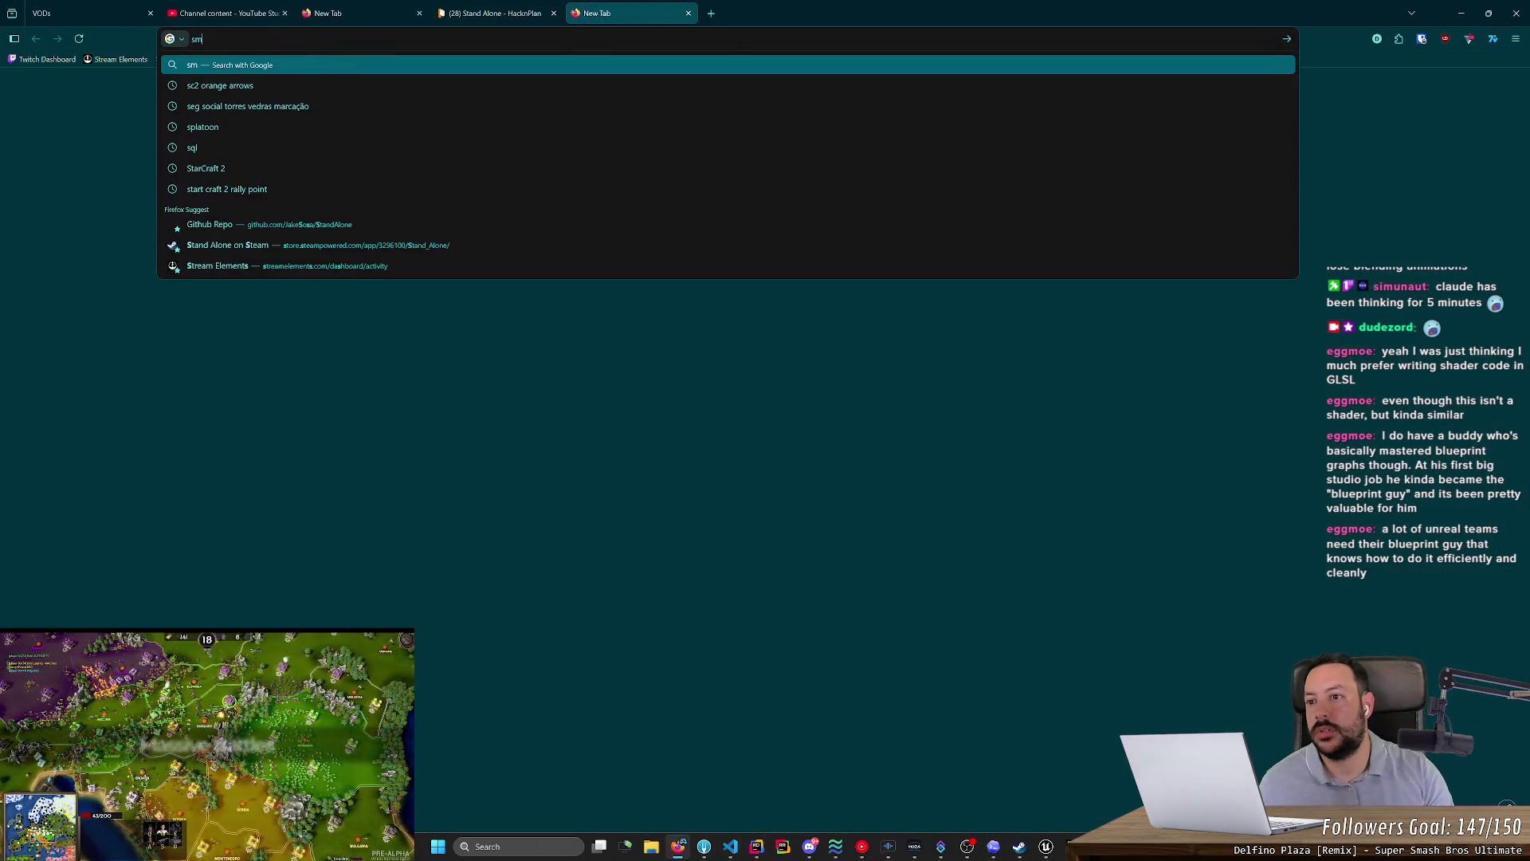
pyautogui.write('othstep')
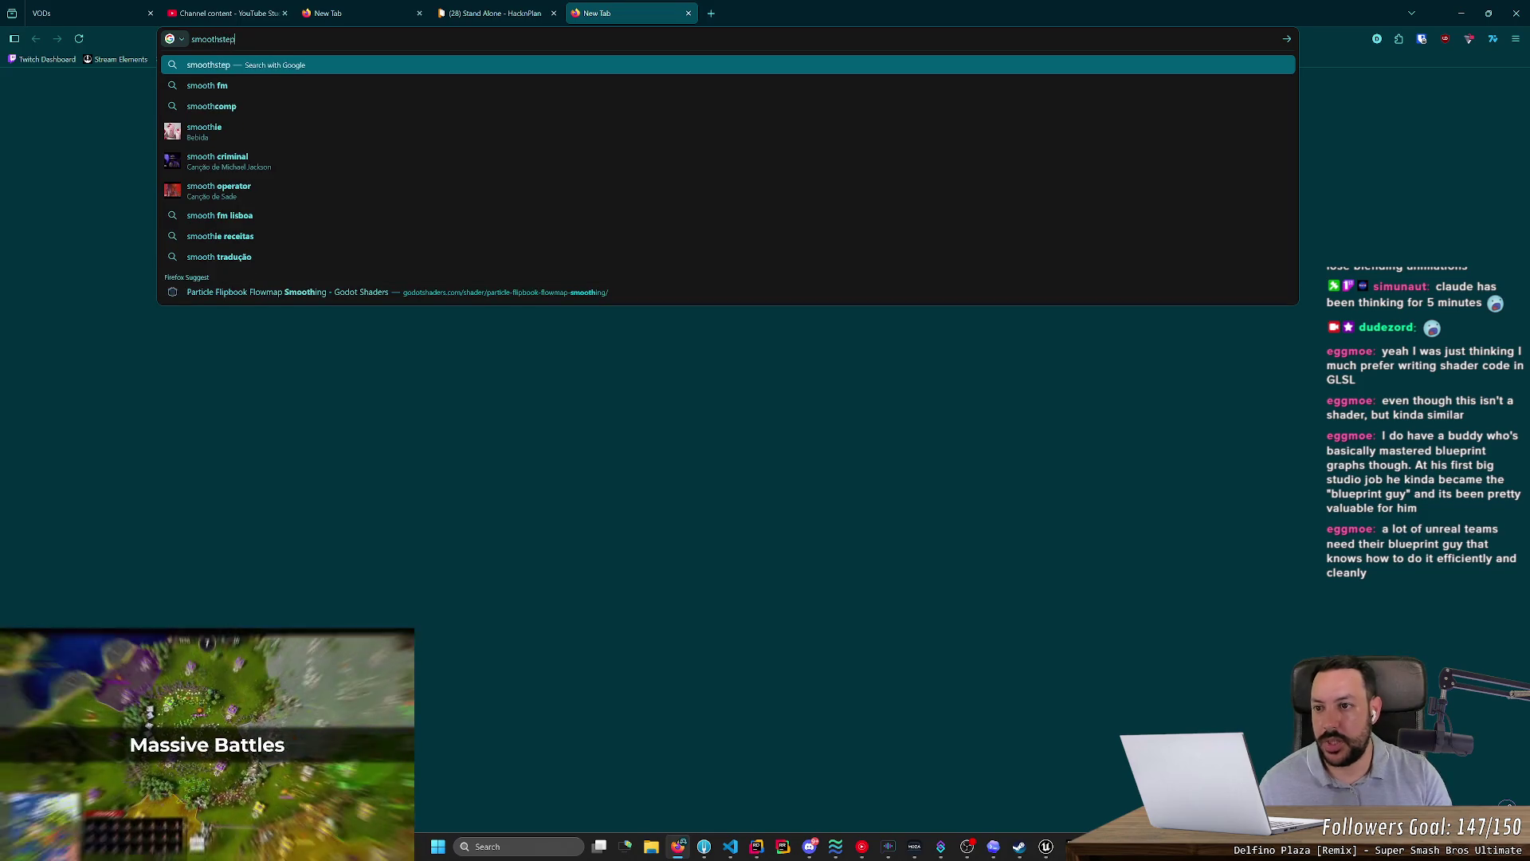
pyautogui.write(' vs lerp')
pyautogui.press('Return')
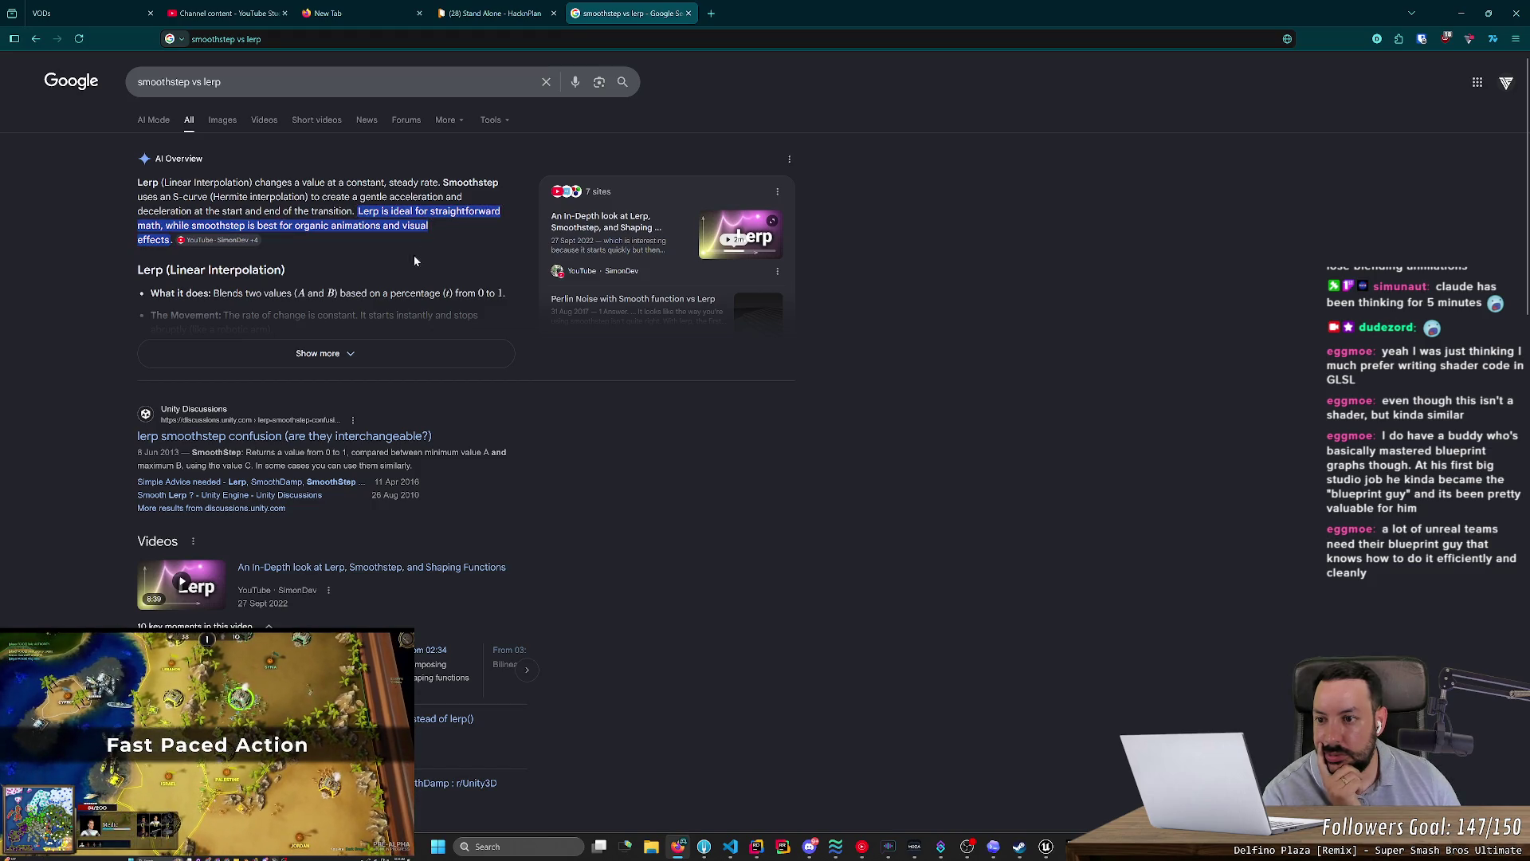
pyautogui.click(359, 351)
pyautogui.scroll(-5, 358, 413)
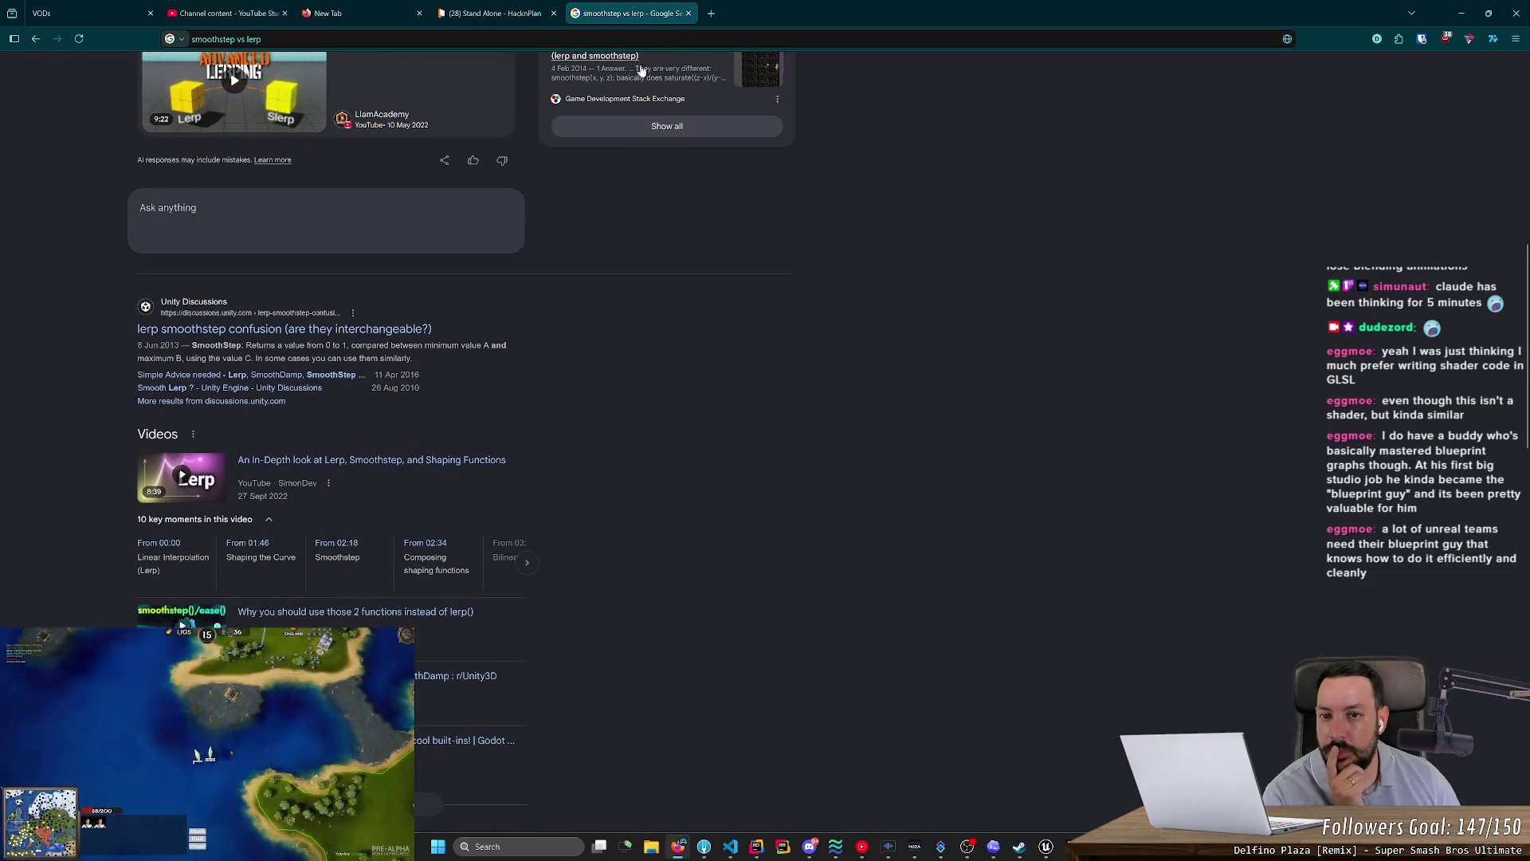
# - Change the search to 'smoothstep unreal scratchpad' and browse the results
pyautogui.click(617, 38)
pyautogui.press('BackSpace')
pyautogui.press('BackSpace')
pyautogui.press('BackSpace')
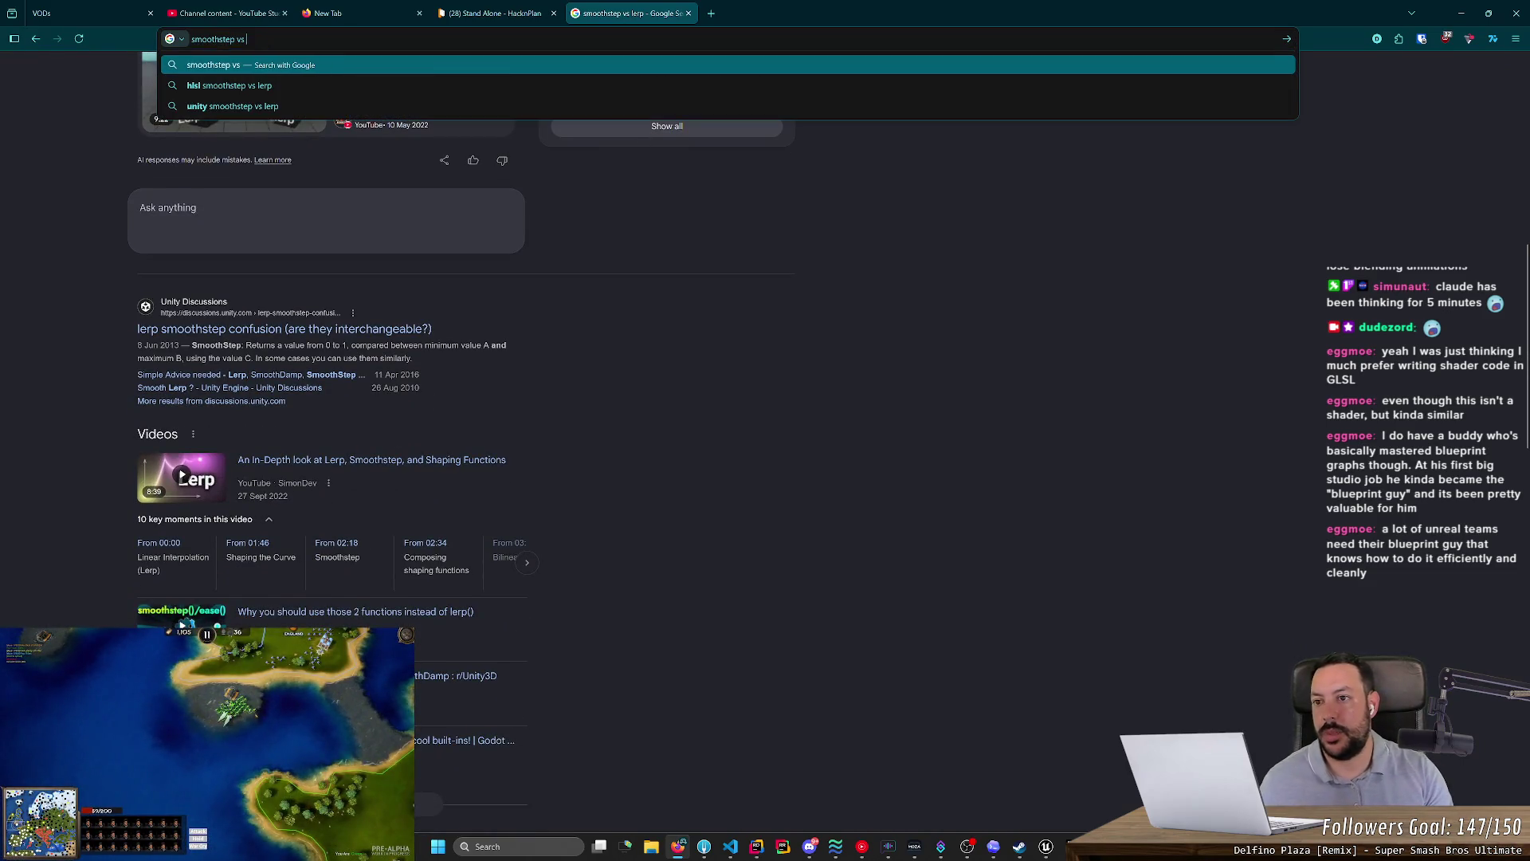
pyautogui.press('BackSpace')
pyautogui.press('BackSpace')
pyautogui.press('BackSpace')
pyautogui.write('unreal scratchpad')
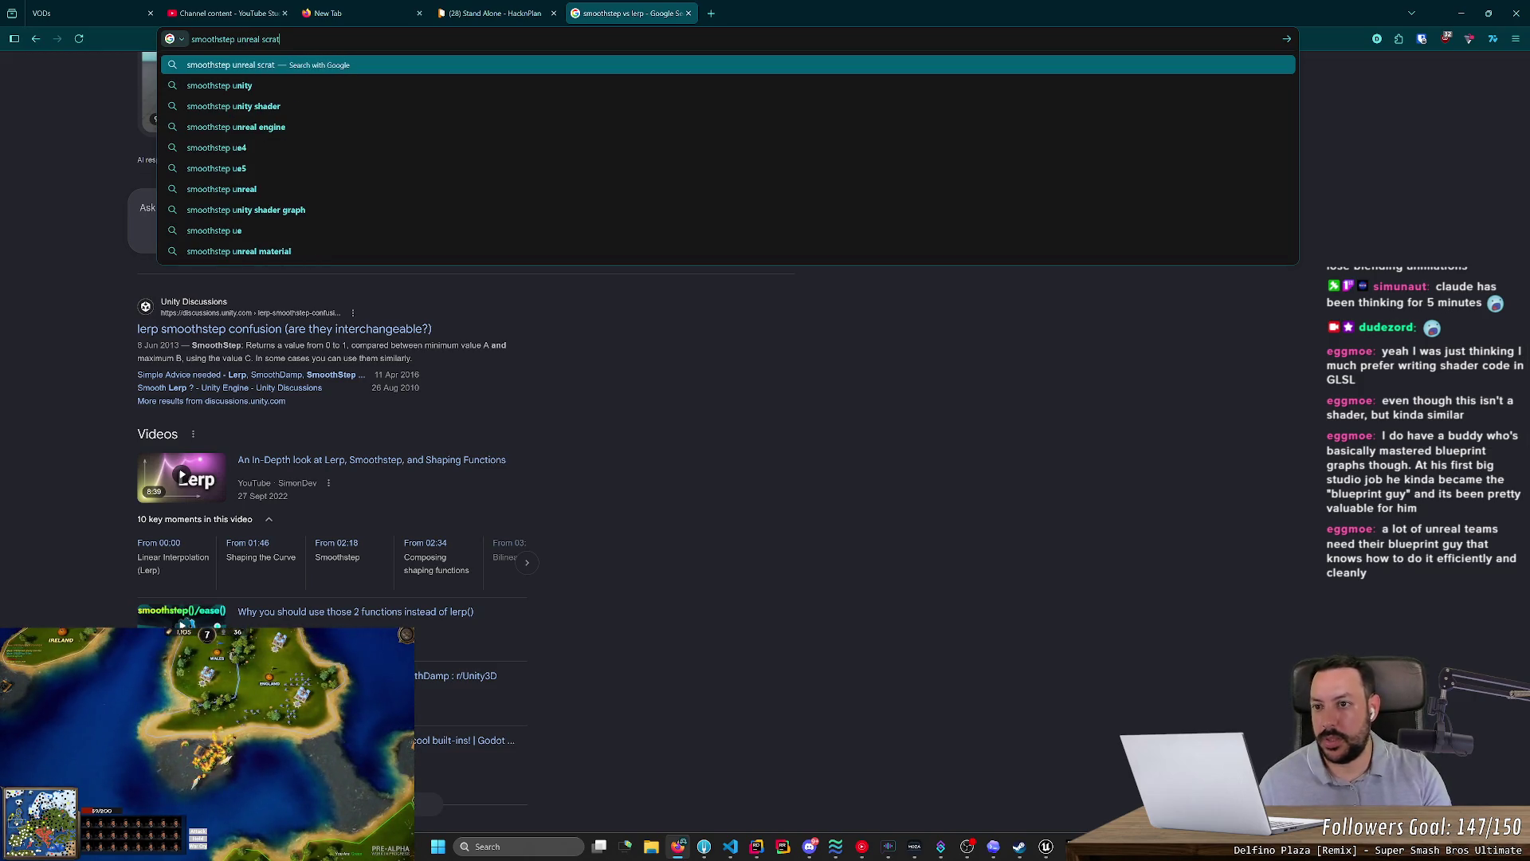
pyautogui.press('Return')
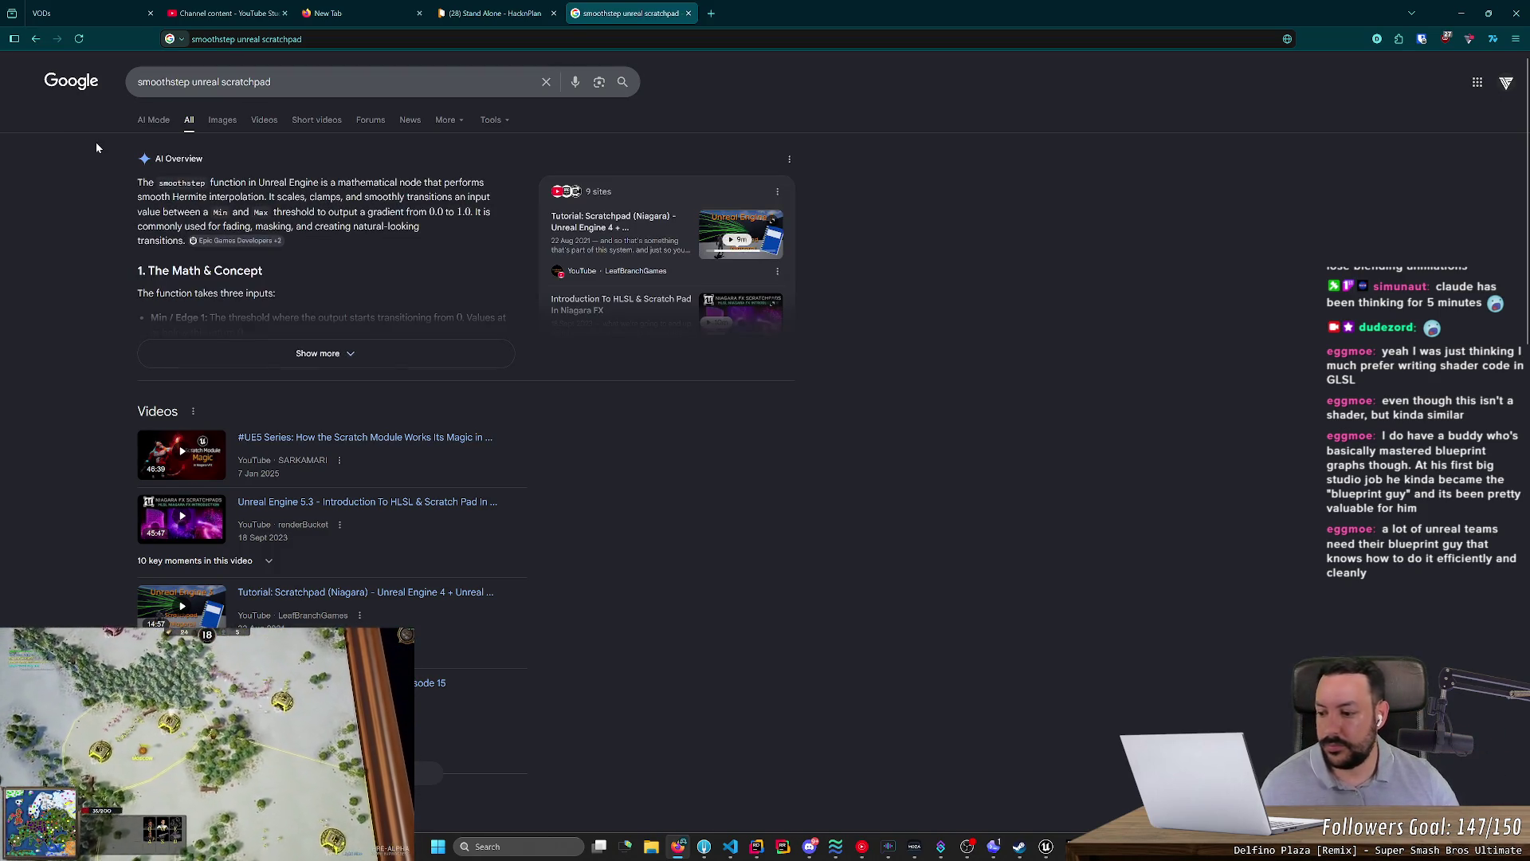
pyautogui.scroll(-5, 423, 384)
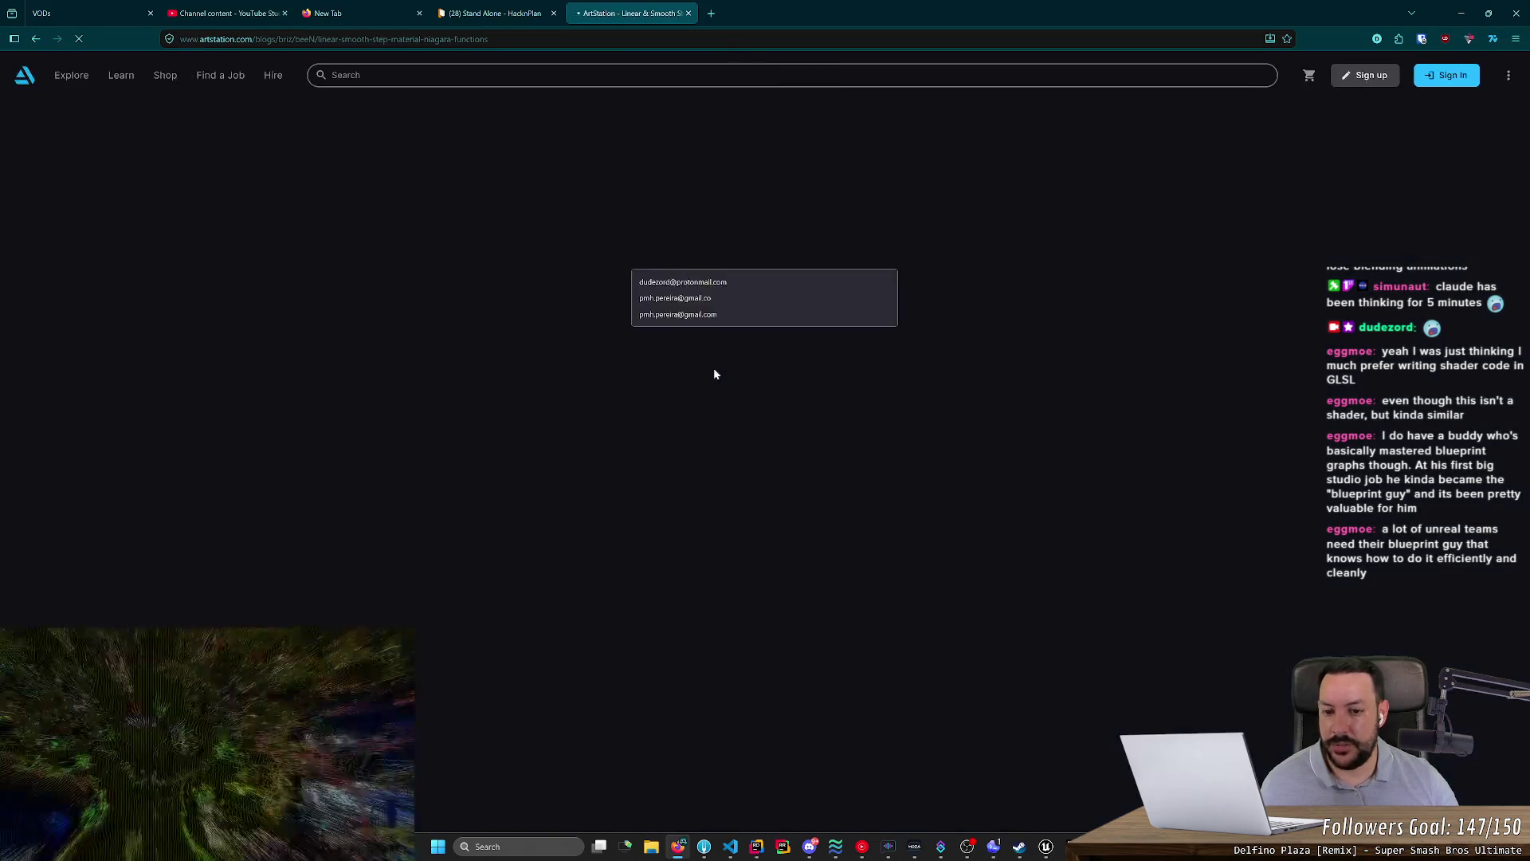
# - Read the ArtStation Linear Step - Smooth Step post, then minimize the browser and return to the Niagara graph
pyautogui.scroll(-10, 404, 376)
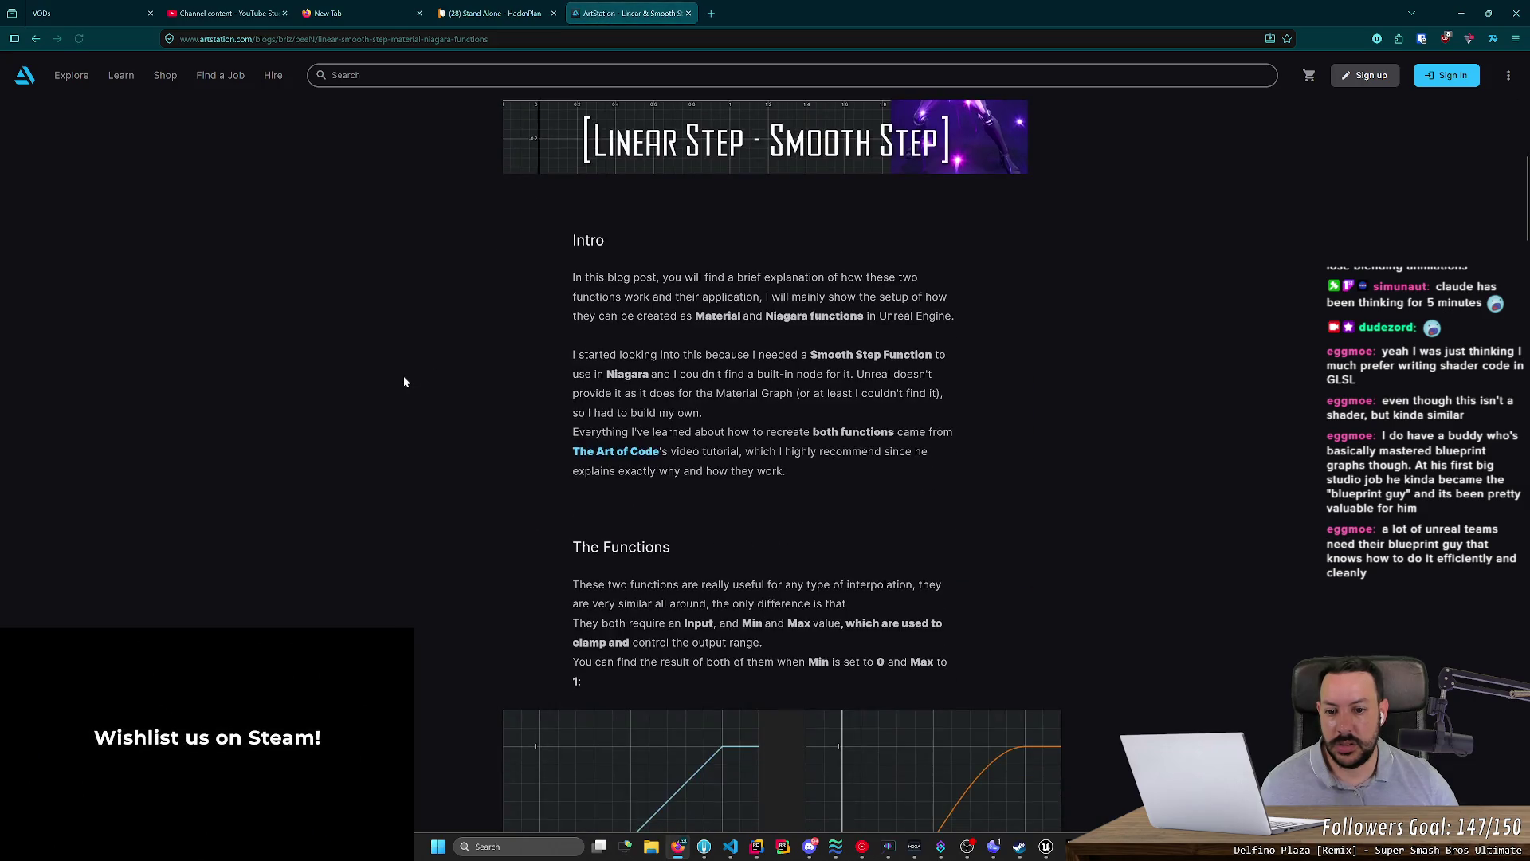
pyautogui.scroll(-6, 420, 378)
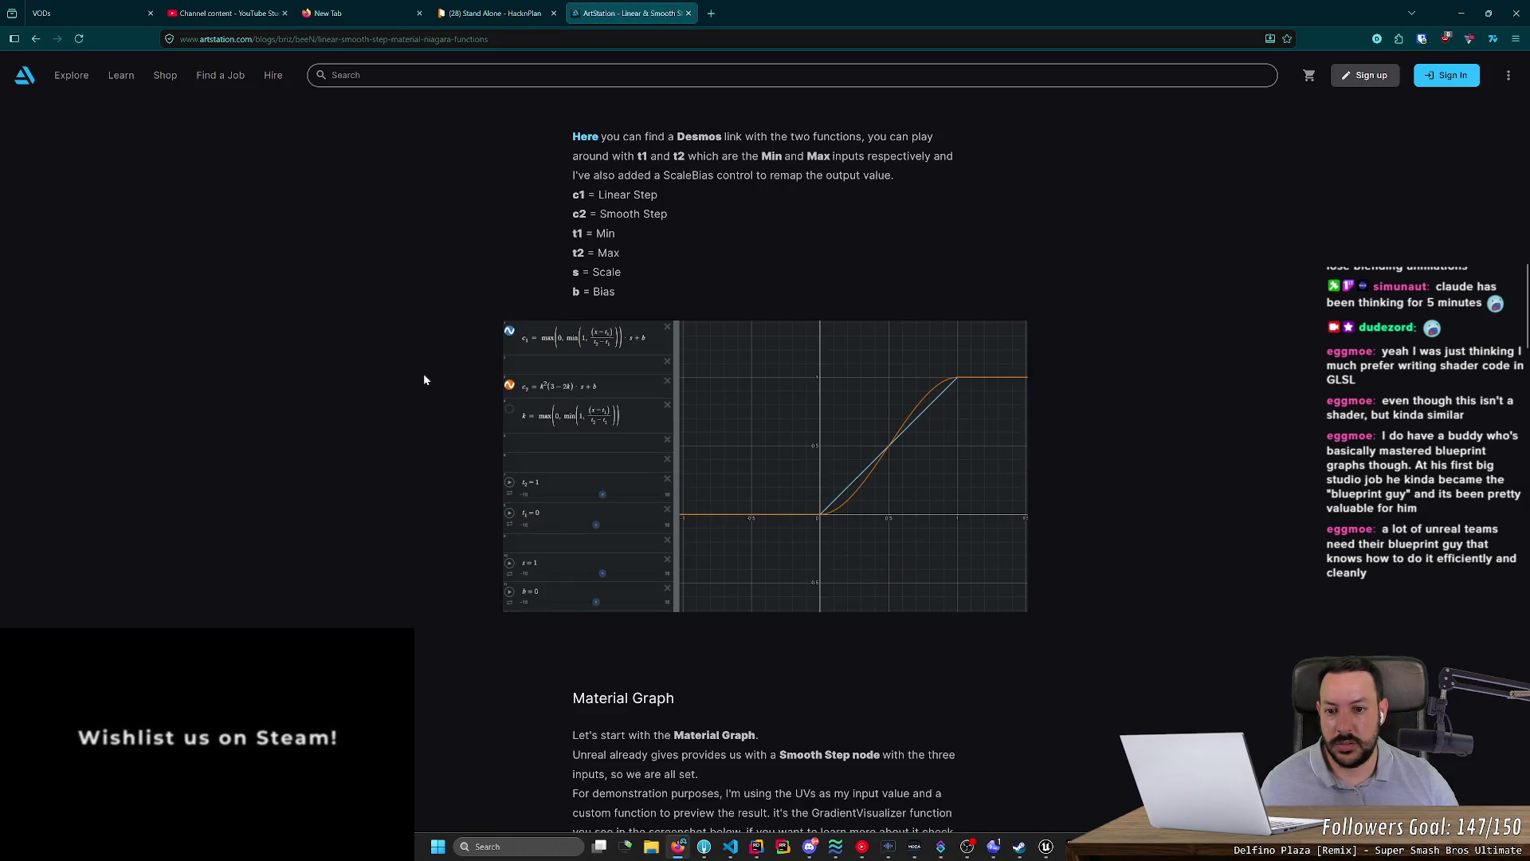
pyautogui.click(1461, 14)
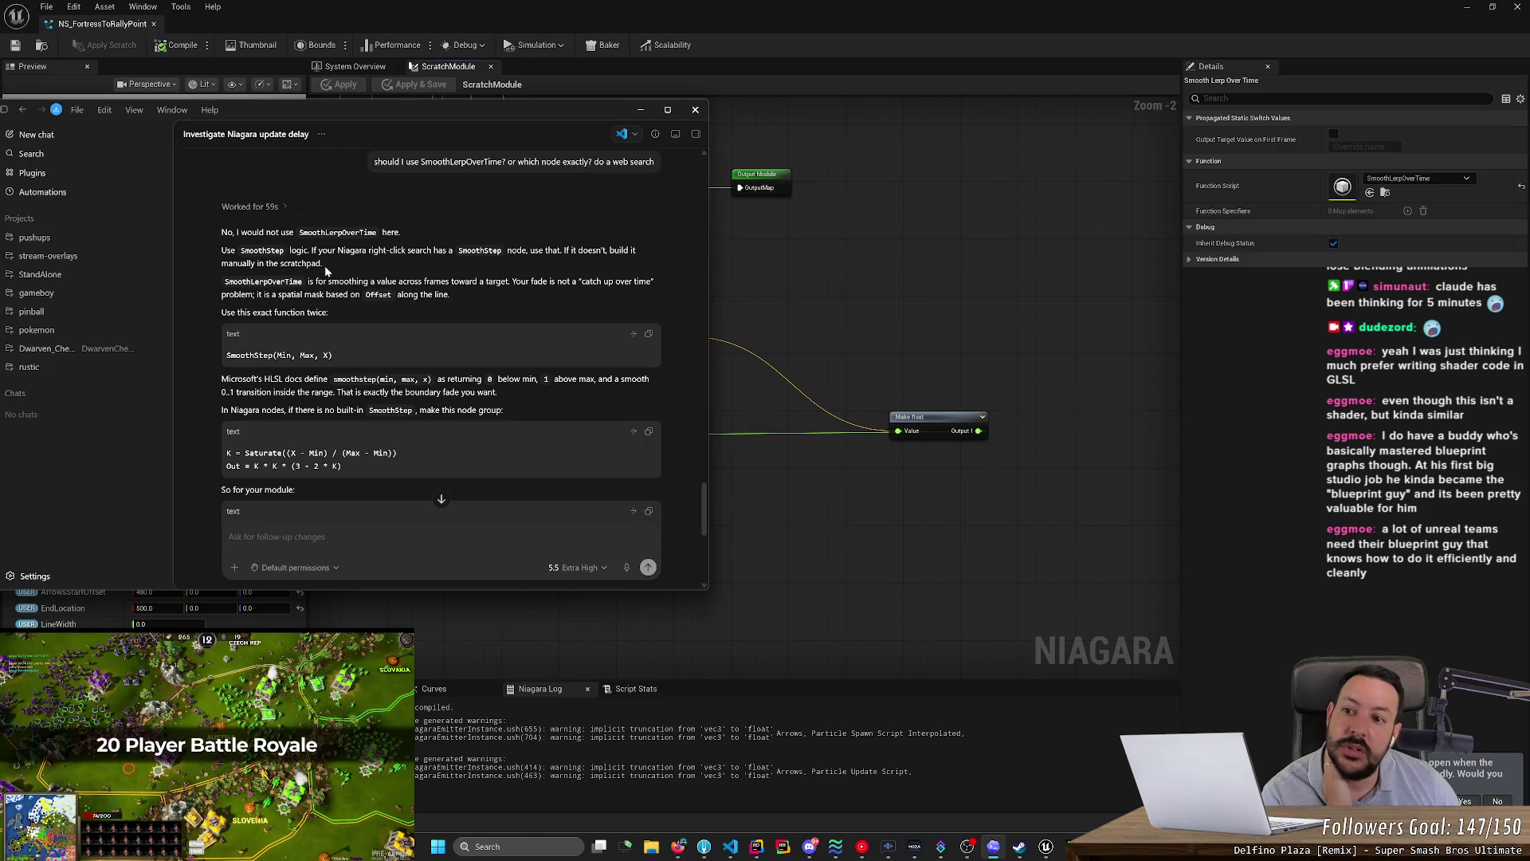
pyautogui.click(873, 581)
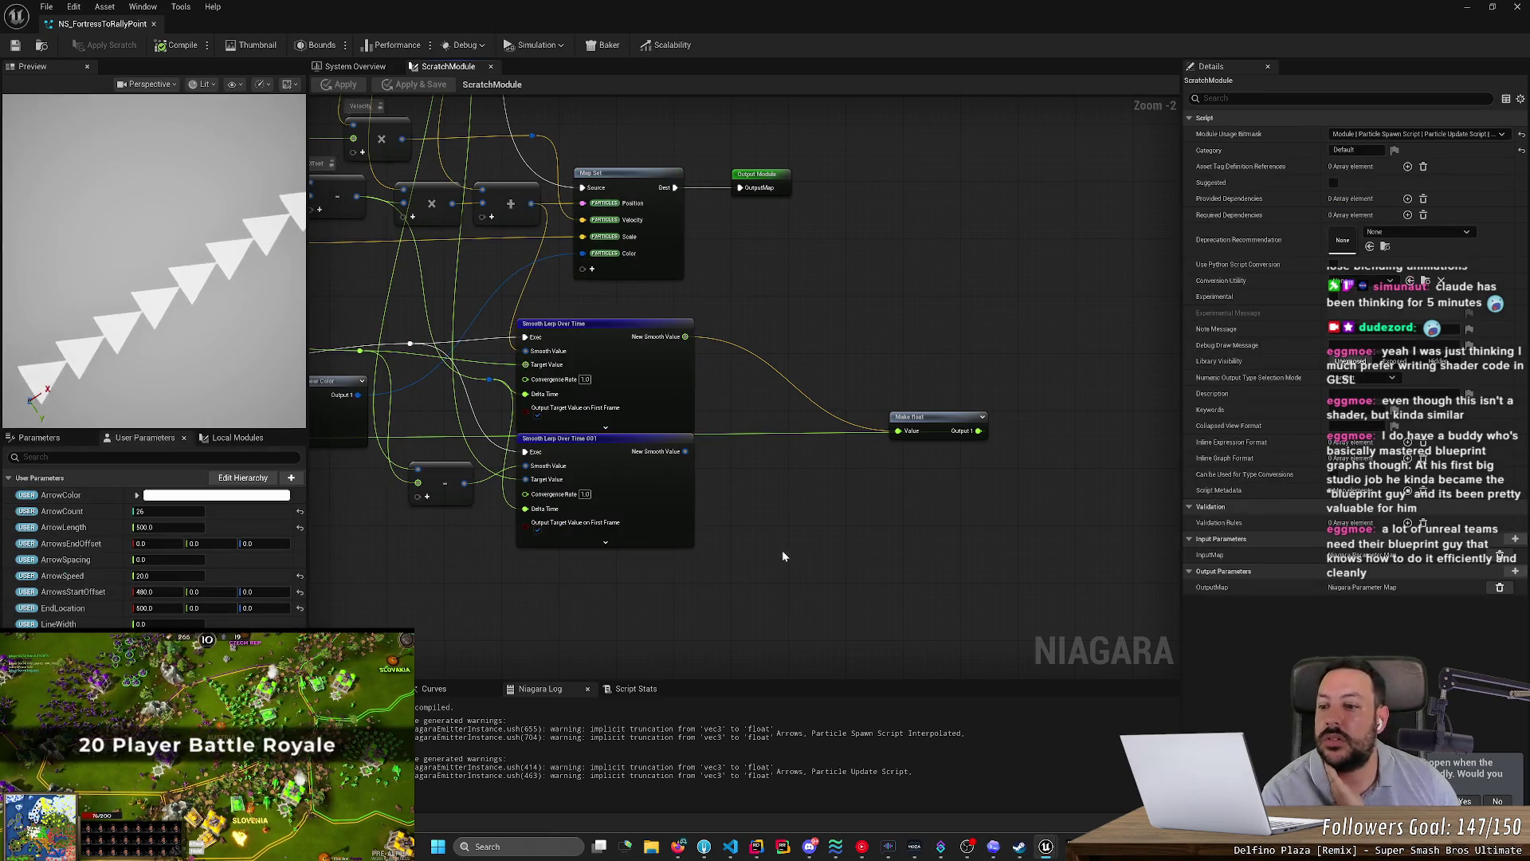
pyautogui.rightClick(833, 552)
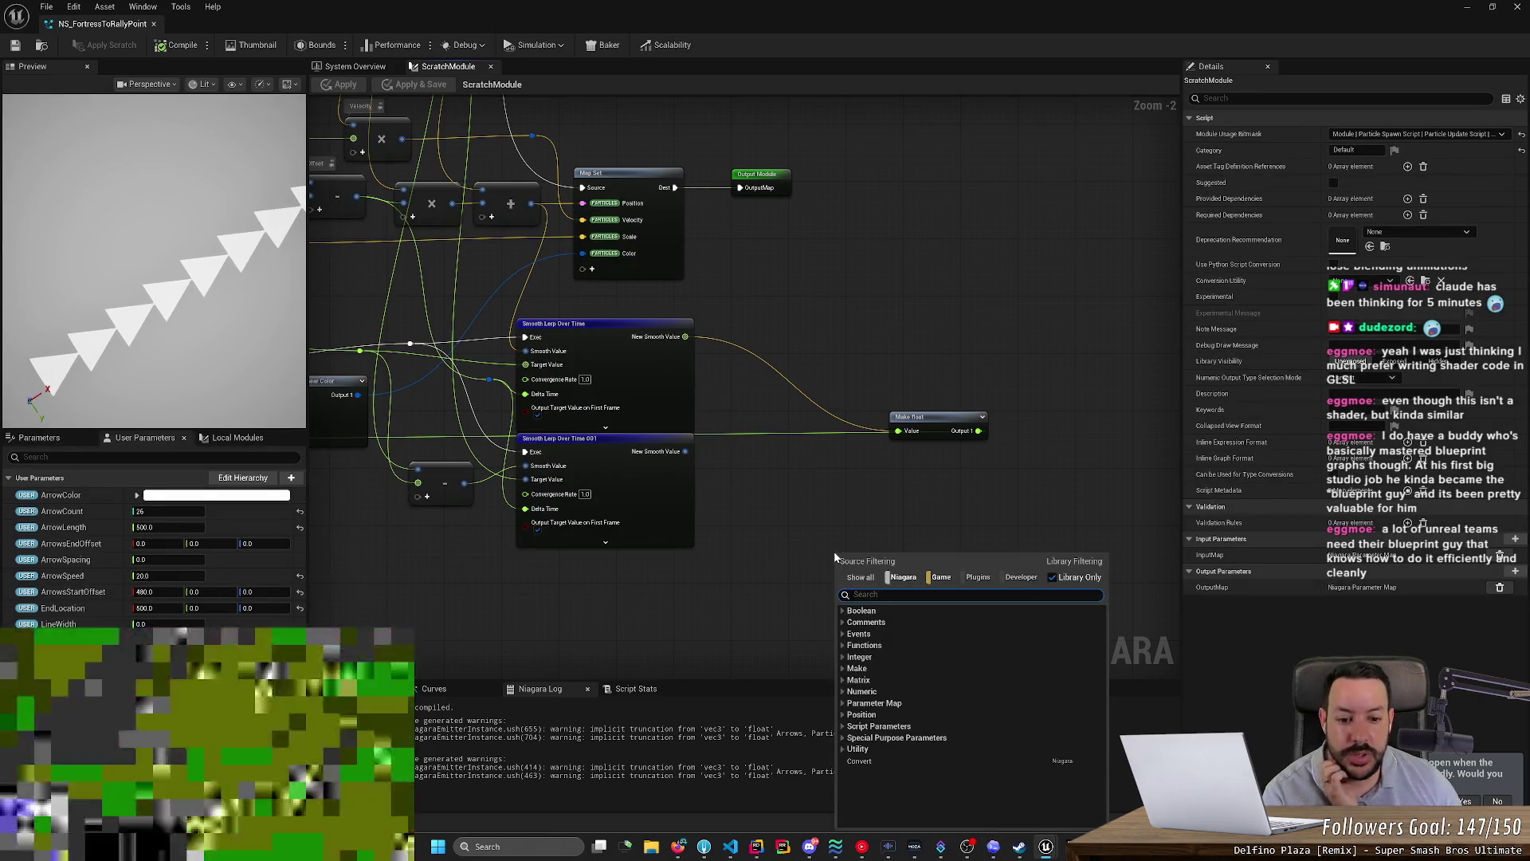
# - Search the node menu for 'lerp' and place a Numeric Lerp node below the Smooth Lerp Over Time nodes
pyautogui.click(893, 749)
pyautogui.click(907, 594)
pyautogui.write('lerp')
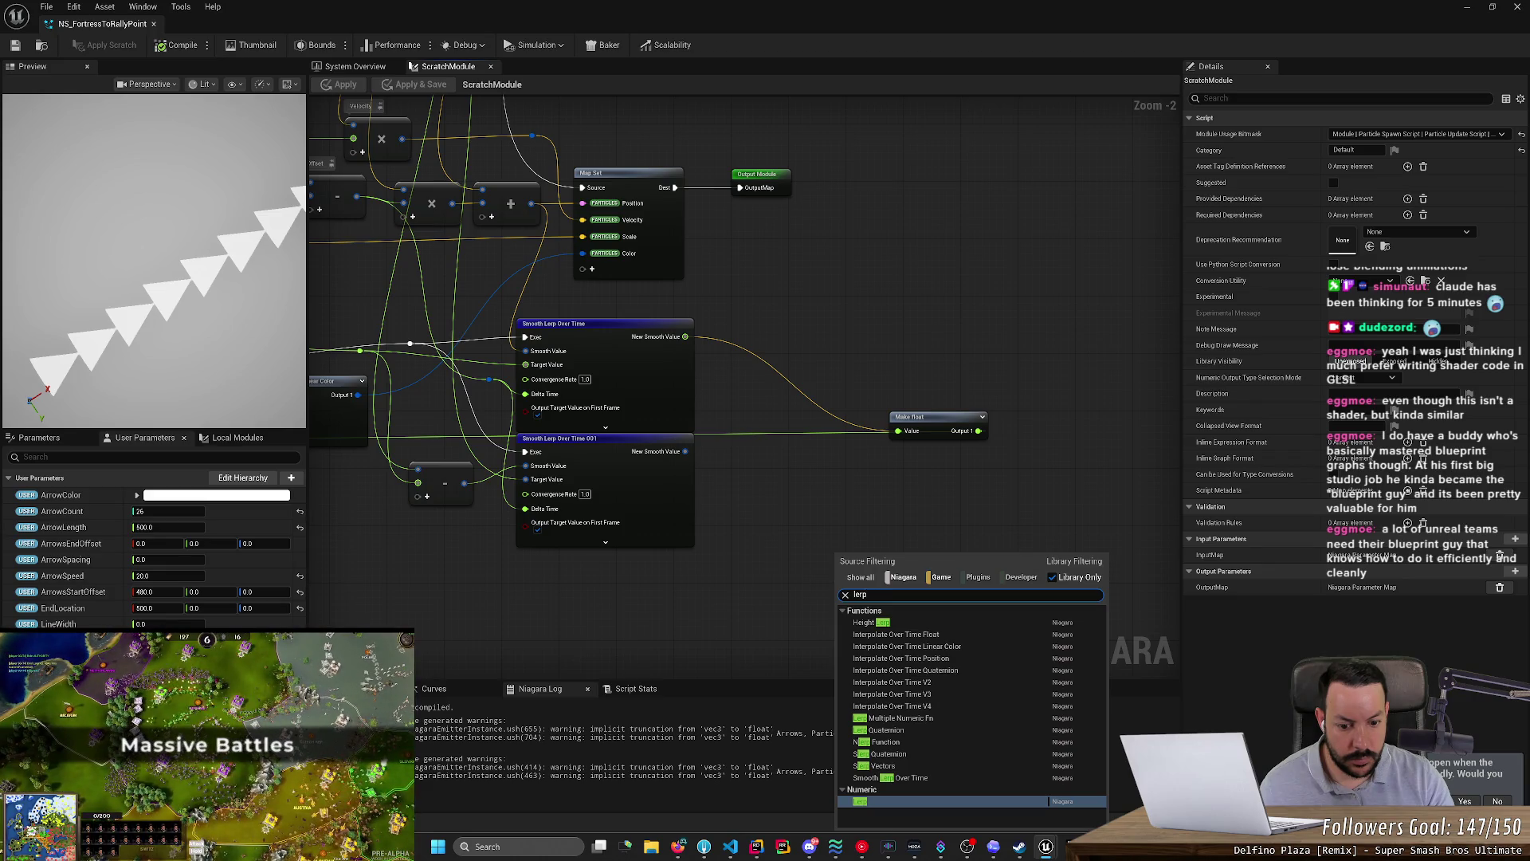
pyautogui.write('sler')
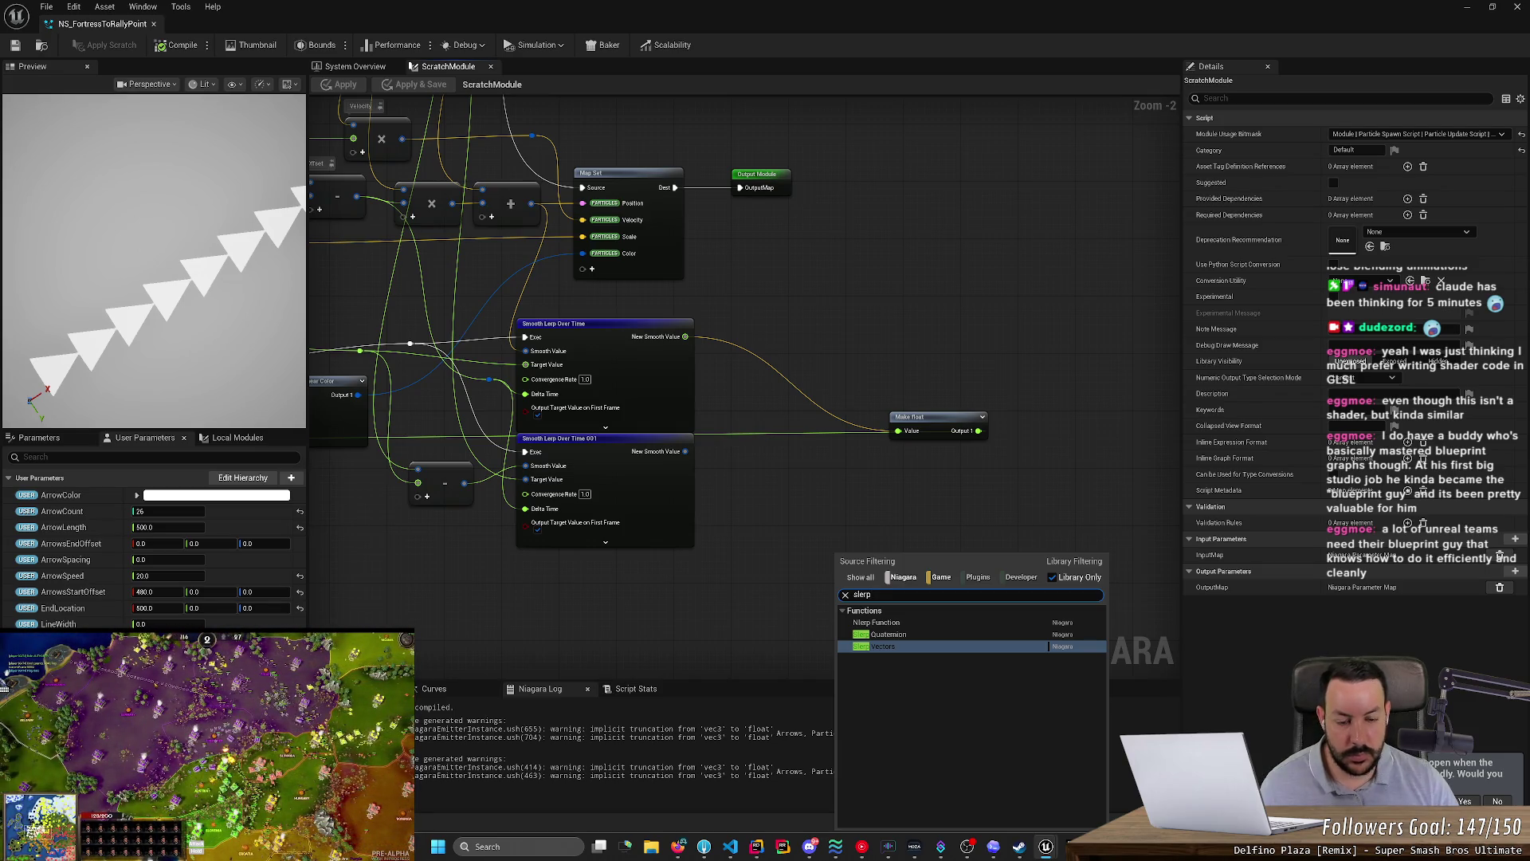
pyautogui.press('Up')
pyautogui.press('Up')
pyautogui.press('Down')
pyautogui.press('Down')
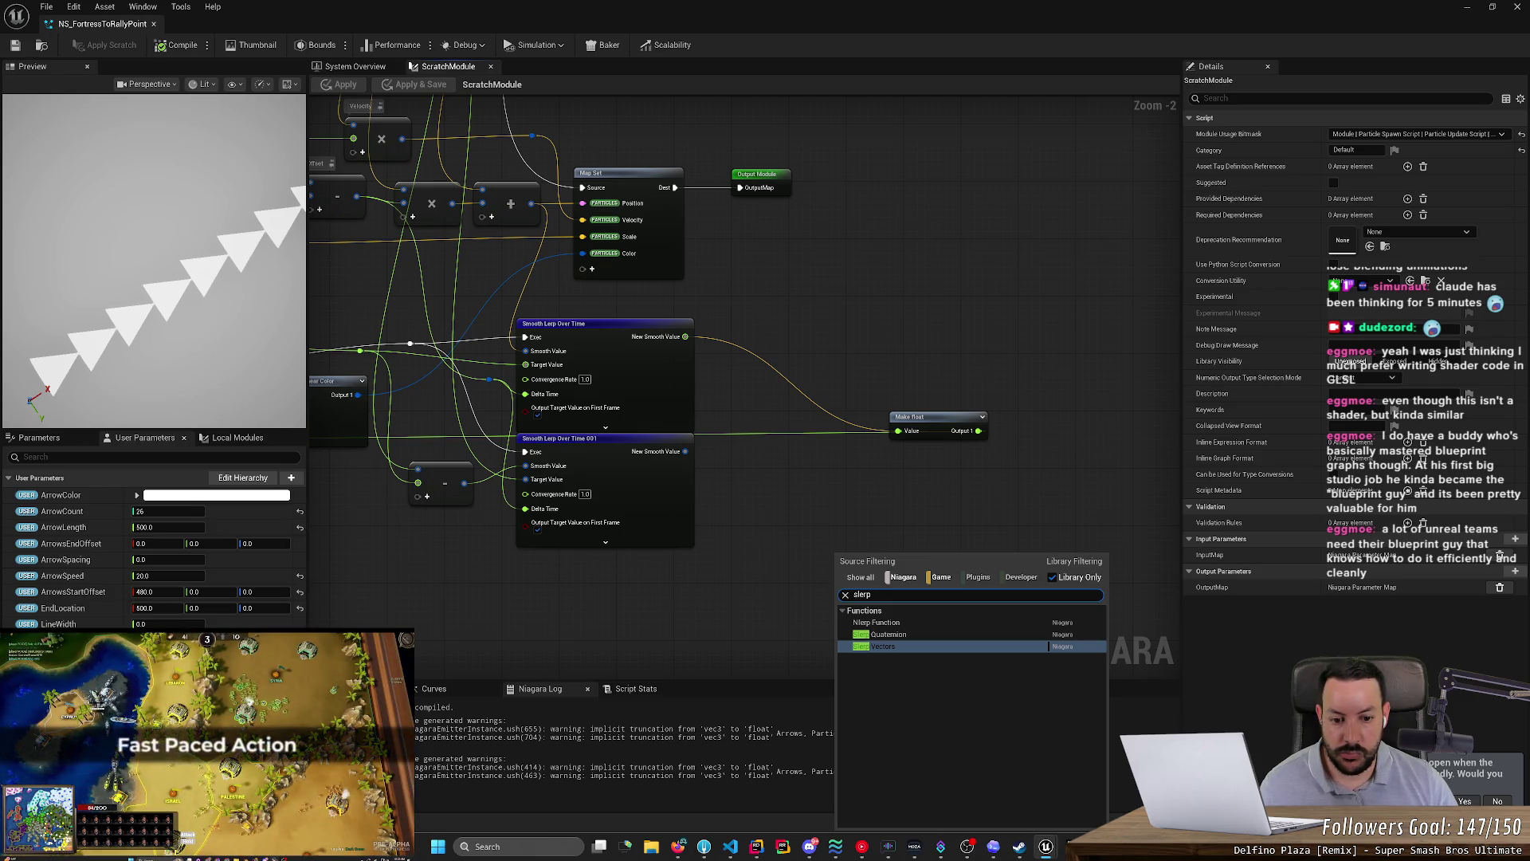
pyautogui.press('Up')
pyautogui.press('Up')
pyautogui.write('lerp')
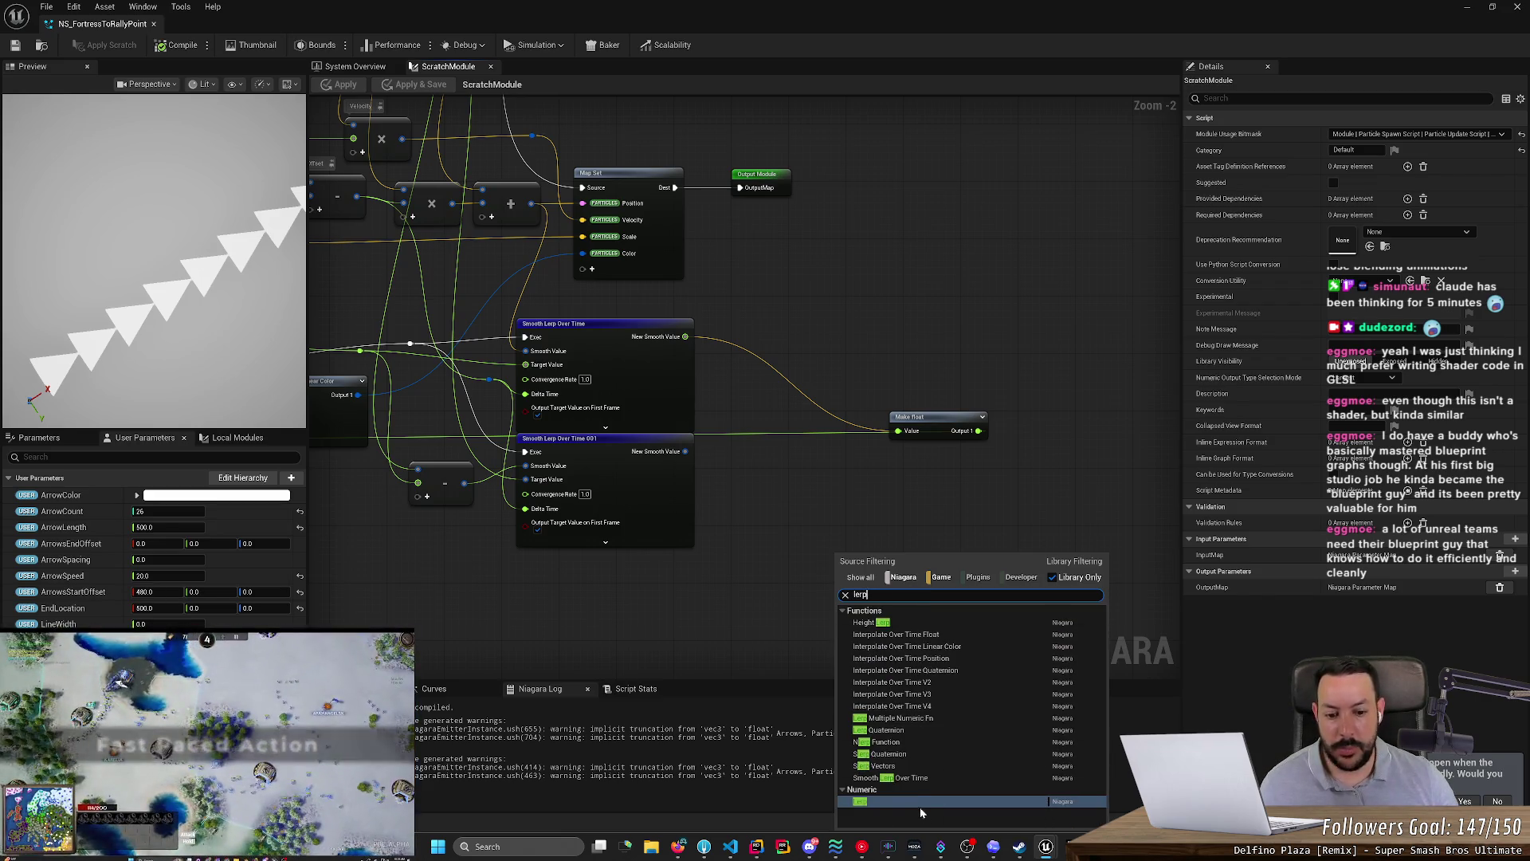
pyautogui.press('Return')
pyautogui.moveTo(871, 566); pyautogui.dragTo(555, 568)
pyautogui.scroll(2, 652, 572)
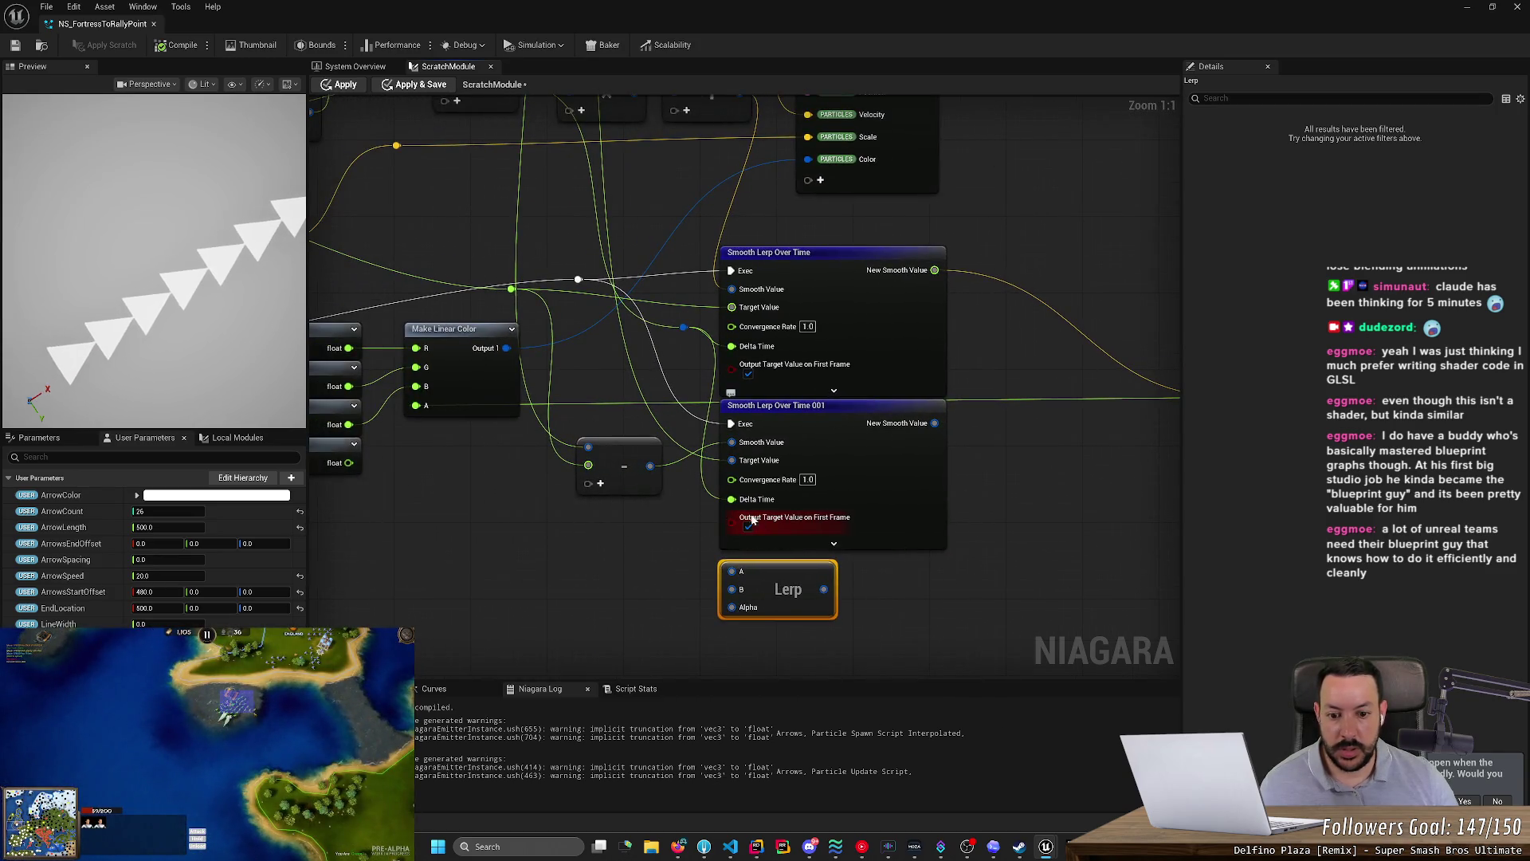
# - Wire the reroute values into Lerp A, Delta Time and Lerp B, and shift the upper Smooth Lerp node right
pyautogui.click(774, 407)
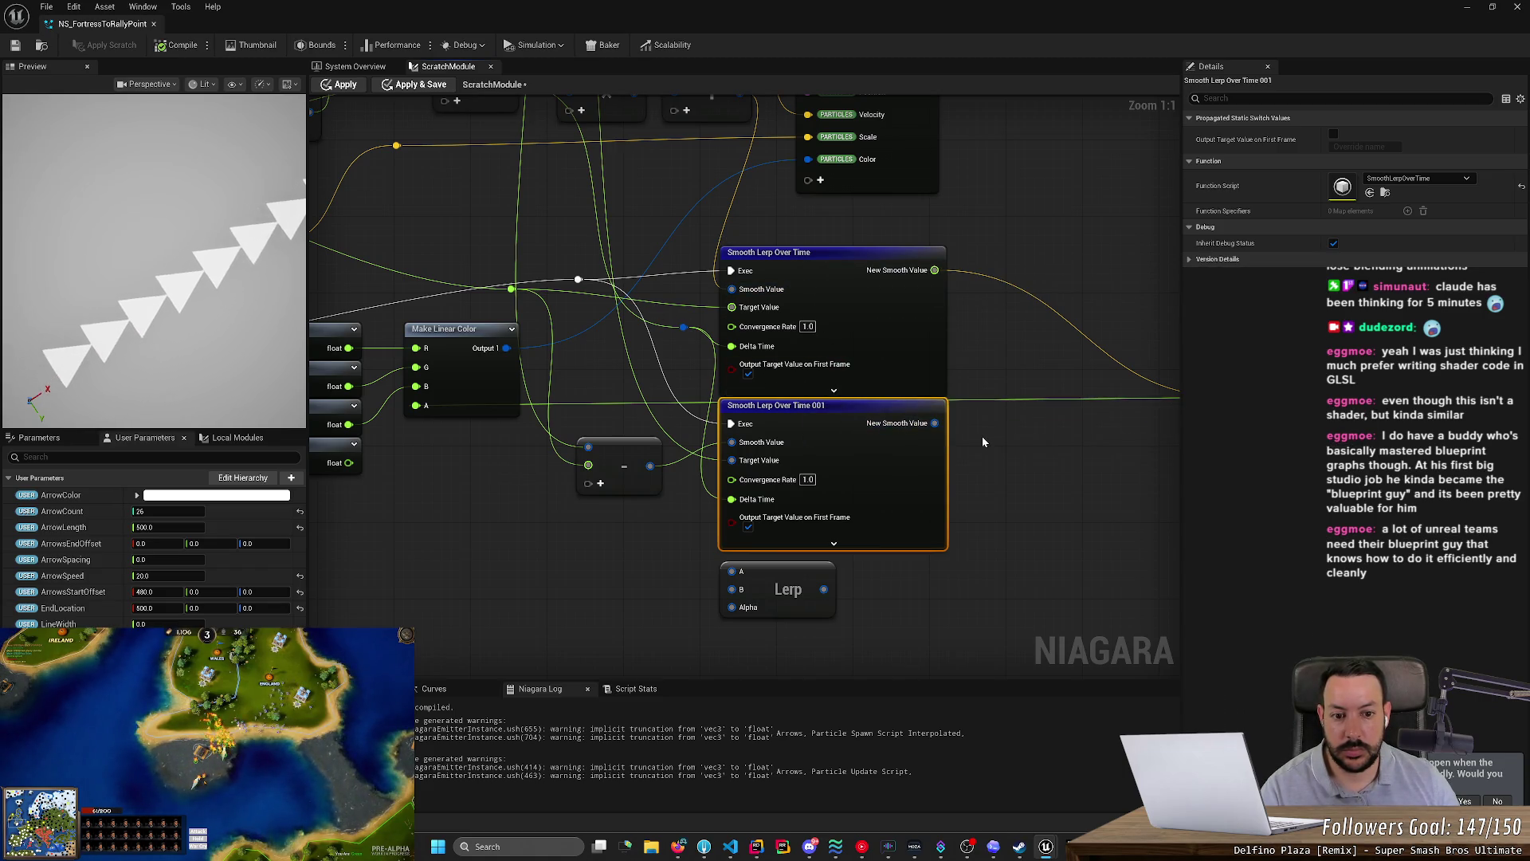
pyautogui.moveTo(511, 289)
pyautogui.mouseDown()
pyautogui.moveTo(662, 558)
pyautogui.moveTo(732, 571)
pyautogui.mouseUp()
pyautogui.moveTo(710, 341)
pyautogui.mouseDown()
pyautogui.moveTo(729, 346)
pyautogui.moveTo(697, 494)
pyautogui.moveTo(717, 586)
pyautogui.moveTo(732, 589)
pyautogui.mouseUp()
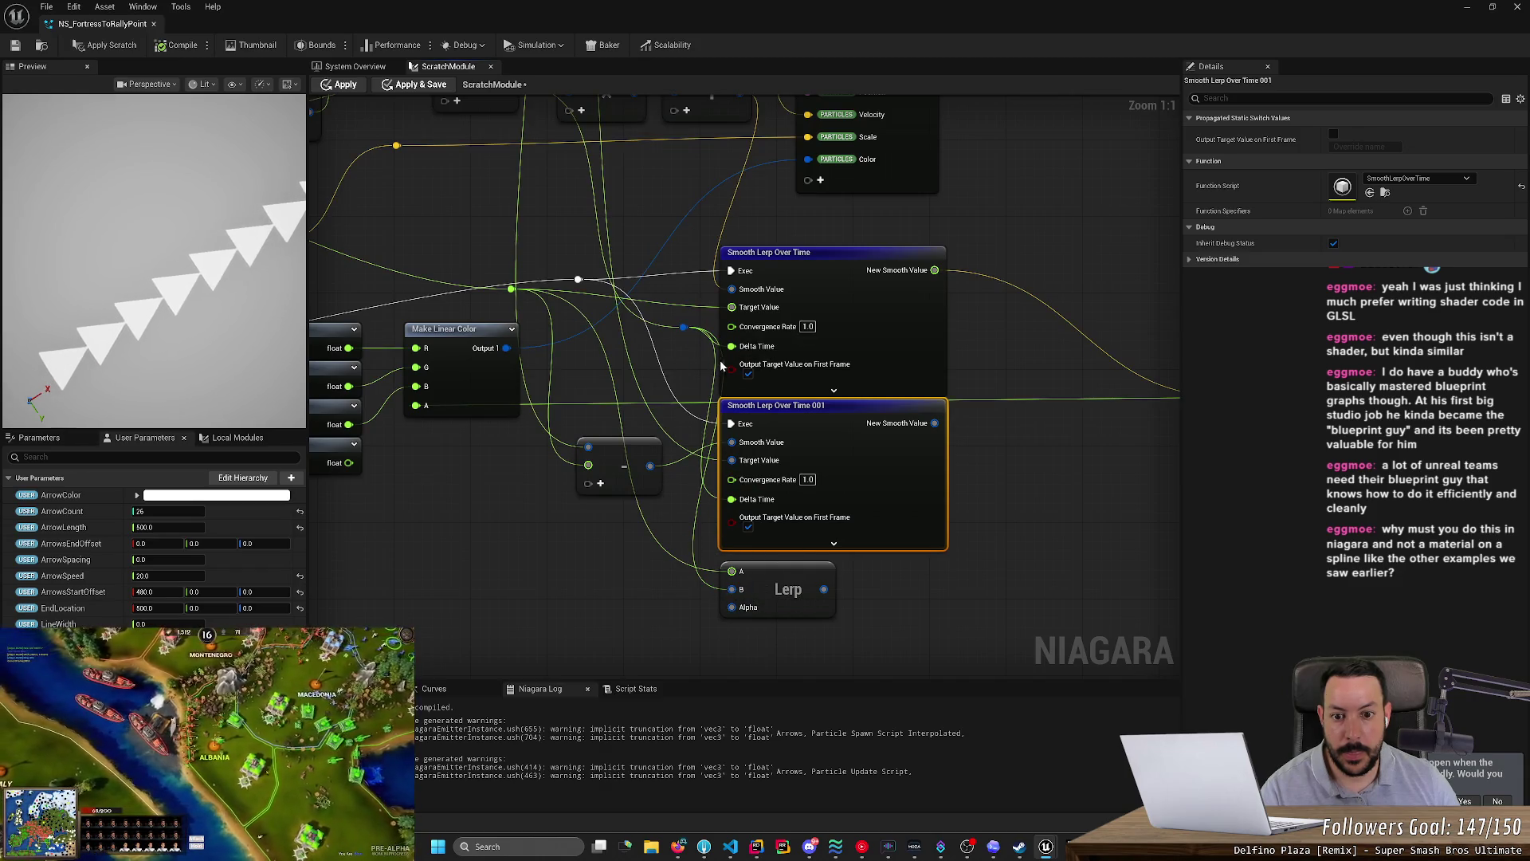
pyautogui.moveTo(800, 254); pyautogui.dragTo(908, 241)
pyautogui.moveTo(684, 328)
pyautogui.mouseDown()
pyautogui.moveTo(718, 630)
pyautogui.moveTo(732, 589)
pyautogui.mouseUp()
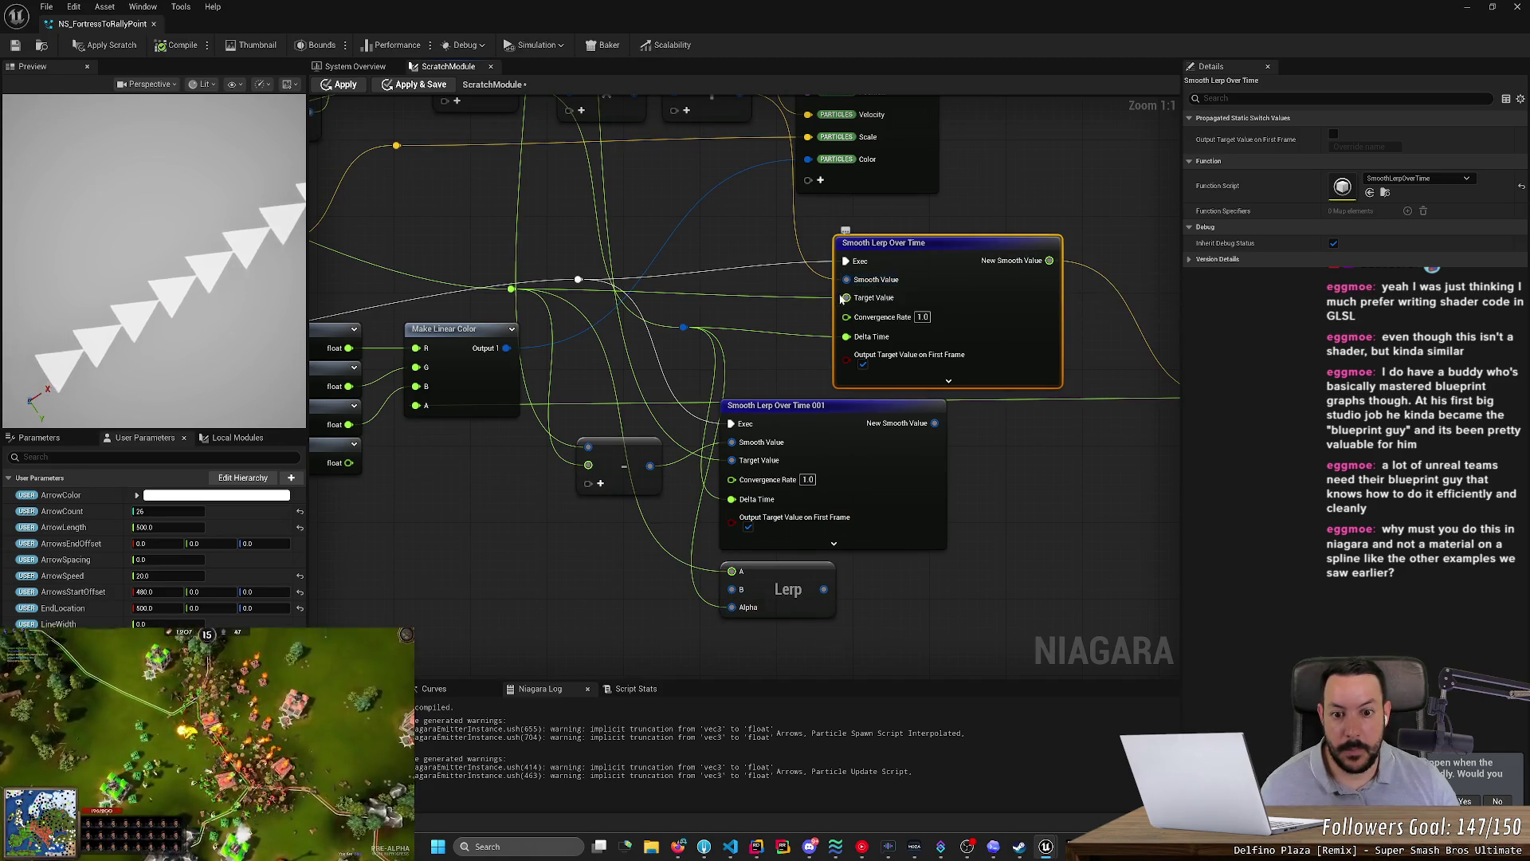
# - Nudge the Smooth Lerp Over Time node right, frame the Map Set area, and return to the AI reply
pyautogui.moveTo(925, 237); pyautogui.dragTo(897, 238)
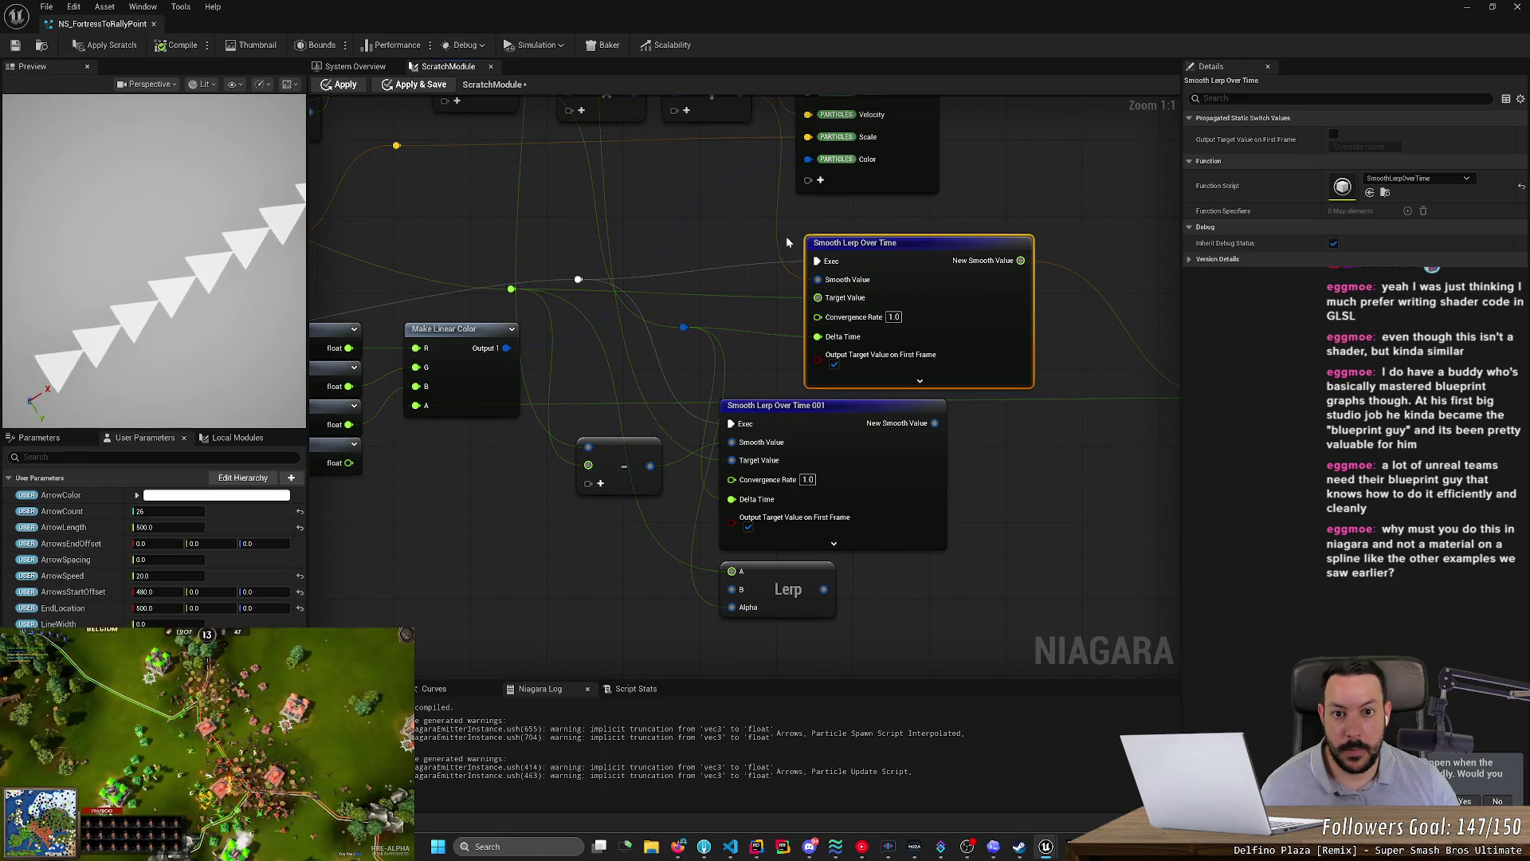
pyautogui.moveTo(742, 215); pyautogui.dragTo(735, 299)
pyautogui.scroll(-2, 689, 242)
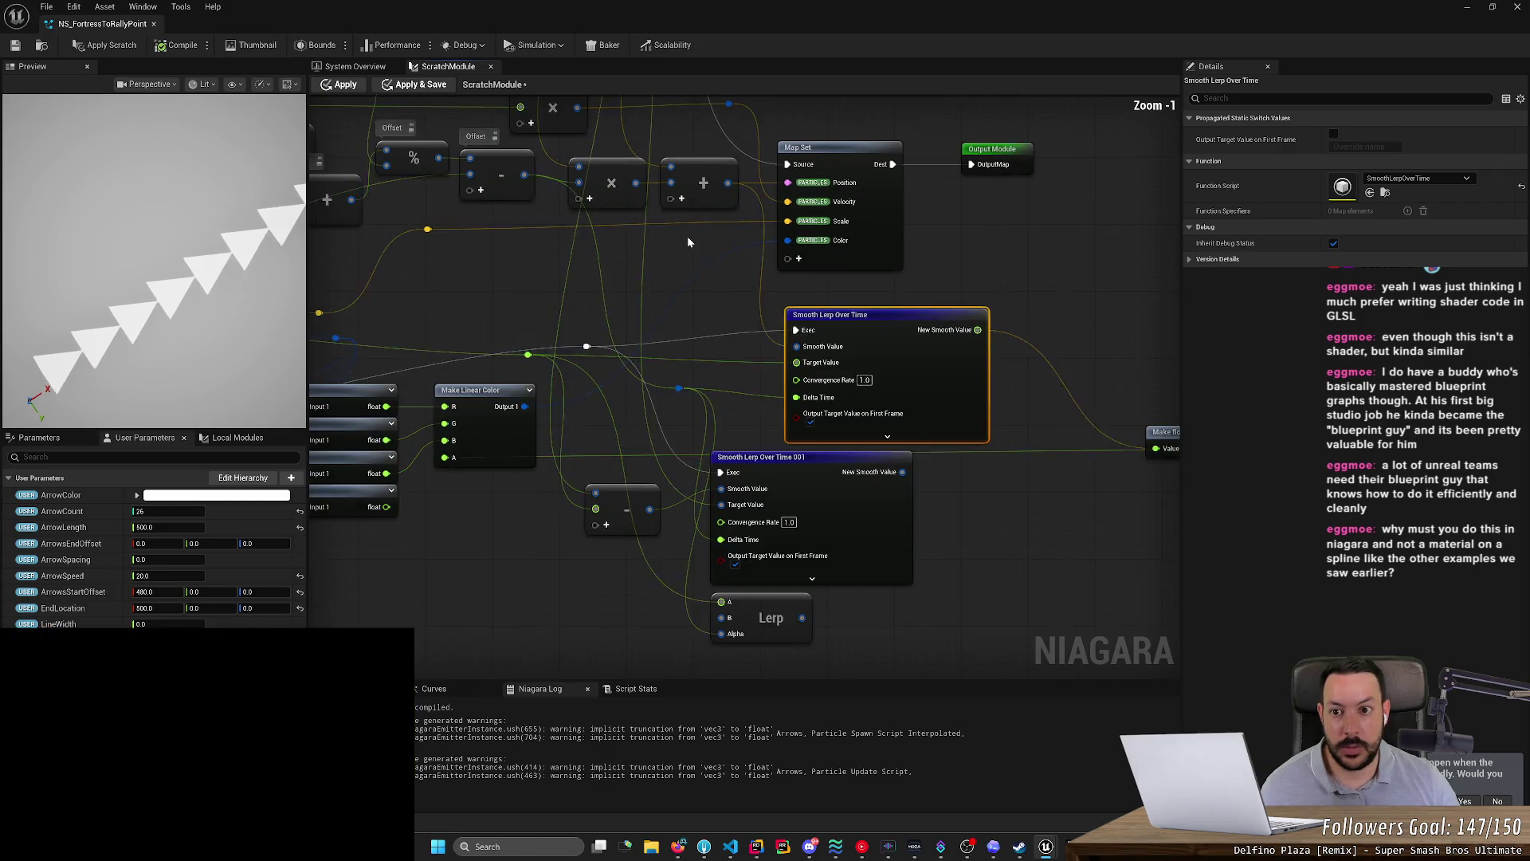
pyautogui.moveTo(557, 260); pyautogui.dragTo(682, 459)
pyautogui.scroll(1, 683, 459)
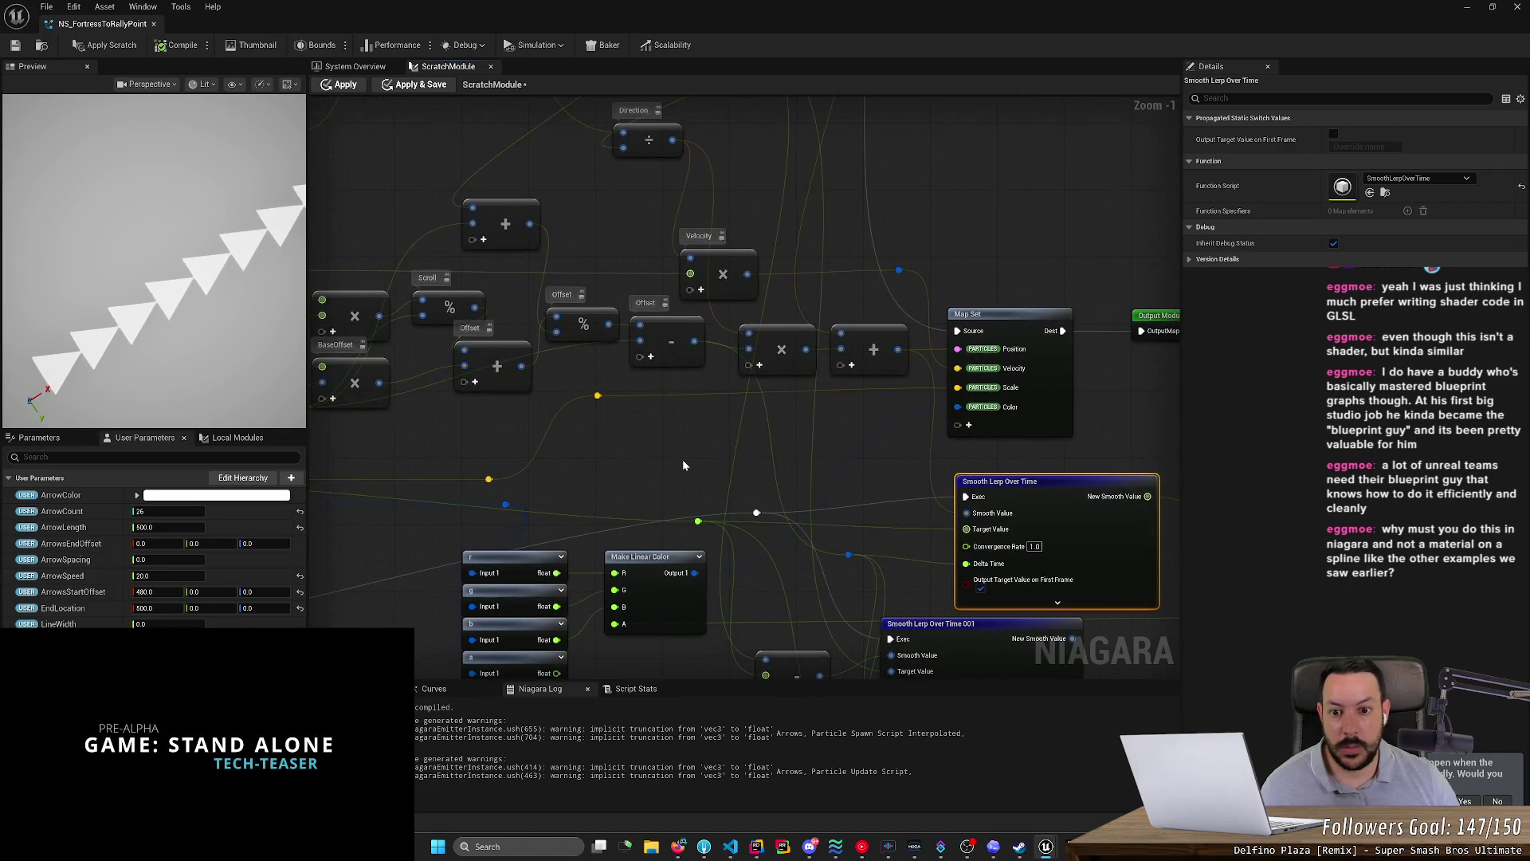
pyautogui.hotkey('alt', 'Tab')
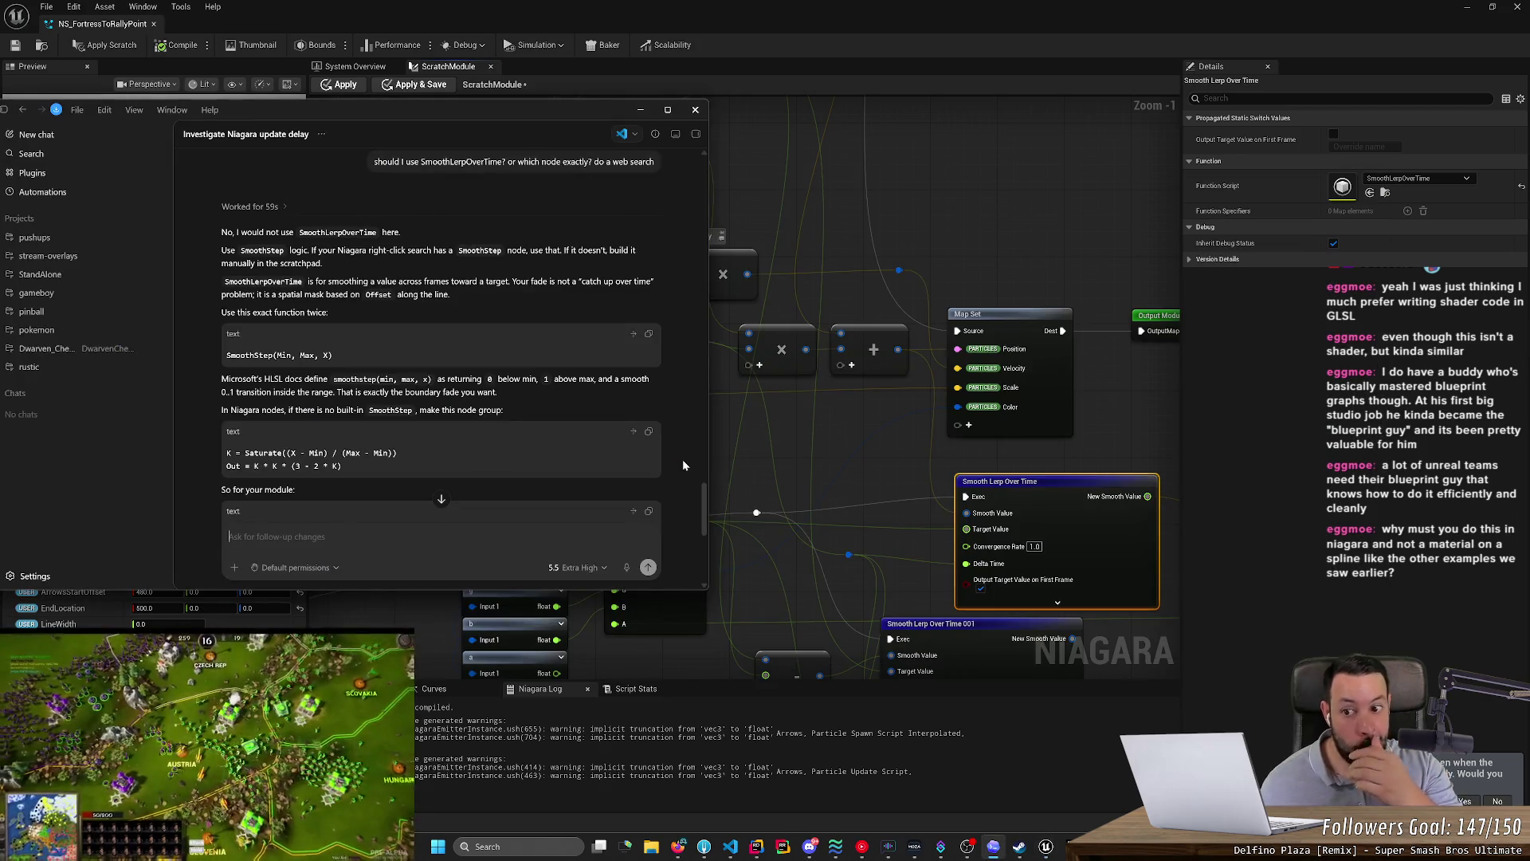
pyautogui.scroll(-6, 682, 459)
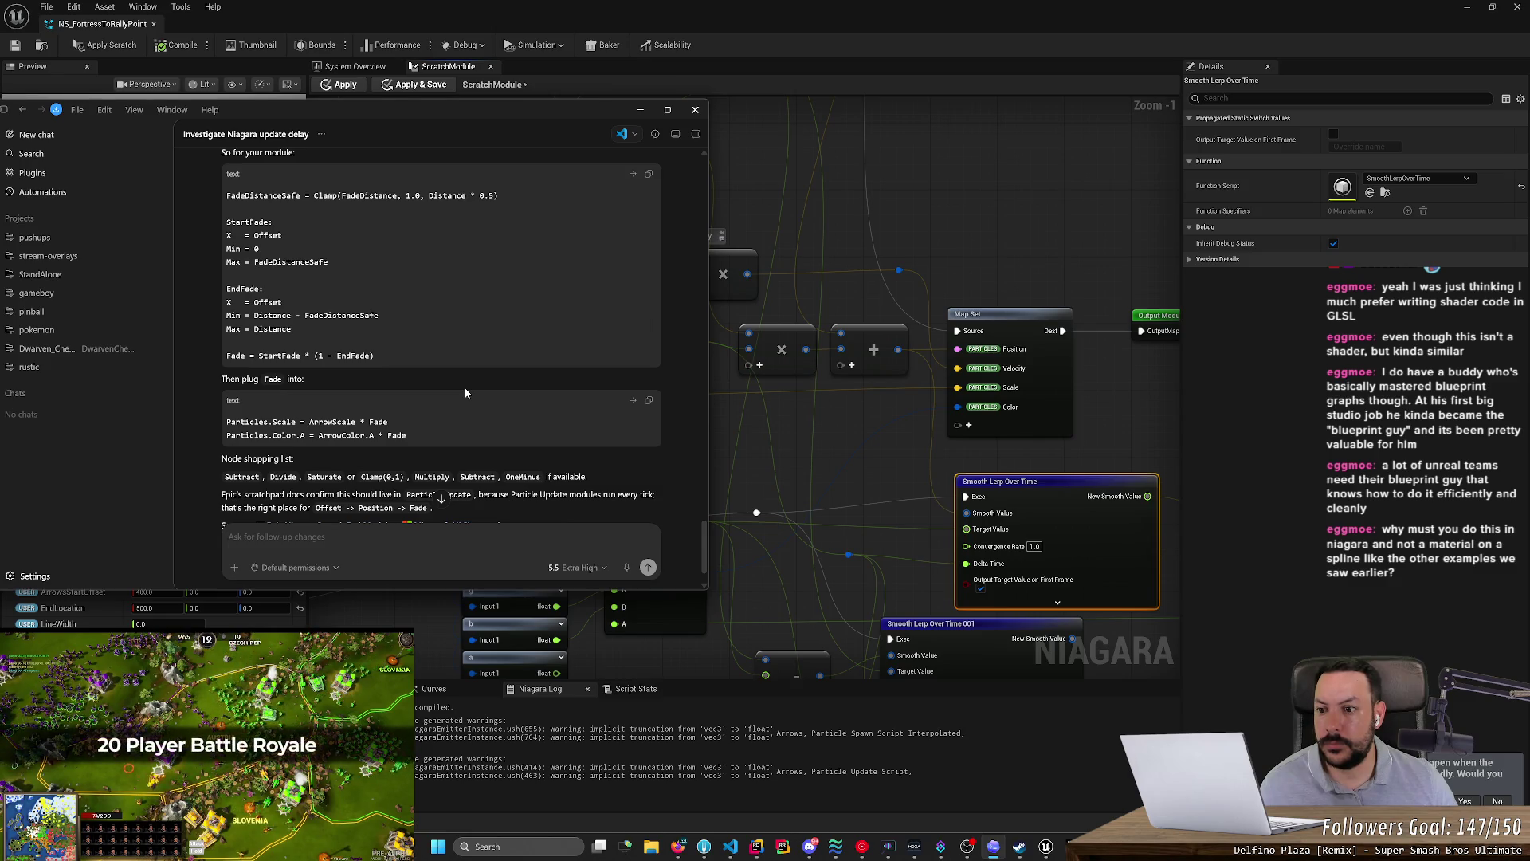
pyautogui.scroll(5, 466, 387)
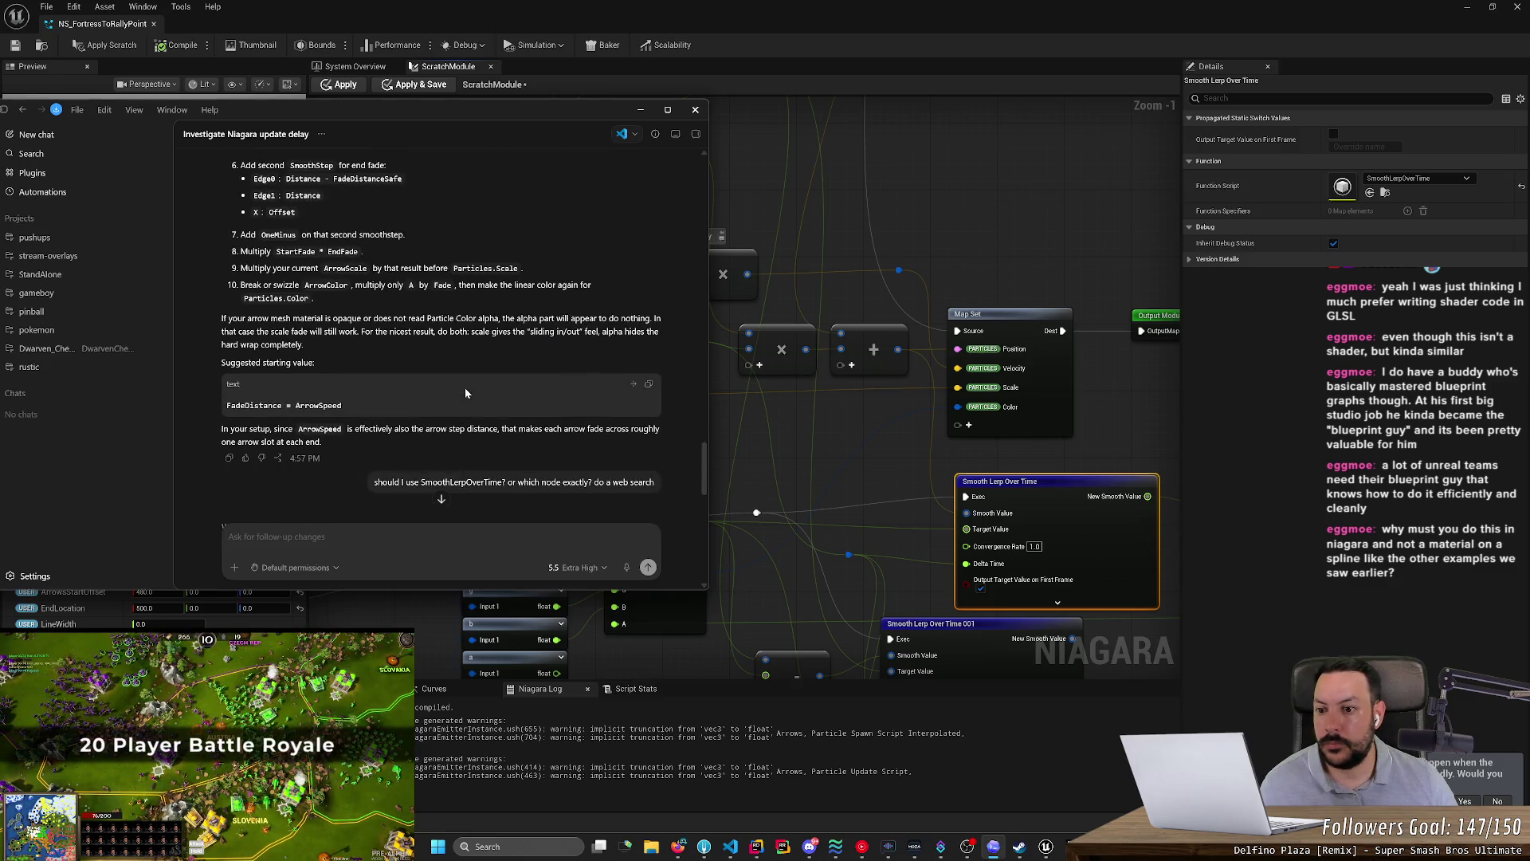
pyautogui.scroll(-3, 466, 387)
pyautogui.scroll(-10, 466, 387)
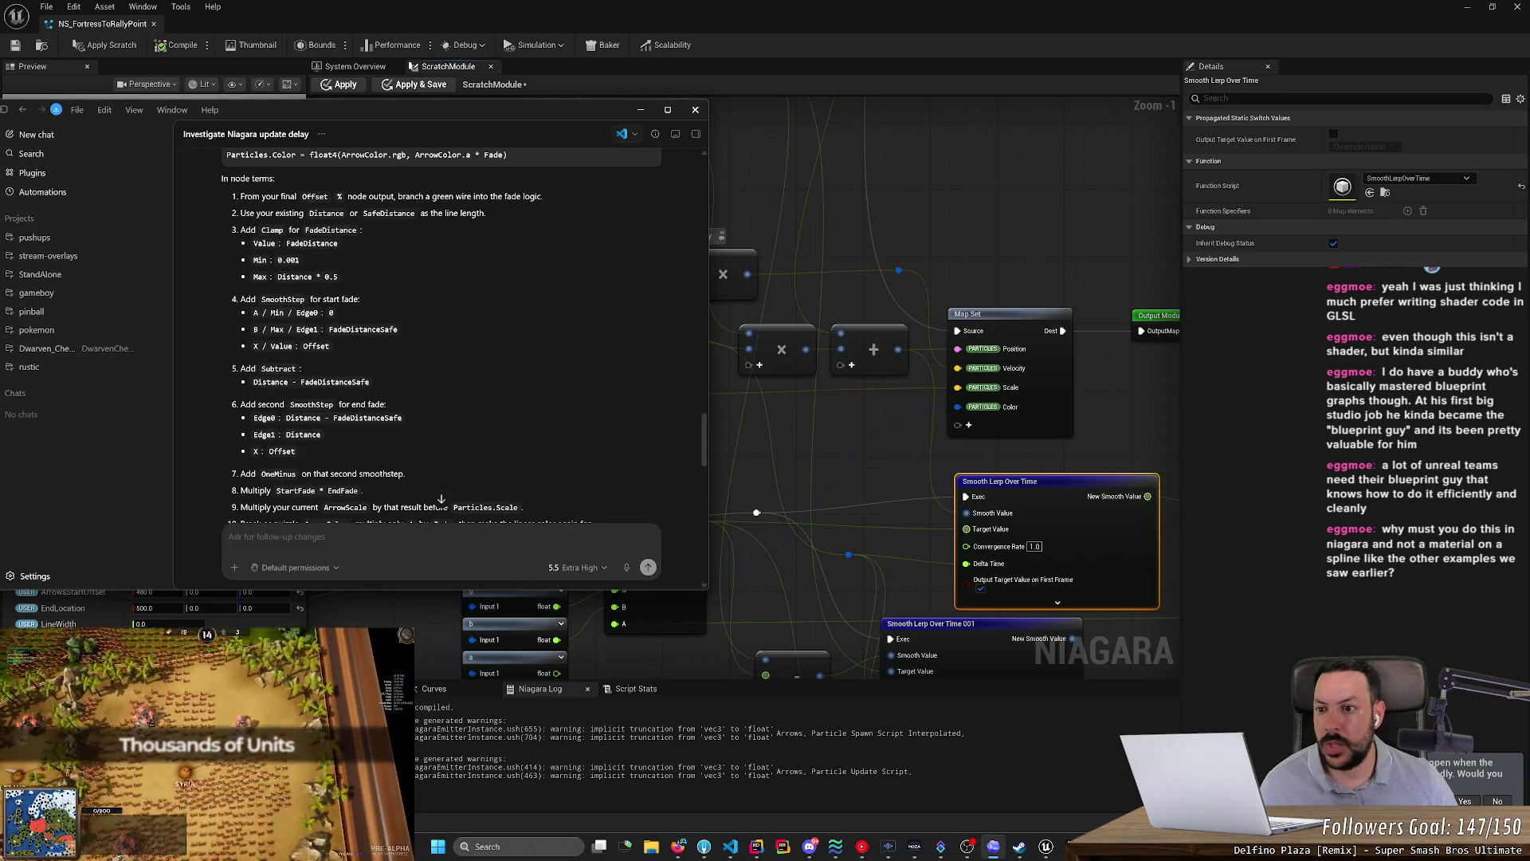
pyautogui.click(295, 196)
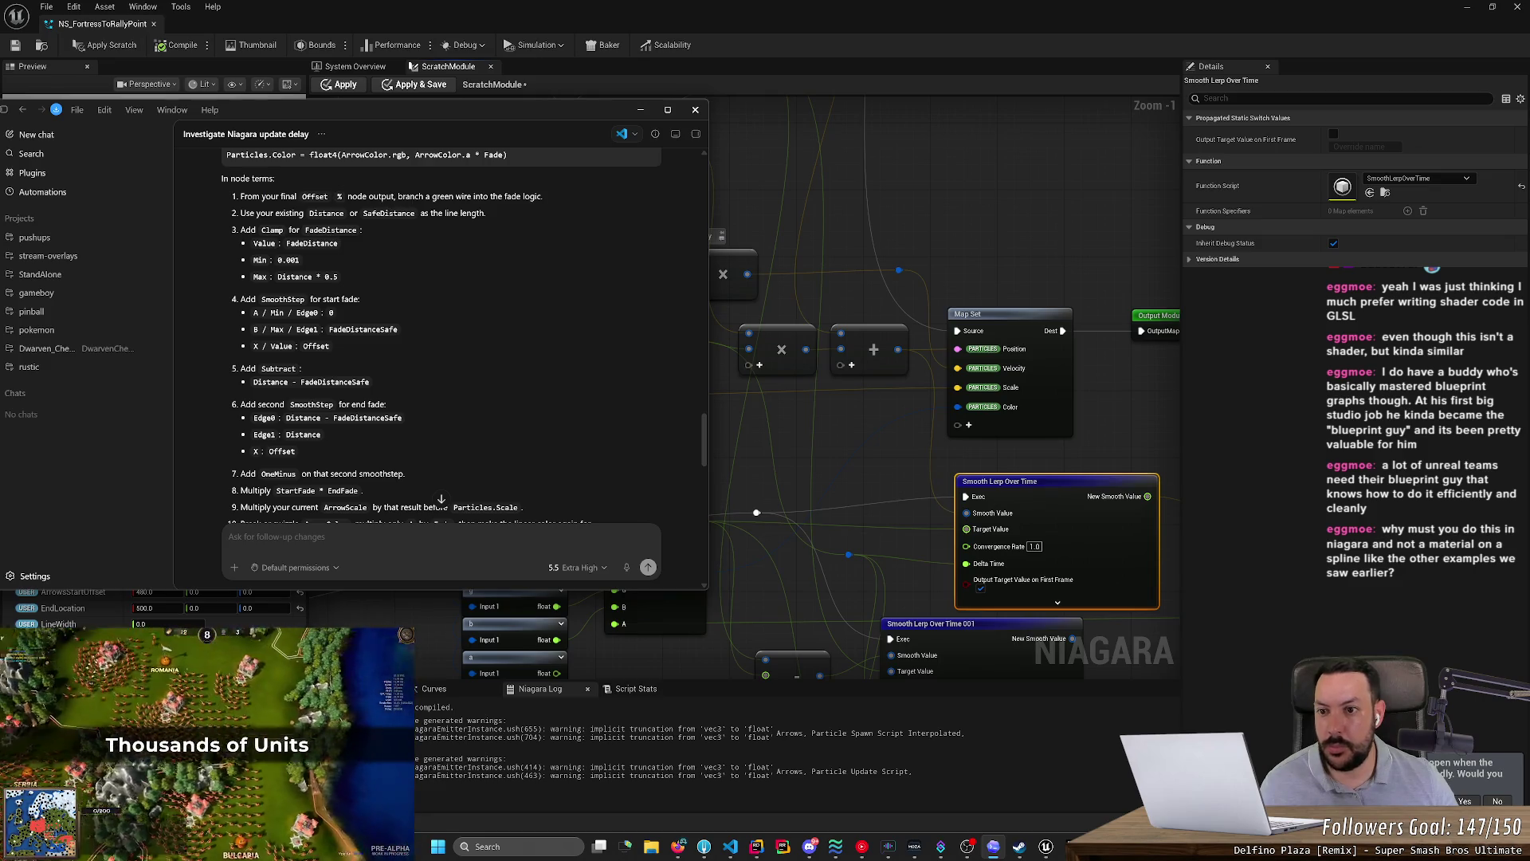
pyautogui.hotkey('alt', 'Tab')
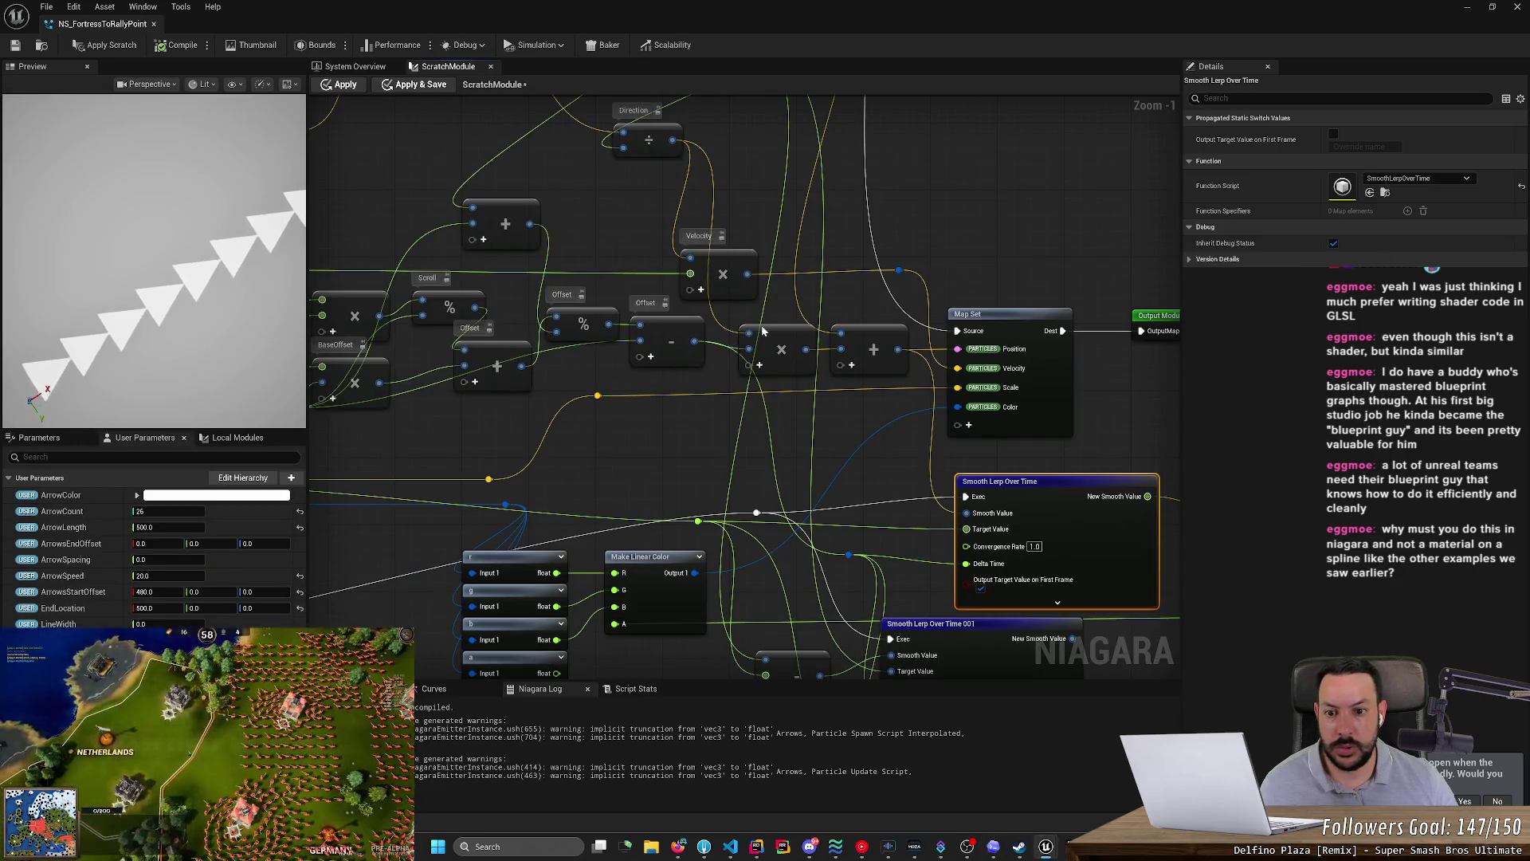
pyautogui.moveTo(600, 323); pyautogui.dragTo(676, 299)
pyautogui.hotkey('alt', 'Tab')
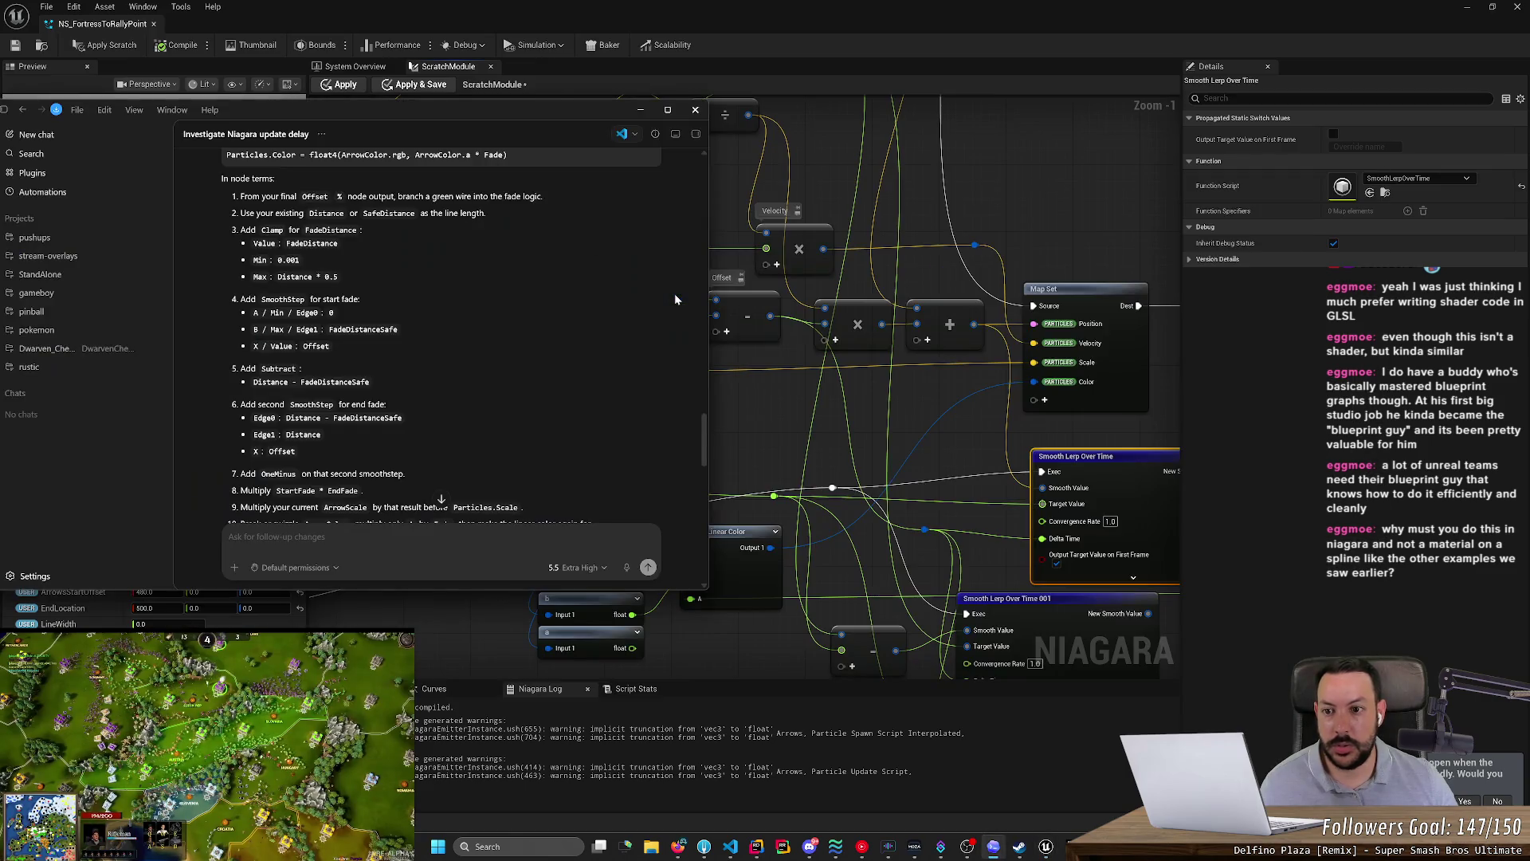
pyautogui.hotkey('alt', 'Tab')
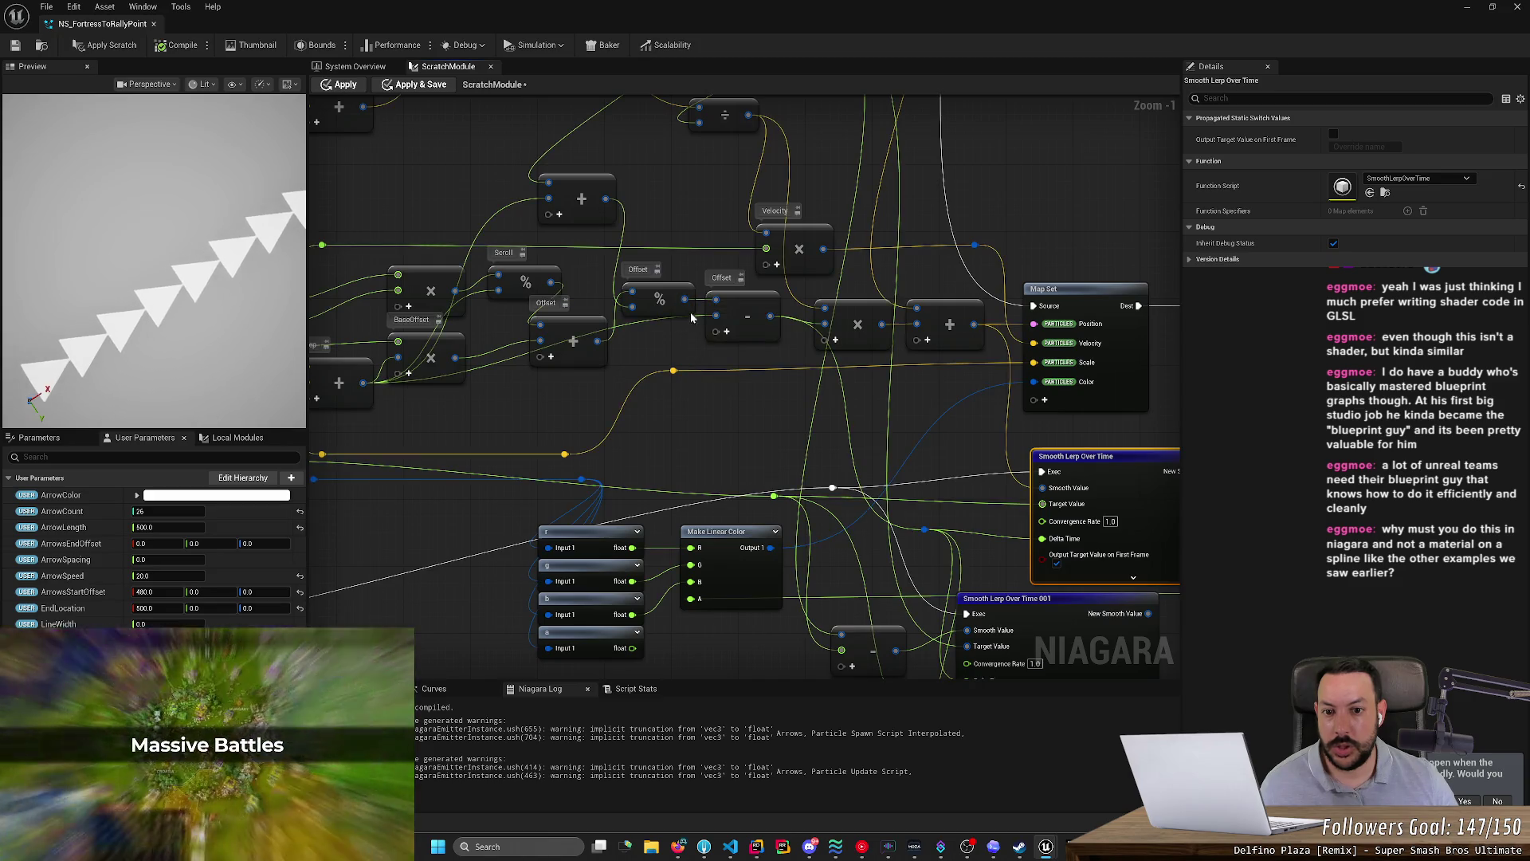
pyautogui.hotkey('alt', 'Tab')
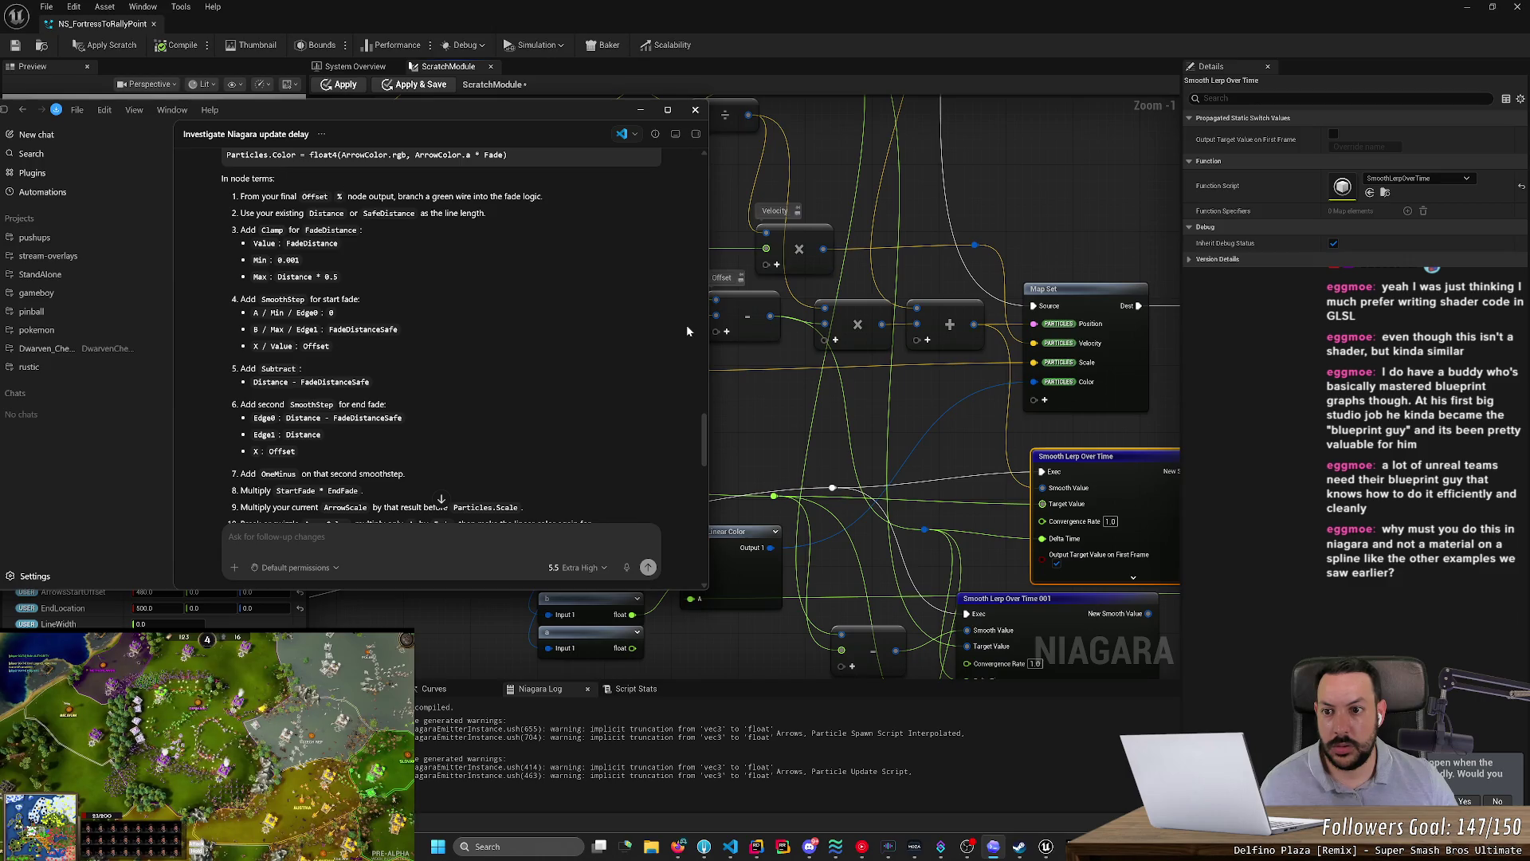
pyautogui.click(749, 321)
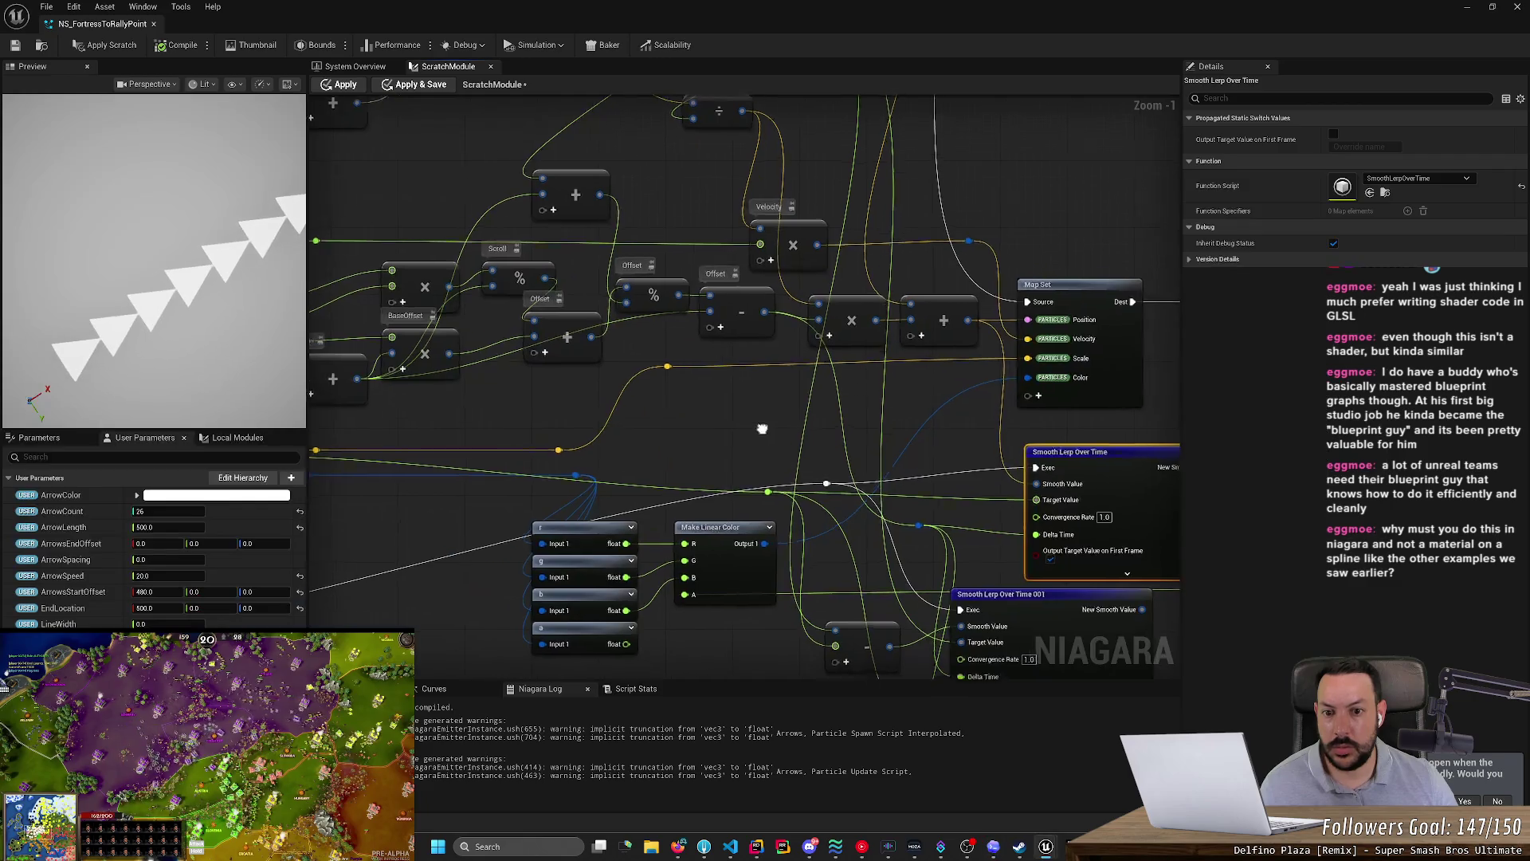
# - Delete both Smooth Lerp Over Time nodes from the graph
pyautogui.scroll(1, 745, 335)
pyautogui.click(745, 338)
pyautogui.keyDown('ctrl'); pyautogui.click(900, 190); pyautogui.keyUp('ctrl')
pyautogui.press('Delete')
pyautogui.scroll(-2, 901, 192)
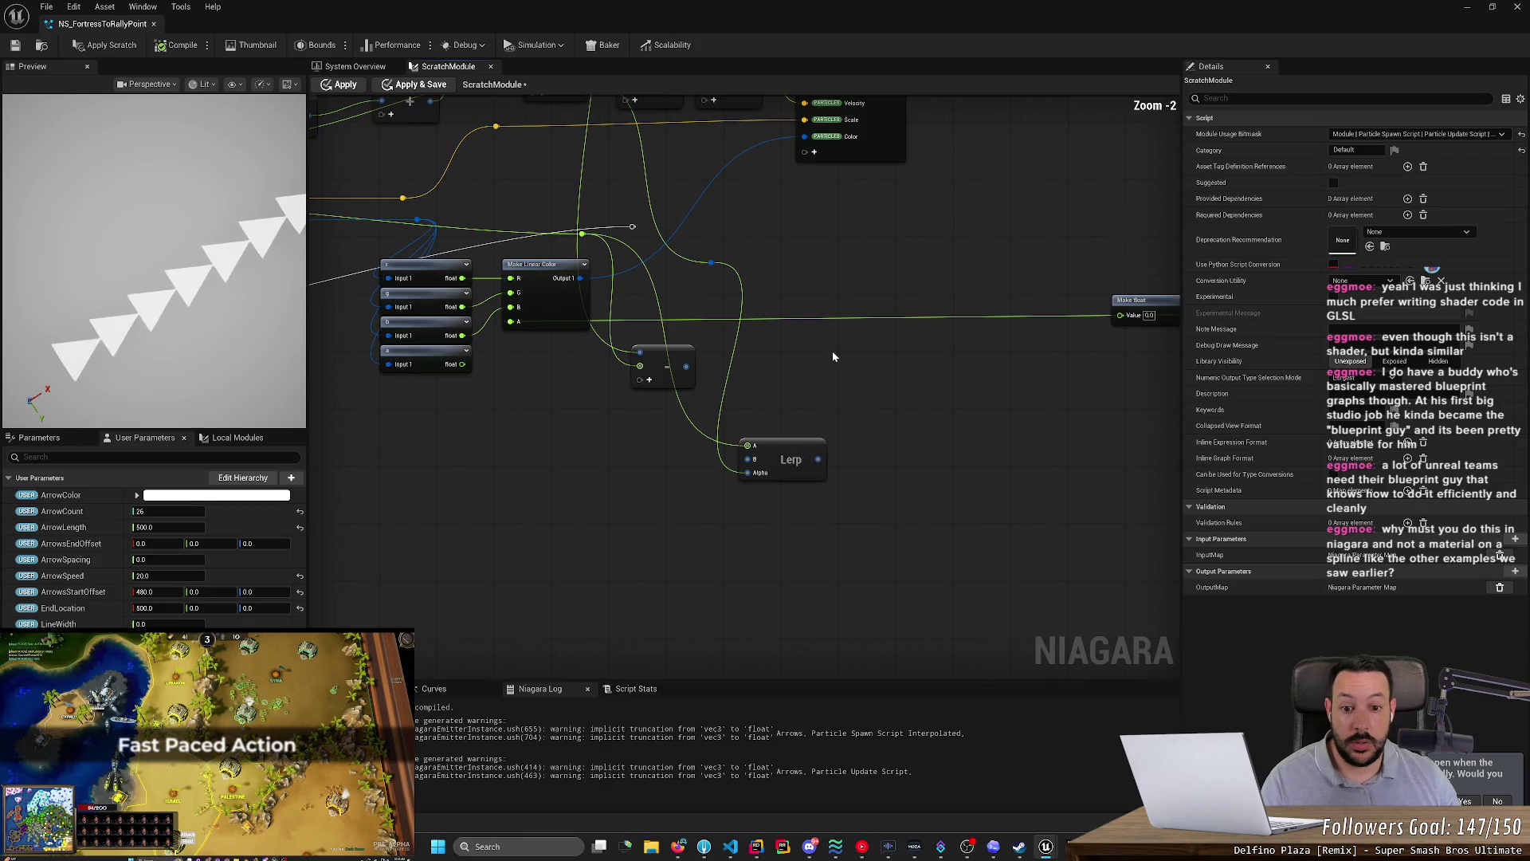
# - Move the Lerp node up beside Map Set, break its Alpha wire, and switch to the Codex chat
pyautogui.doubleClick(650, 394)
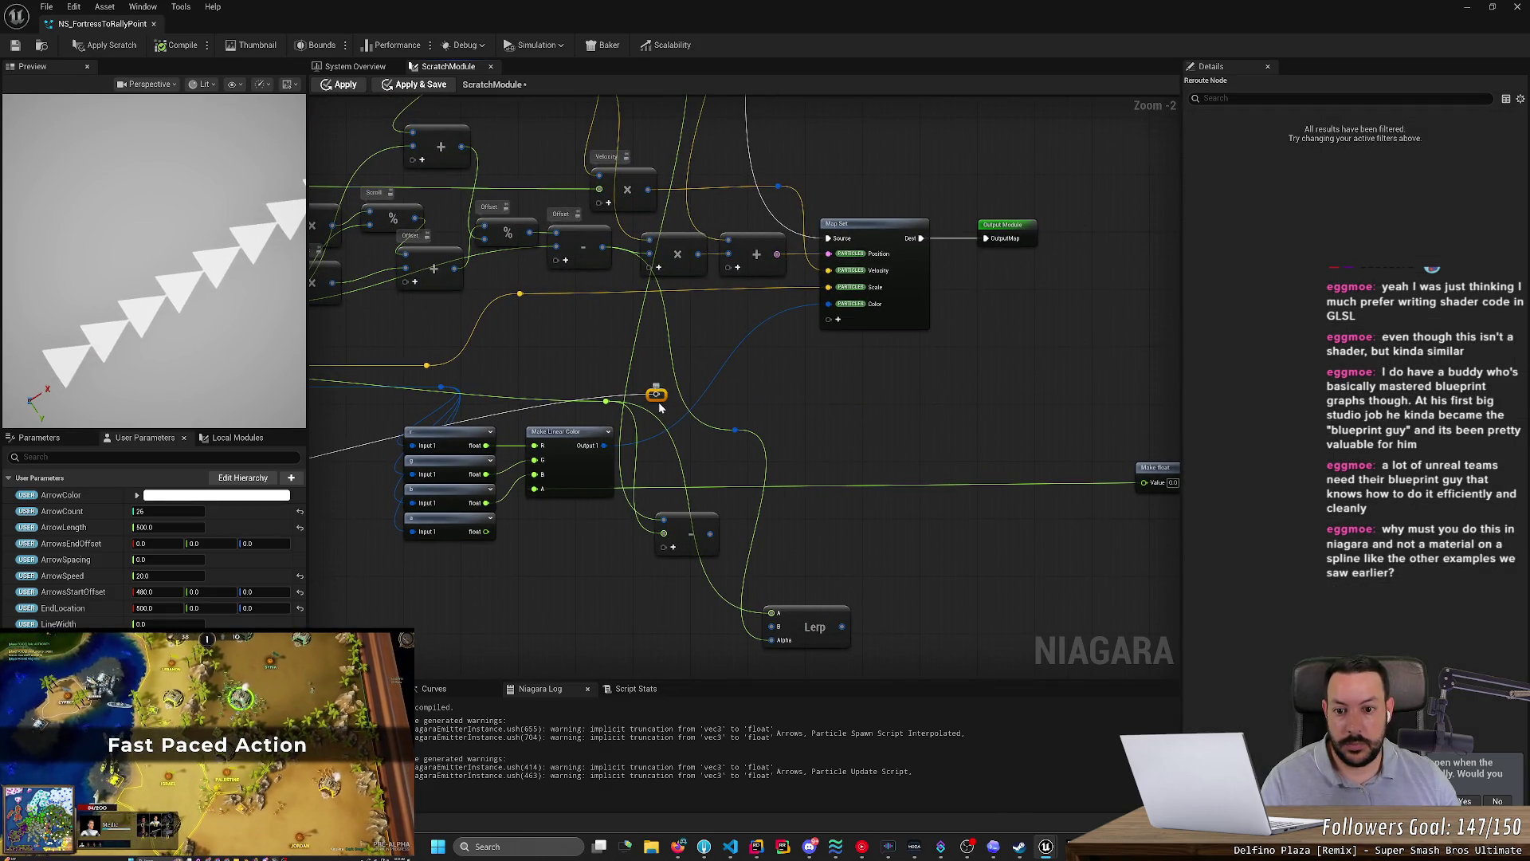
pyautogui.press('Delete')
pyautogui.moveTo(821, 612)
pyautogui.mouseDown()
pyautogui.moveTo(868, 398)
pyautogui.moveTo(830, 415)
pyautogui.mouseUp()
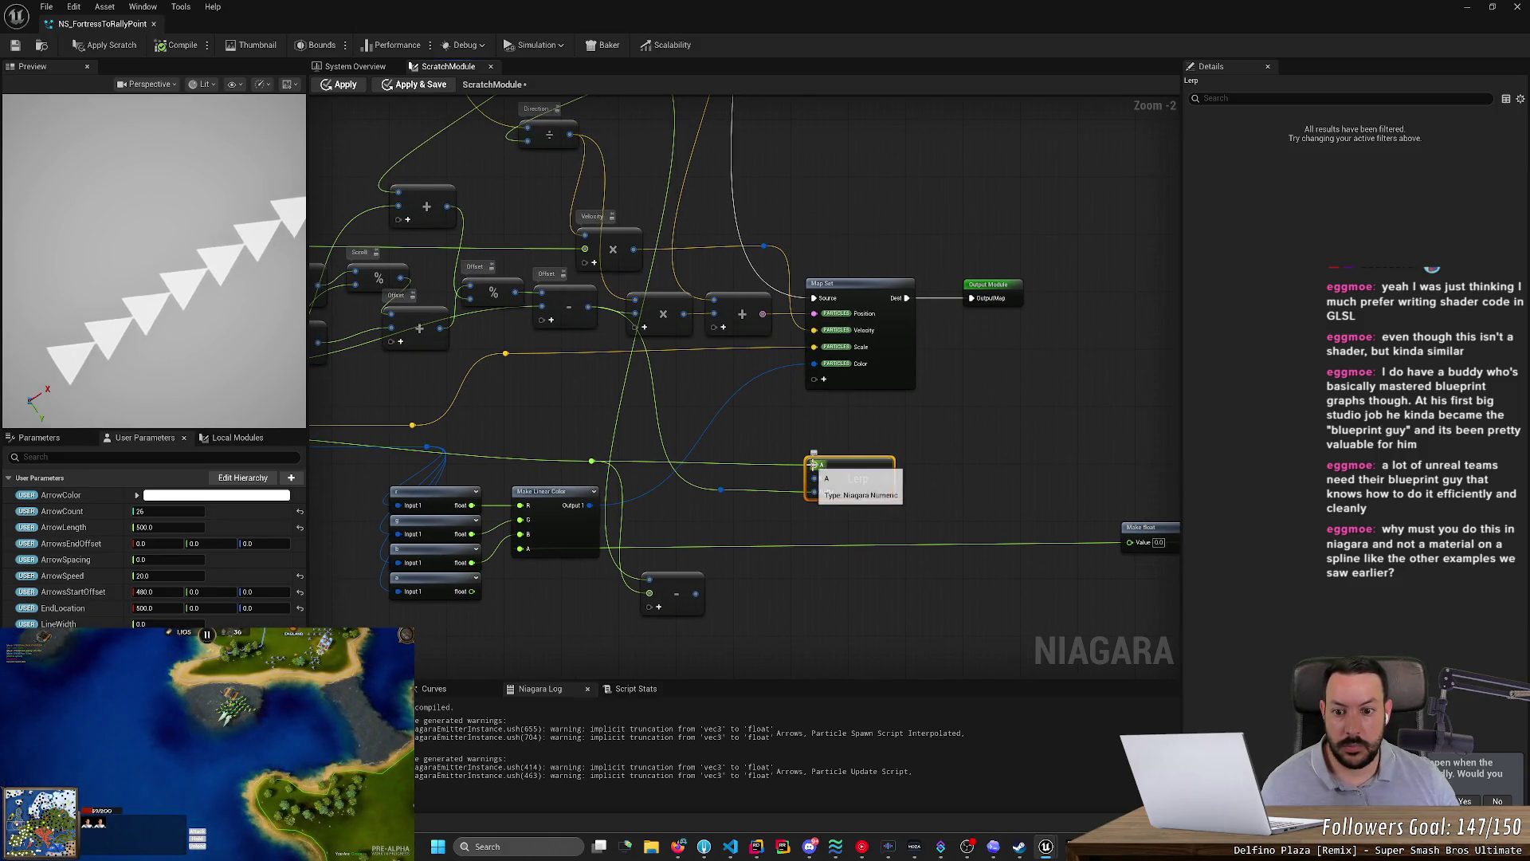
pyautogui.keyDown('alt'); pyautogui.click(816, 492); pyautogui.keyUp('alt')
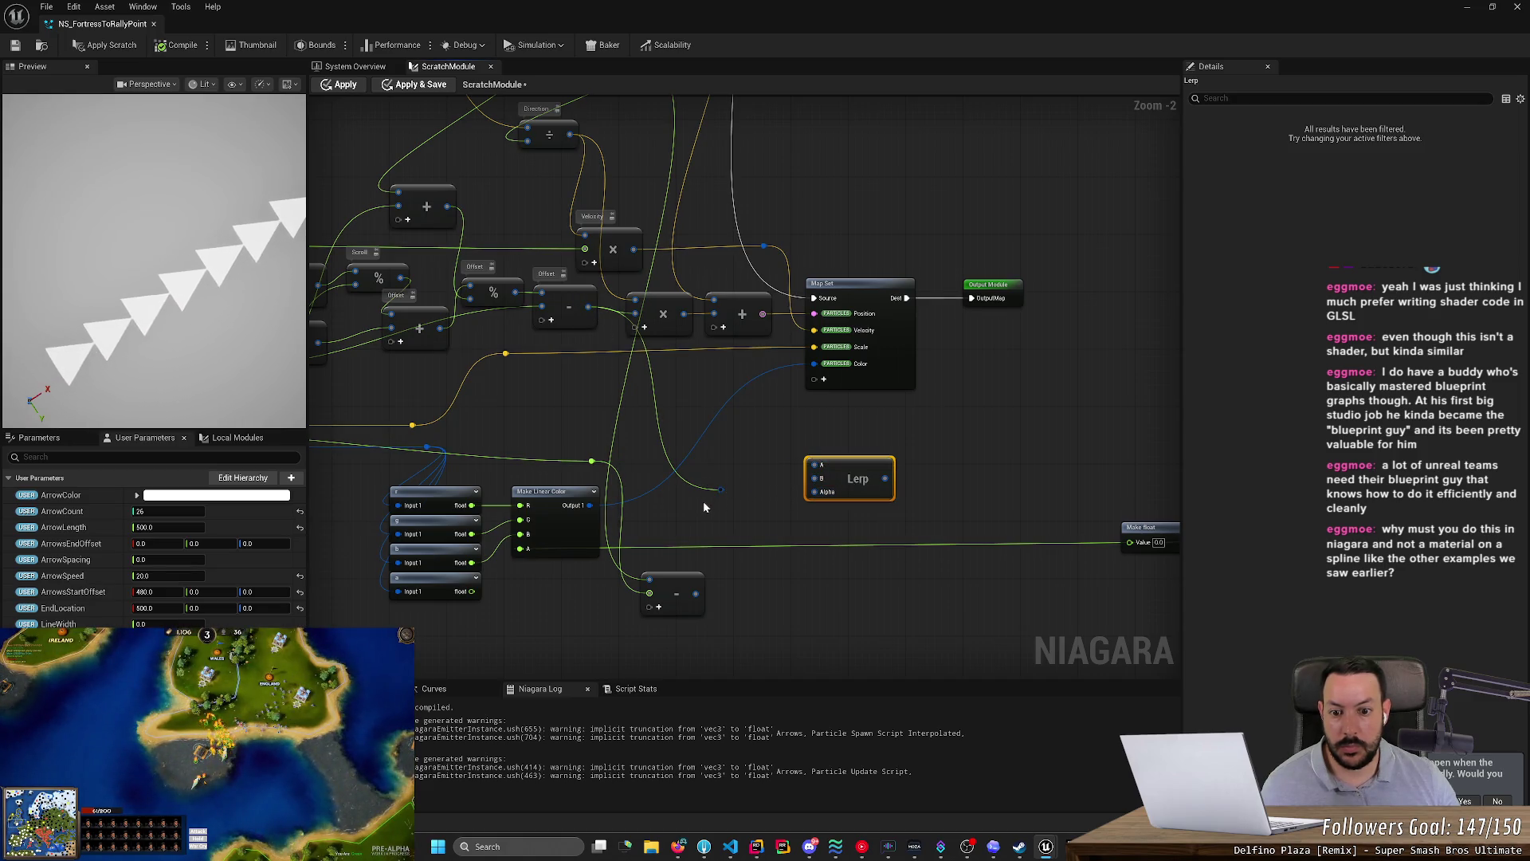
pyautogui.click(768, 505)
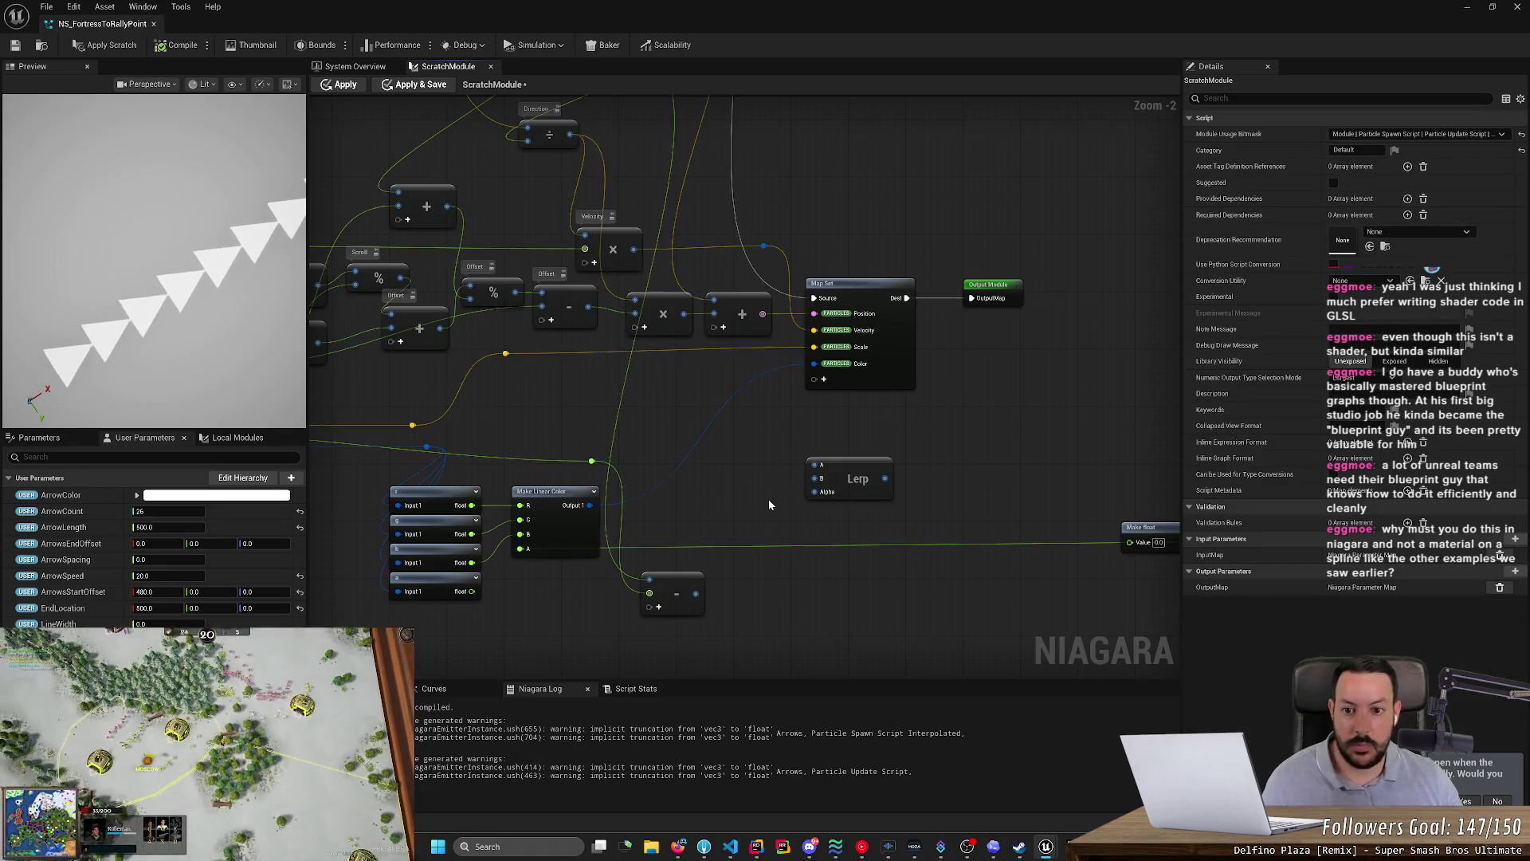
pyautogui.hotkey('alt', 'Tab')
pyautogui.scroll(-1, 590, 345)
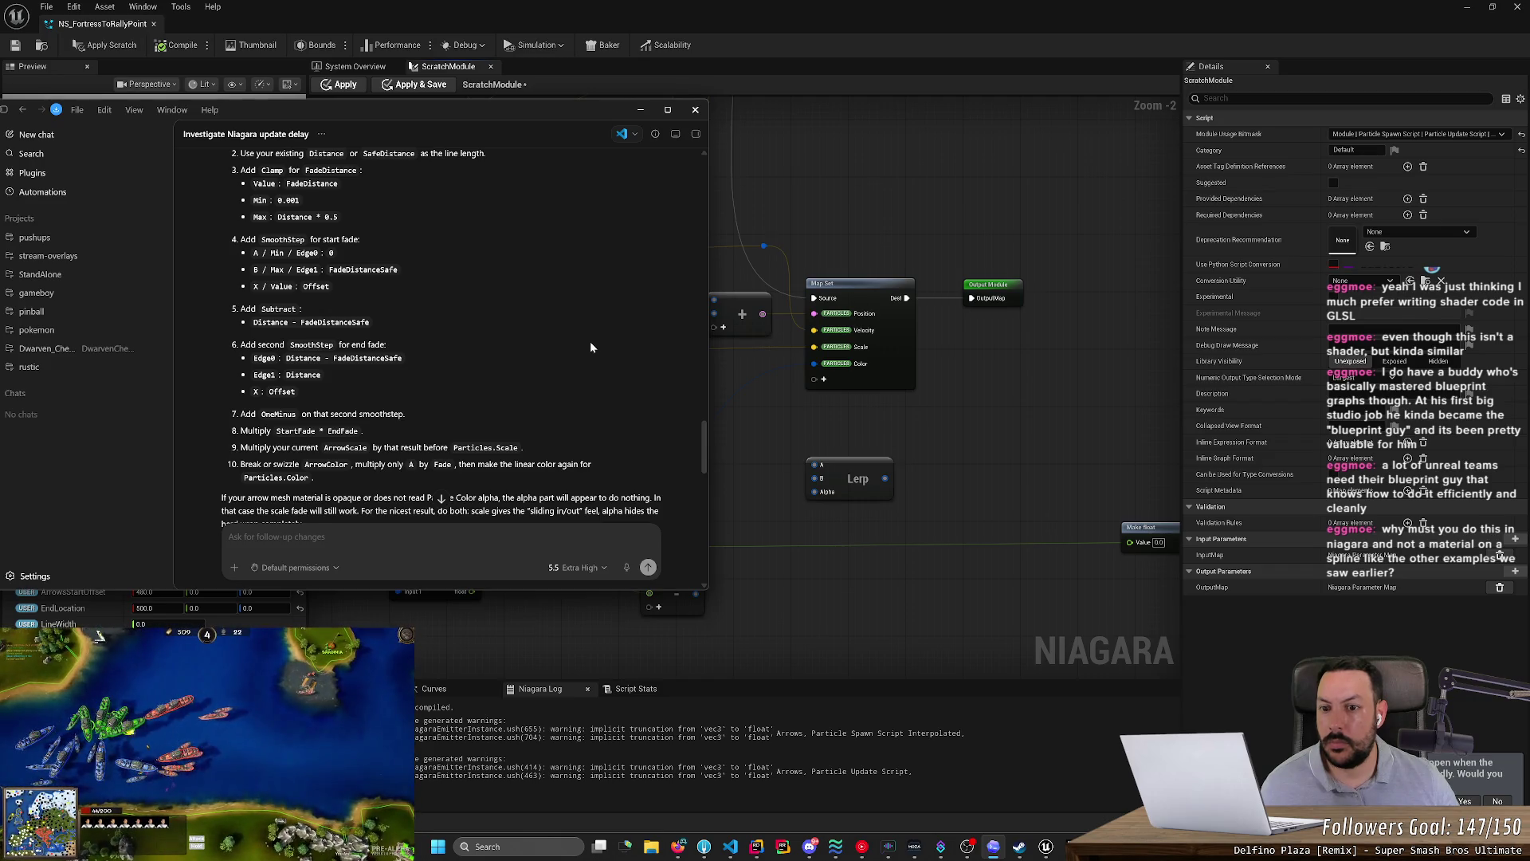
# - Scroll through Codex's node steps for the fades, then return to the Niagara graph
pyautogui.scroll(1, 591, 347)
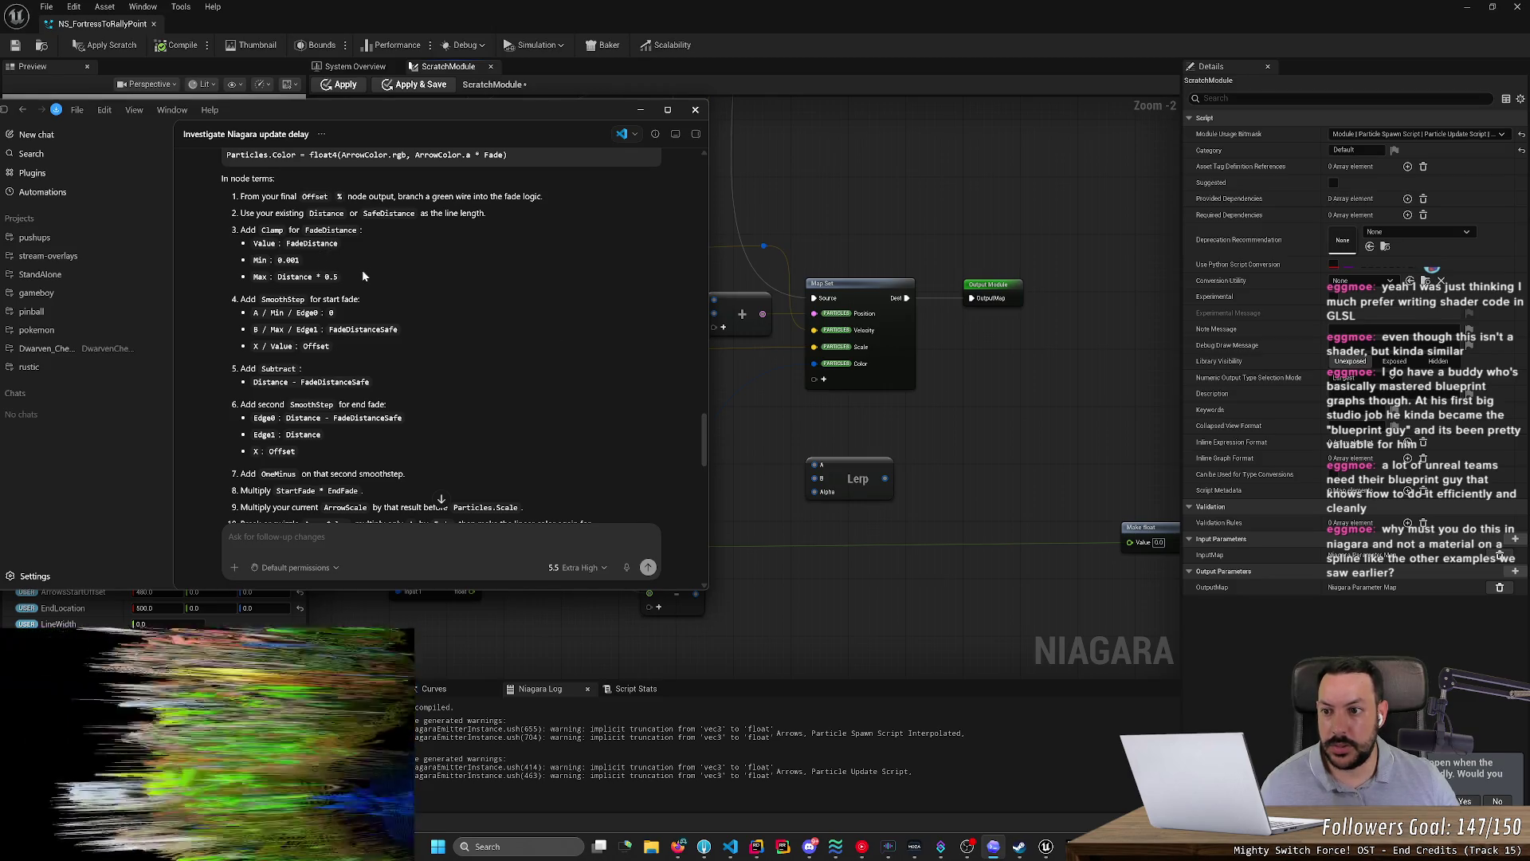
pyautogui.scroll(-2, 363, 272)
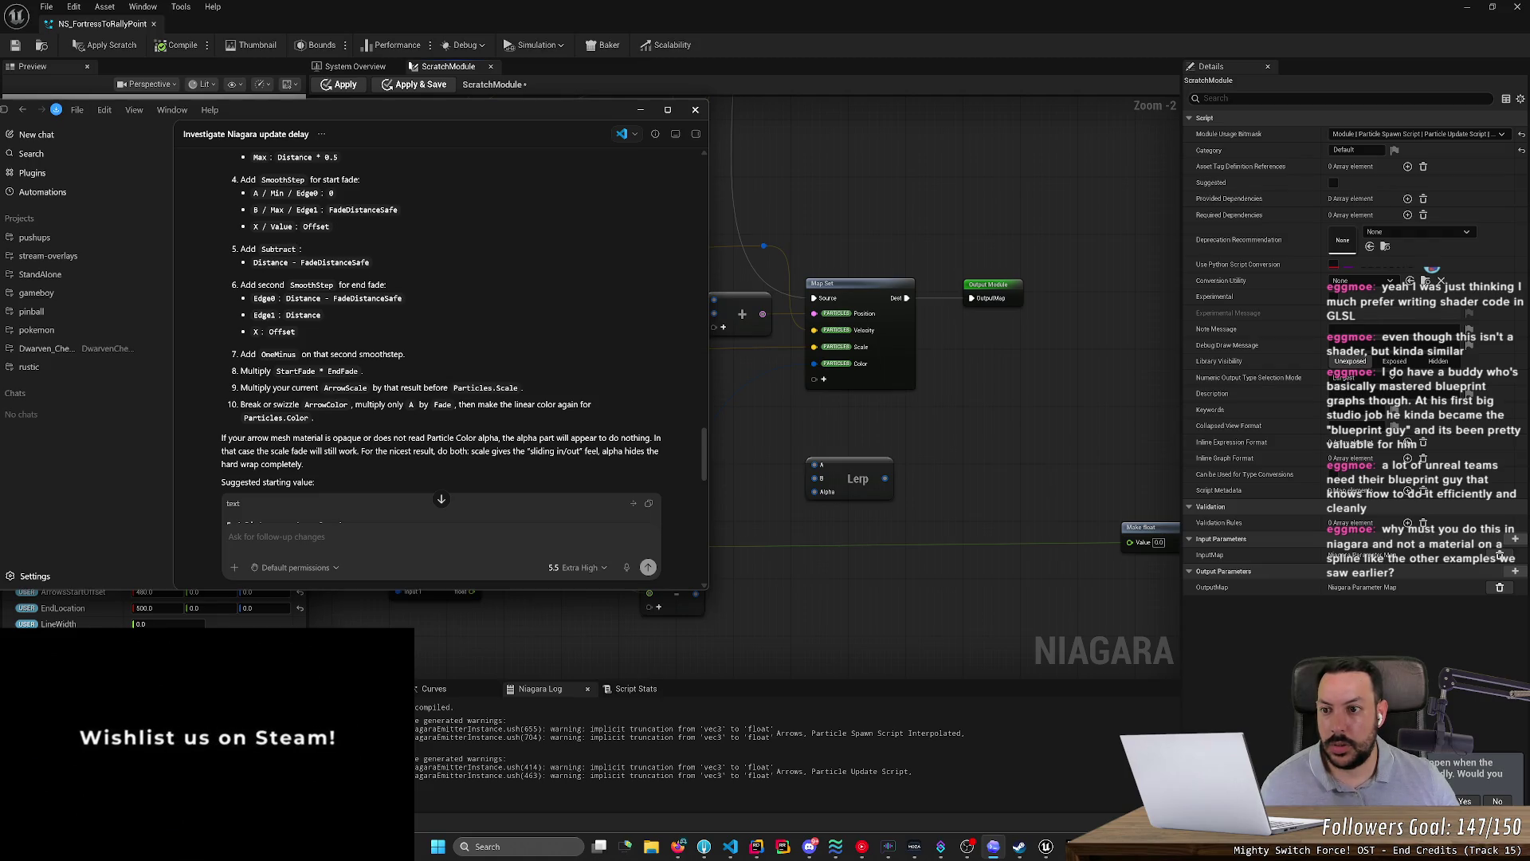
pyautogui.click(761, 427)
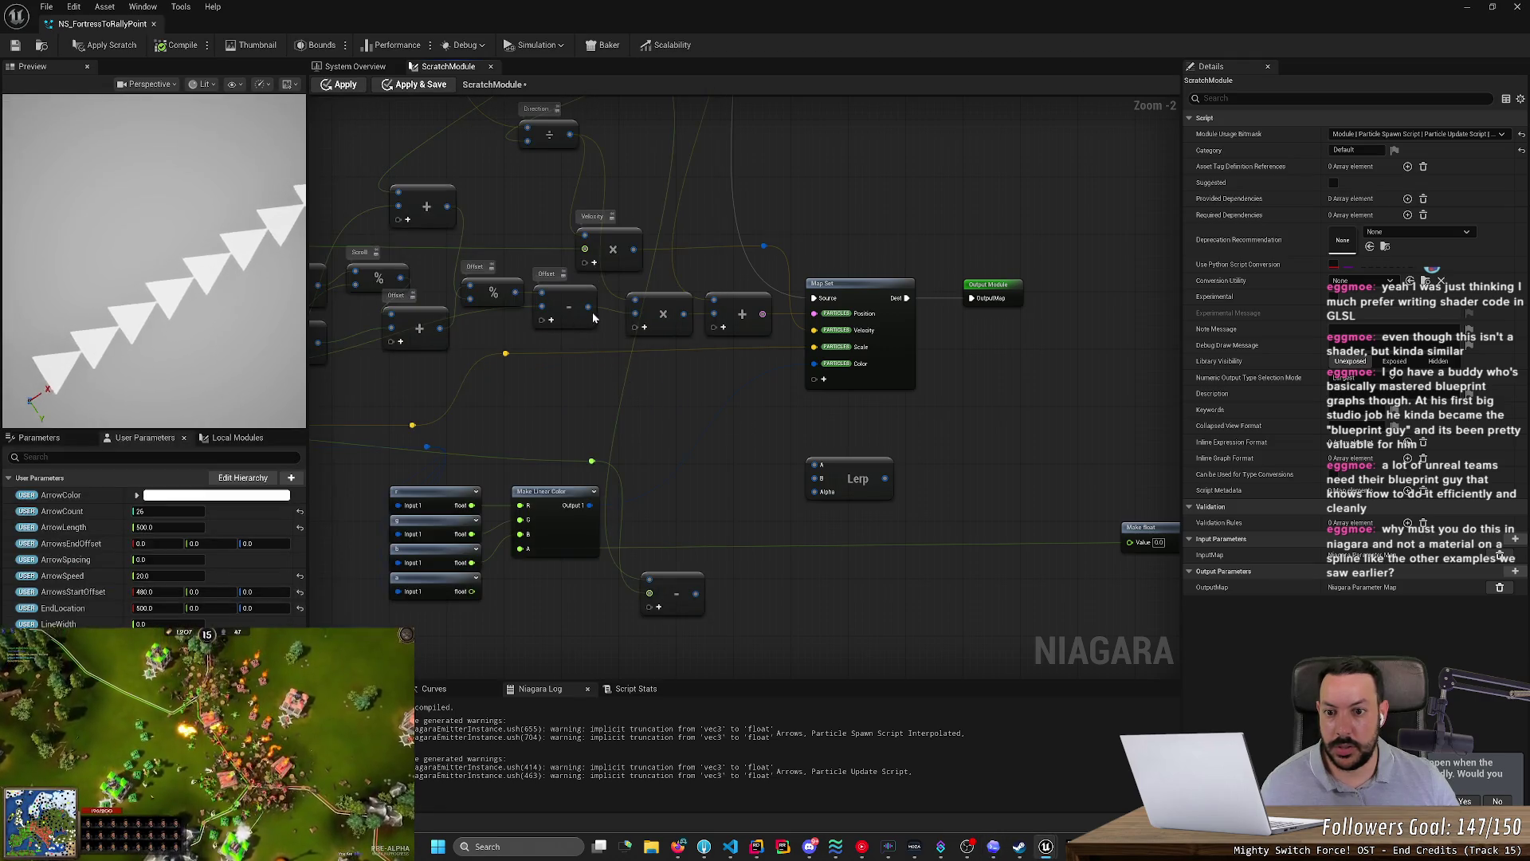
# - Wire the wrapped offset value into the Lerp's A input, then switch back to Codex
pyautogui.moveTo(572, 364)
pyautogui.mouseDown()
pyautogui.moveTo(519, 400)
pyautogui.moveTo(598, 380)
pyautogui.moveTo(546, 398)
pyautogui.mouseUp()
pyautogui.moveTo(416, 423); pyautogui.dragTo(602, 406)
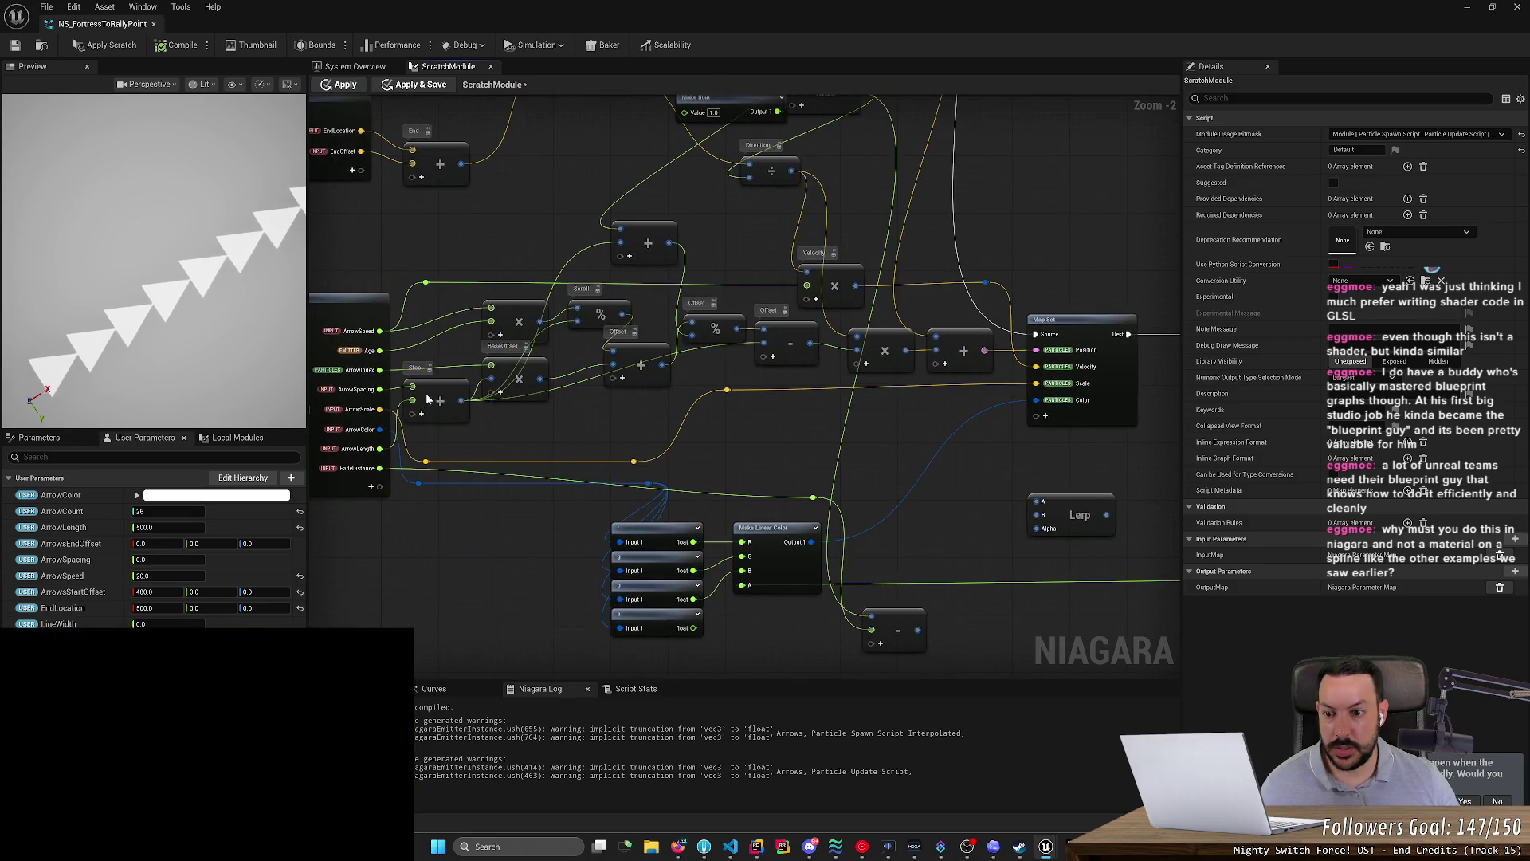
pyautogui.moveTo(429, 394); pyautogui.dragTo(494, 374)
pyautogui.moveTo(527, 305); pyautogui.dragTo(828, 481)
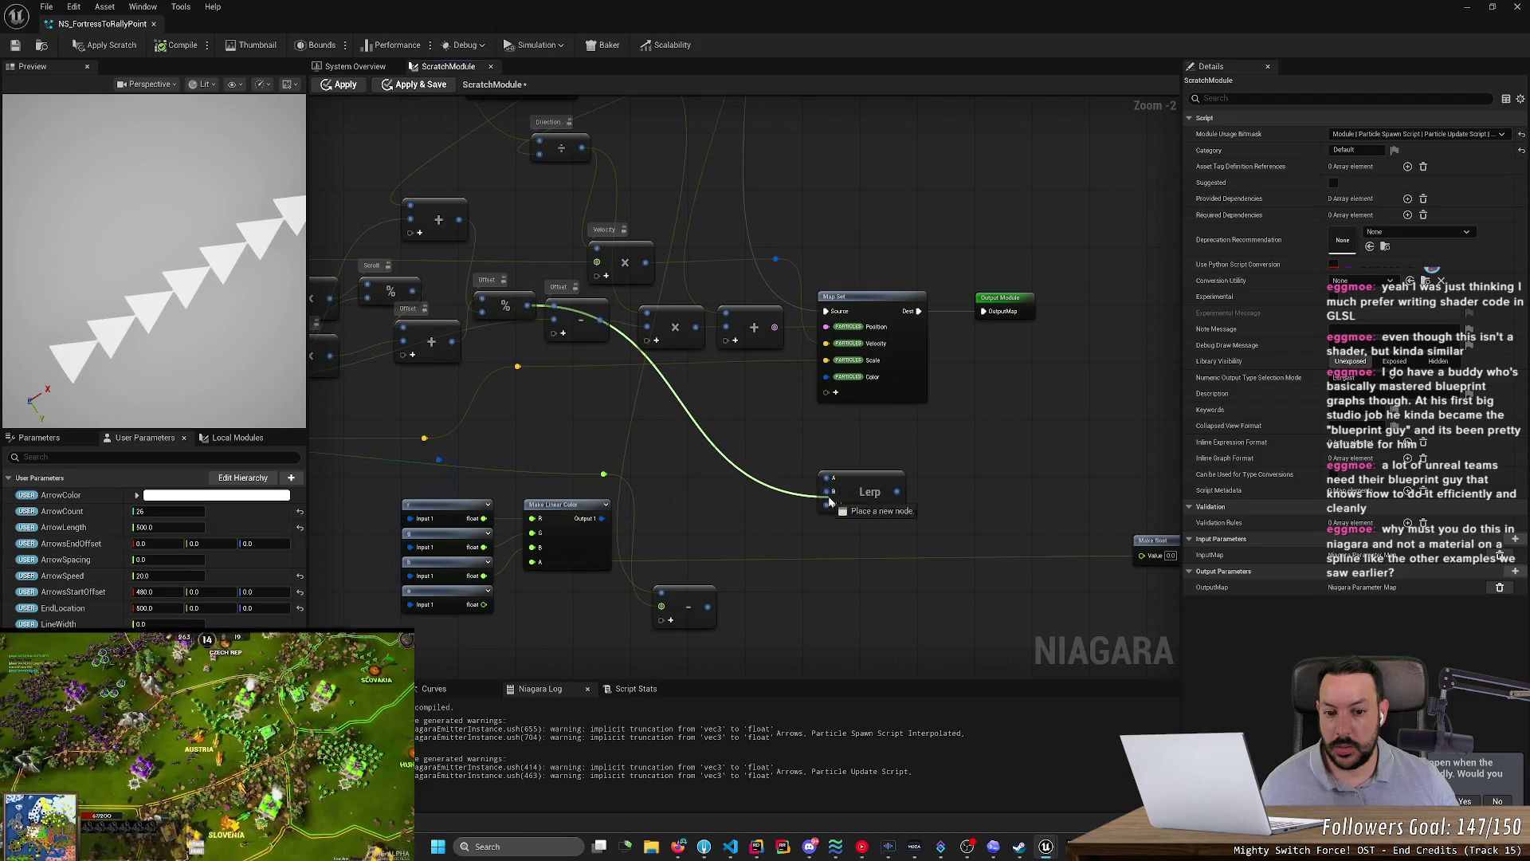
pyautogui.hotkey('alt', 'Tab')
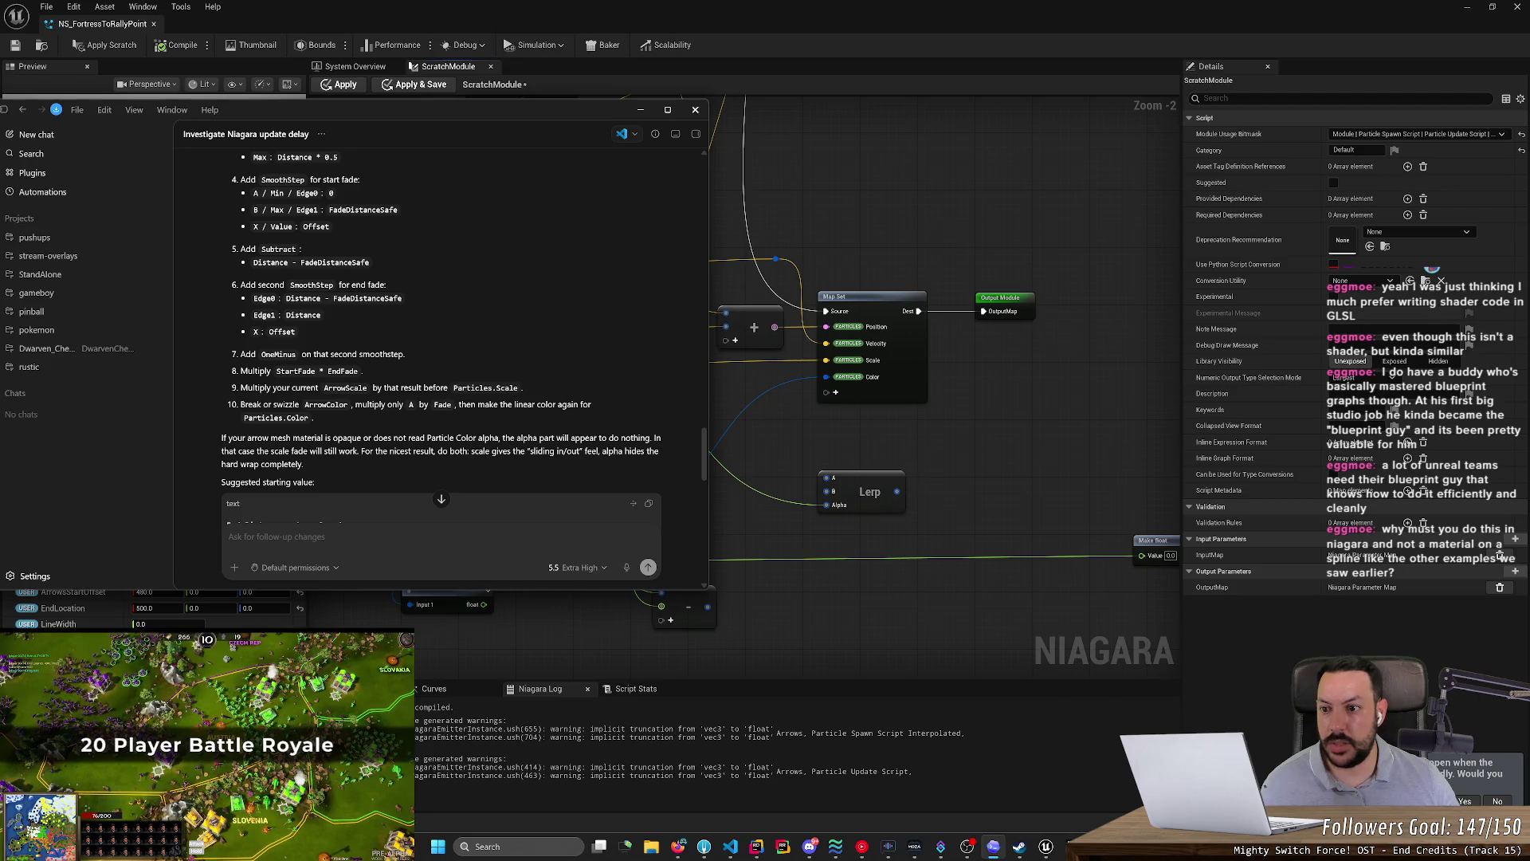
# - Scroll up the Codex reply to reread the earlier fade code
pyautogui.scroll(2, 333, 292)
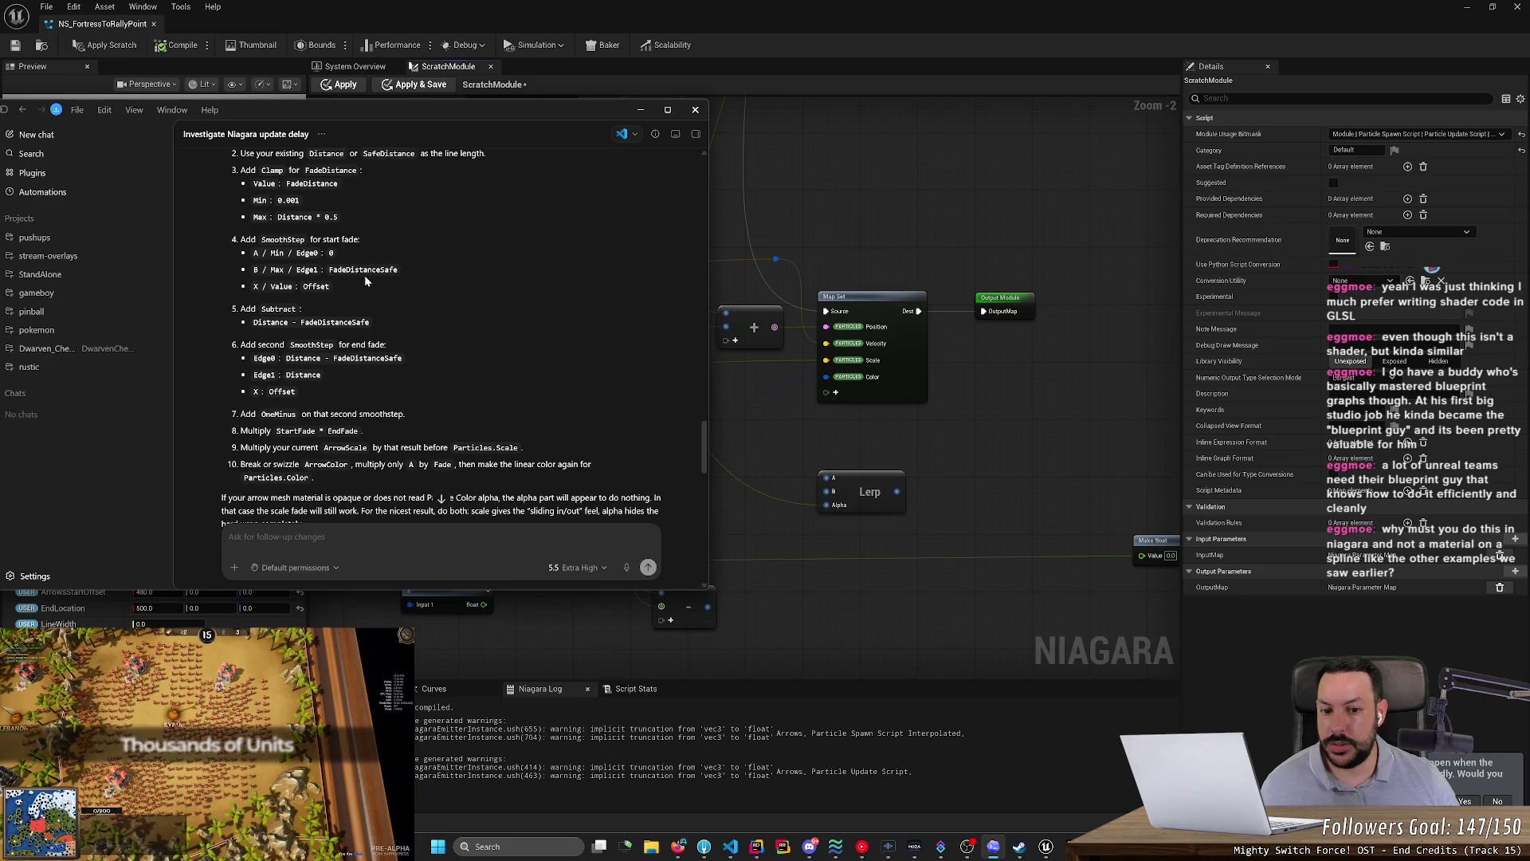
pyautogui.hotkey('alt', 'Tab')
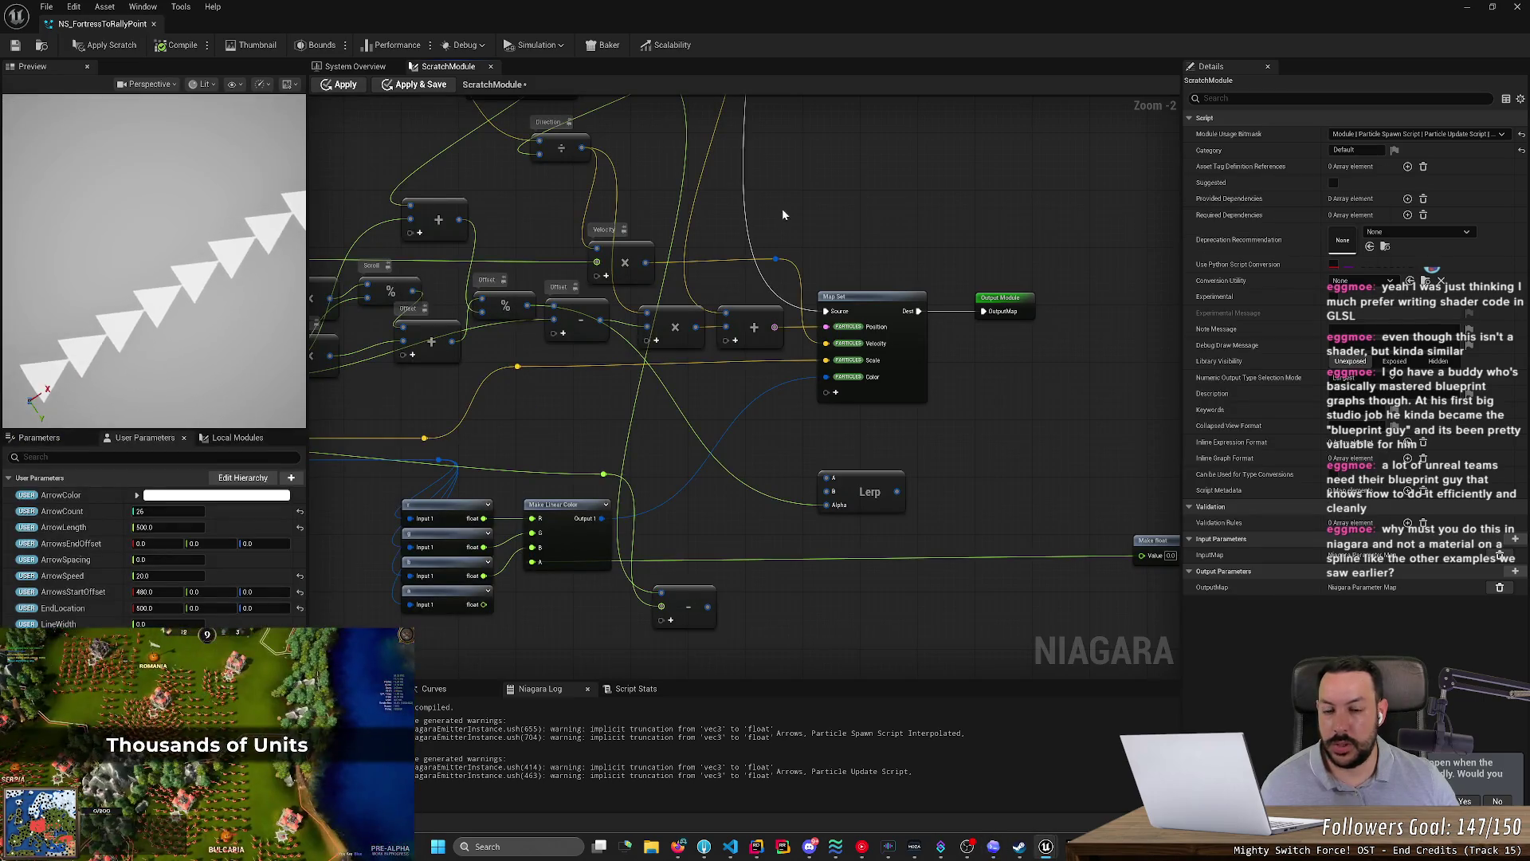
pyautogui.hotkey('alt', 'Tab')
pyautogui.scroll(6, 363, 280)
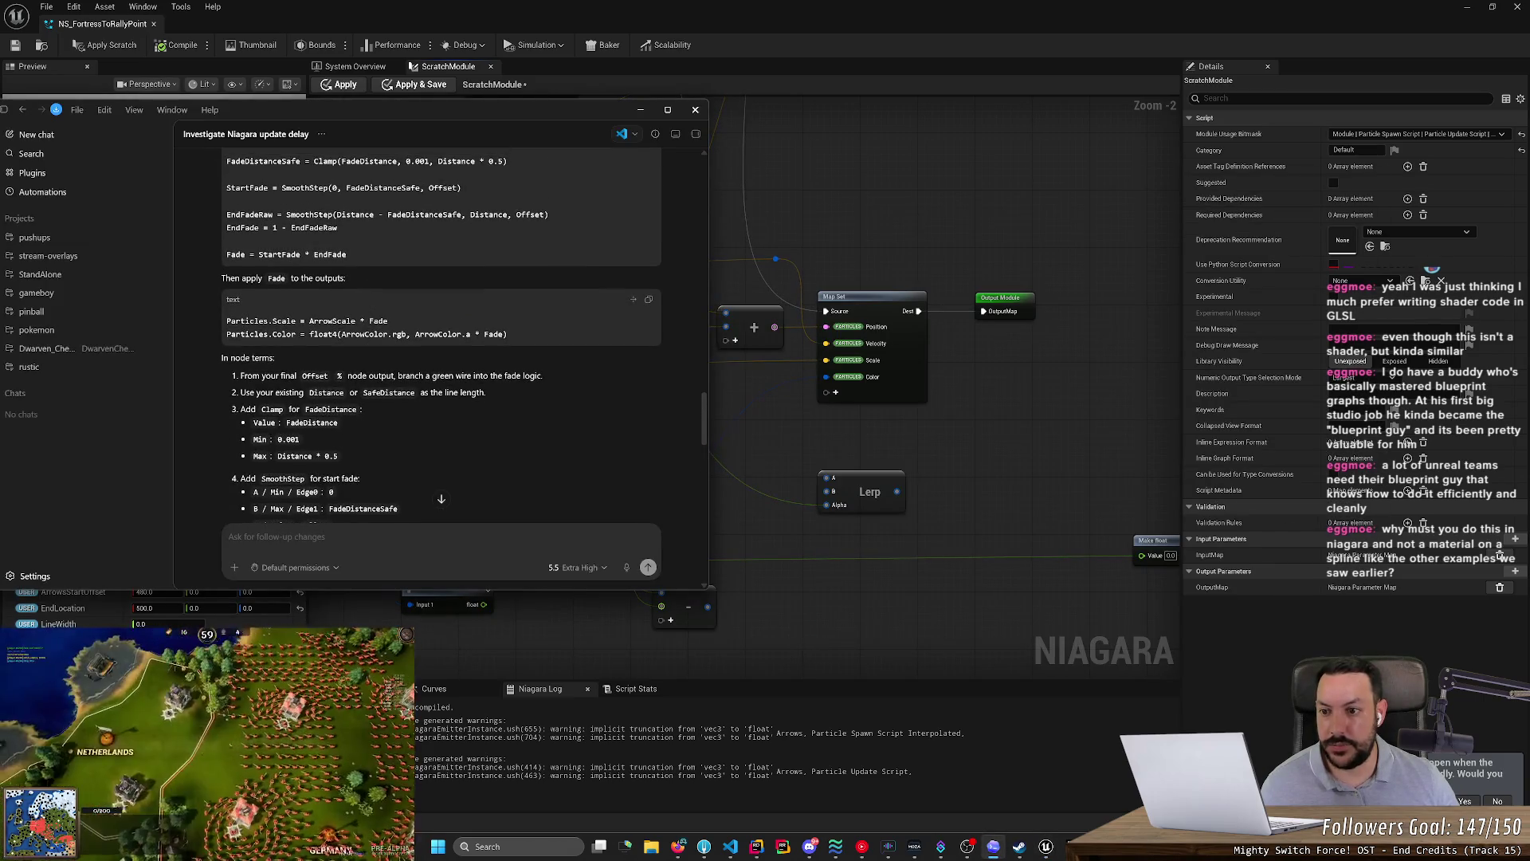
pyautogui.scroll(3, 403, 359)
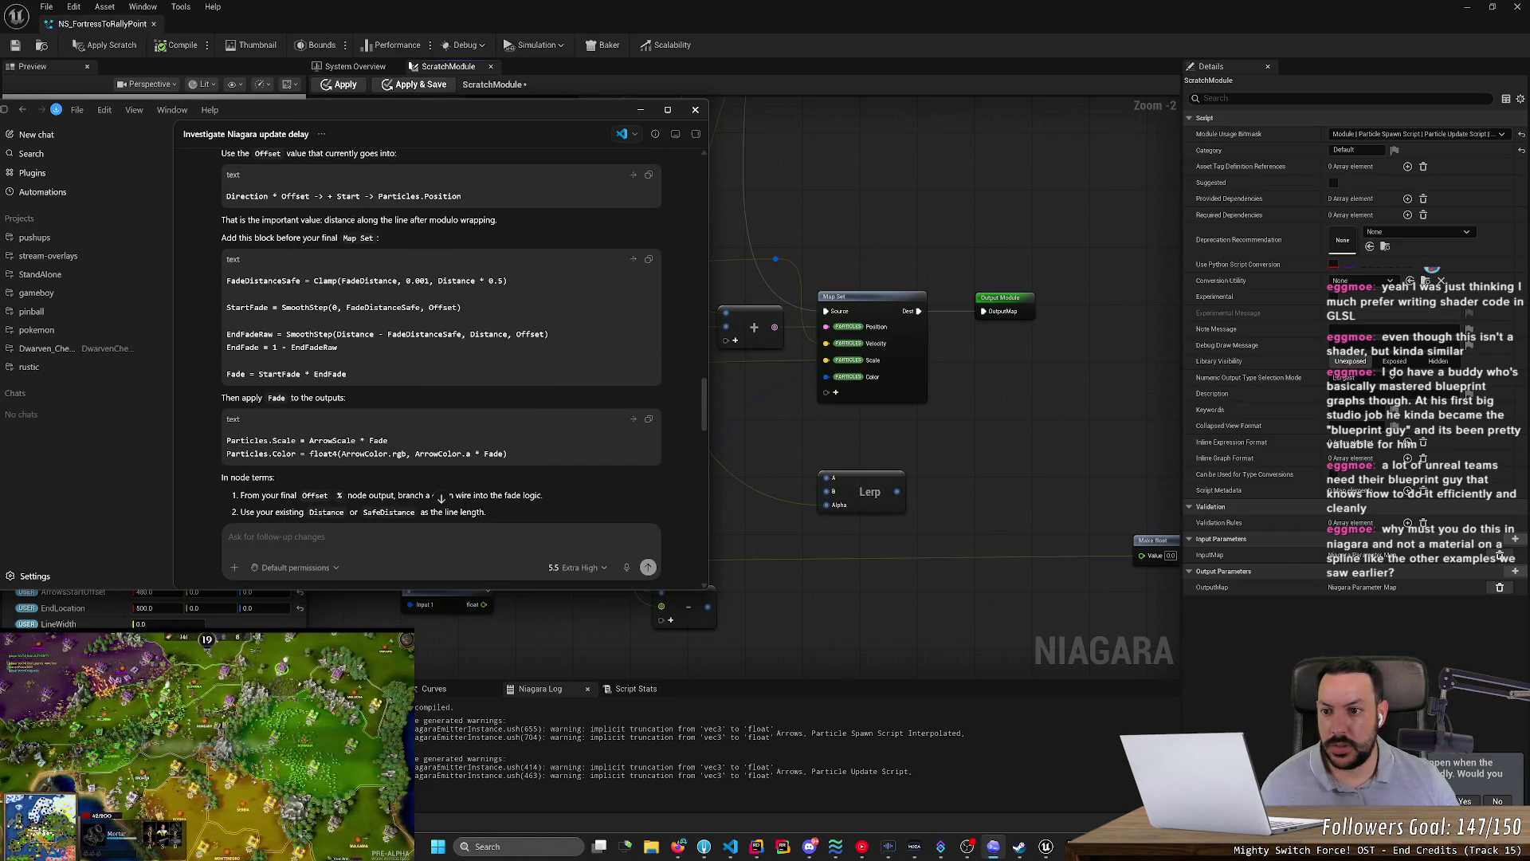
pyautogui.scroll(2, 369, 296)
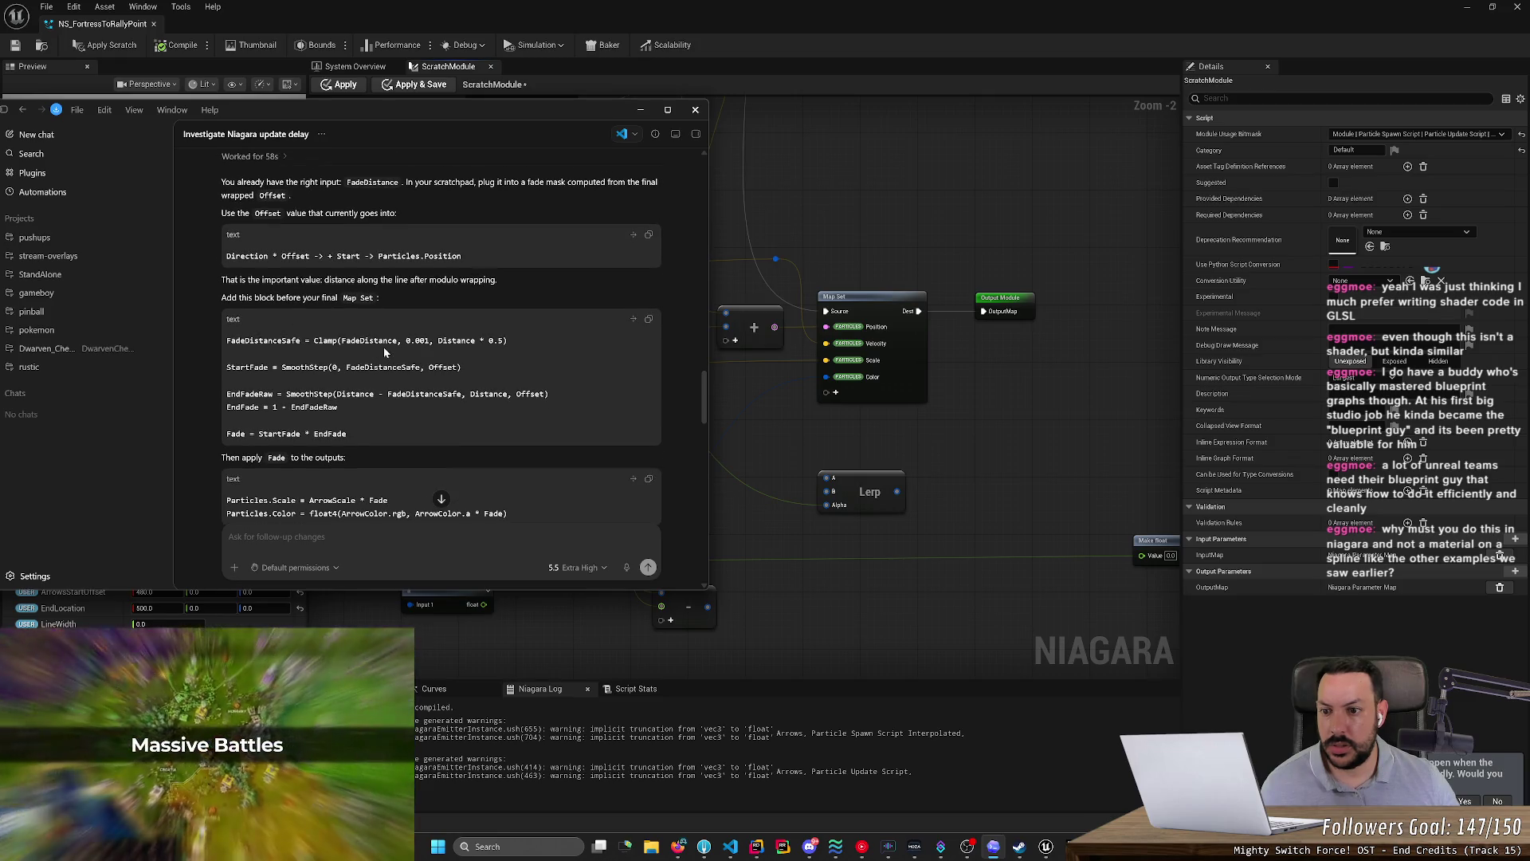
pyautogui.scroll(5, 383, 351)
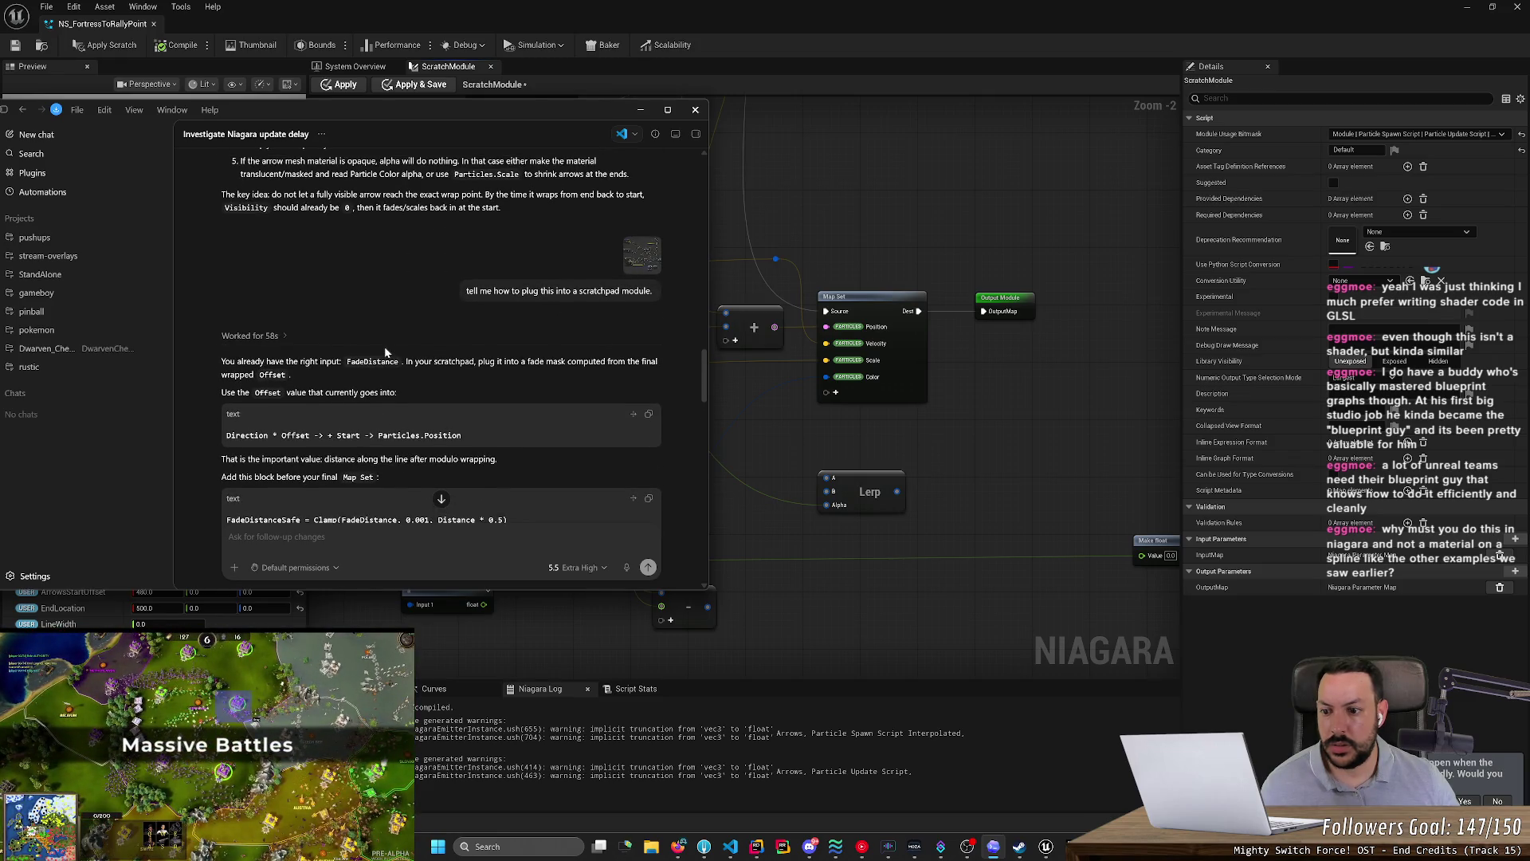
# - Wire a value into the Lerp's B input and shift the Make Float node closer to it
pyautogui.hotkey('alt', 'Tab')
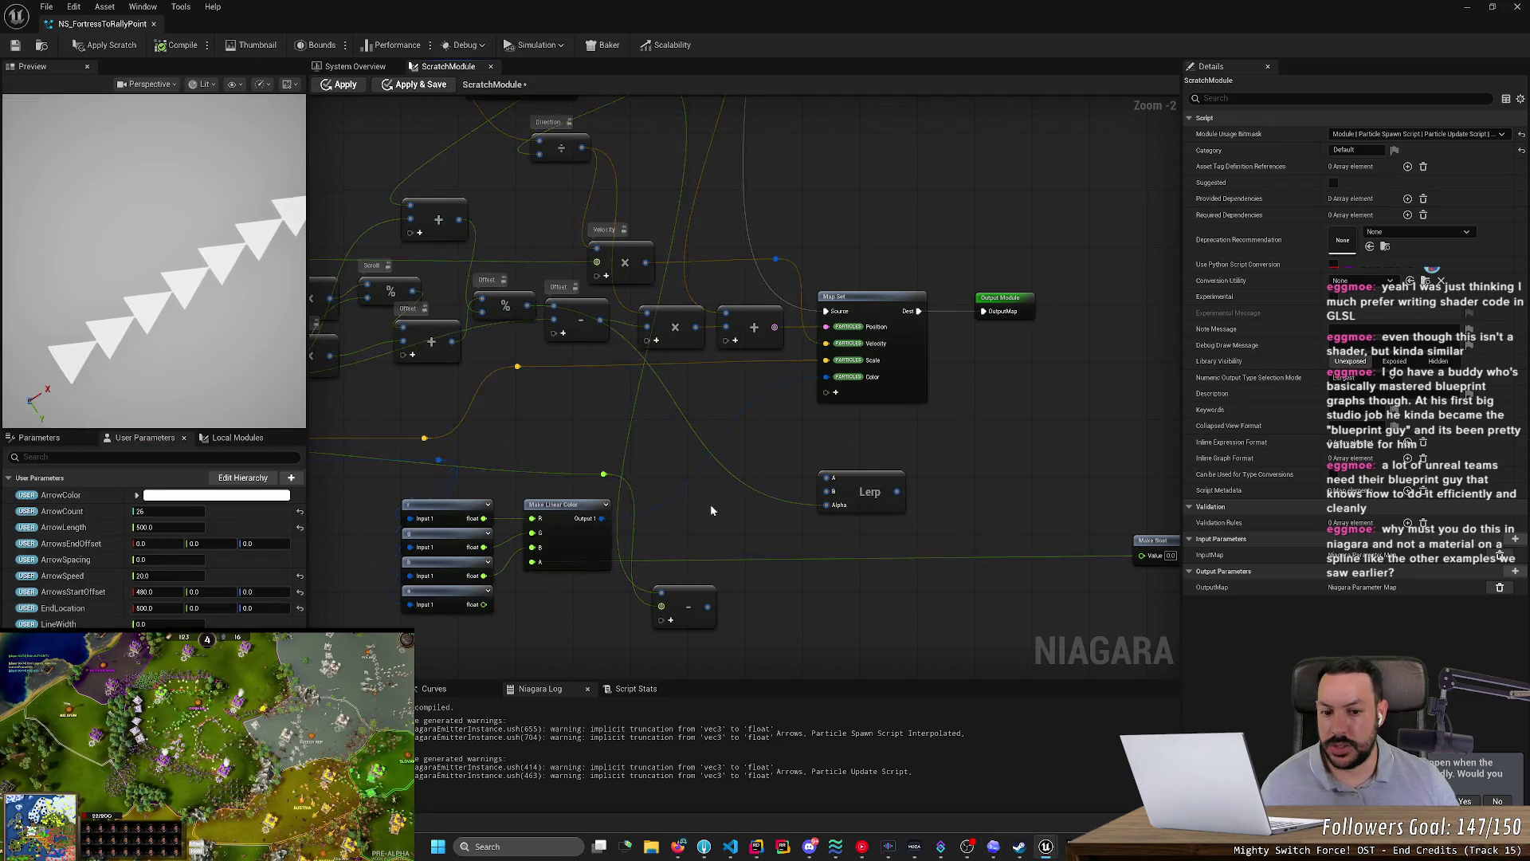
pyautogui.moveTo(686, 466); pyautogui.dragTo(909, 484)
pyautogui.moveTo(666, 451)
pyautogui.mouseDown()
pyautogui.moveTo(869, 498)
pyautogui.moveTo(795, 491)
pyautogui.mouseUp()
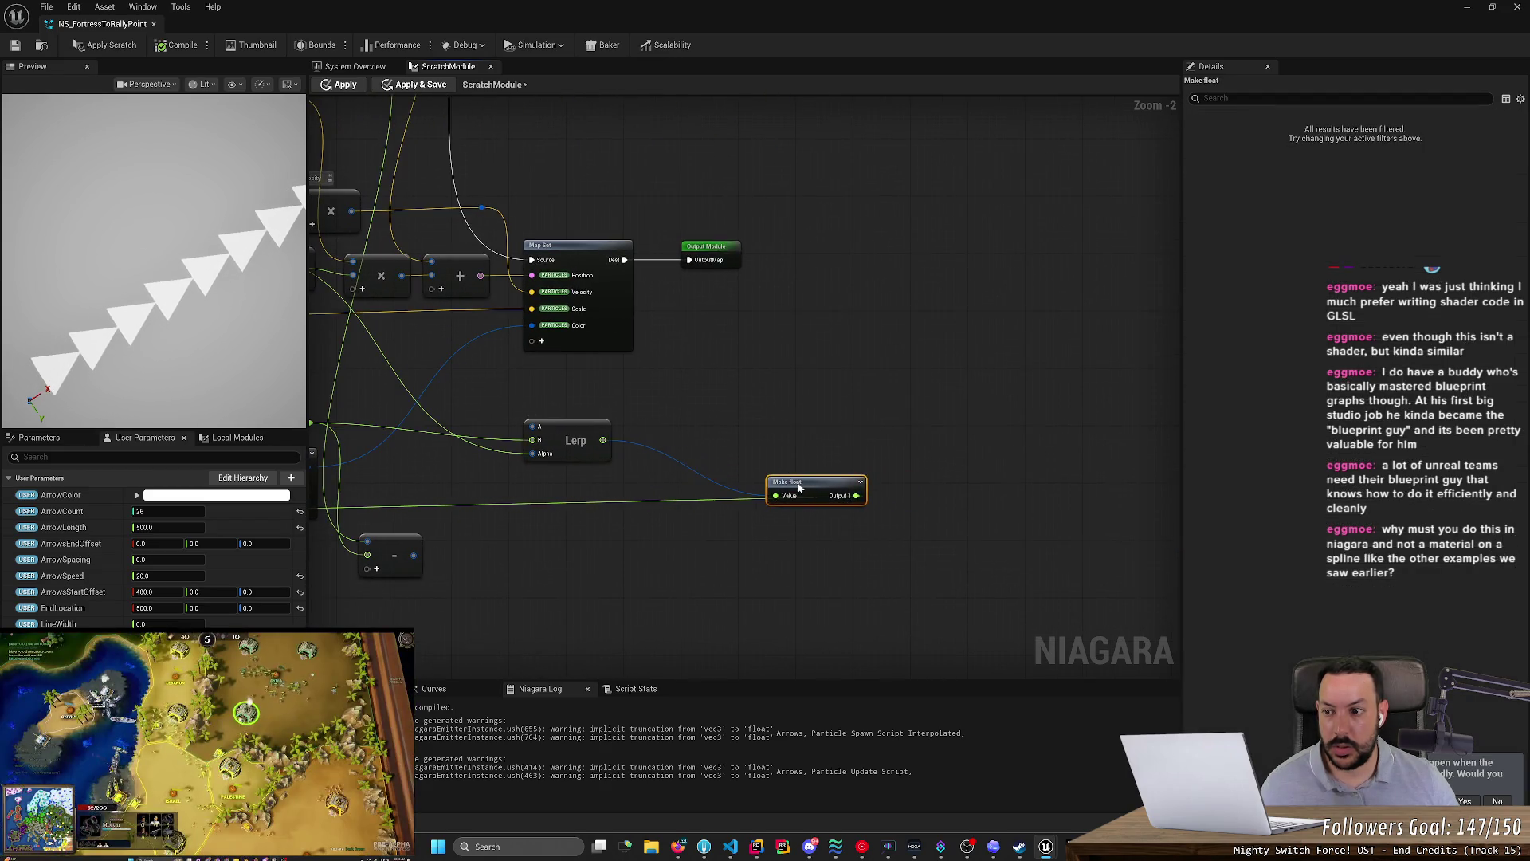
# - Apply the scratch module changes and move the Make float node next to the Lerp
pyautogui.click(116, 49)
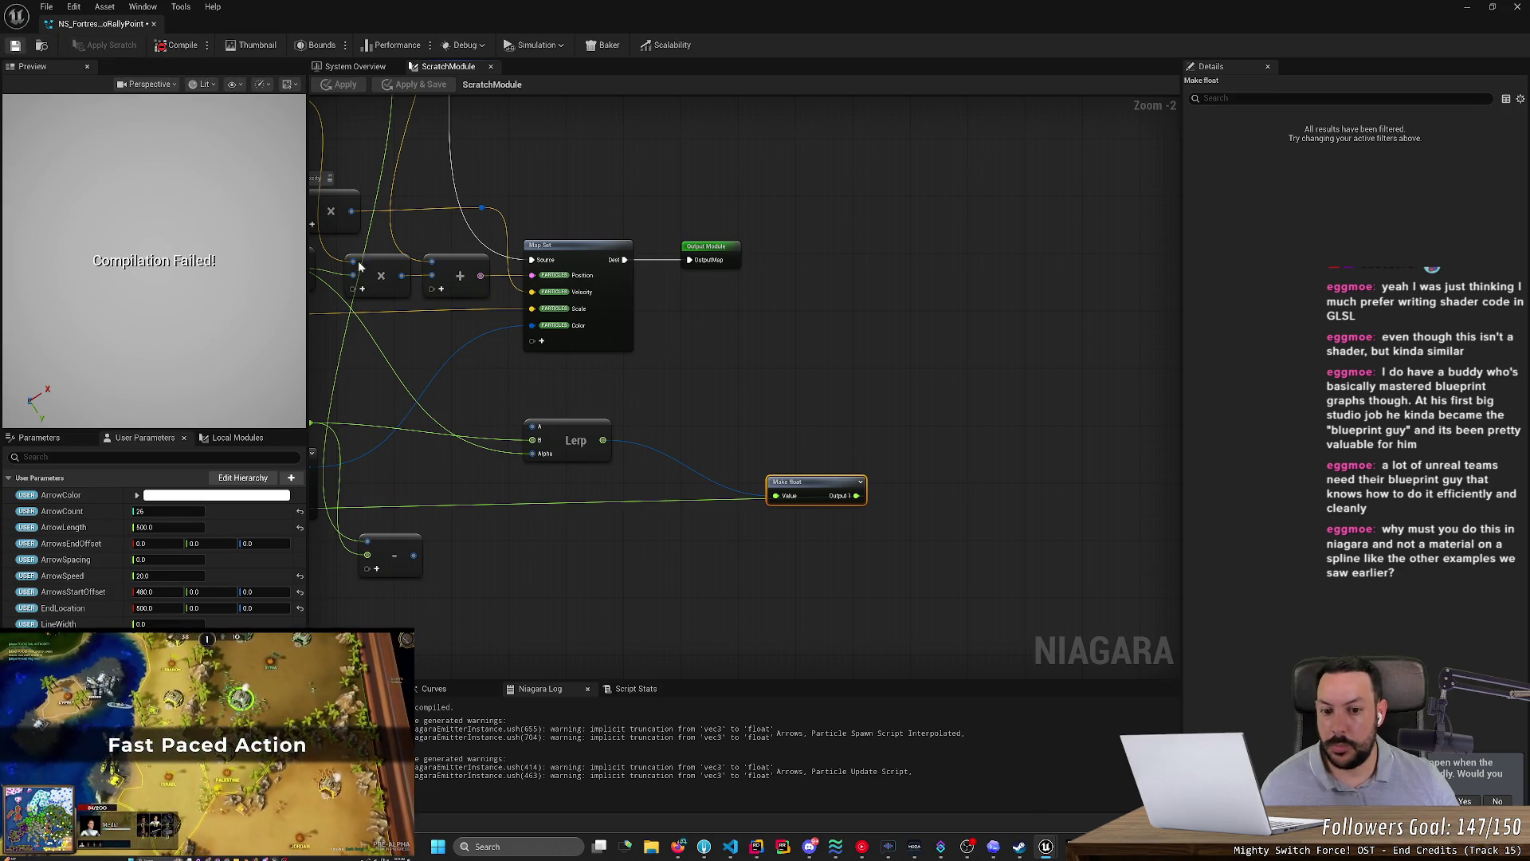
pyautogui.scroll(2, 696, 447)
pyautogui.moveTo(830, 495); pyautogui.dragTo(645, 494)
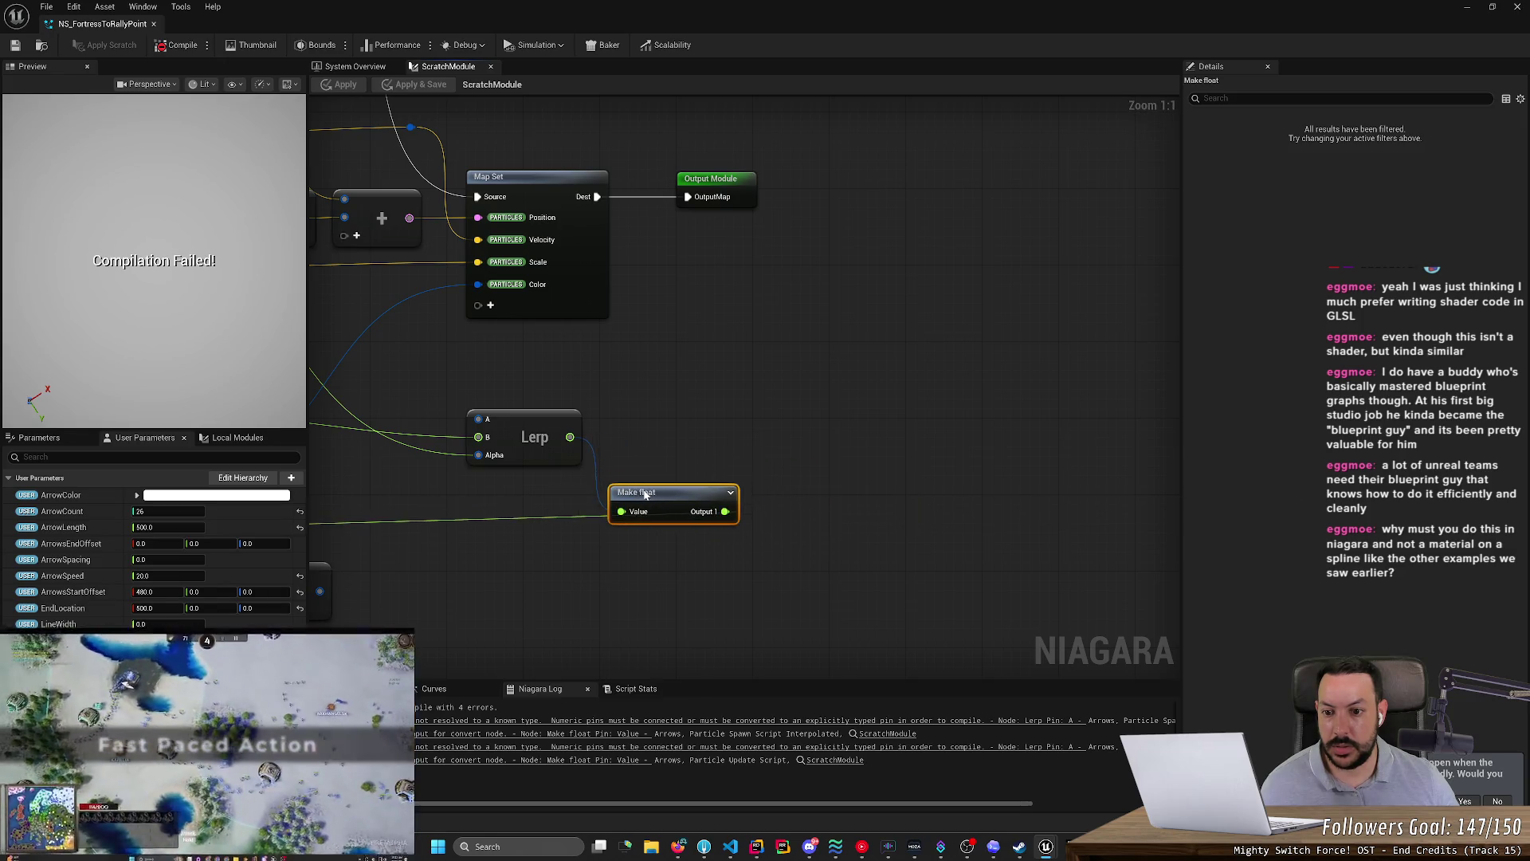
pyautogui.moveTo(672, 440); pyautogui.dragTo(1008, 438)
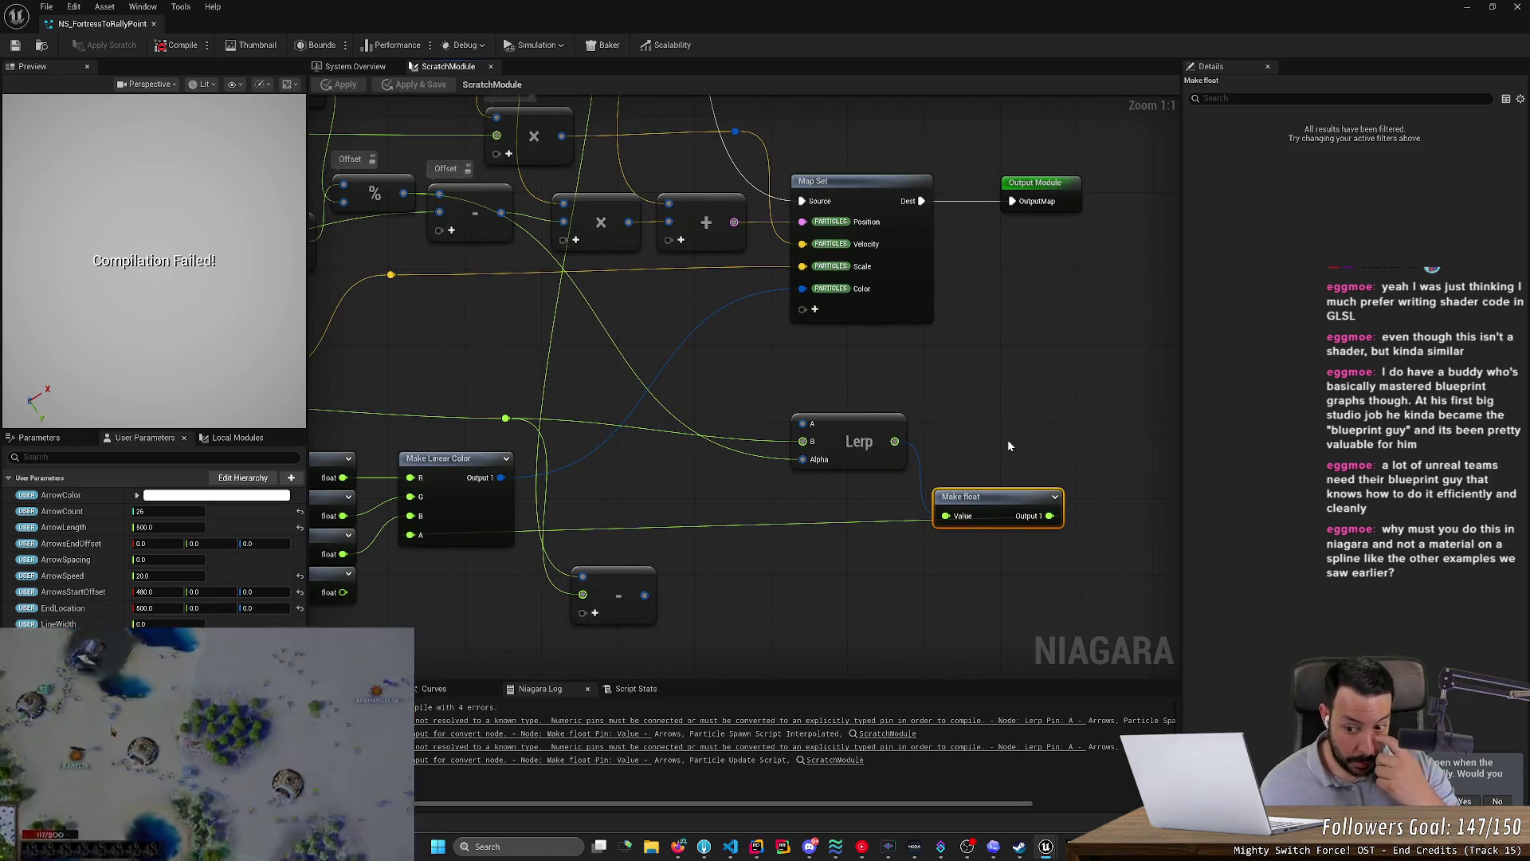
# - Add a new Make float node feeding Lerp's A input, rearrange the nodes, and recompile
pyautogui.rightClick(748, 381)
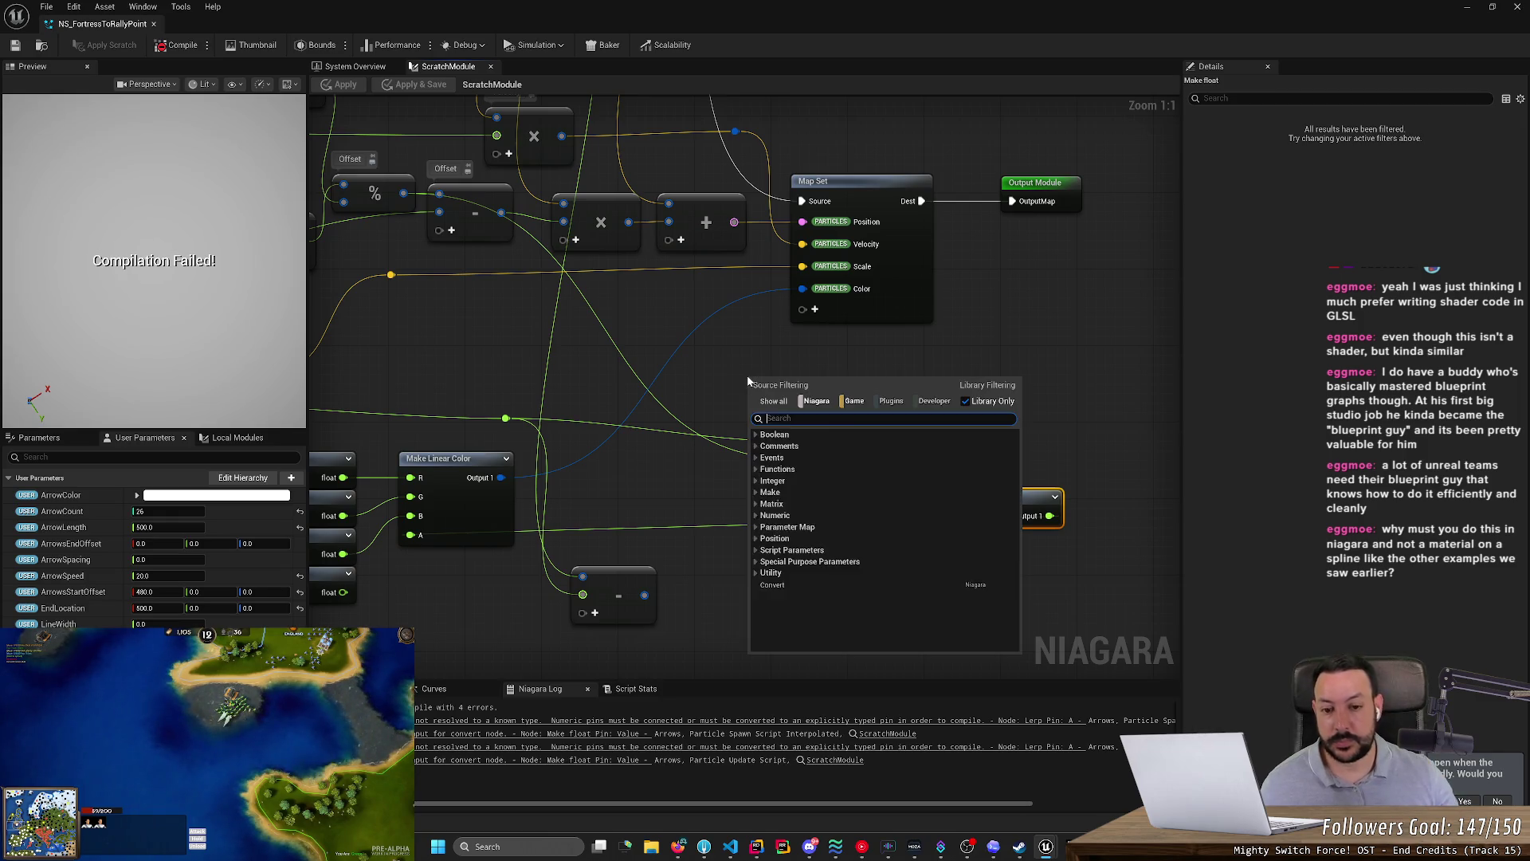
pyautogui.write('float')
pyautogui.press('Return')
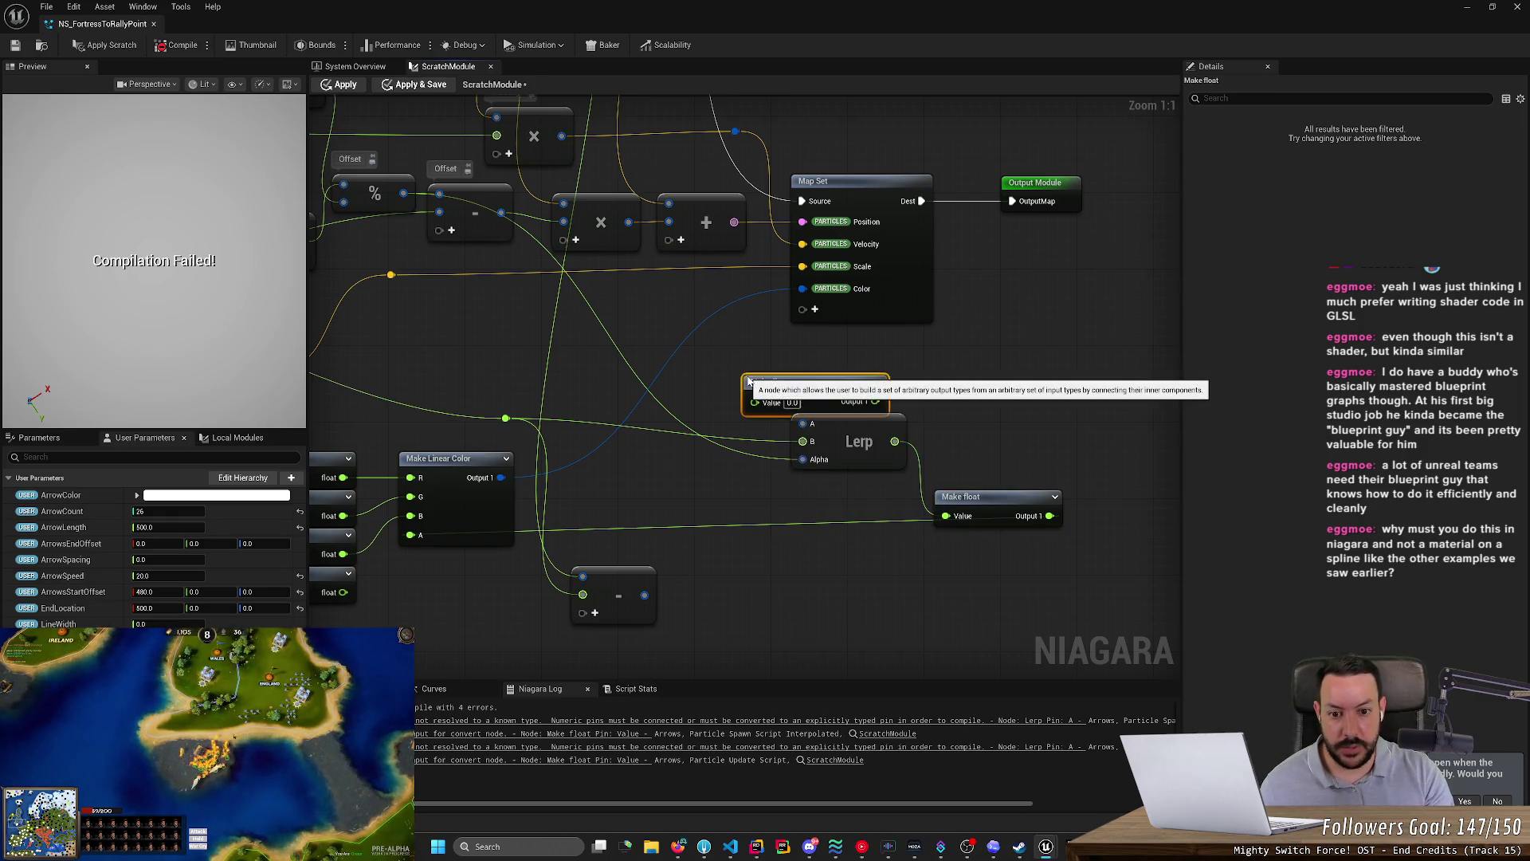
pyautogui.moveTo(875, 401); pyautogui.dragTo(803, 423)
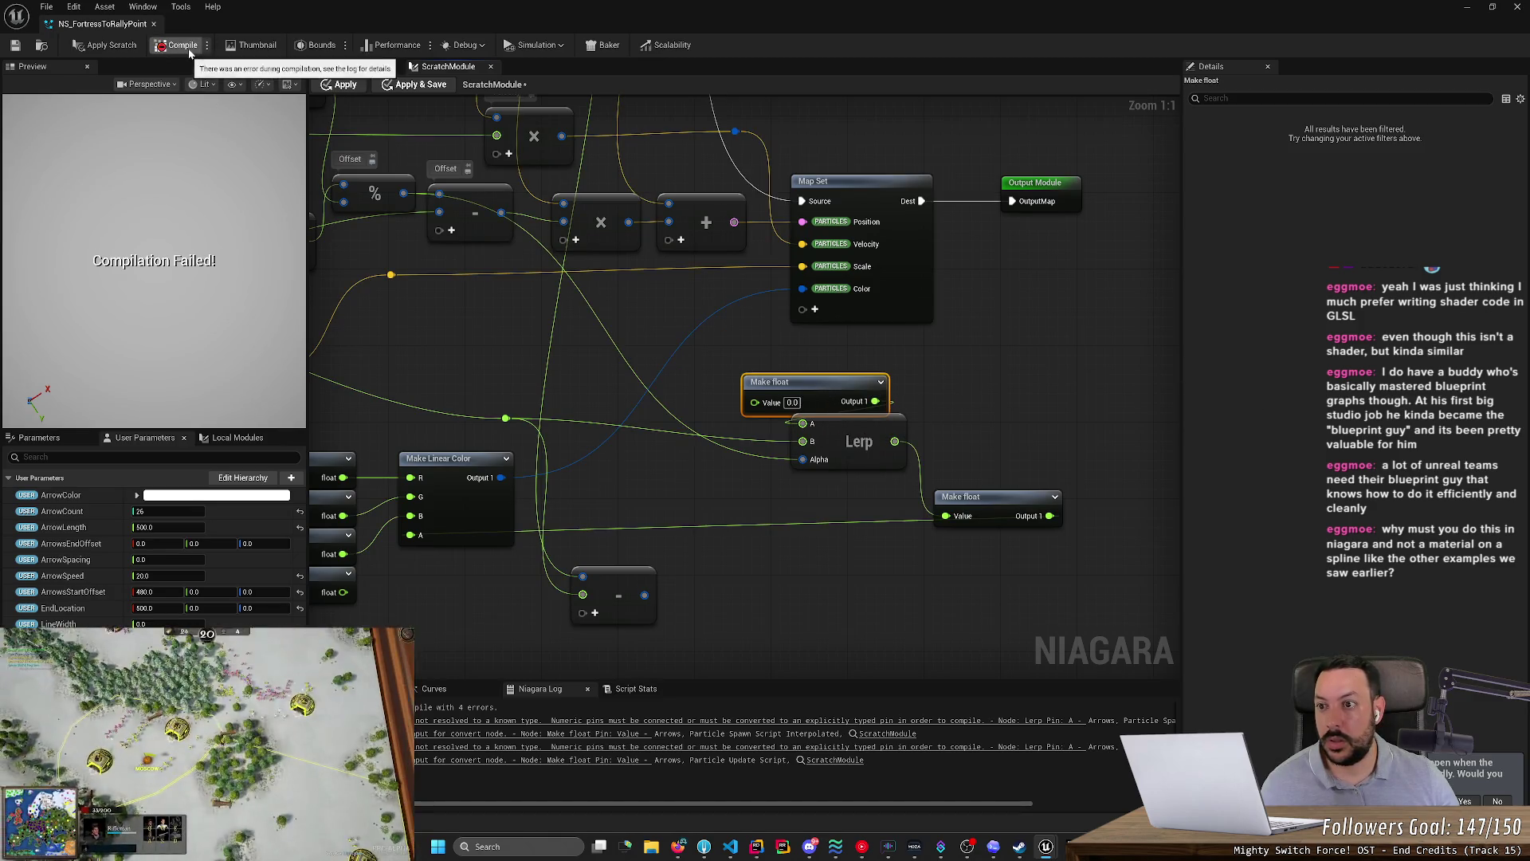
pyautogui.moveTo(864, 435)
pyautogui.mouseDown()
pyautogui.moveTo(1017, 394)
pyautogui.moveTo(996, 412)
pyautogui.mouseUp()
pyautogui.moveTo(1026, 497); pyautogui.dragTo(1092, 497)
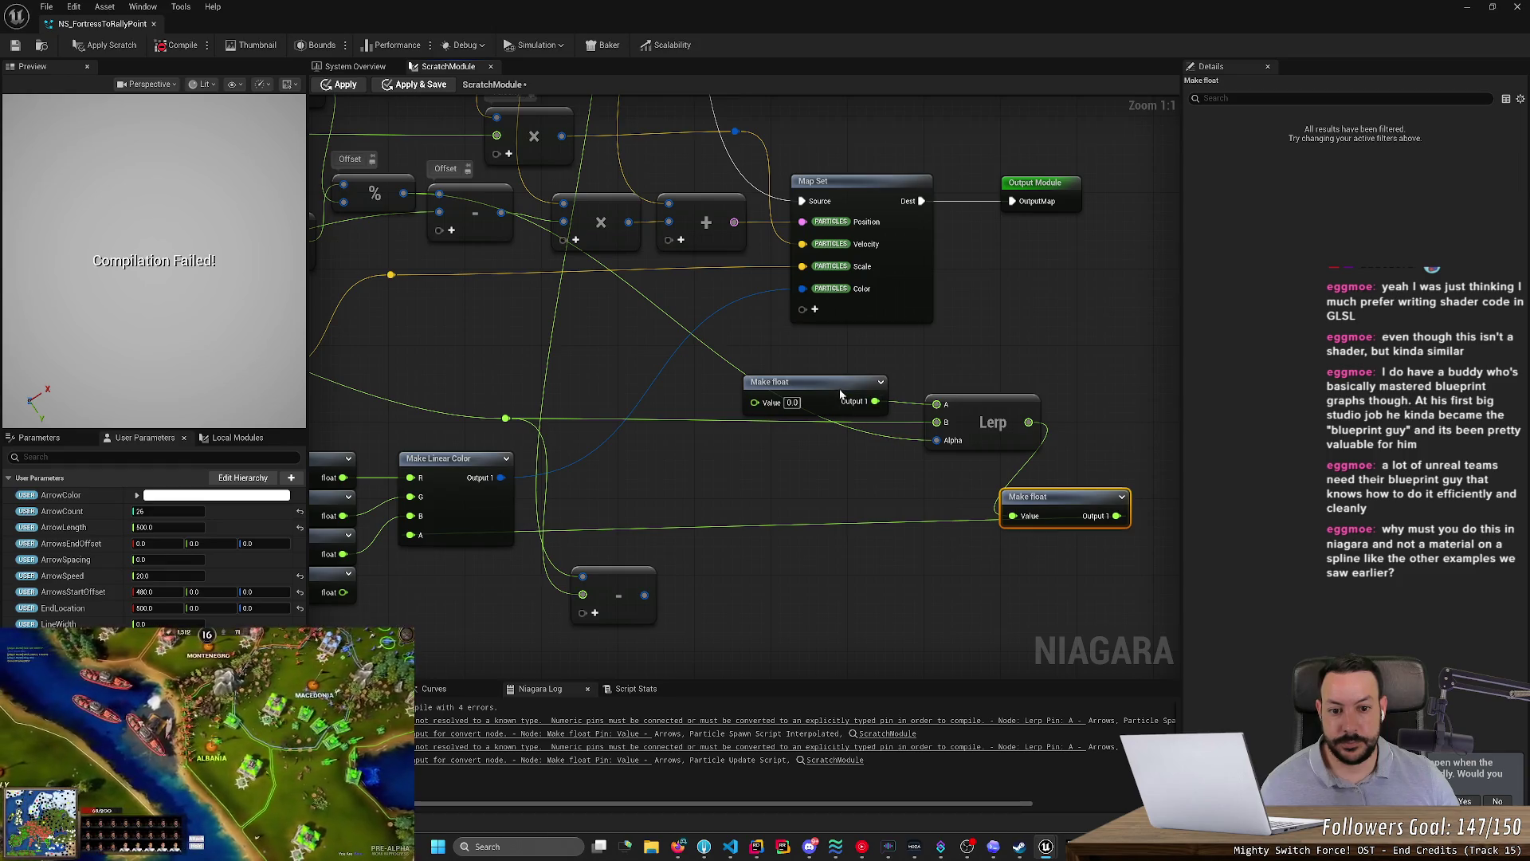
pyautogui.moveTo(845, 390); pyautogui.dragTo(893, 362)
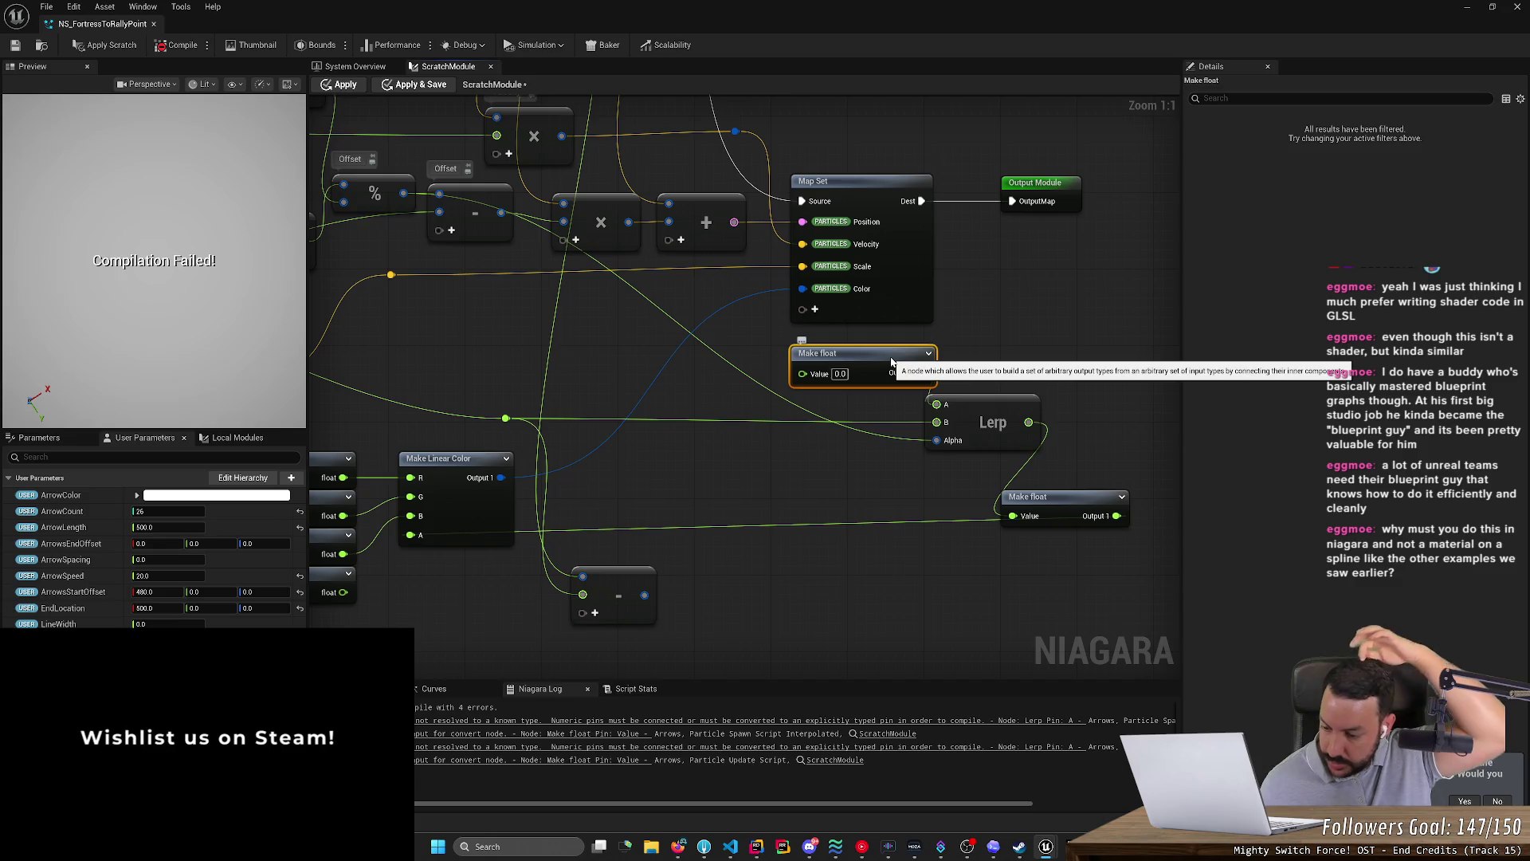
pyautogui.click(175, 44)
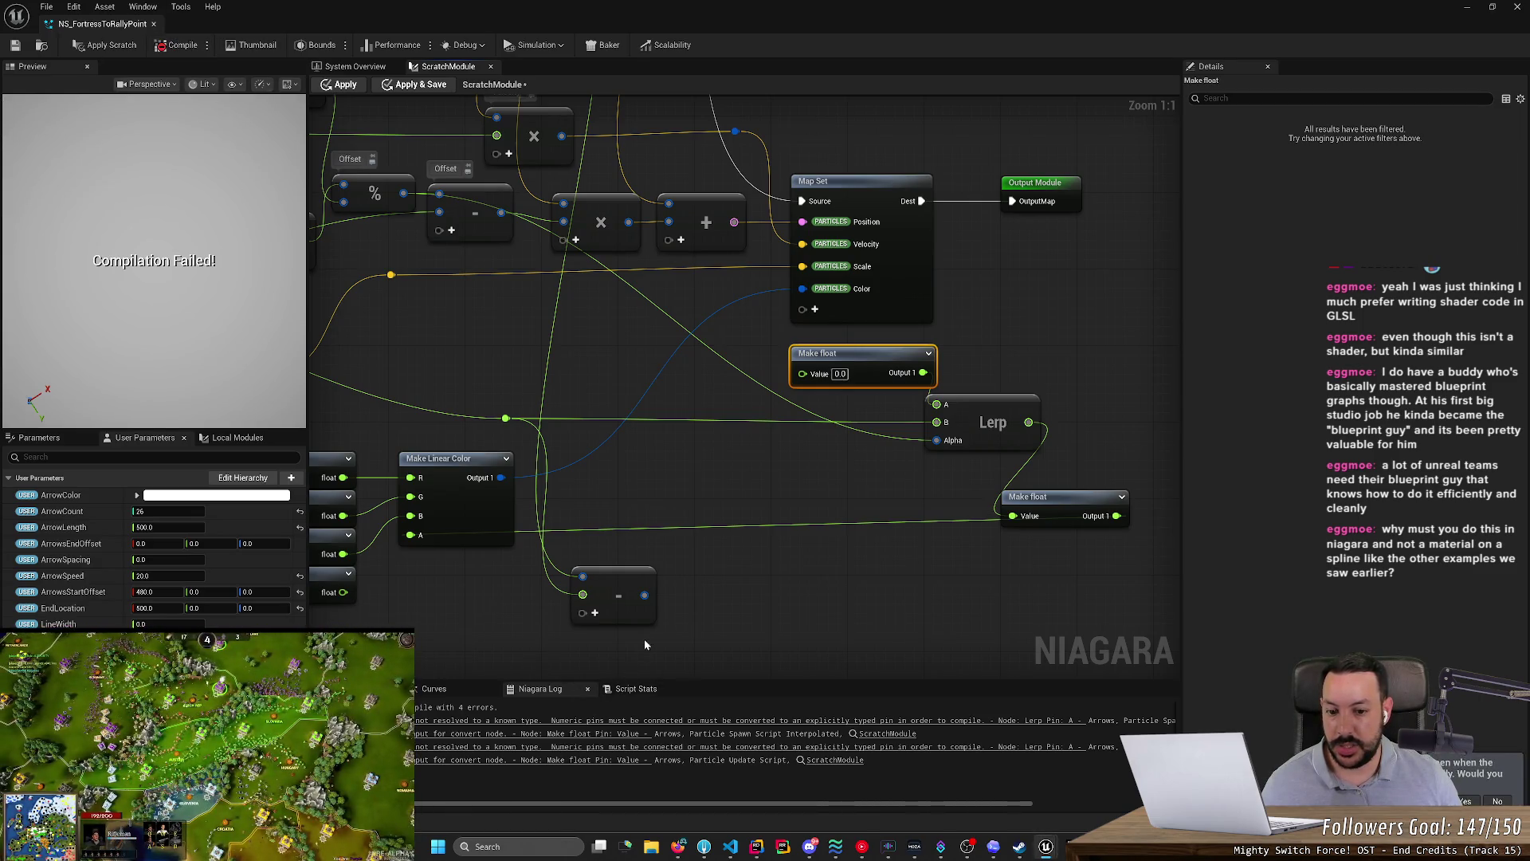
# - Delete the unused subtract node, apply the changes, and save the system
pyautogui.scroll(-1, 647, 637)
pyautogui.click(641, 613)
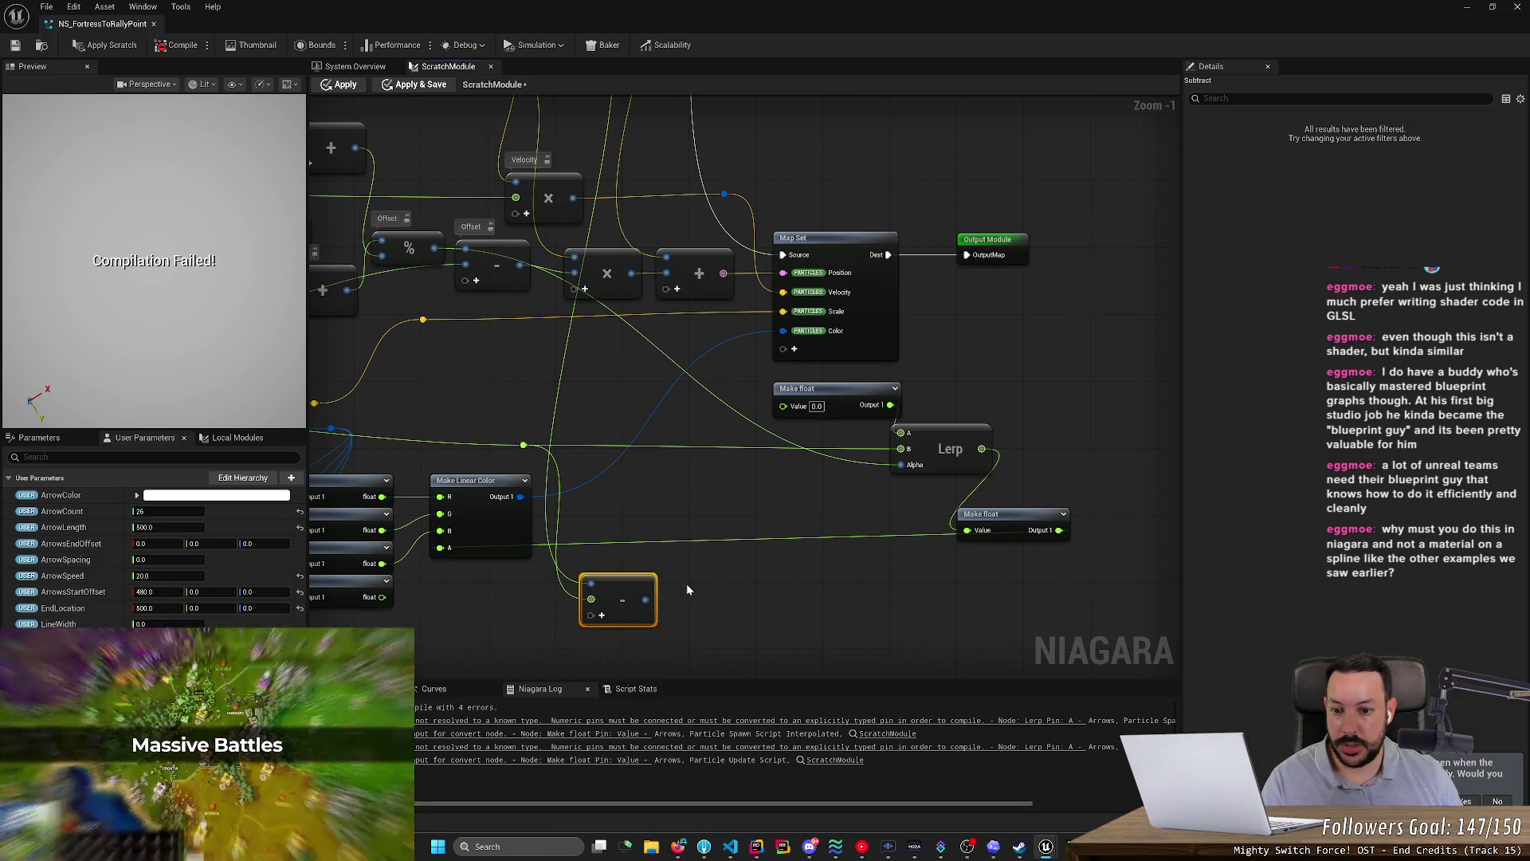
pyautogui.press('Delete')
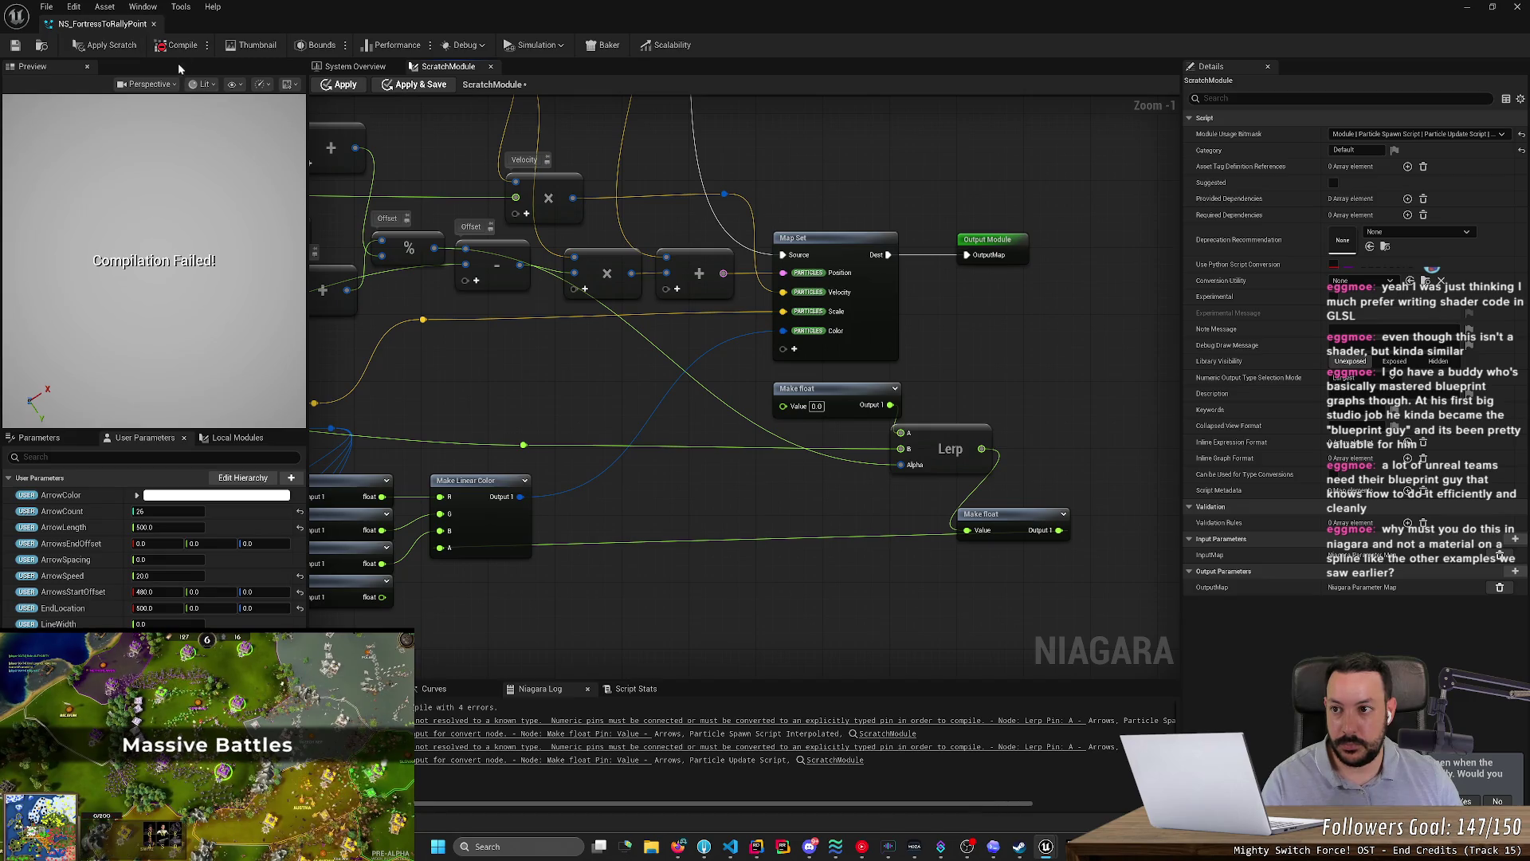
pyautogui.click(104, 45)
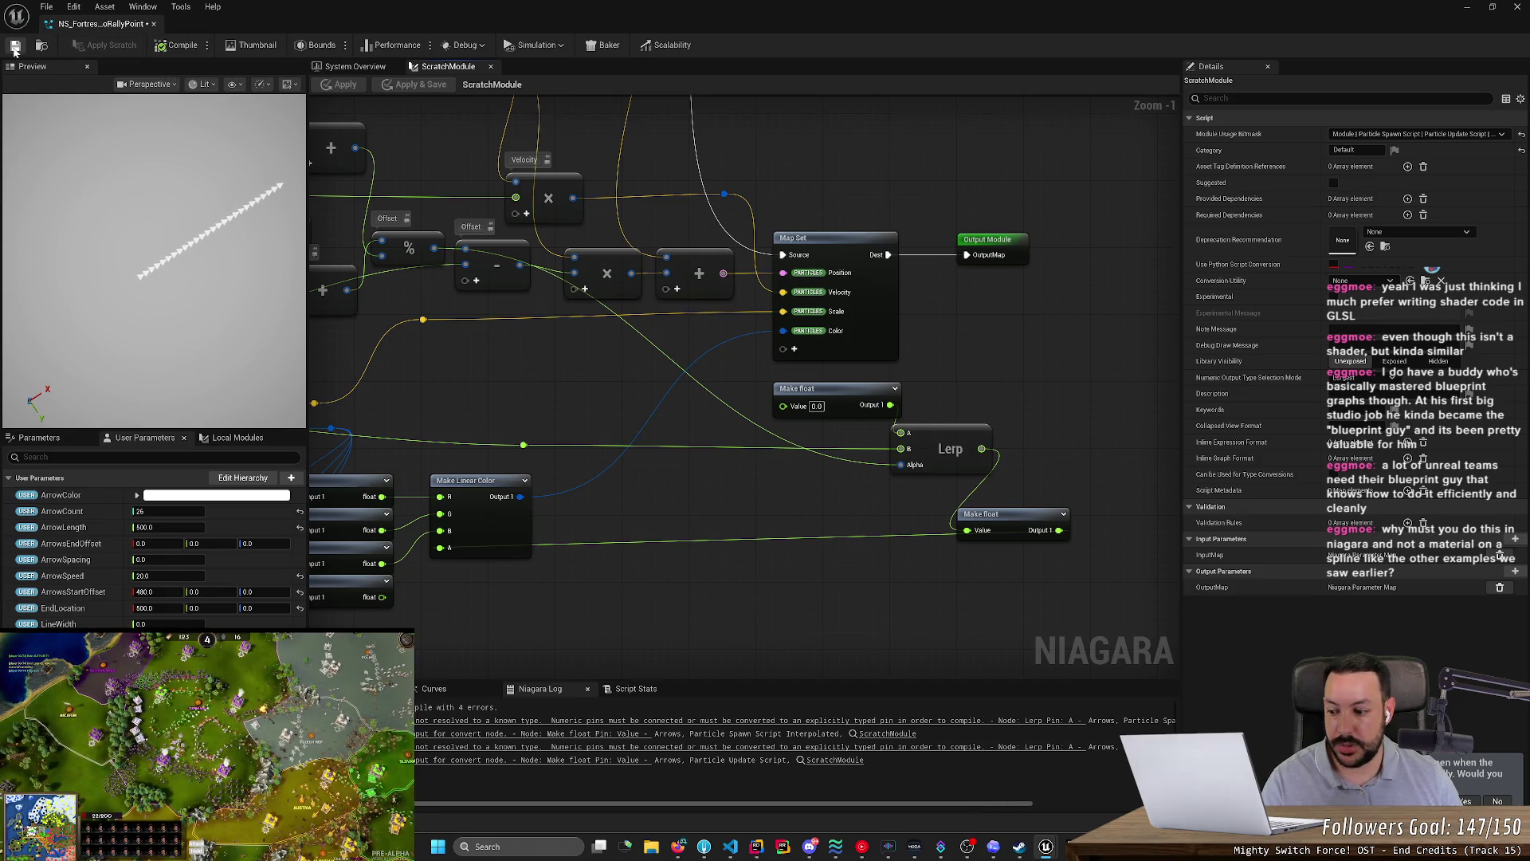
pyautogui.click(14, 46)
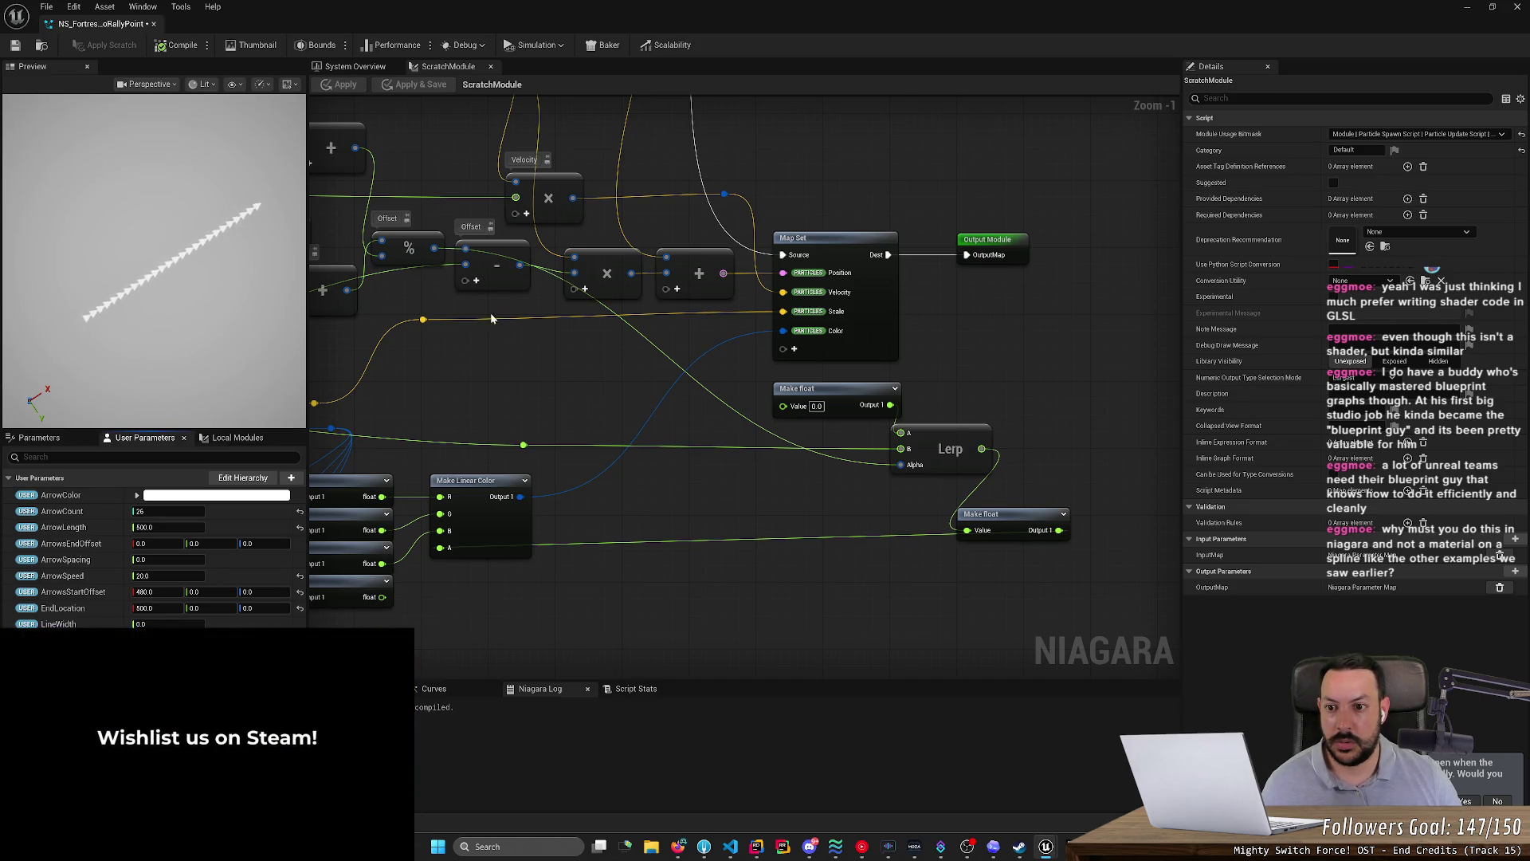
# - Feed the subtract result into Lerp's B input, apply the scratch changes, and save the system
pyautogui.moveTo(520, 266); pyautogui.dragTo(902, 456)
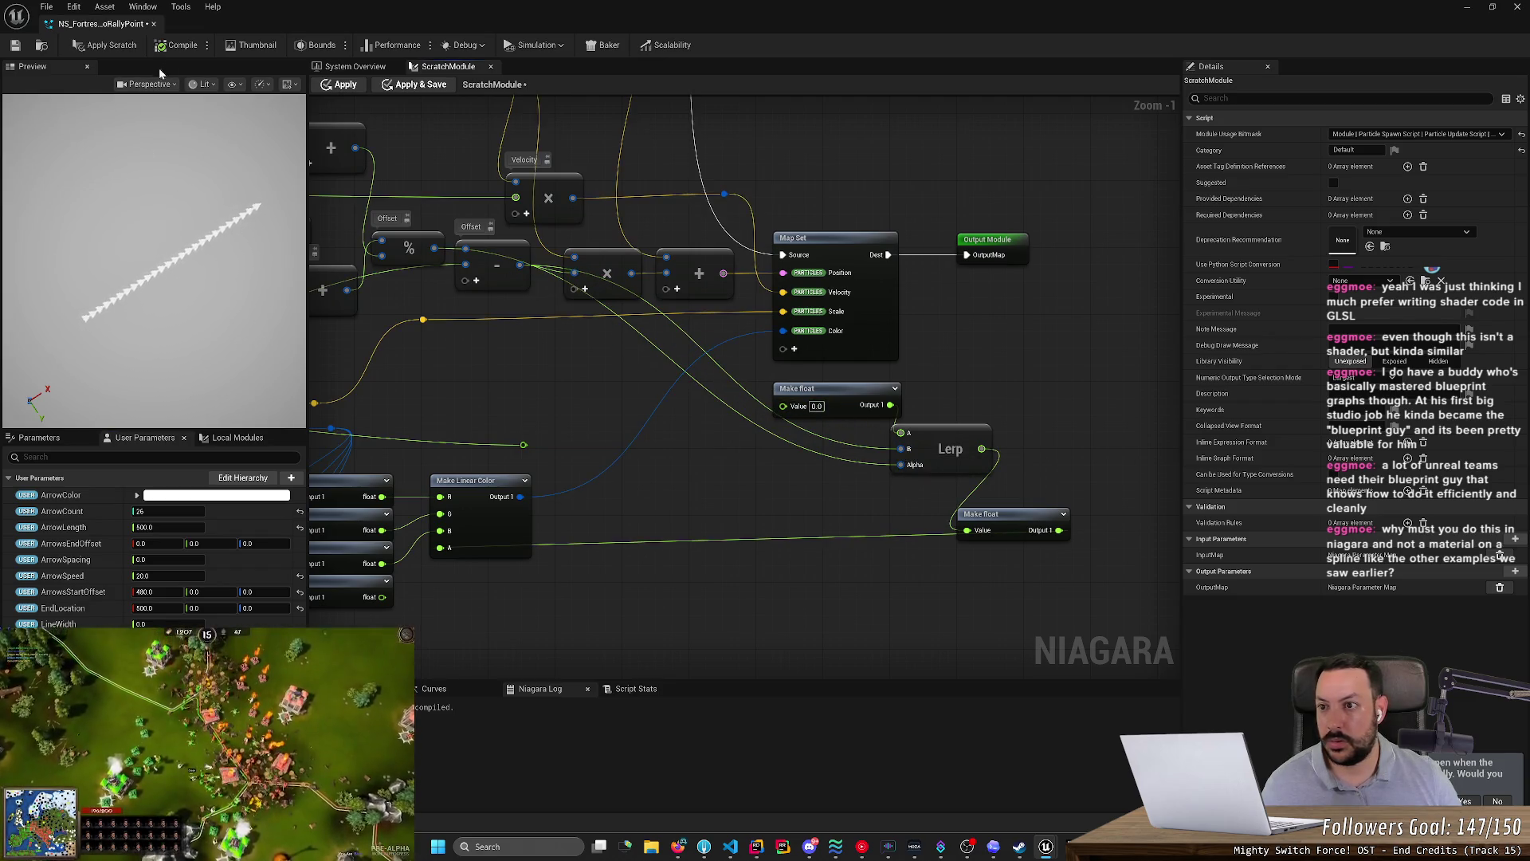
pyautogui.click(104, 45)
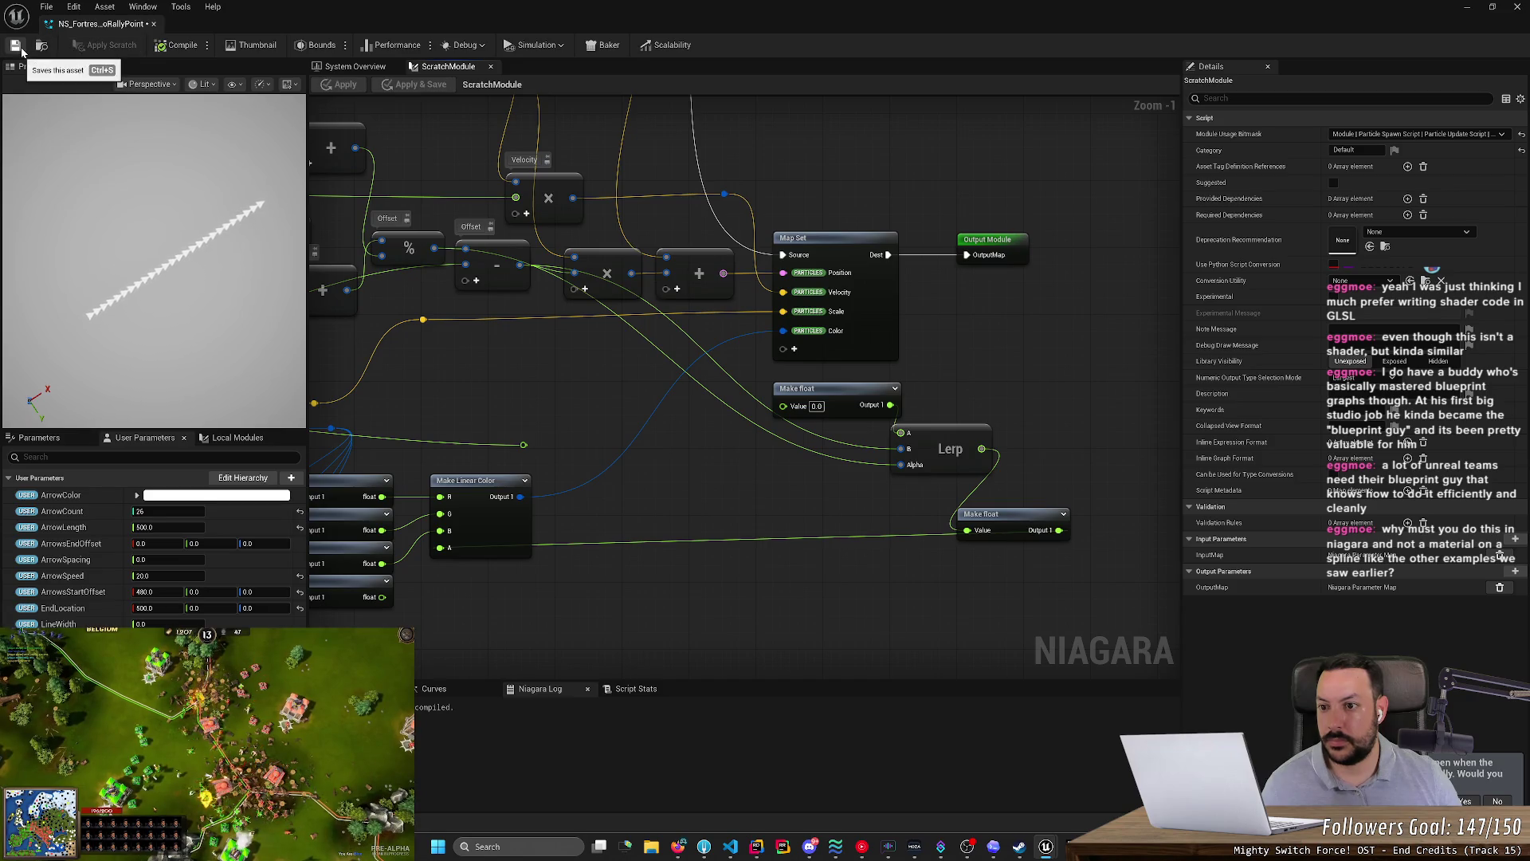
pyautogui.click(20, 49)
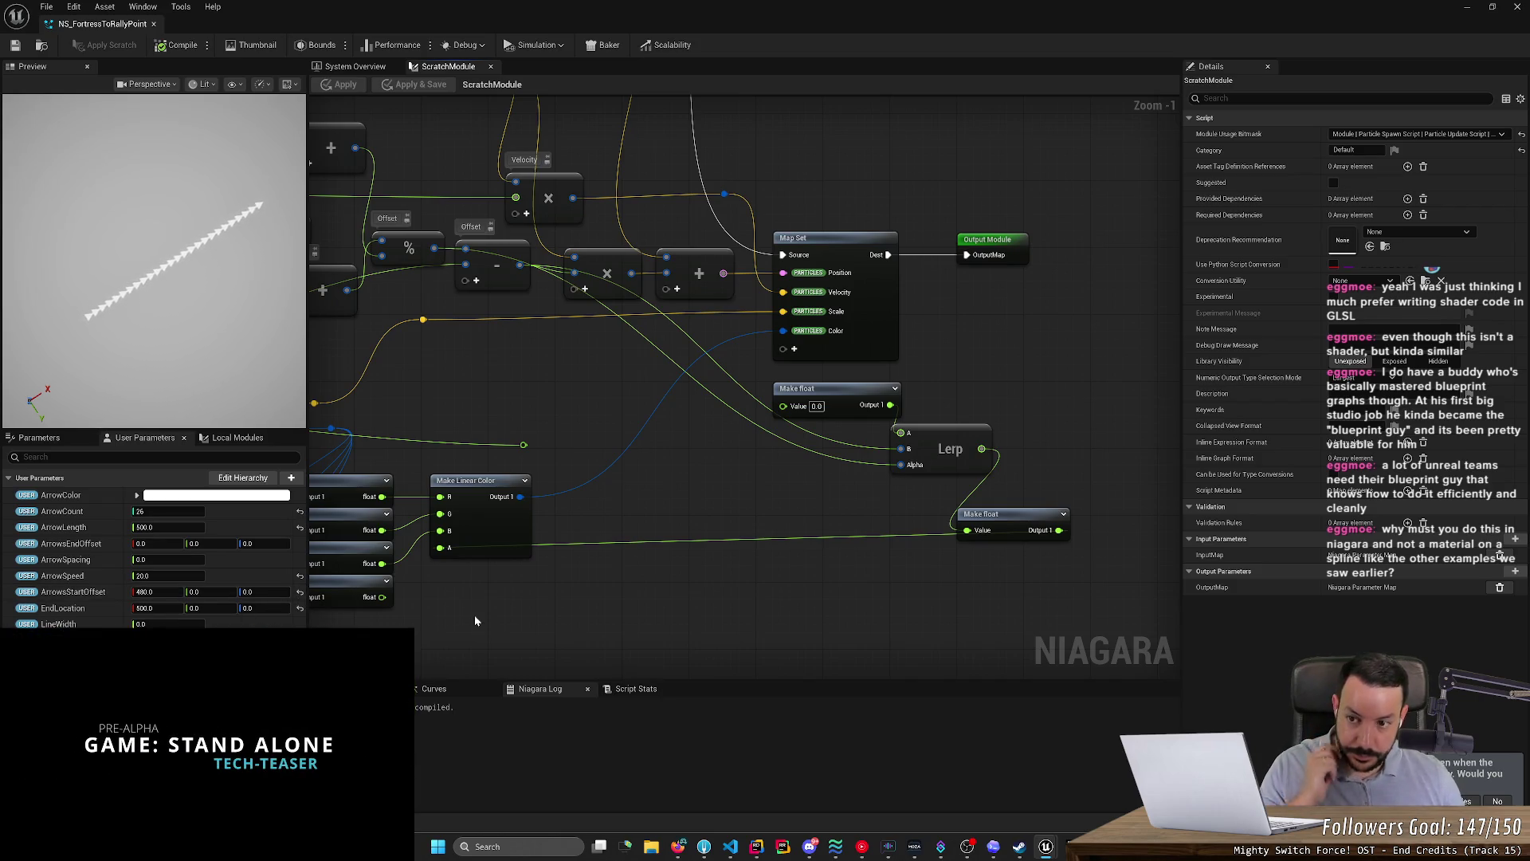
pyautogui.click(356, 66)
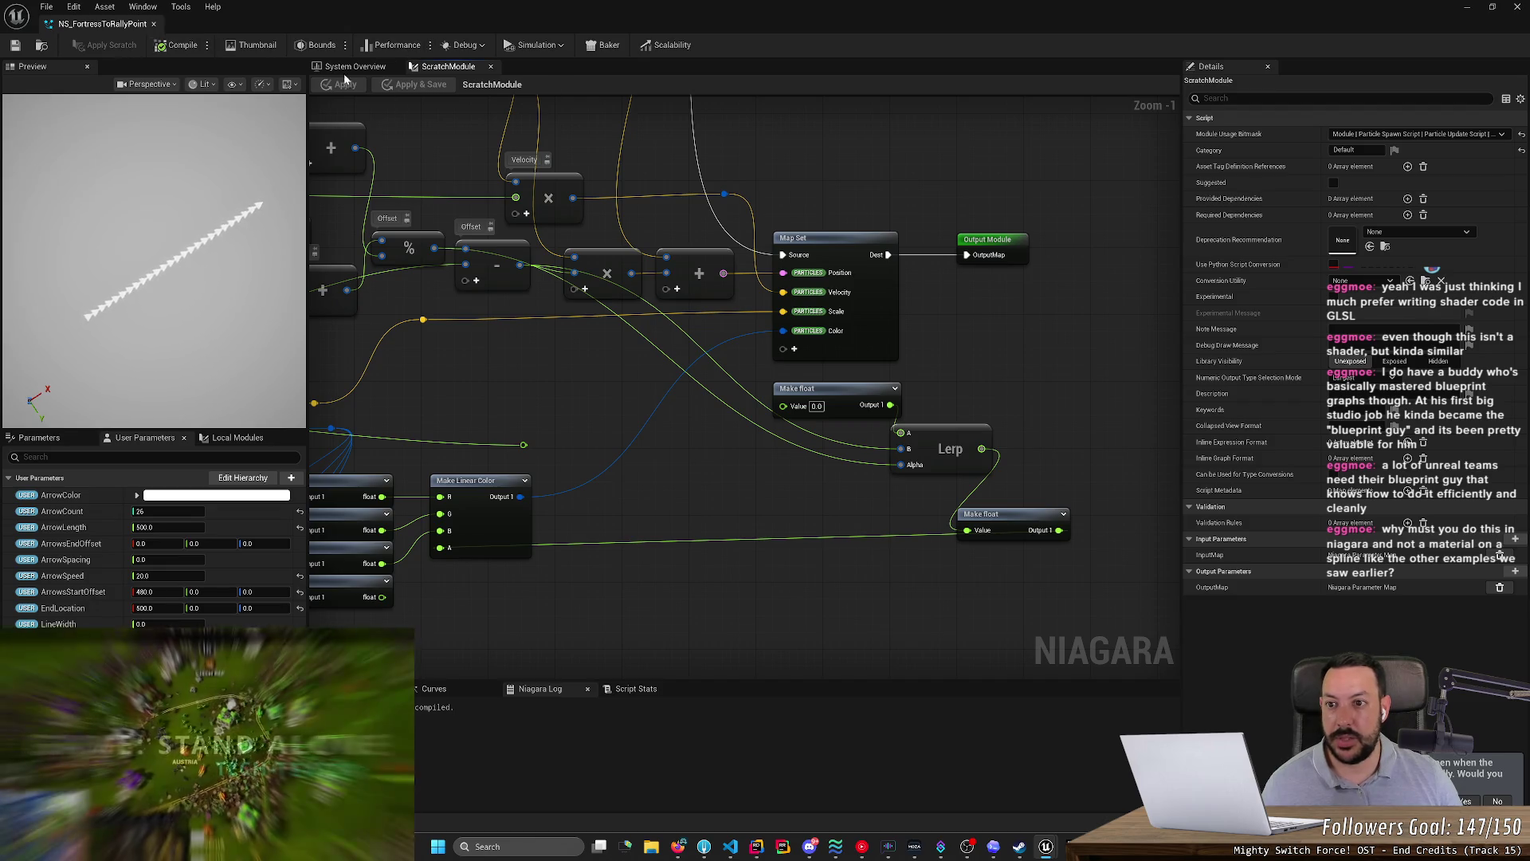
# - Swap the Arrows Mesh Renderer mesh to SM_Rifle at 0.2 scale and inspect it in the preview
pyautogui.click(855, 479)
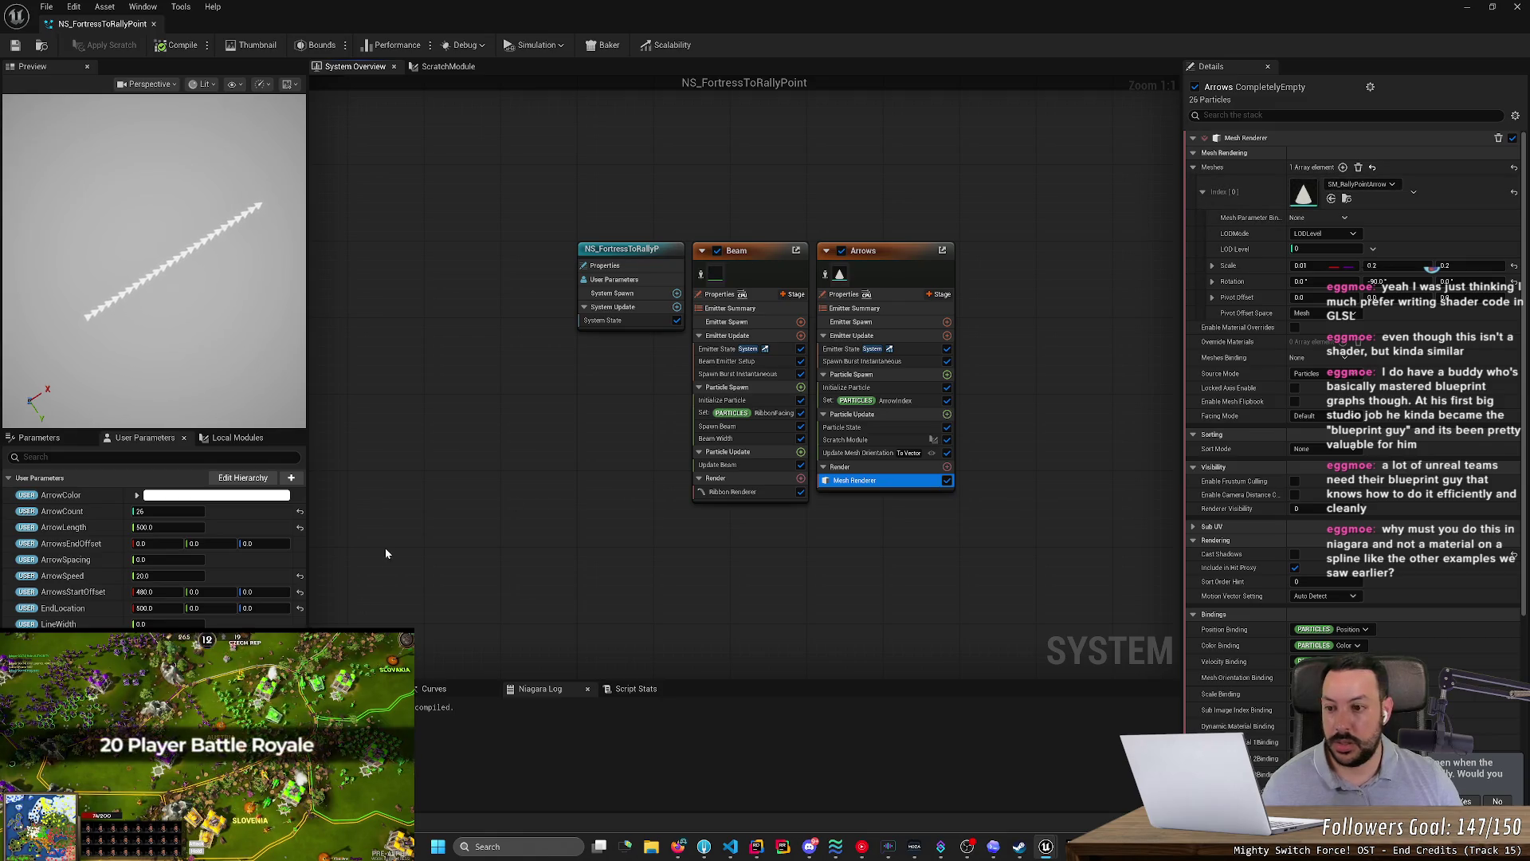
pyautogui.click(168, 383)
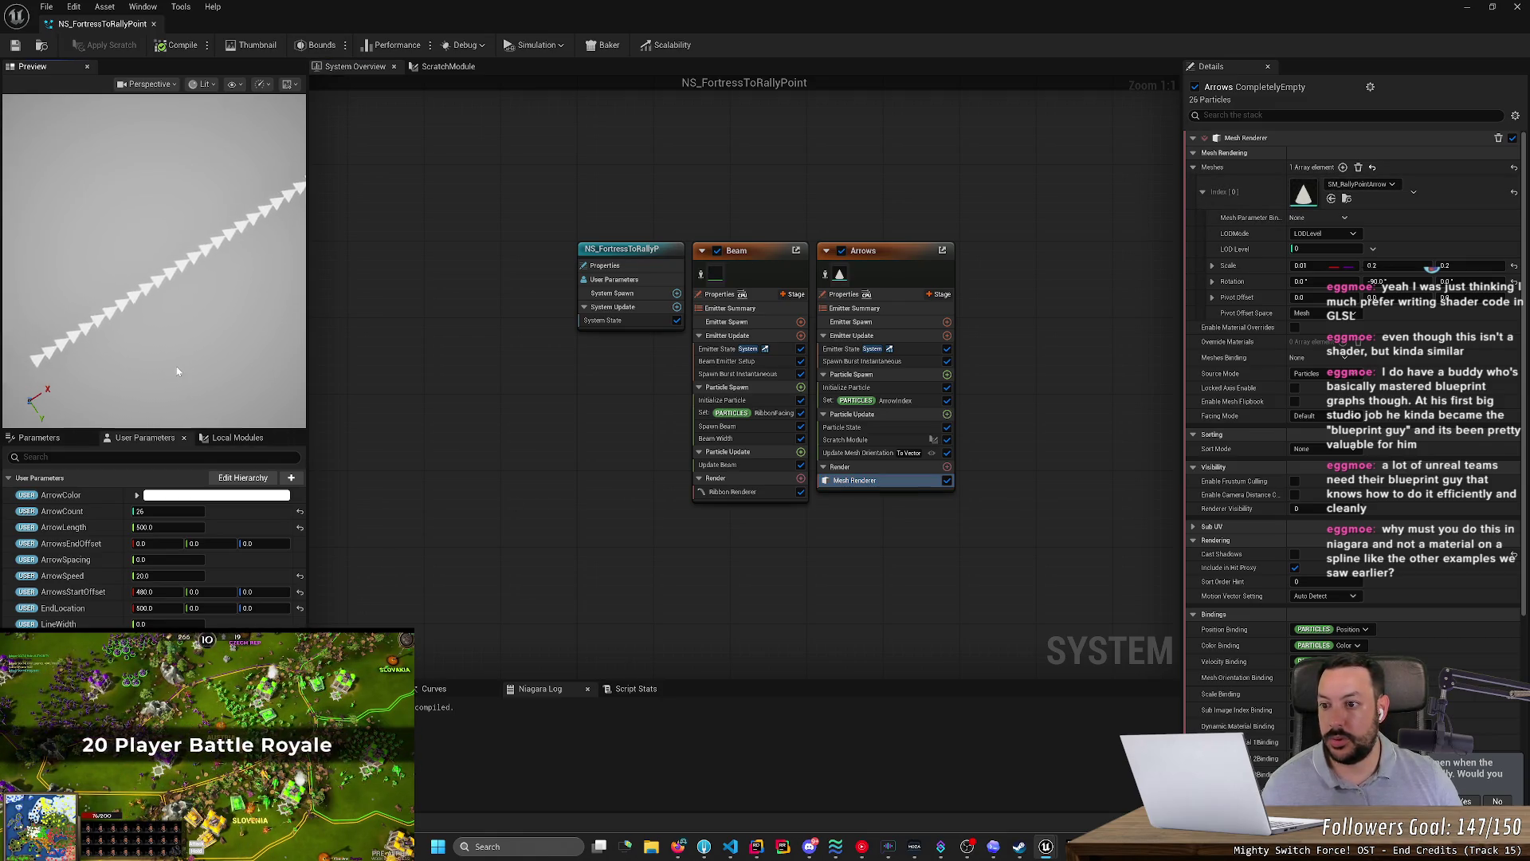
pyautogui.moveTo(168, 382); pyautogui.dragTo(191, 334)
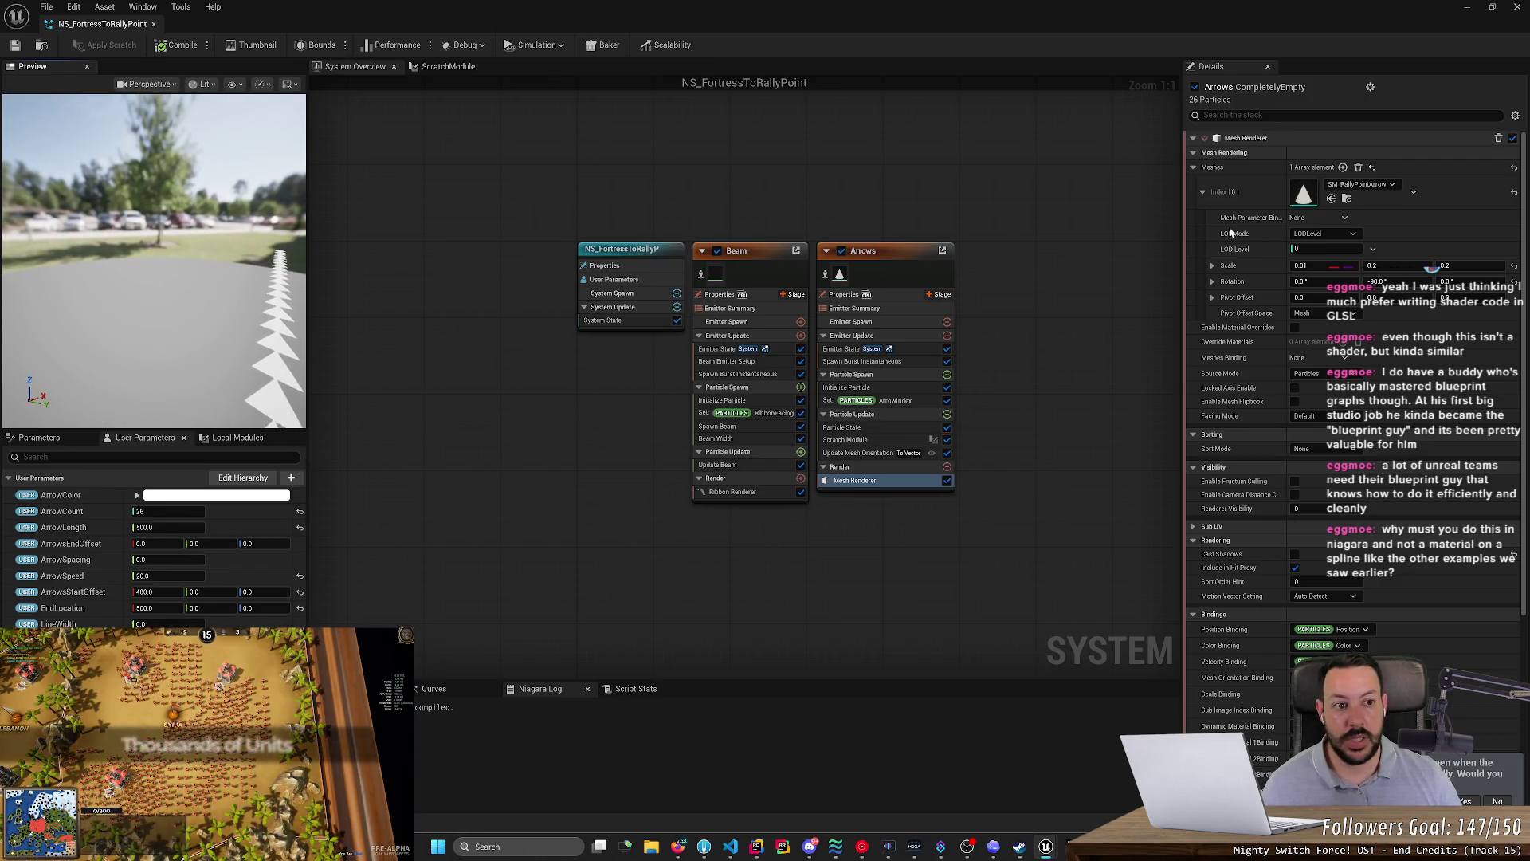
pyautogui.click(1361, 184)
pyautogui.click(1387, 363)
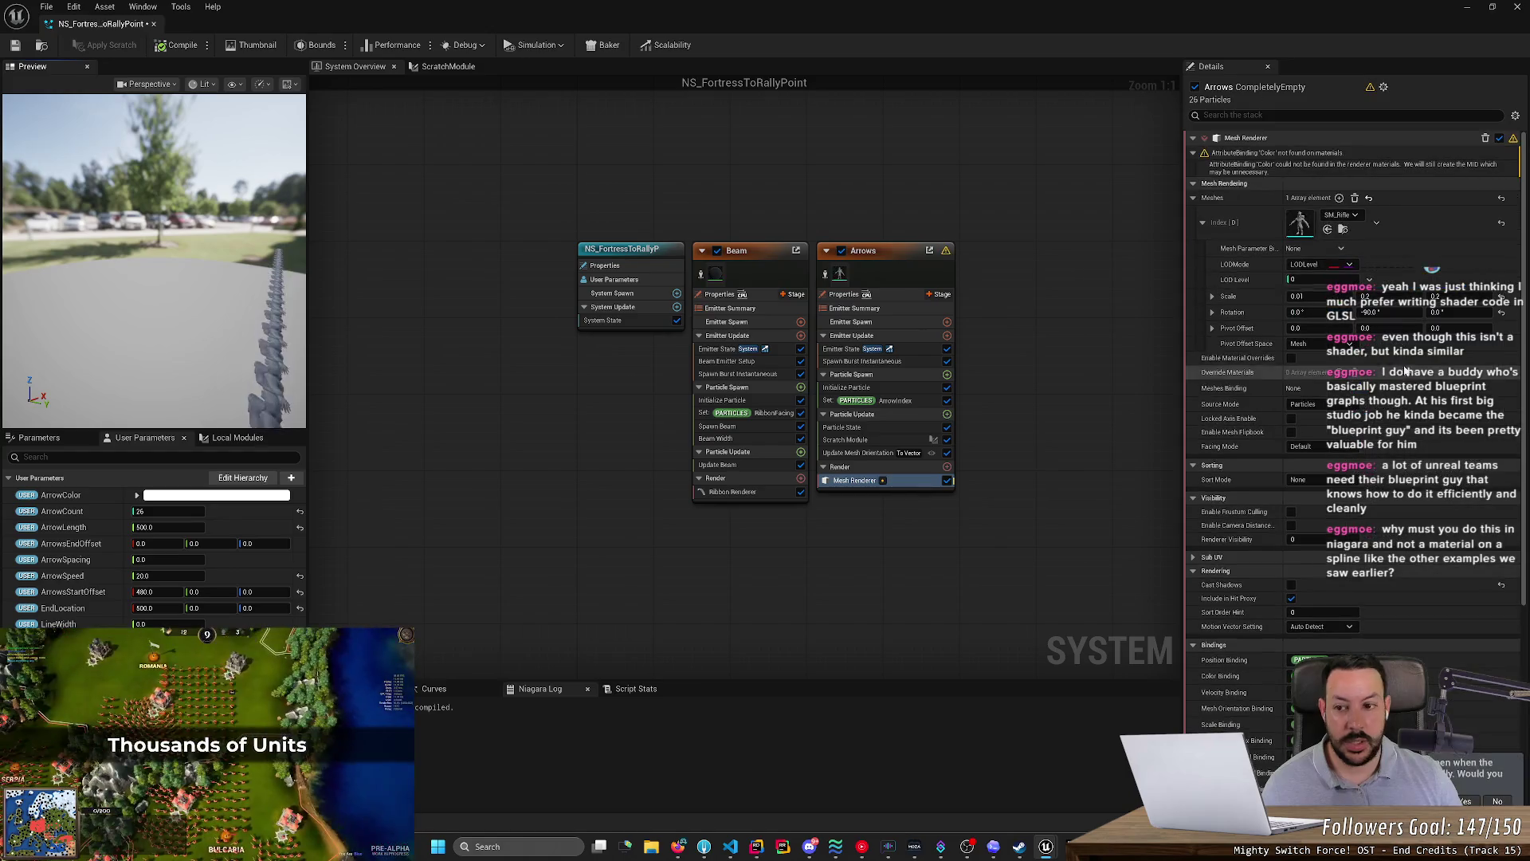
pyautogui.click(1308, 296)
pyautogui.write('0.2')
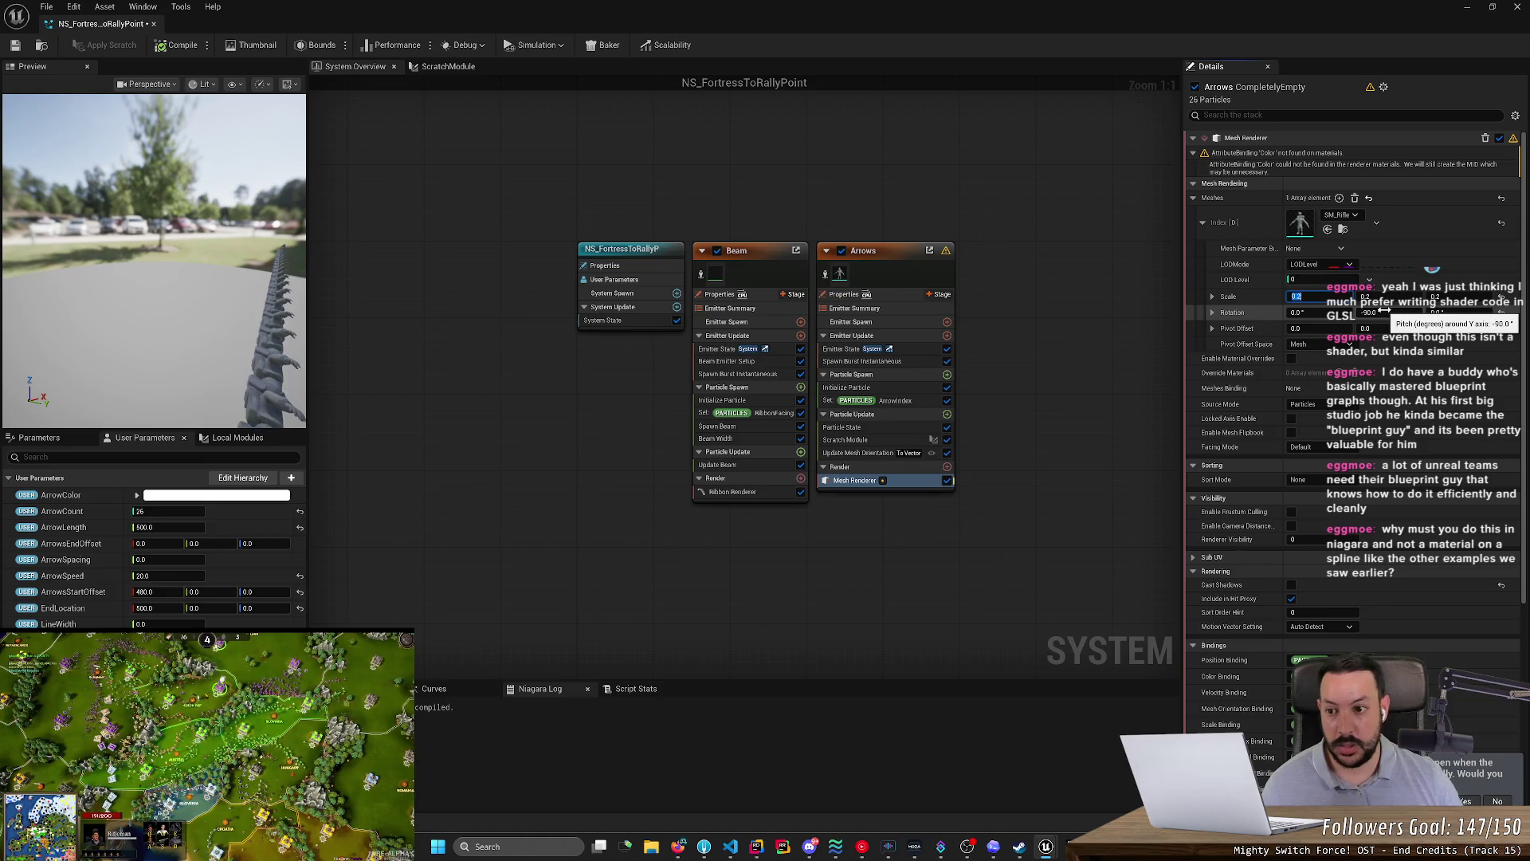
pyautogui.press('Return')
pyautogui.moveTo(160, 263); pyautogui.dragTo(231, 315)
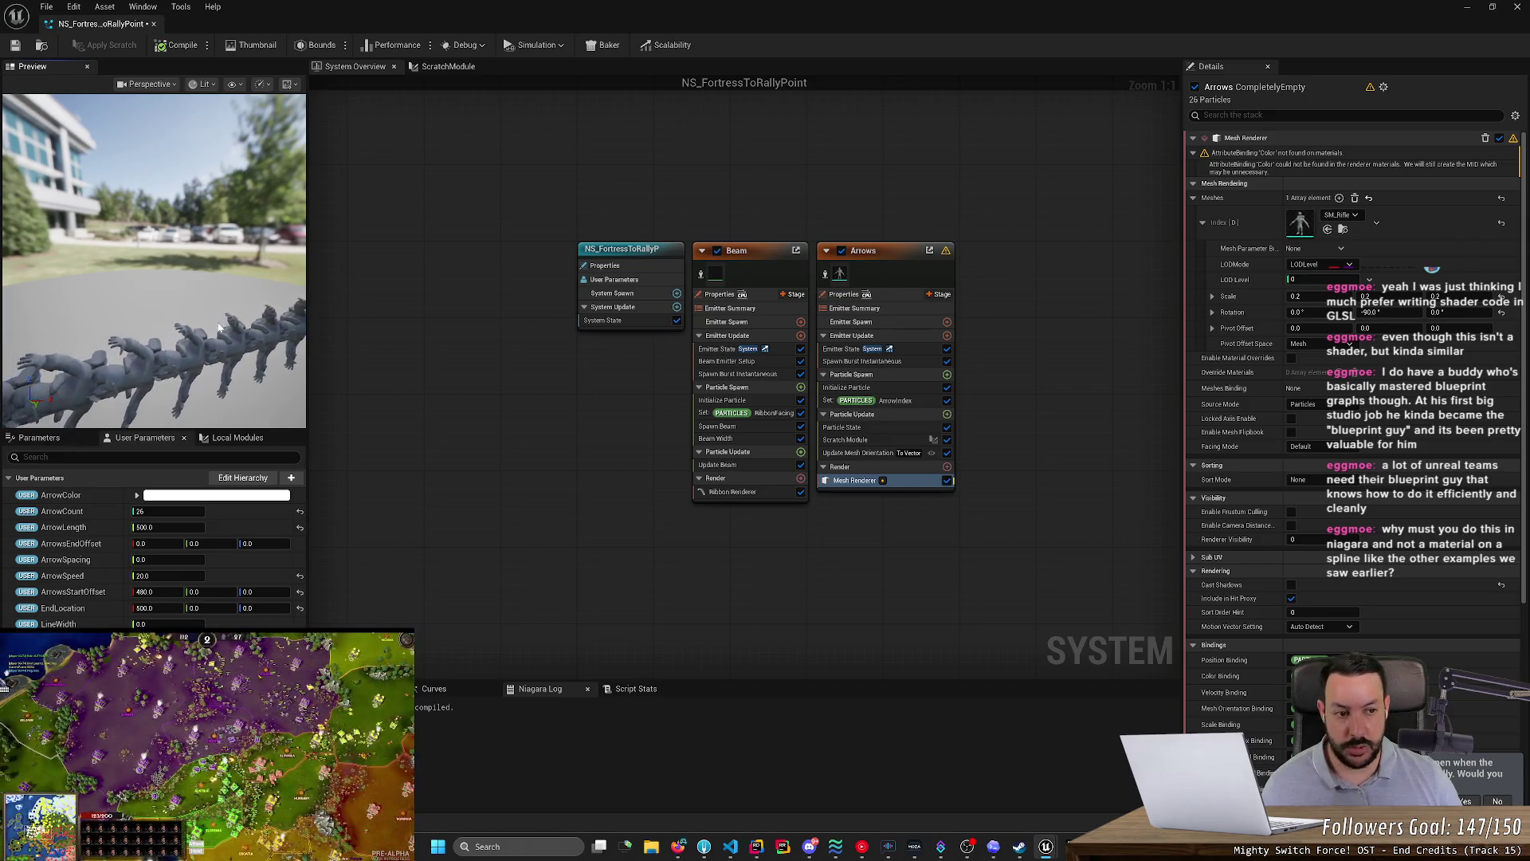
pyautogui.moveTo(220, 327)
pyautogui.mouseDown()
pyautogui.moveTo(171, 318)
pyautogui.moveTo(208, 319)
pyautogui.mouseUp()
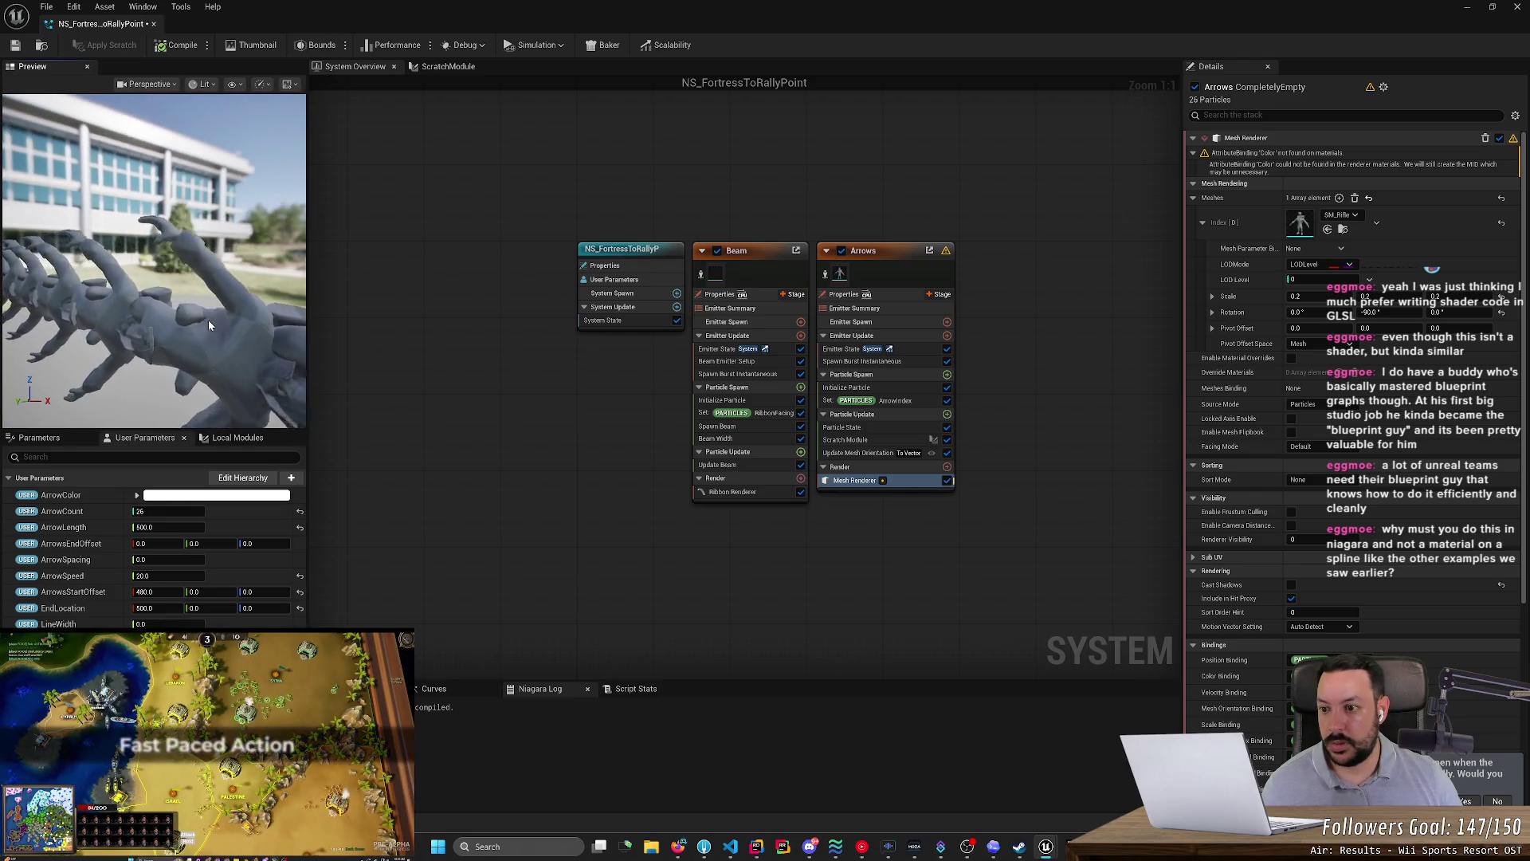
# - Restore the mesh scale to 0.01 and the mesh to SM_RallyPointArrow
pyautogui.click(1307, 295)
pyautogui.write('0.01')
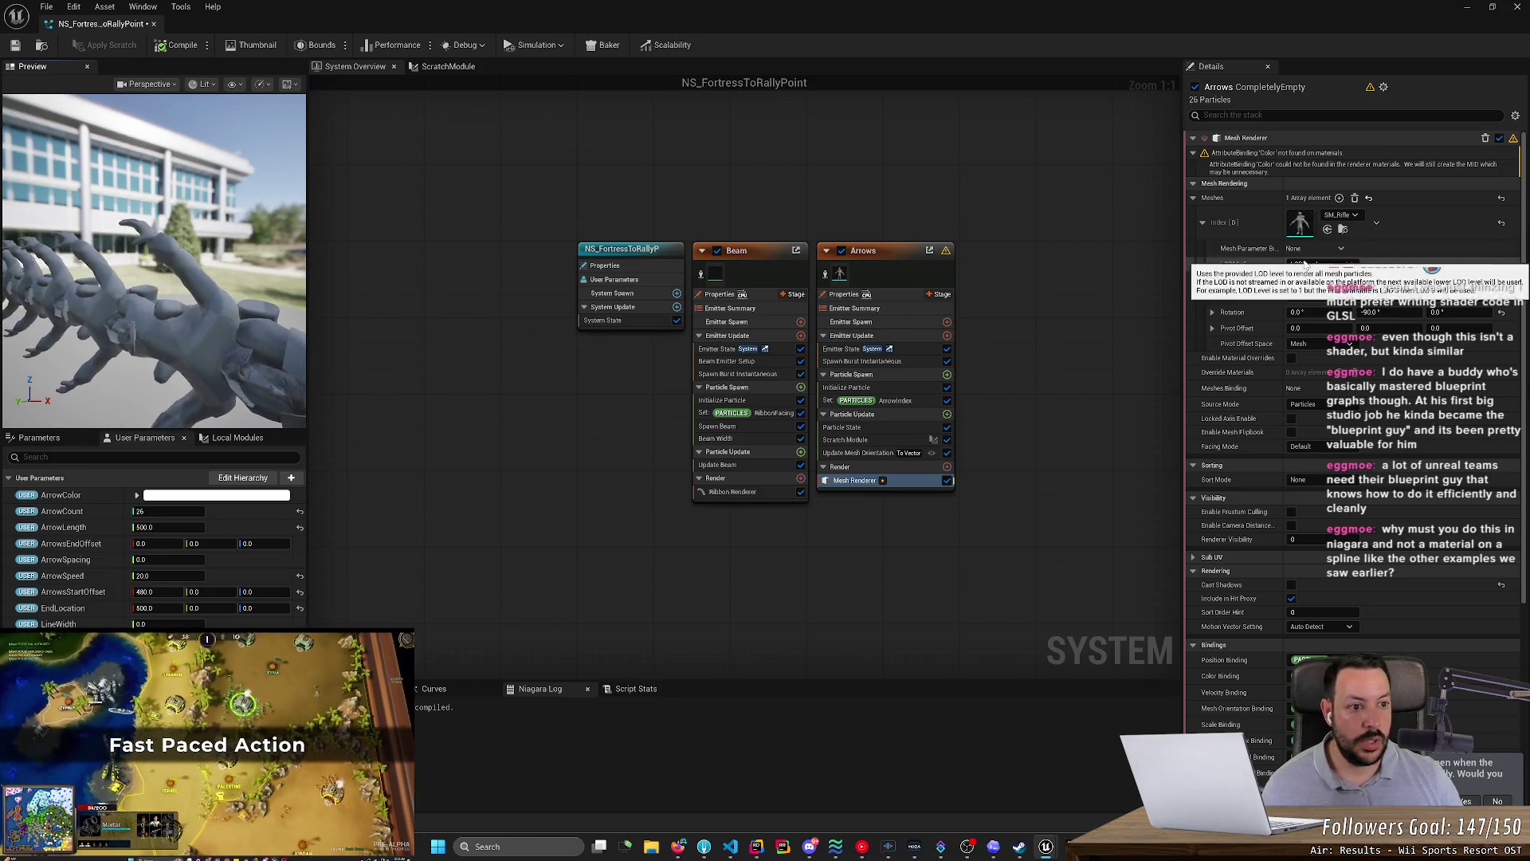
pyautogui.press('Return')
pyautogui.click(1328, 230)
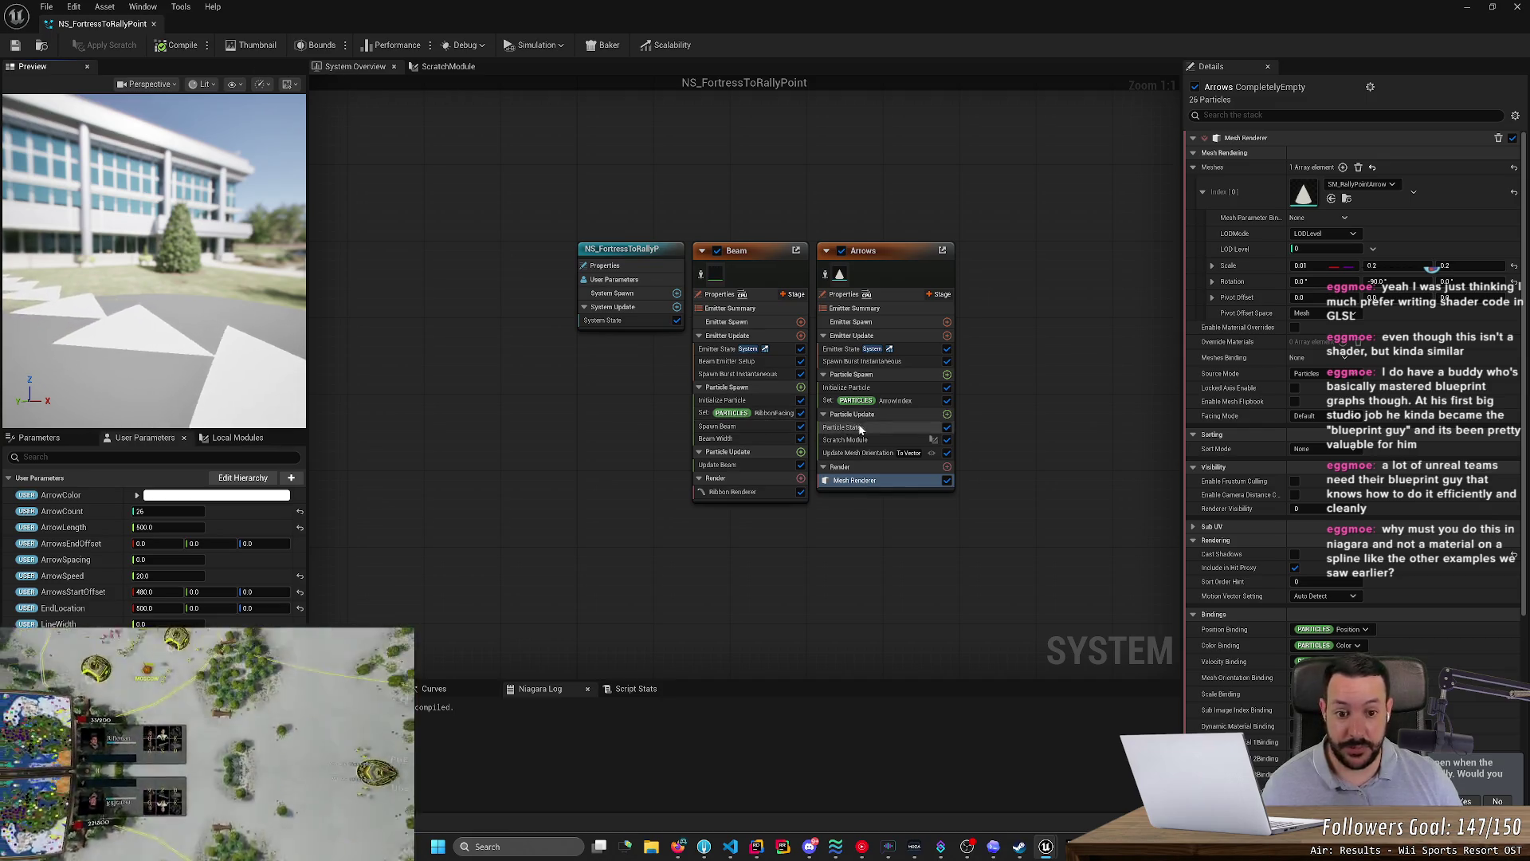
pyautogui.click(868, 441)
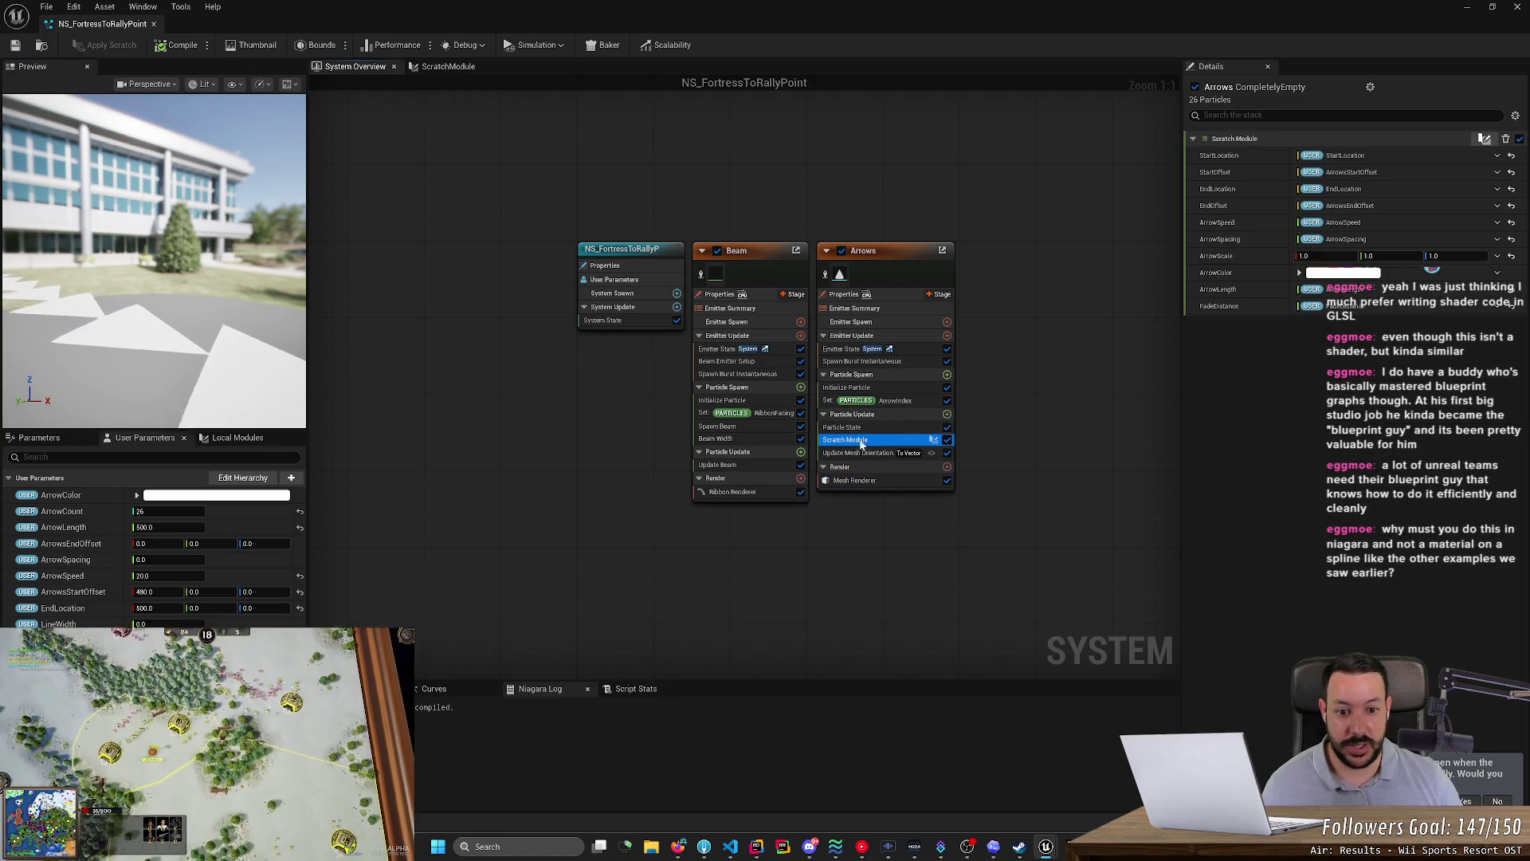
# - In the scratch module graph, wire the reroute value into Lerp B and the subtract result into Alpha
pyautogui.doubleClick(841, 440)
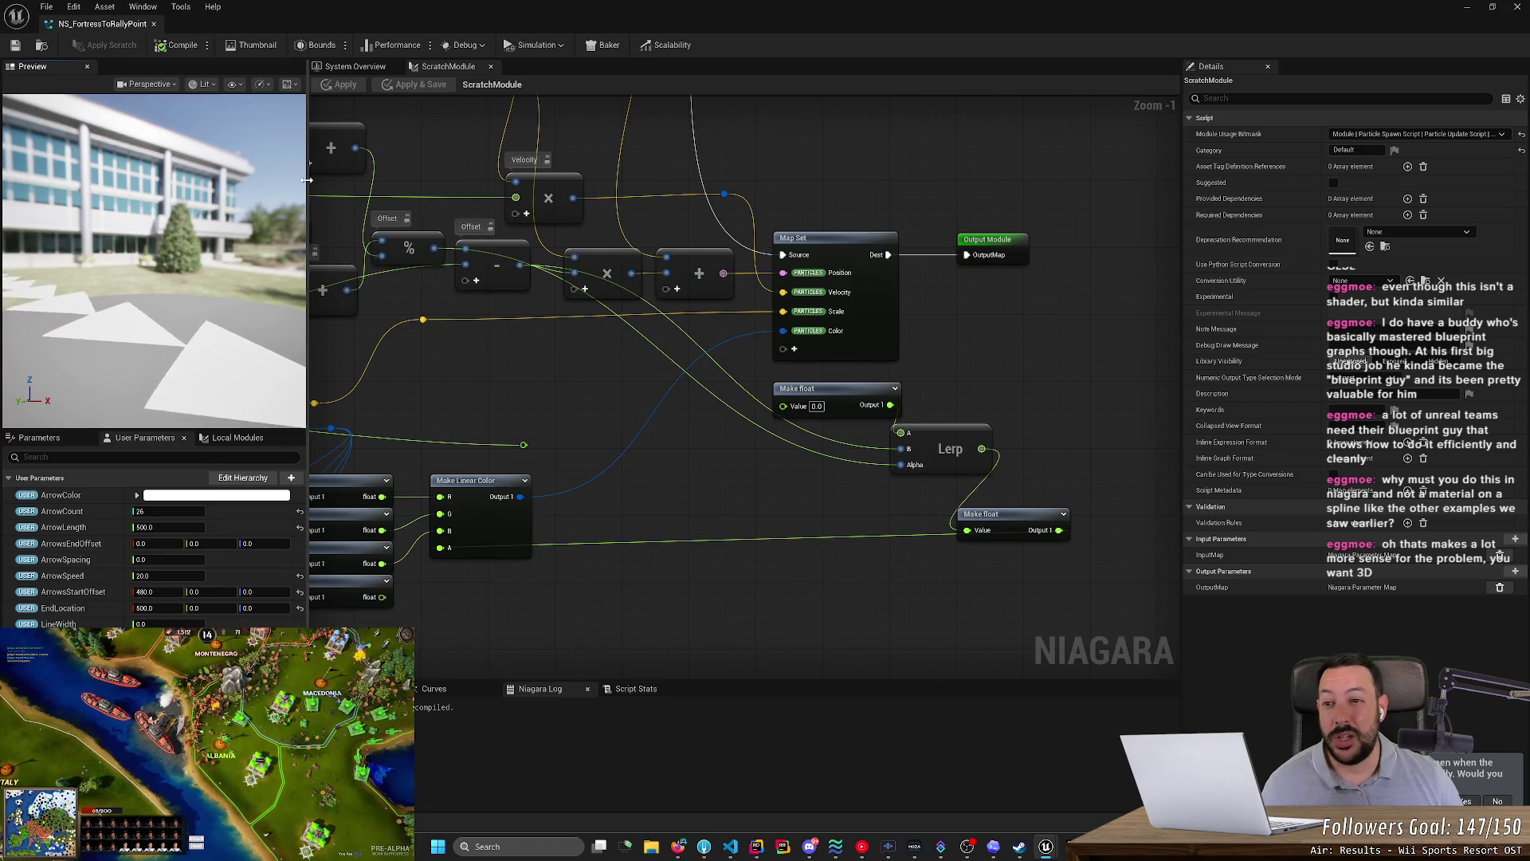
pyautogui.moveTo(308, 208)
pyautogui.mouseDown()
pyautogui.moveTo(480, 207)
pyautogui.moveTo(420, 211)
pyautogui.mouseUp()
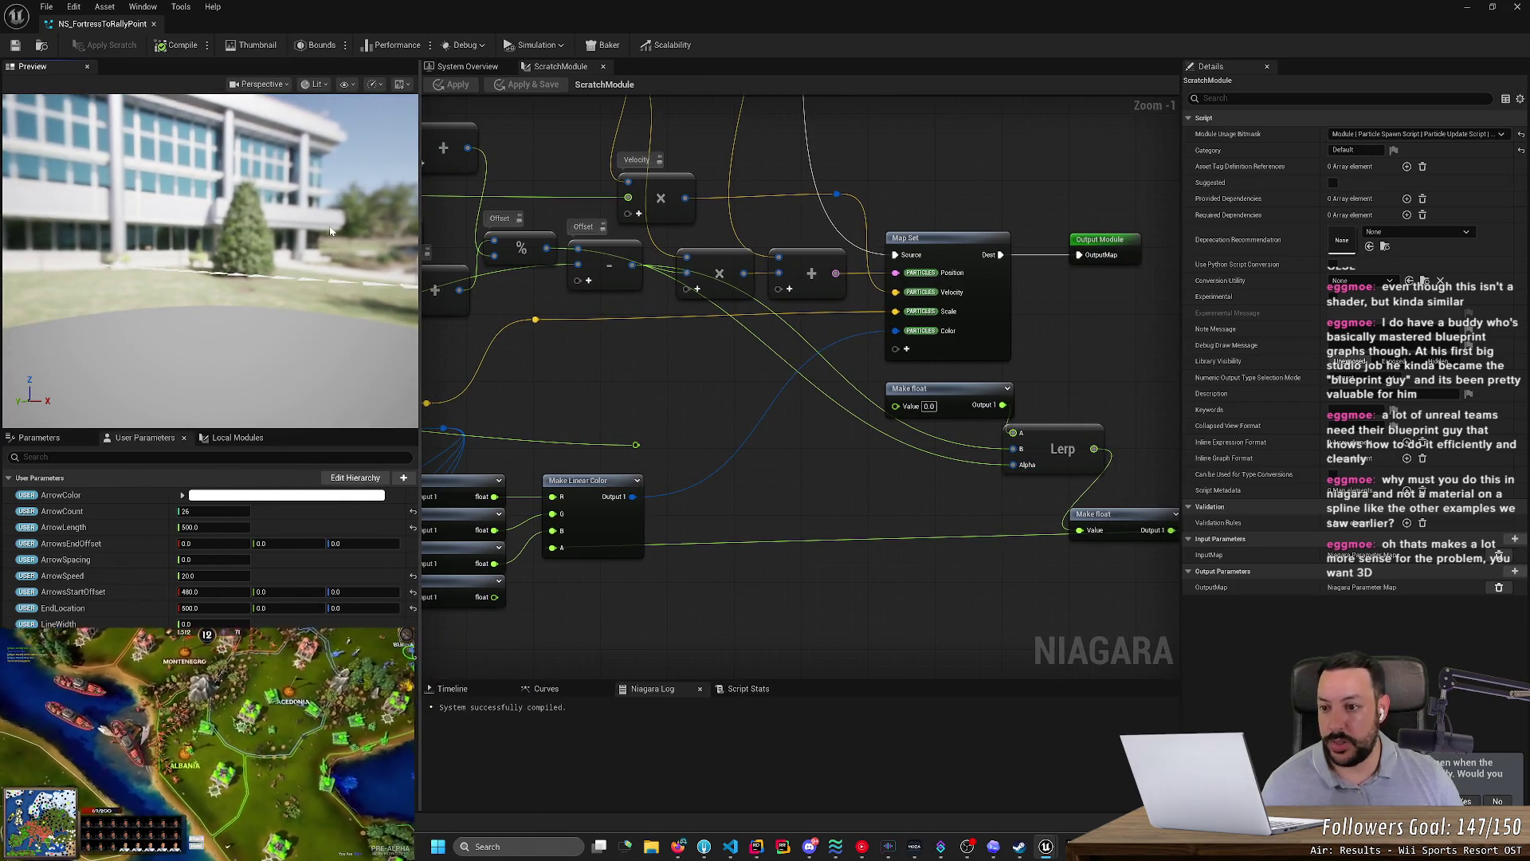
pyautogui.moveTo(330, 230); pyautogui.dragTo(309, 199)
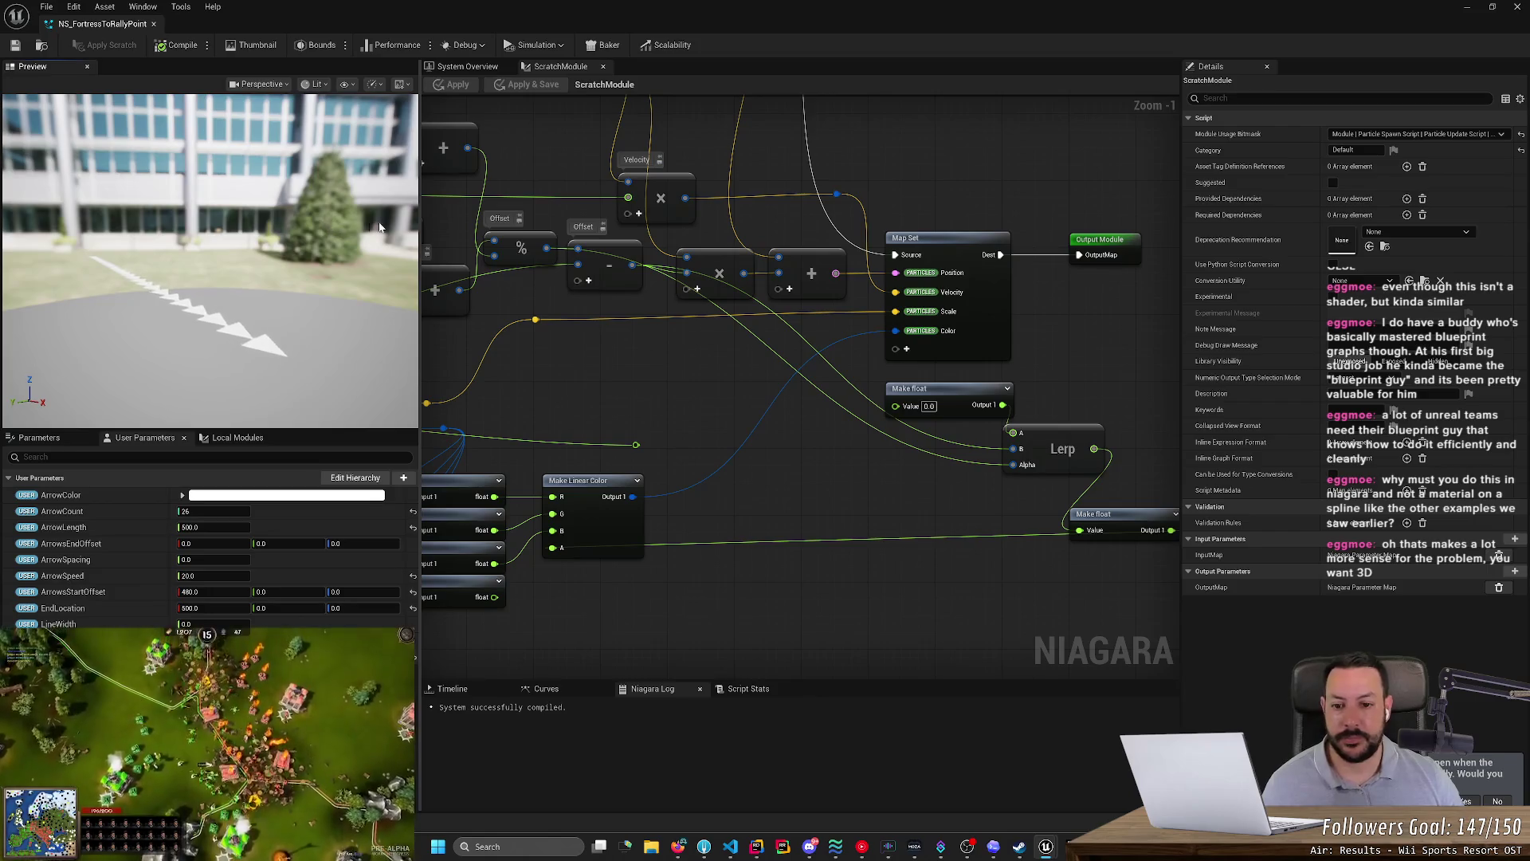
pyautogui.moveTo(676, 378)
pyautogui.mouseDown()
pyautogui.moveTo(1021, 341)
pyautogui.moveTo(541, 324)
pyautogui.moveTo(700, 382)
pyautogui.moveTo(630, 387)
pyautogui.moveTo(639, 366)
pyautogui.moveTo(628, 372)
pyautogui.mouseUp()
pyautogui.moveTo(606, 445); pyautogui.dragTo(988, 451)
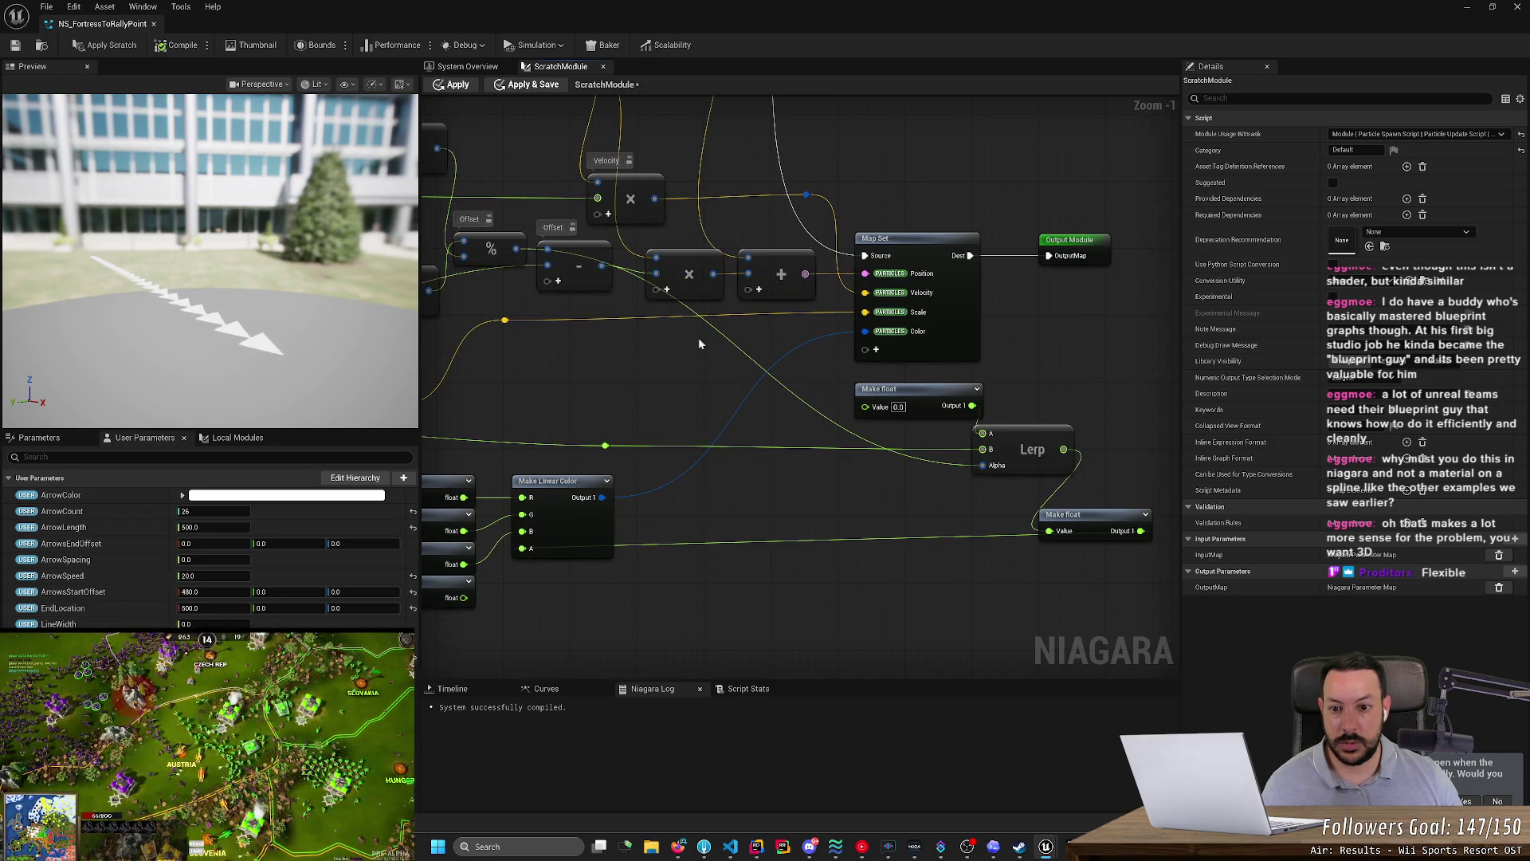
pyautogui.moveTo(602, 267); pyautogui.dragTo(988, 453)
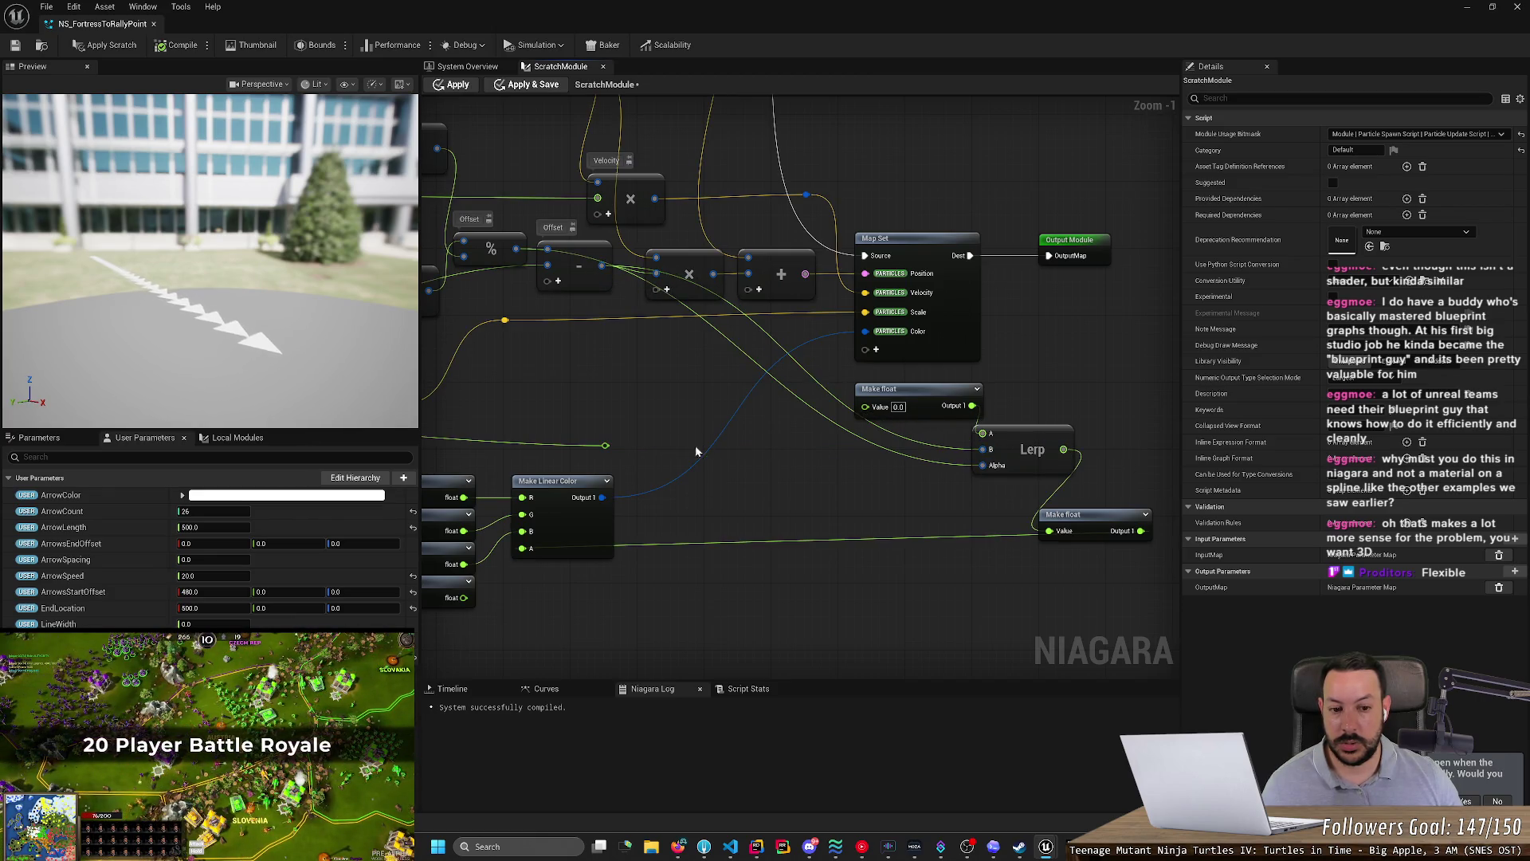
pyautogui.moveTo(605, 446); pyautogui.dragTo(986, 451)
pyautogui.moveTo(603, 267)
pyautogui.mouseDown()
pyautogui.moveTo(1023, 500)
pyautogui.moveTo(983, 465)
pyautogui.mouseUp()
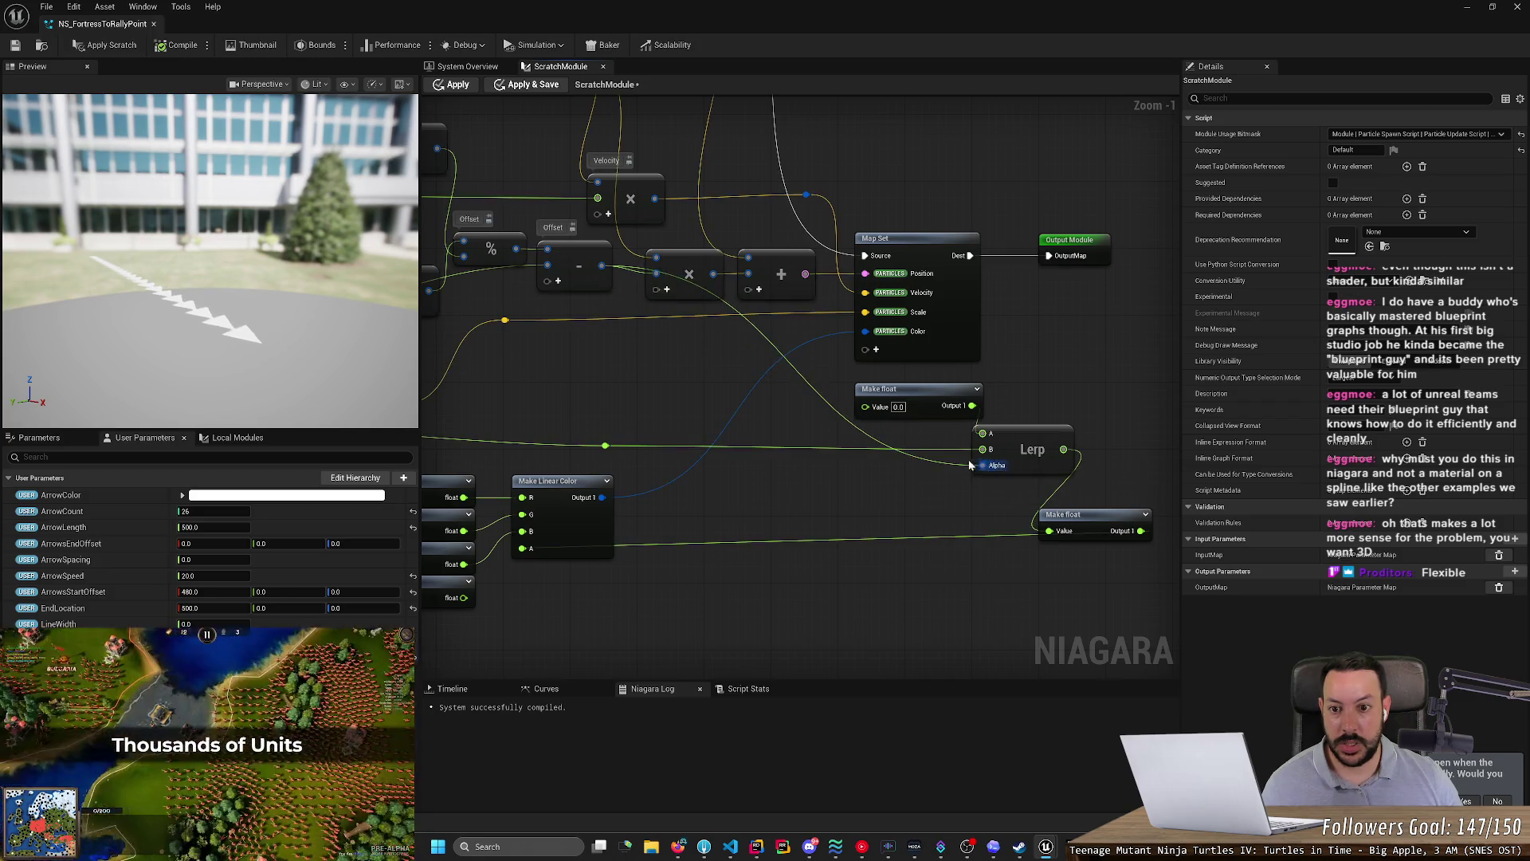
# - Apply and compile, check the arrow trail in preview, then feed Make float into Make Linear Color's R
pyautogui.click(82, 47)
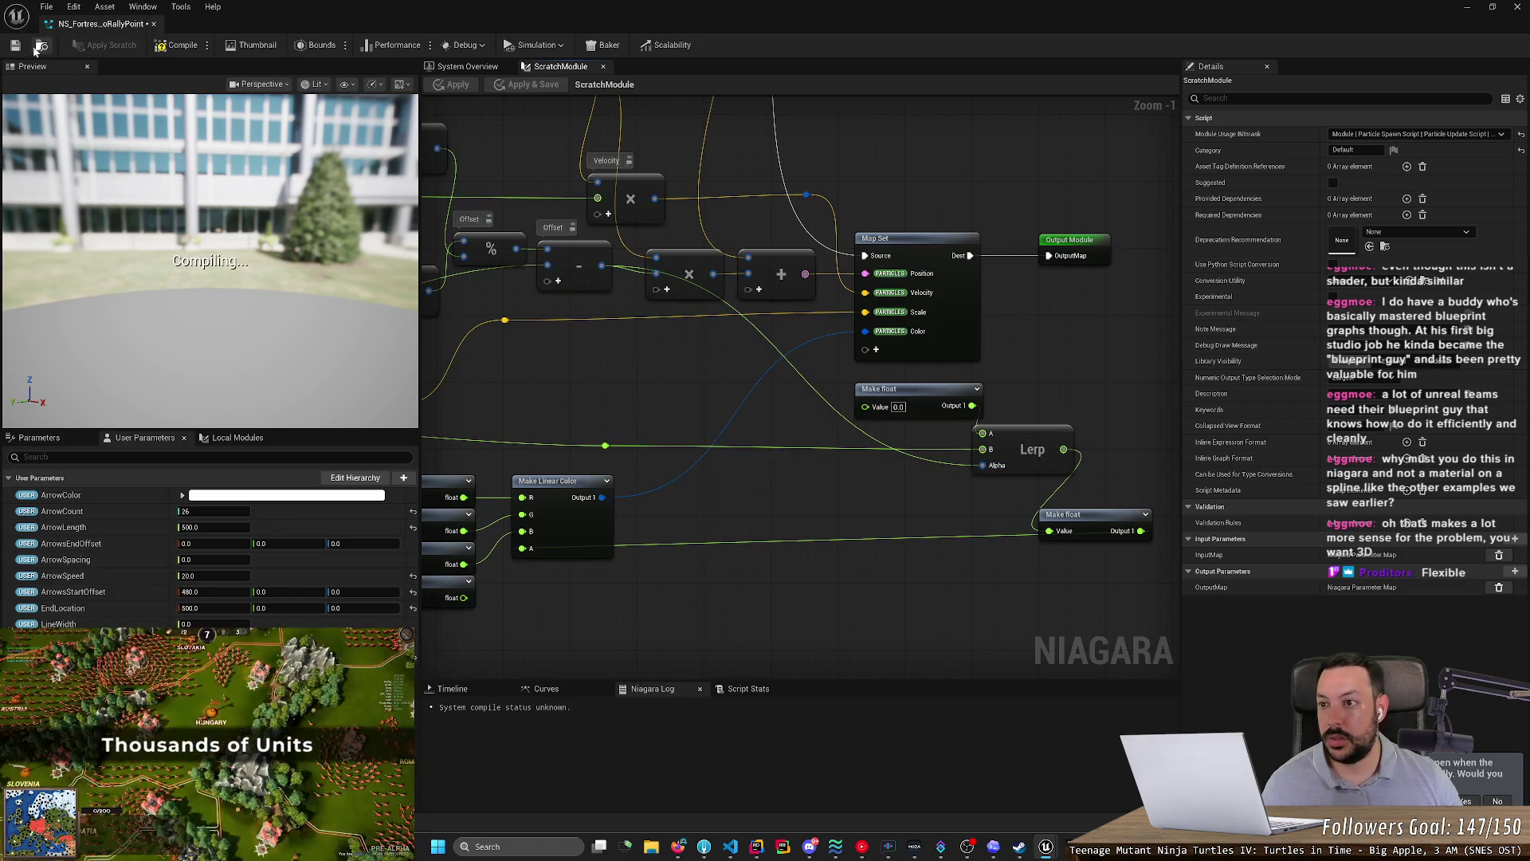
pyautogui.click(172, 46)
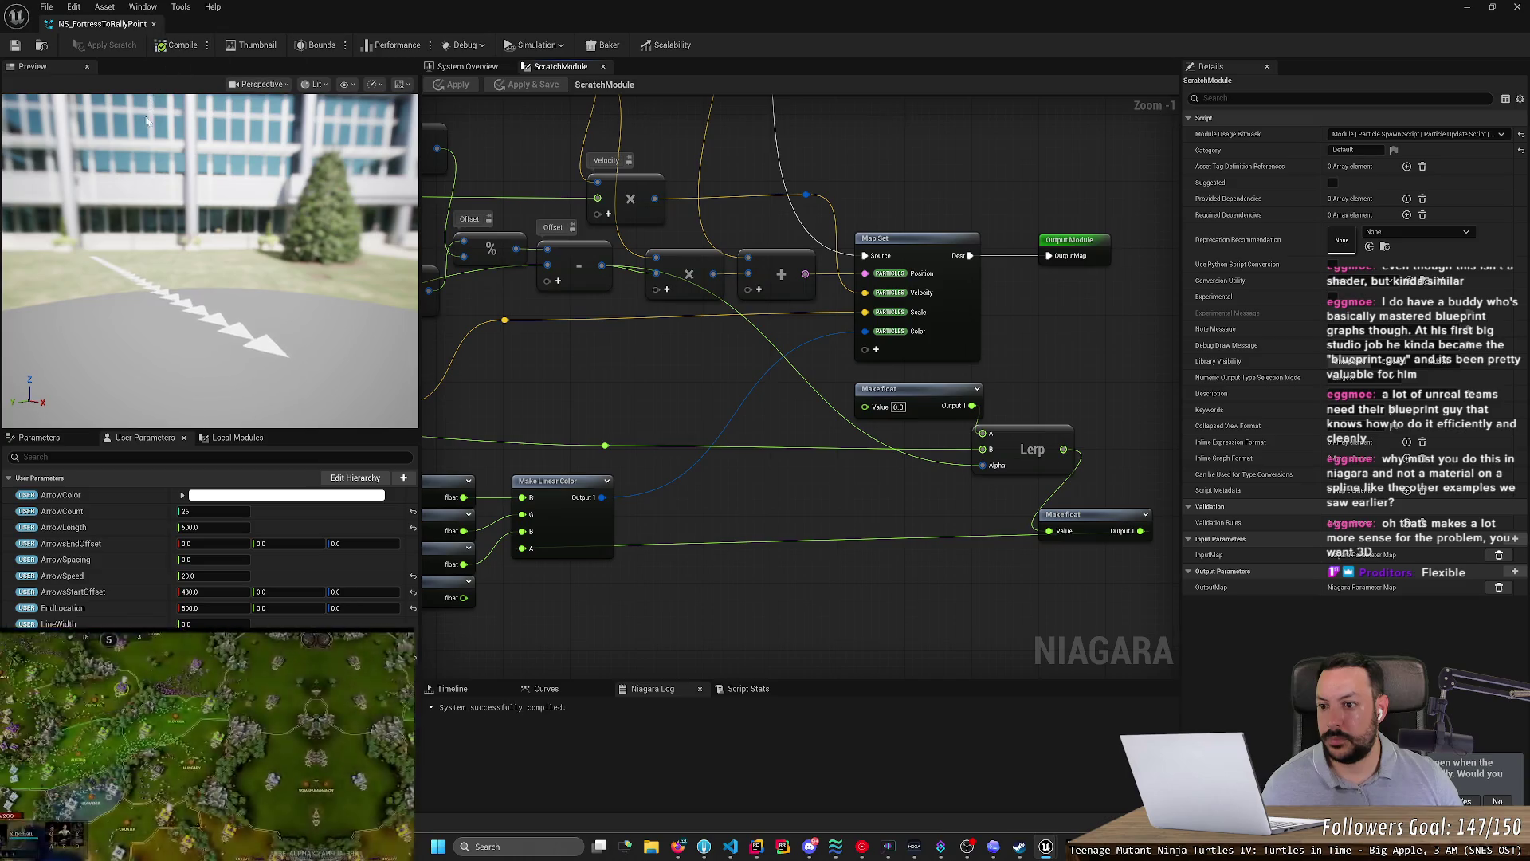
pyautogui.click(130, 215)
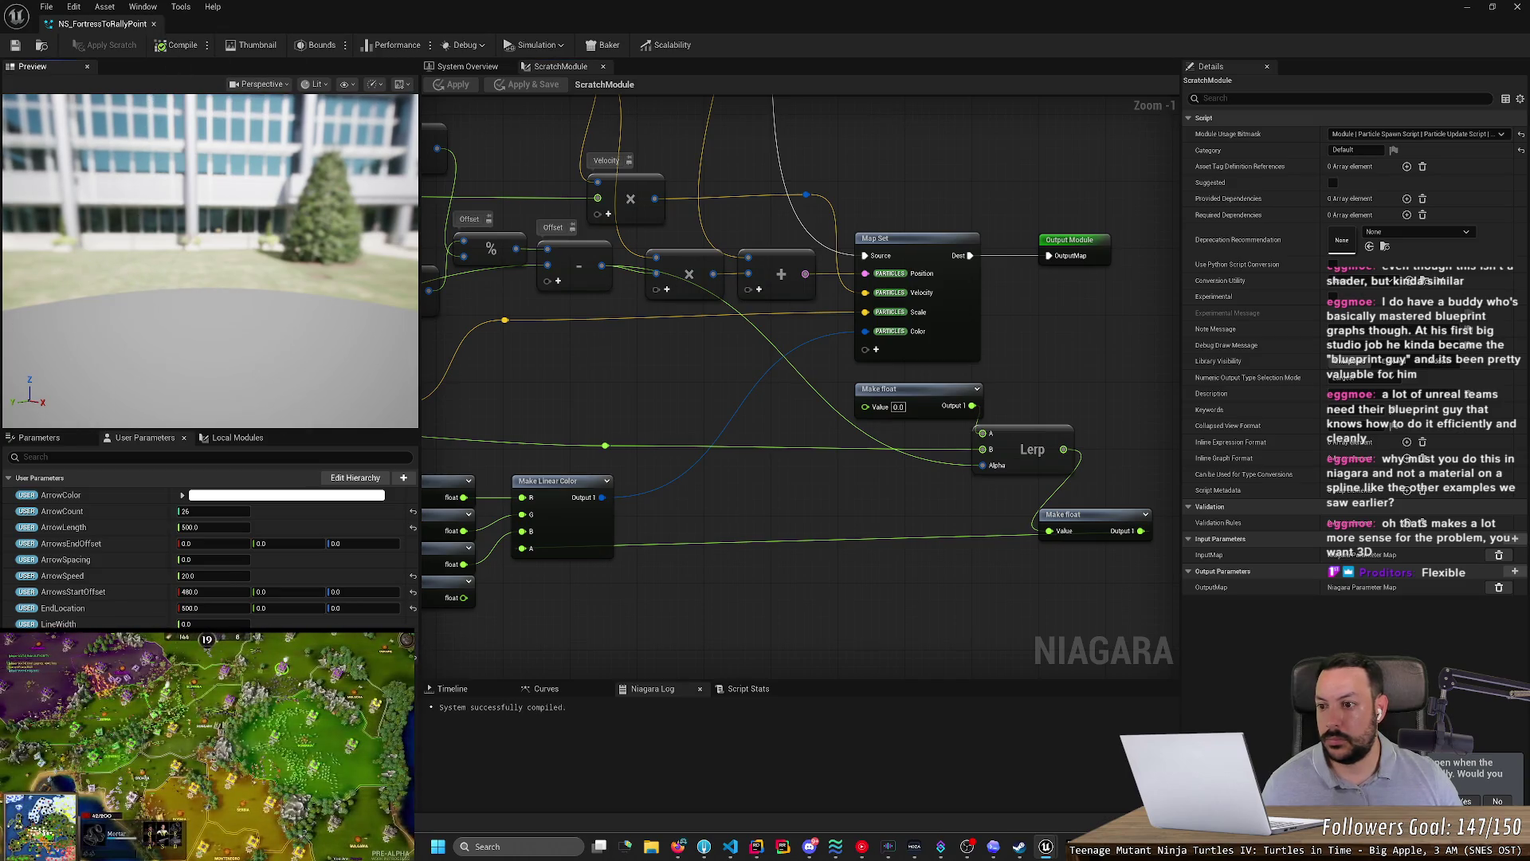
pyautogui.moveTo(127, 209); pyautogui.dragTo(255, 209)
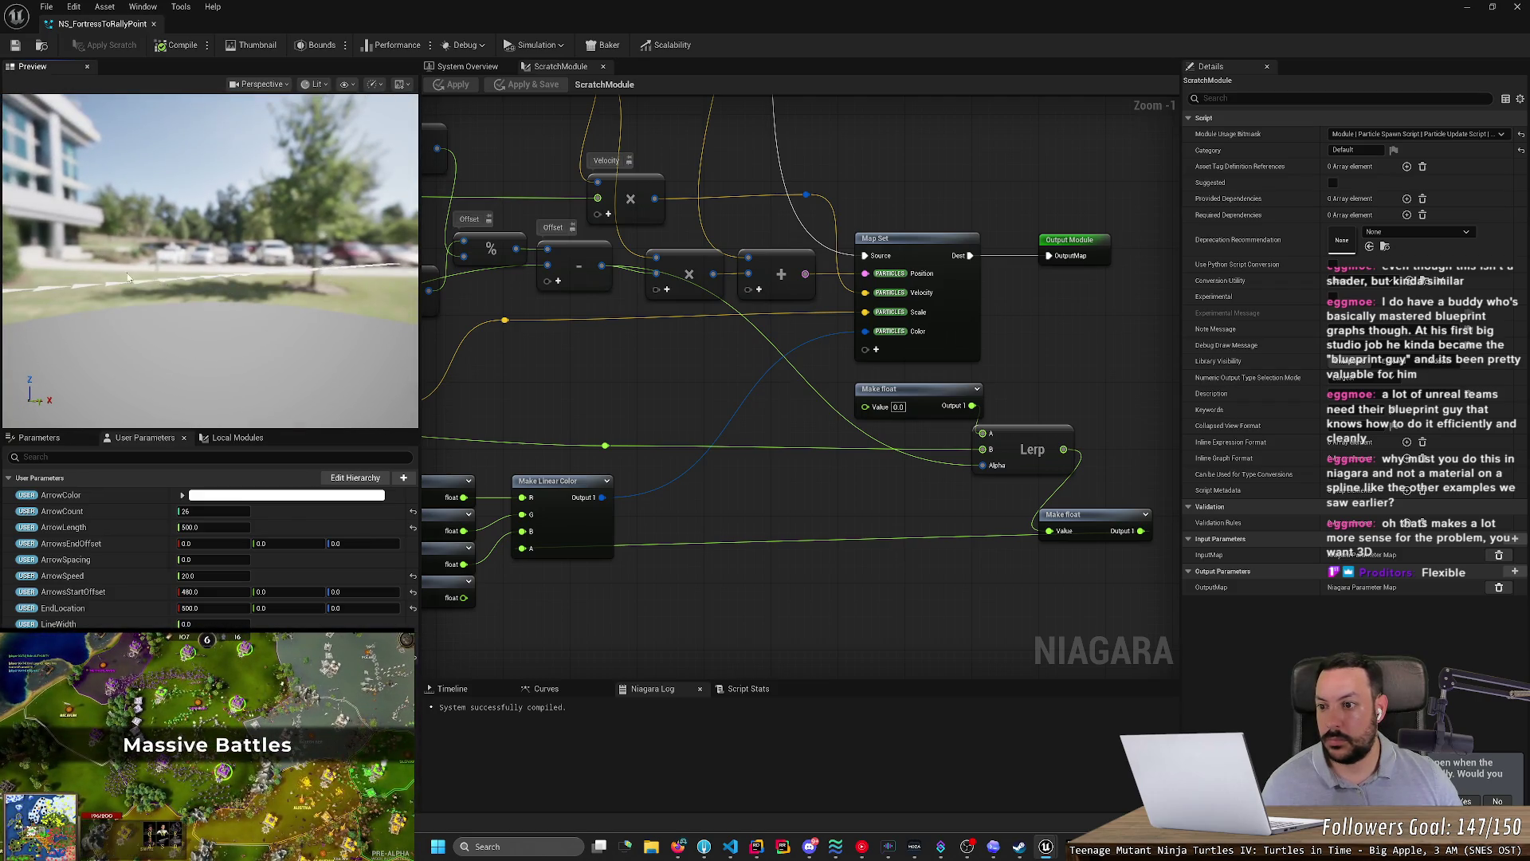
pyautogui.moveTo(92, 267); pyautogui.dragTo(95, 263)
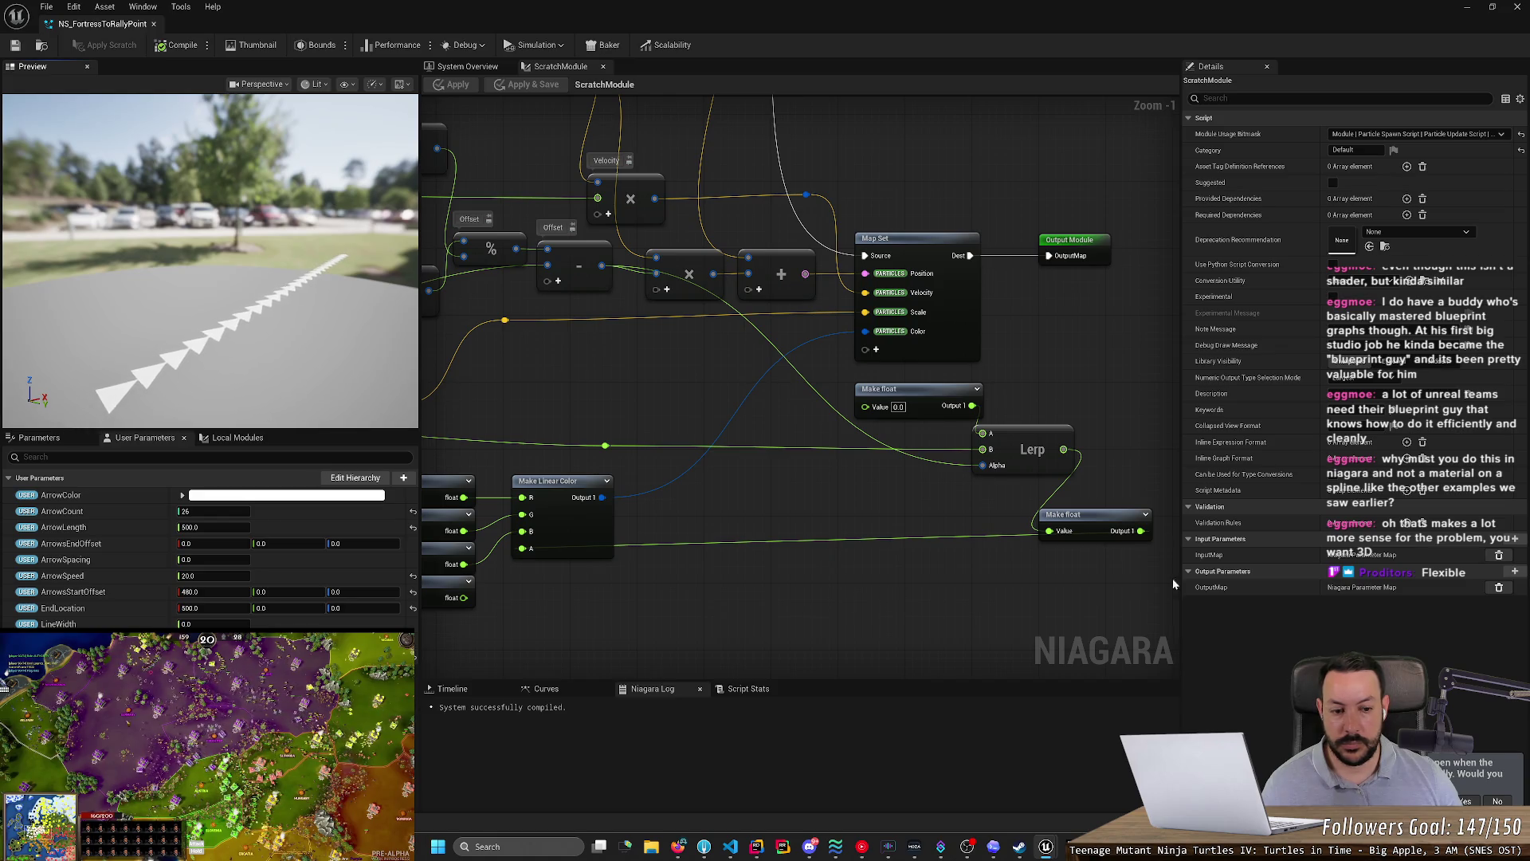
pyautogui.moveTo(1139, 531); pyautogui.dragTo(523, 495)
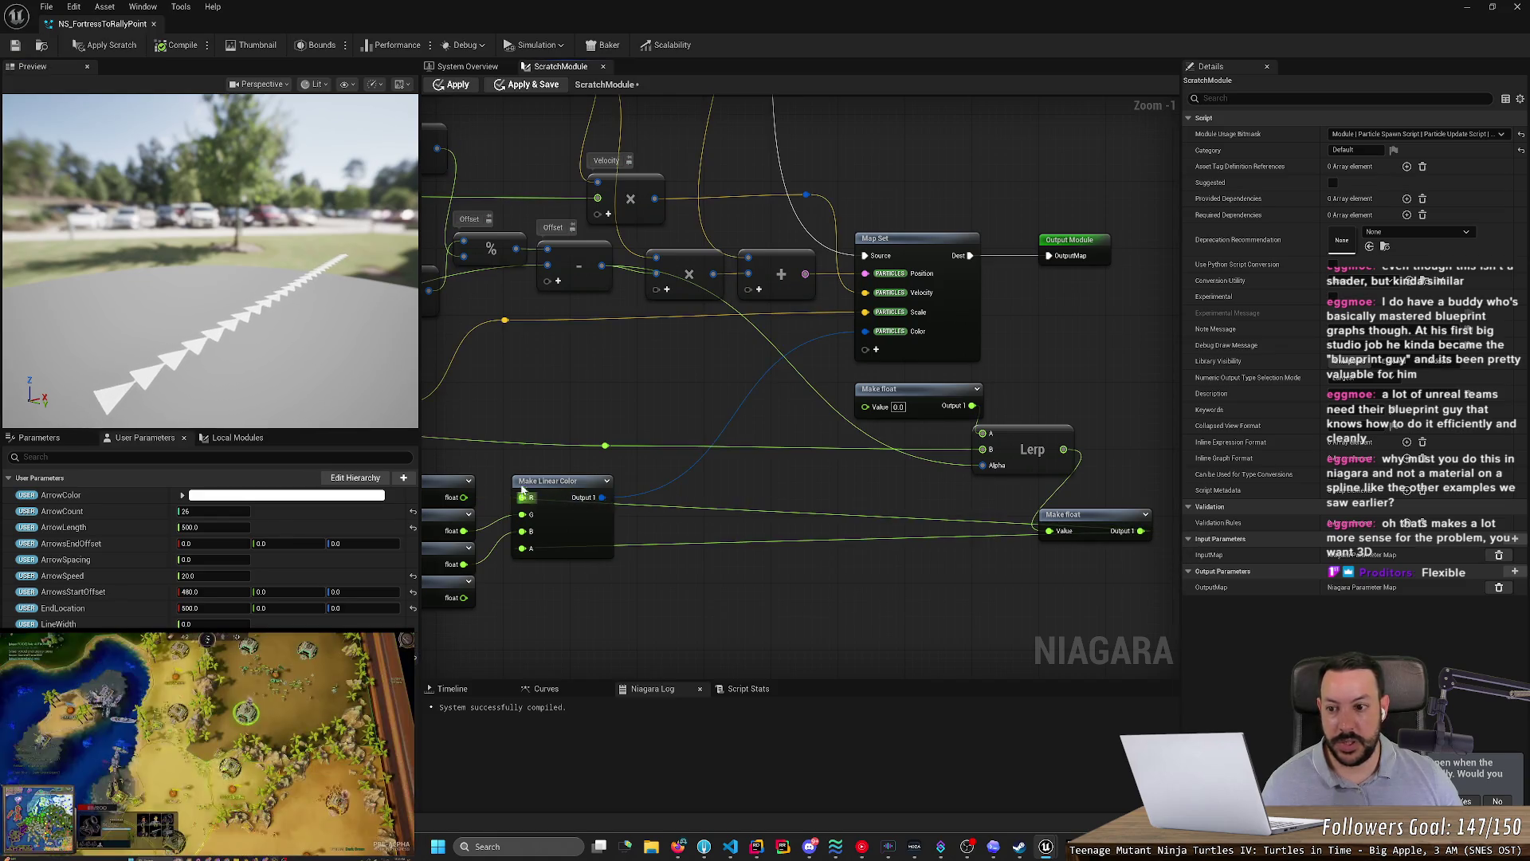
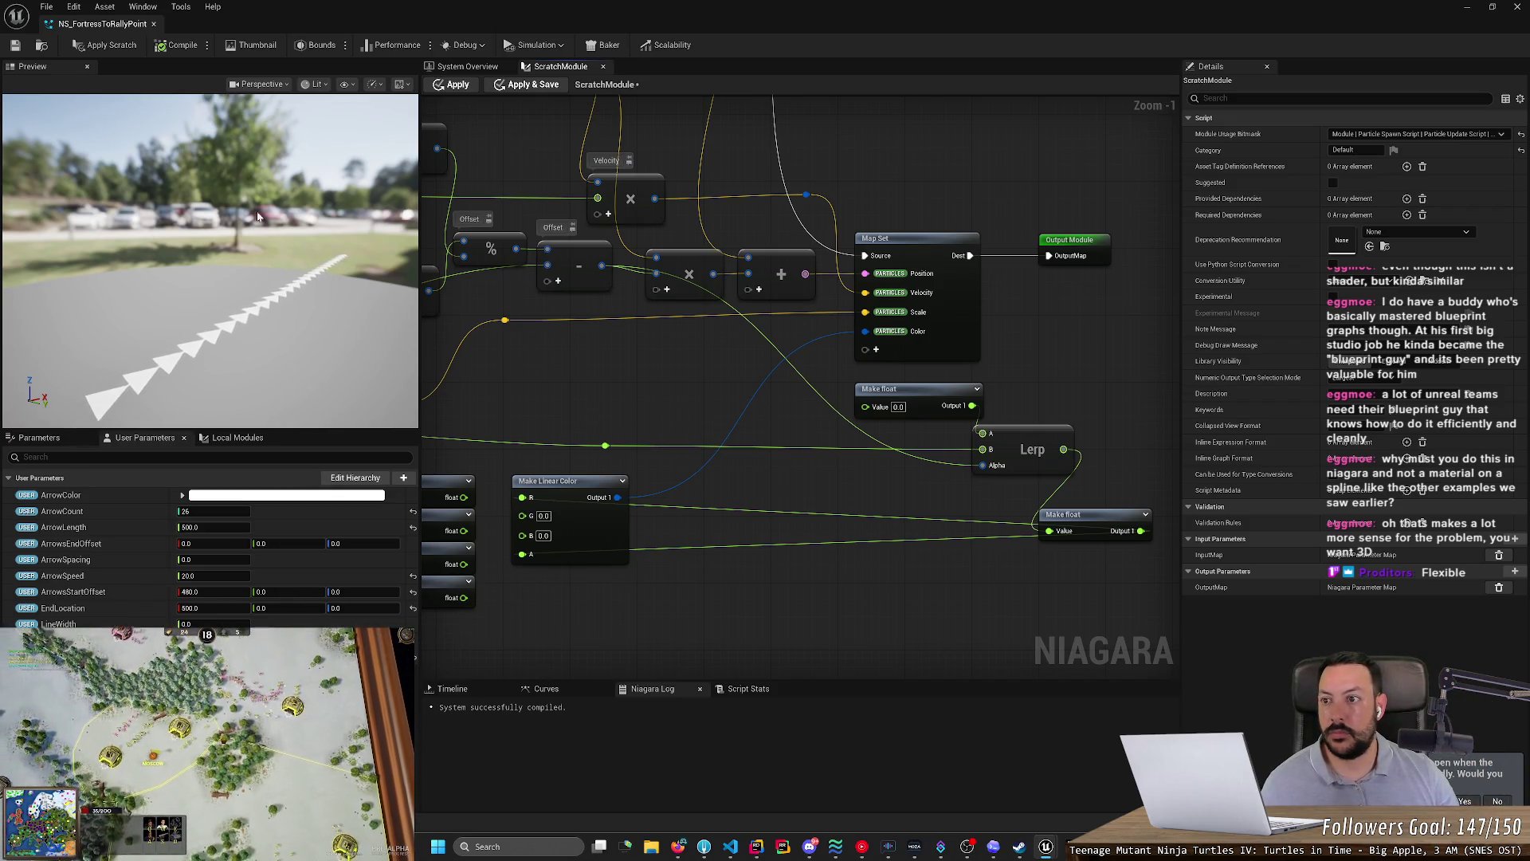
# - Apply the pending scratch pad changes
pyautogui.click(107, 48)
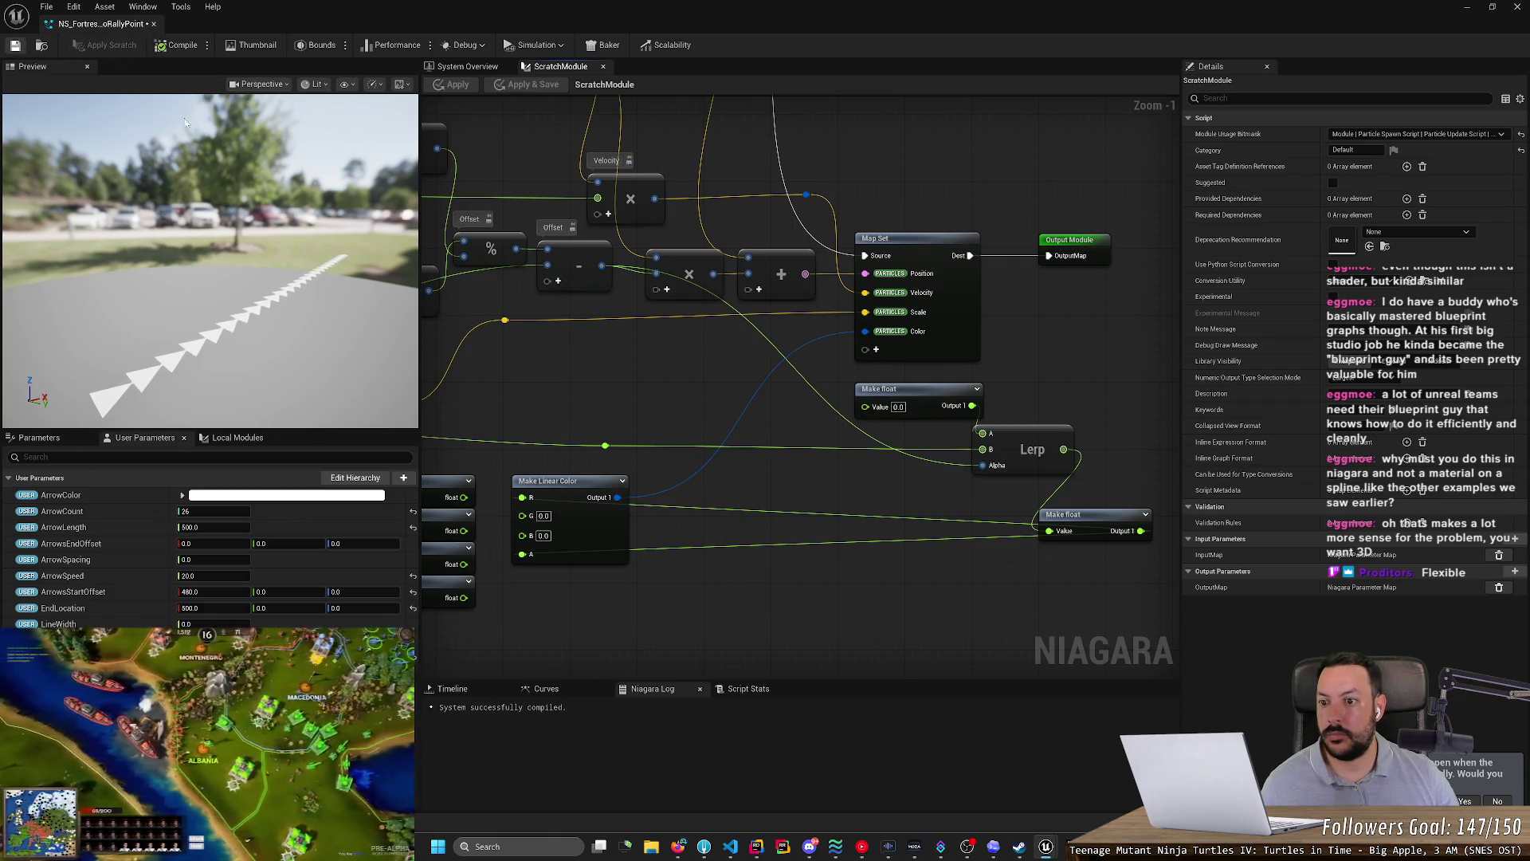
pyautogui.scroll(-3, 556, 359)
pyautogui.scroll(4, 616, 363)
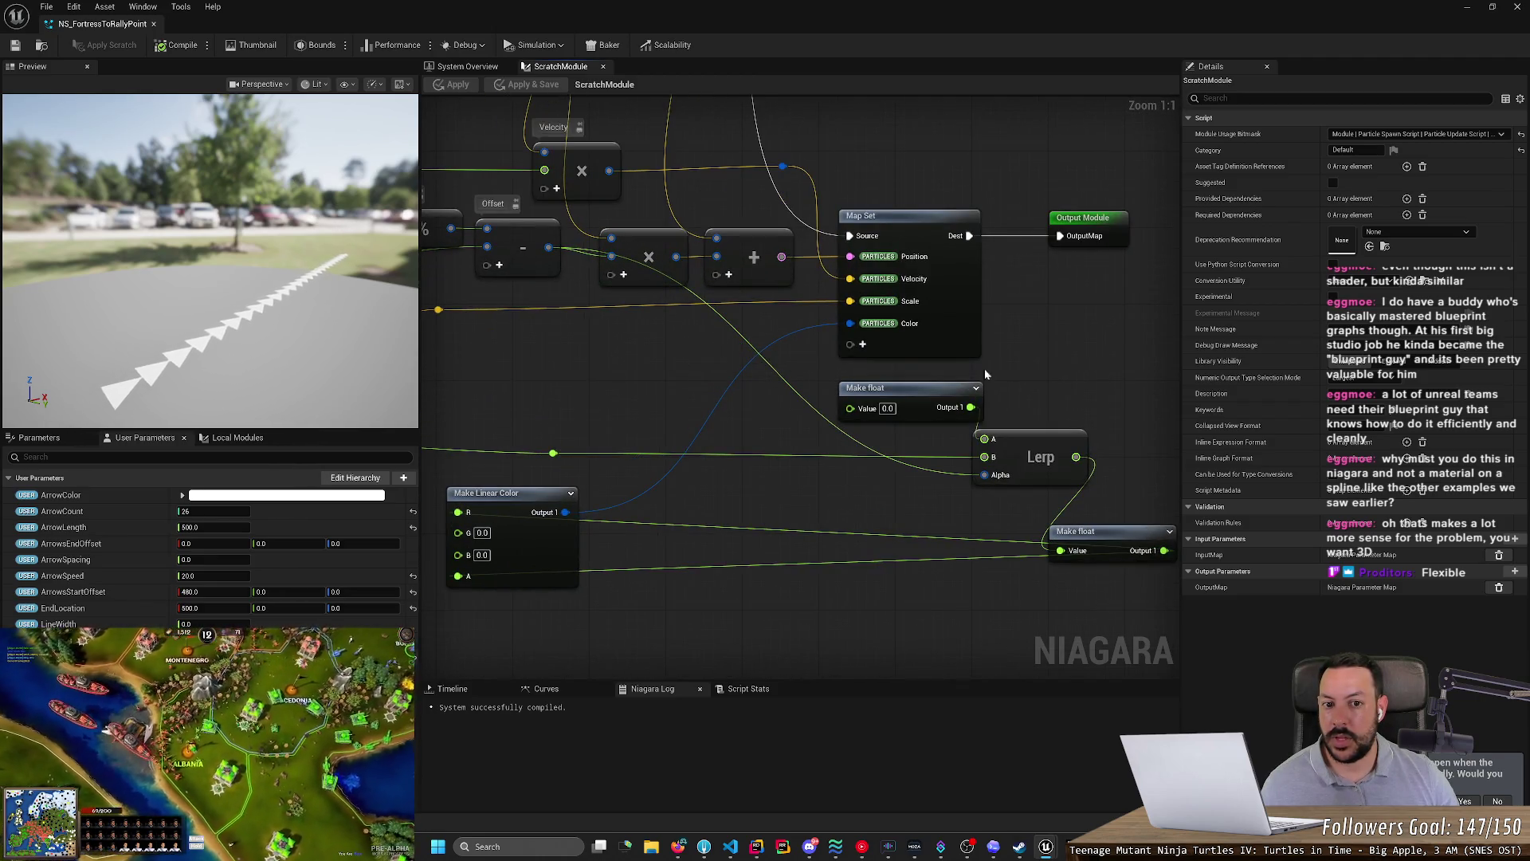
# - Disconnect the wire into the Map Set Color pin, then apply and save the system
pyautogui.keyDown('alt'); pyautogui.click(850, 323); pyautogui.keyUp('alt')
pyautogui.click(103, 45)
pyautogui.click(16, 45)
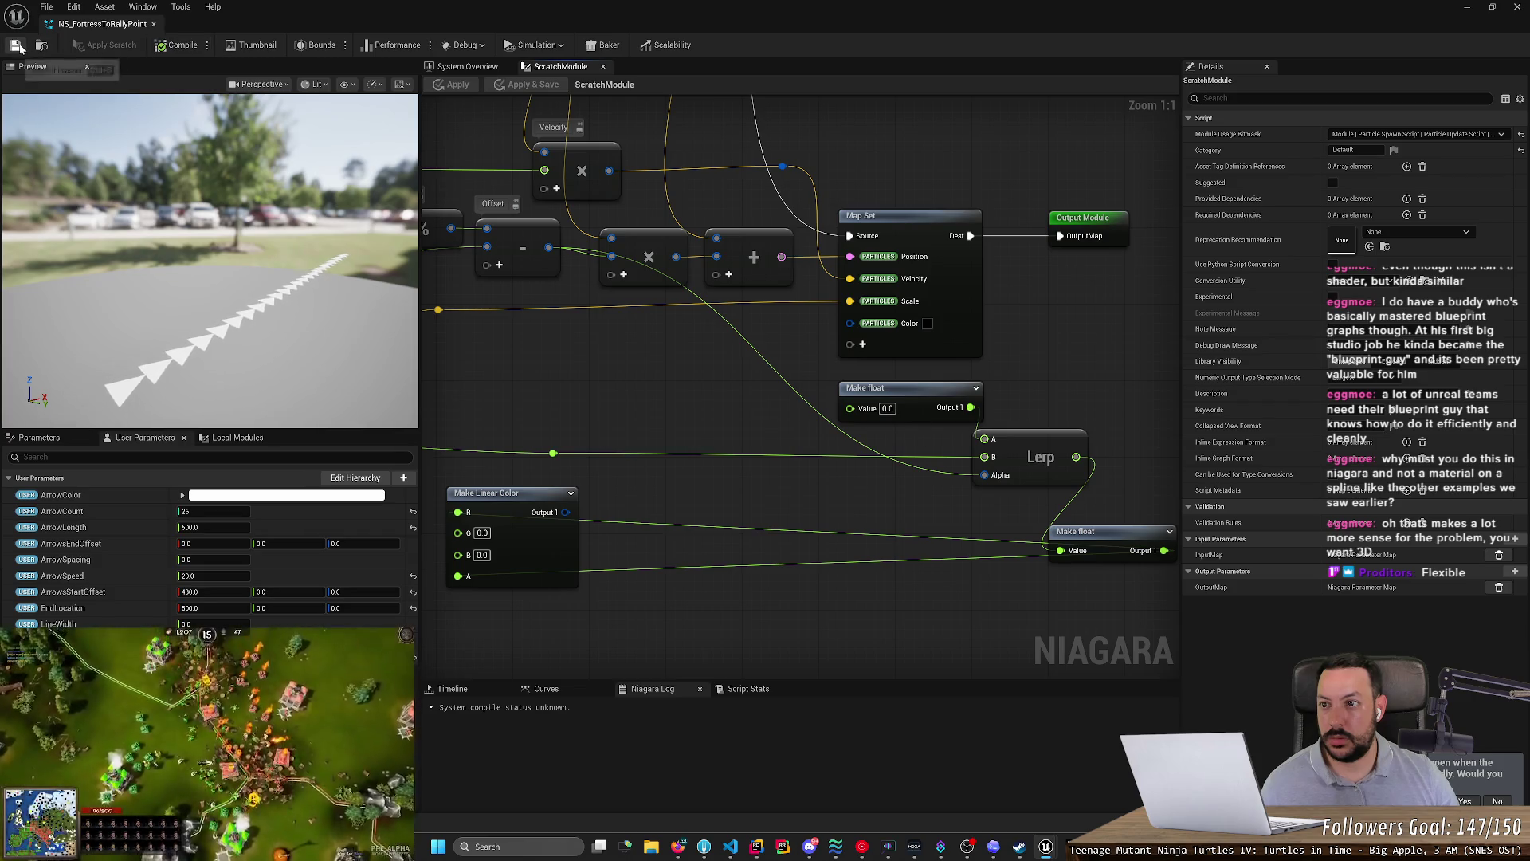
pyautogui.click(457, 68)
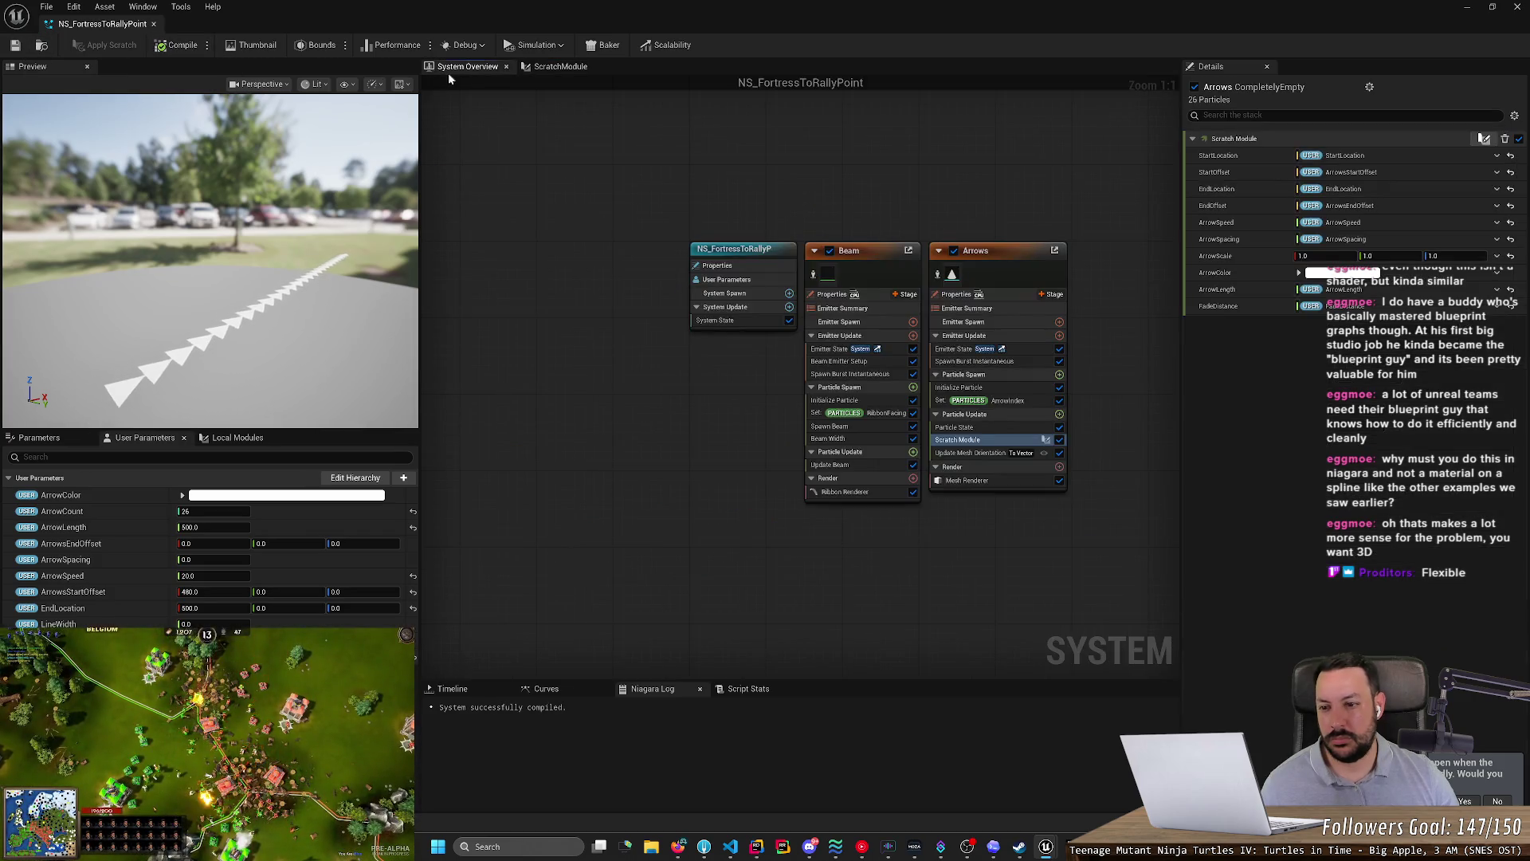
# - Set the ArrowColor user parameter to pink as a test
pyautogui.click(286, 495)
pyautogui.click(363, 586)
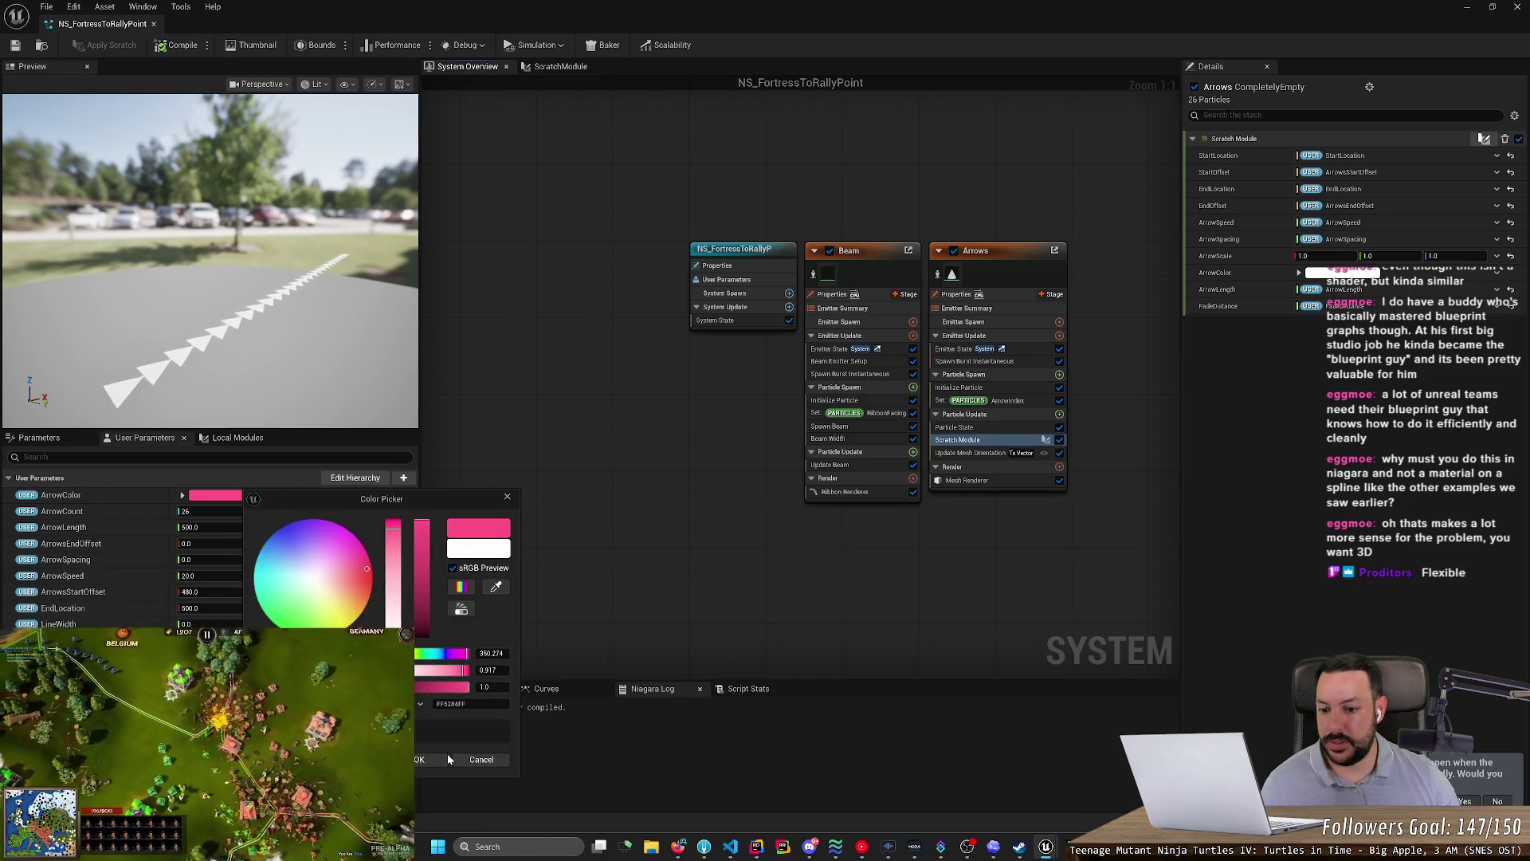
pyautogui.click(448, 748)
# - Change ArrowColor back to white and save the system
pyautogui.click(263, 495)
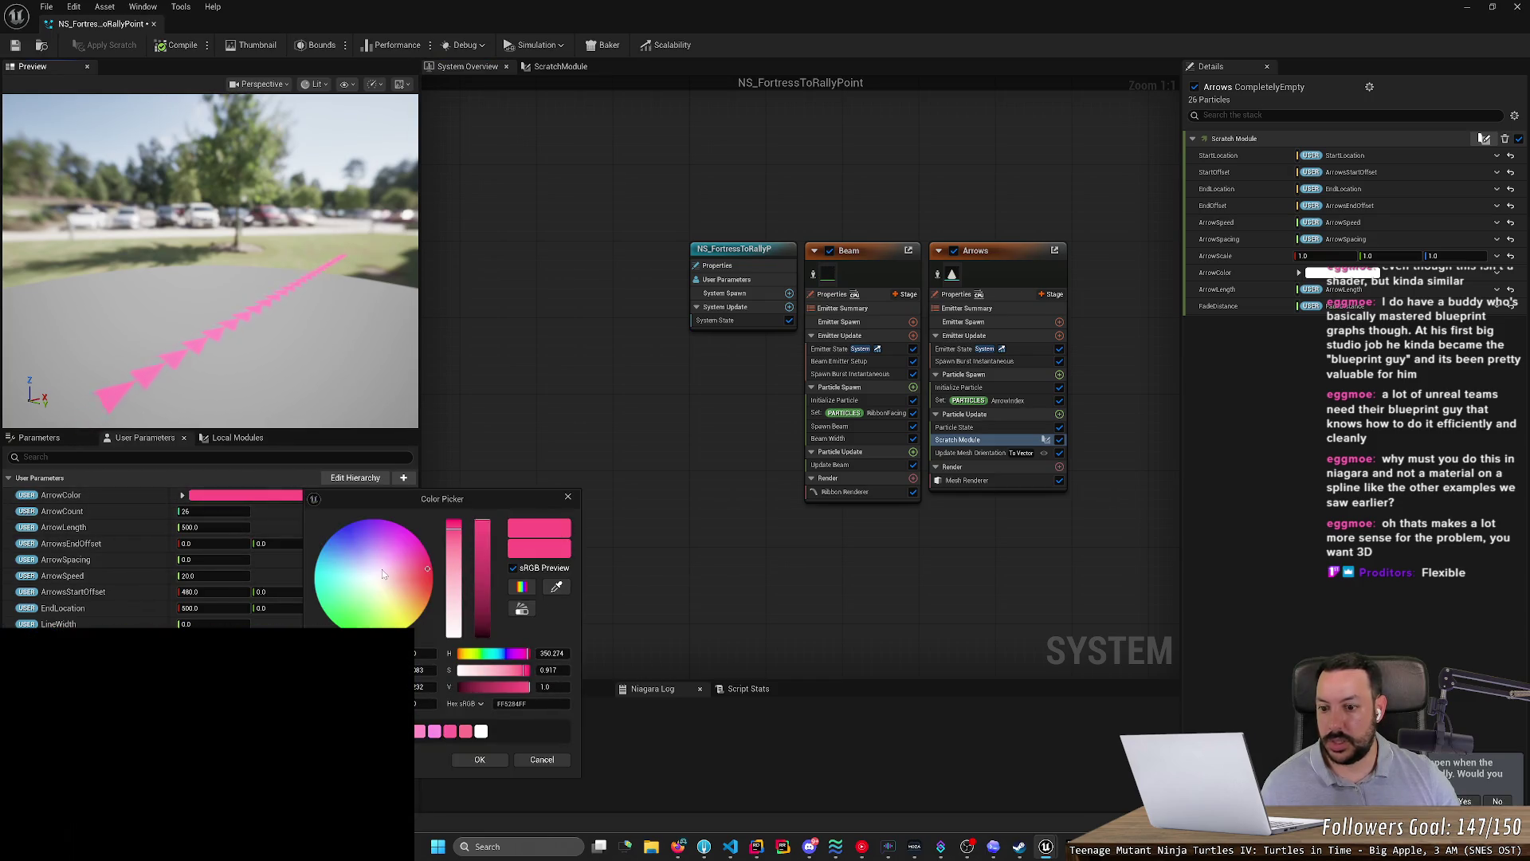
pyautogui.moveTo(427, 568)
pyautogui.mouseDown()
pyautogui.moveTo(378, 598)
pyautogui.moveTo(373, 578)
pyautogui.mouseUp()
pyautogui.click(479, 760)
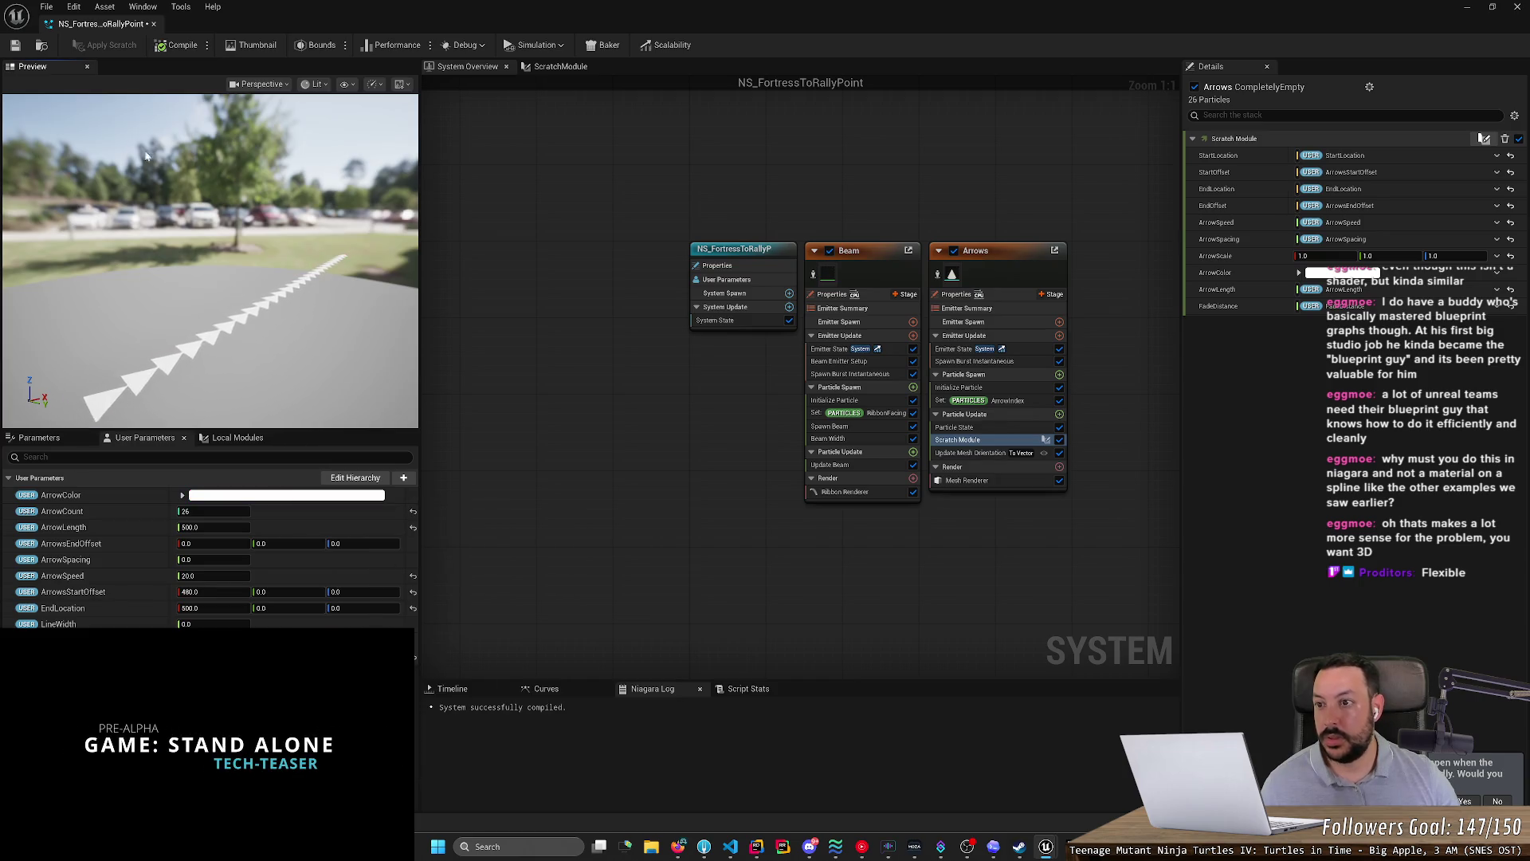
pyautogui.click(16, 45)
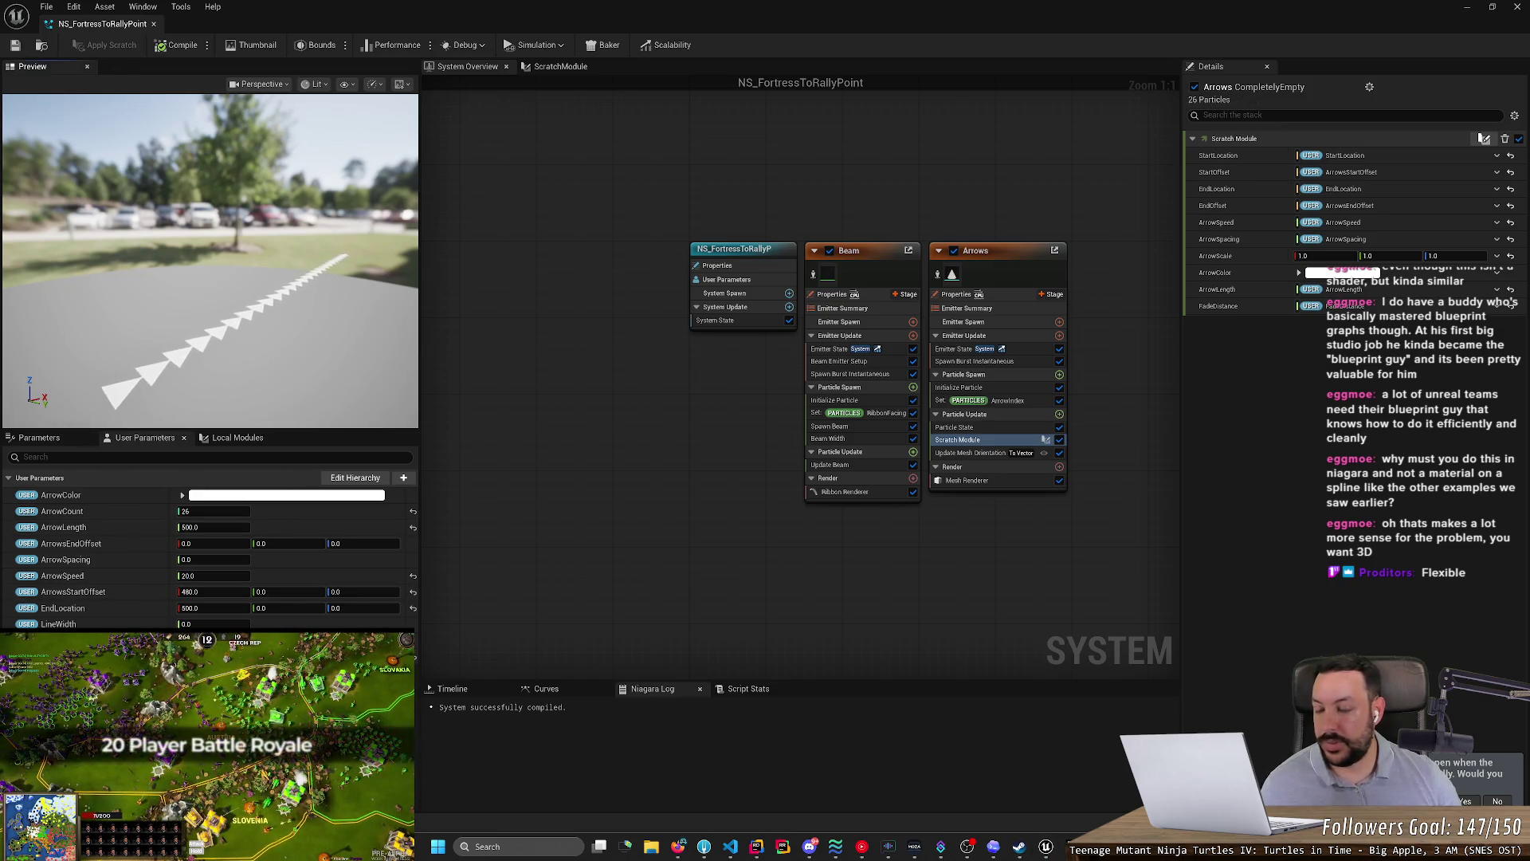
pyautogui.click(558, 66)
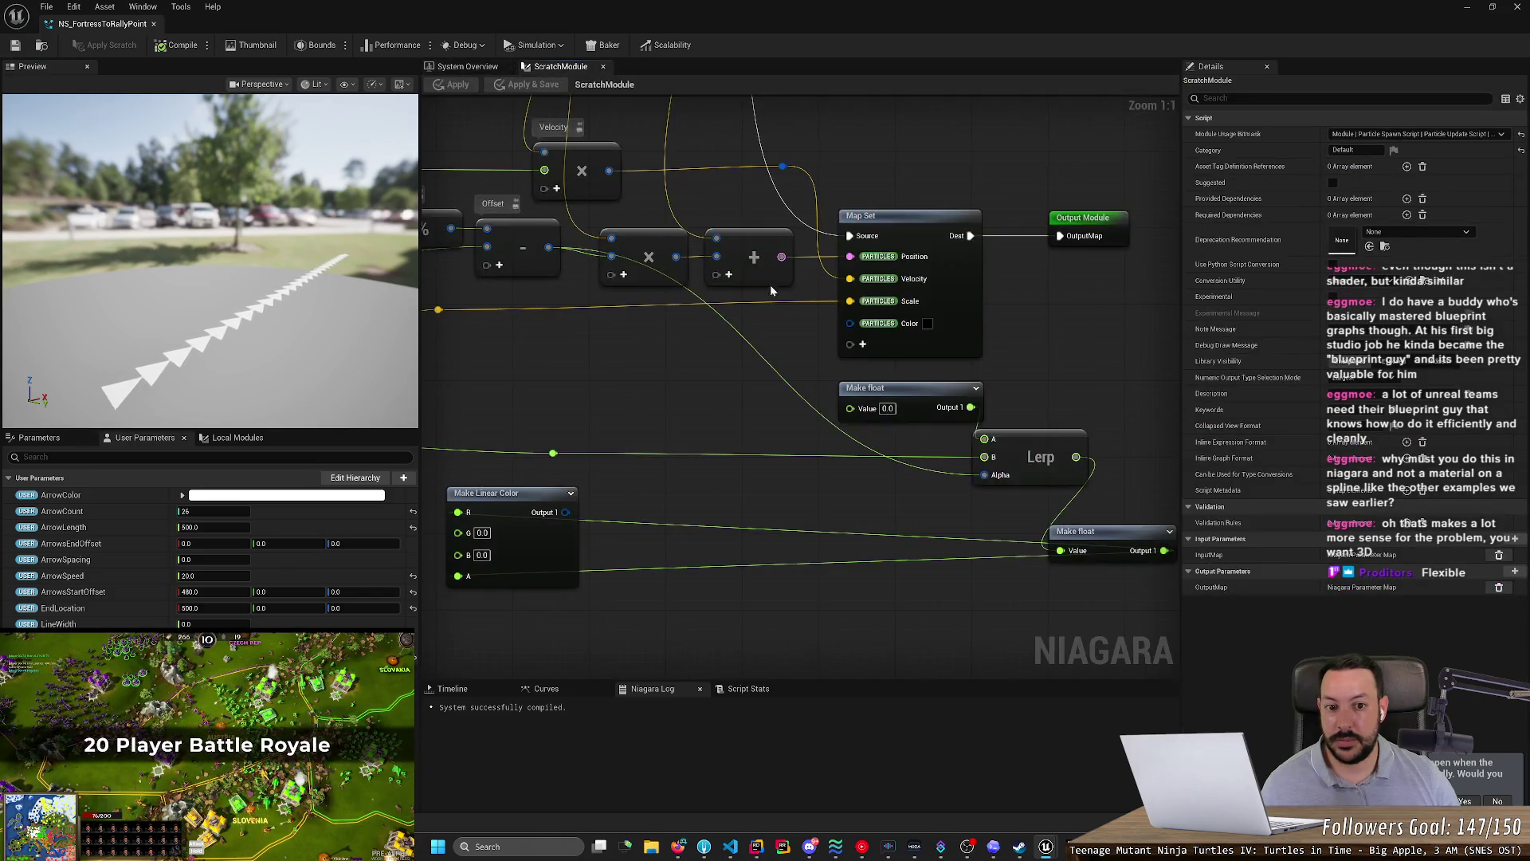
# - Remove the Color pin from Map Set, then browse the pin list without adding one
pyautogui.rightClick(875, 327)
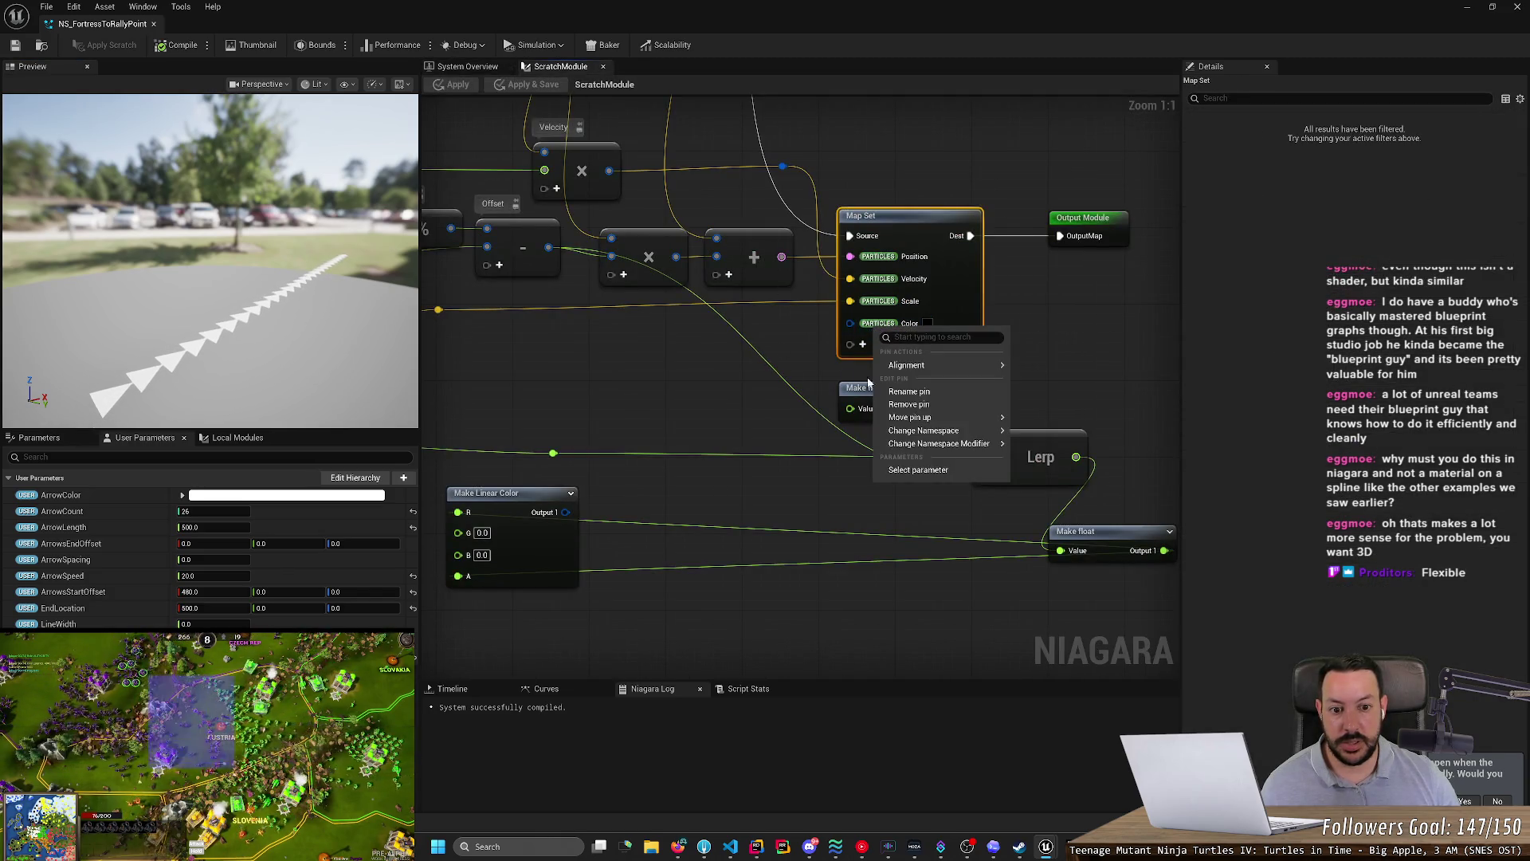
pyautogui.click(921, 406)
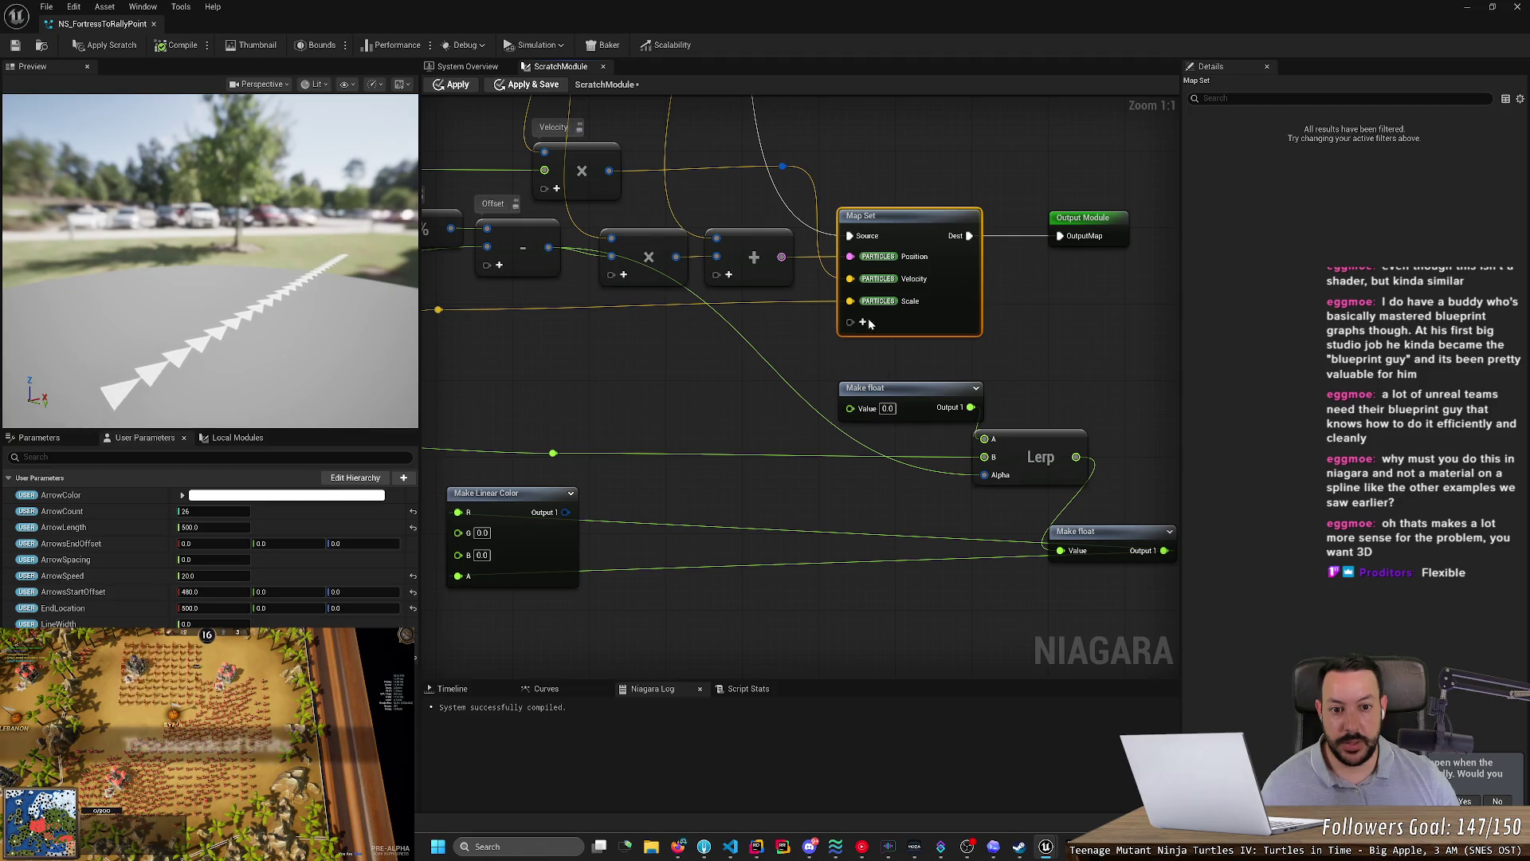
pyautogui.click(863, 322)
pyautogui.write('vis')
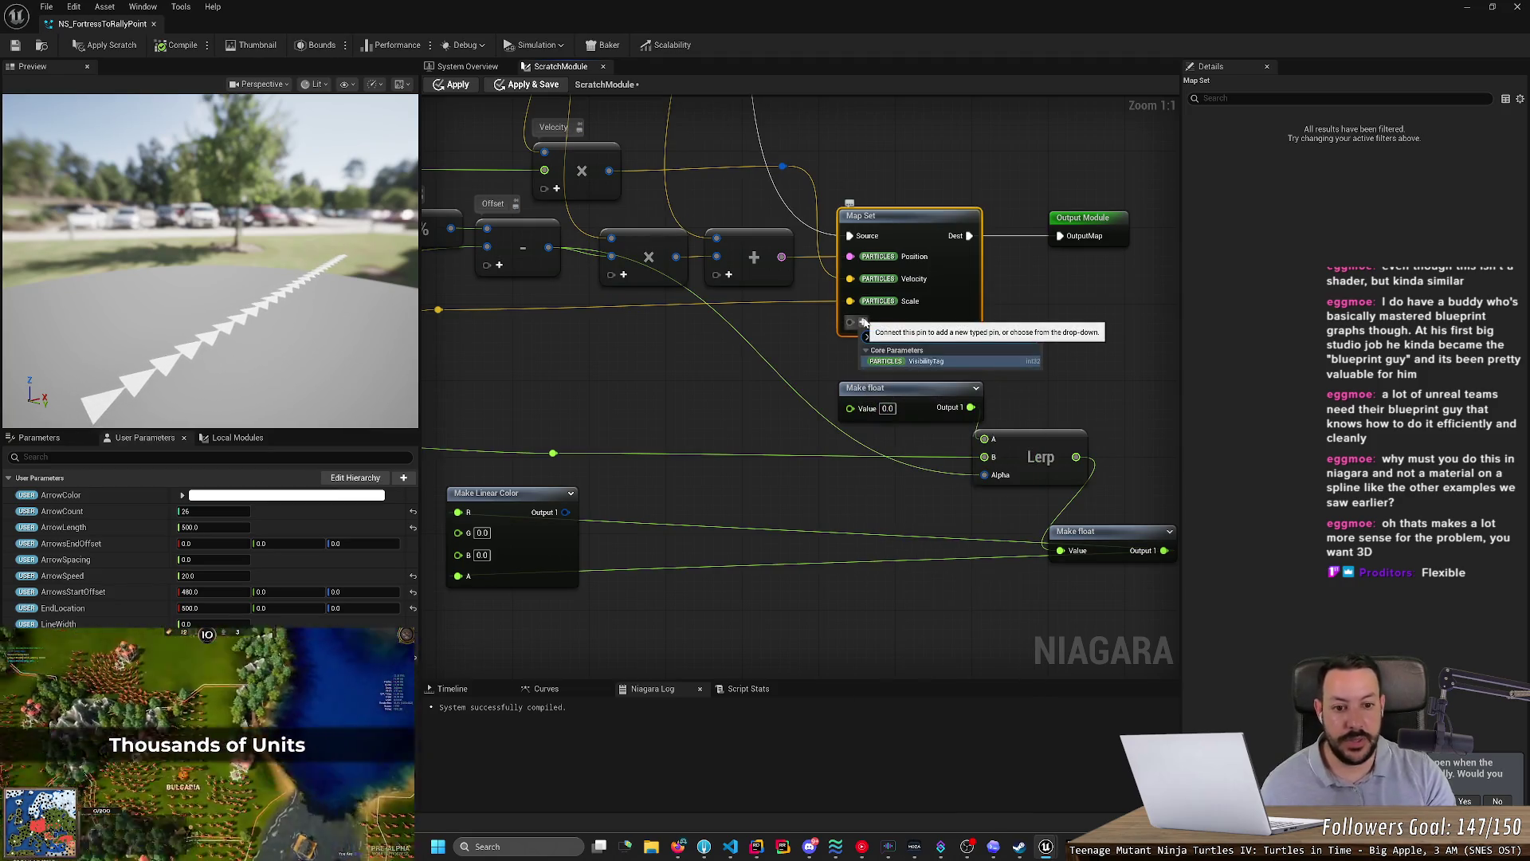
pyautogui.press('BackSpace')
pyautogui.press('BackSpace')
pyautogui.press('BackSpace')
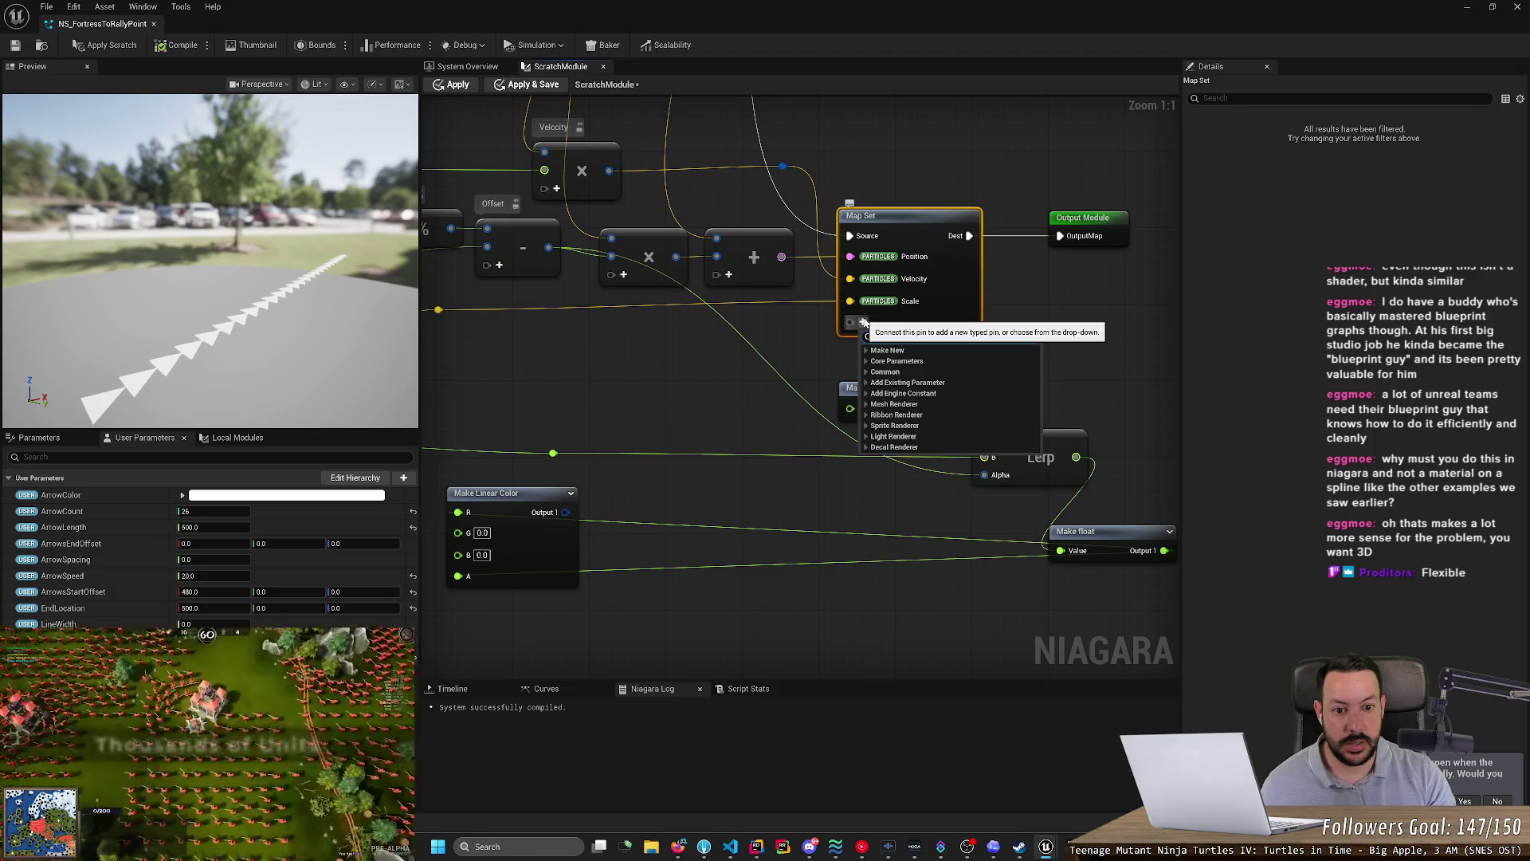
pyautogui.press('BackSpace')
pyautogui.press('BackSpace')
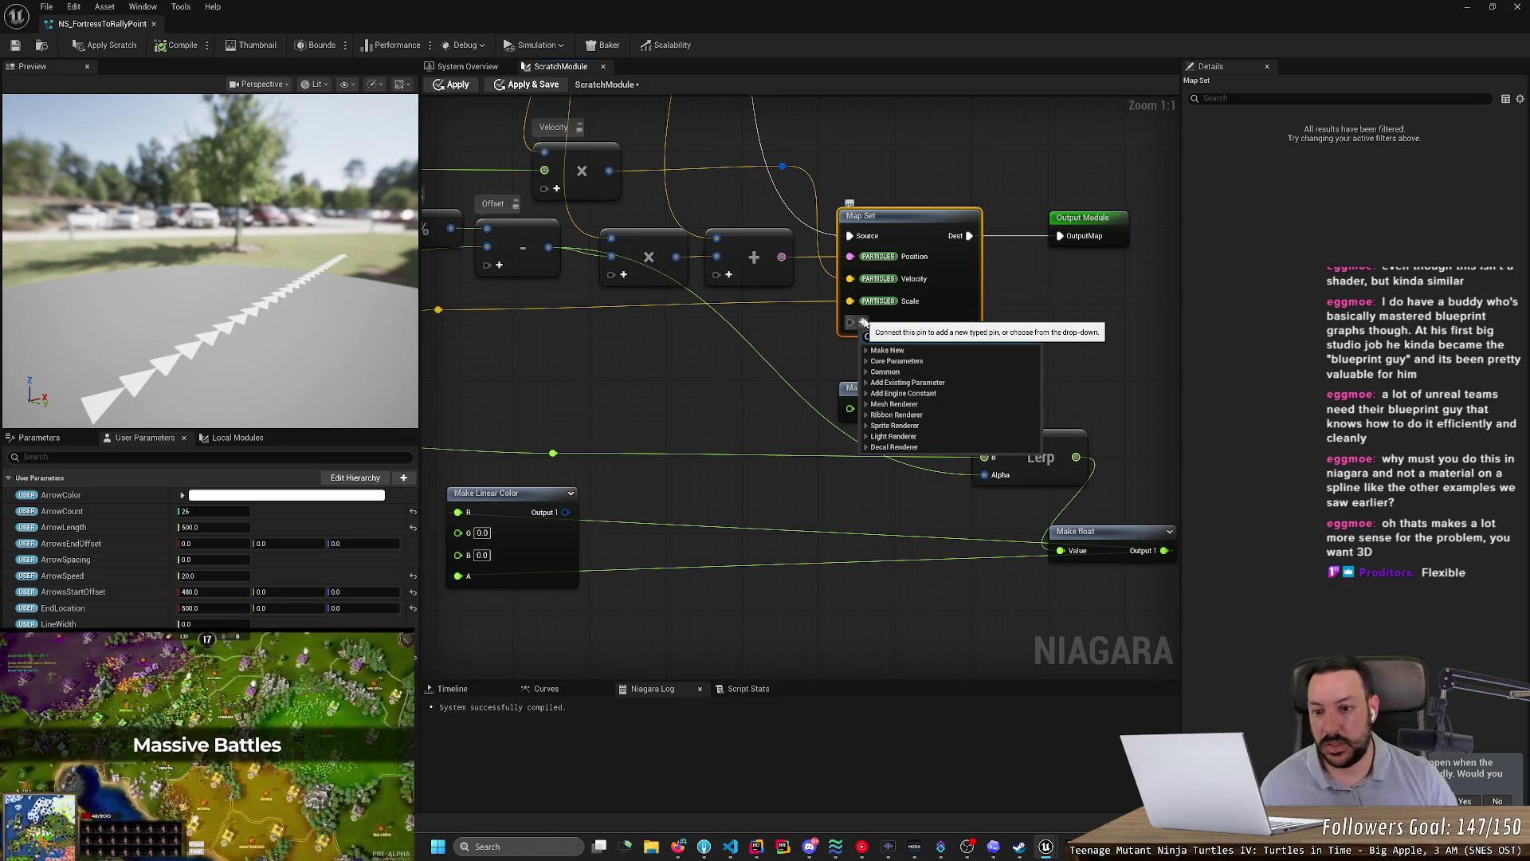
pyautogui.click(698, 384)
# - Pan the graph to the float input nodes and return to the System Overview
pyautogui.scroll(-5, 644, 406)
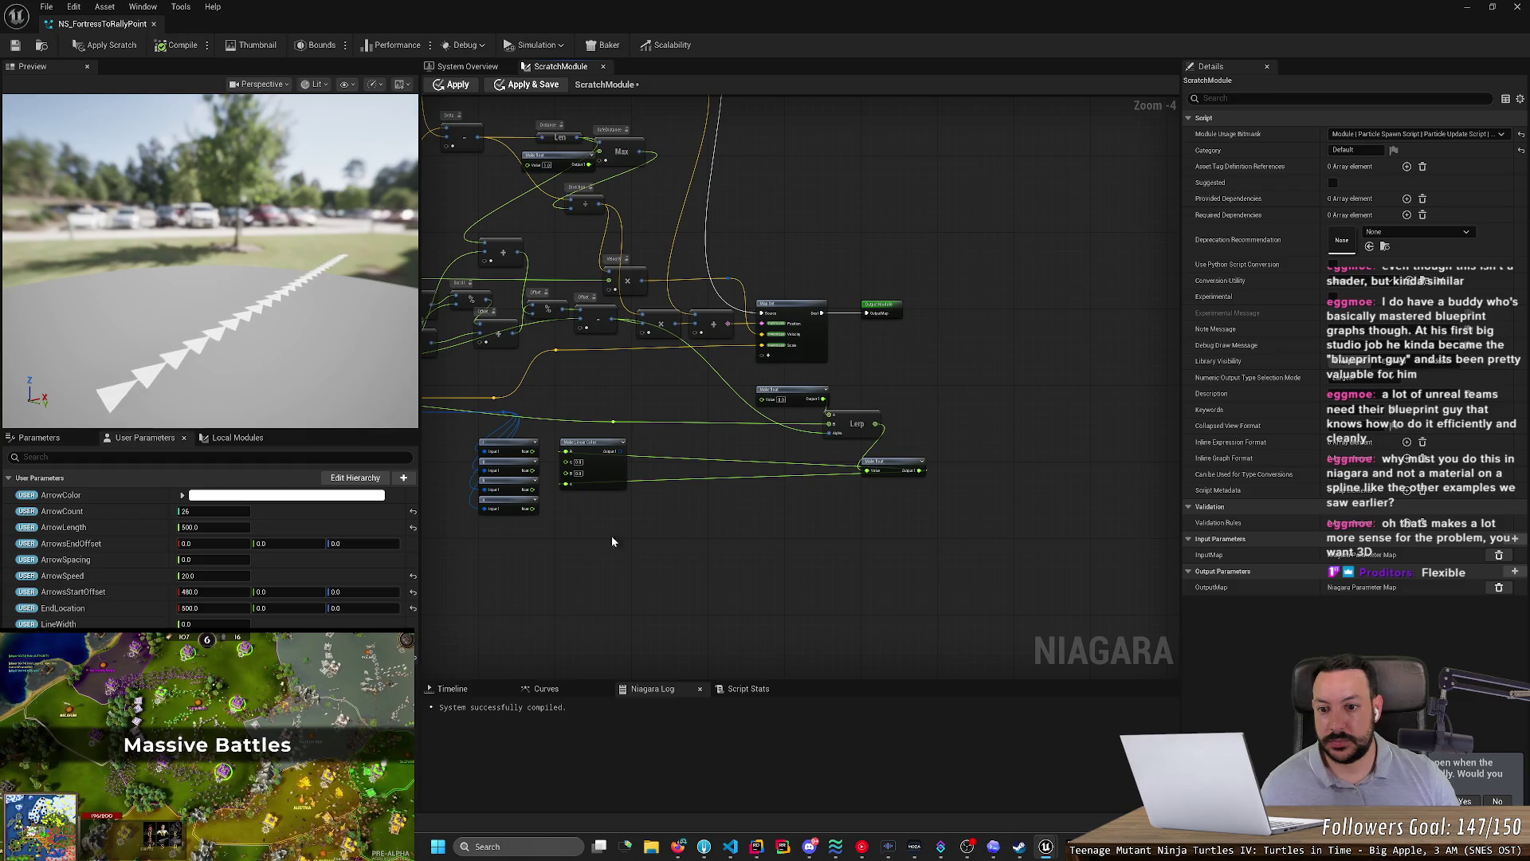
pyautogui.scroll(5, 631, 527)
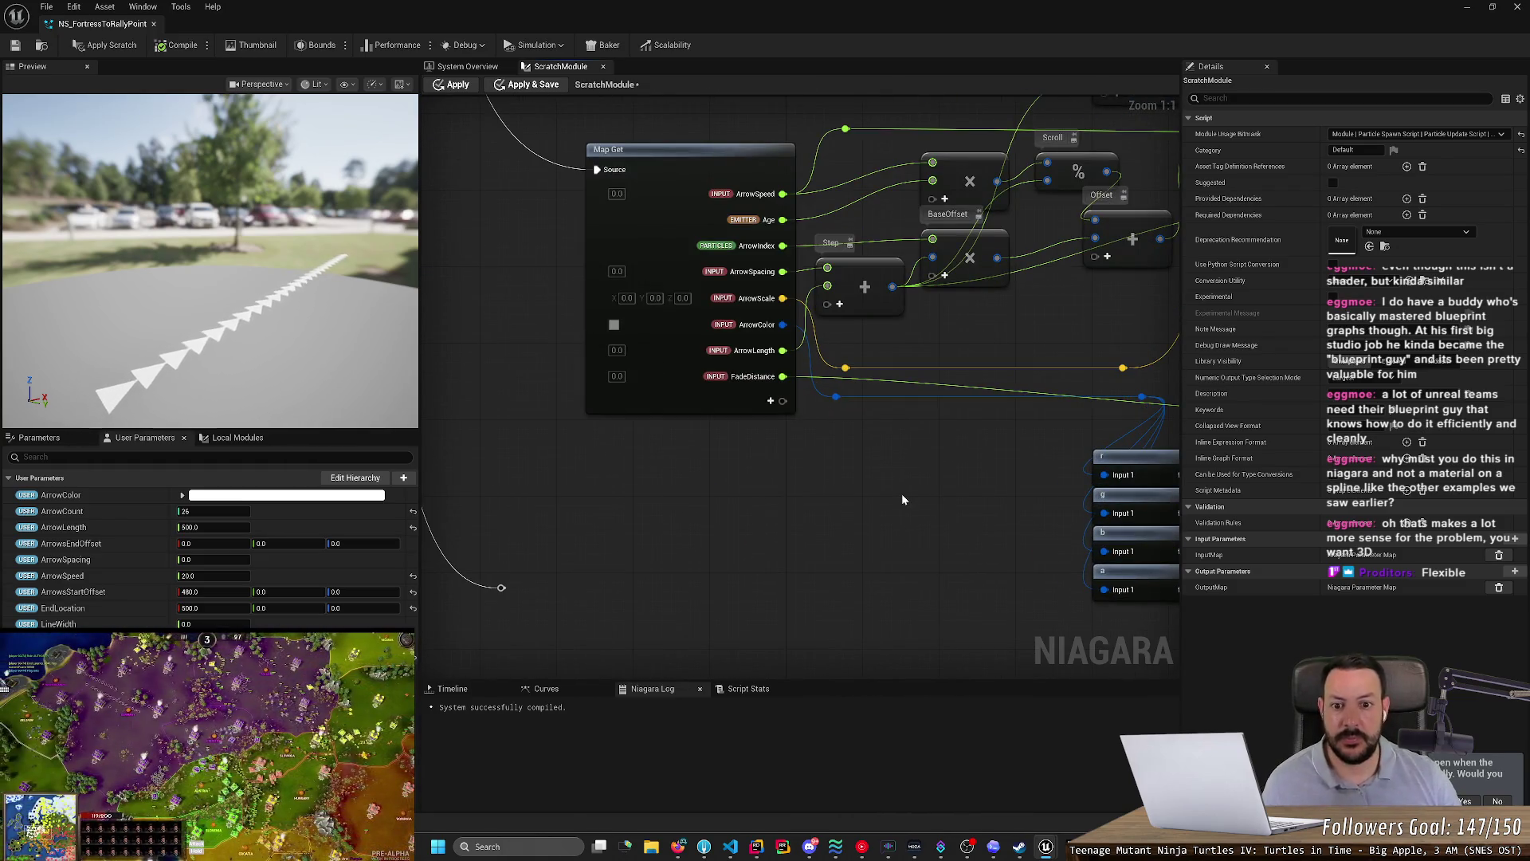
pyautogui.moveTo(915, 453); pyautogui.dragTo(437, 459)
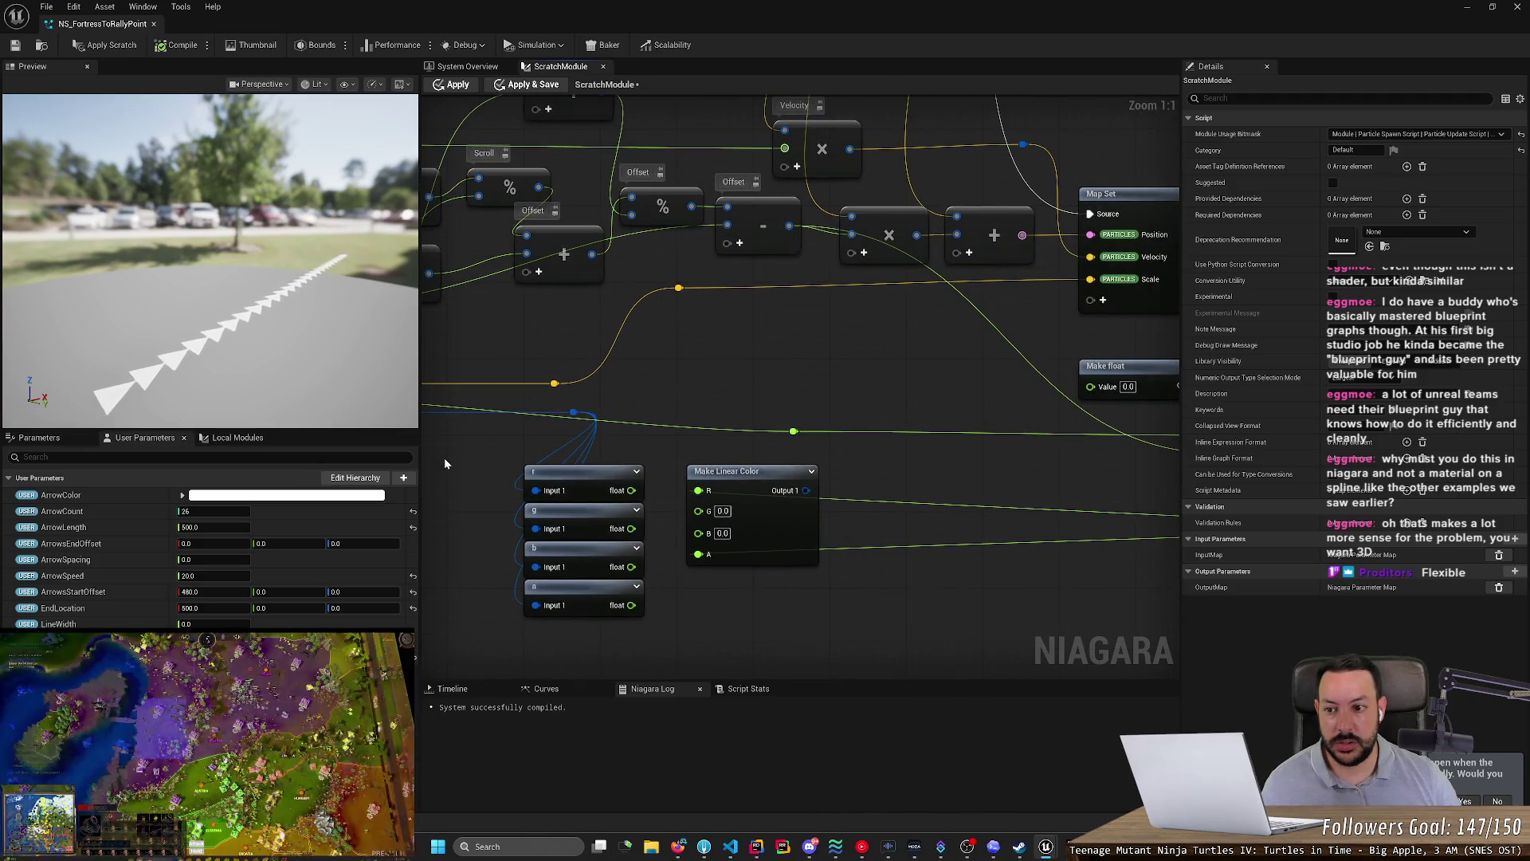
pyautogui.scroll(-1, 444, 463)
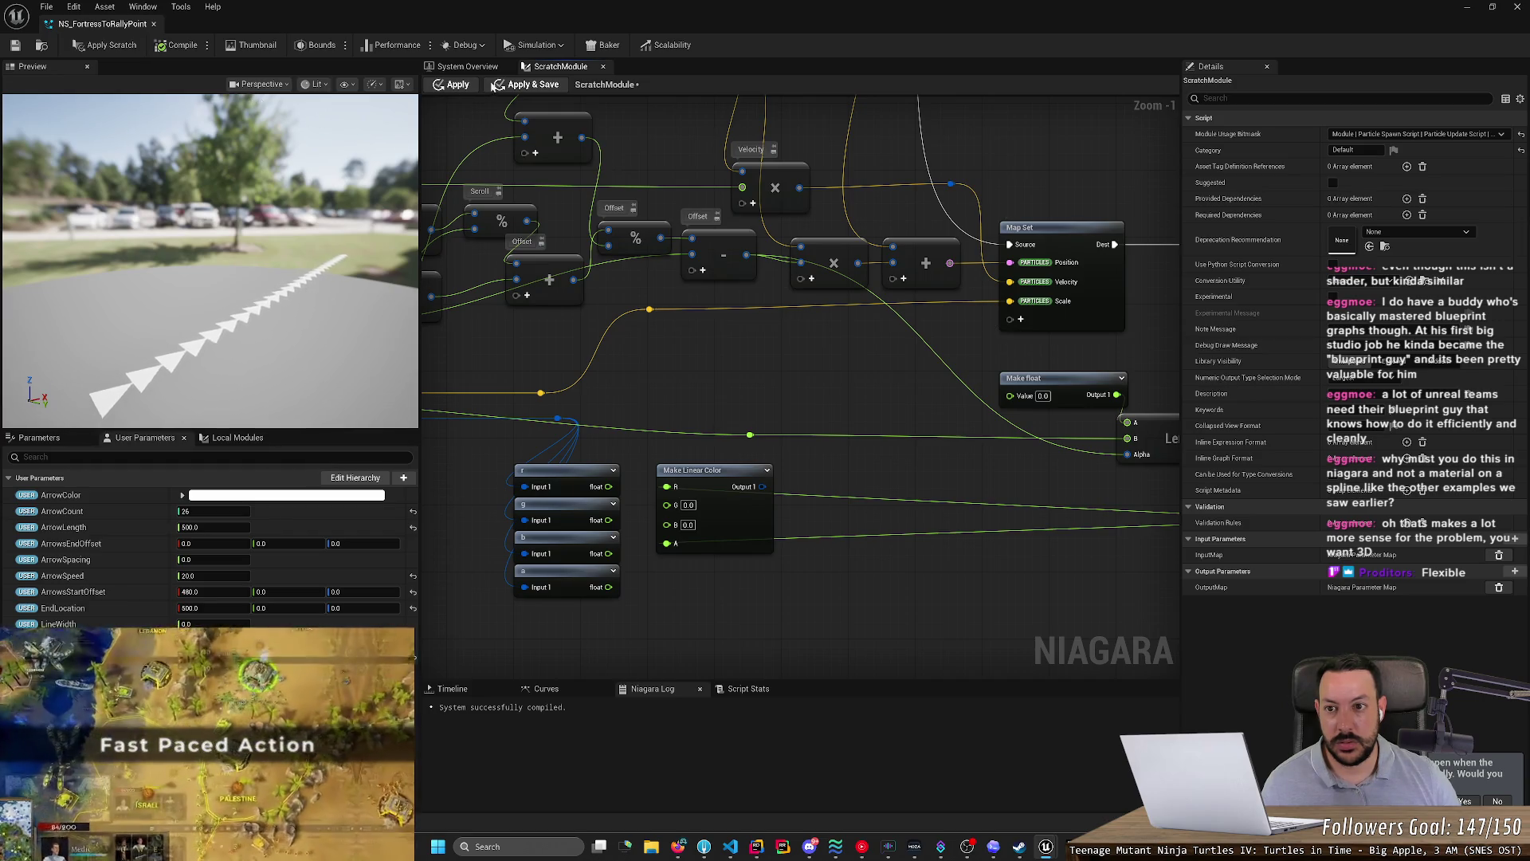
pyautogui.click(469, 67)
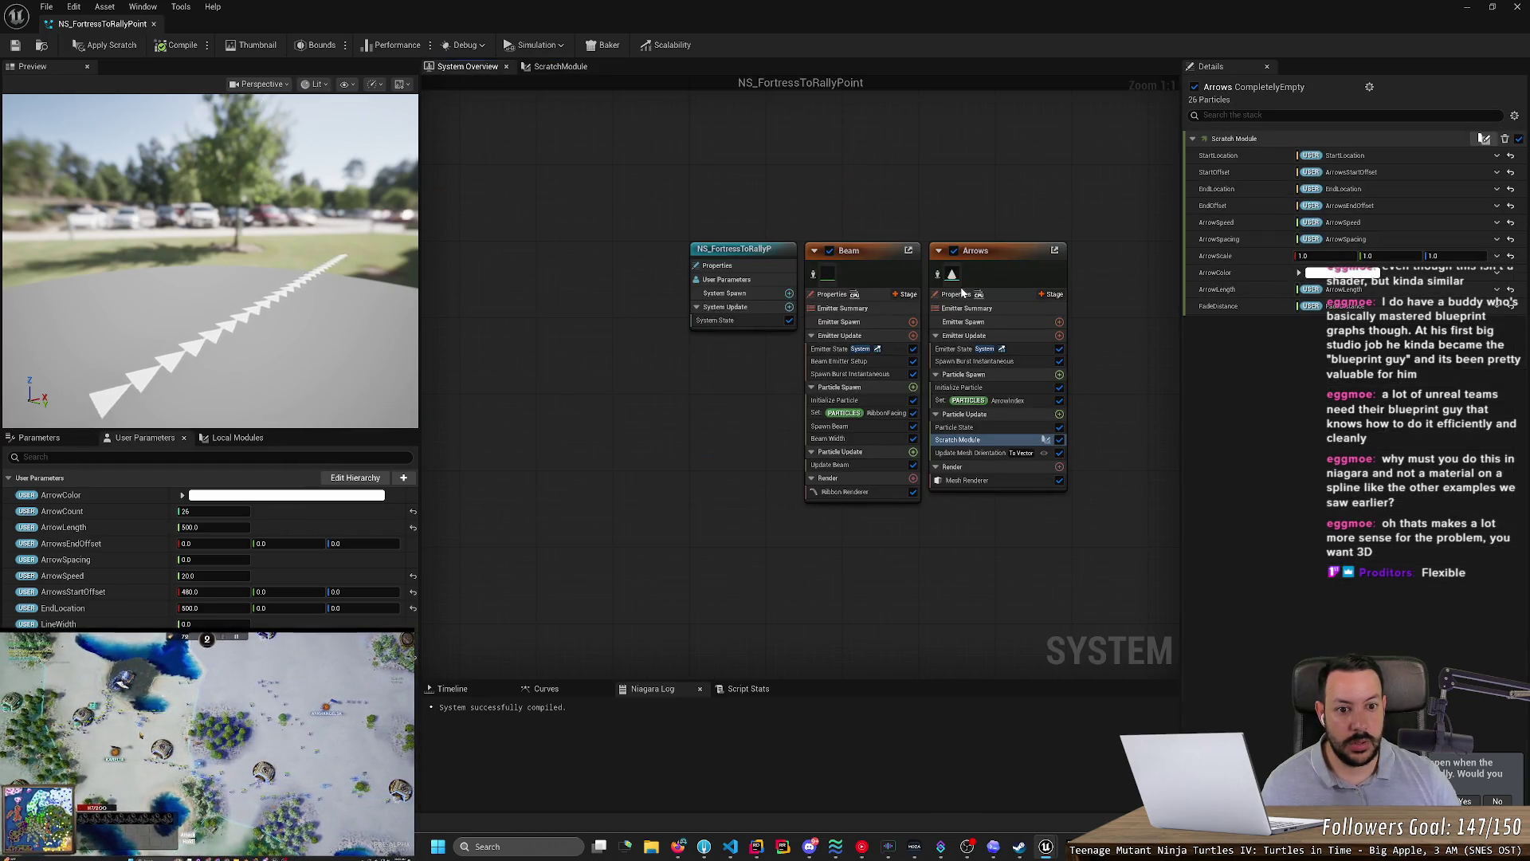
# - Inspect the Arrows Mesh Renderer's Color material binding and which modules use particle Color
pyautogui.click(988, 480)
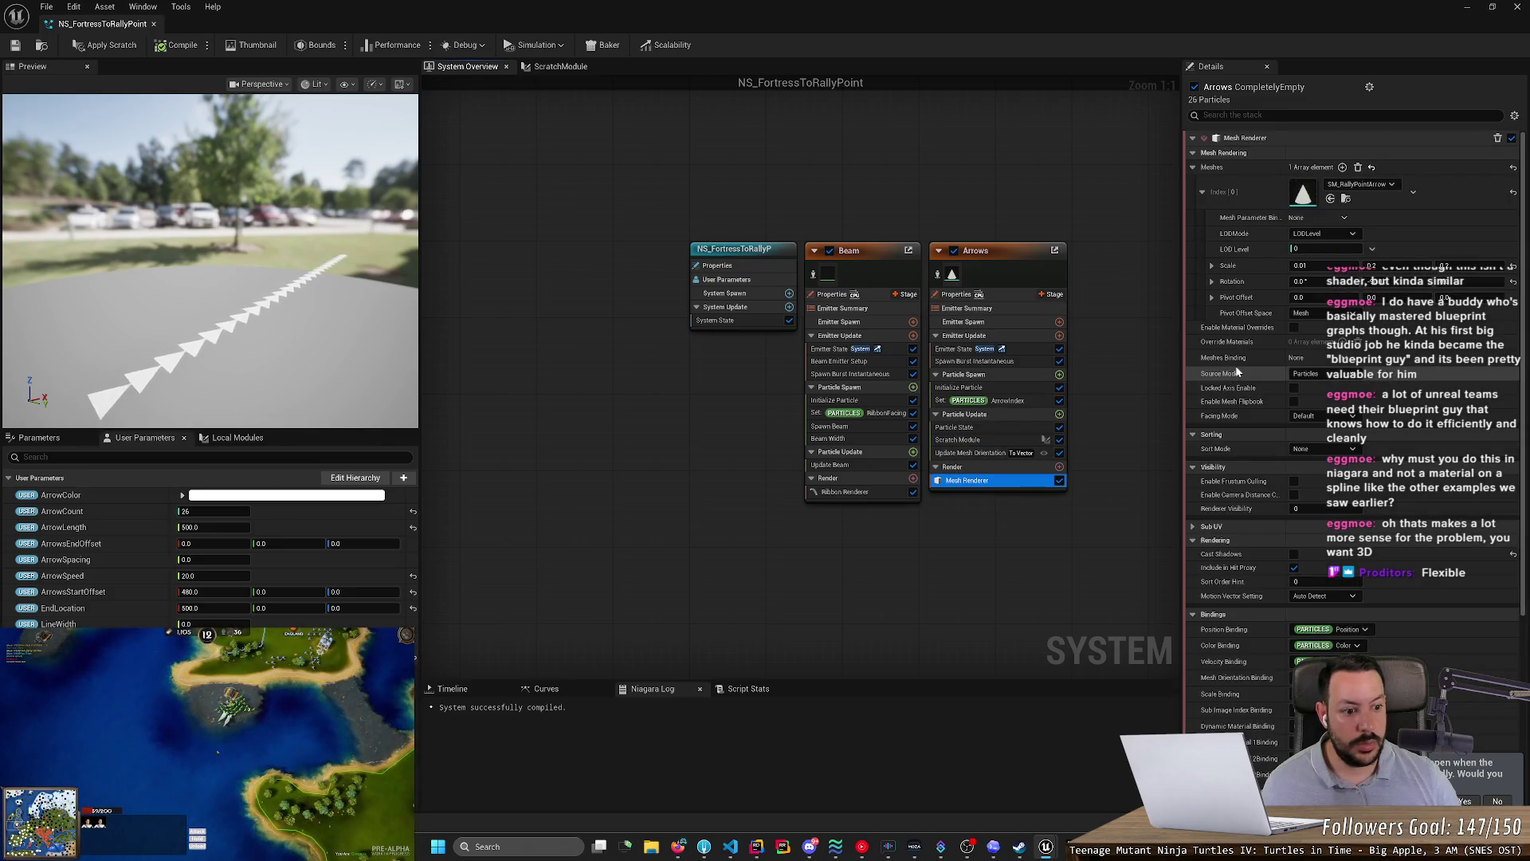
pyautogui.scroll(-5, 1238, 371)
pyautogui.scroll(-4, 1238, 372)
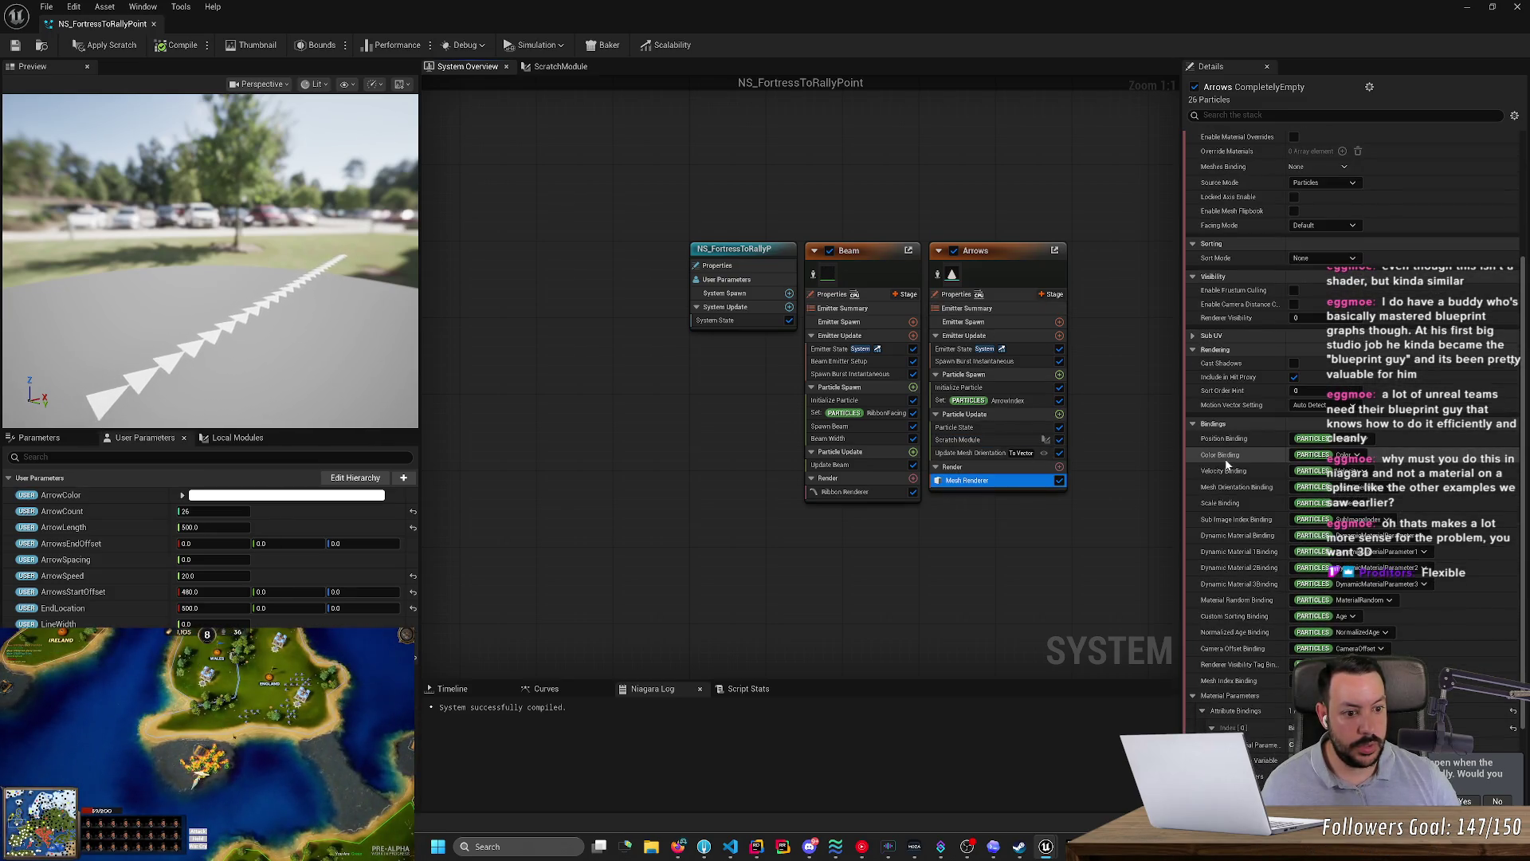
pyautogui.scroll(-3, 1227, 464)
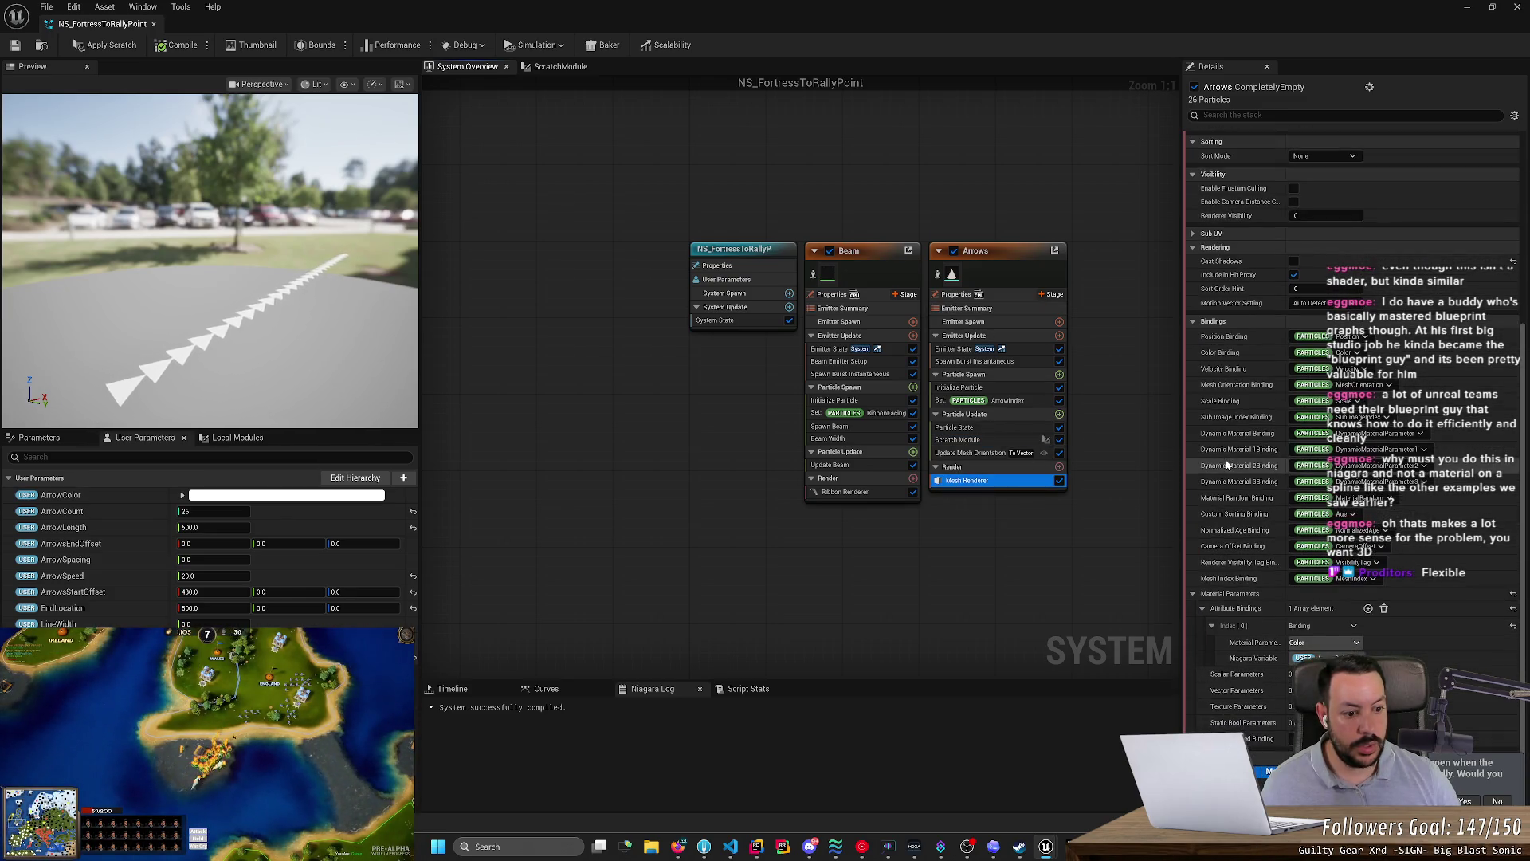
pyautogui.click(1327, 658)
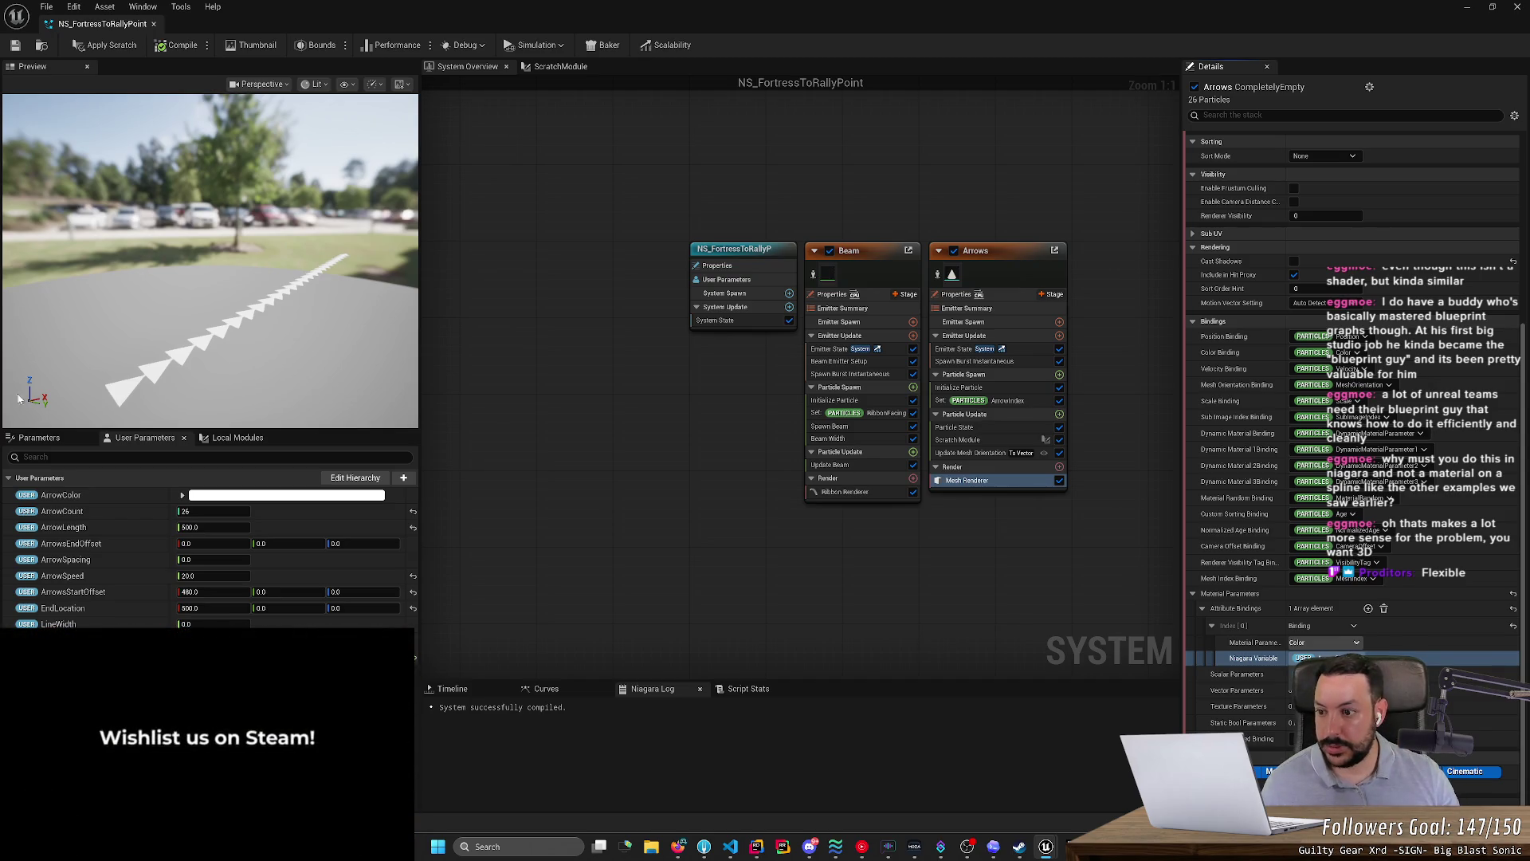
pyautogui.click(36, 437)
pyautogui.write('particle')
pyautogui.click(217, 536)
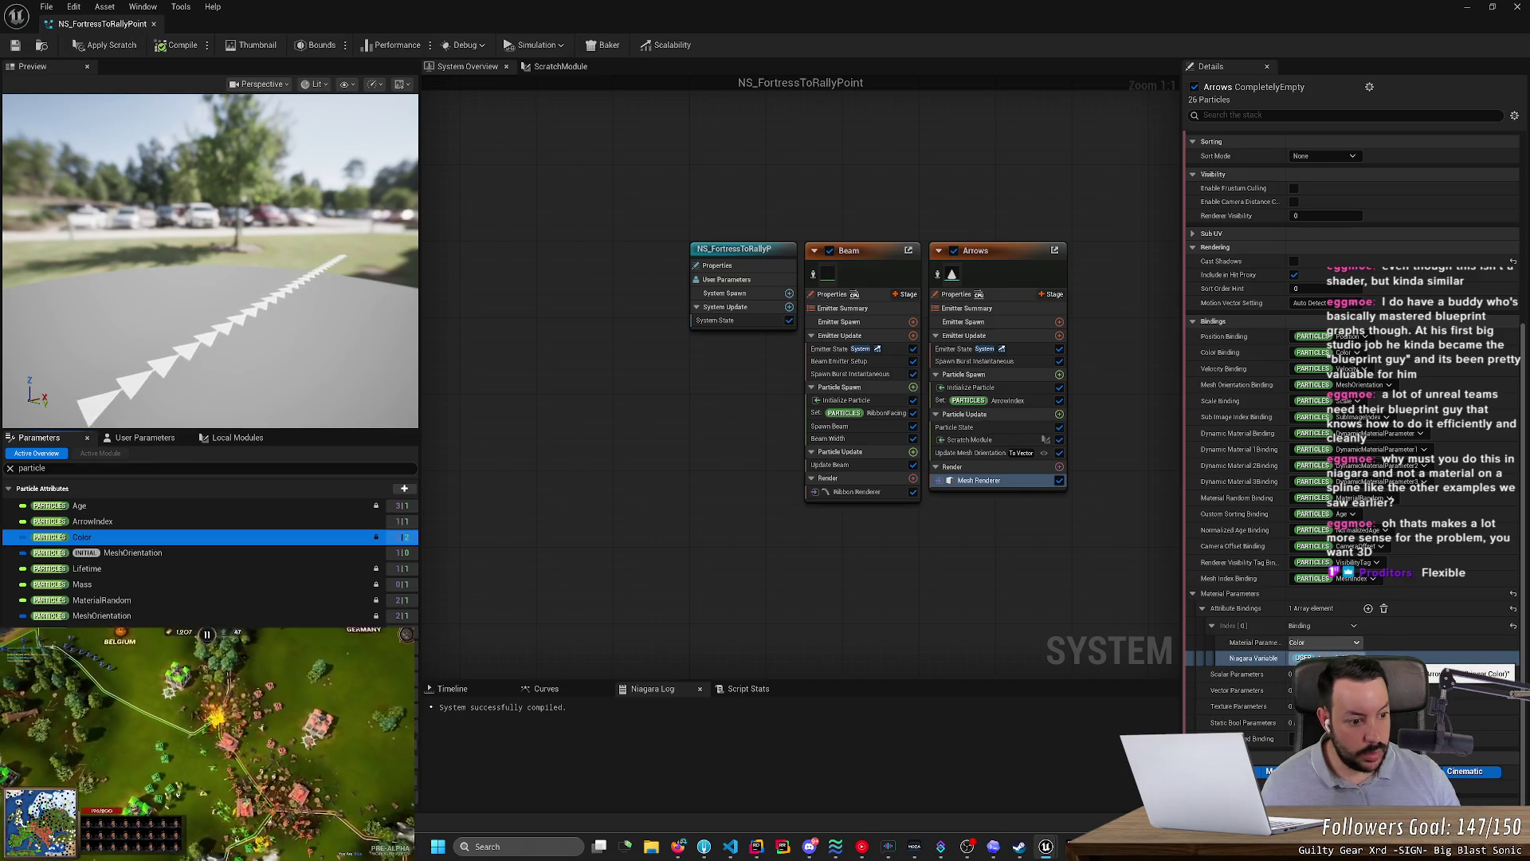
# - Delete the Color material parameter binding and save the system
pyautogui.click(1323, 657)
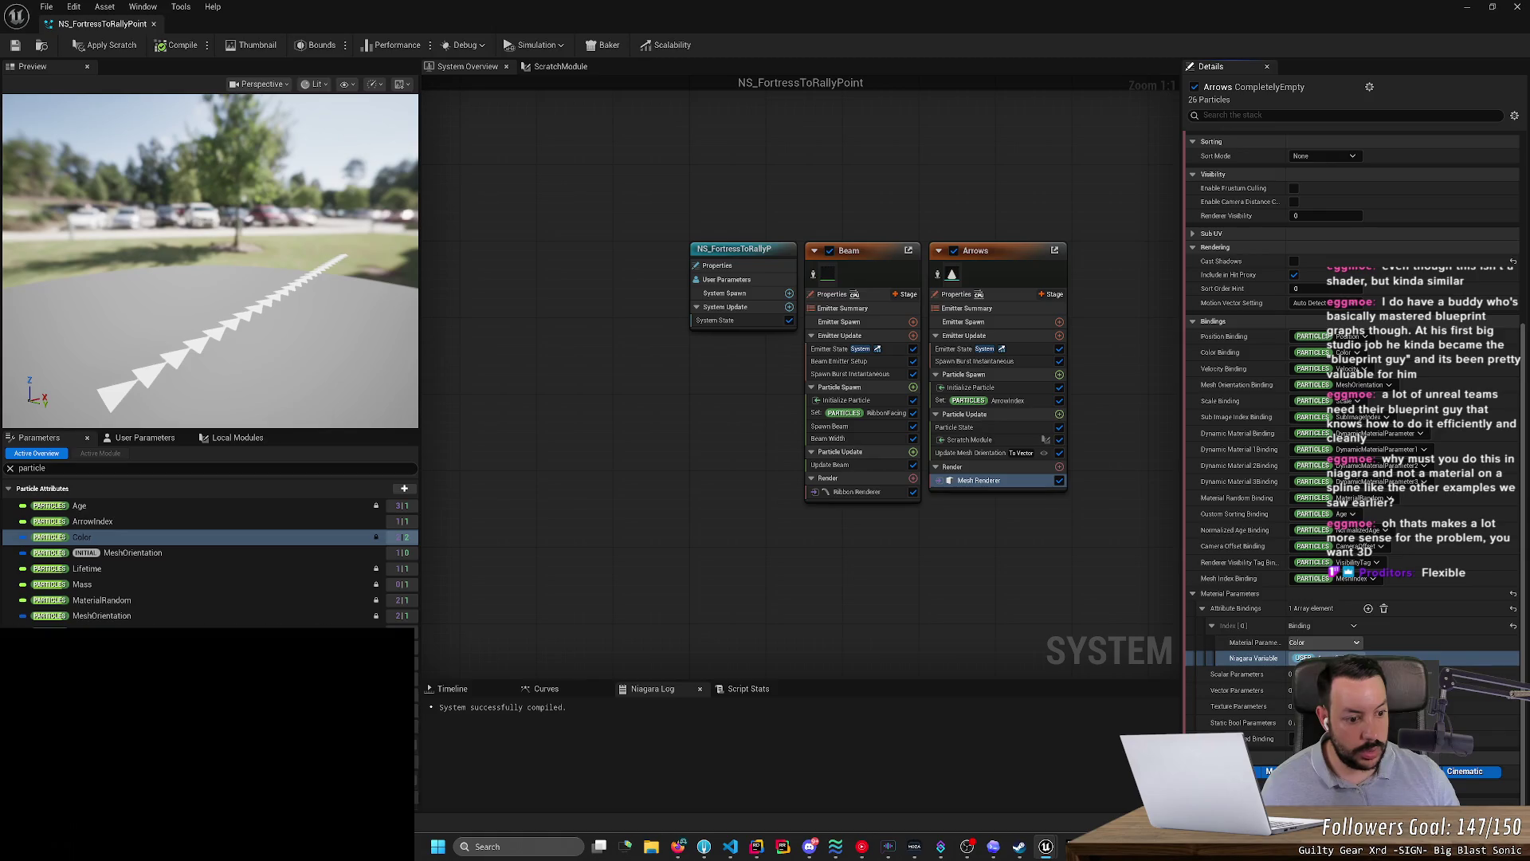
pyautogui.click(1240, 661)
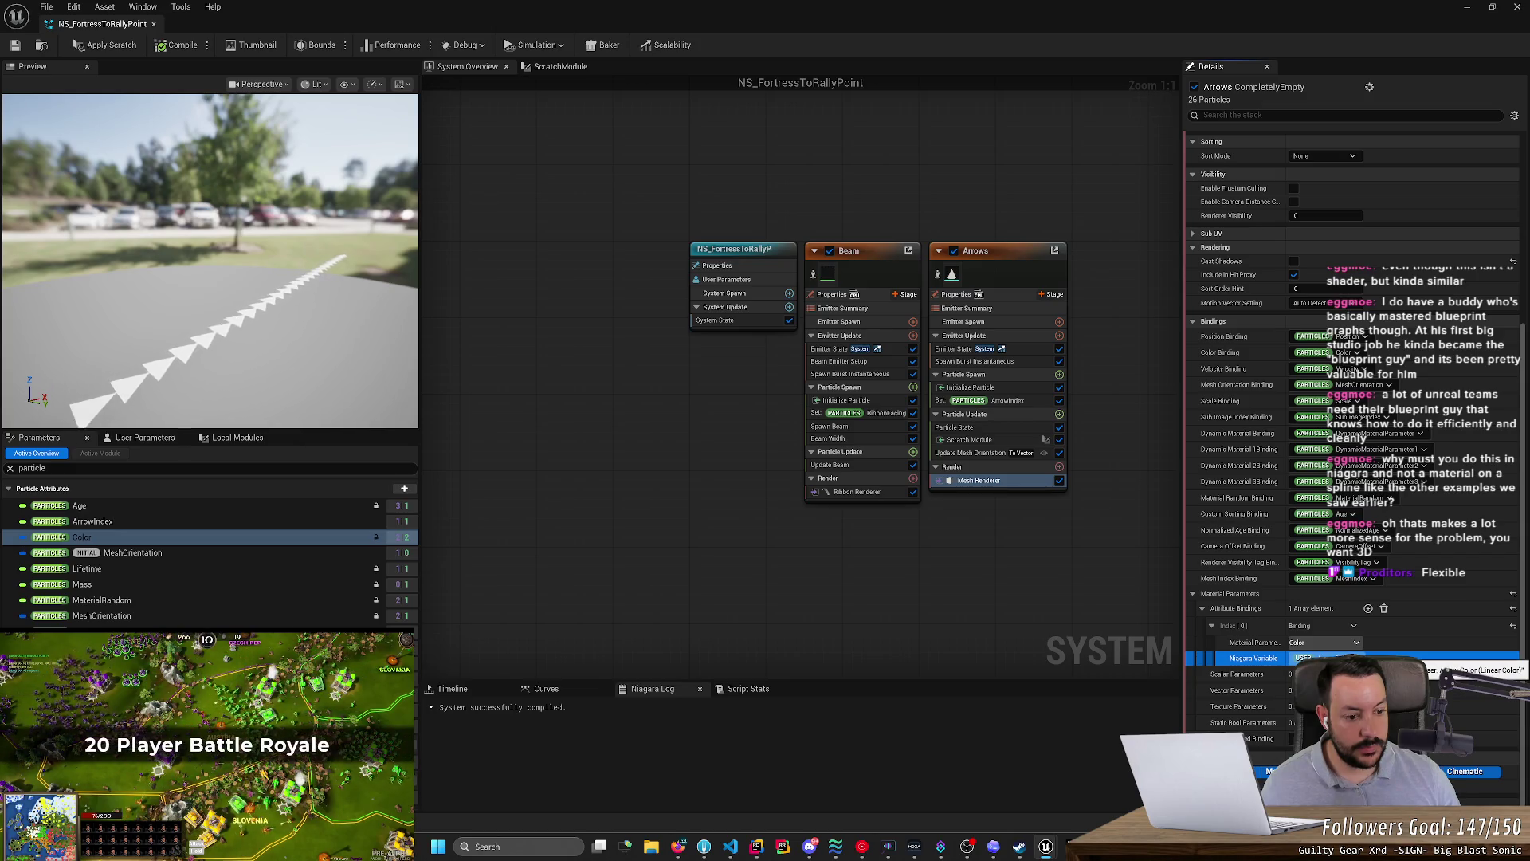
pyautogui.click(1383, 608)
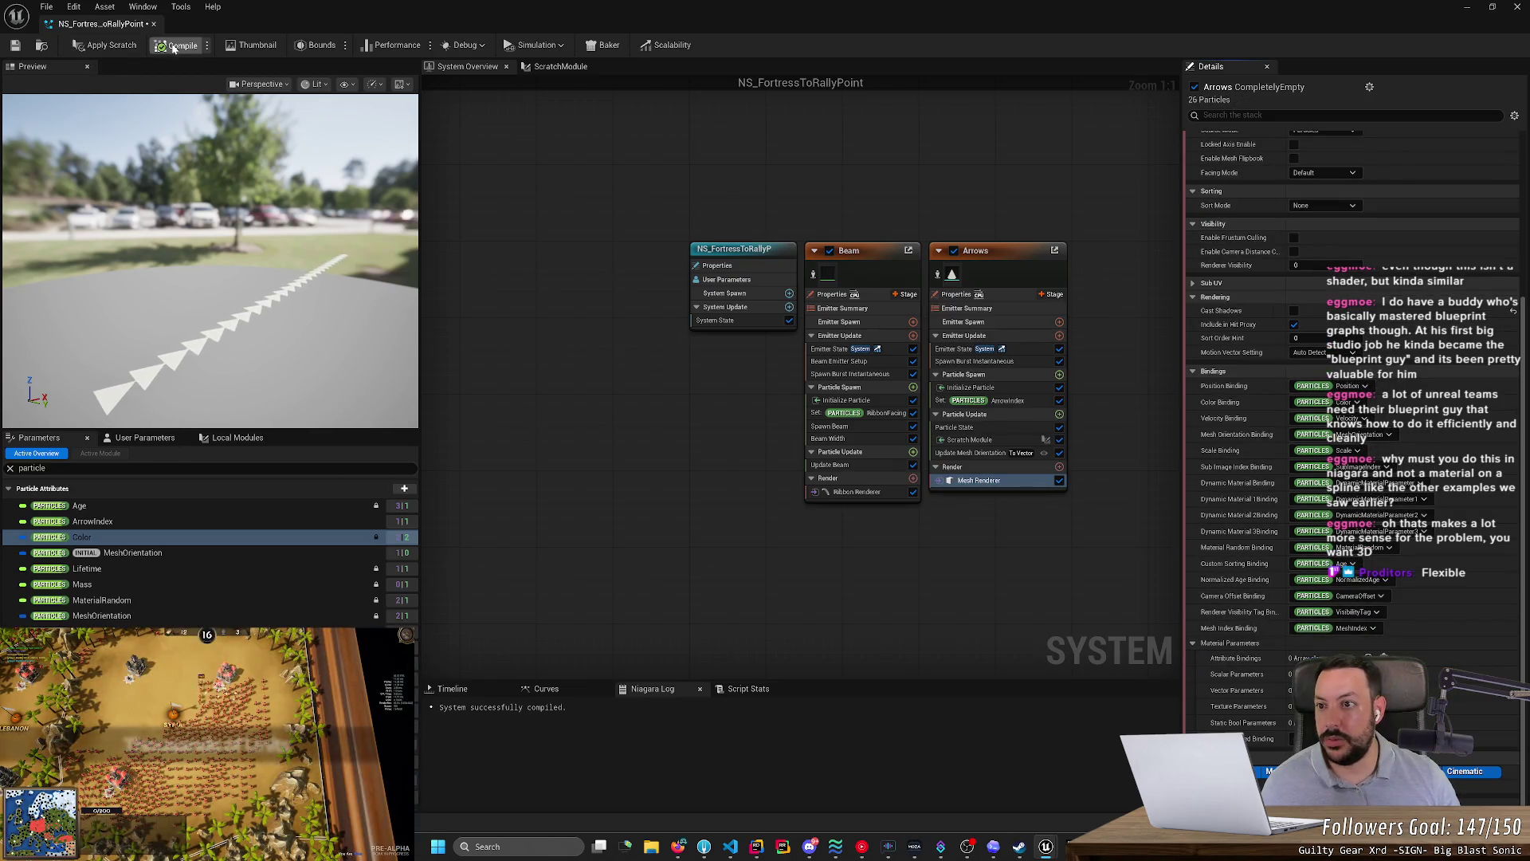
pyautogui.click(14, 45)
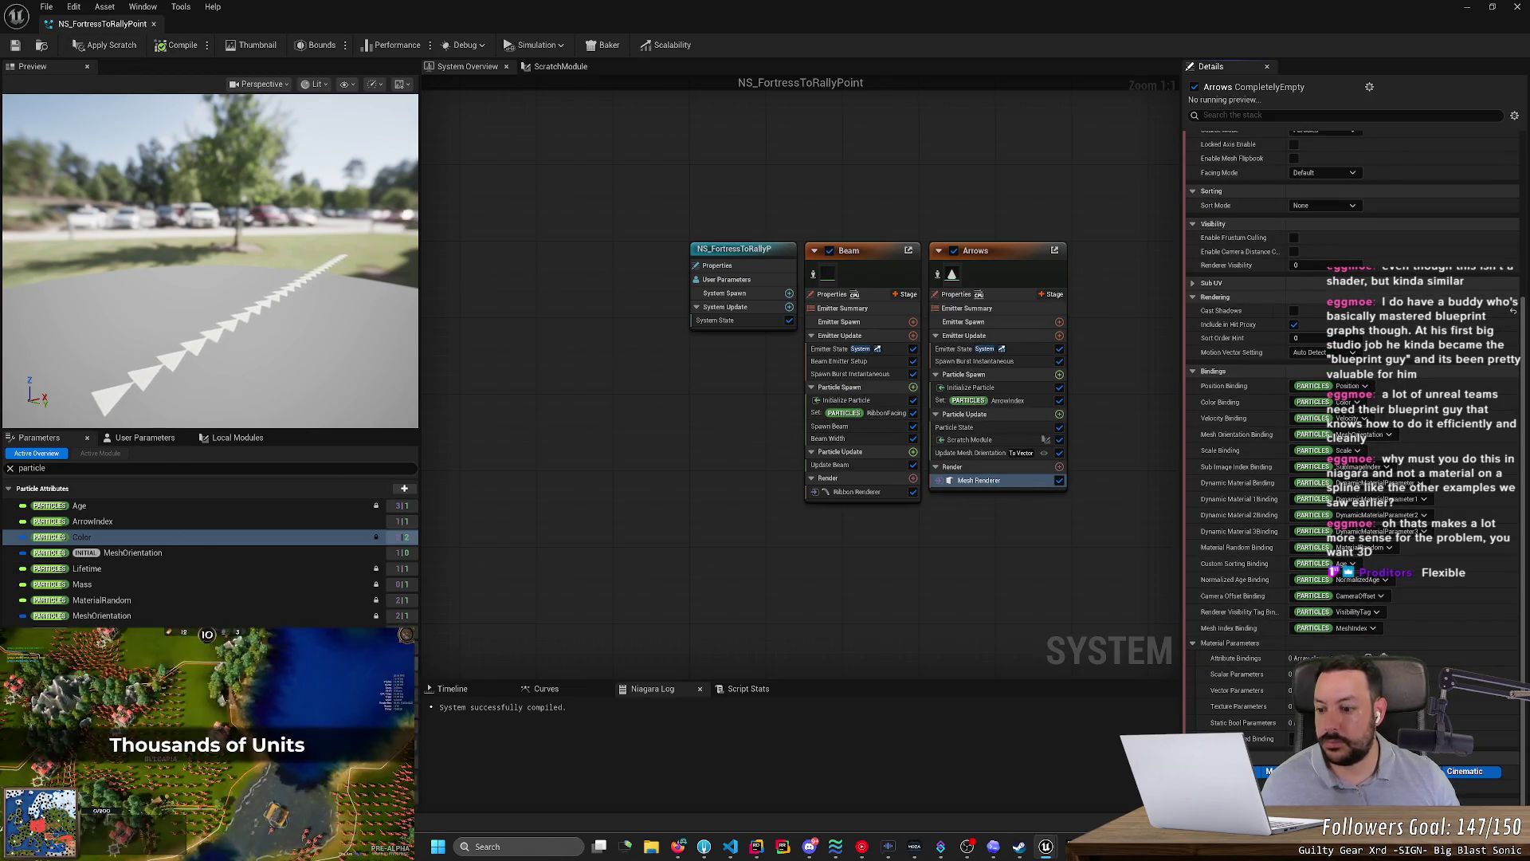
# - Set ArrowColor to pinkish-red and apply the pending scratch module edits
pyautogui.click(141, 440)
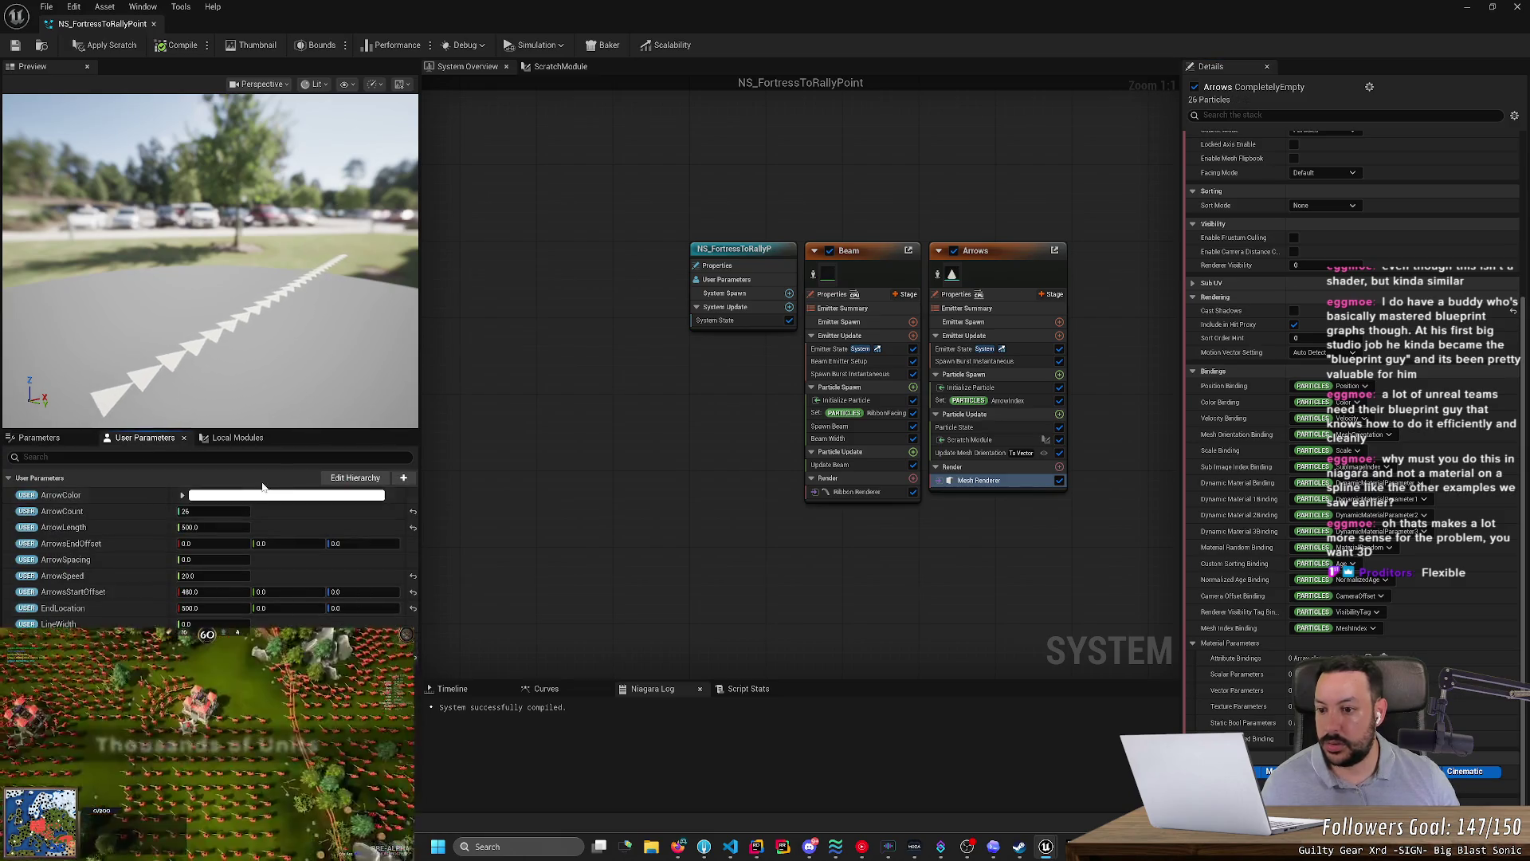
pyautogui.click(239, 495)
pyautogui.click(387, 574)
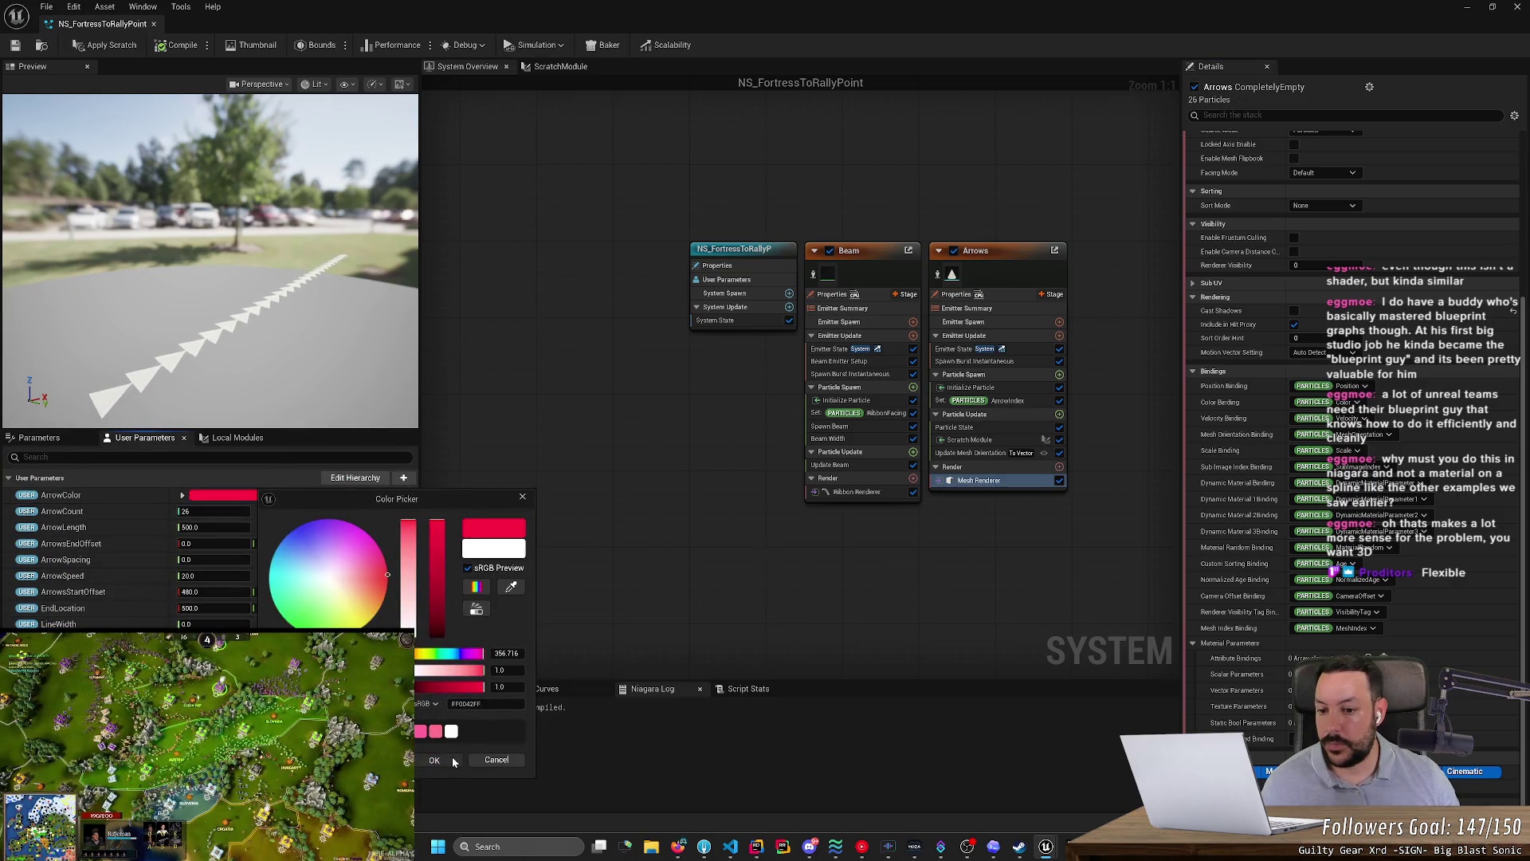
pyautogui.click(434, 760)
pyautogui.click(103, 48)
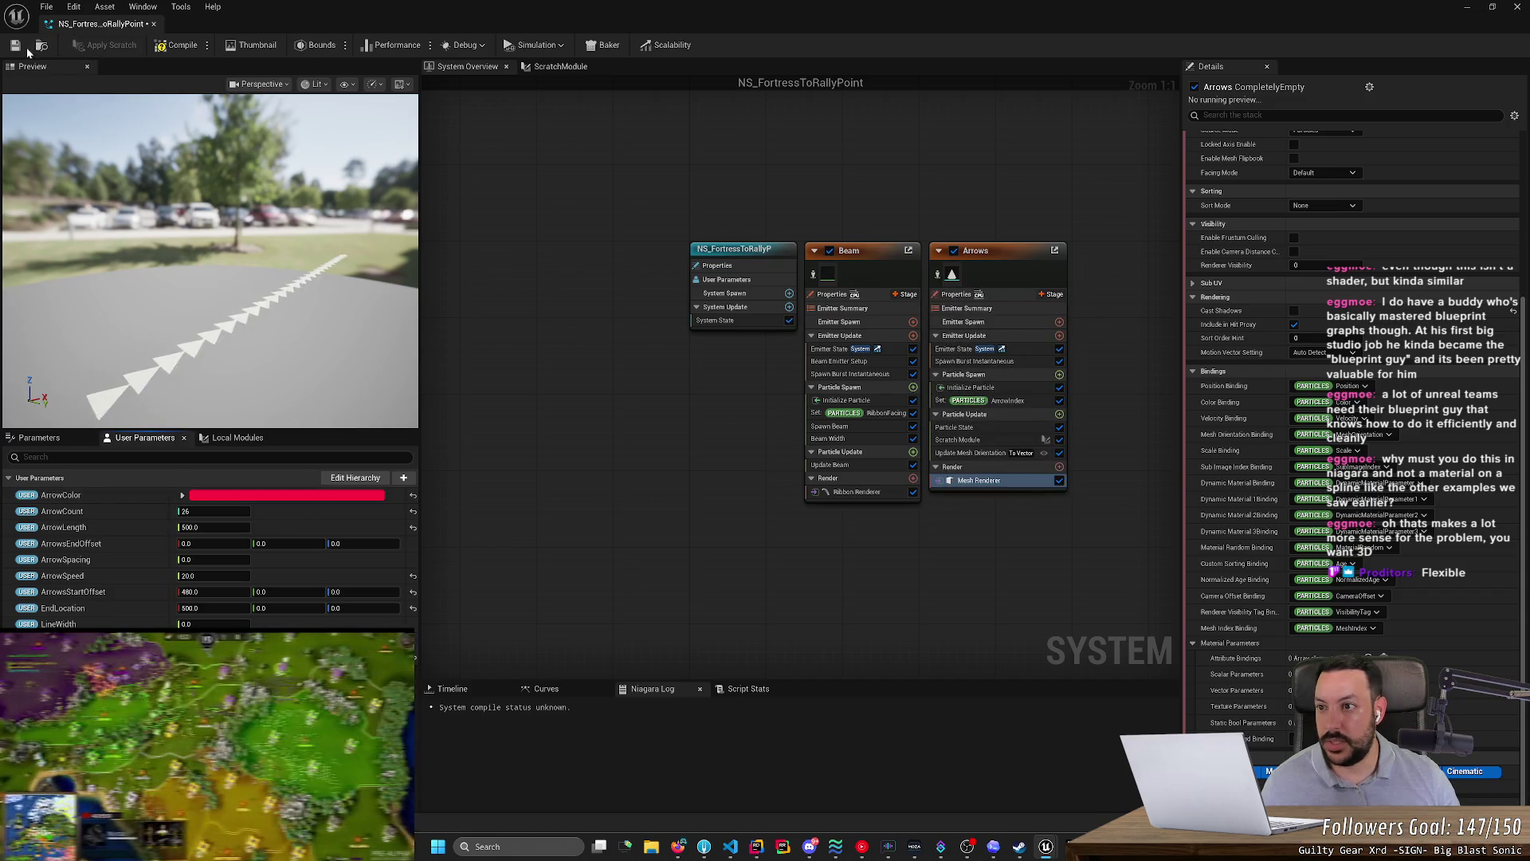
pyautogui.click(558, 67)
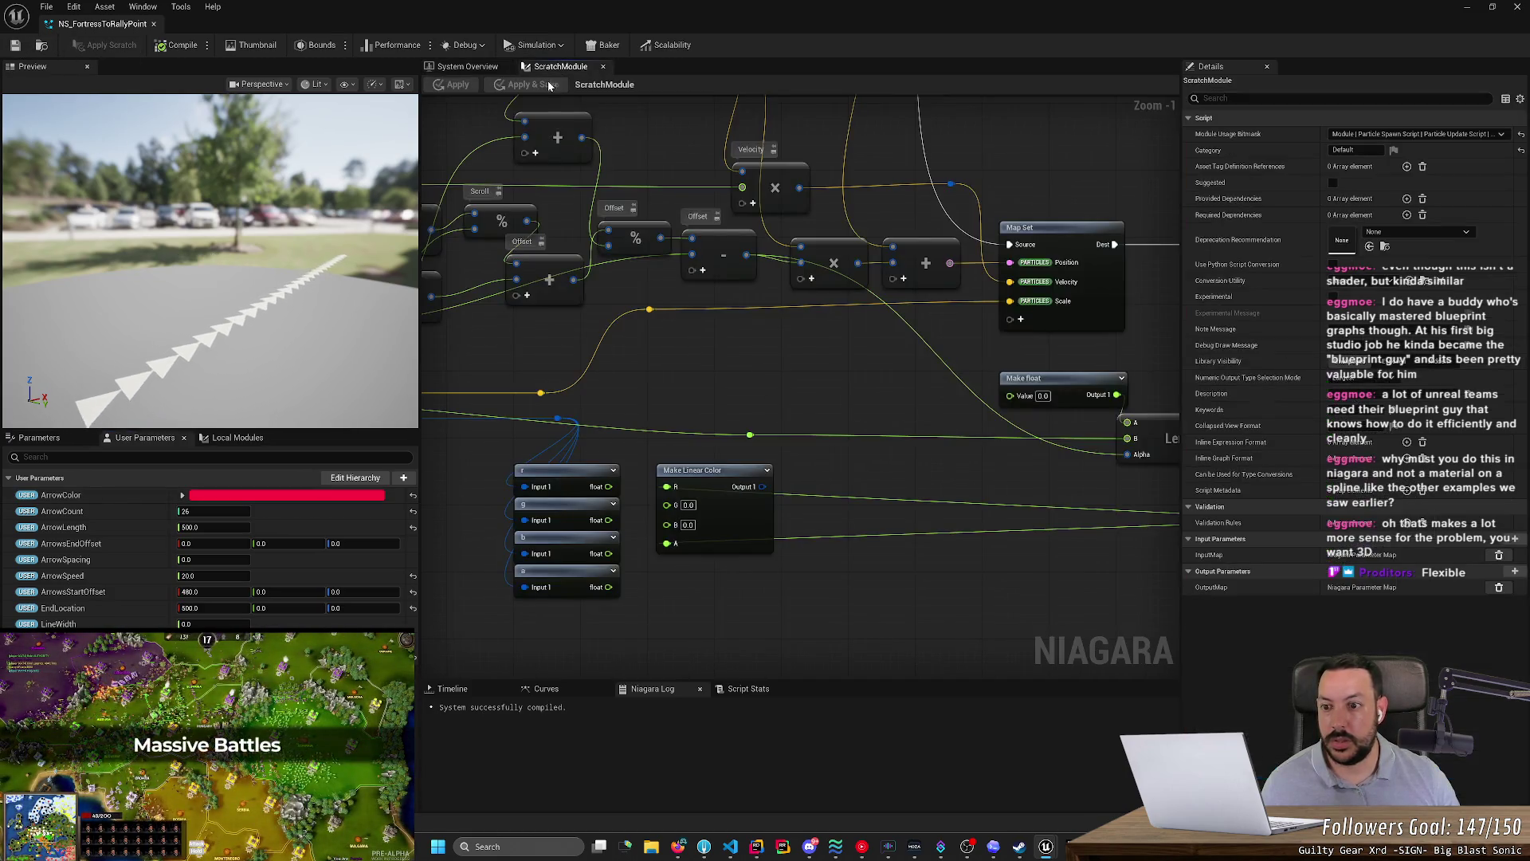
# - Try adding a color pin to the Map Set node, then dismiss the list
pyautogui.scroll(-3, 532, 383)
pyautogui.moveTo(692, 428); pyautogui.dragTo(723, 410)
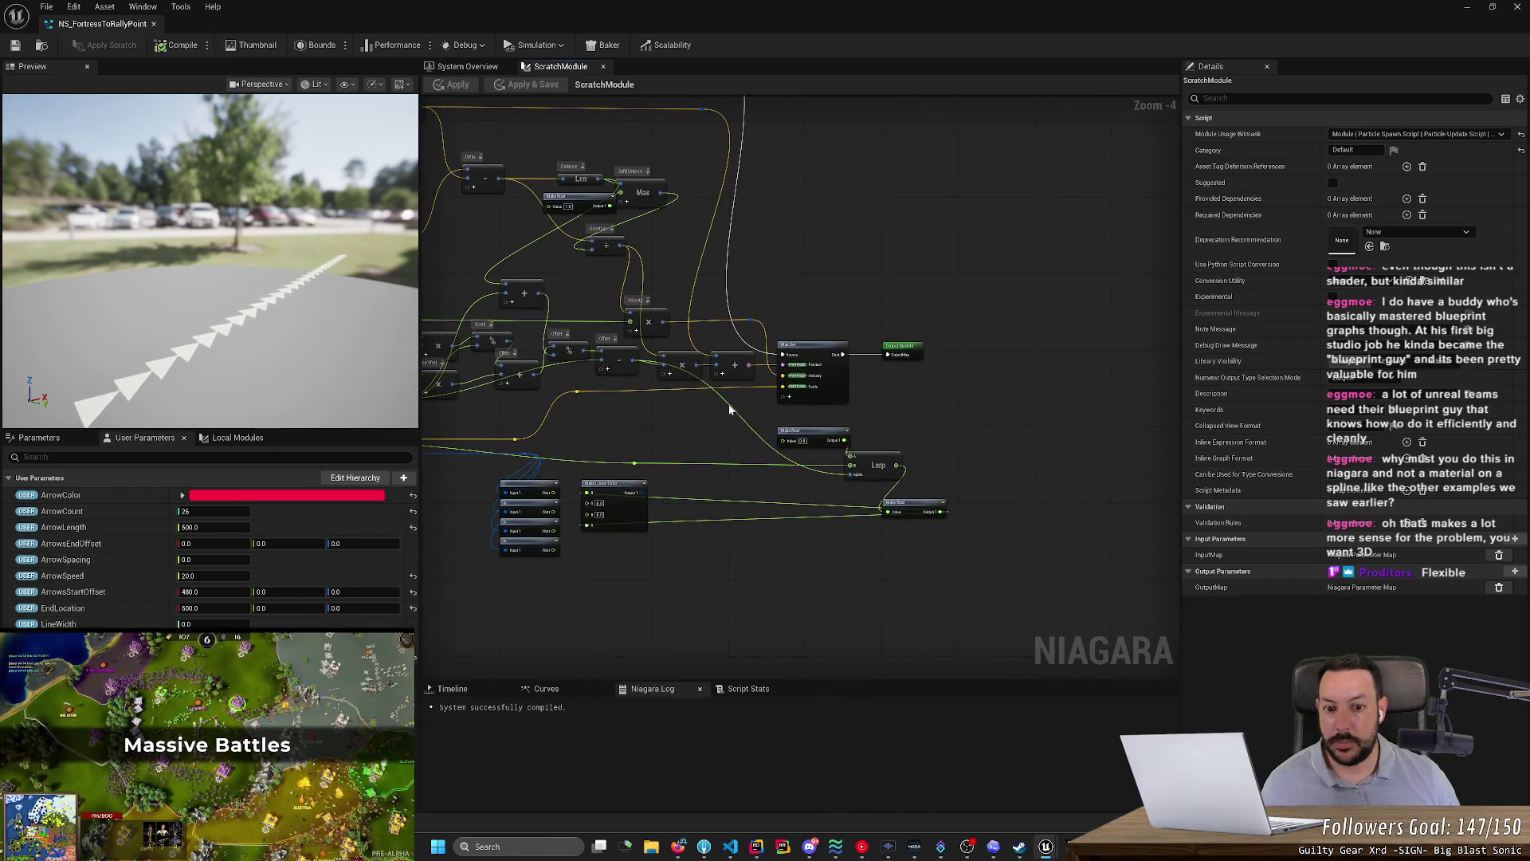
pyautogui.click(790, 397)
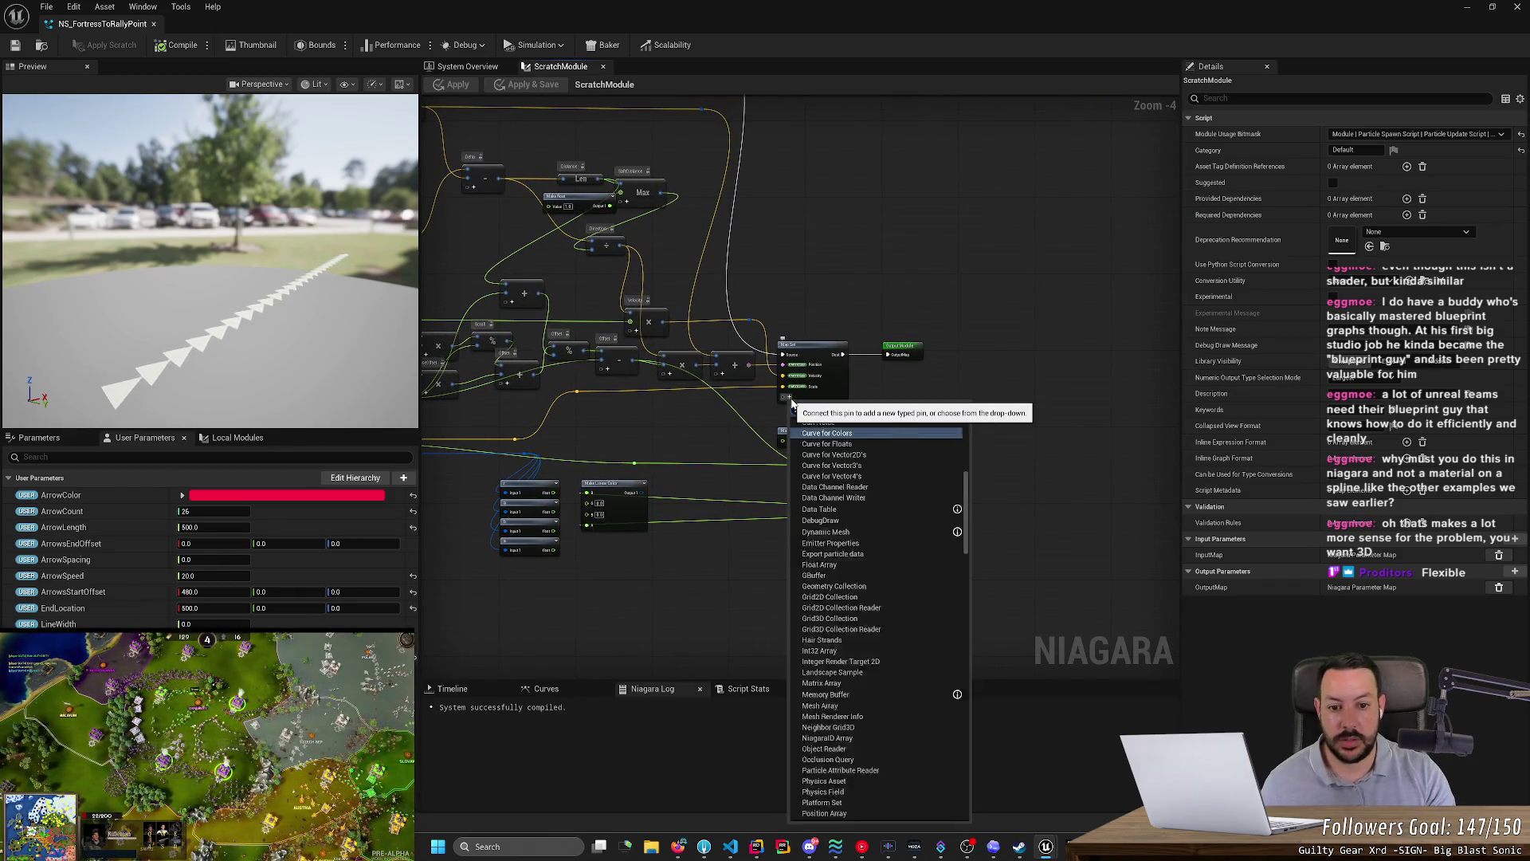
pyautogui.write('color')
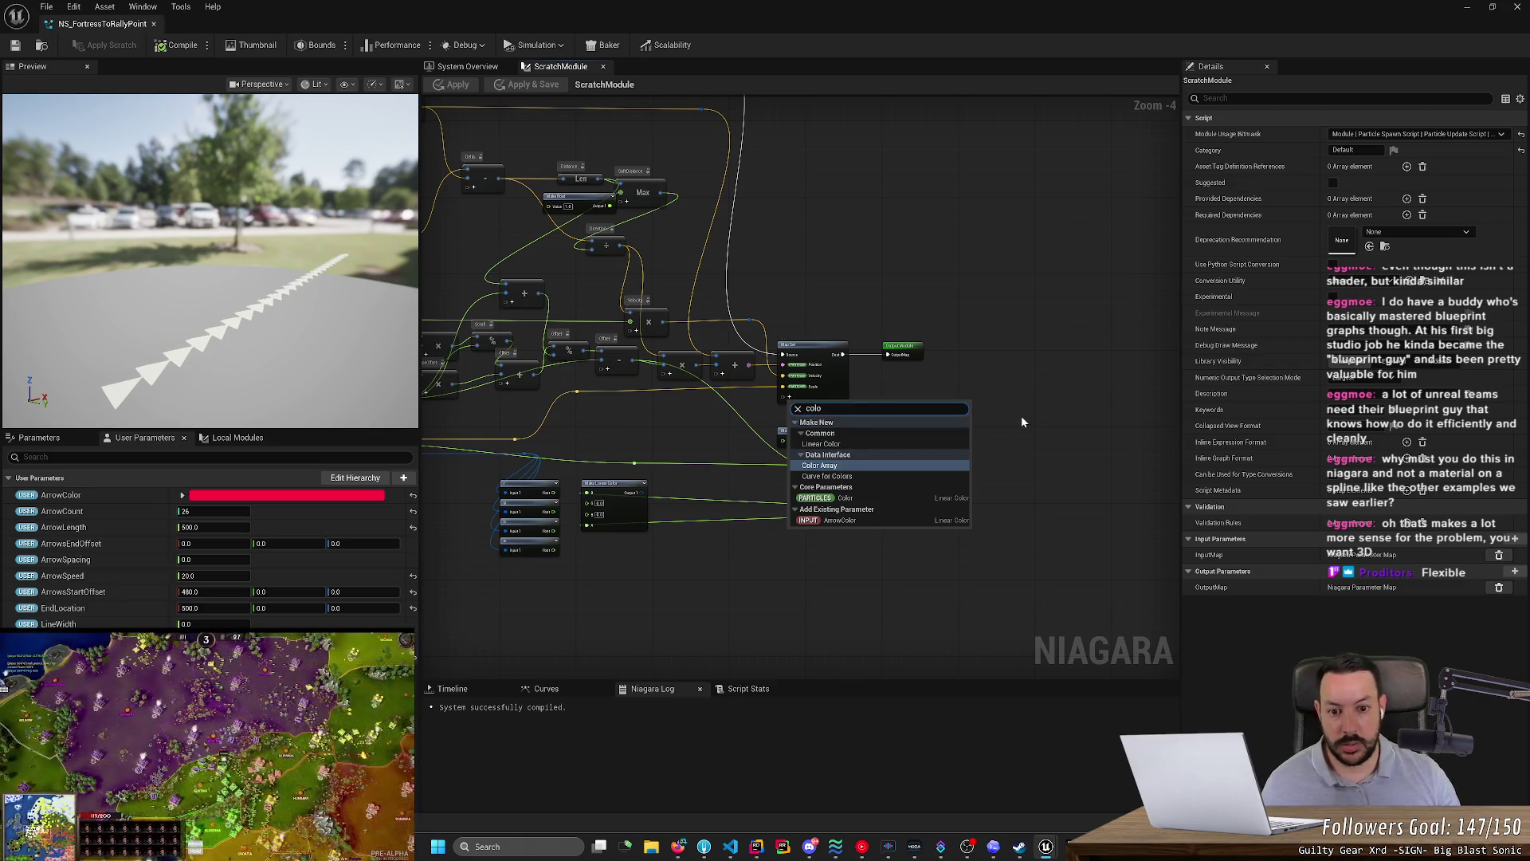
pyautogui.scroll(1, 1021, 415)
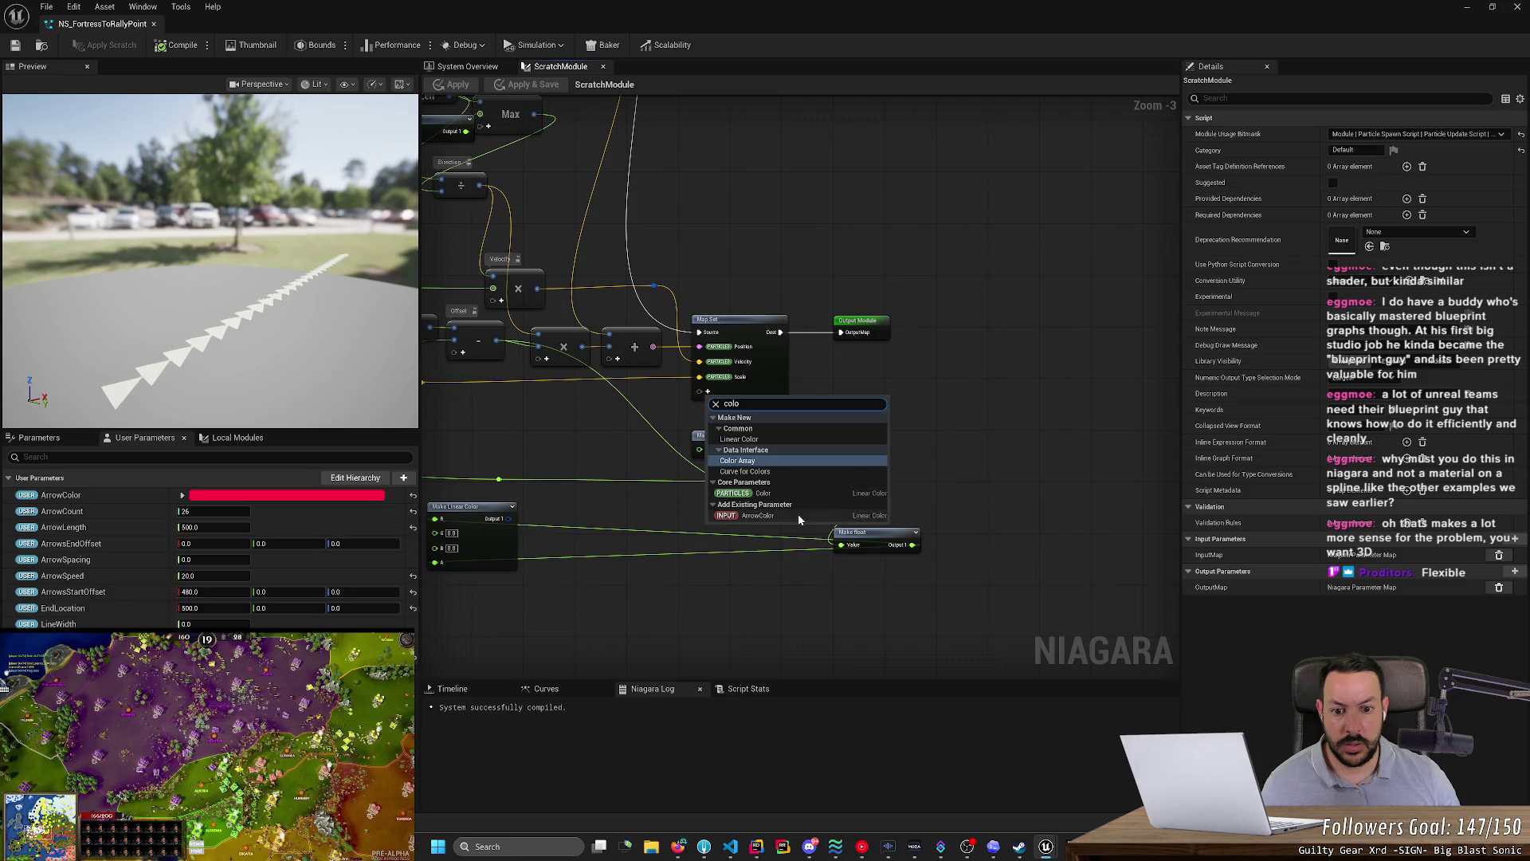
pyautogui.click(772, 495)
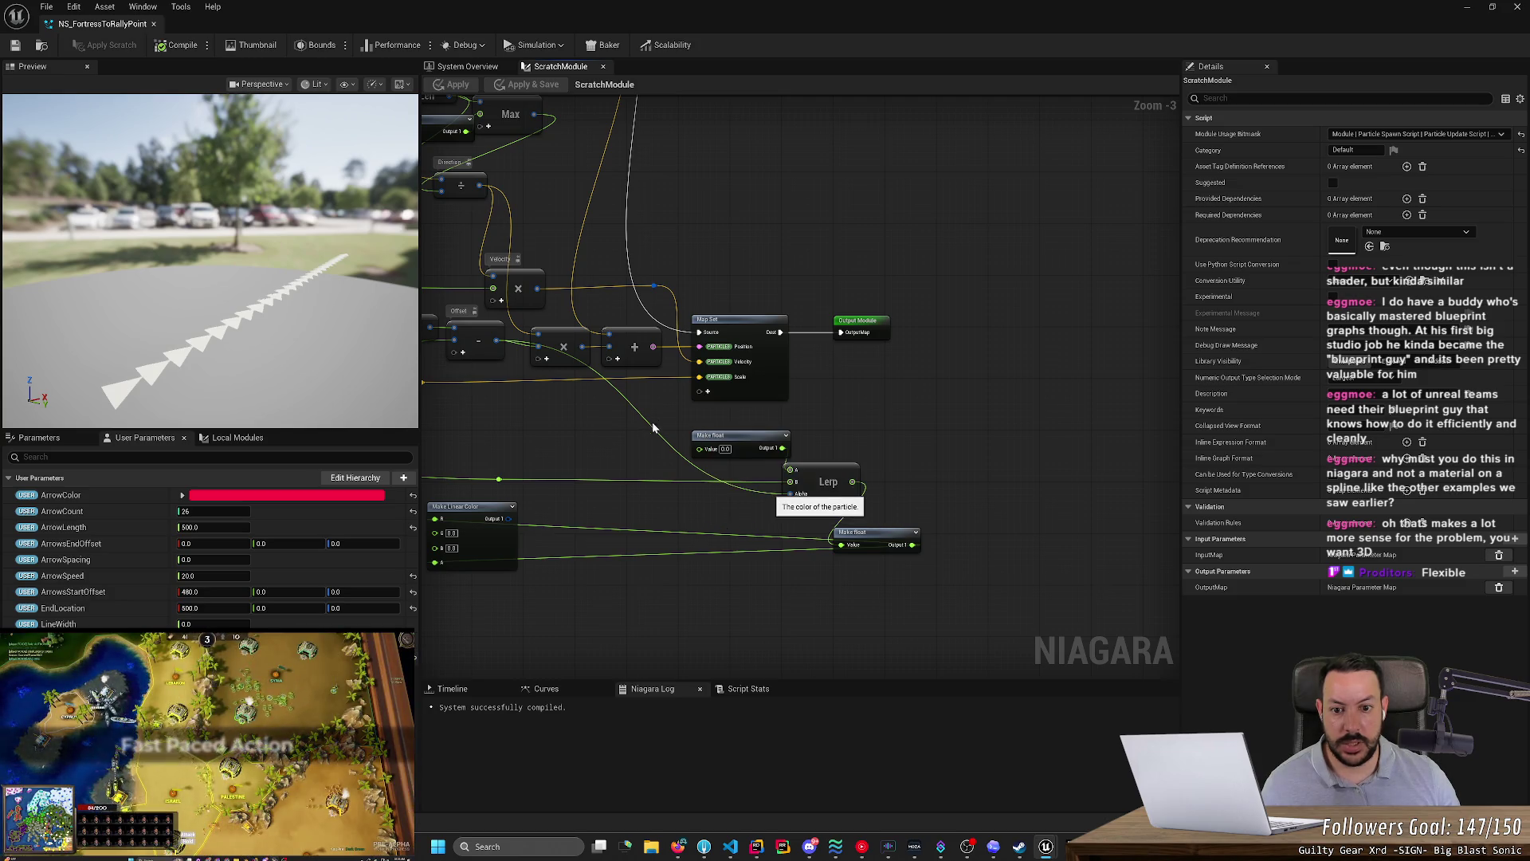
# - Drag a wire from Map Get's ArrowColor output, then apply and save the scratch edits
pyautogui.scroll(-6, 1006, 400)
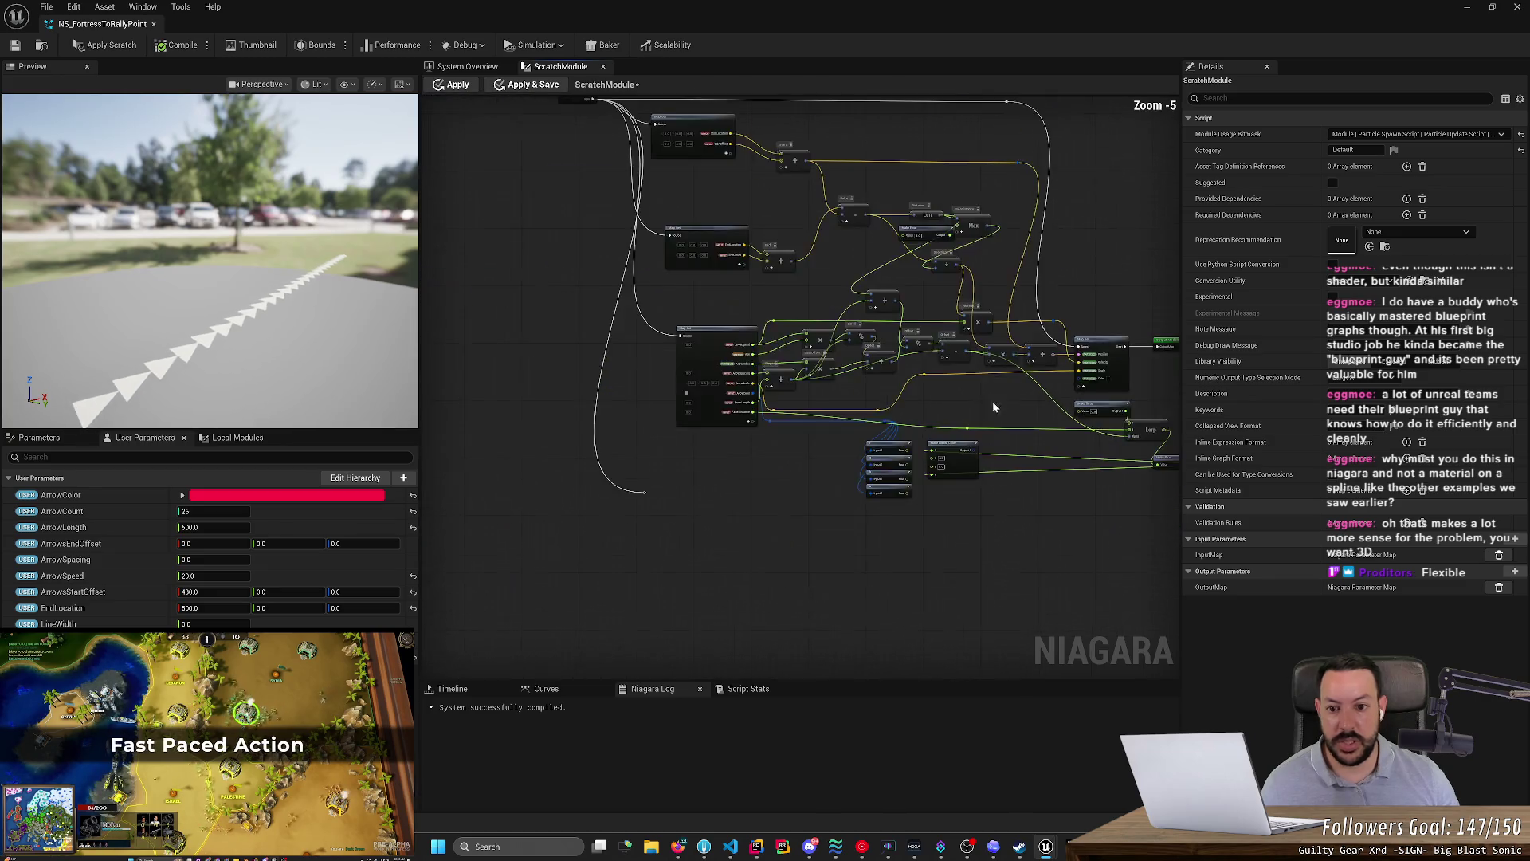
pyautogui.scroll(7, 831, 420)
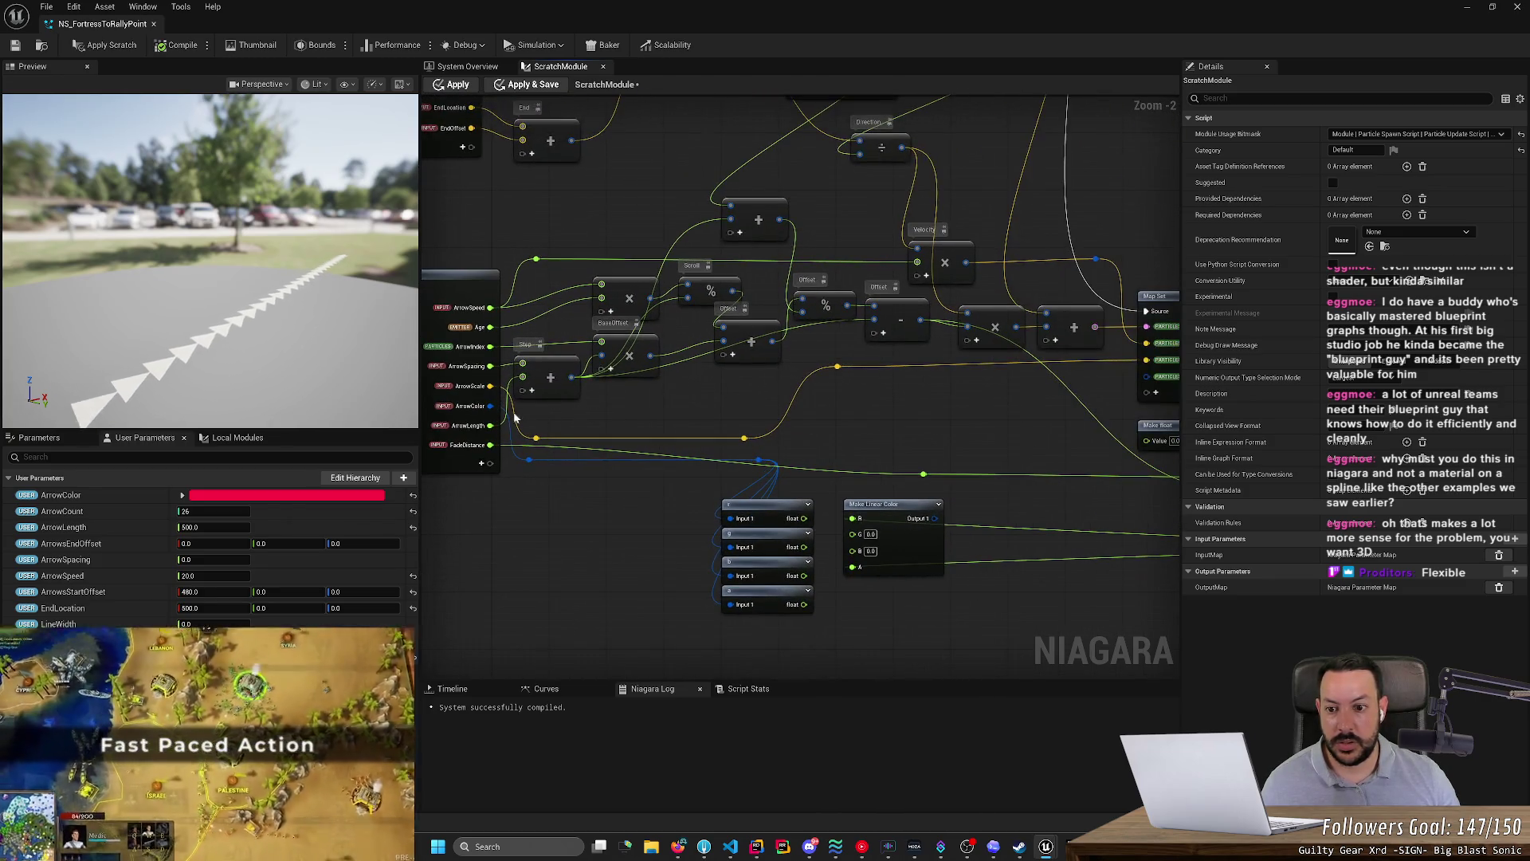
pyautogui.moveTo(490, 406)
pyautogui.mouseDown()
pyautogui.moveTo(1095, 404)
pyautogui.moveTo(1146, 376)
pyautogui.mouseUp()
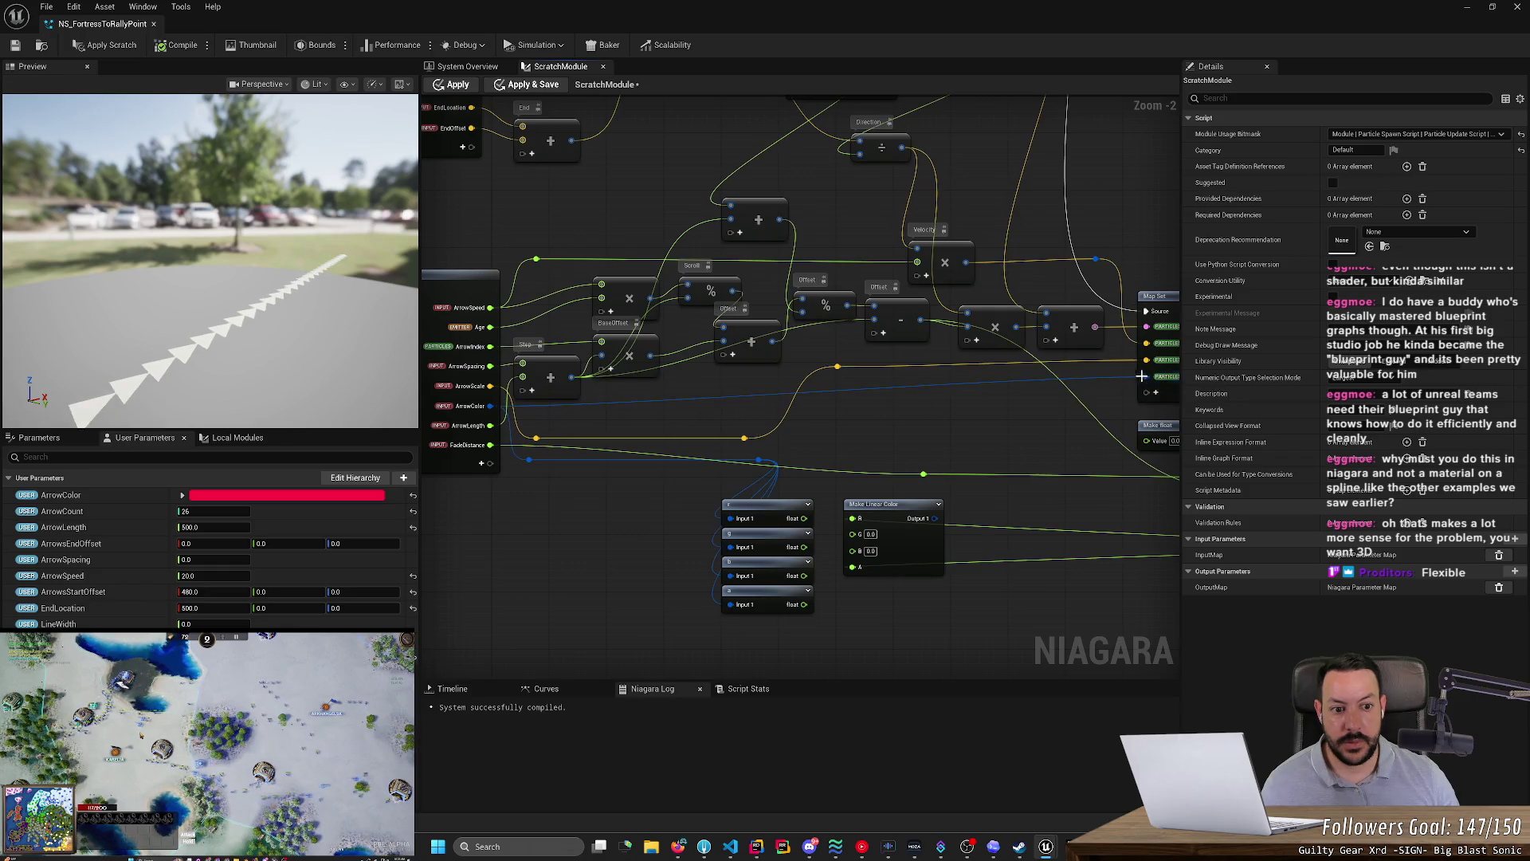
pyautogui.moveTo(528, 247); pyautogui.dragTo(780, 233)
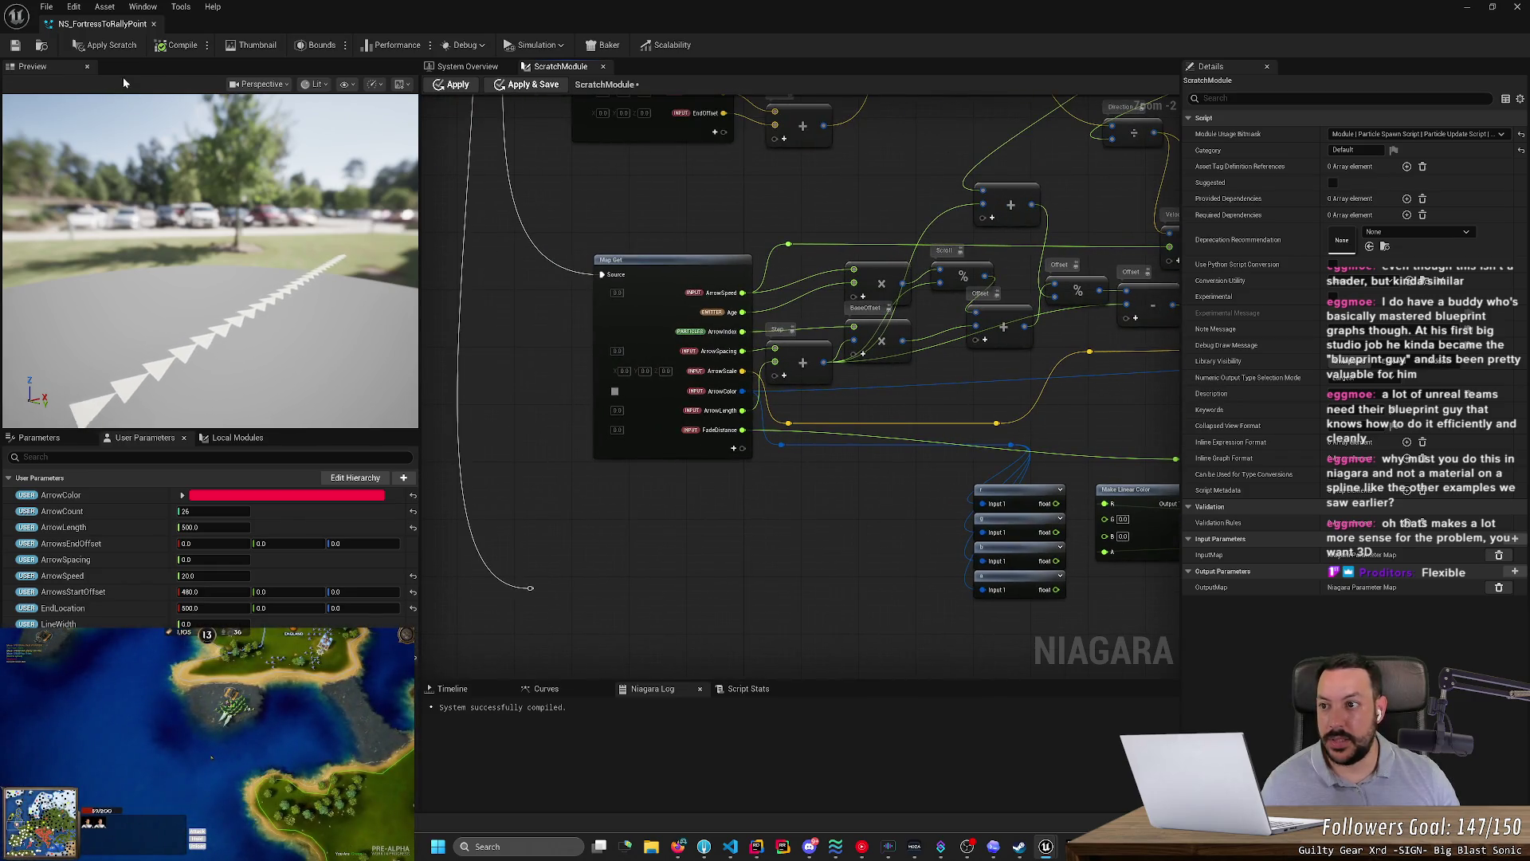
pyautogui.click(87, 45)
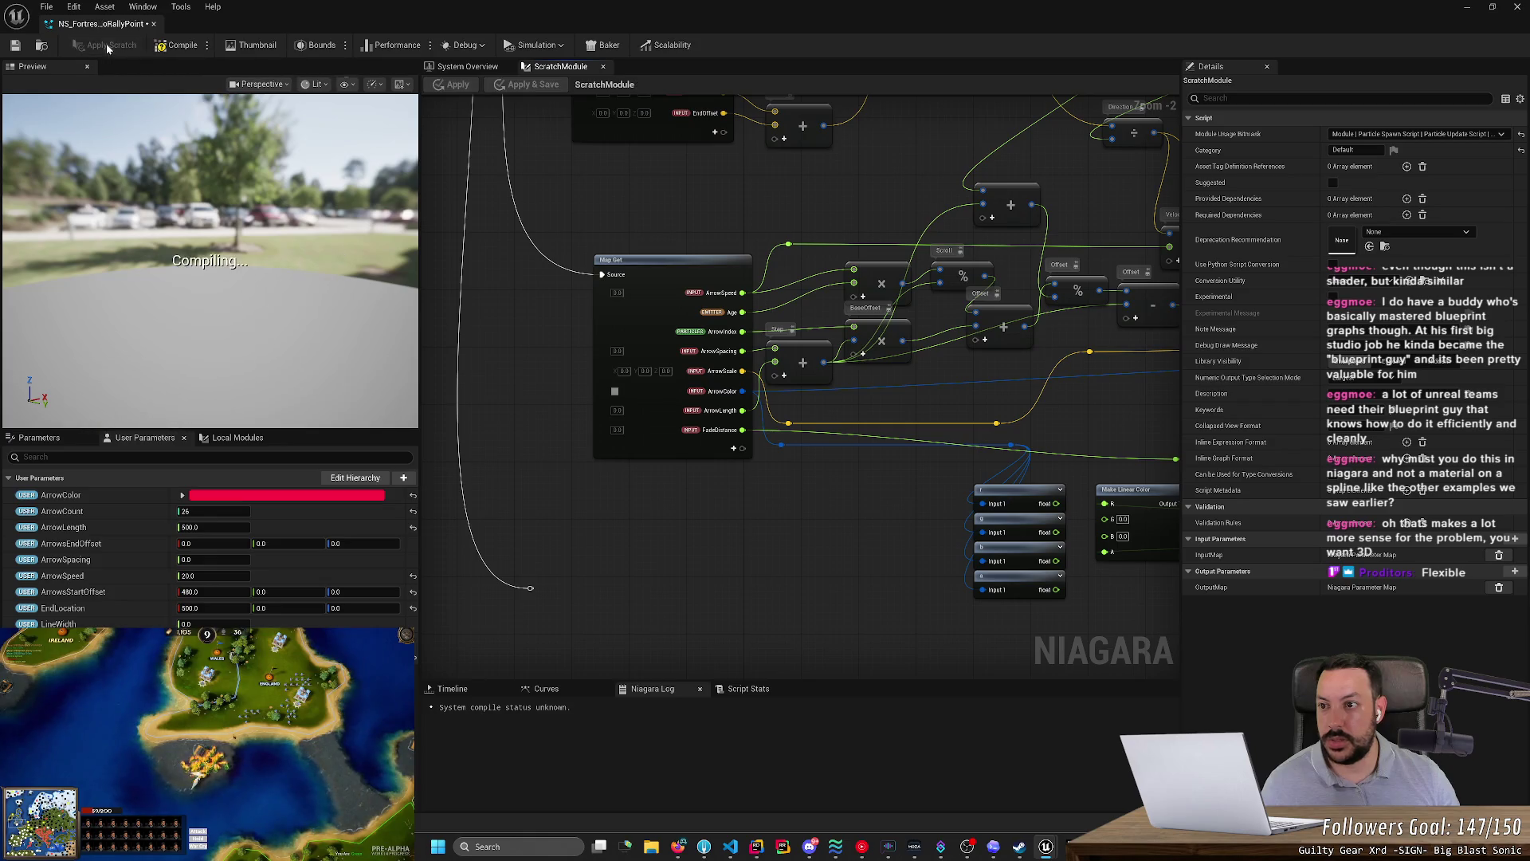
pyautogui.click(14, 47)
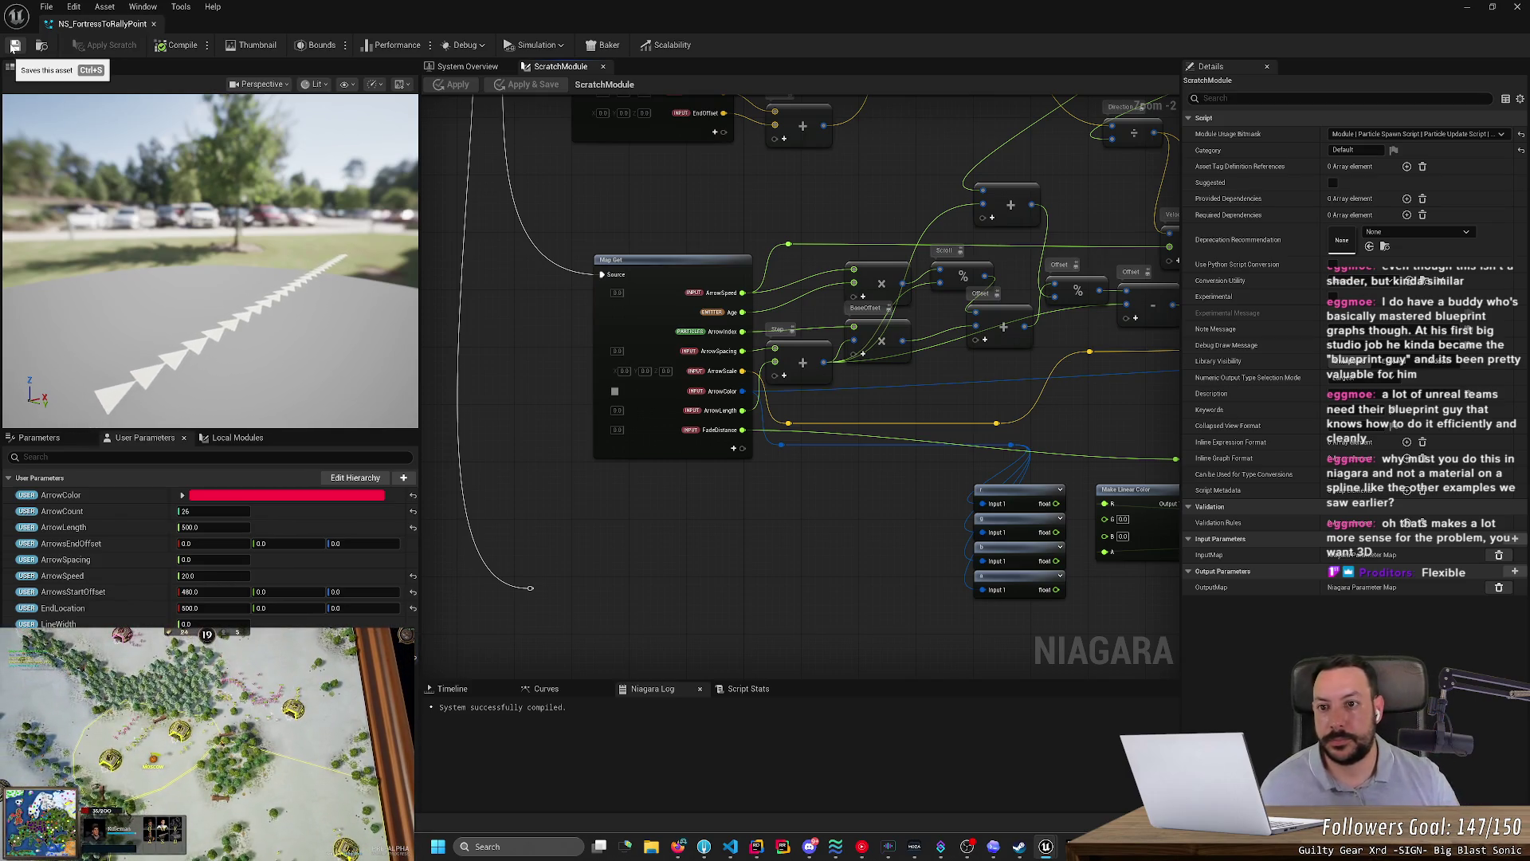
pyautogui.click(449, 66)
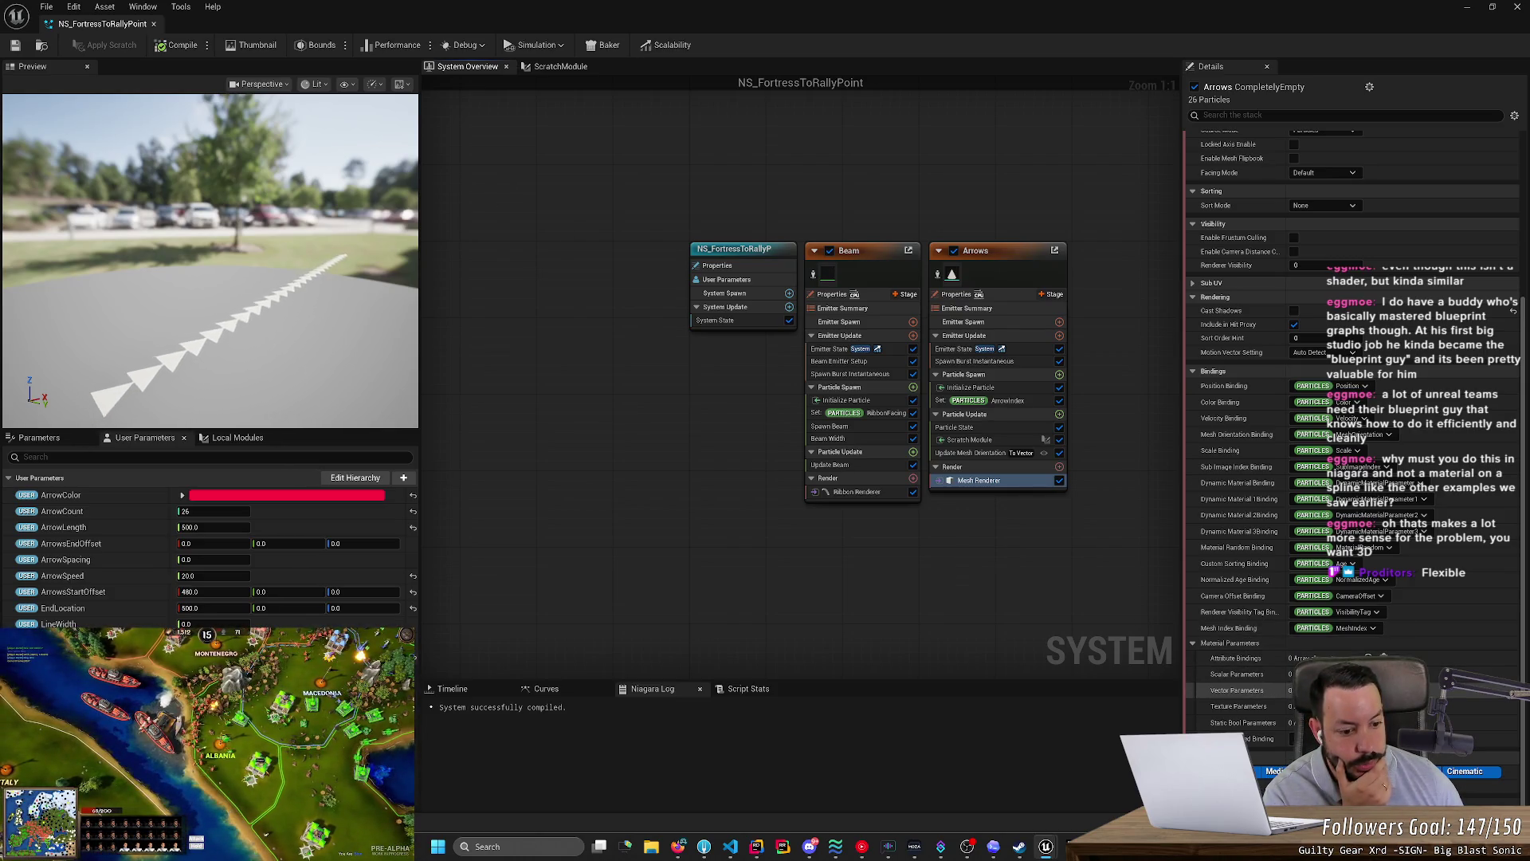
pyautogui.click(1237, 691)
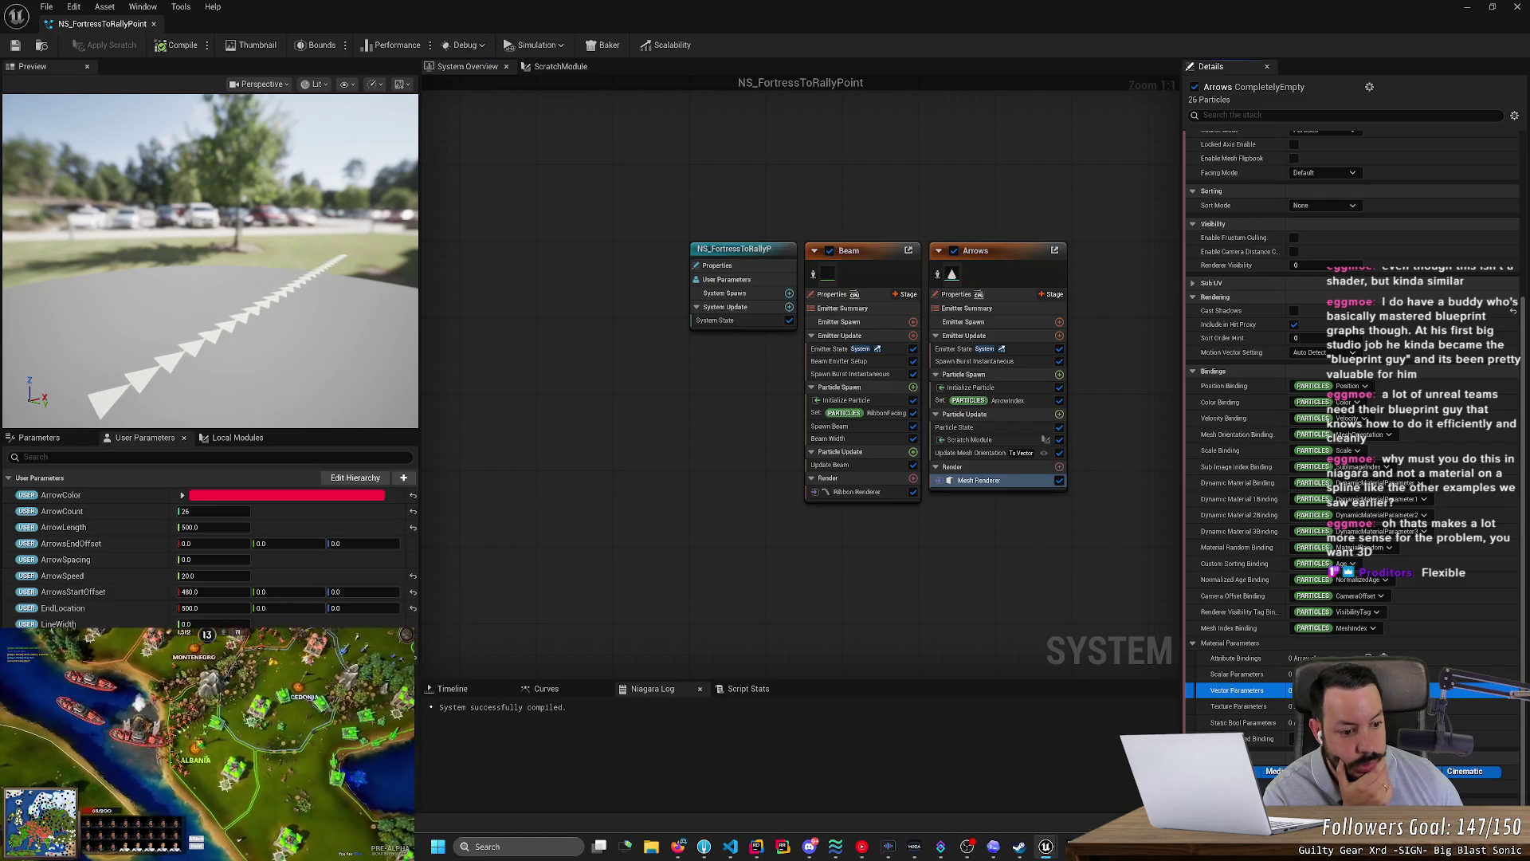
# - Add then remove a Vector Parameter, add an Attribute Binding, and save
pyautogui.click(1369, 691)
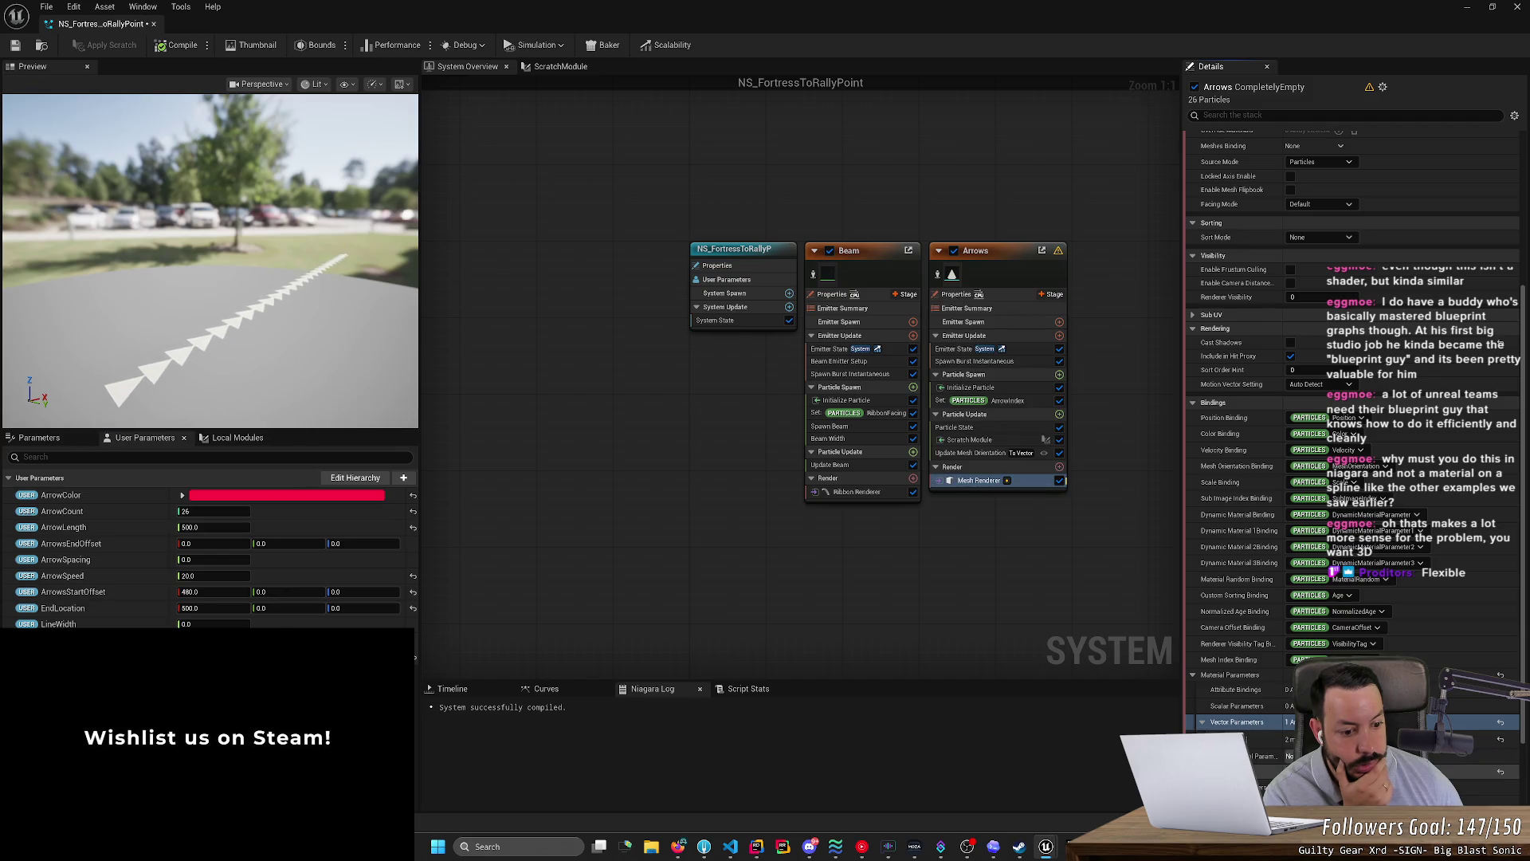
pyautogui.click(1501, 722)
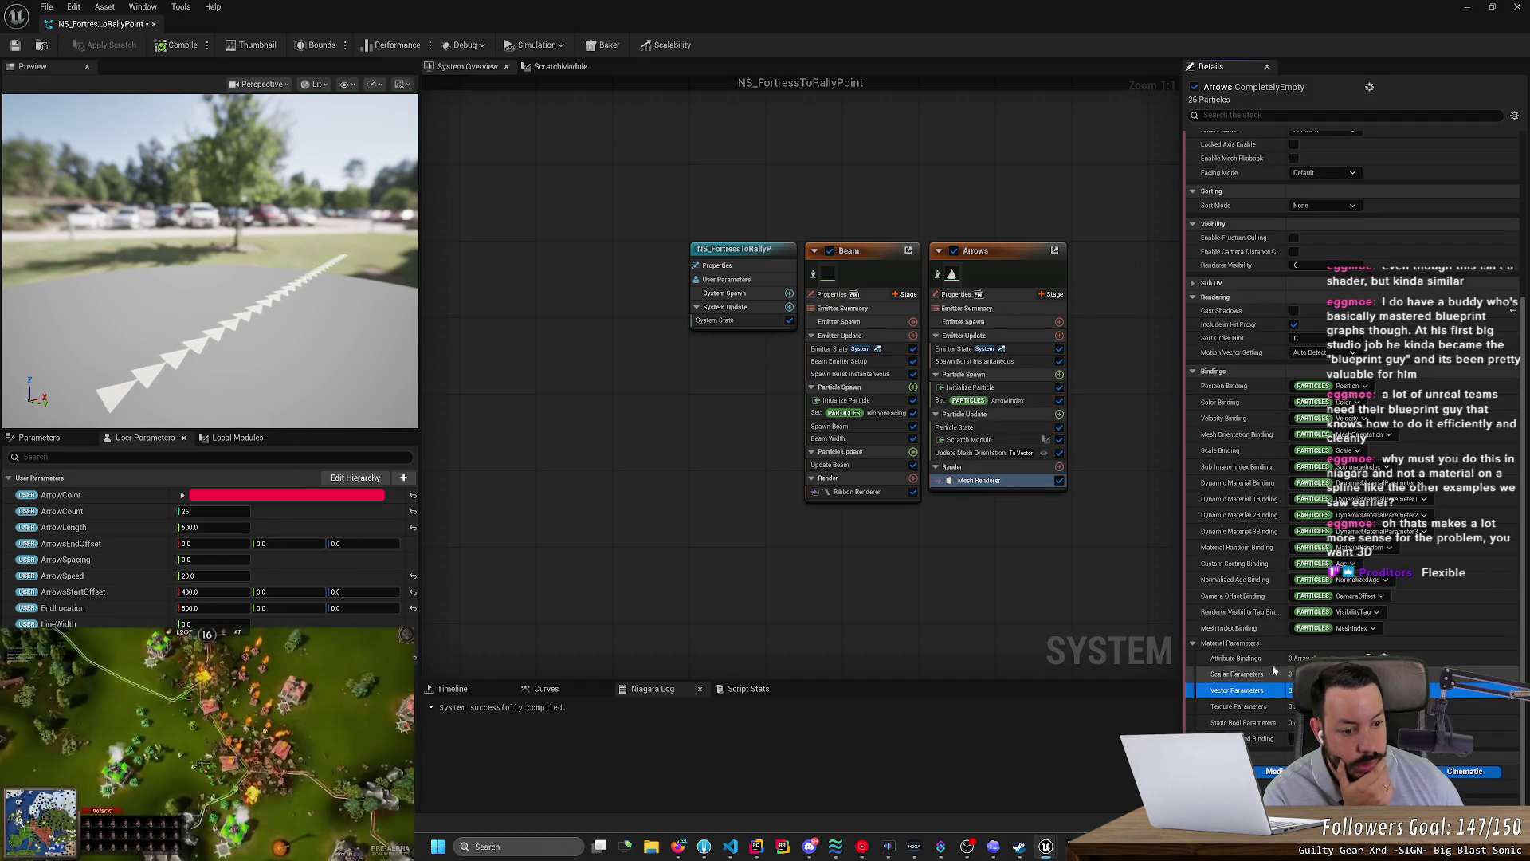
pyautogui.click(1371, 658)
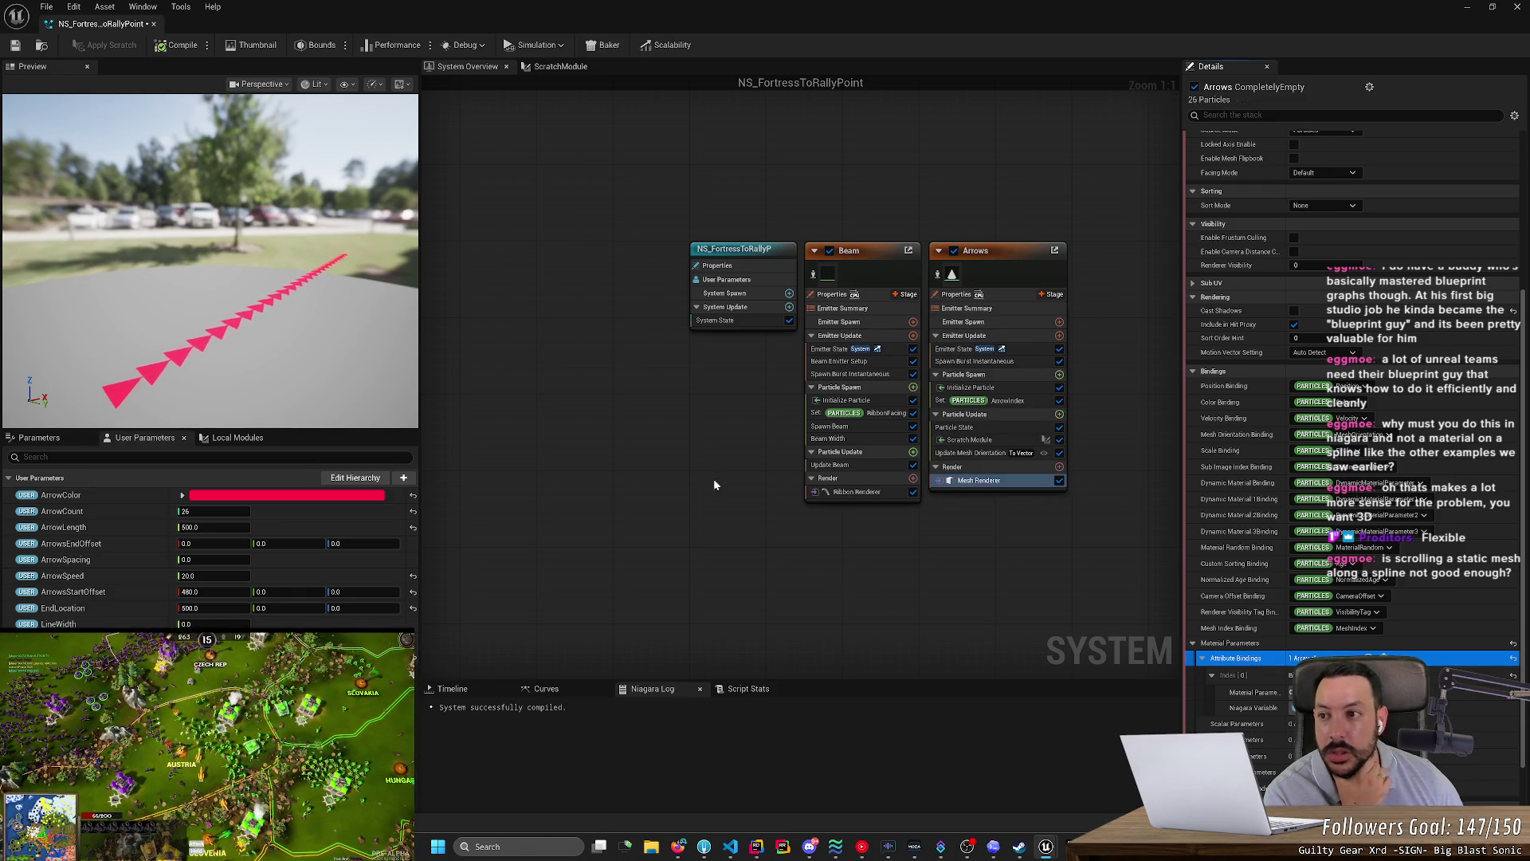
pyautogui.click(15, 46)
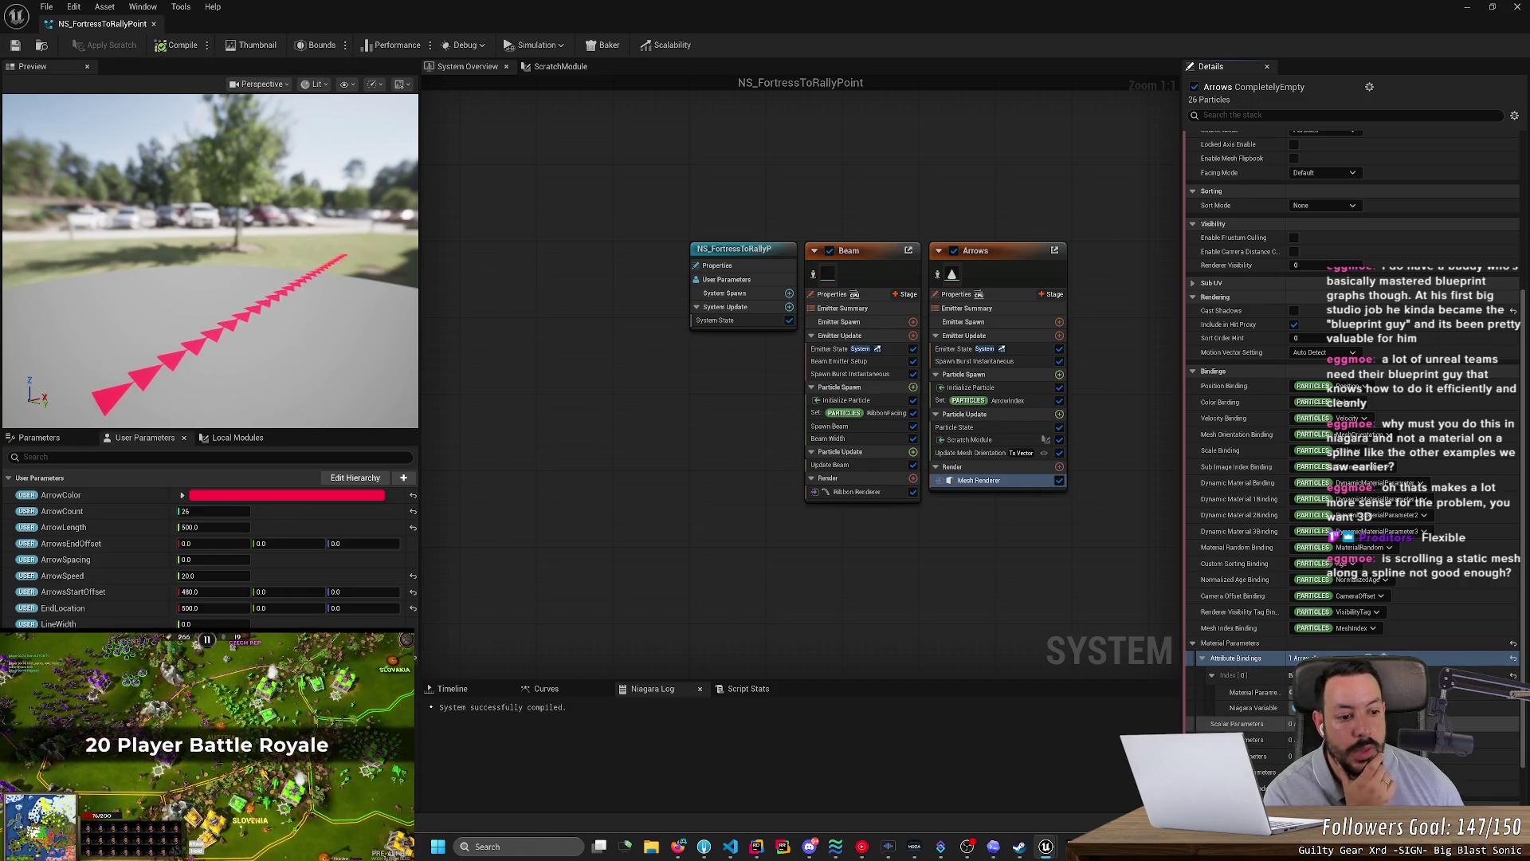
# - Set the mesh renderer's Color Binding to USER ArrowColor and compile
pyautogui.click(1343, 405)
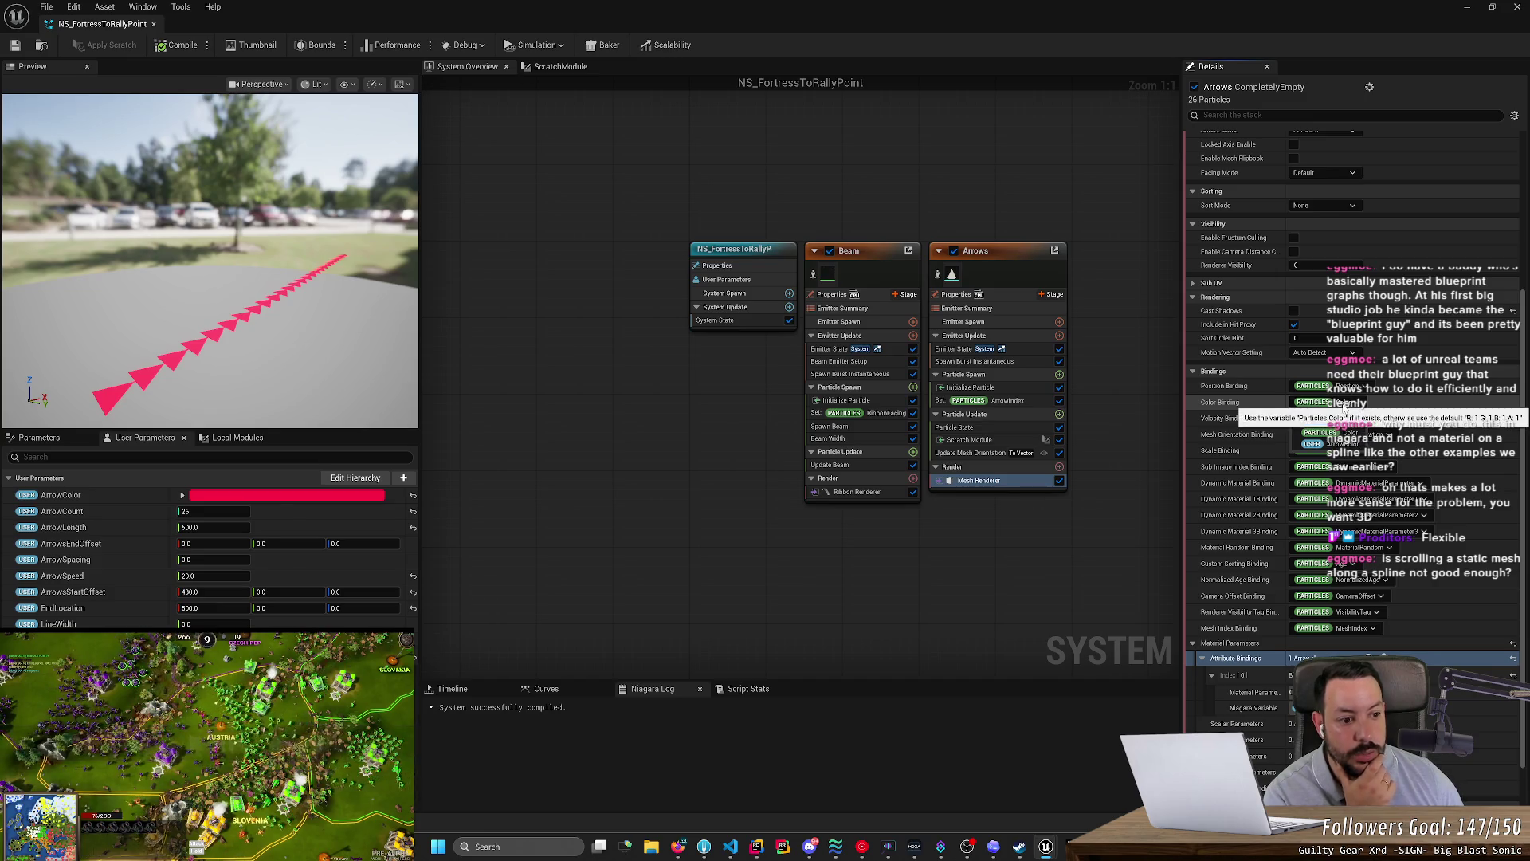
pyautogui.click(1343, 408)
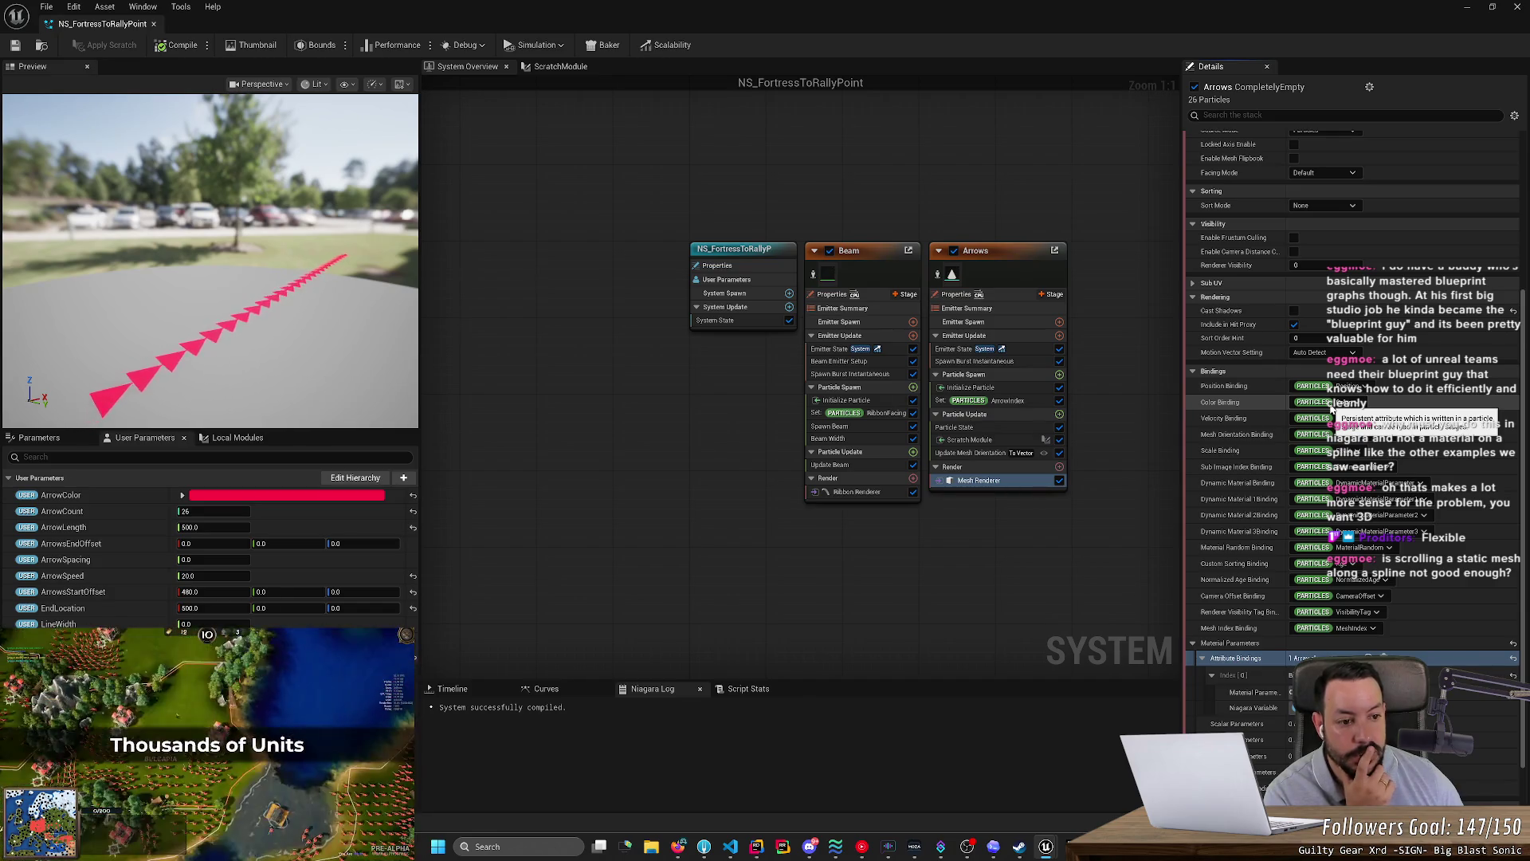
pyautogui.click(1332, 408)
pyautogui.click(1331, 451)
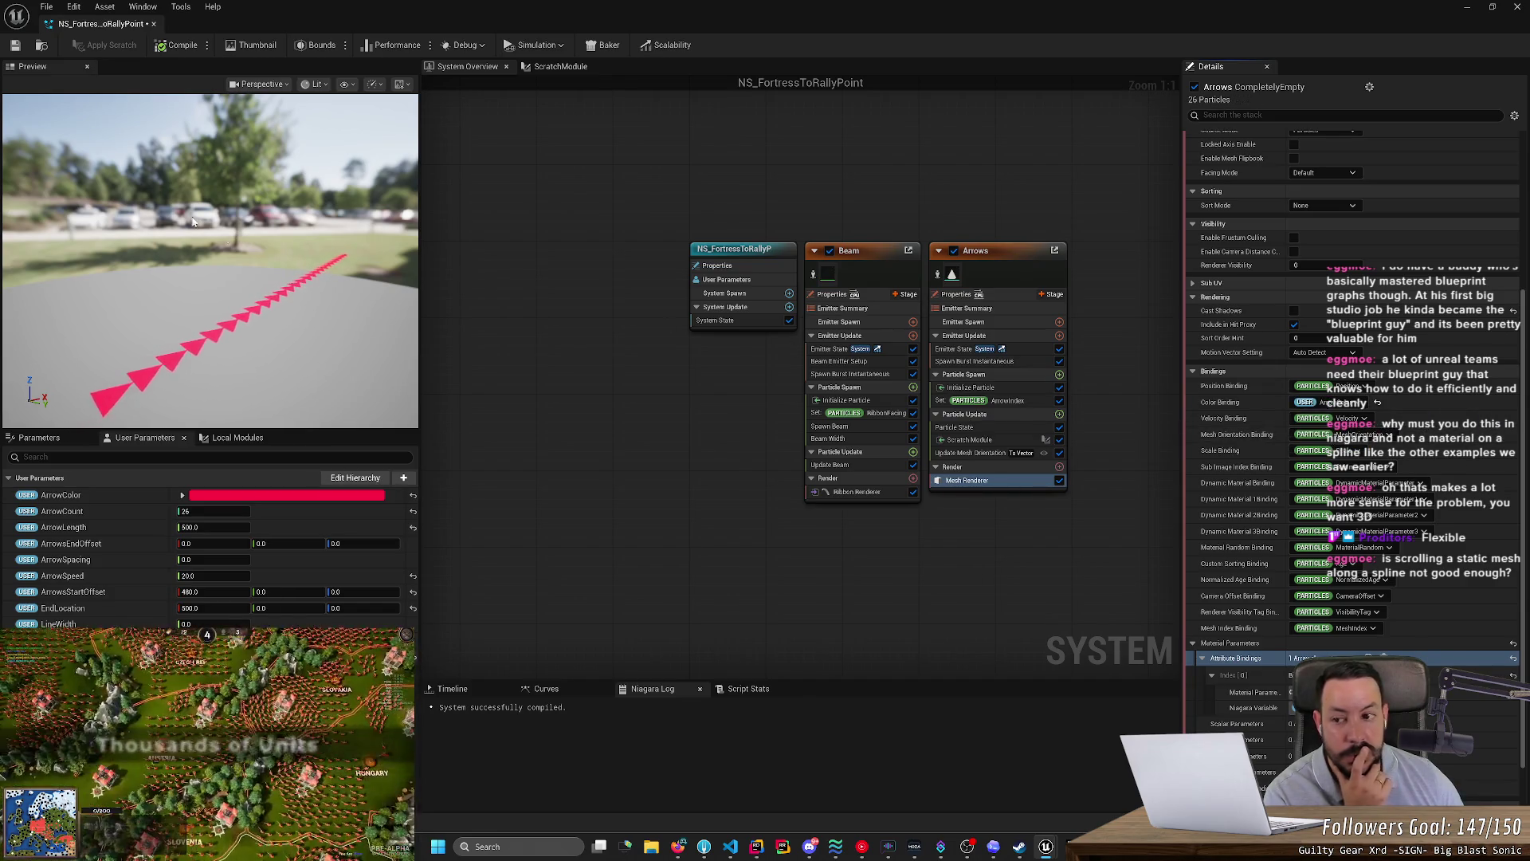
pyautogui.click(1202, 658)
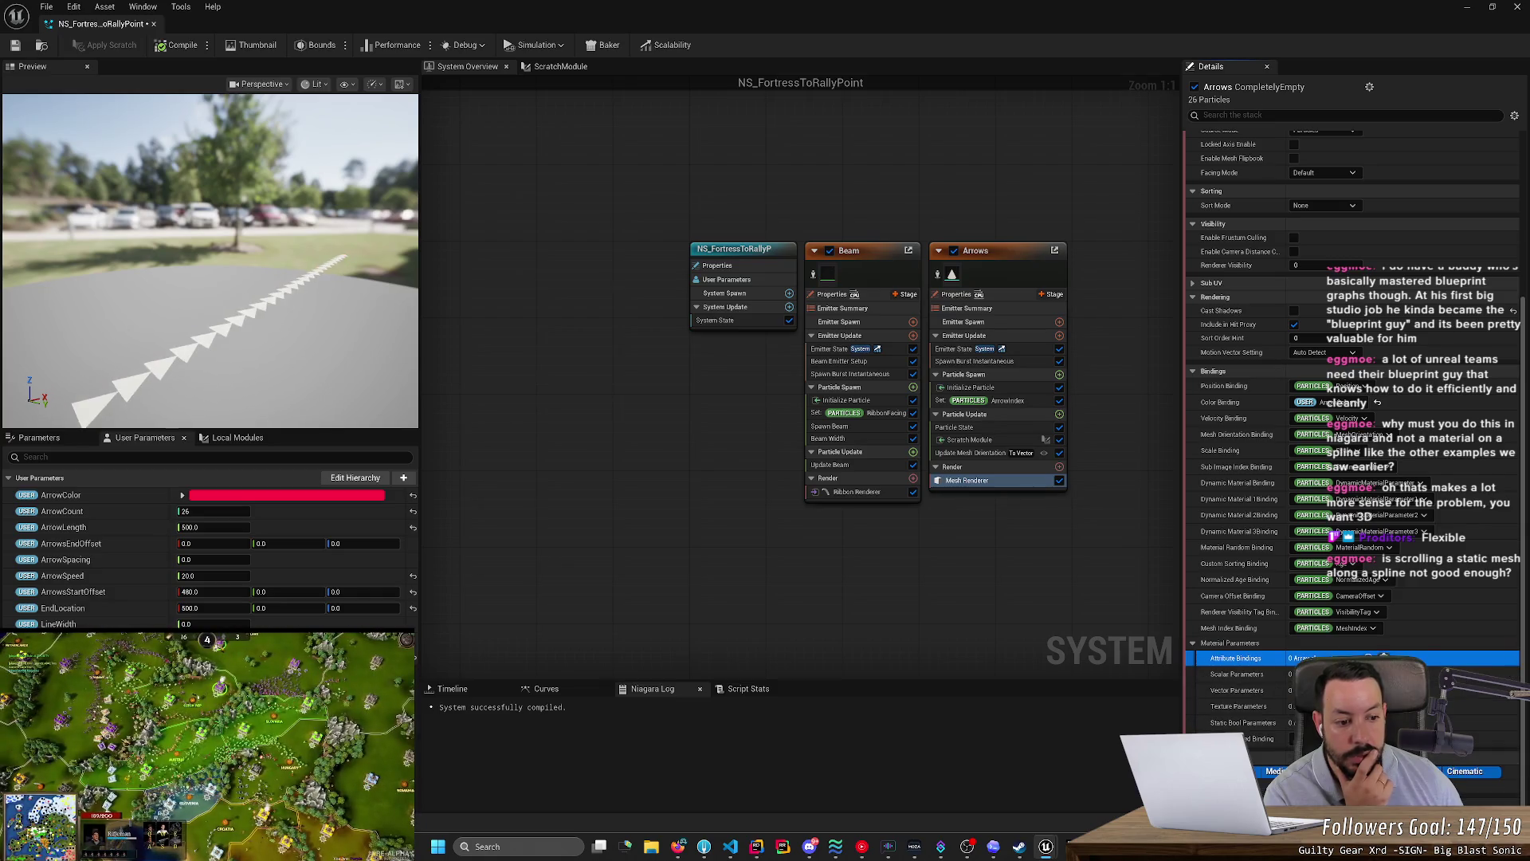
pyautogui.click(42, 46)
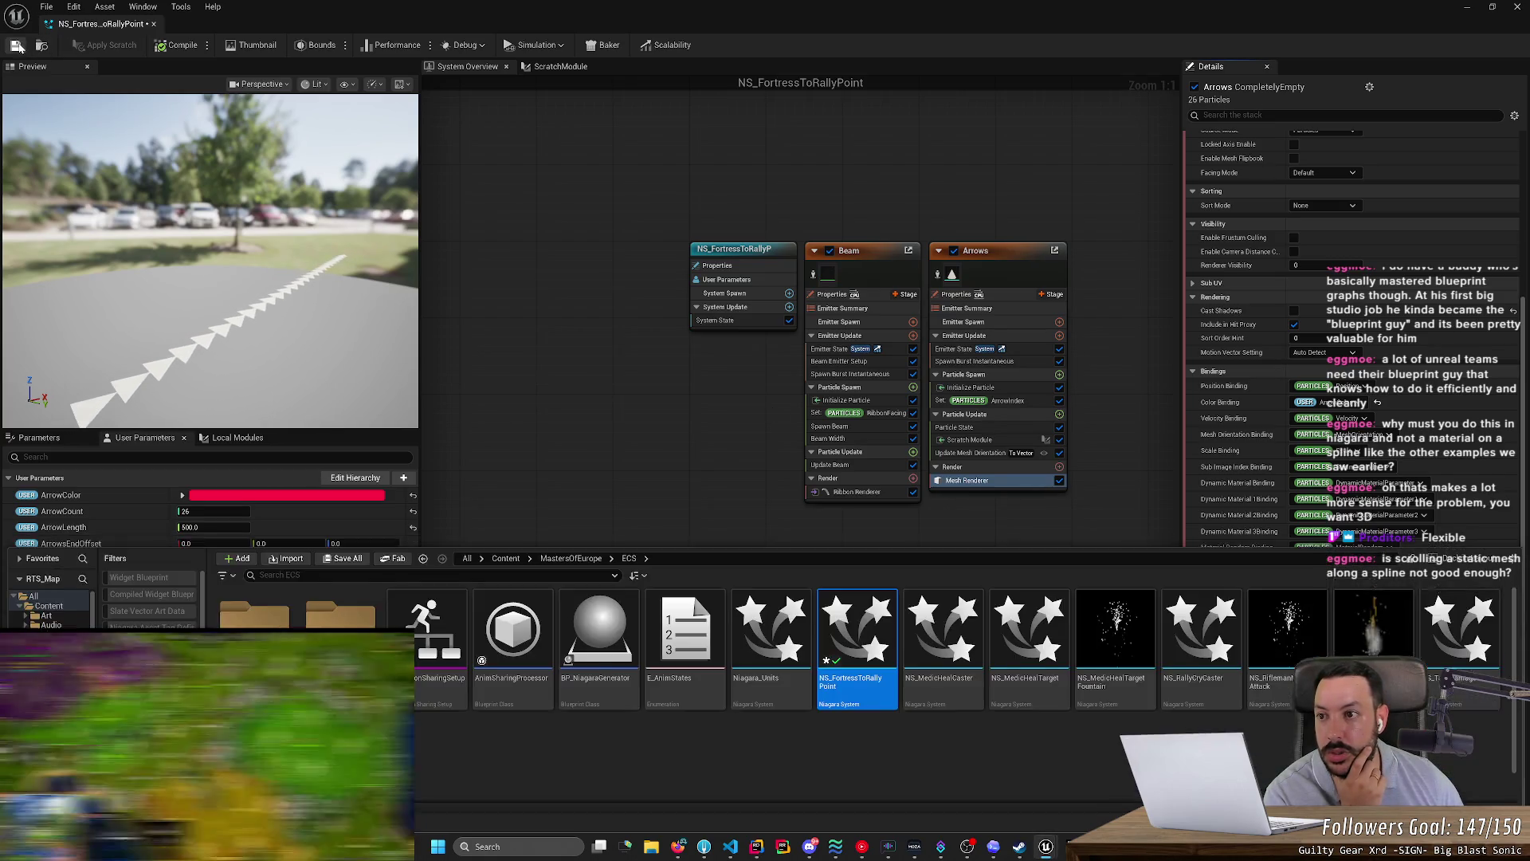
# - Compile the system and drag the splitter to enlarge the preview viewport
pyautogui.click(180, 46)
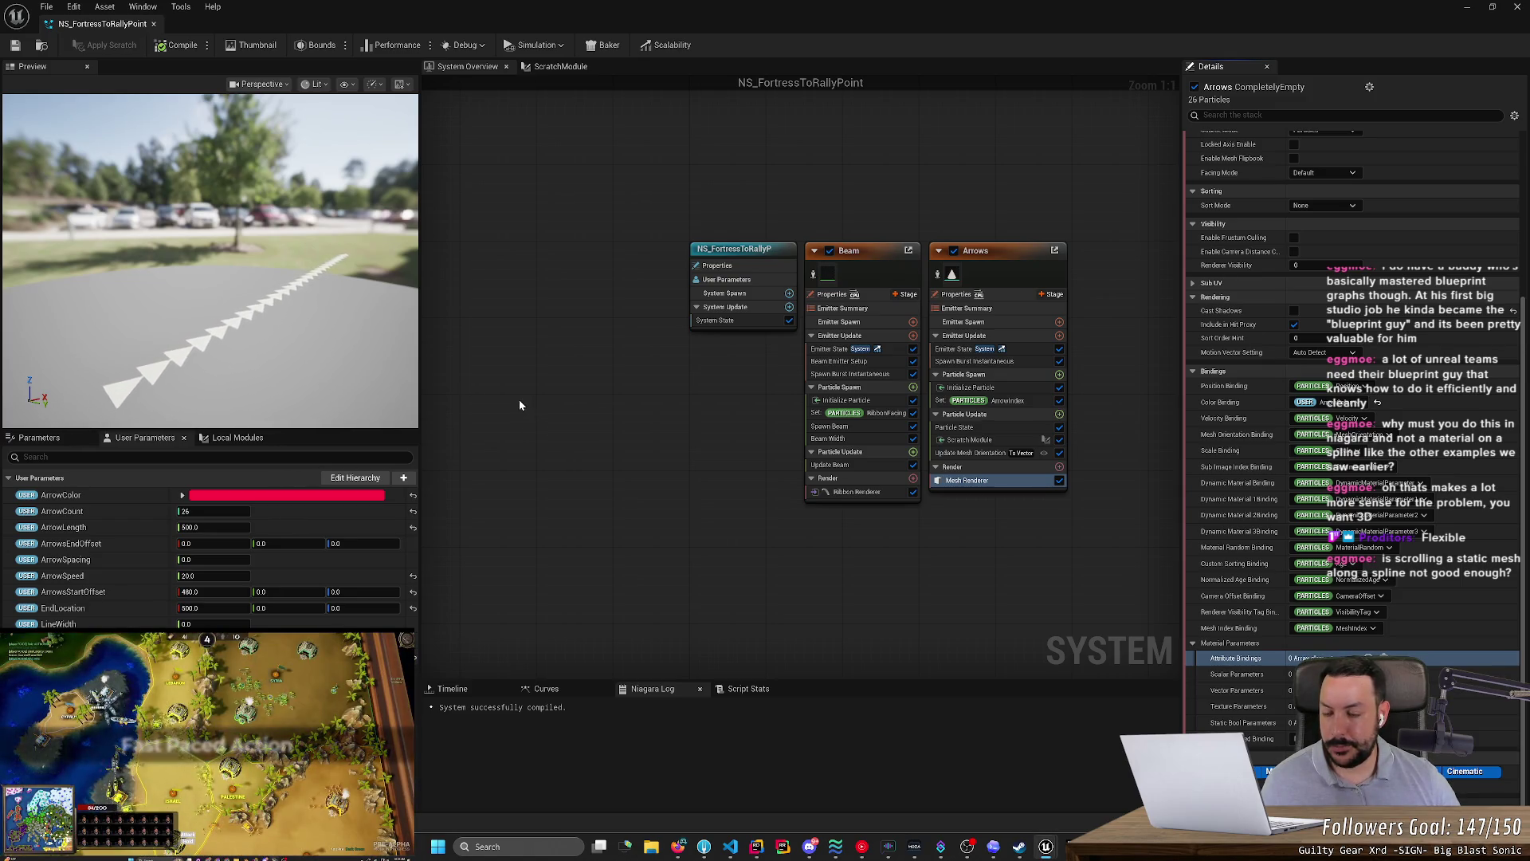
pyautogui.moveTo(419, 392)
pyautogui.mouseDown()
pyautogui.moveTo(547, 392)
pyautogui.moveTo(513, 485)
pyautogui.moveTo(532, 662)
pyautogui.mouseUp()
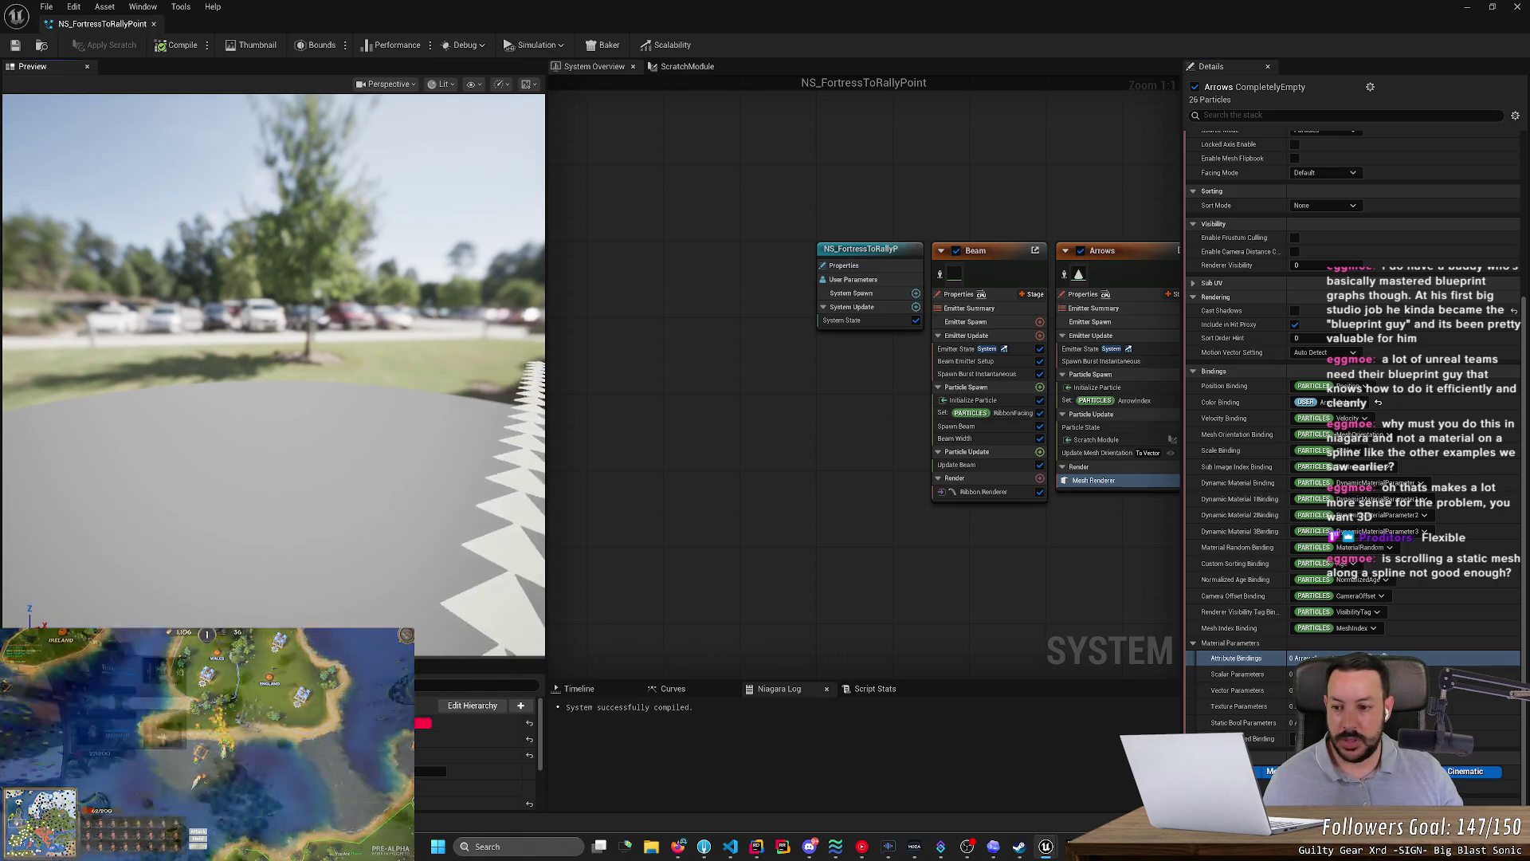
# - Recompile the system and reset Color Binding from ArrowColor back to particle colour
pyautogui.moveTo(389, 488); pyautogui.dragTo(214, 588)
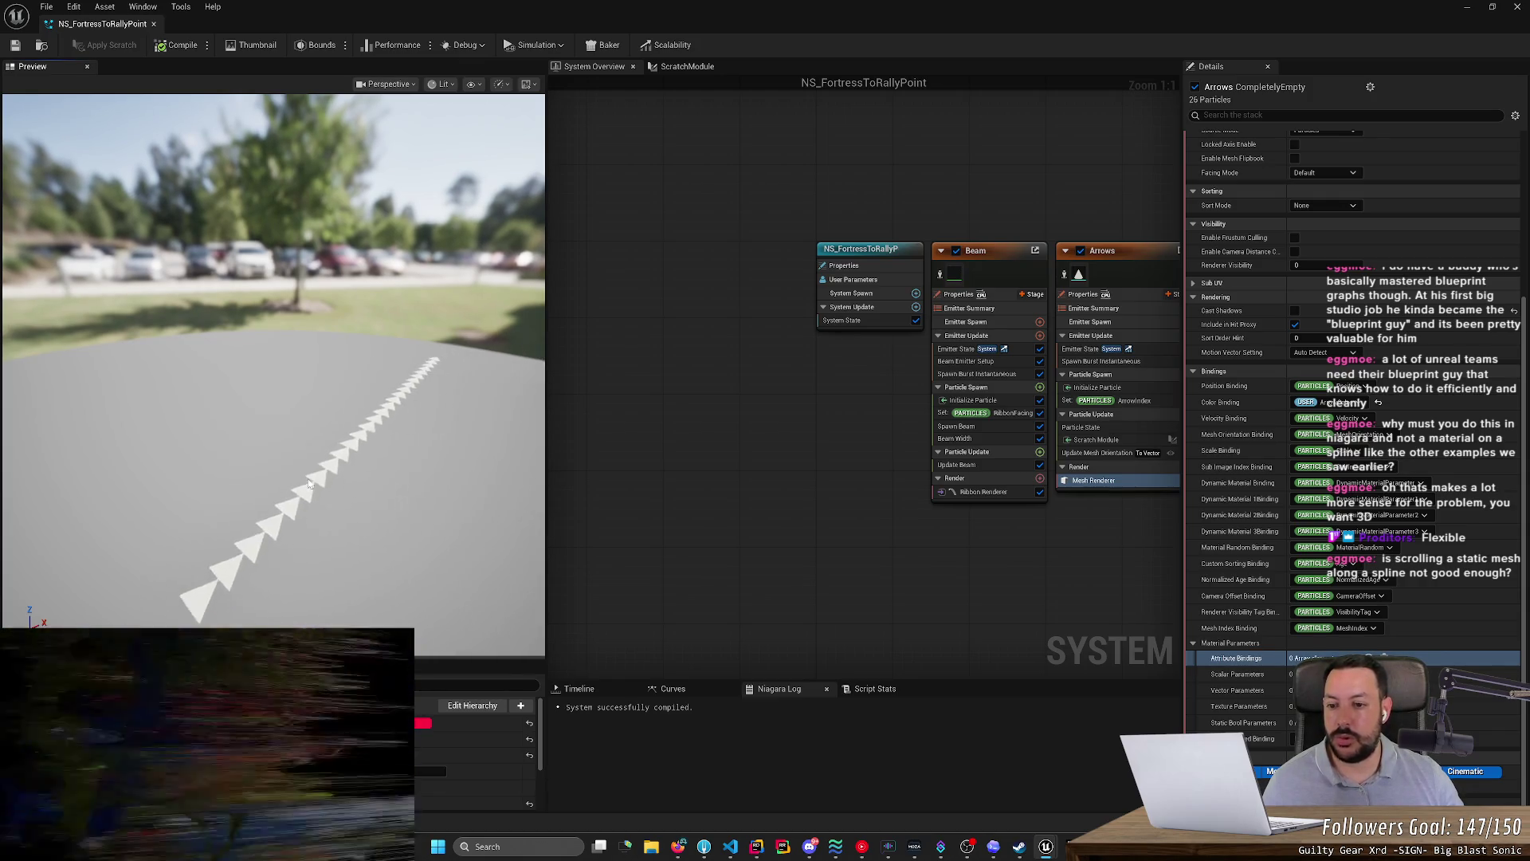
pyautogui.moveTo(308, 483)
pyautogui.mouseDown()
pyautogui.moveTo(279, 470)
pyautogui.moveTo(307, 478)
pyautogui.mouseUp()
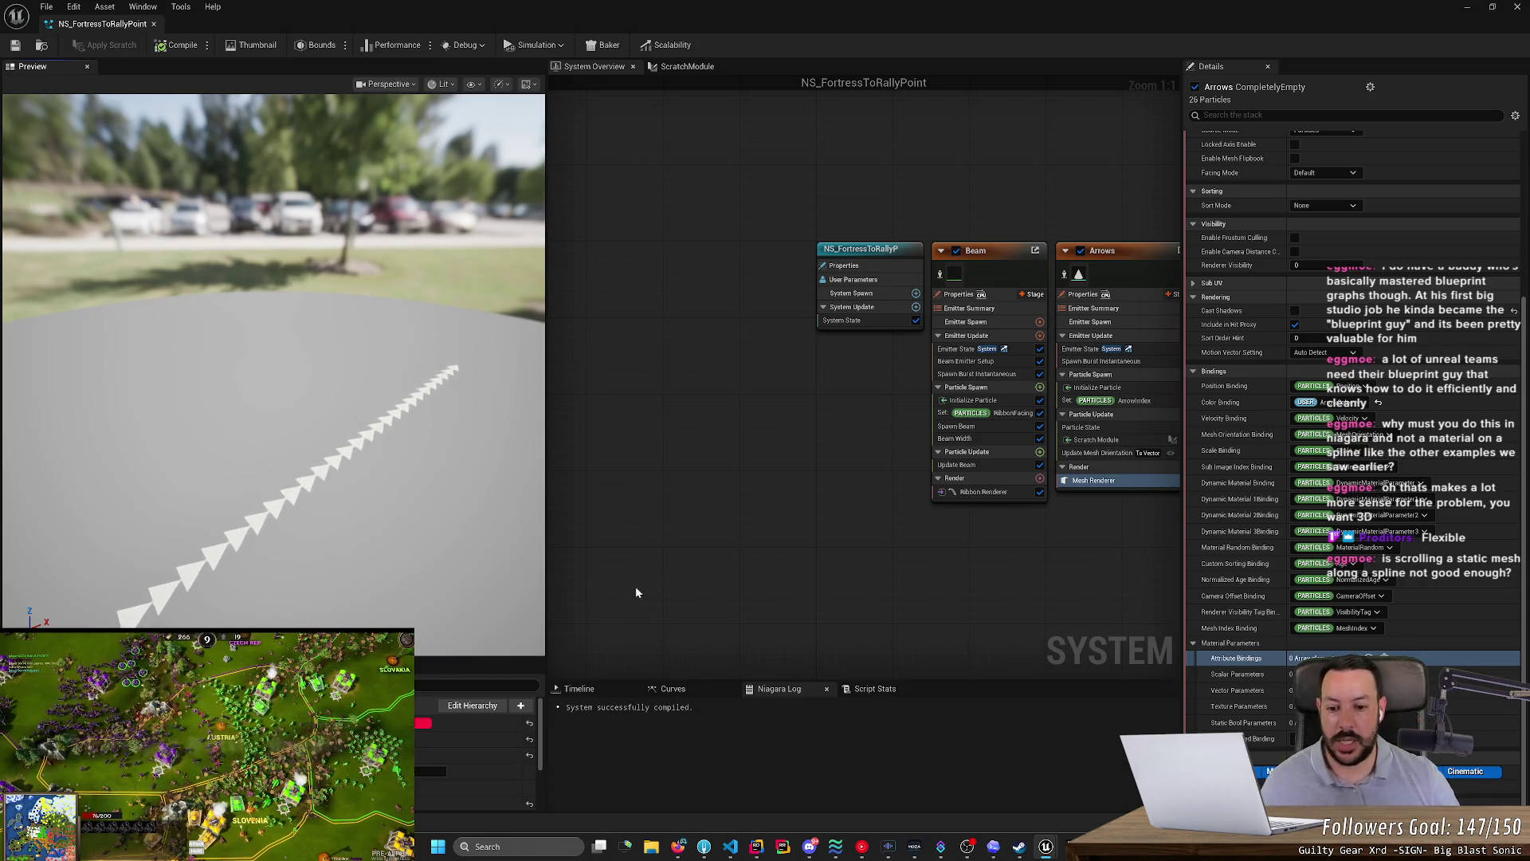
pyautogui.click(598, 688)
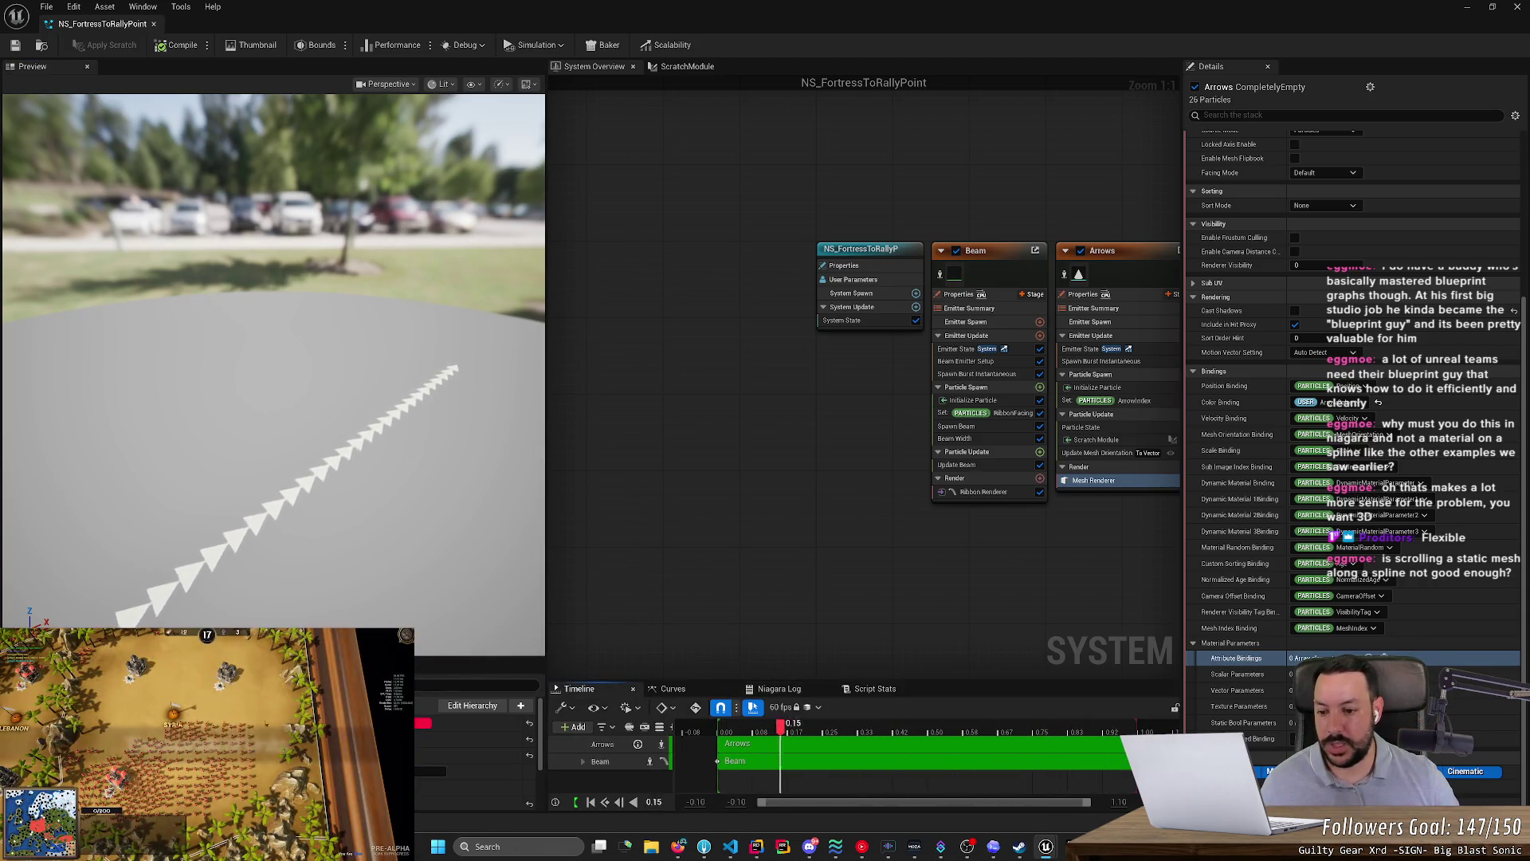
pyautogui.moveTo(447, 658); pyautogui.dragTo(343, 503)
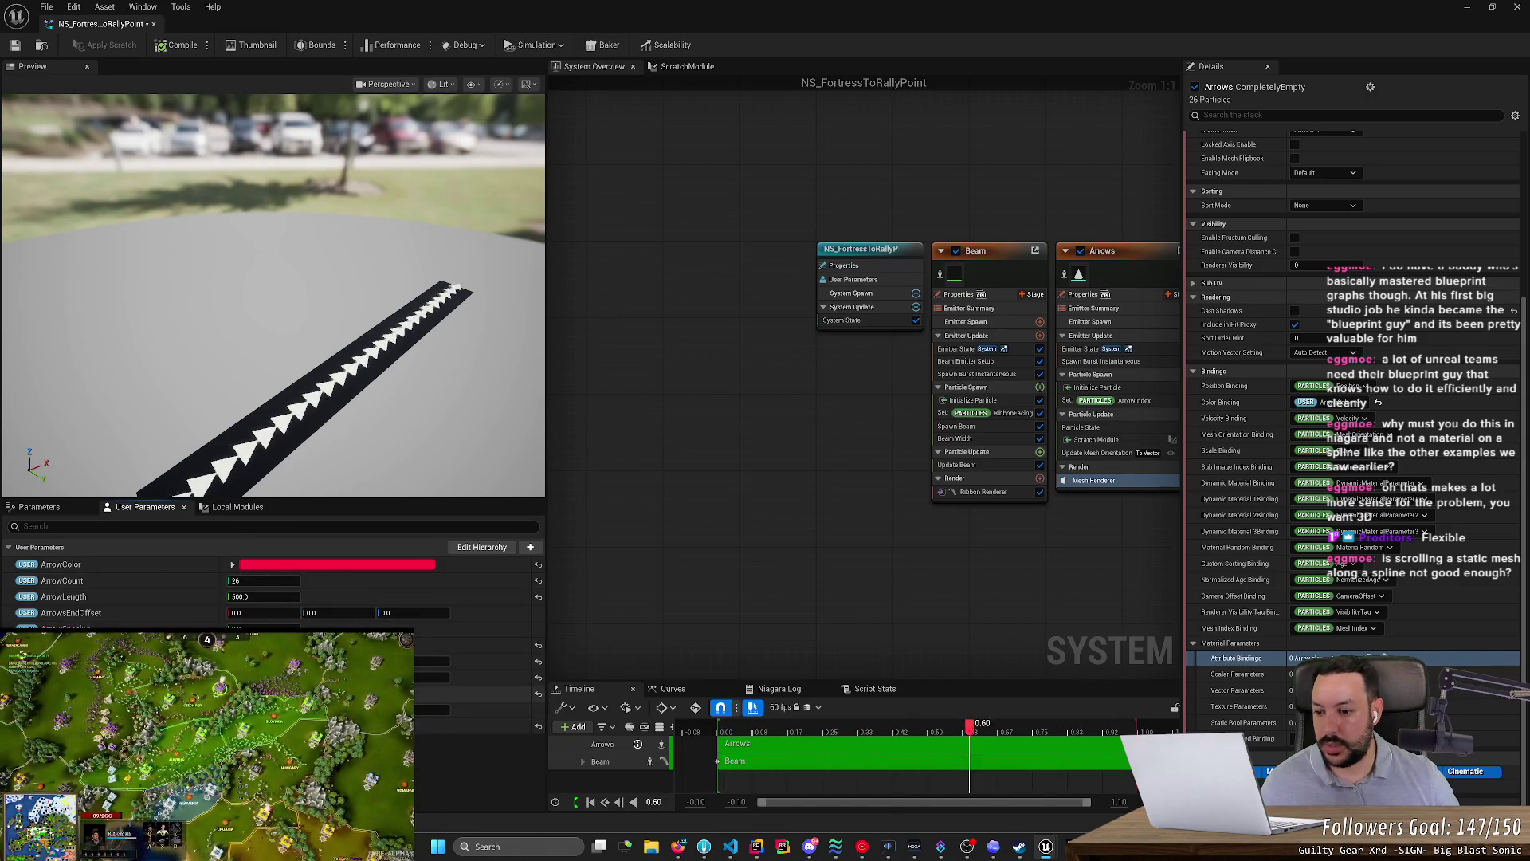
pyautogui.click(160, 47)
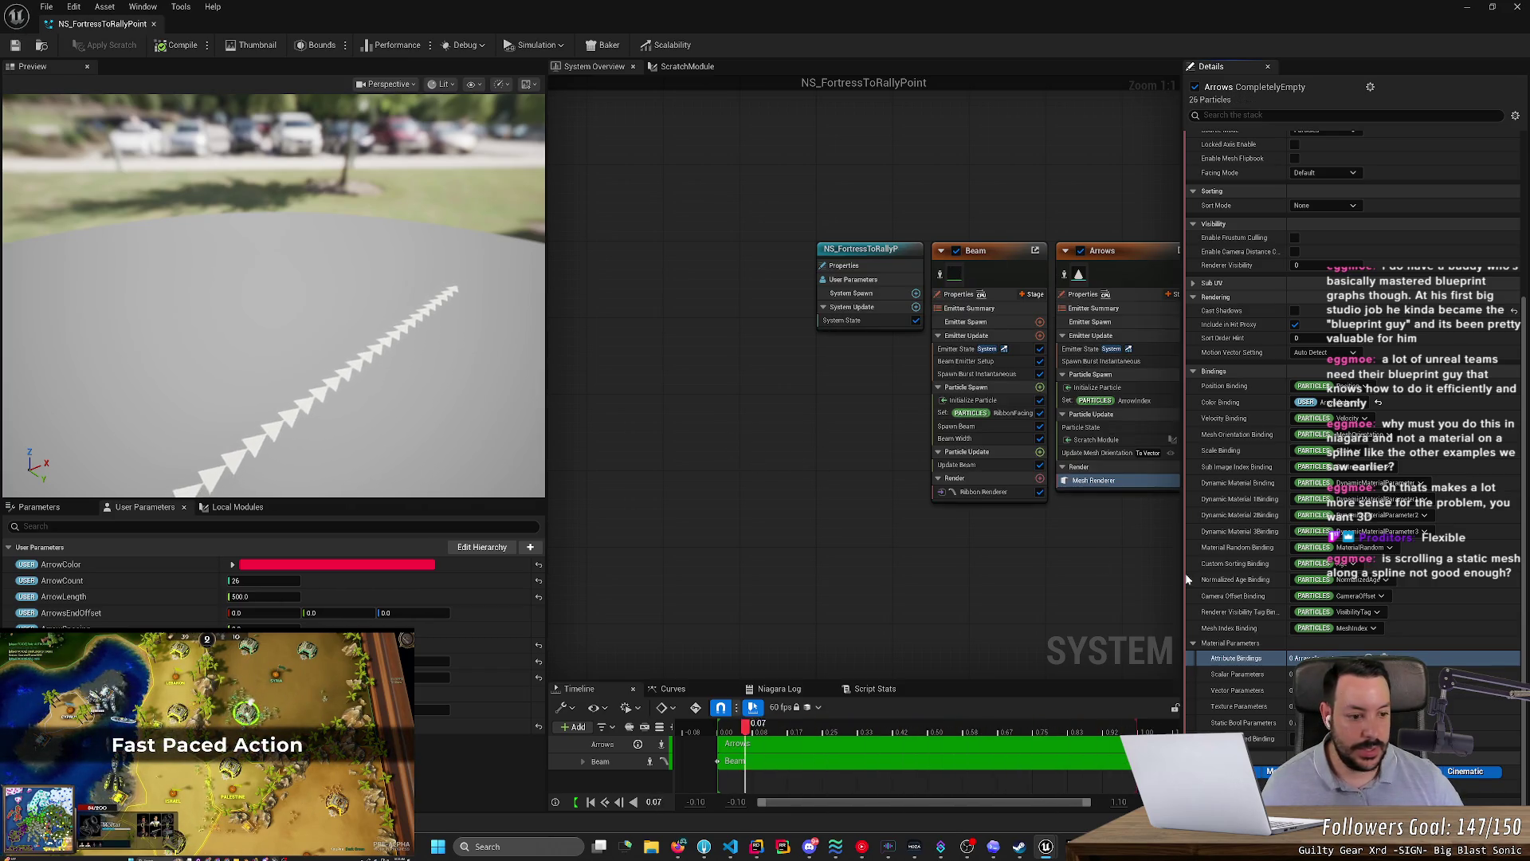
pyautogui.click(1378, 401)
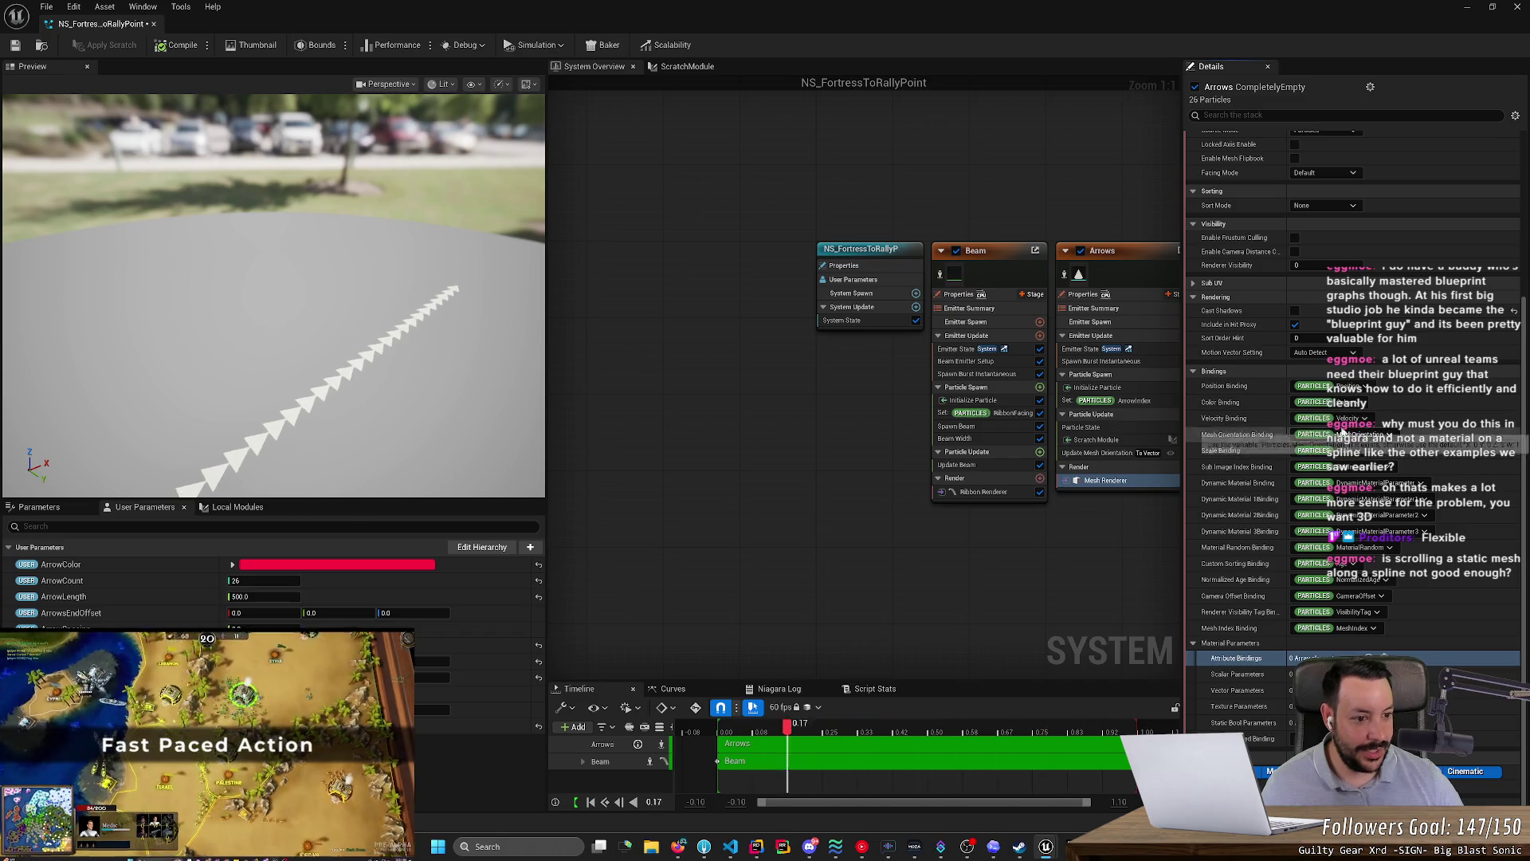
# - Add material Attribute Binding Index [0] to the arrow renderer, then save and compile
pyautogui.click(15, 46)
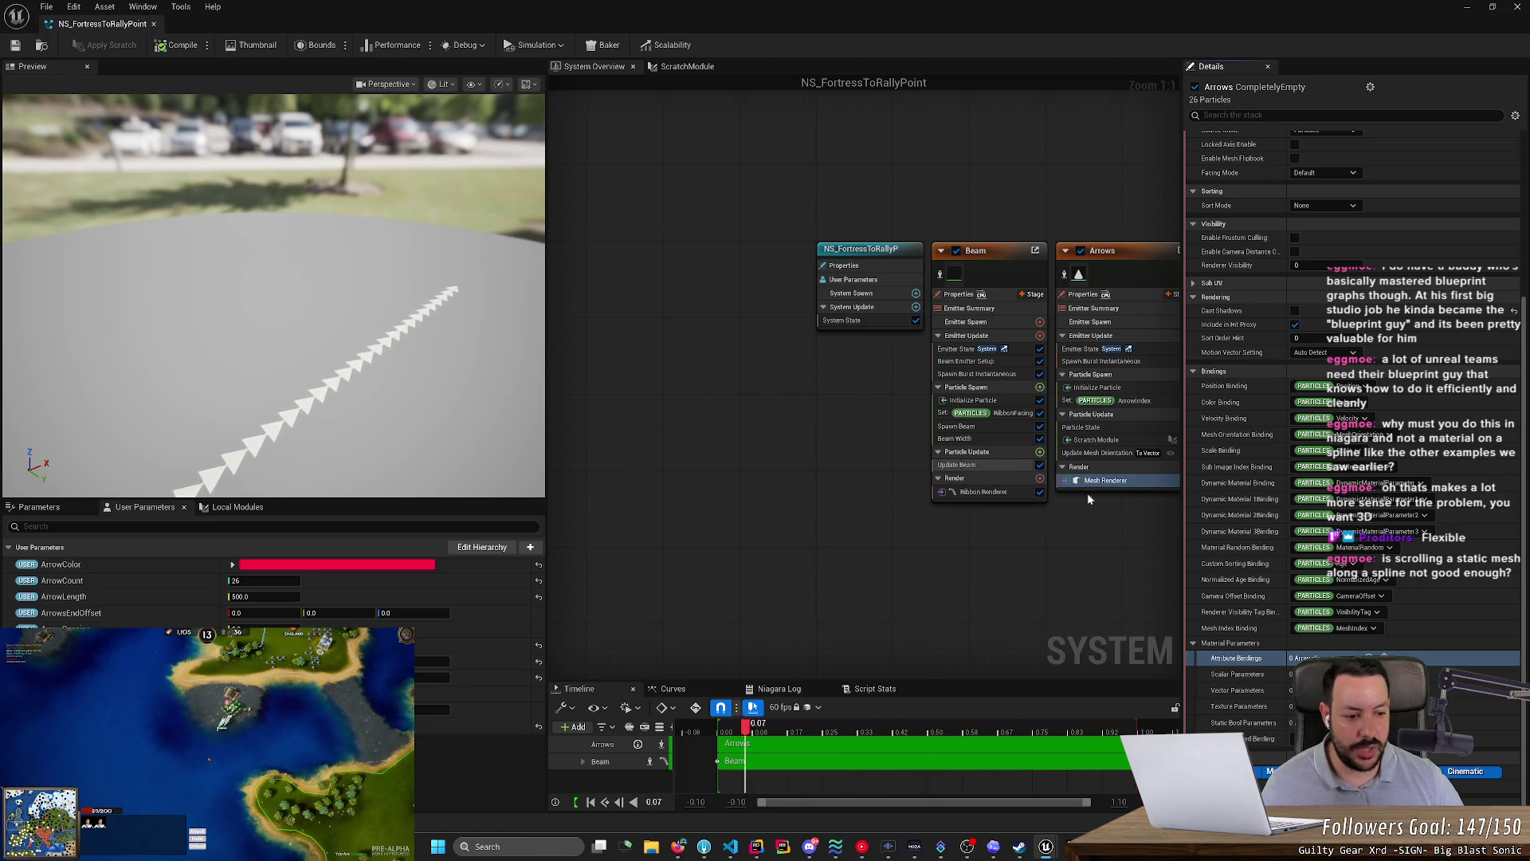
pyautogui.click(1369, 658)
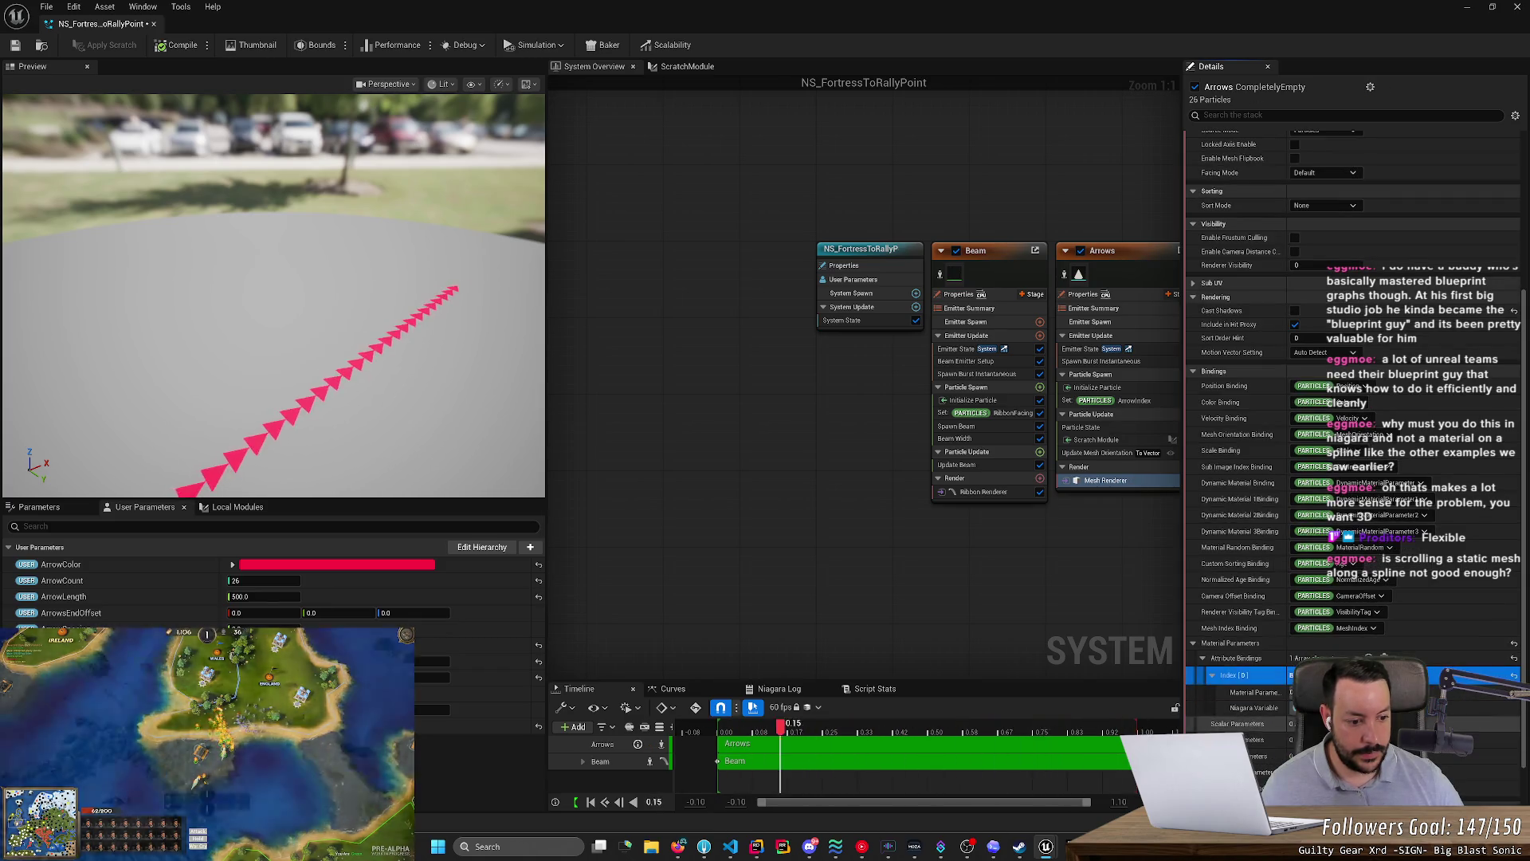
pyautogui.click(15, 44)
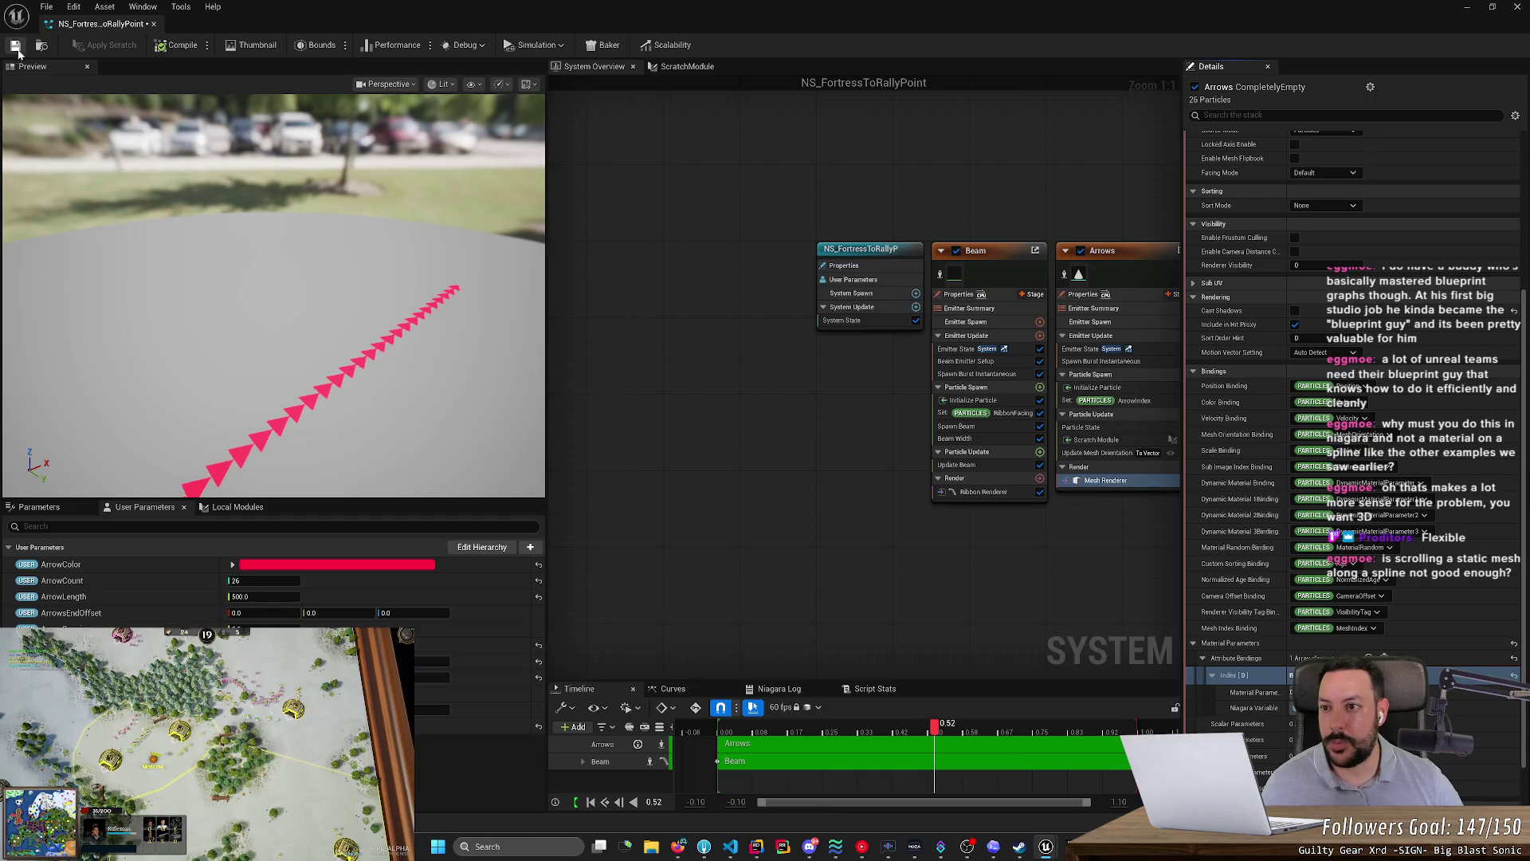
pyautogui.click(164, 47)
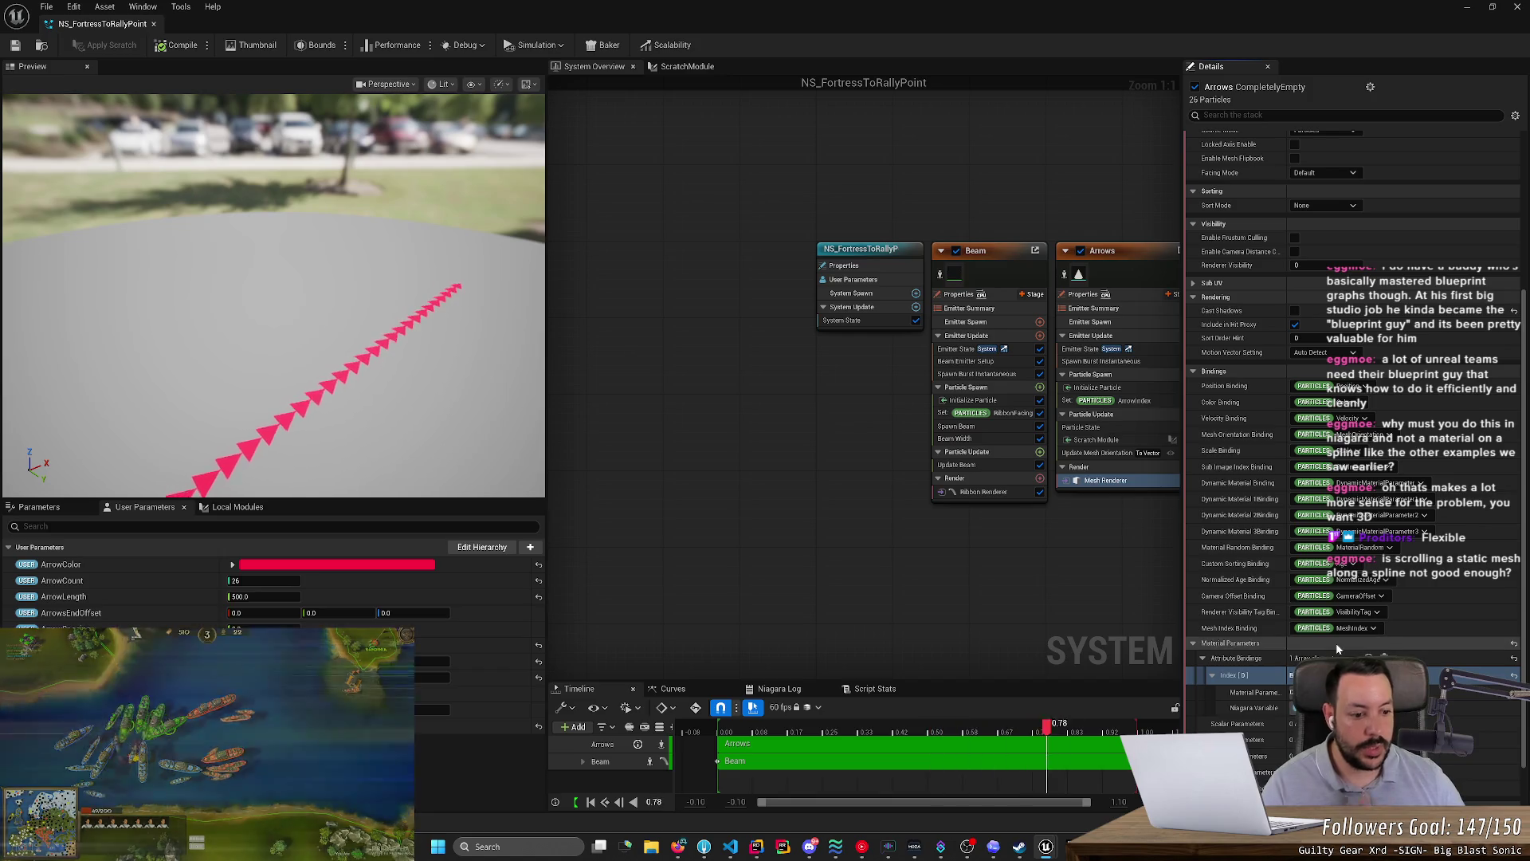
pyautogui.scroll(-1, 1353, 336)
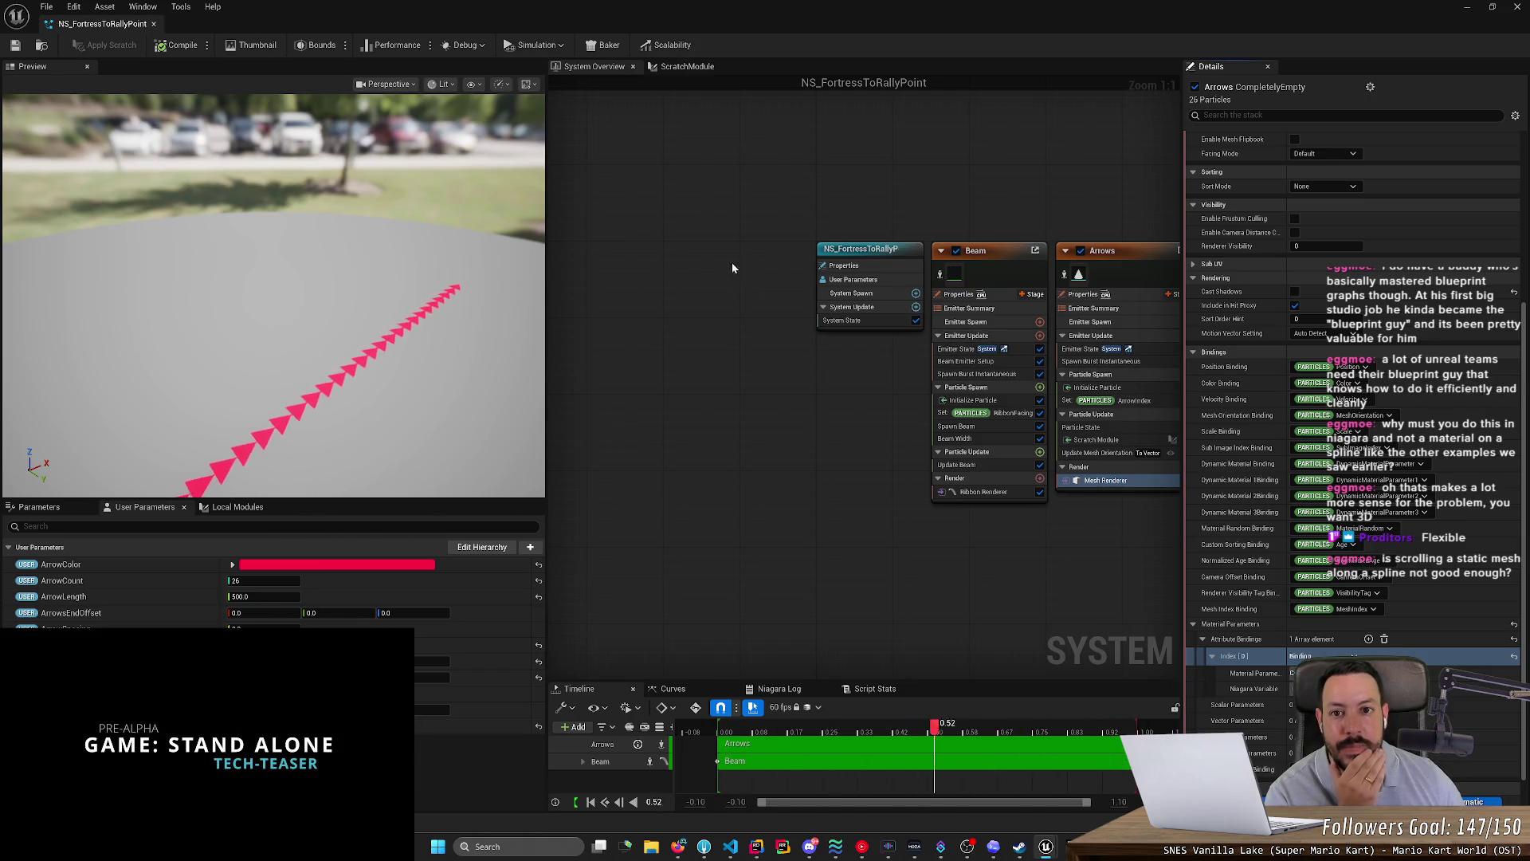
pyautogui.click(697, 70)
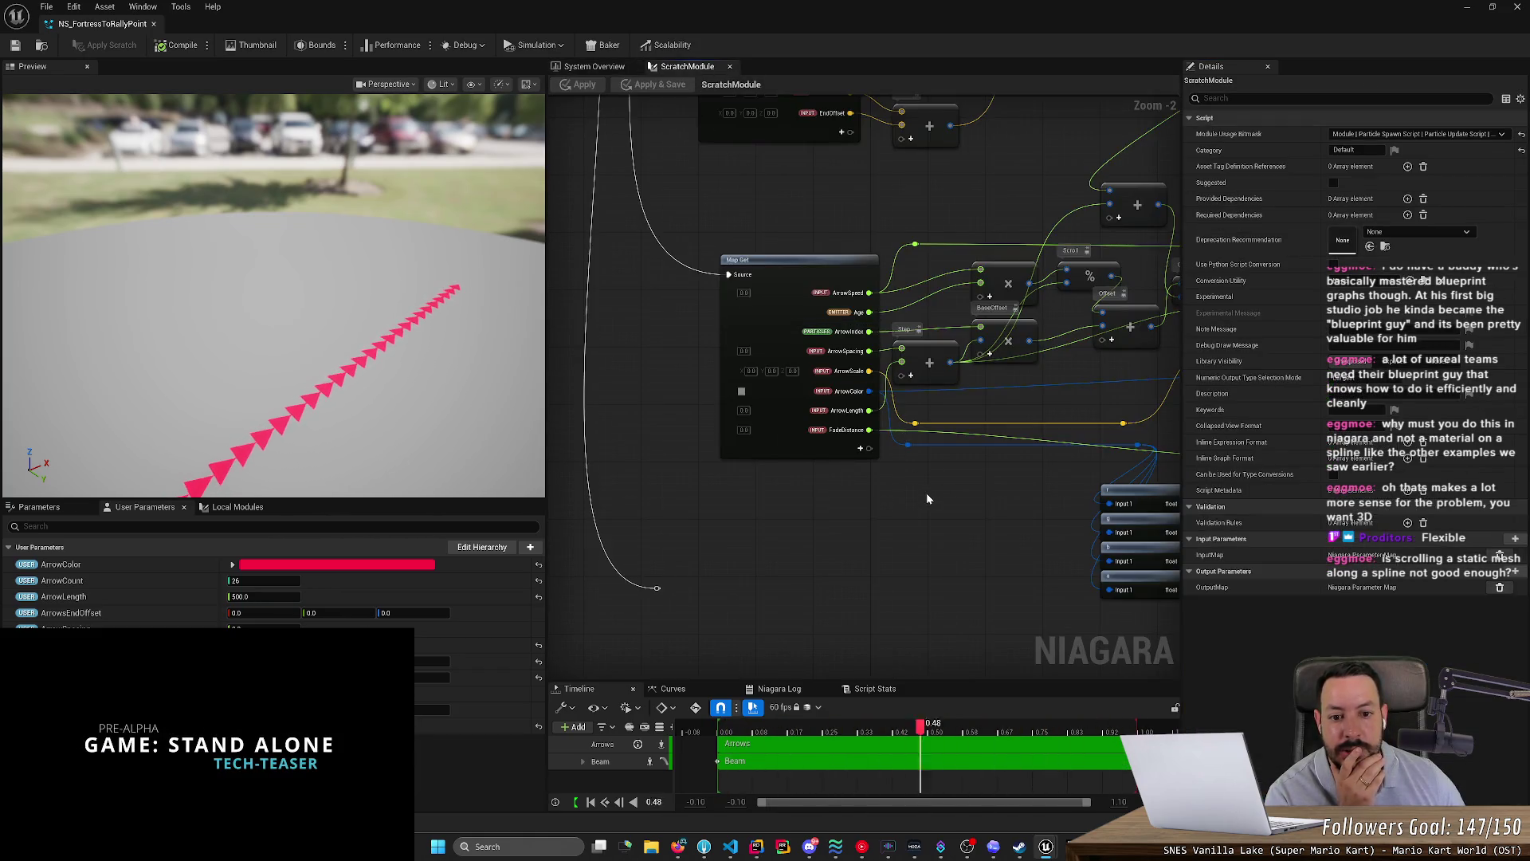
# - Pan and zoom the ScratchModule graph around the Map Set and Output Module nodes
pyautogui.moveTo(926, 493); pyautogui.dragTo(638, 490)
pyautogui.scroll(1, 632, 485)
pyautogui.moveTo(933, 500); pyautogui.dragTo(712, 488)
pyautogui.scroll(-1, 954, 389)
pyautogui.moveTo(954, 389); pyautogui.dragTo(743, 376)
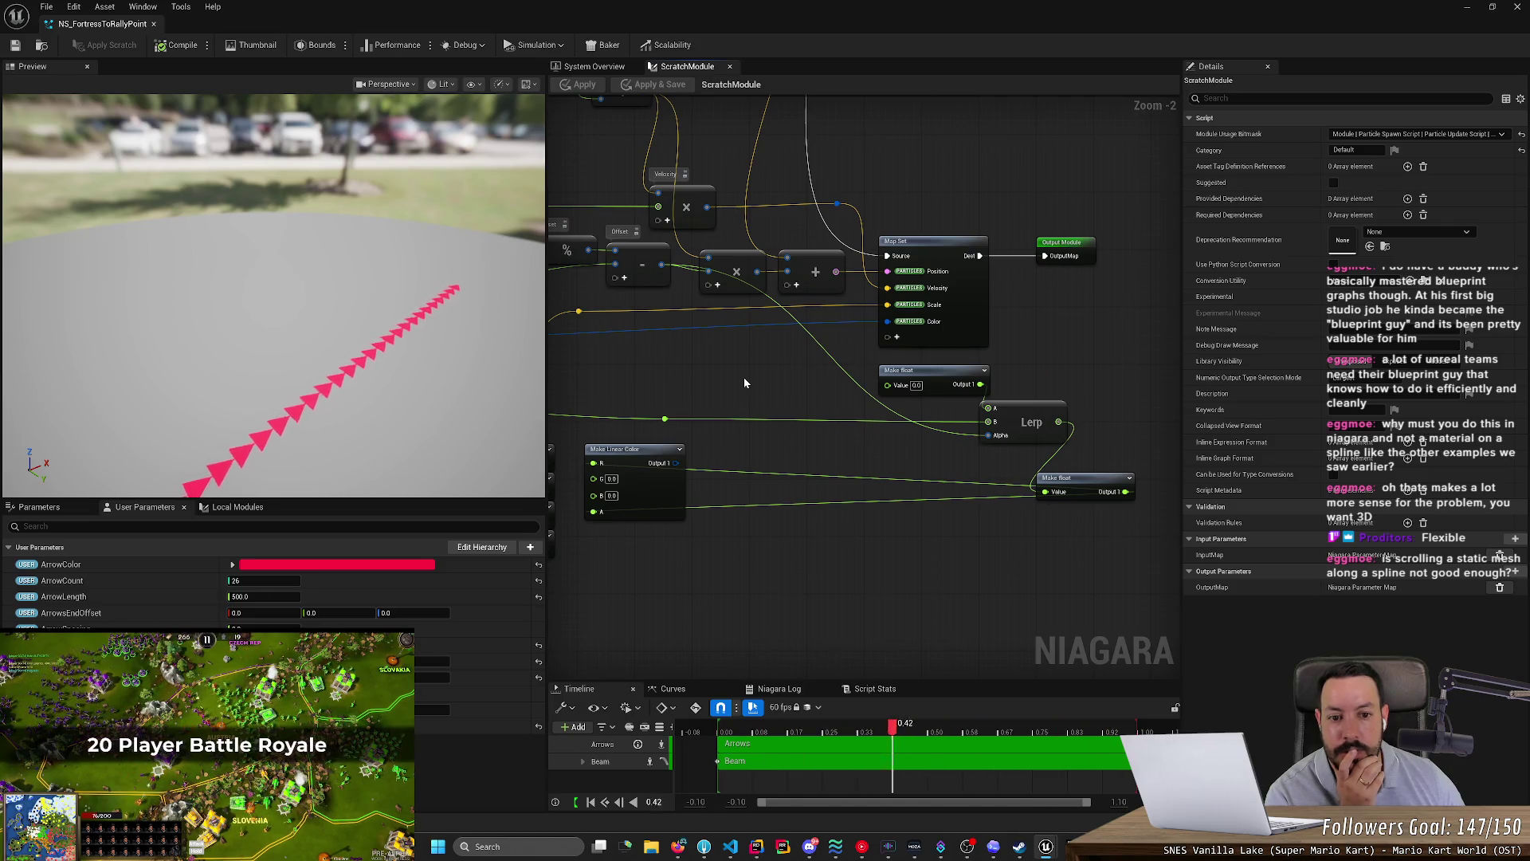
pyautogui.scroll(2, 931, 325)
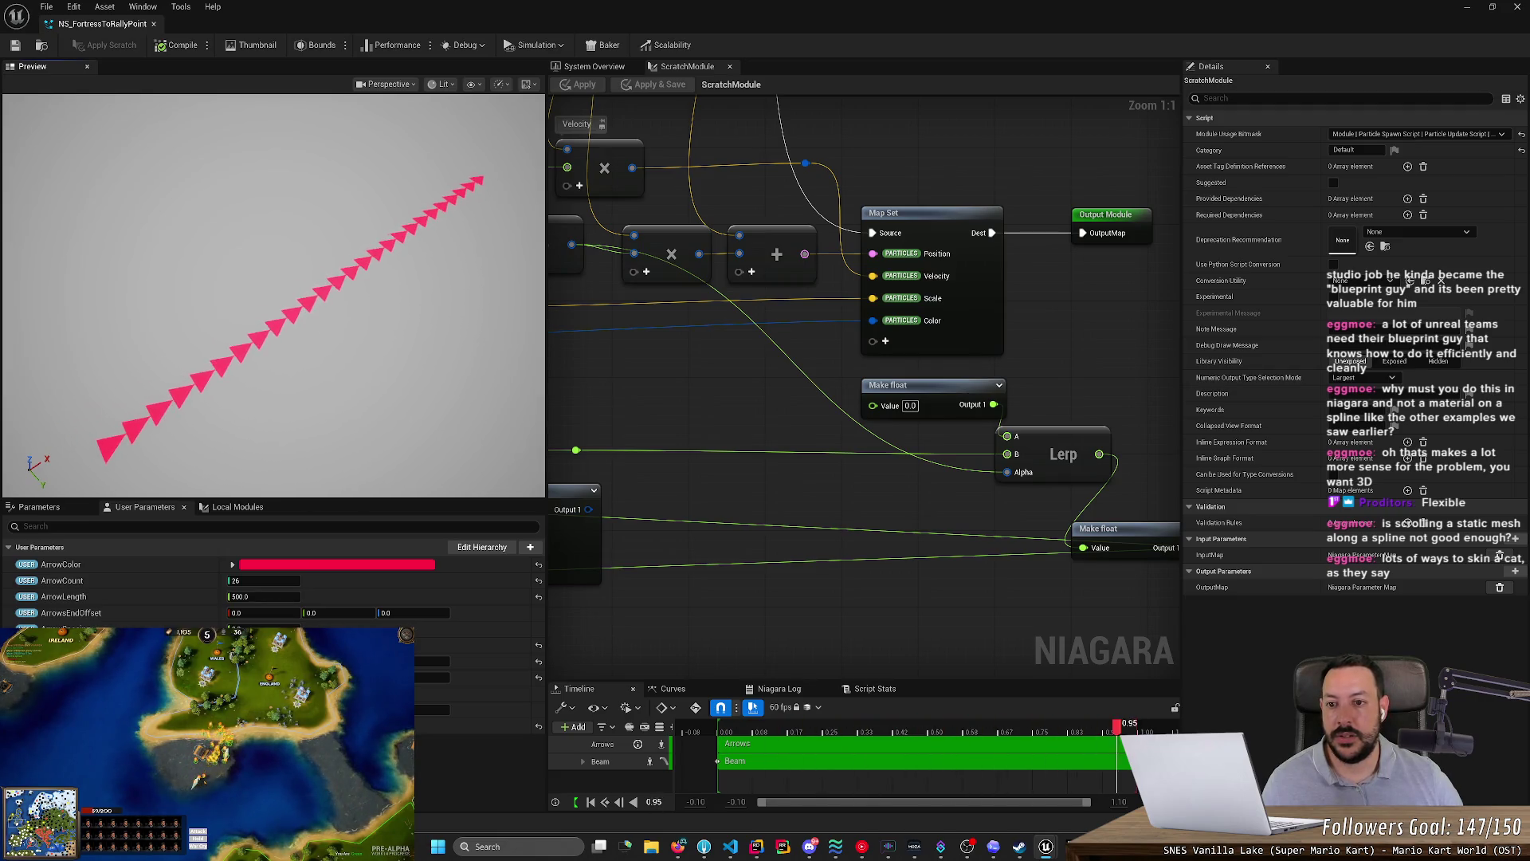
pyautogui.moveTo(349, 352)
pyautogui.mouseDown()
pyautogui.moveTo(335, 351)
pyautogui.moveTo(346, 374)
pyautogui.mouseUp()
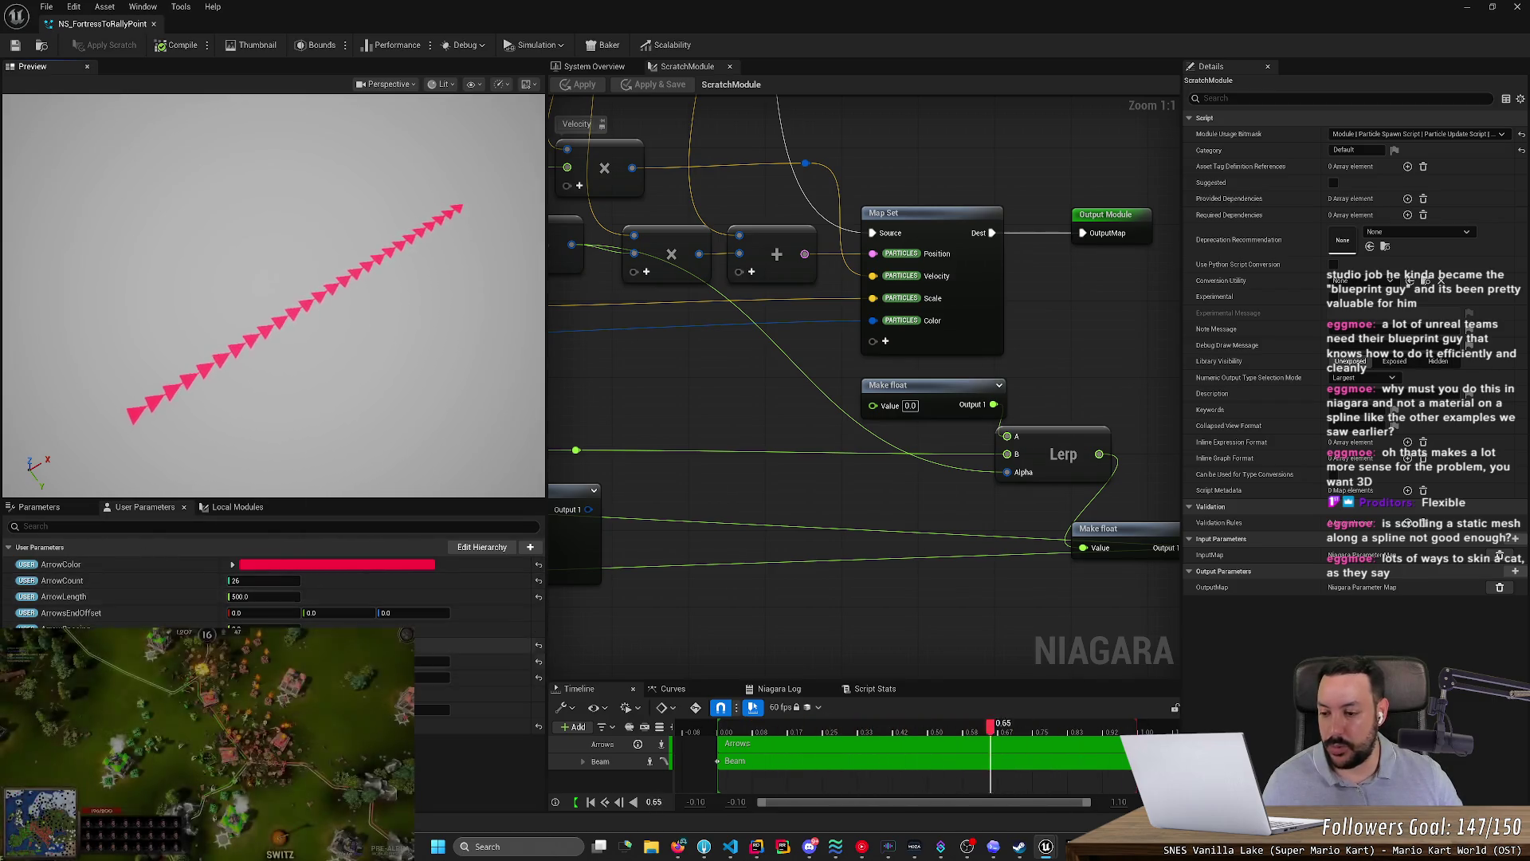
# - Raise ArrowCount for denser arrows, then set it back to 26 and save
pyautogui.moveTo(264, 582); pyautogui.dragTo(282, 581)
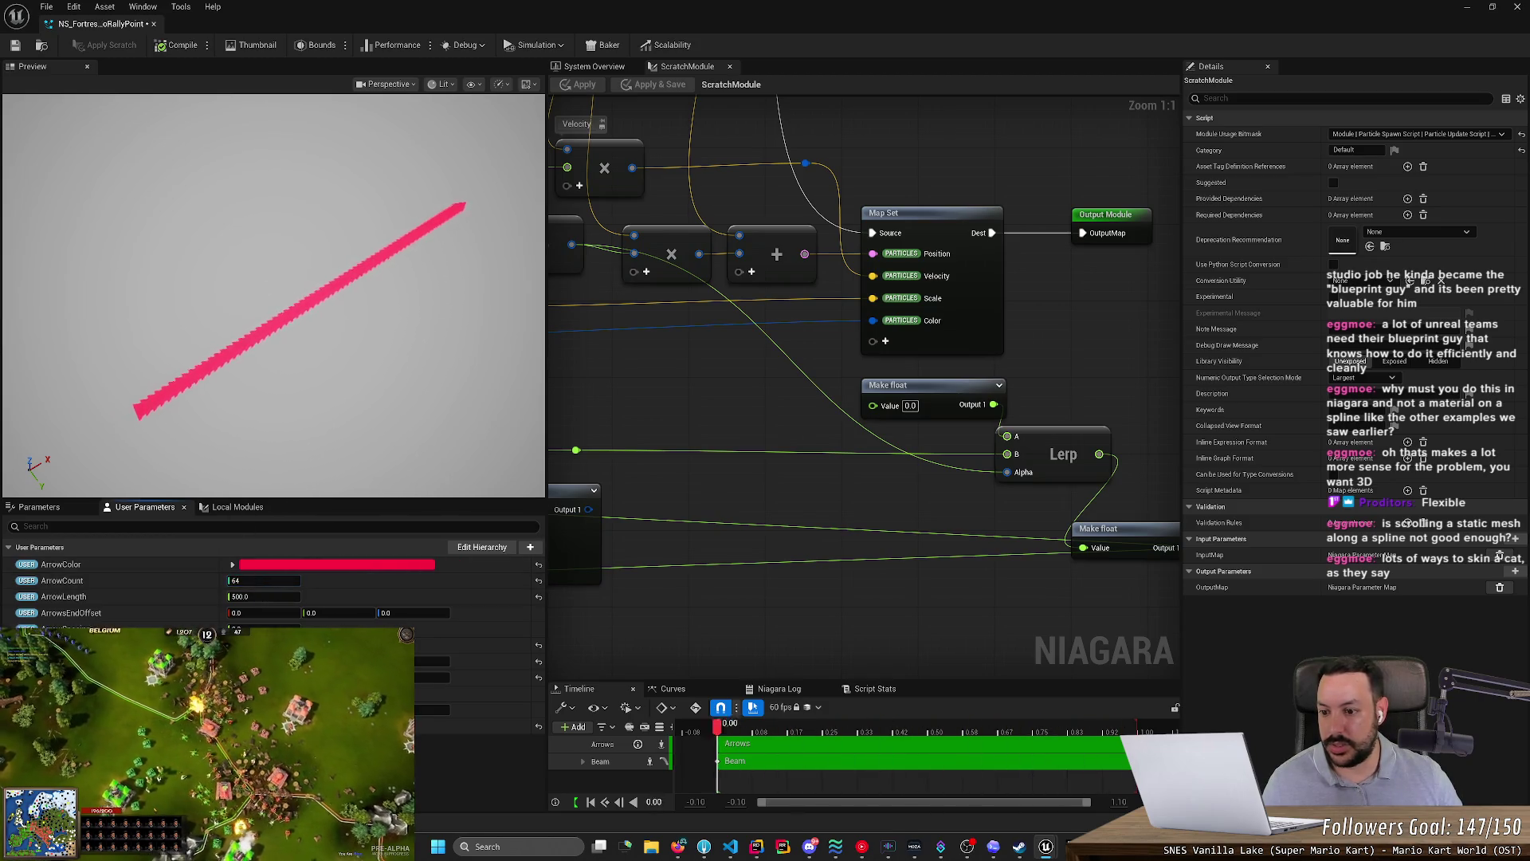
pyautogui.click(264, 581)
pyautogui.write('26')
pyautogui.press('Return')
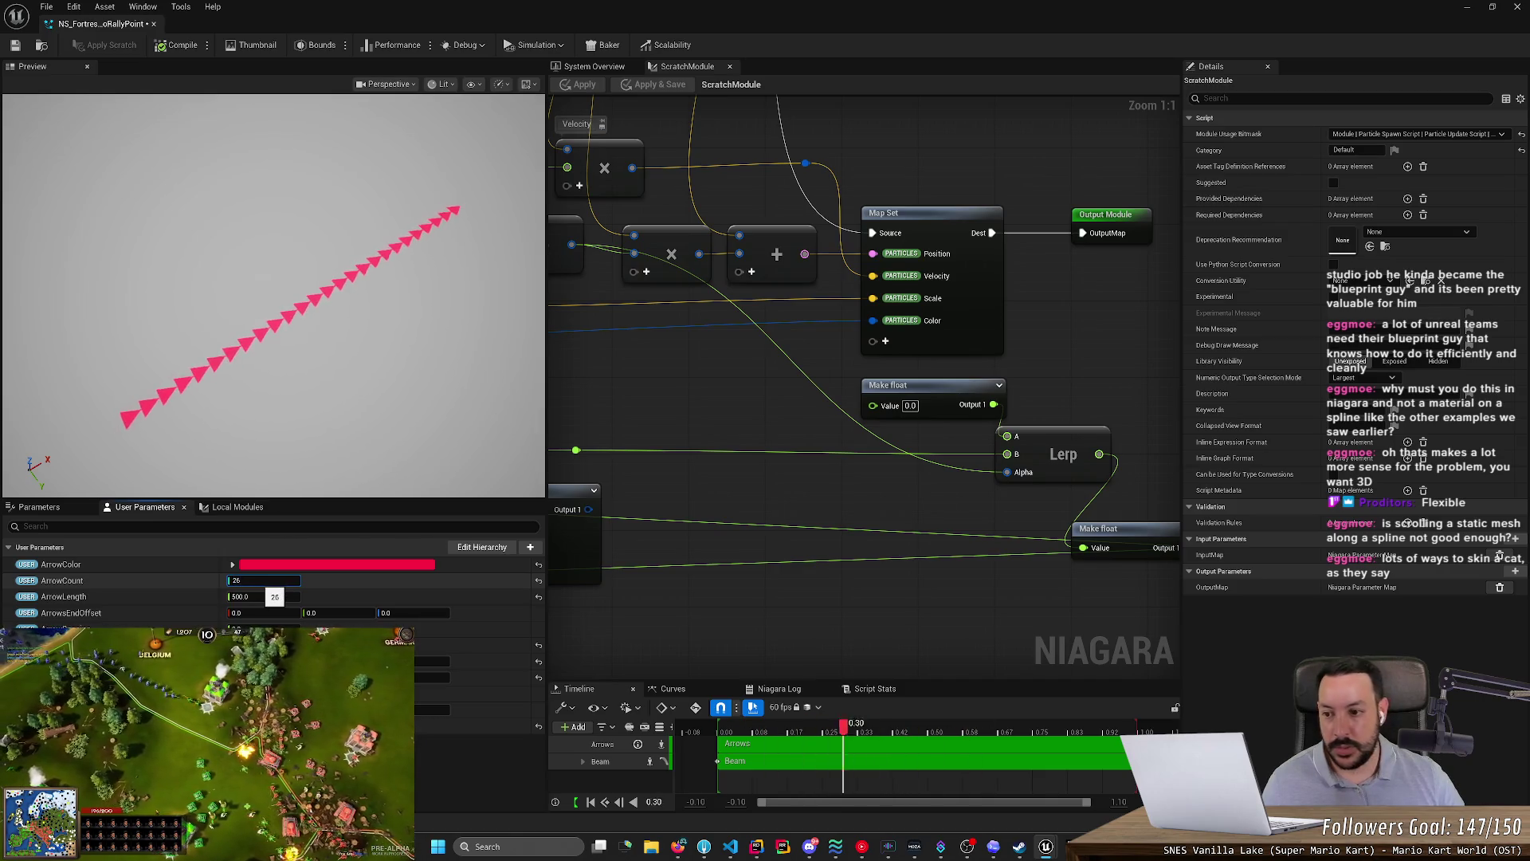
pyautogui.click(15, 44)
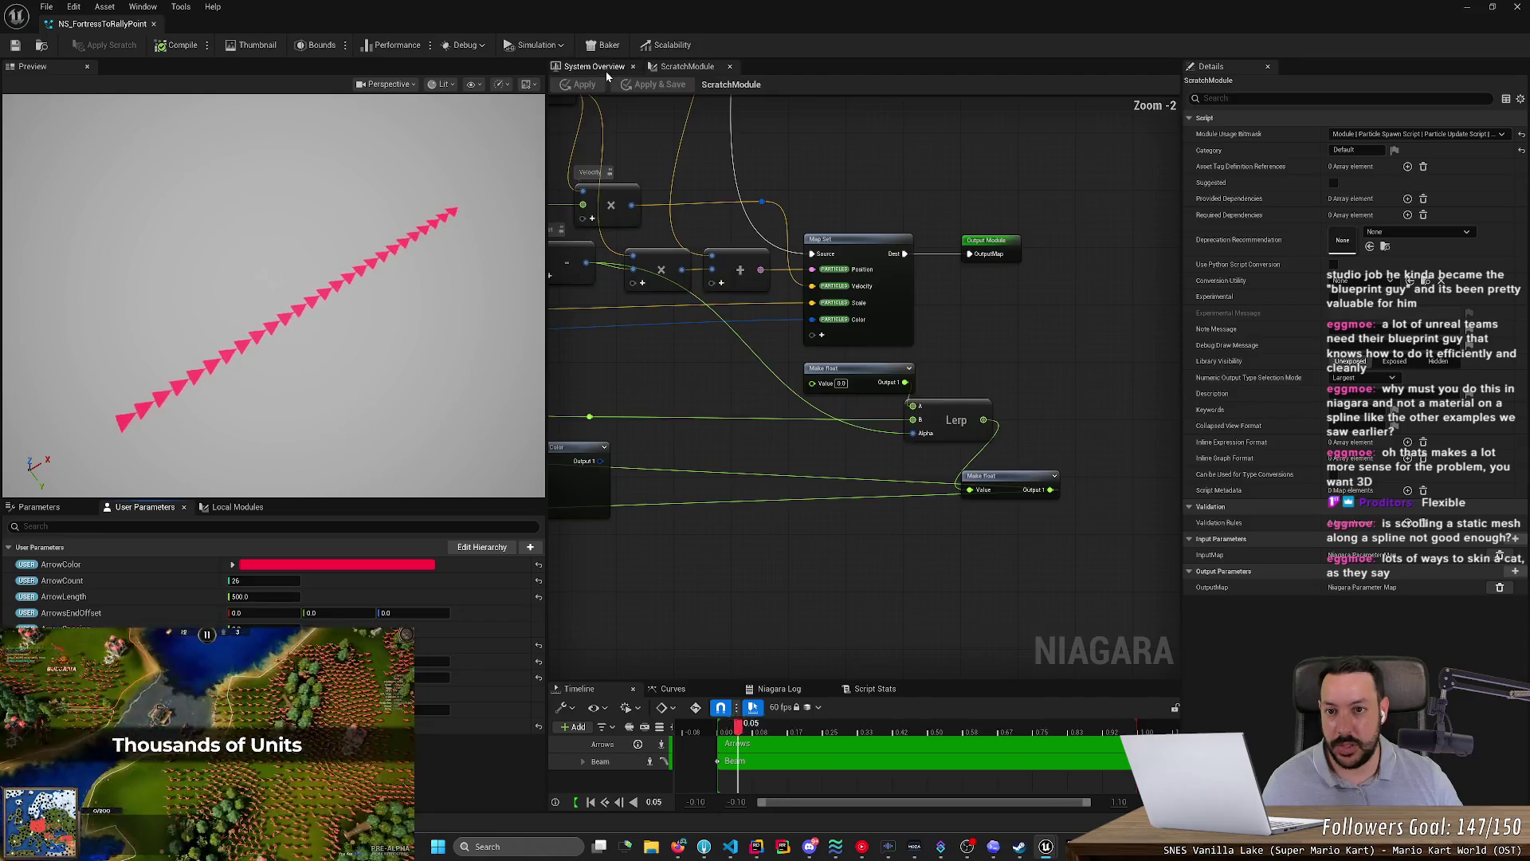
# - Back on the System Overview, frame the system, Beam and Arrows nodes, then select and deselect them
pyautogui.click(606, 70)
pyautogui.press('Home')
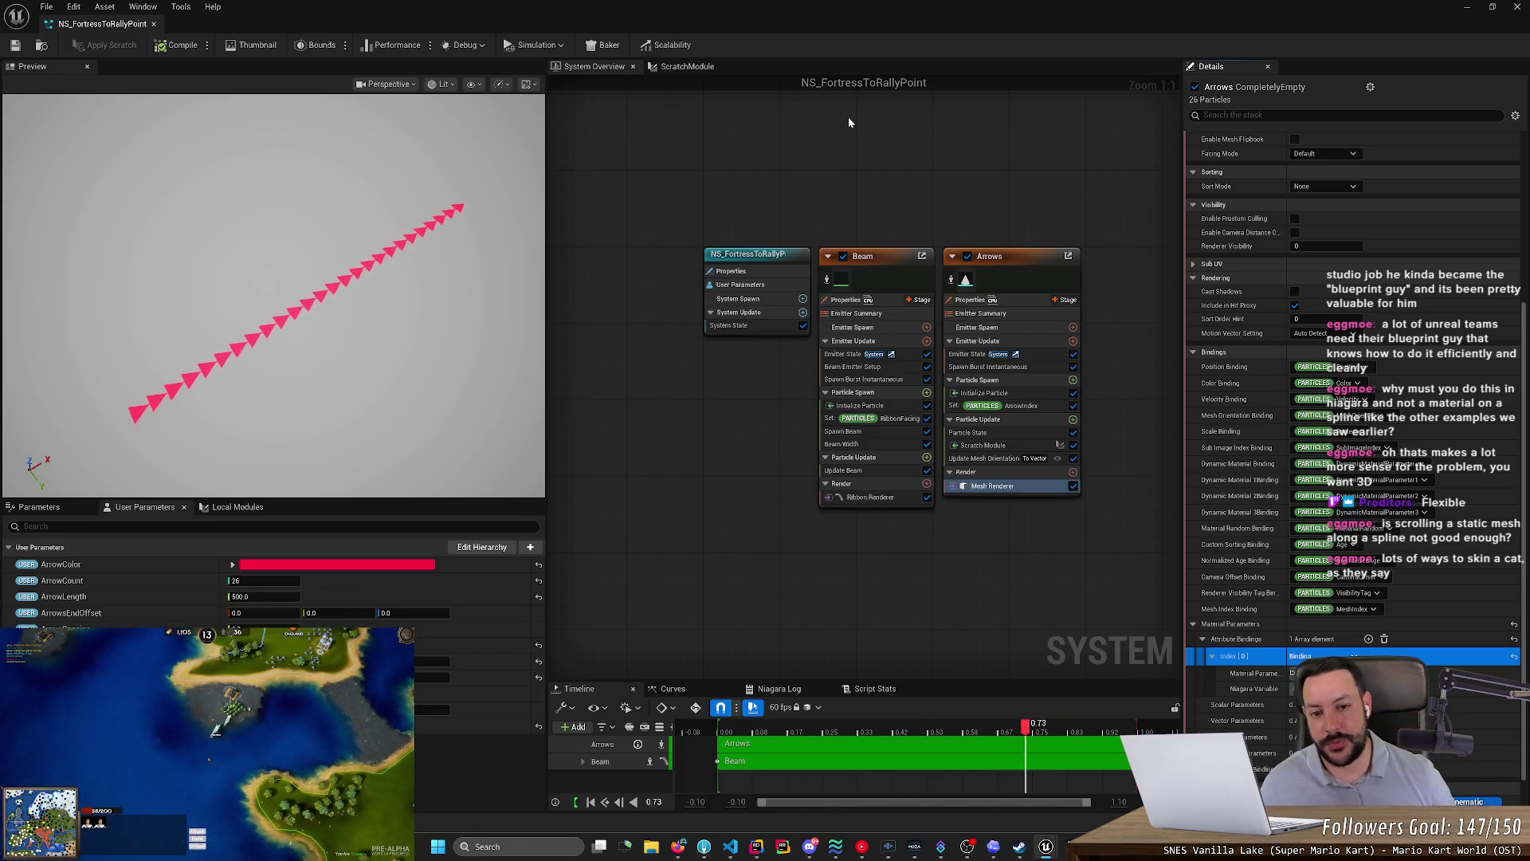
pyautogui.click(676, 226)
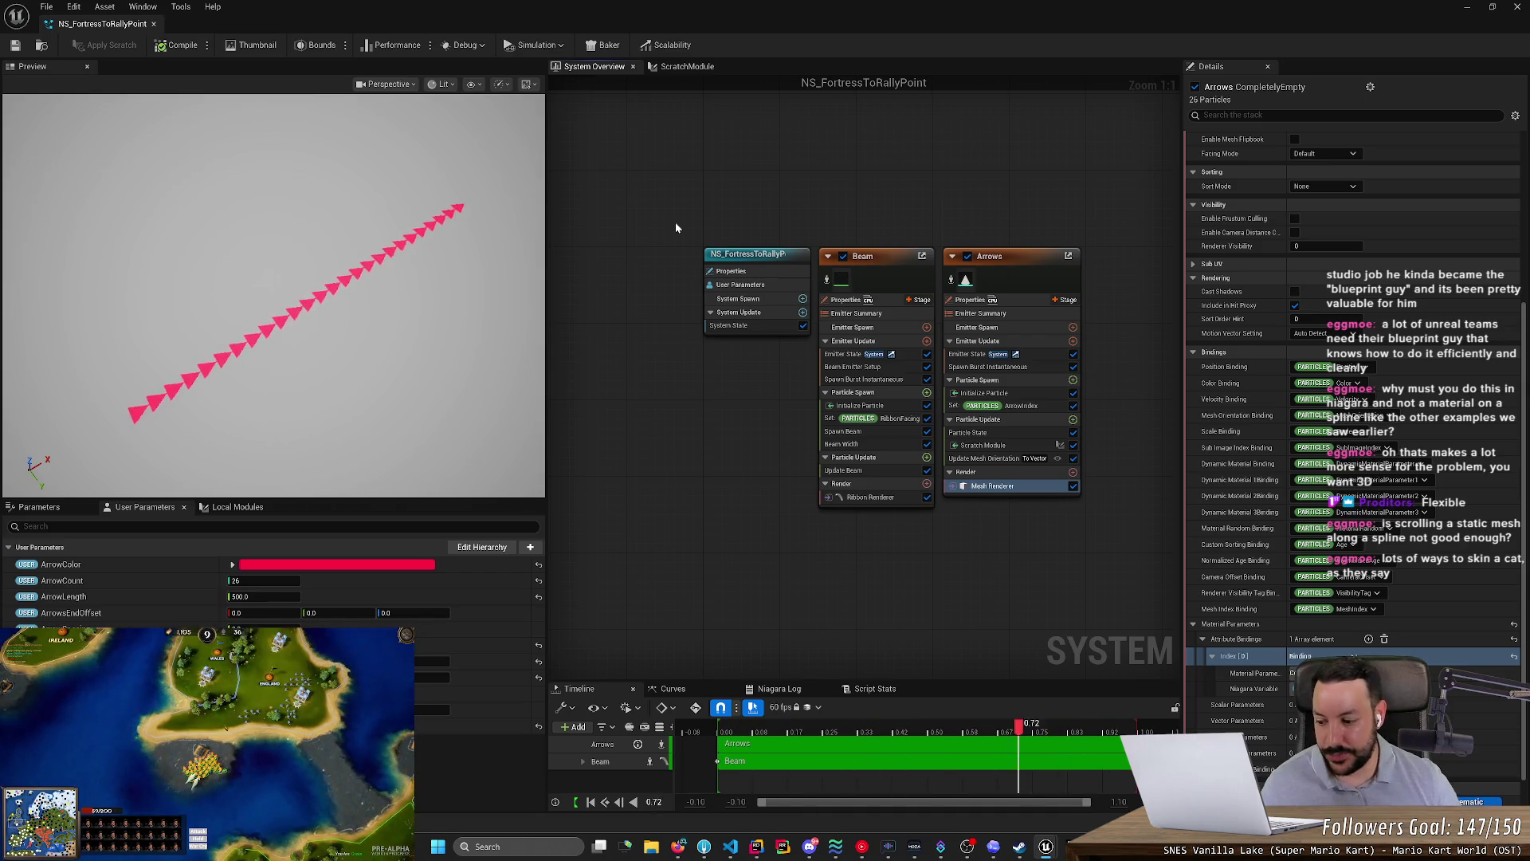
pyautogui.moveTo(676, 228); pyautogui.dragTo(1146, 605)
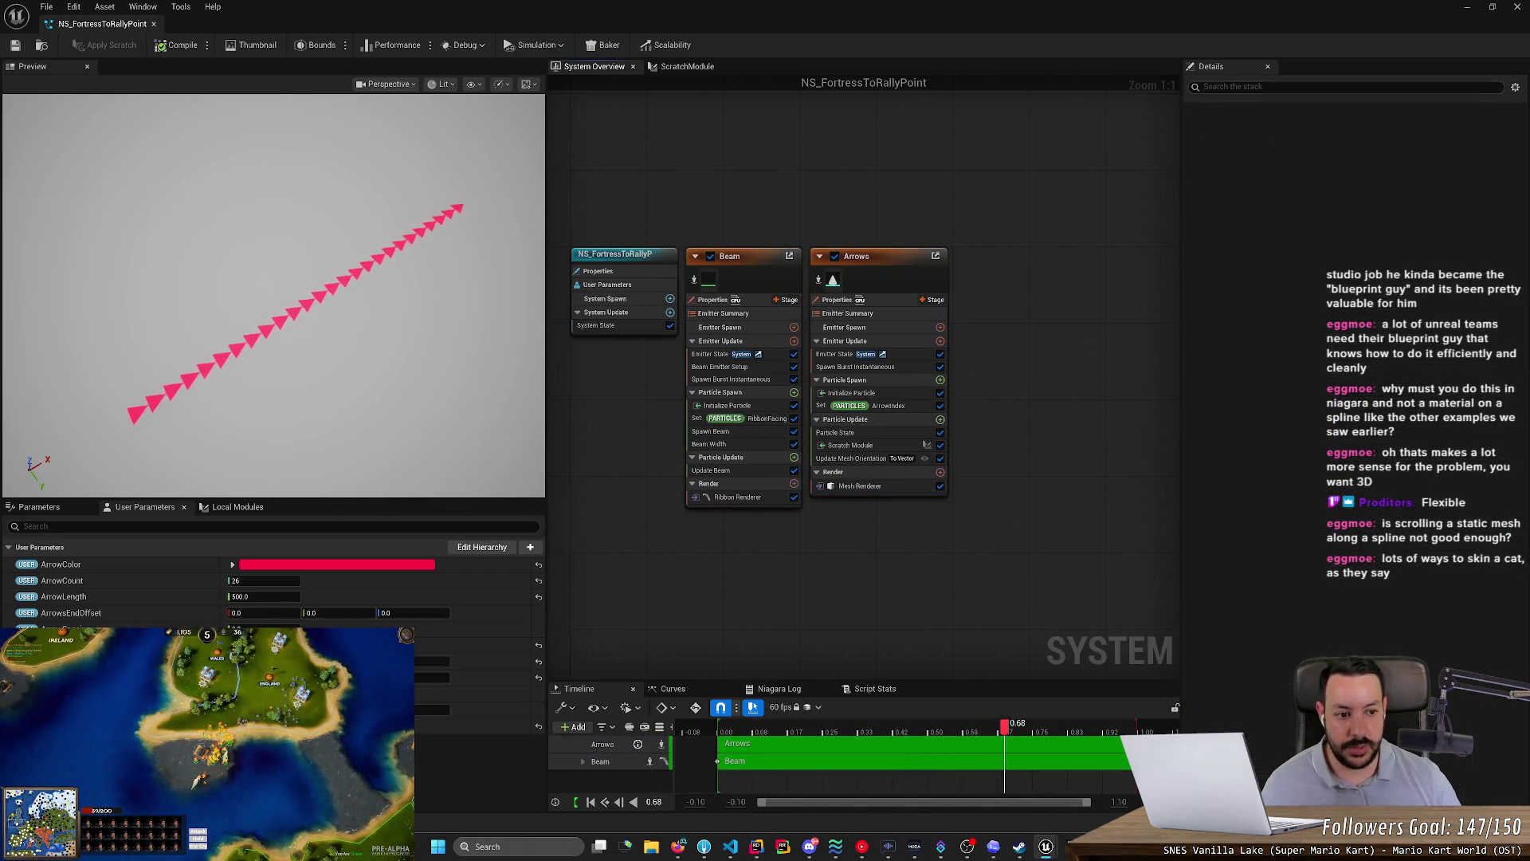
pyautogui.moveTo(624, 208)
pyautogui.mouseDown()
pyautogui.moveTo(1131, 548)
pyautogui.moveTo(1122, 587)
pyautogui.moveTo(780, 251)
pyautogui.moveTo(614, 192)
pyautogui.mouseUp()
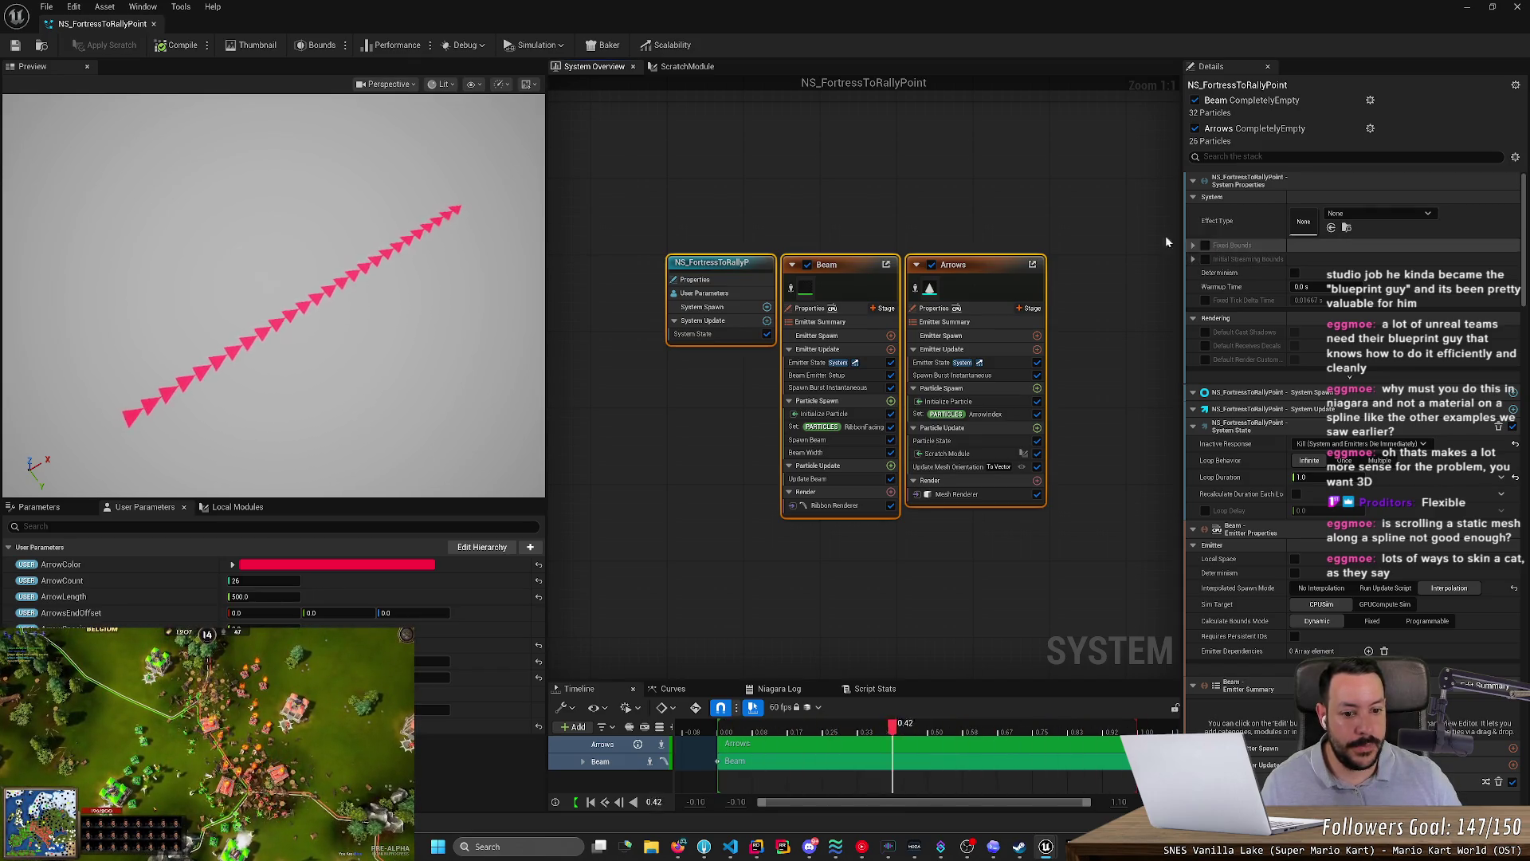
pyautogui.click(1047, 217)
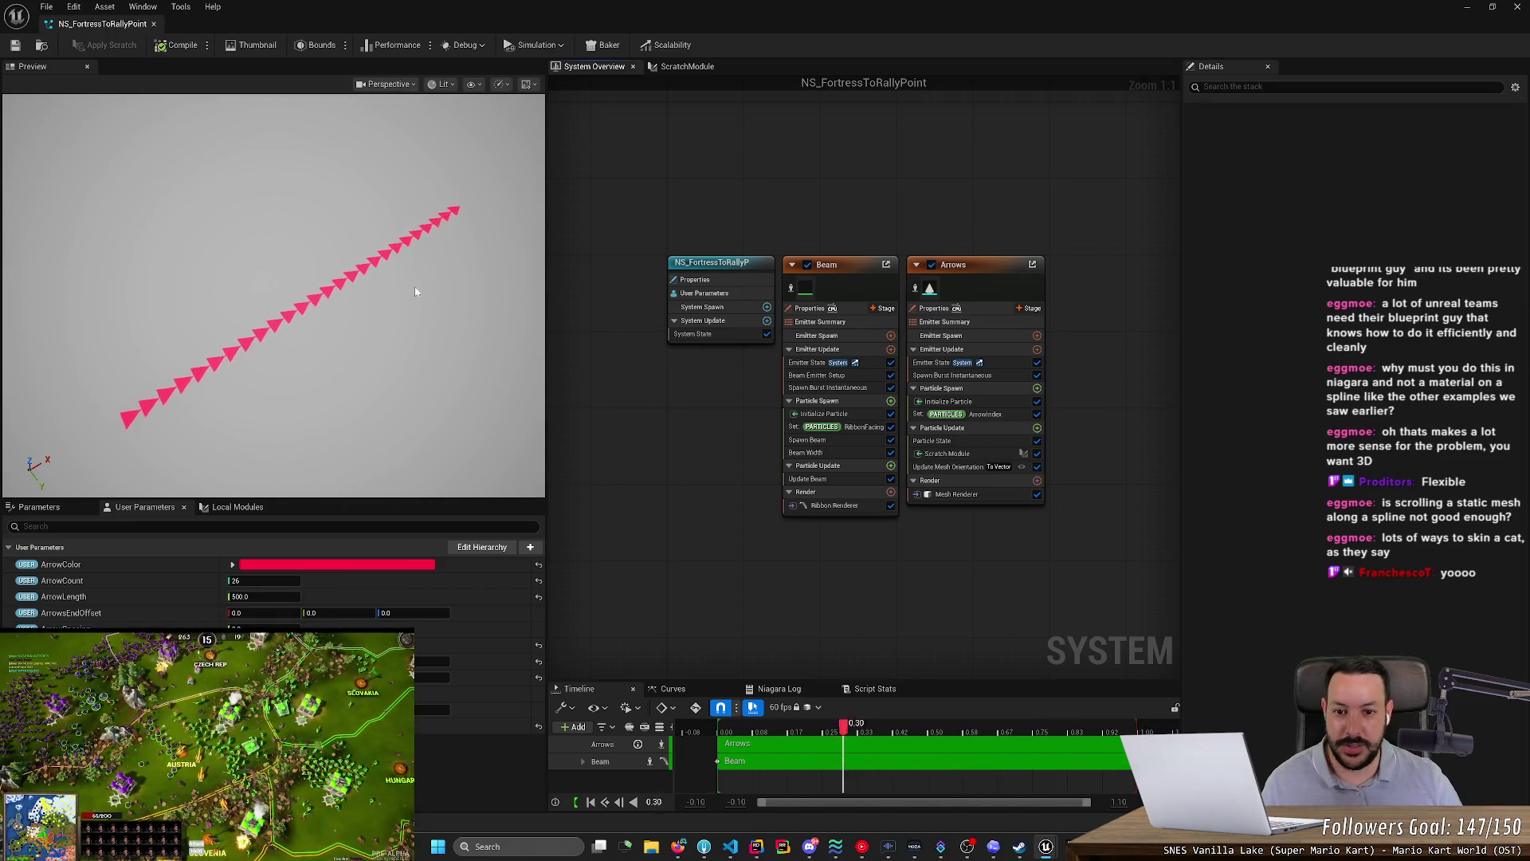
pyautogui.moveTo(648, 232)
pyautogui.mouseDown()
pyautogui.moveTo(1079, 518)
pyautogui.moveTo(1098, 575)
pyautogui.moveTo(1095, 539)
pyautogui.moveTo(625, 214)
pyautogui.mouseUp()
pyautogui.click(625, 213)
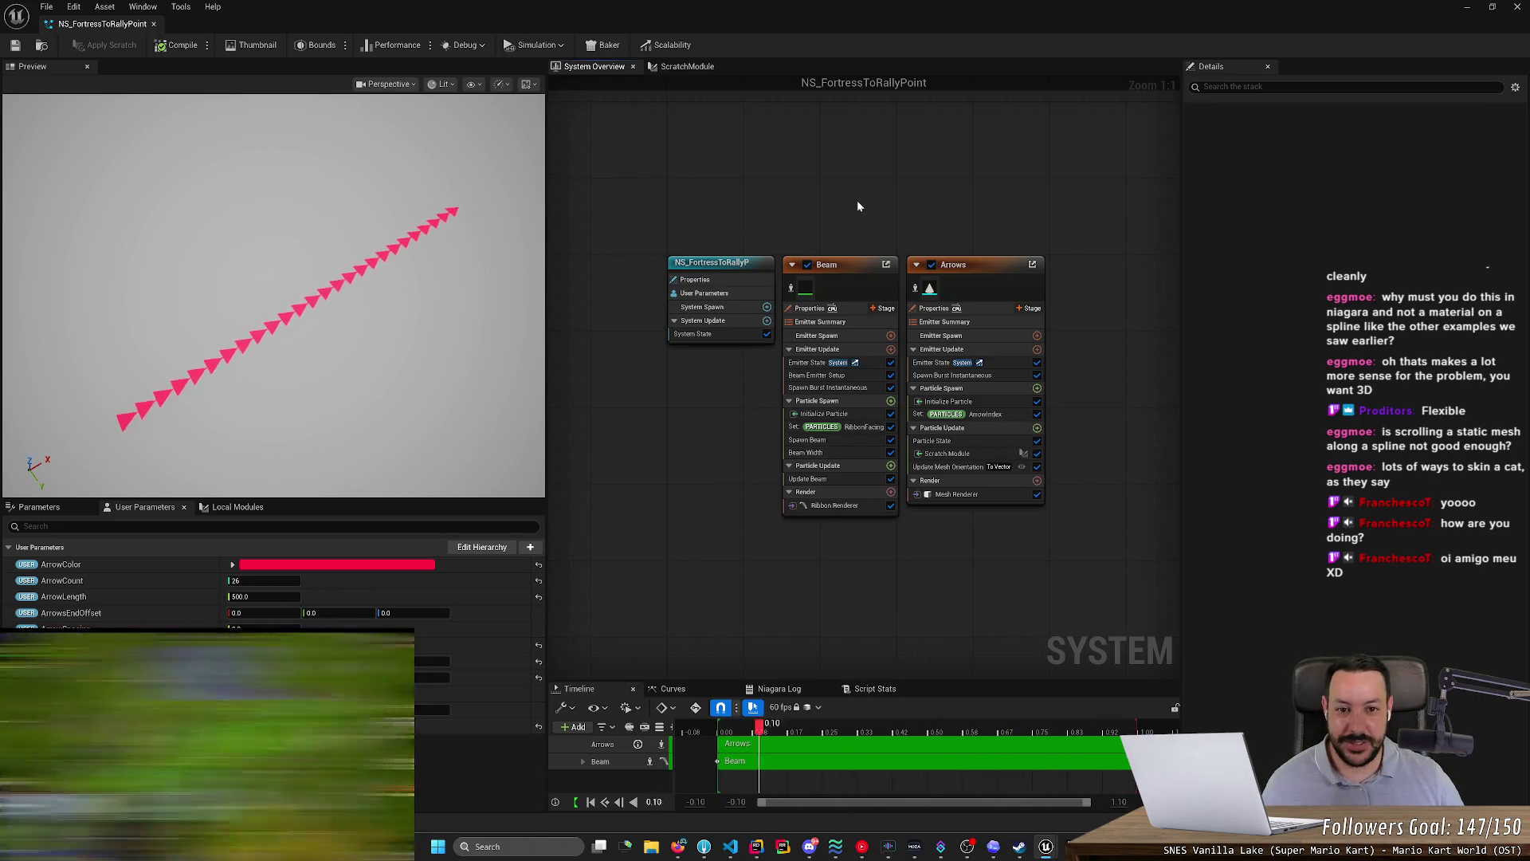
# - Reopen the ScratchModule graph at Zoom -4 and orbit the preview to view the pink arrows
pyautogui.click(699, 71)
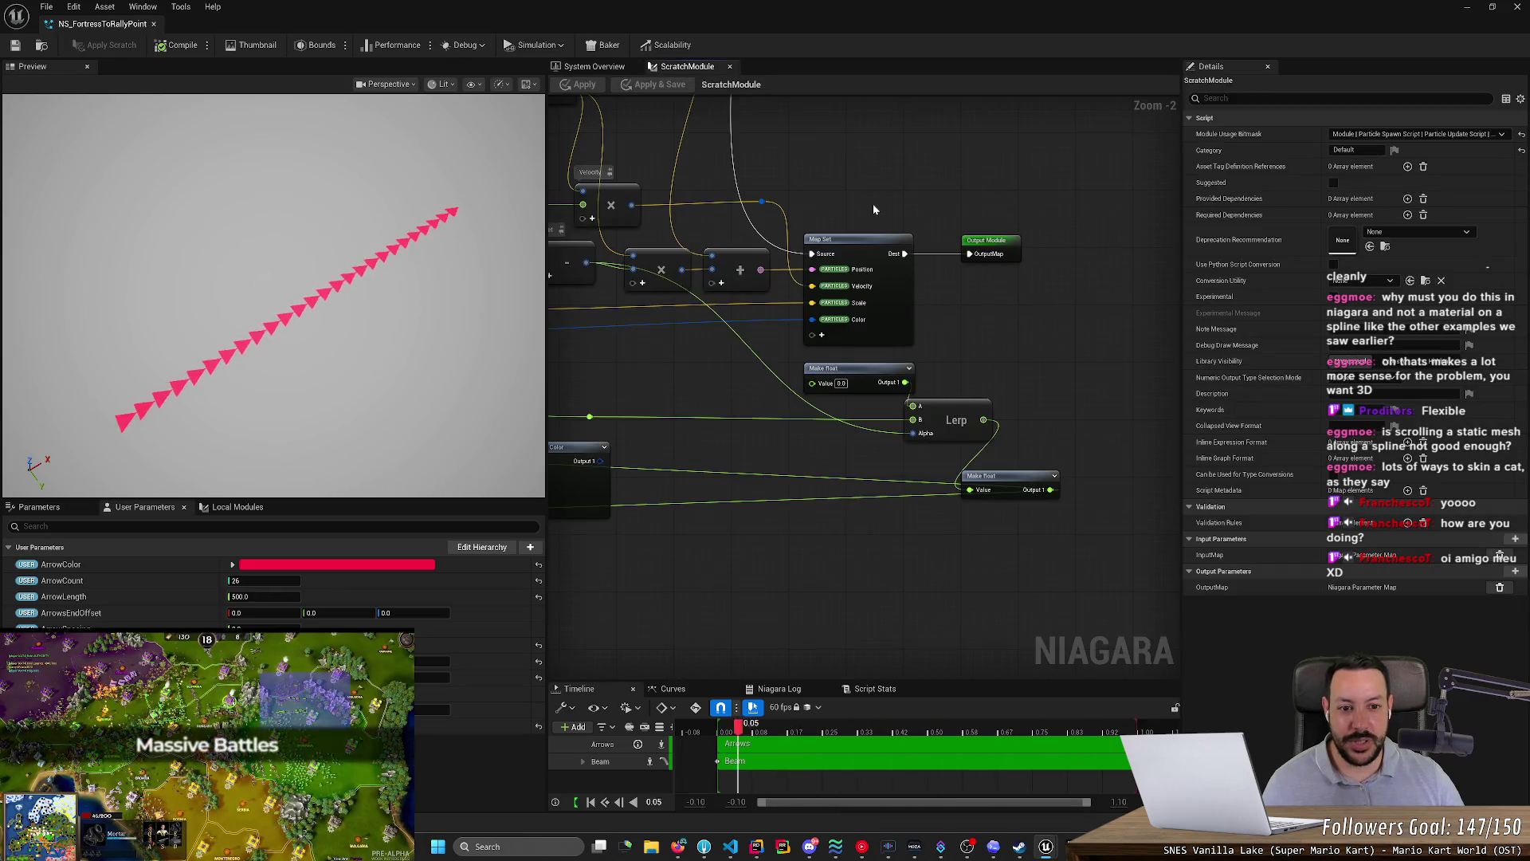
pyautogui.scroll(-2, 873, 208)
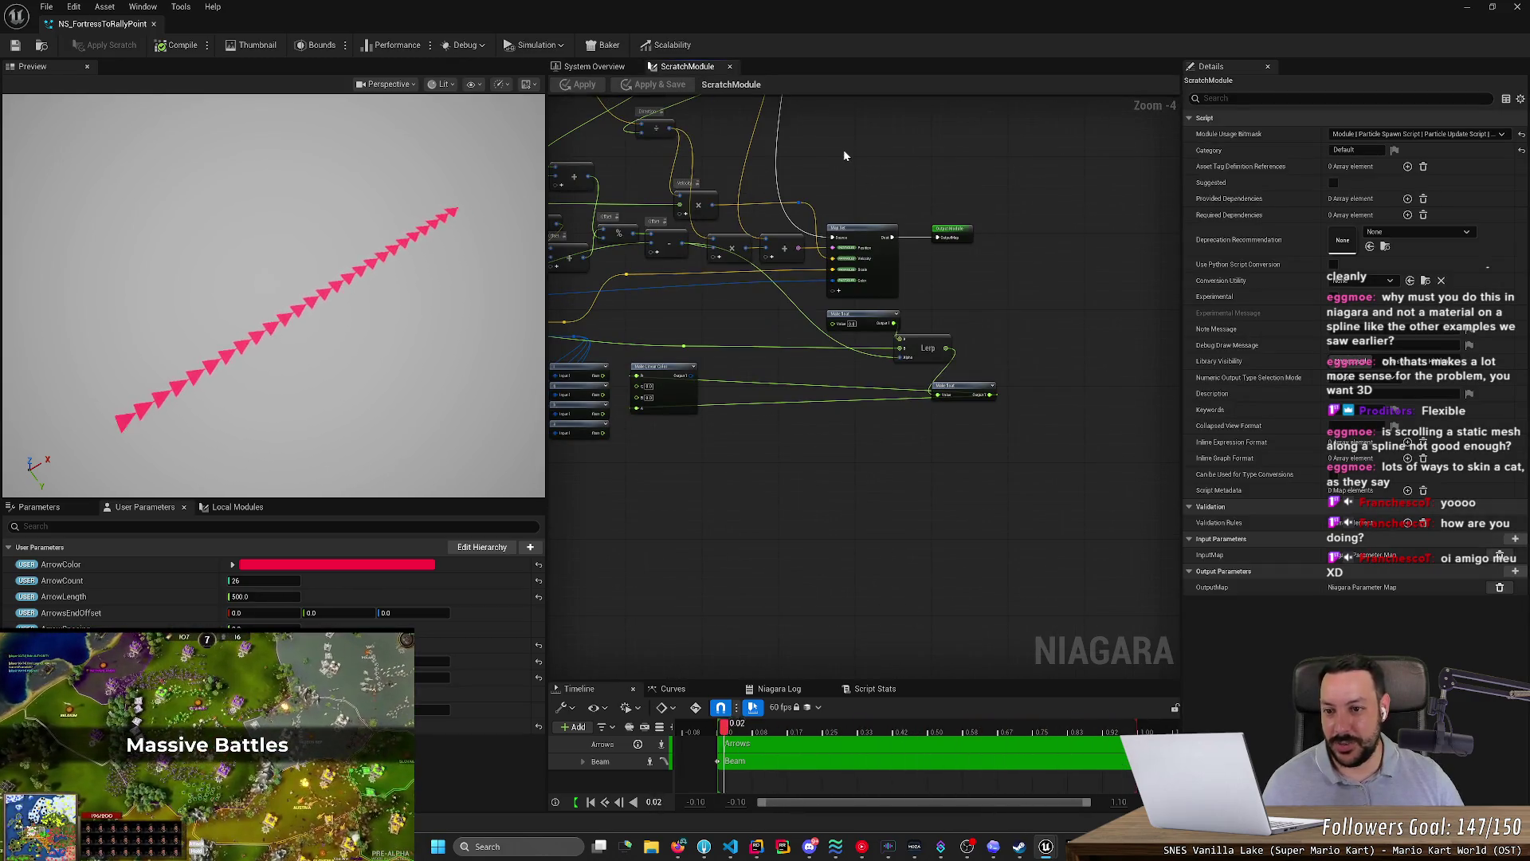
pyautogui.moveTo(63, 181)
pyautogui.mouseDown()
pyautogui.moveTo(127, 163)
pyautogui.moveTo(124, 136)
pyautogui.moveTo(120, 188)
pyautogui.moveTo(239, 171)
pyautogui.moveTo(305, 233)
pyautogui.moveTo(231, 263)
pyautogui.moveTo(230, 250)
pyautogui.mouseUp()
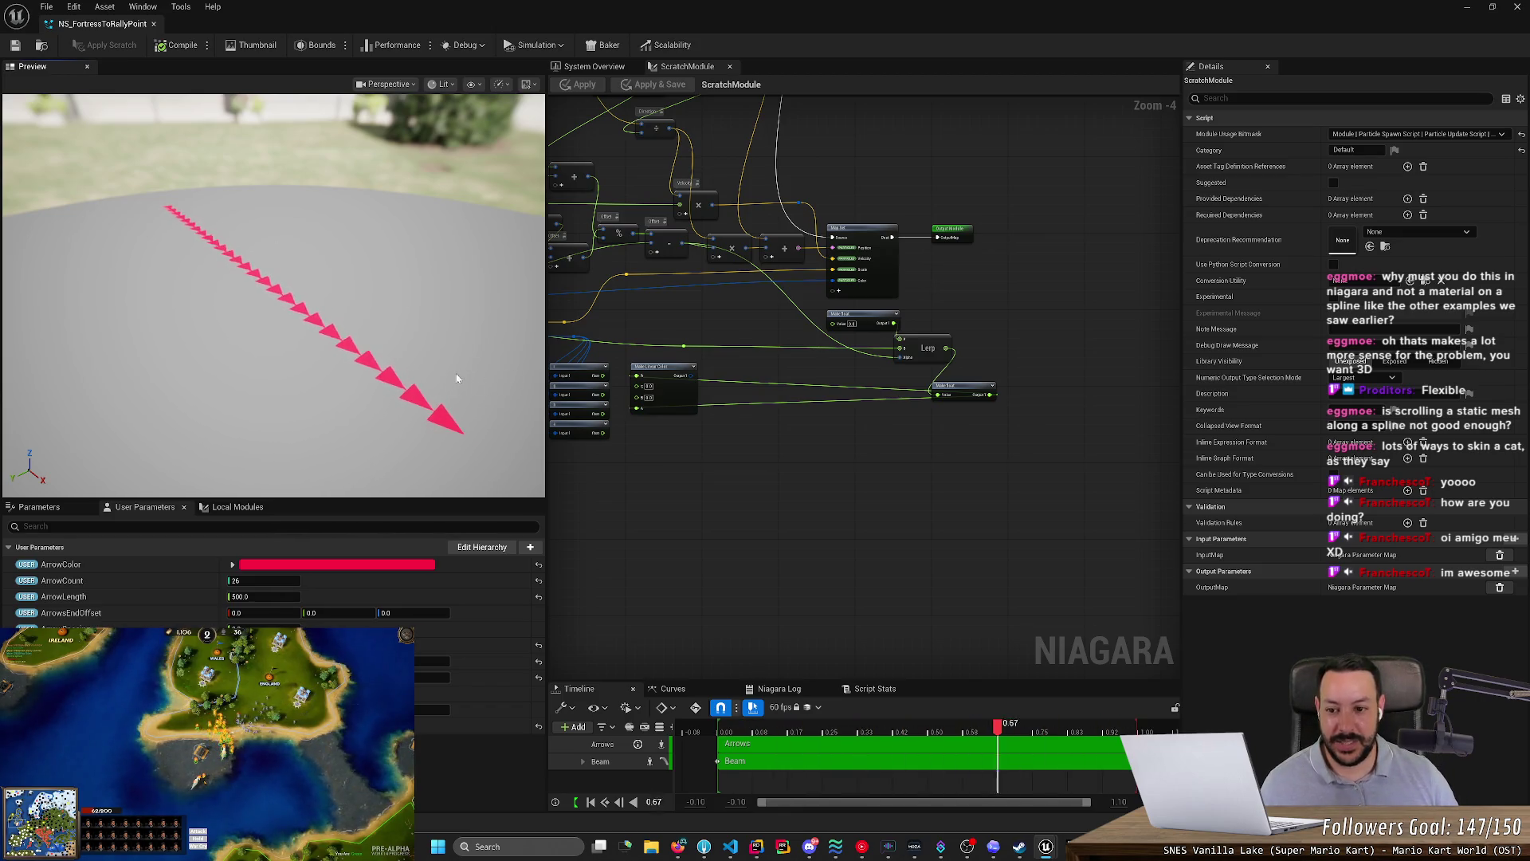
pyautogui.hotkey('alt', 'Tab')
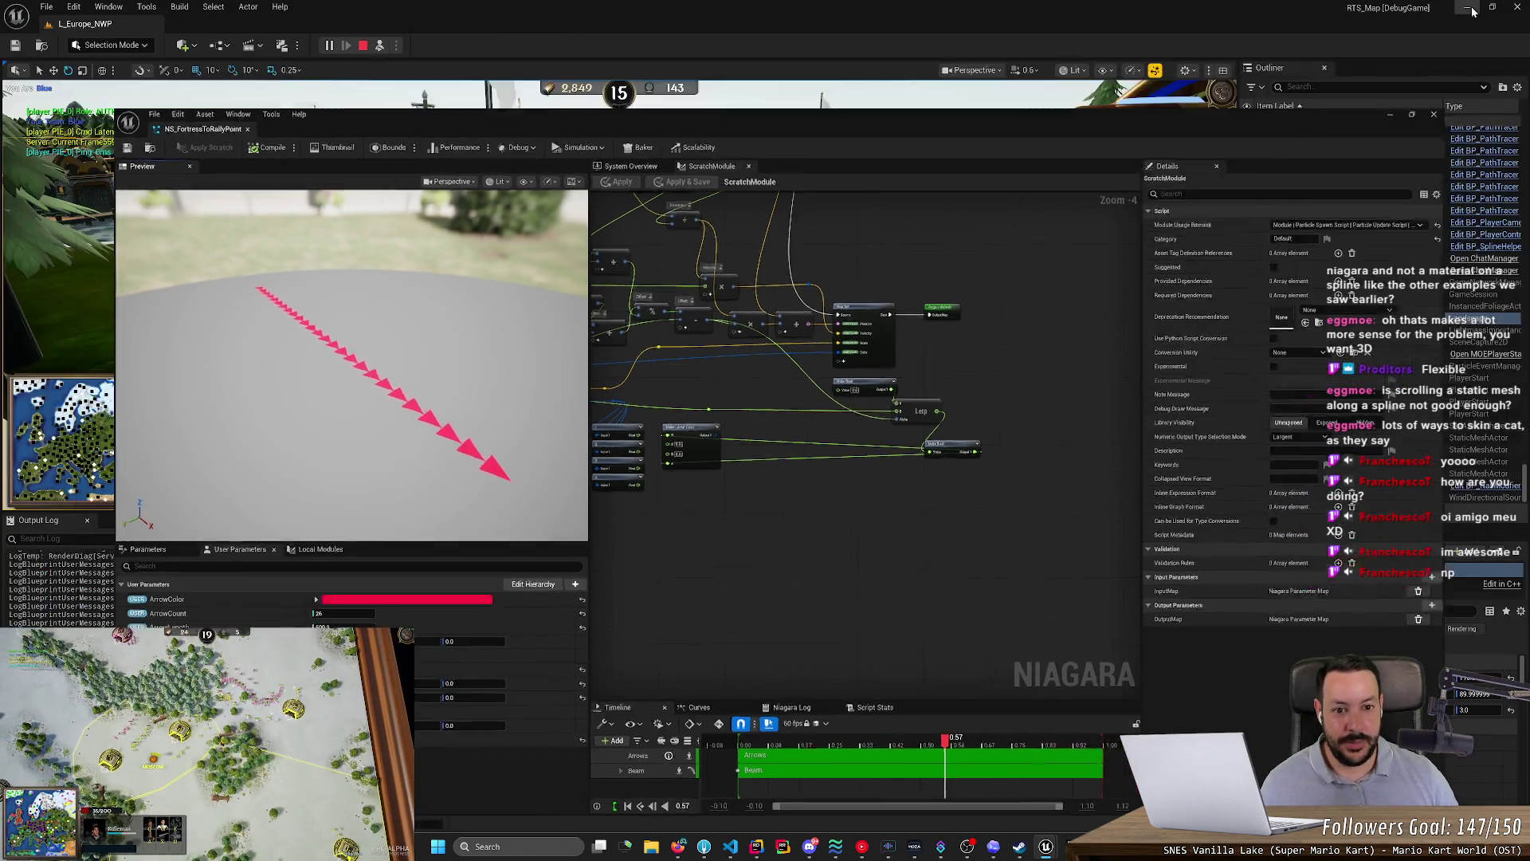
# - Possess the game's top-down camera in the level editor, then bring up and close the AI chat window
pyautogui.click(380, 46)
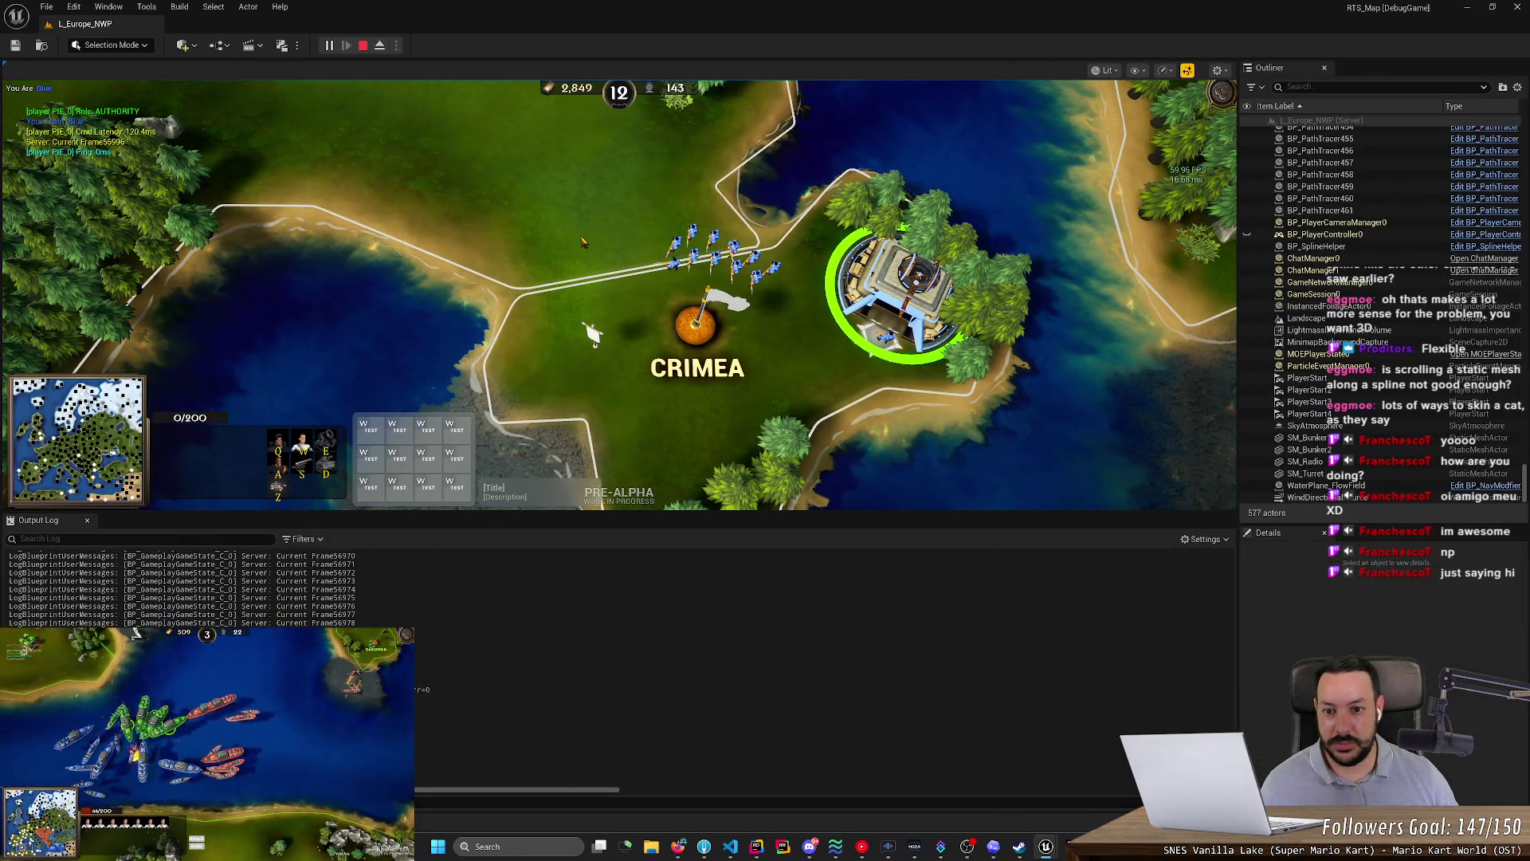
pyautogui.hotkey('alt', 'Tab')
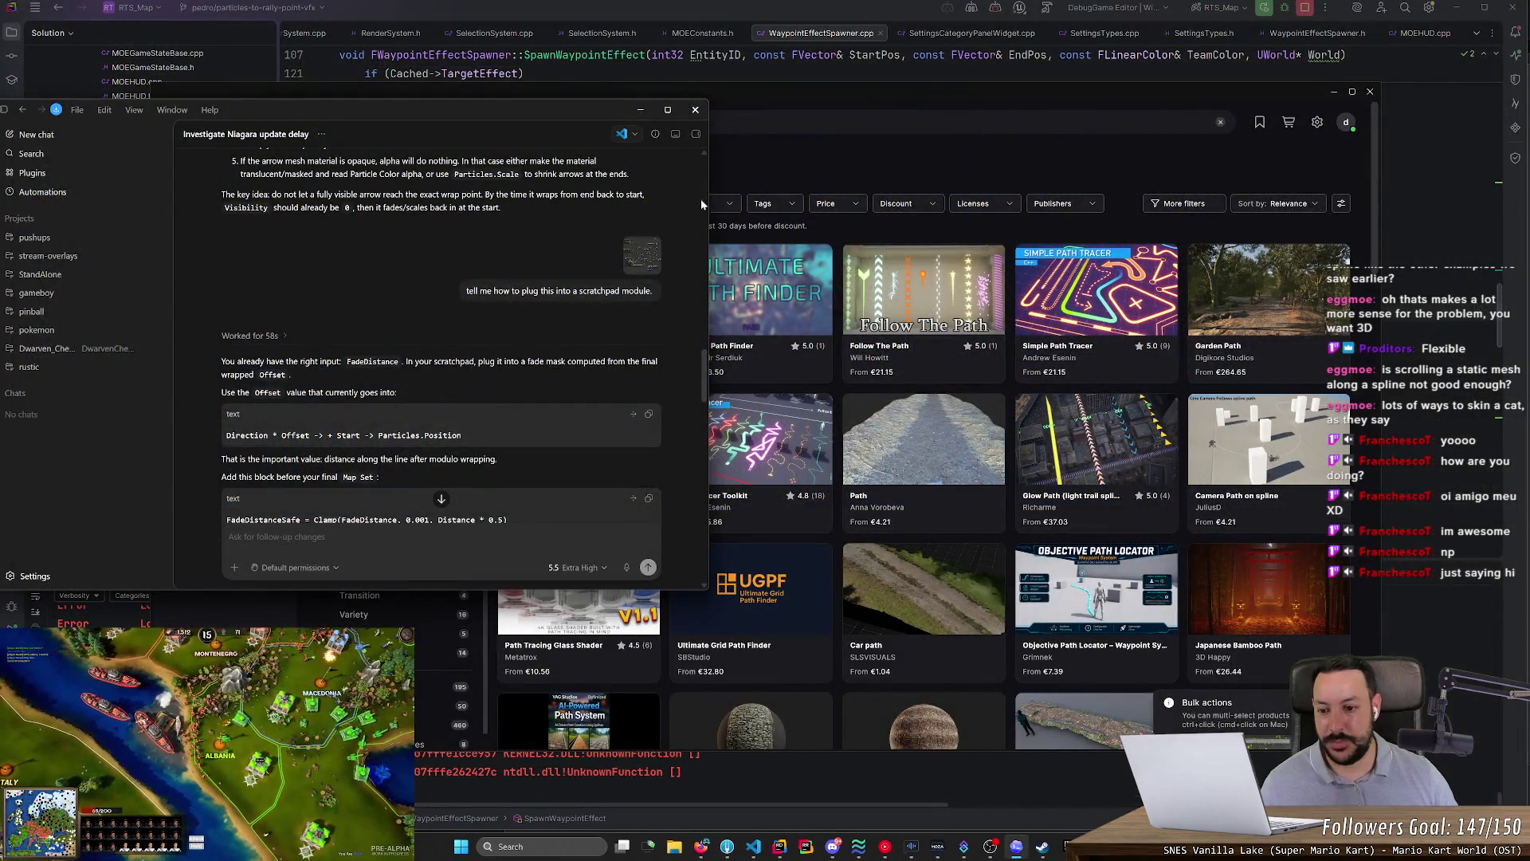
pyautogui.click(693, 112)
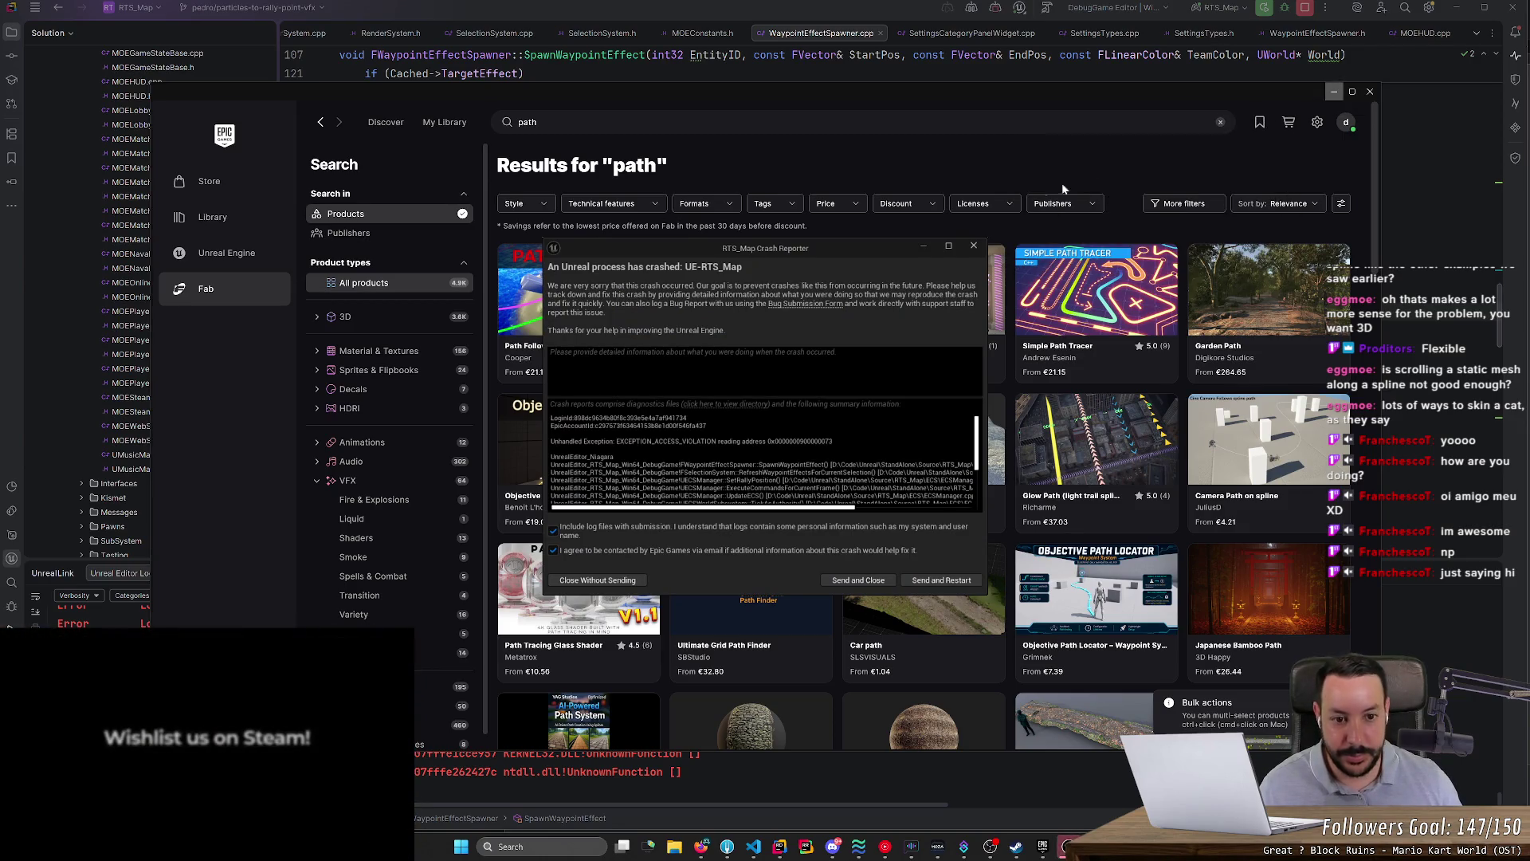
# - Close the crash reporter without sending and minimize the Epic launcher to get back to Rider
pyautogui.click(976, 246)
pyautogui.click(1334, 91)
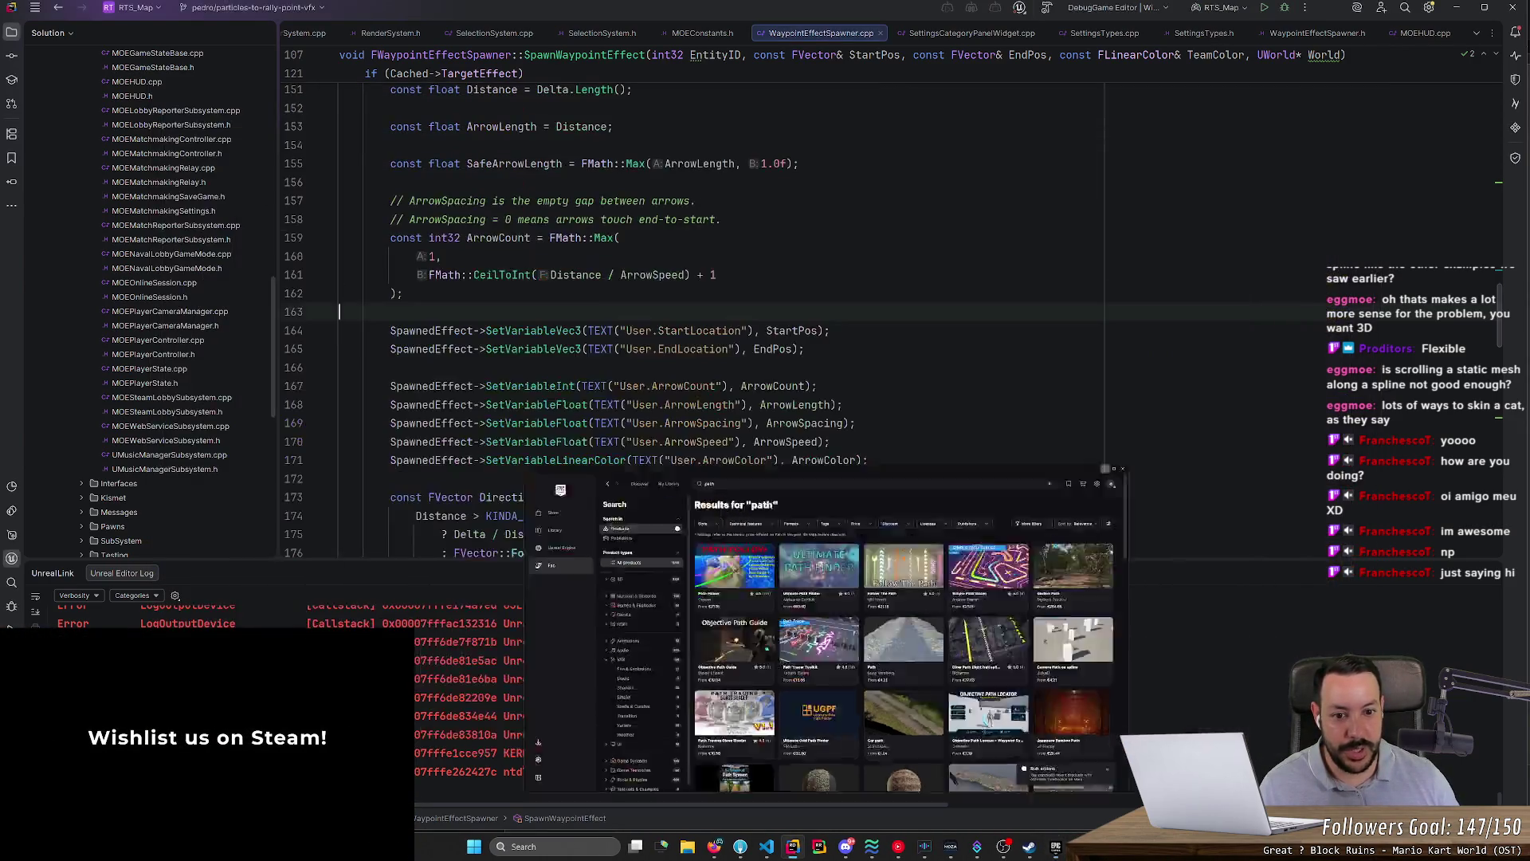